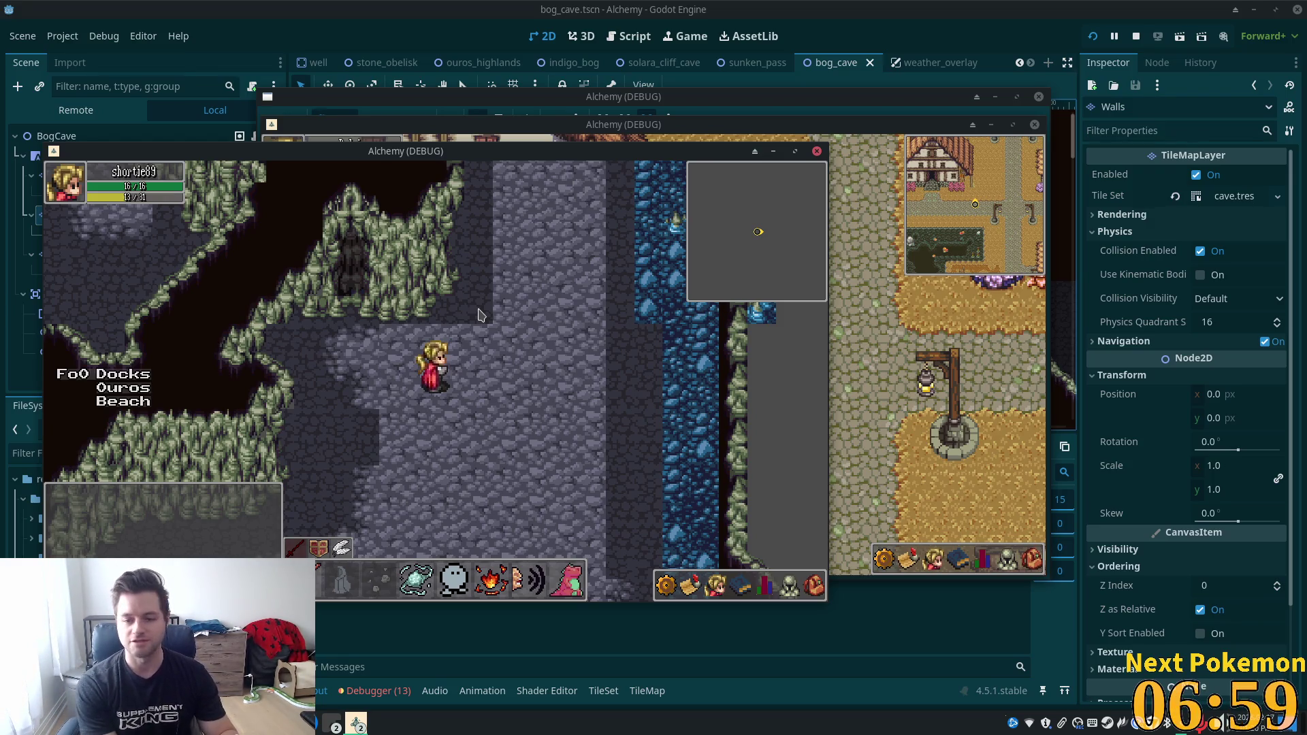
Walk the character up through the cave, right toward the chasm, then down.
key(Up)
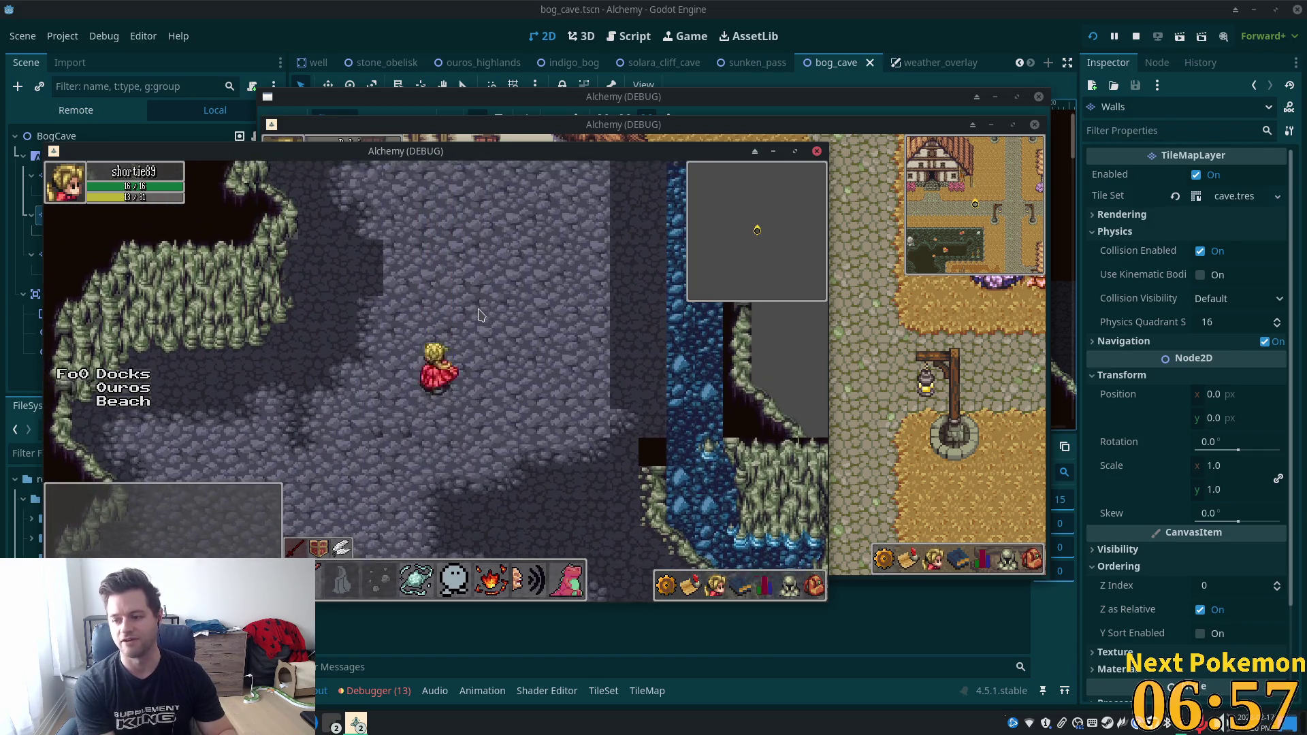
key(Up)
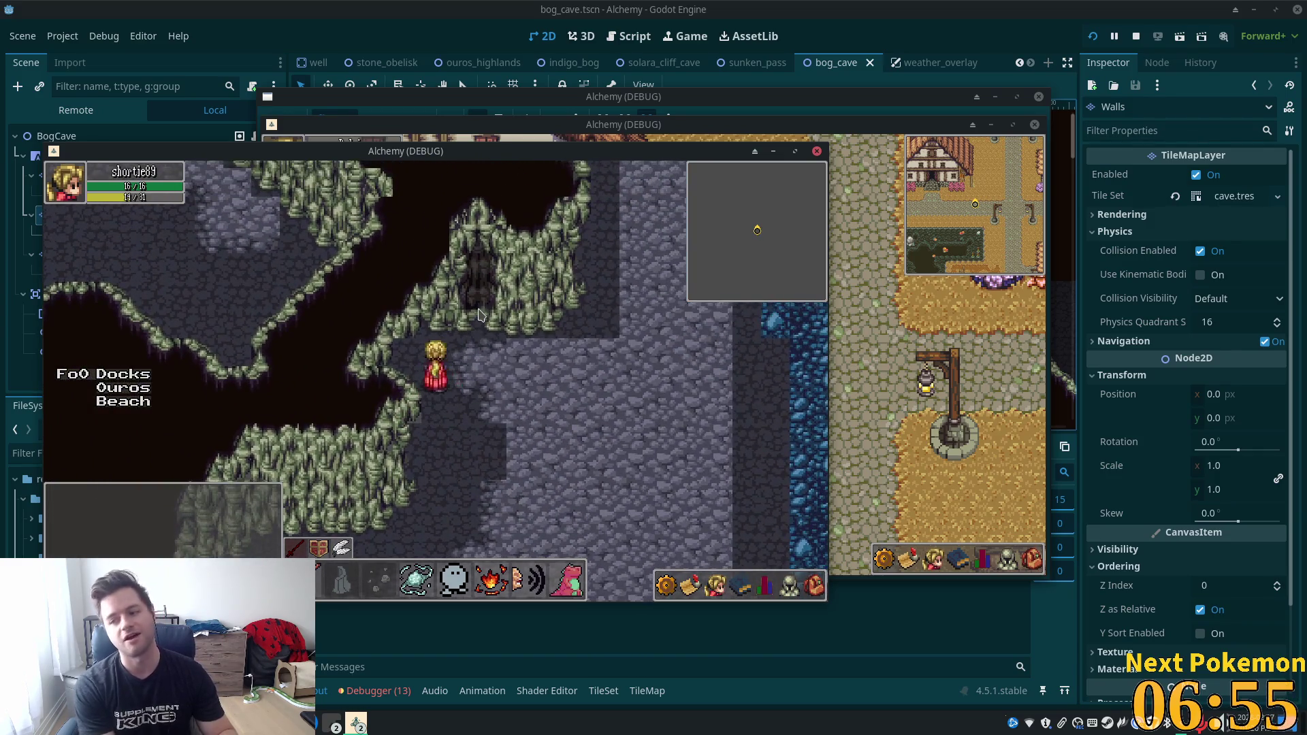
key(Up)
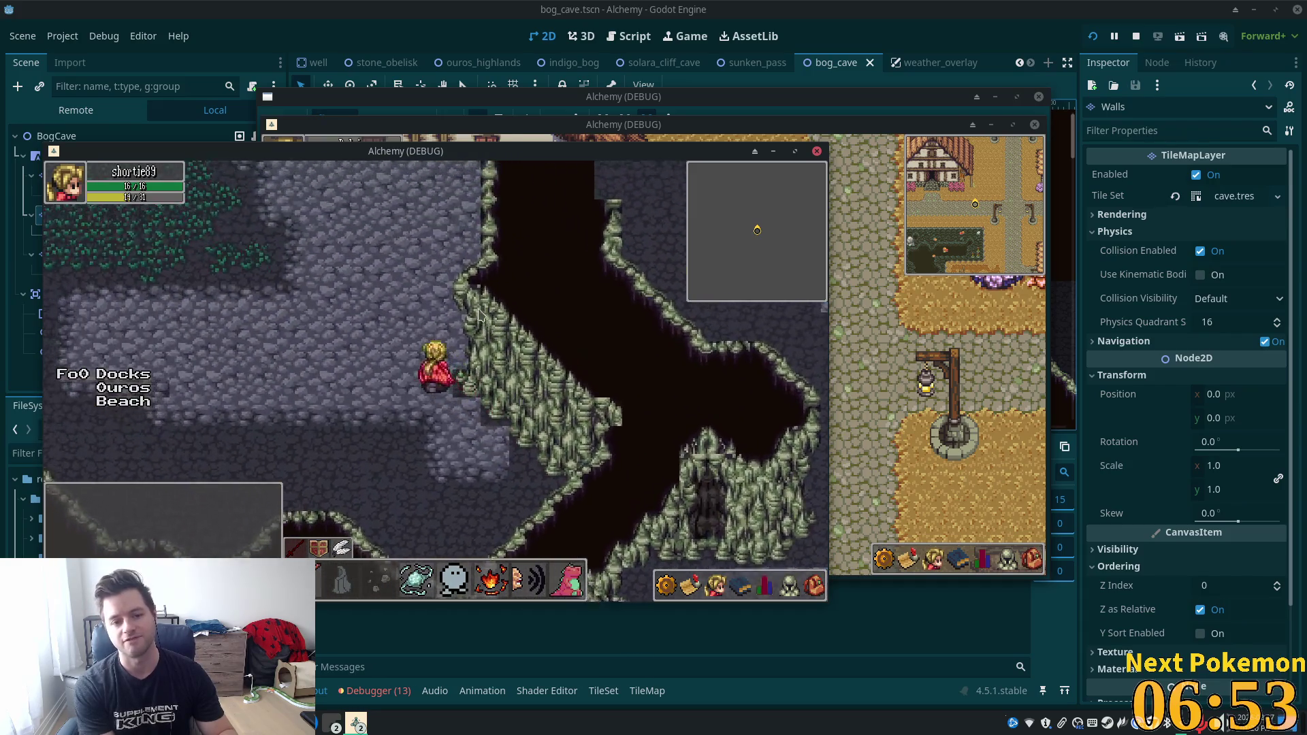
key(Up)
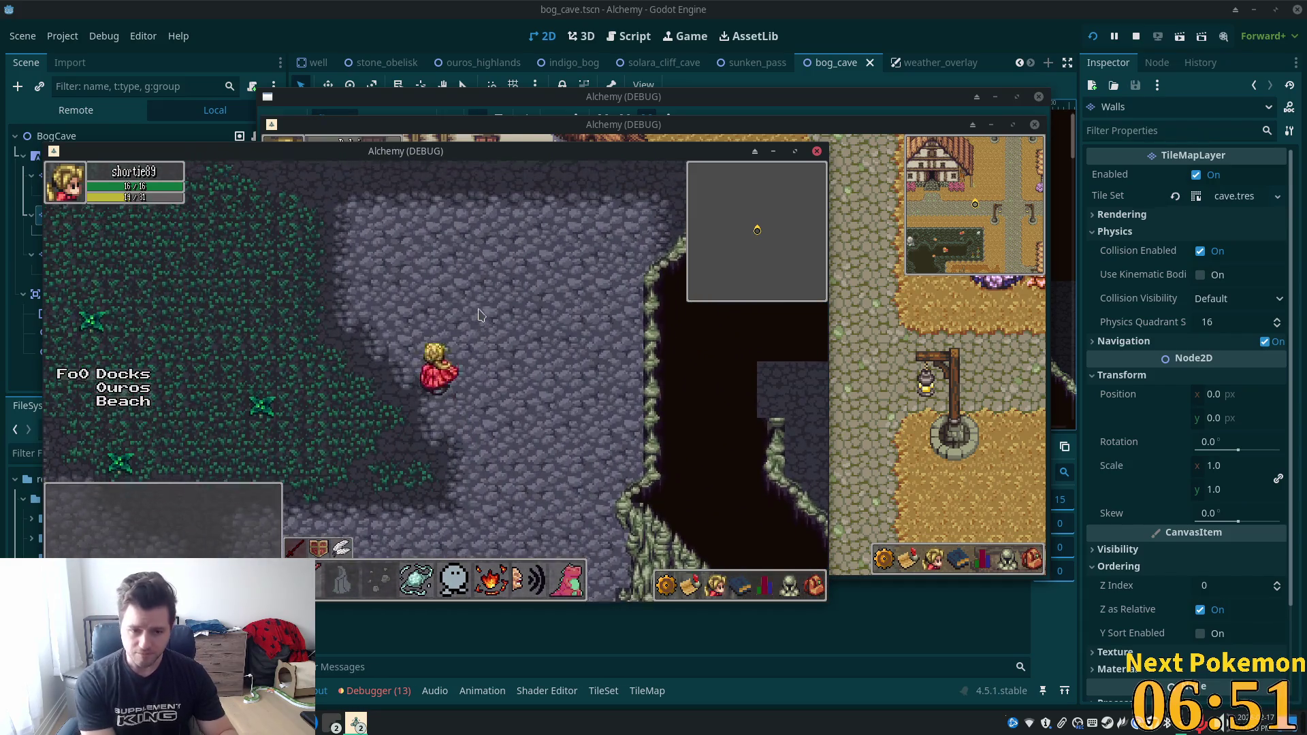
key(Right)
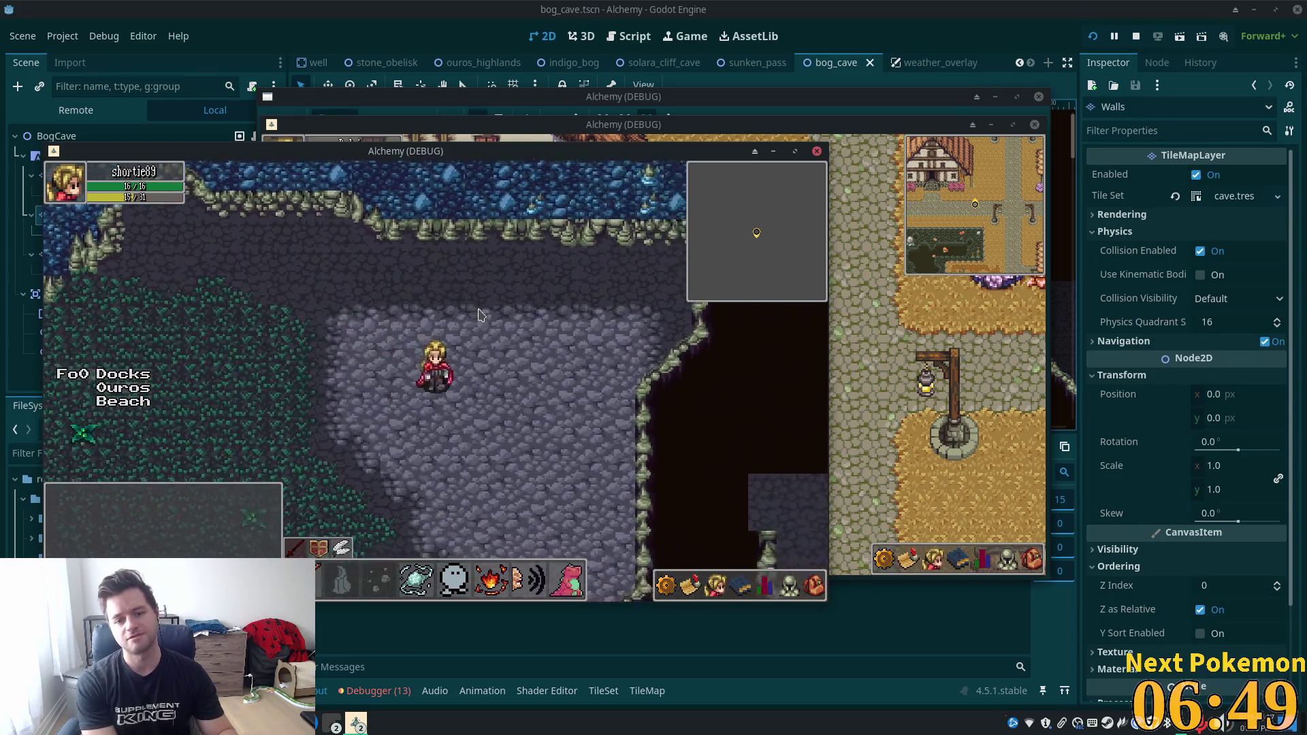
key(Down)
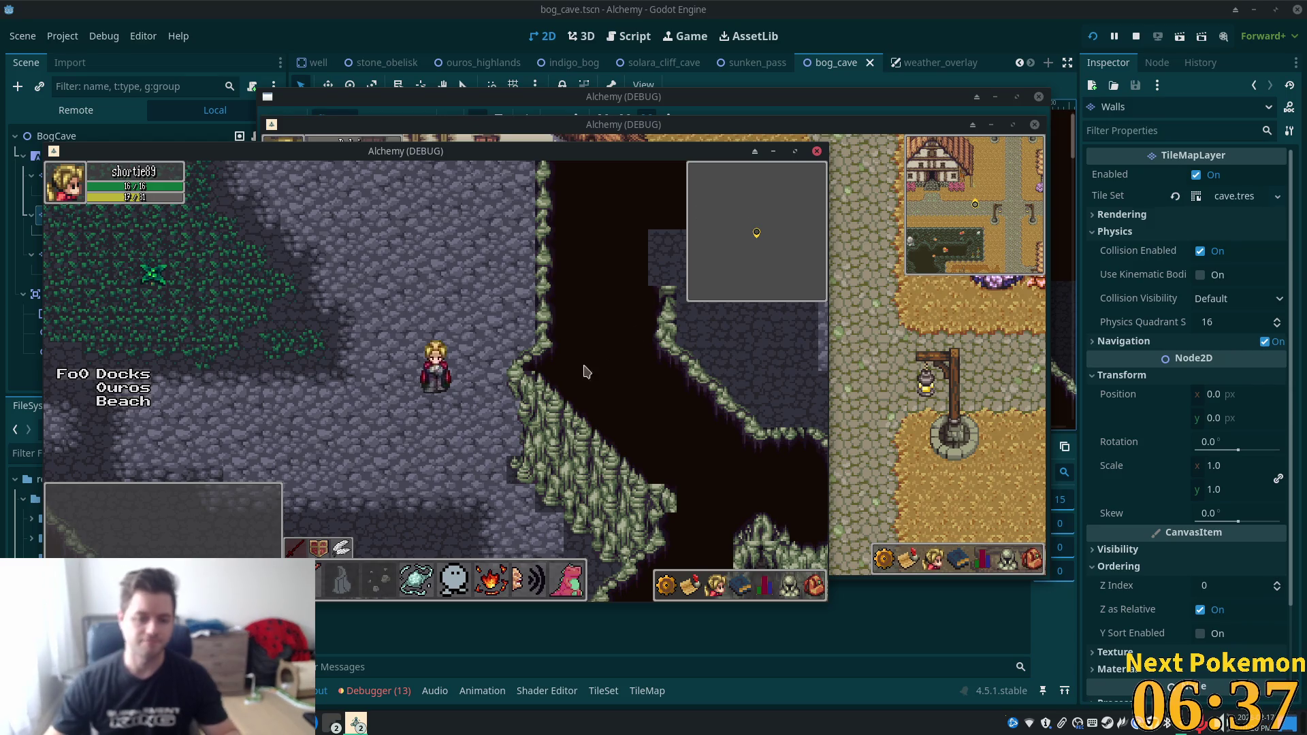
click(564, 396)
Stop the game with F8, select the Ground layer and pick a muddy cave tile.
key(F8)
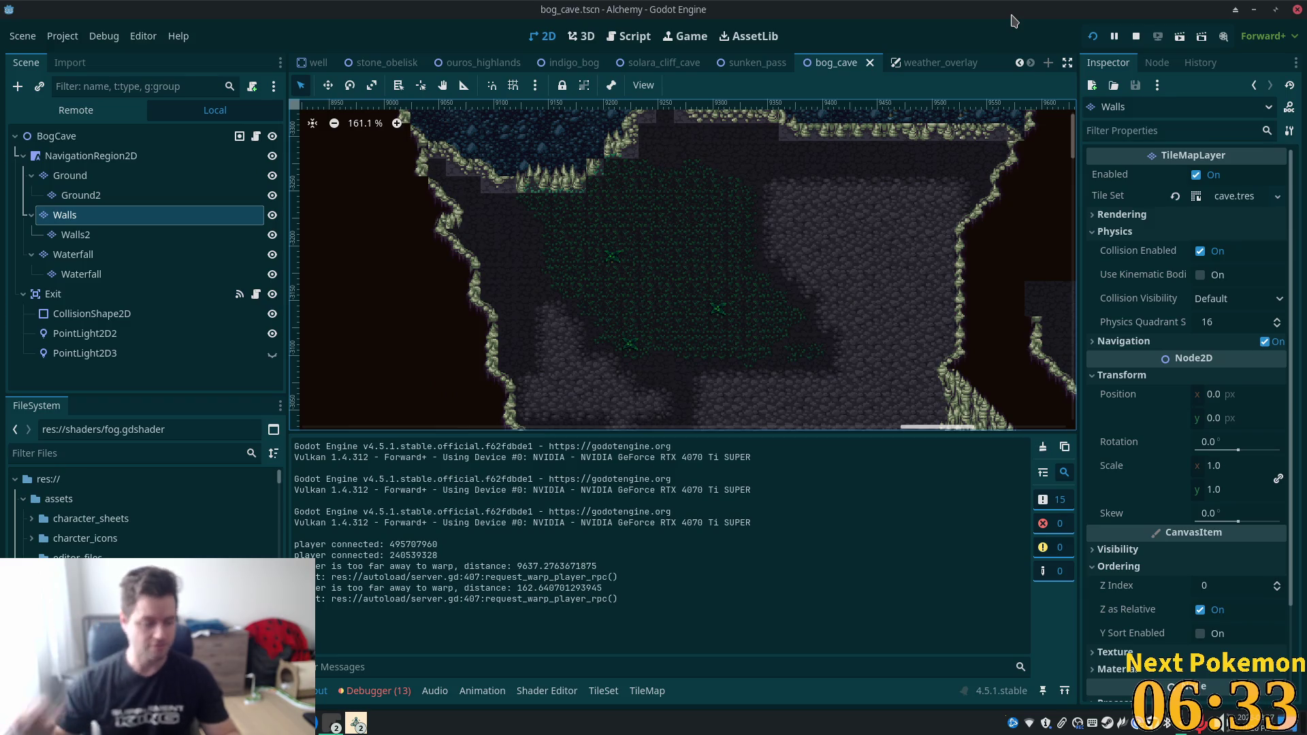
scroll(780, 342, up, 2)
scroll(780, 342, up, 5)
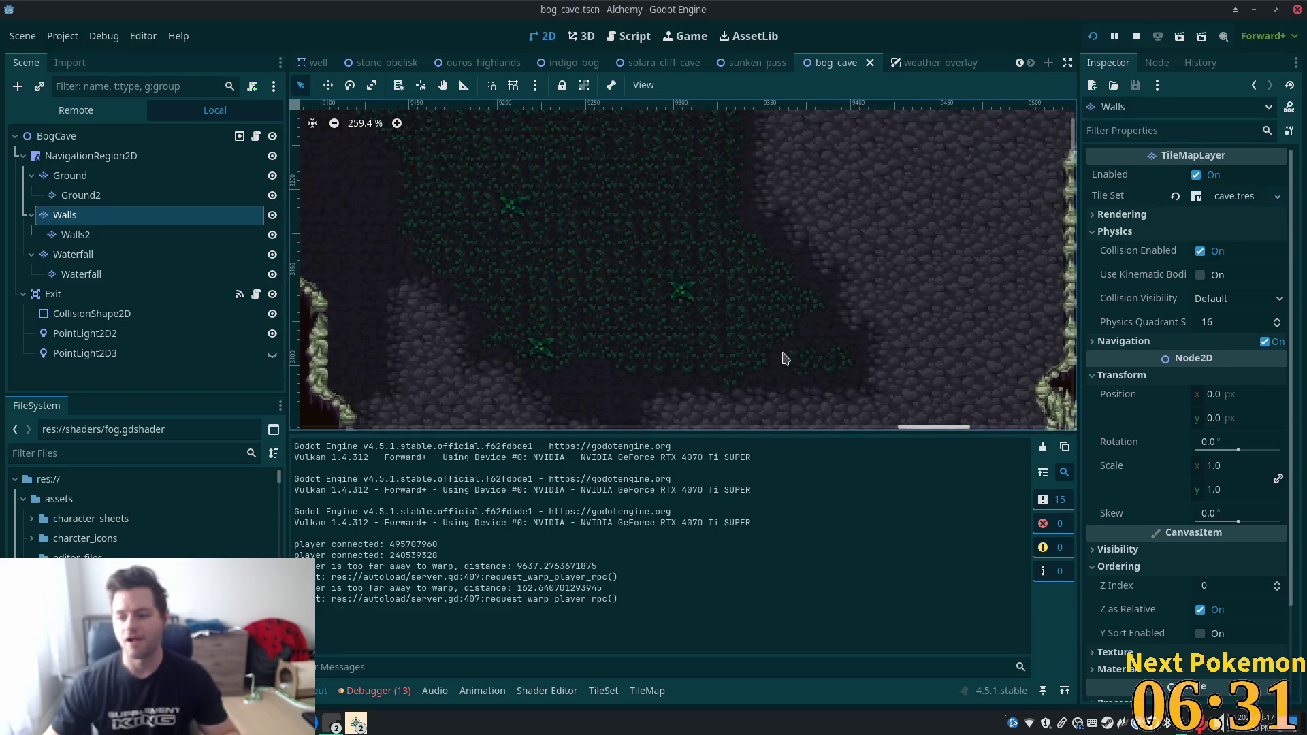
scroll(788, 321, right, 5)
scroll(840, 286, up, 3)
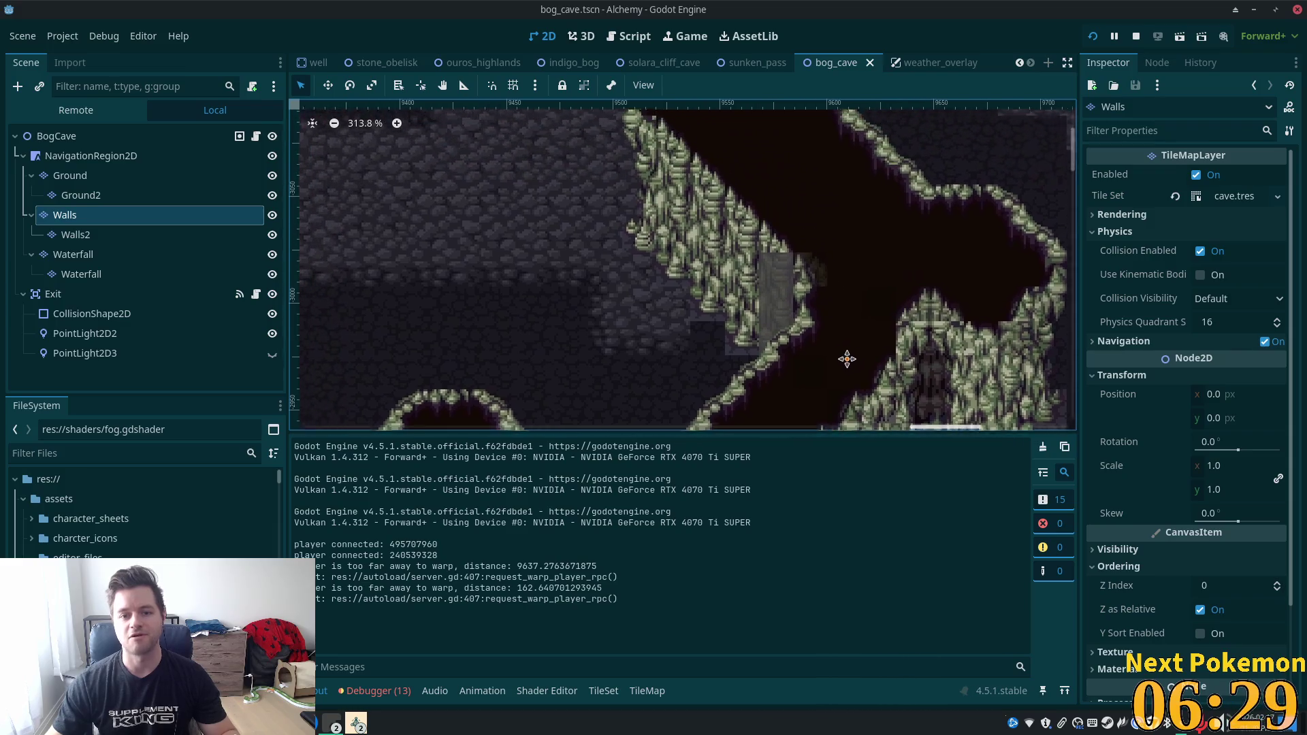
scroll(843, 358, left, 3)
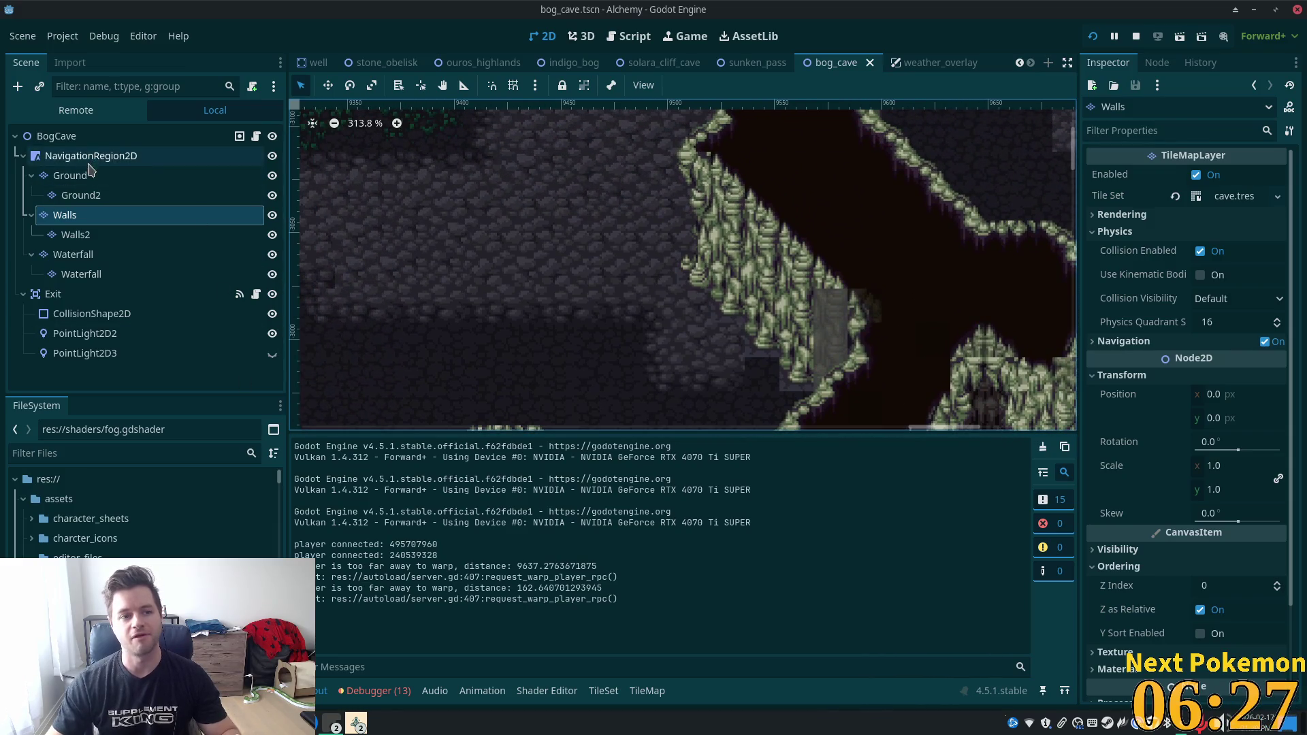
click(70, 175)
click(679, 564)
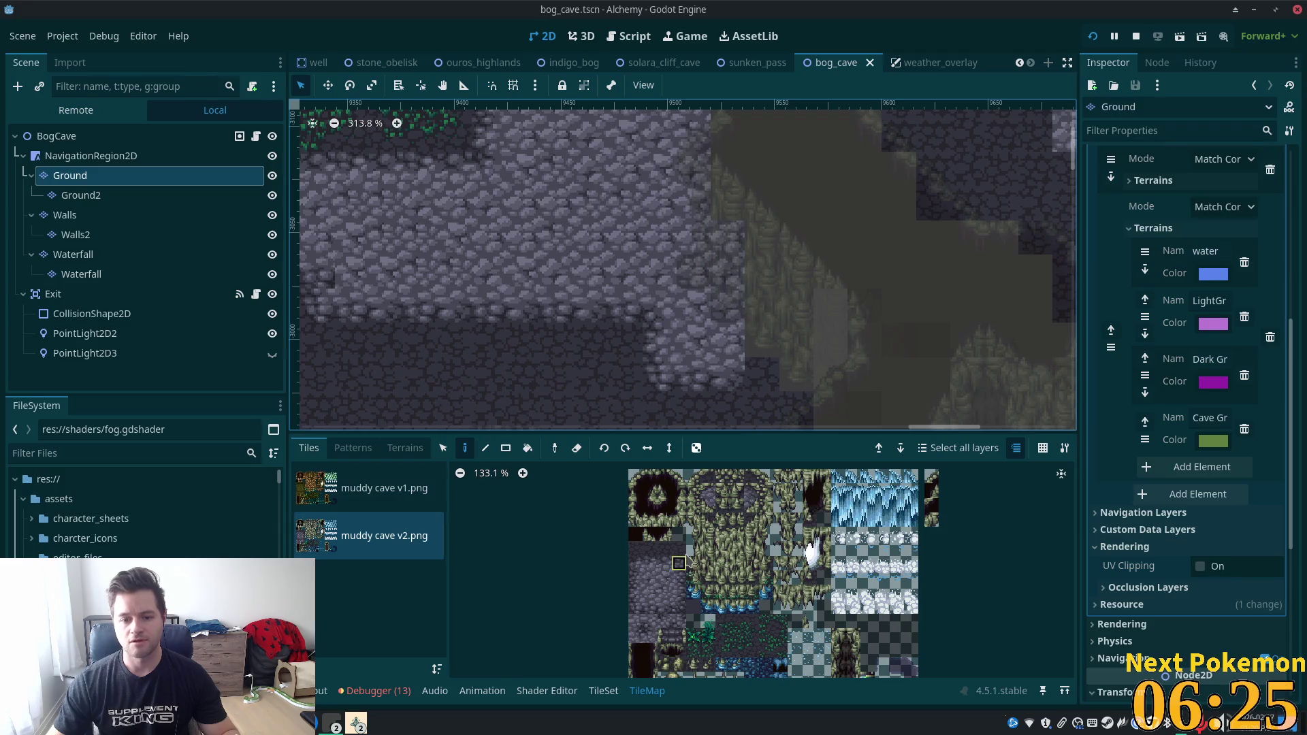
Paint a muddy cave tile onto the Ground layer, then pick several other atlas tiles.
click(694, 305)
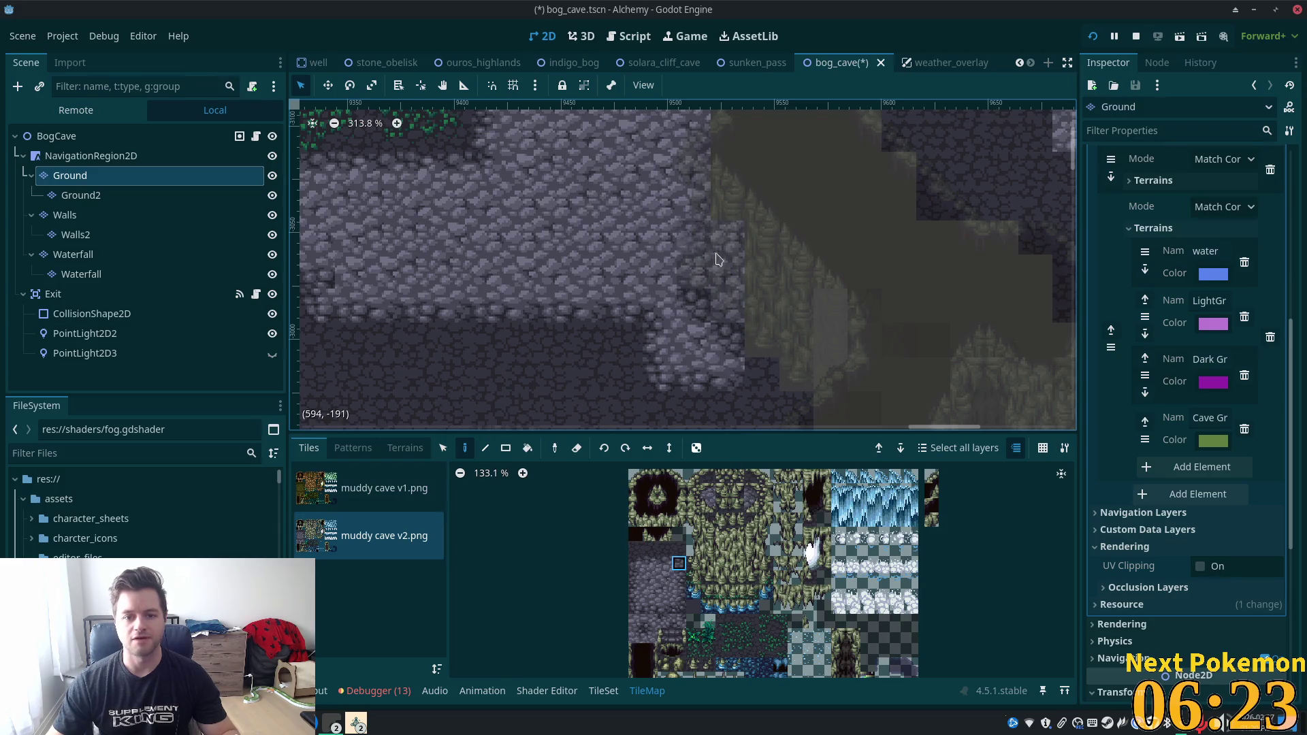
scroll(690, 592, up, 3)
scroll(690, 593, up, 1)
click(689, 593)
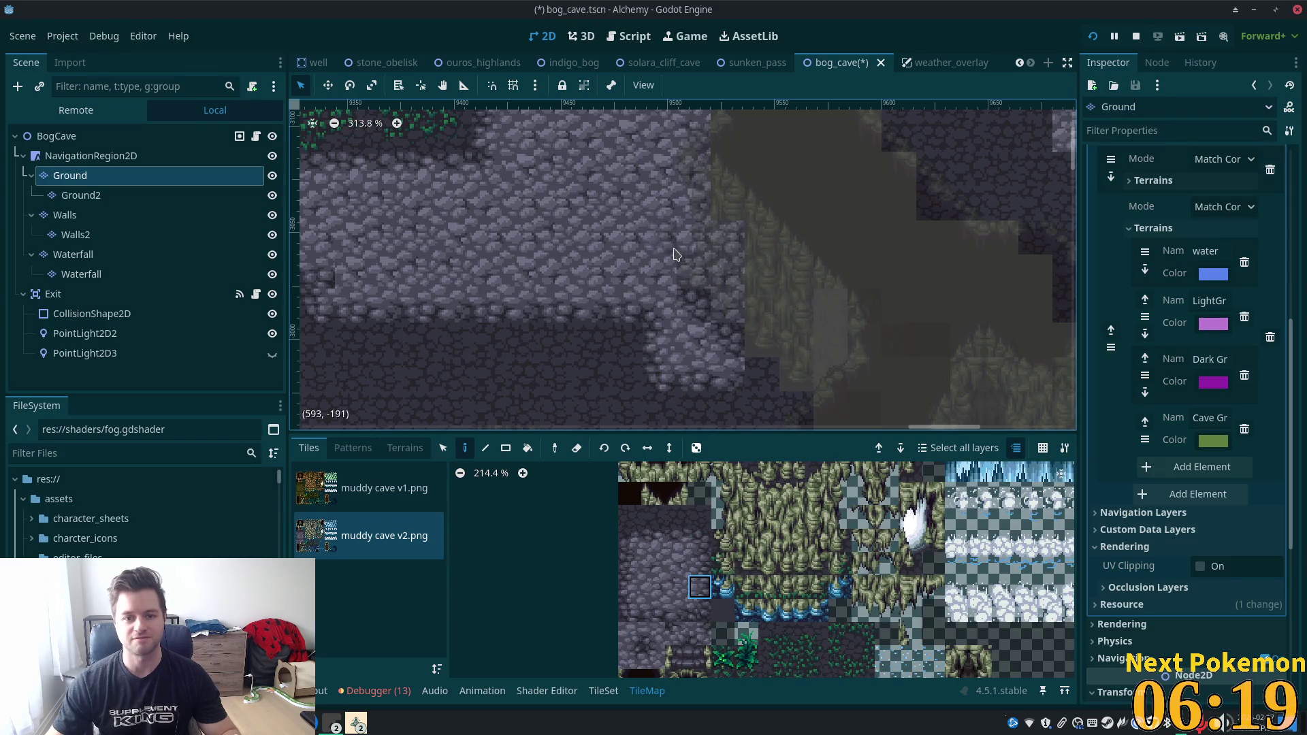
click(630, 657)
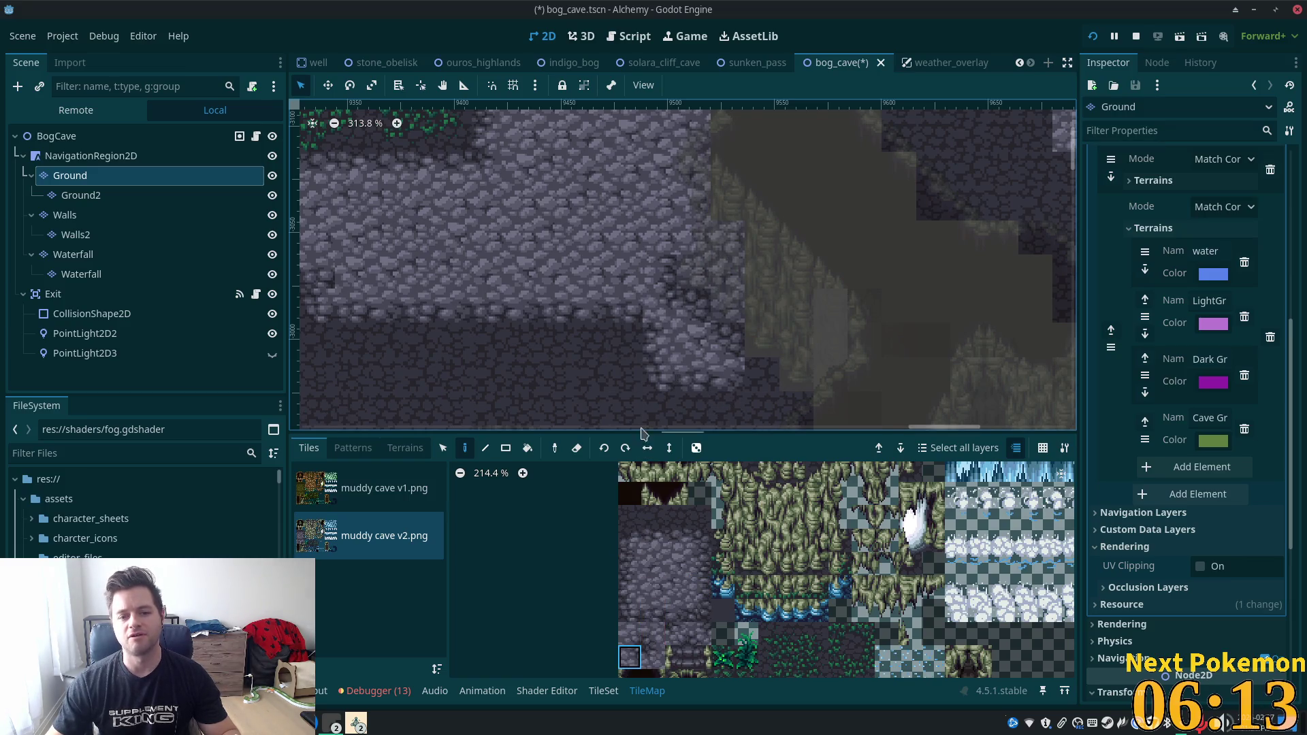
click(699, 634)
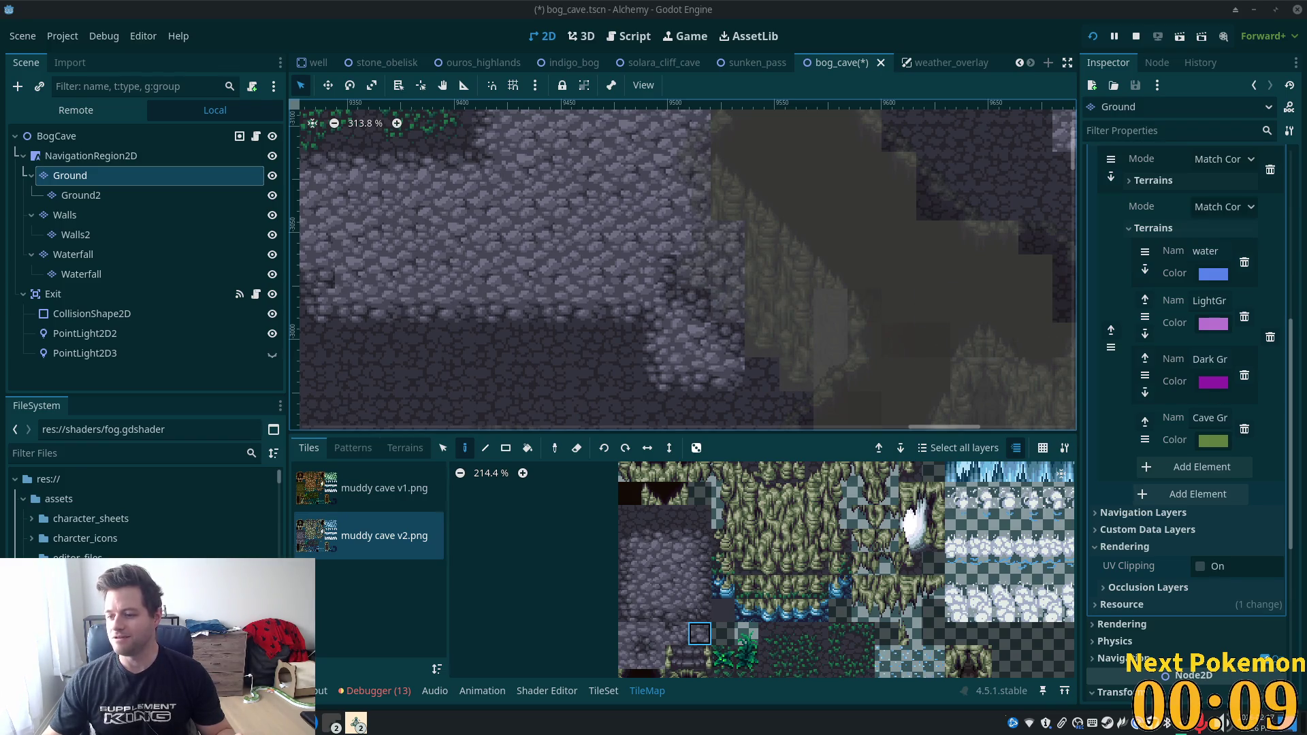
Zoom the atlas and pick a different tile from muddy cave v2.png for the Ground layer.
scroll(647, 260, up, 1)
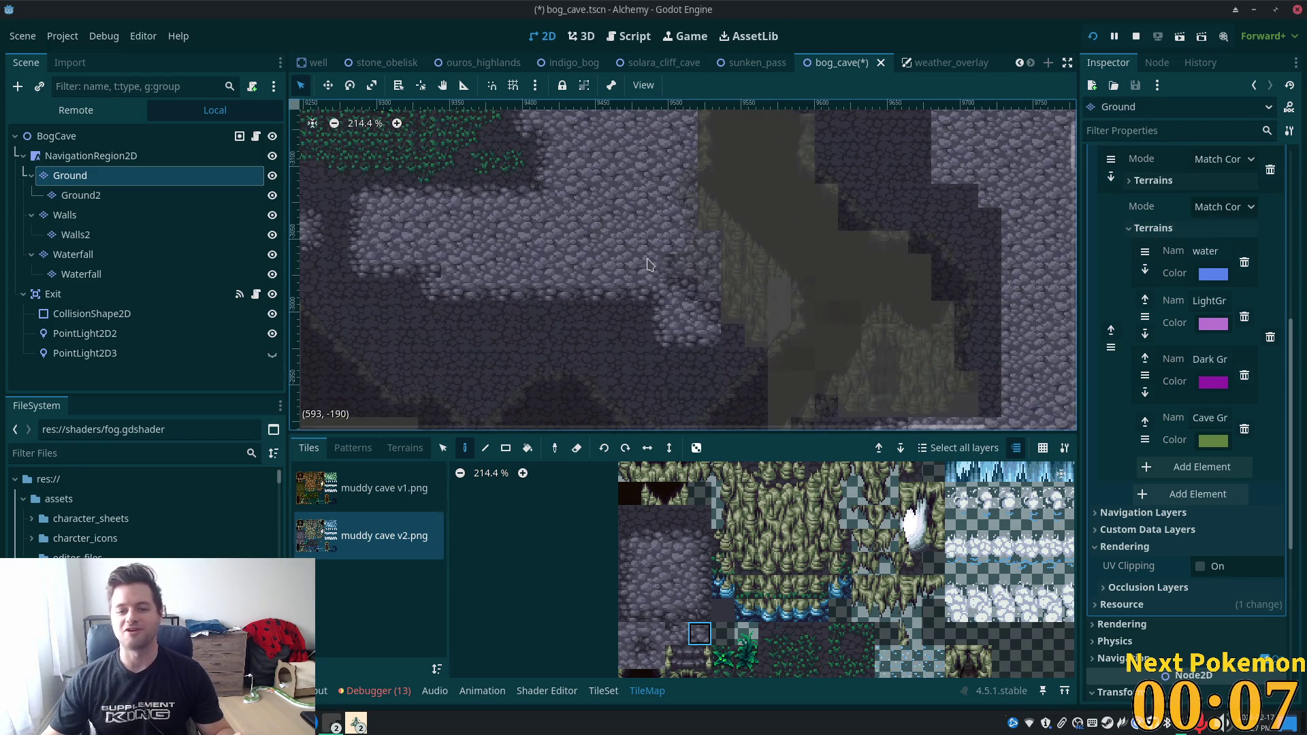
scroll(647, 235, up, 2)
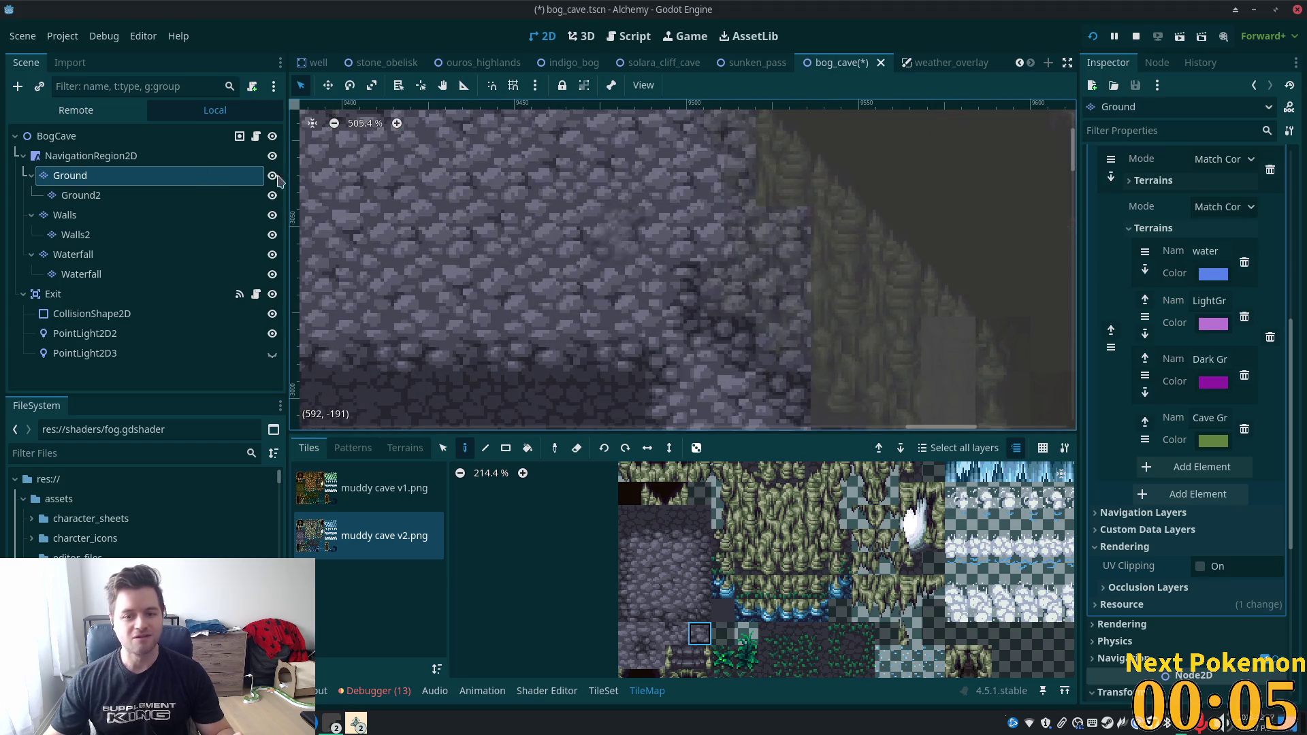
scroll(681, 286, down, 6)
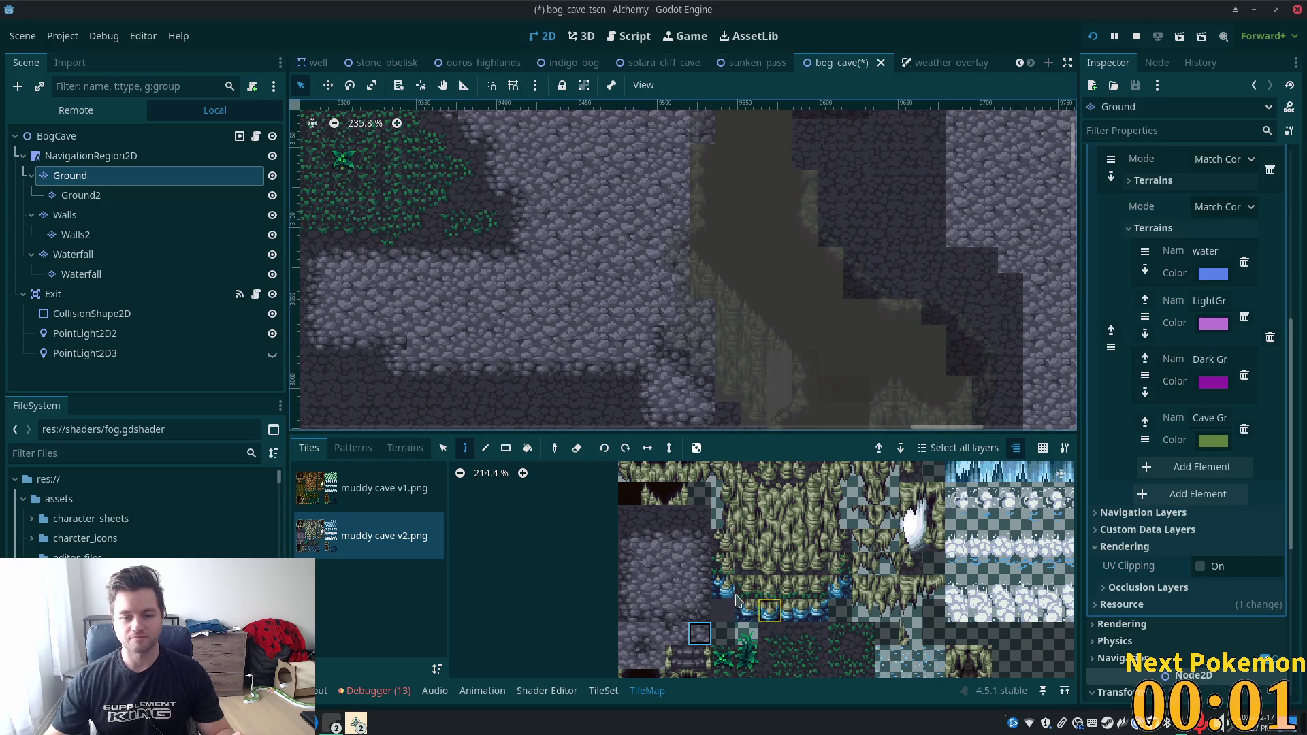
click(700, 571)
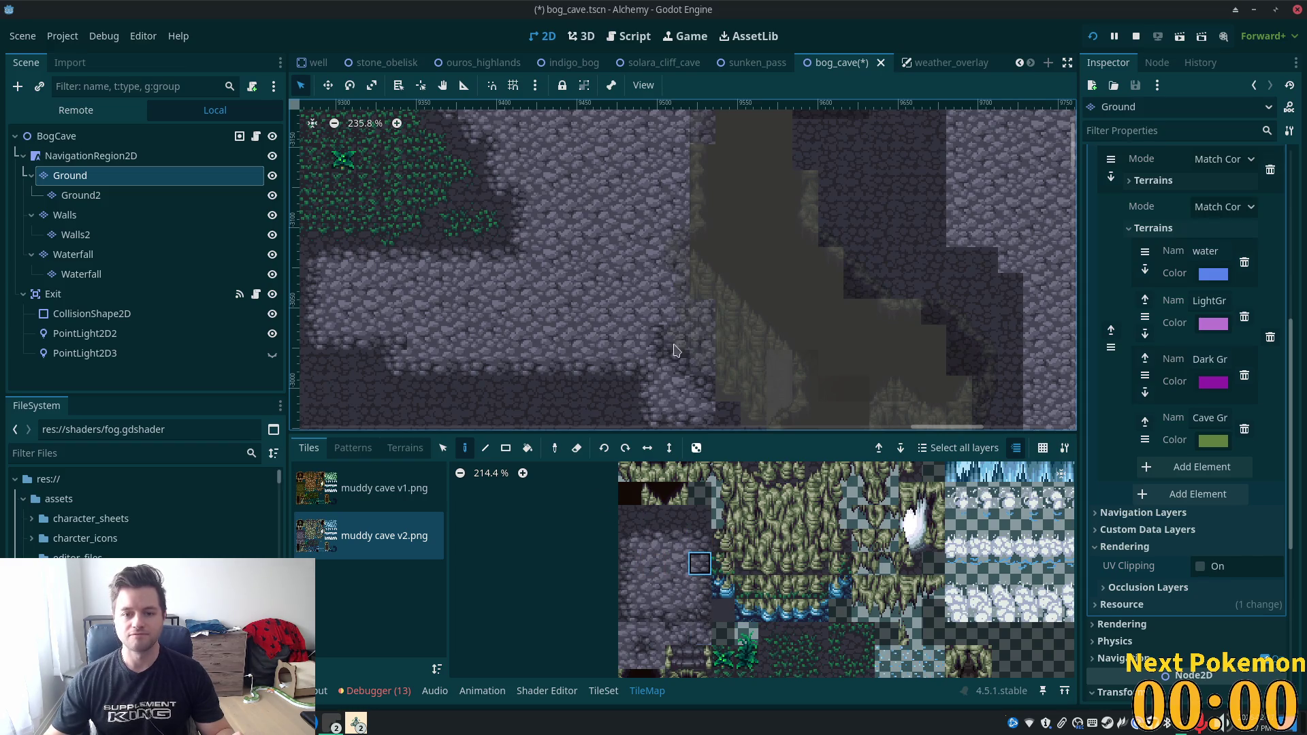
Review the whole BogCave map, then pick dark rock tiles for the Ground layer.
click(49, 140)
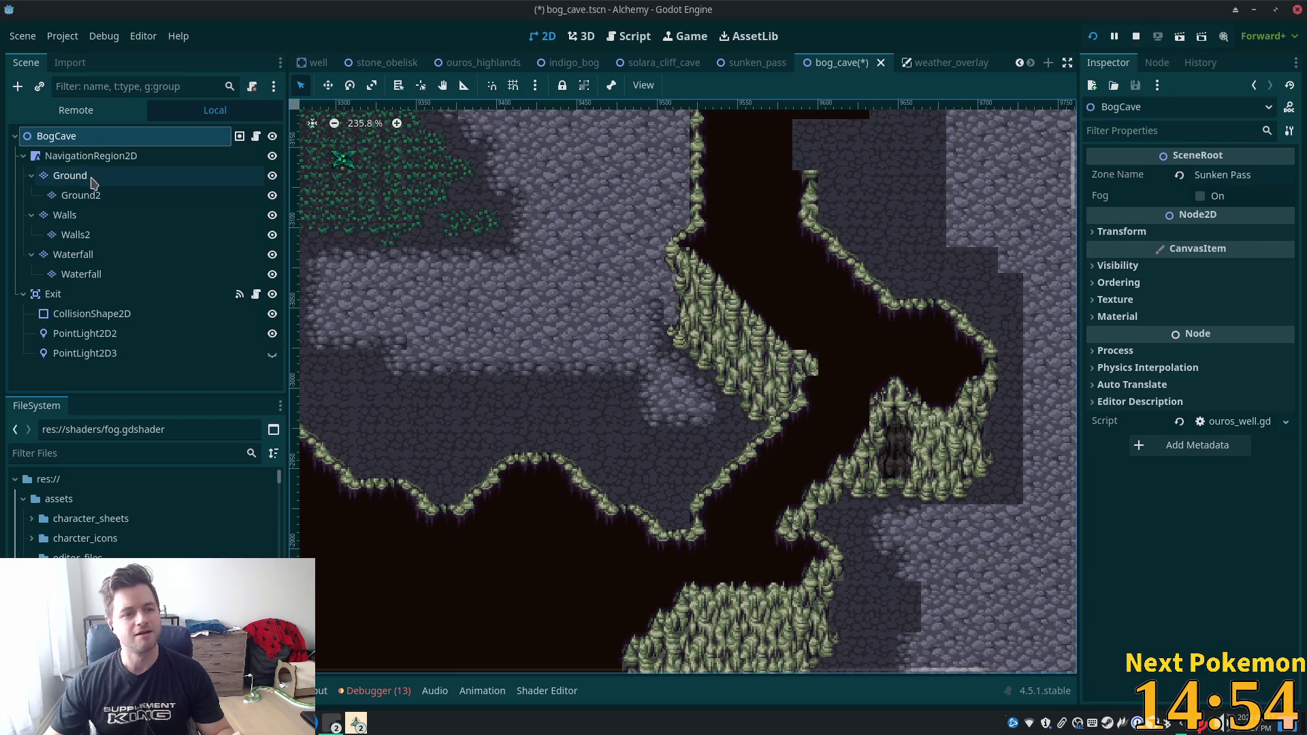
click(70, 176)
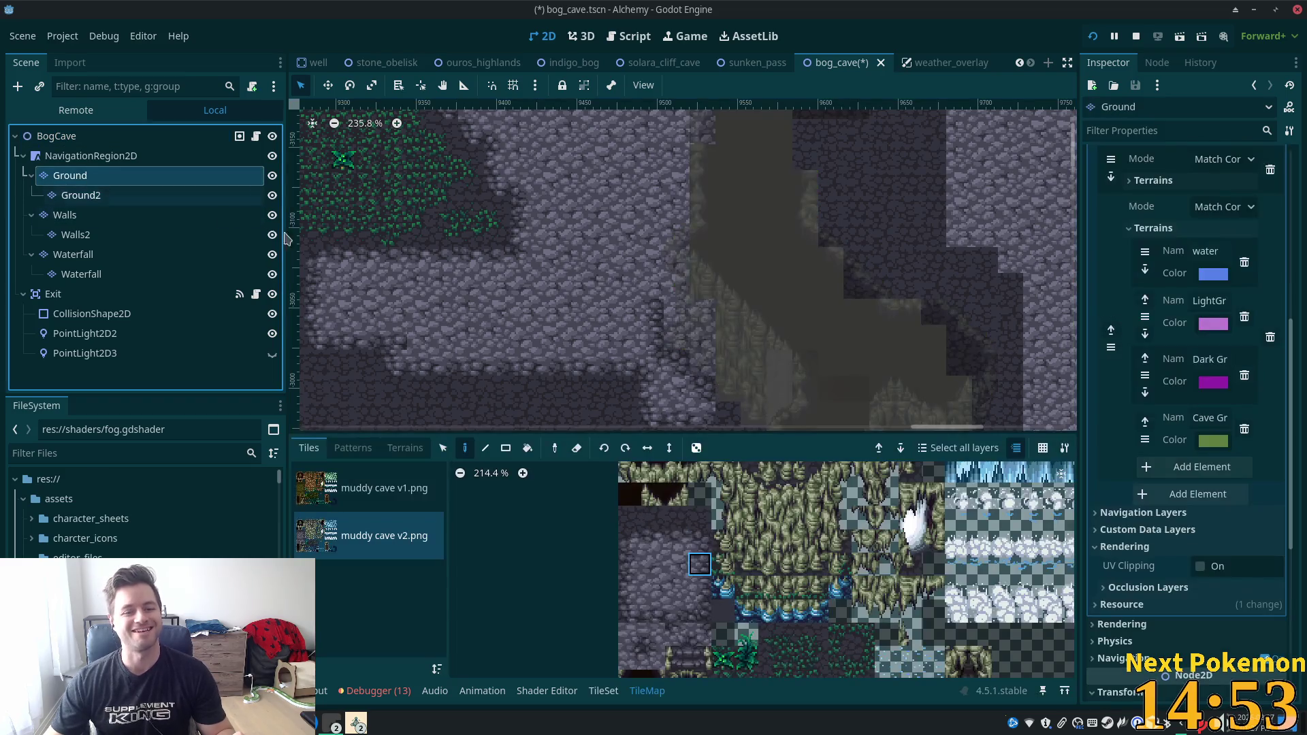
click(655, 518)
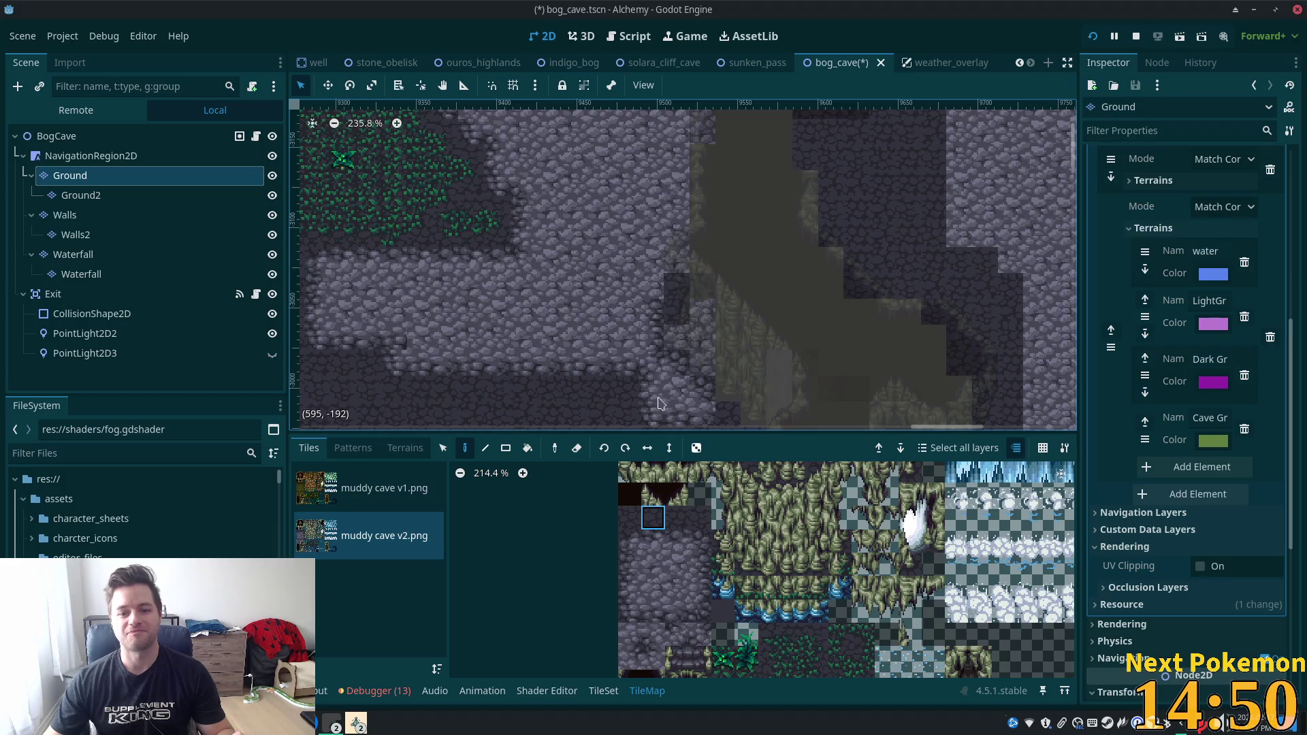
click(633, 541)
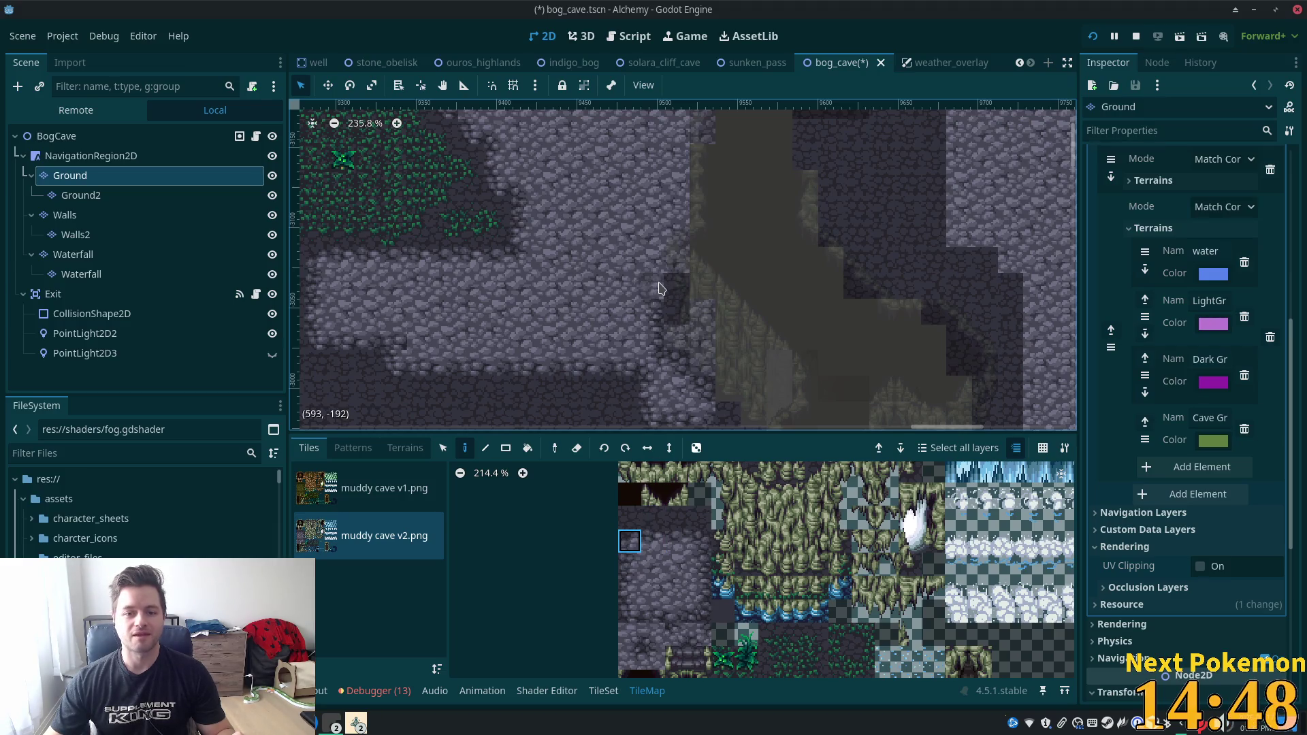
click(631, 636)
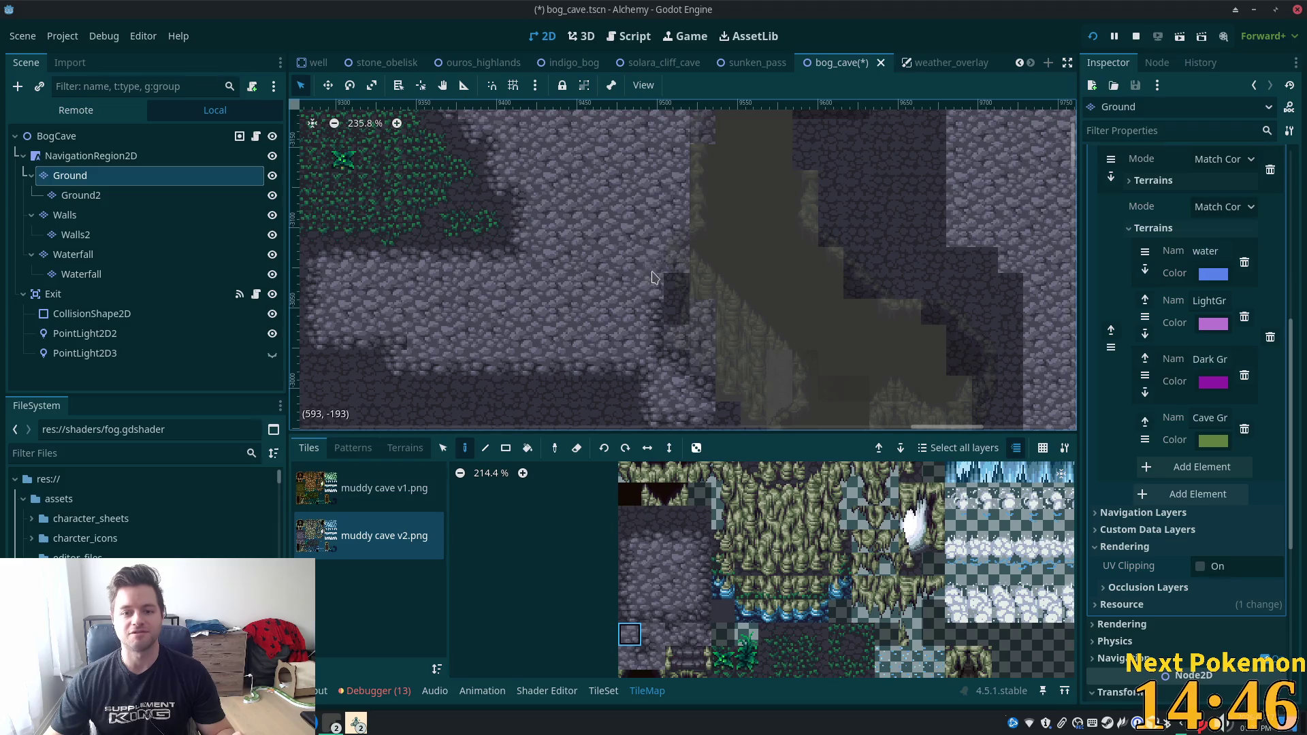
Try several cobblestone tiles on the Ground layer, then select the BogCave root node.
click(73, 136)
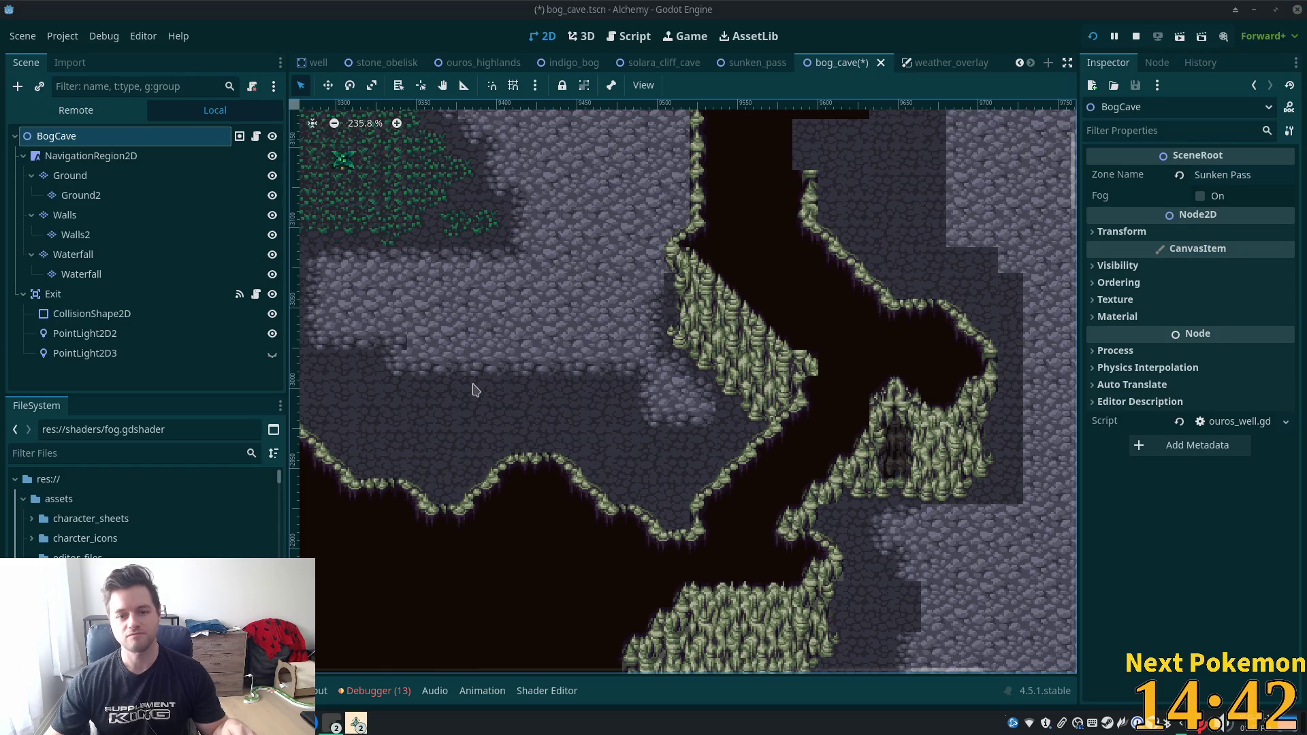
click(71, 175)
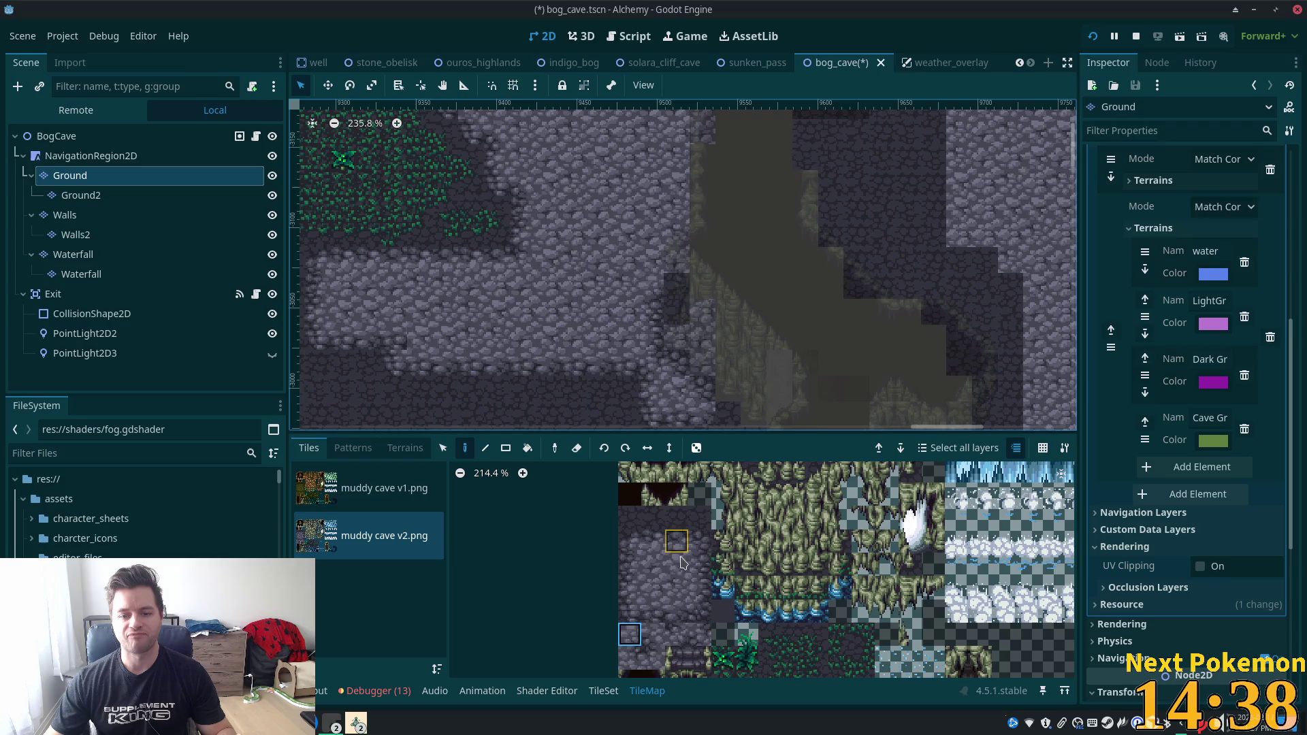
click(699, 564)
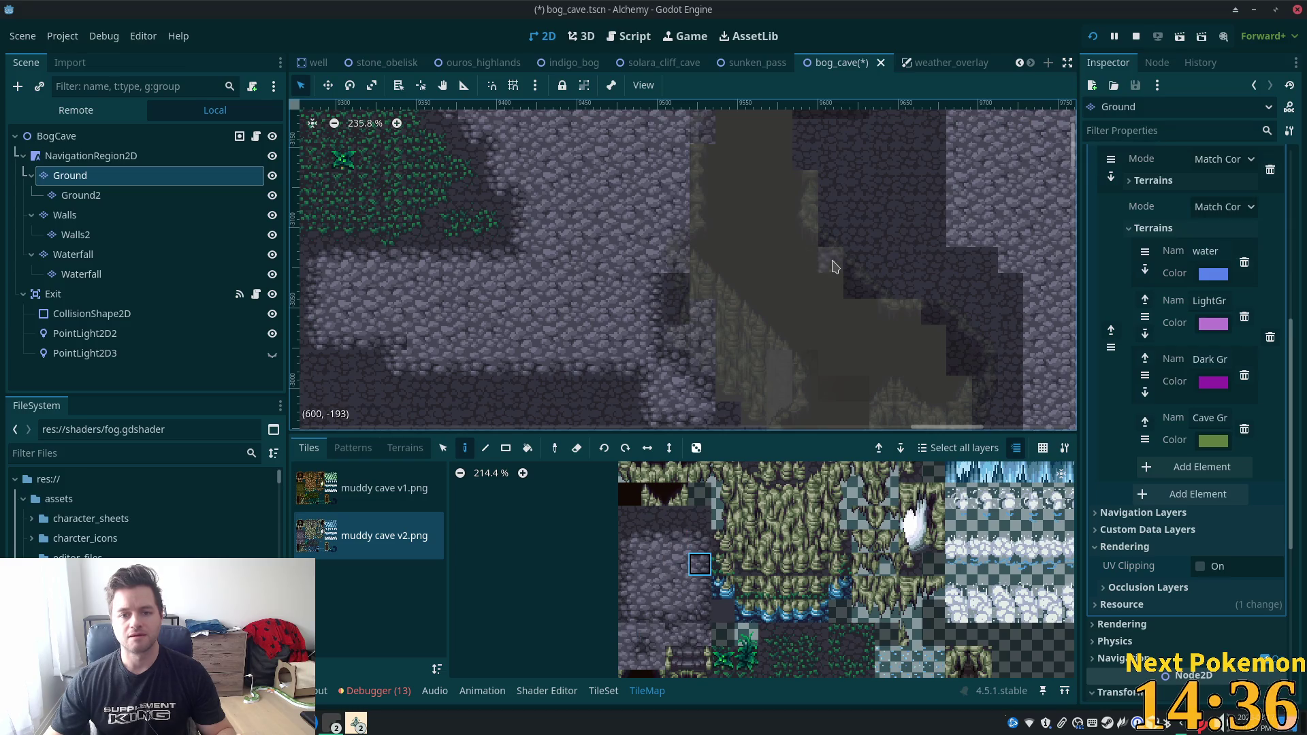
click(627, 633)
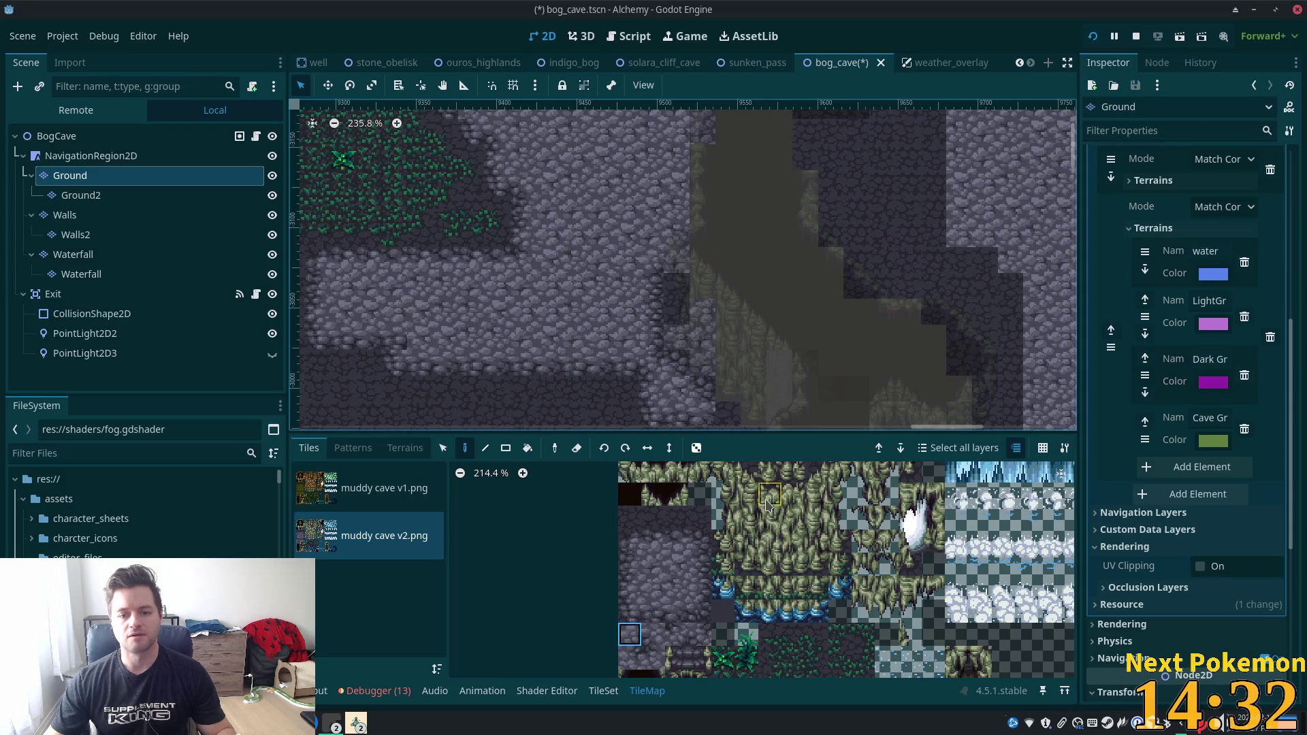
click(653, 610)
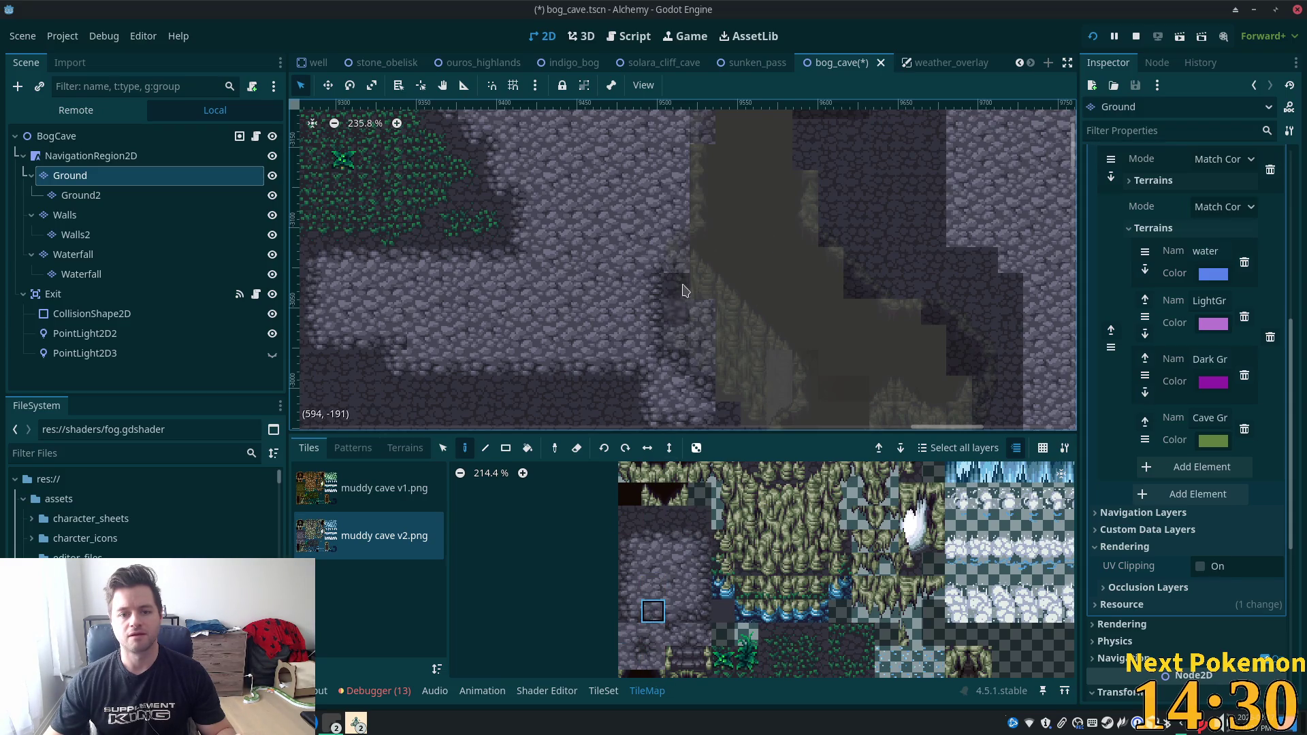
click(56, 137)
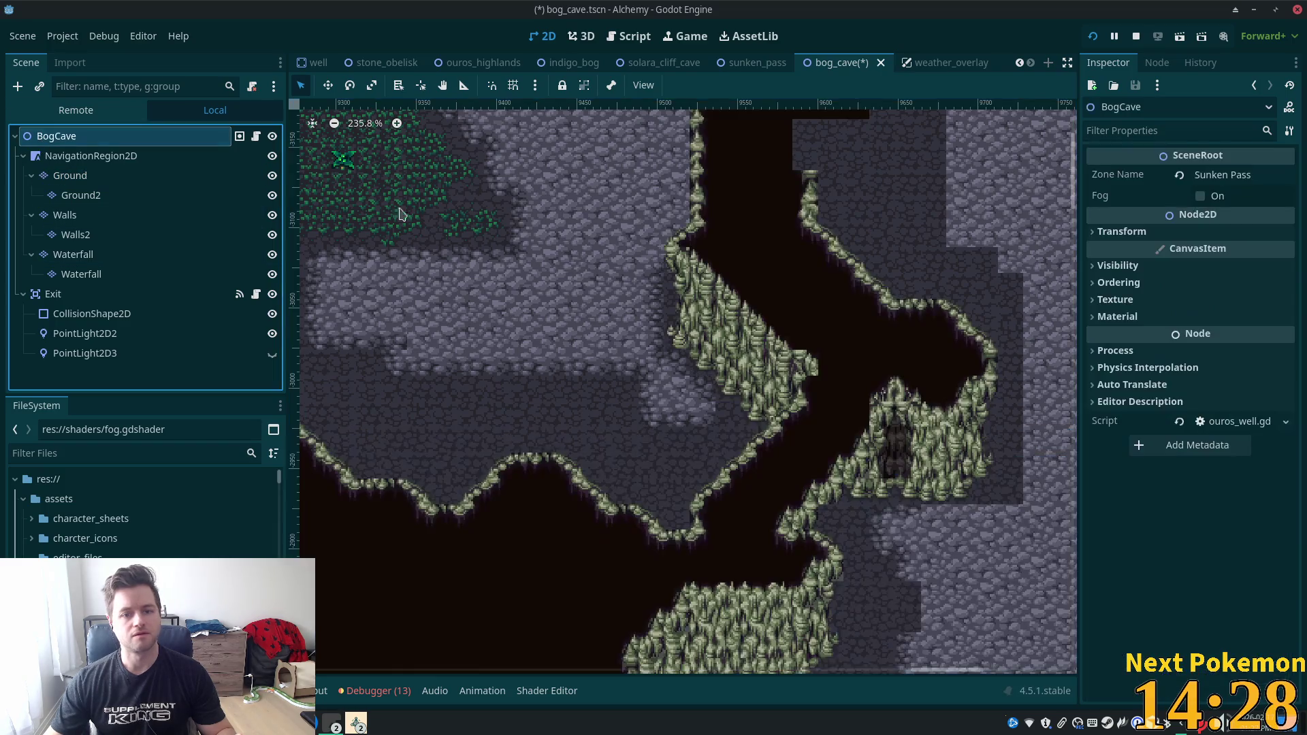
scroll(683, 286, down, 5)
scroll(715, 279, up, 5)
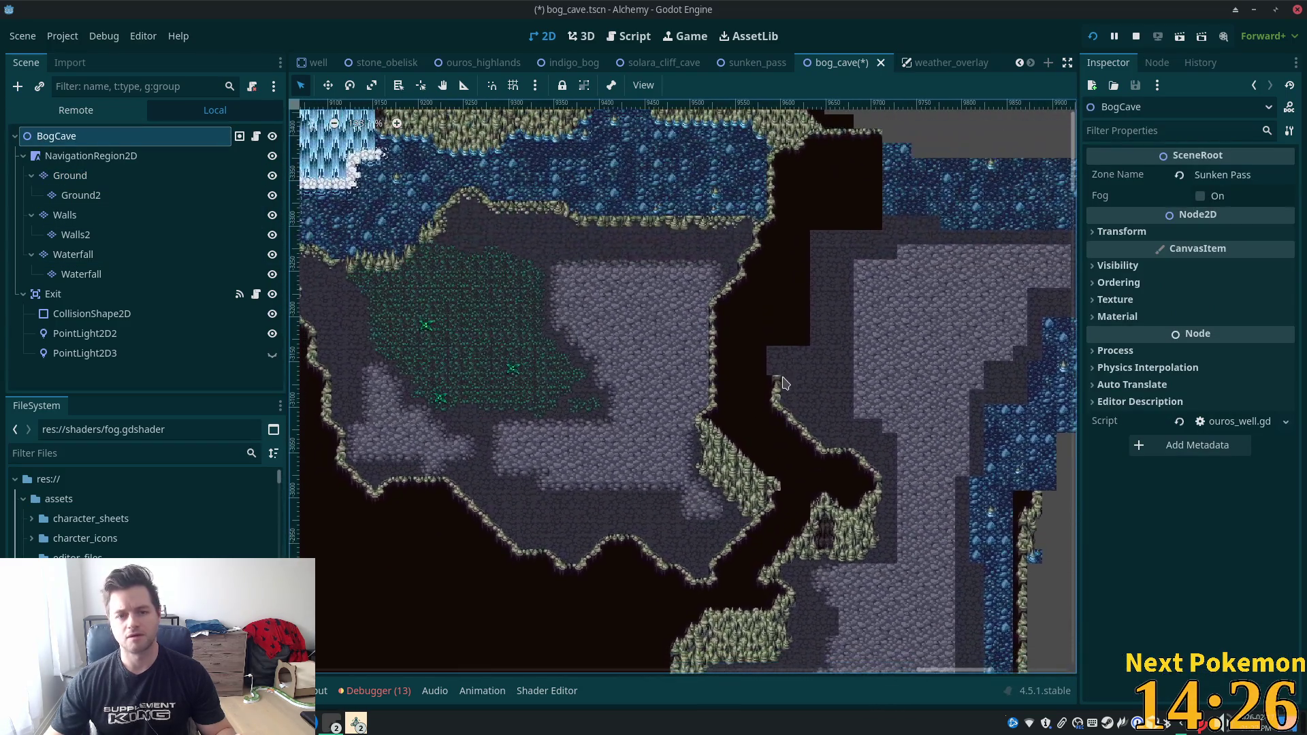
key(ctrl+s)
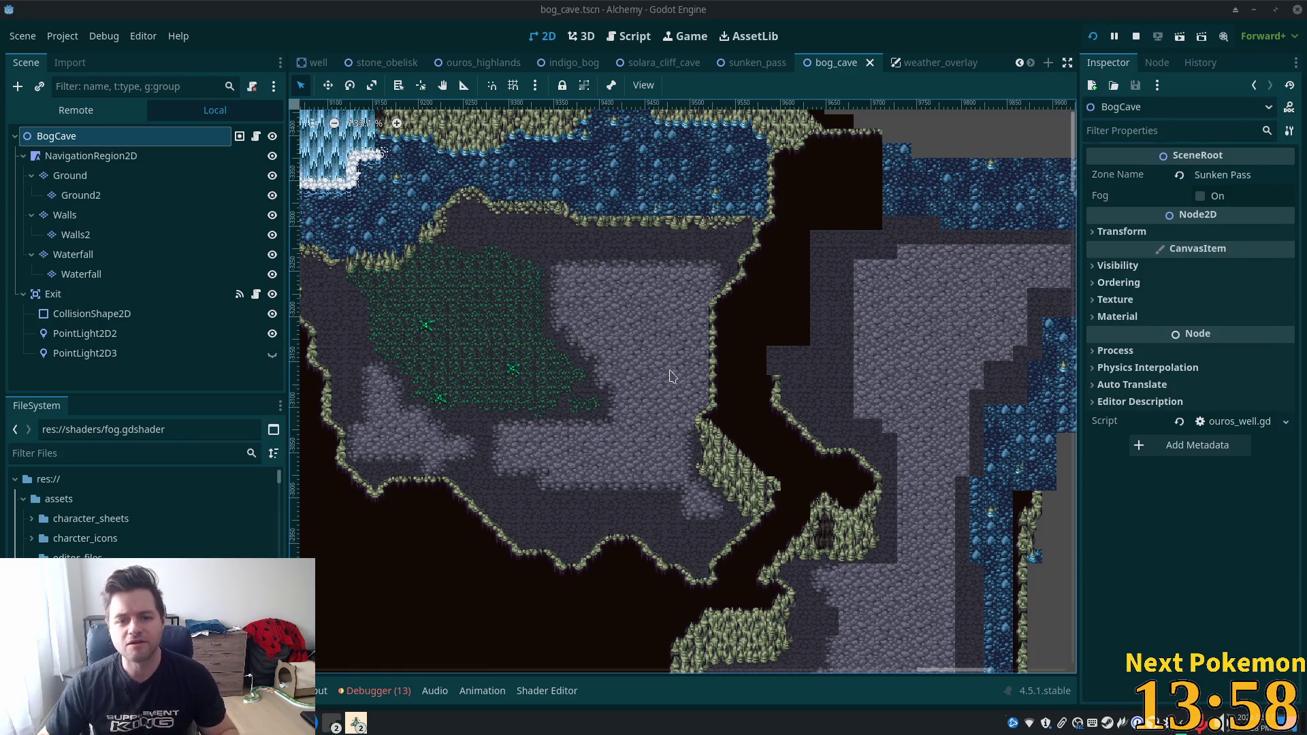
key(ctrl+s)
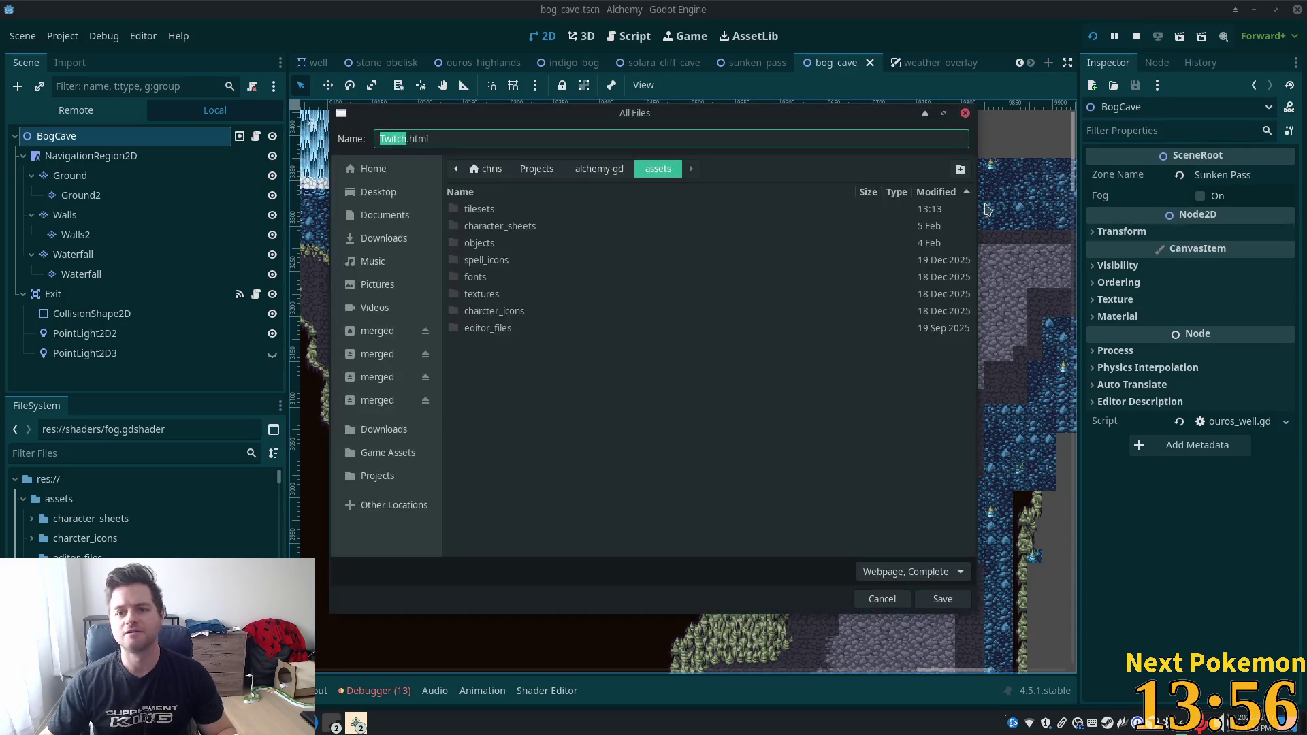
click(881, 599)
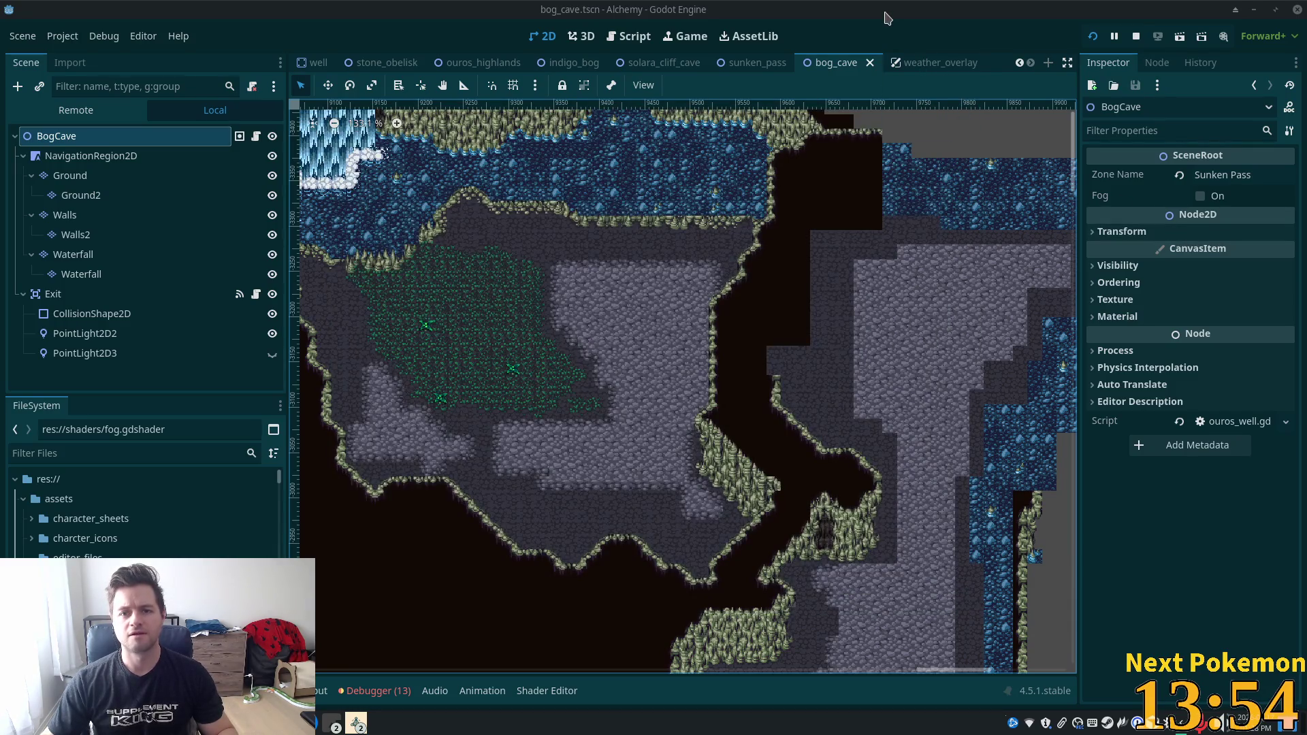
scroll(364, 318, up, 4)
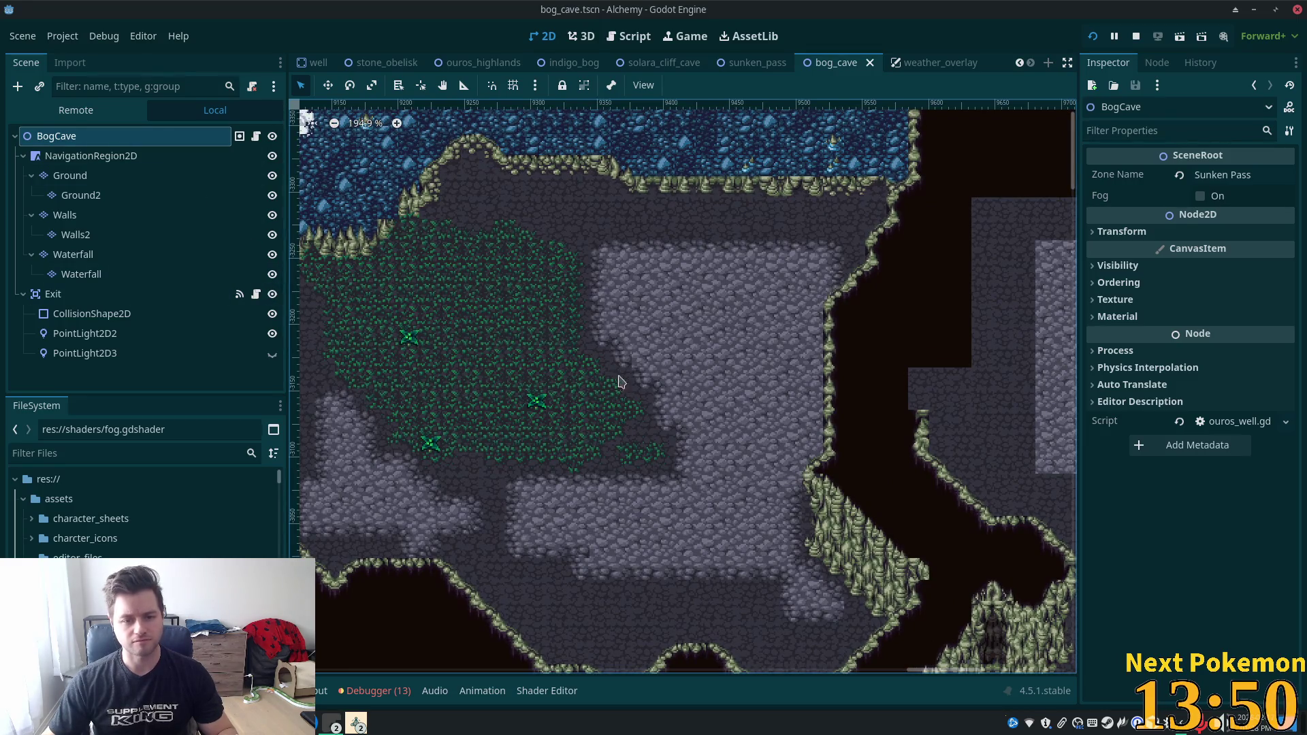
Zoom into the cave floor beside the green cliff edge and select the Ground layer.
scroll(541, 446, up, 1)
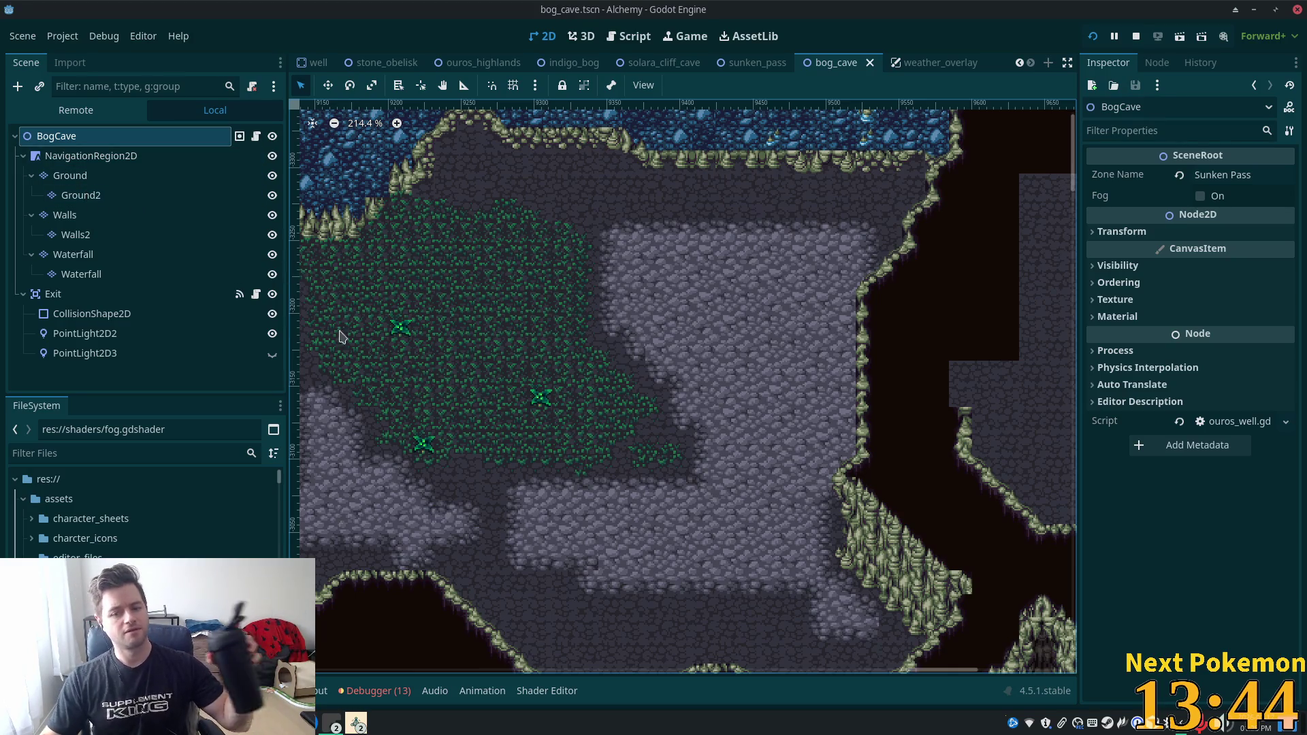
scroll(889, 623, up, 3)
scroll(889, 623, up, 6)
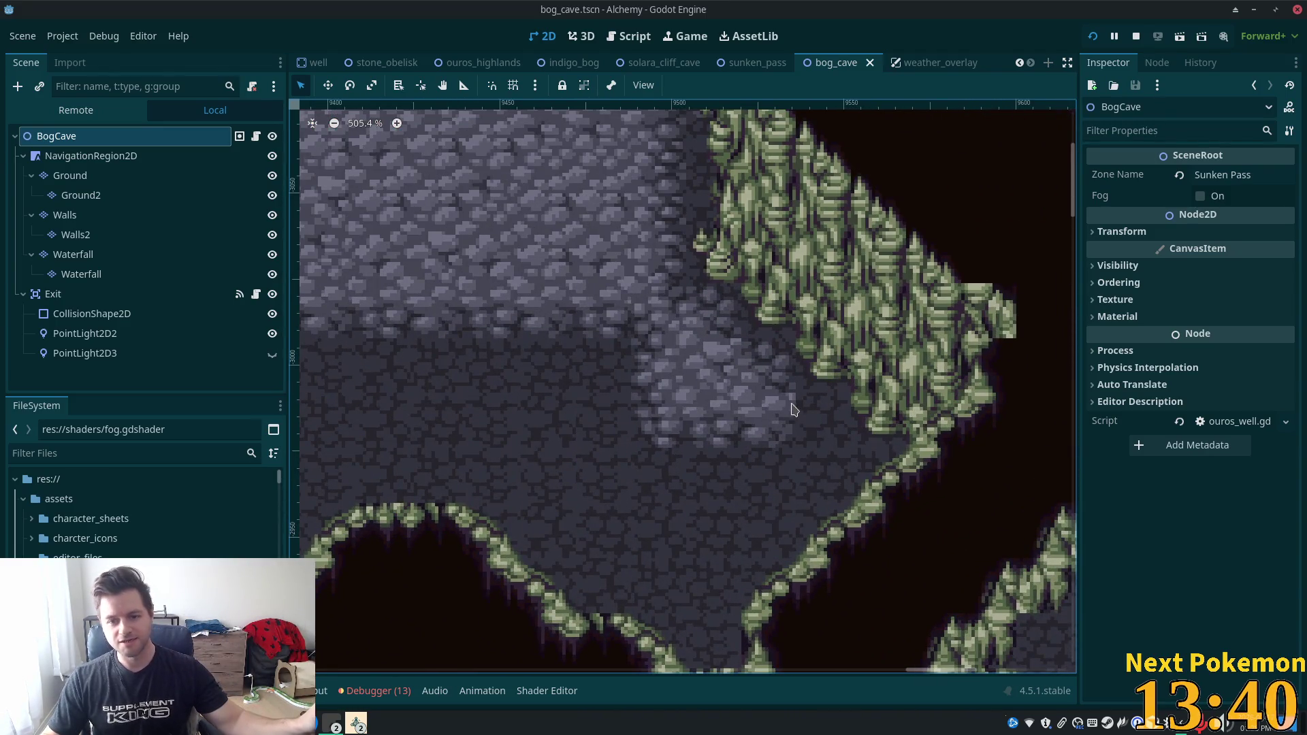
click(71, 176)
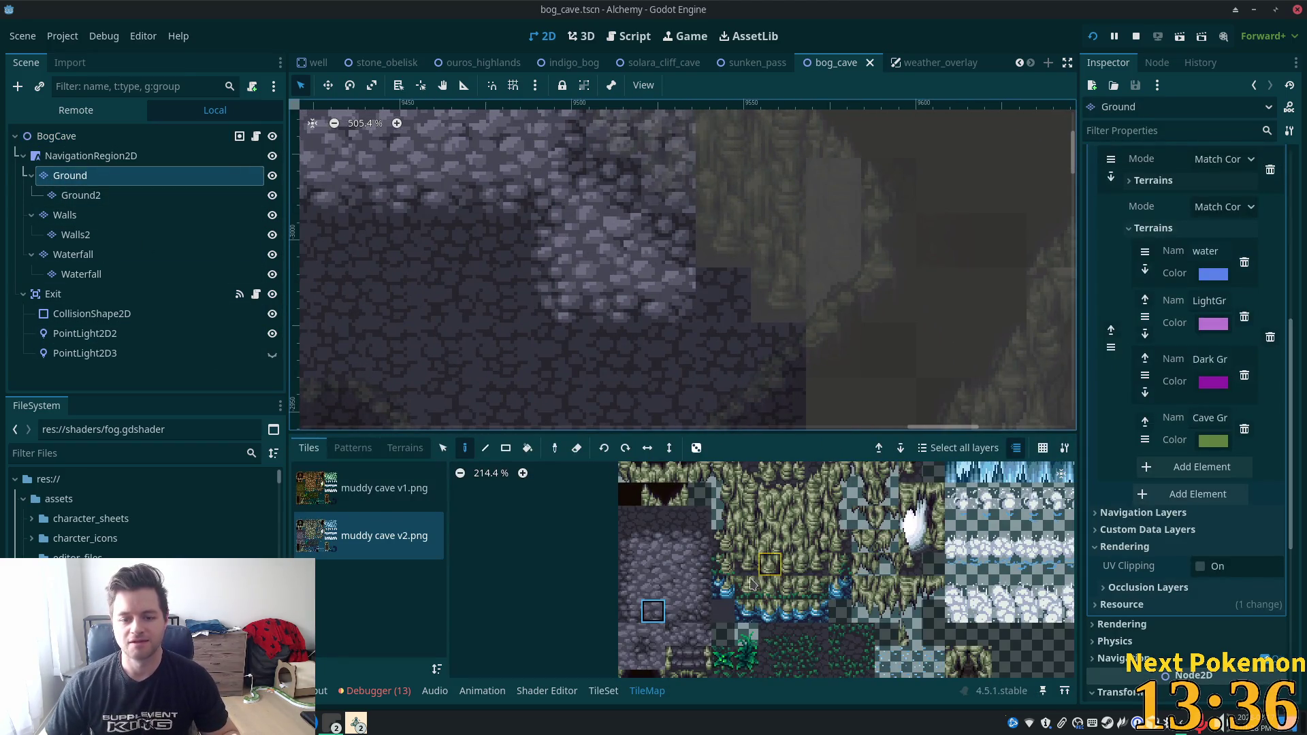
Paint cobblestone tiles where the light cobbles meet the dark floor, then select BogCave.
click(647, 661)
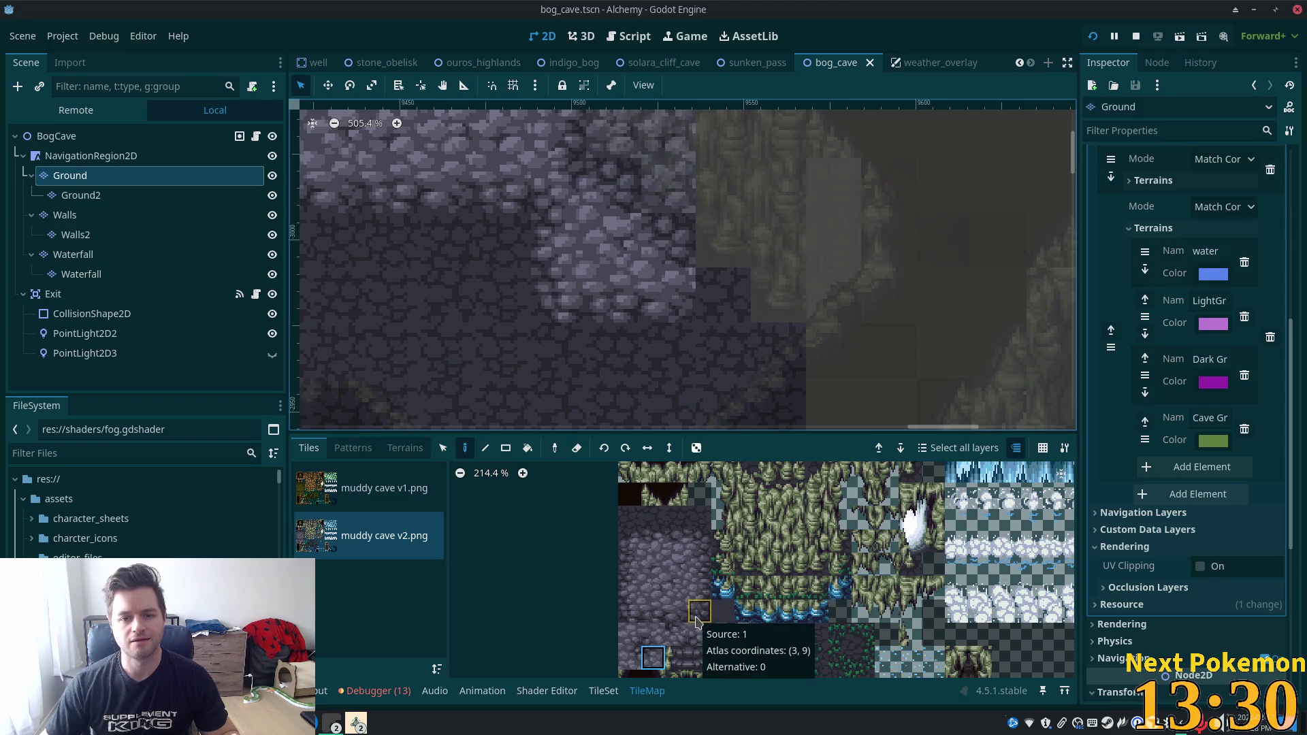
click(699, 613)
click(722, 294)
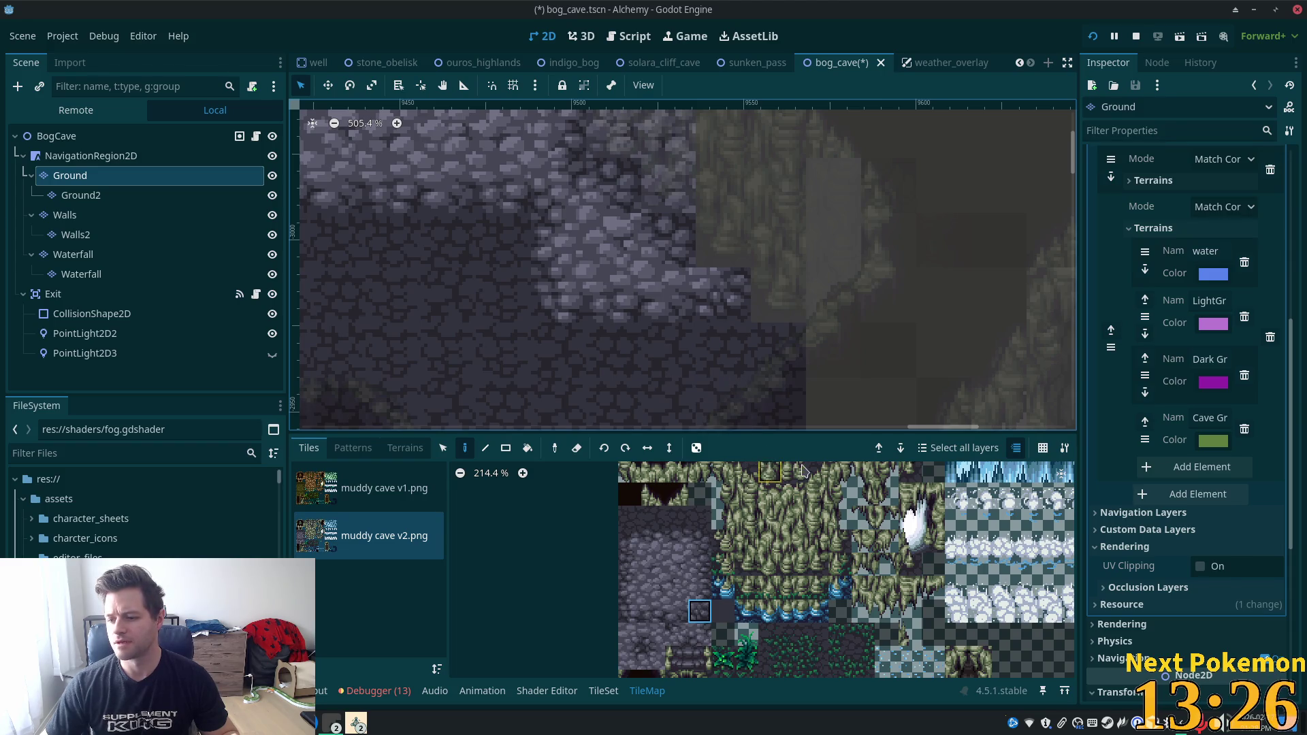
click(701, 543)
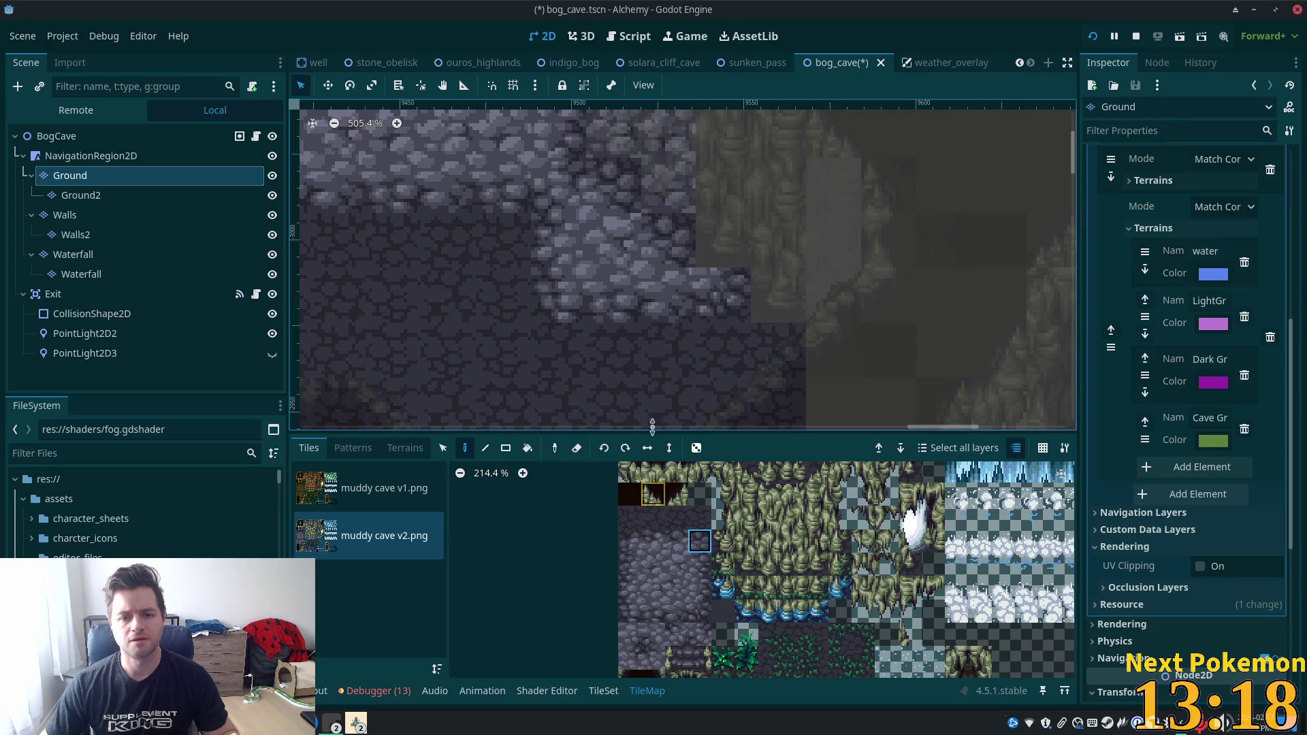
click(57, 136)
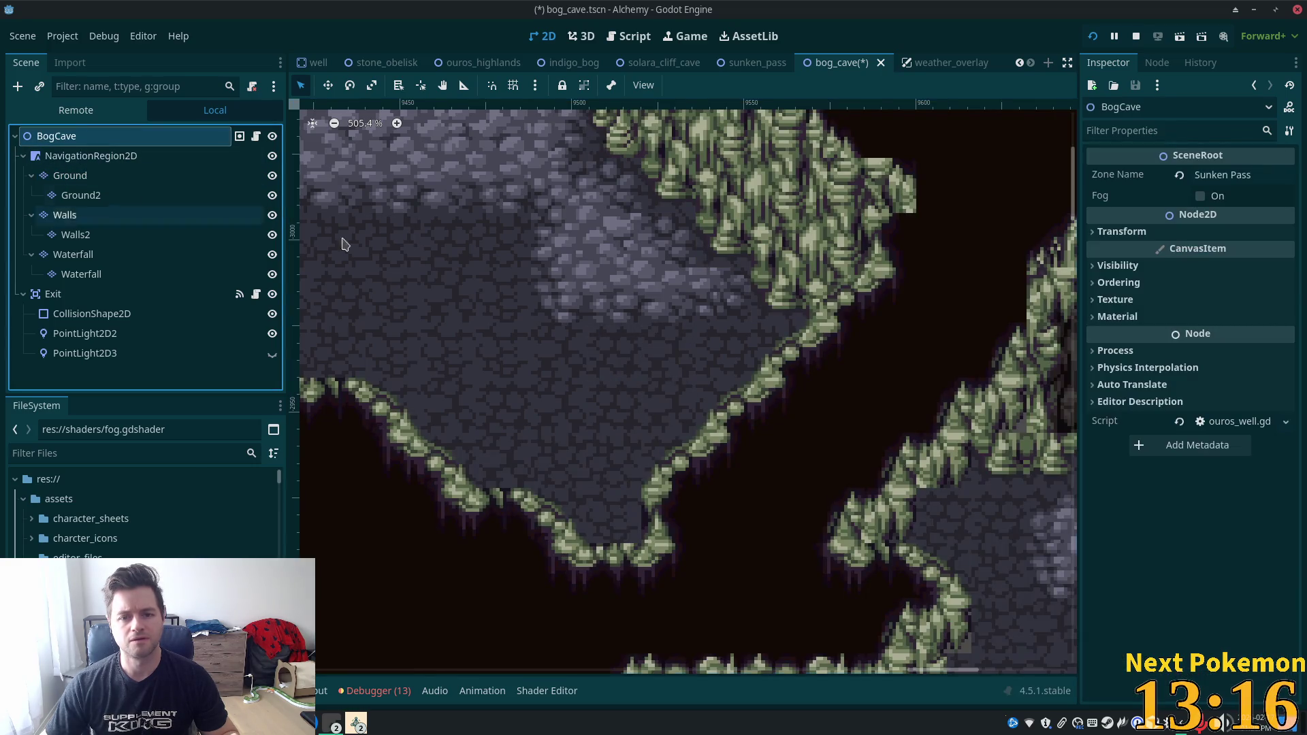
scroll(906, 293, down, 5)
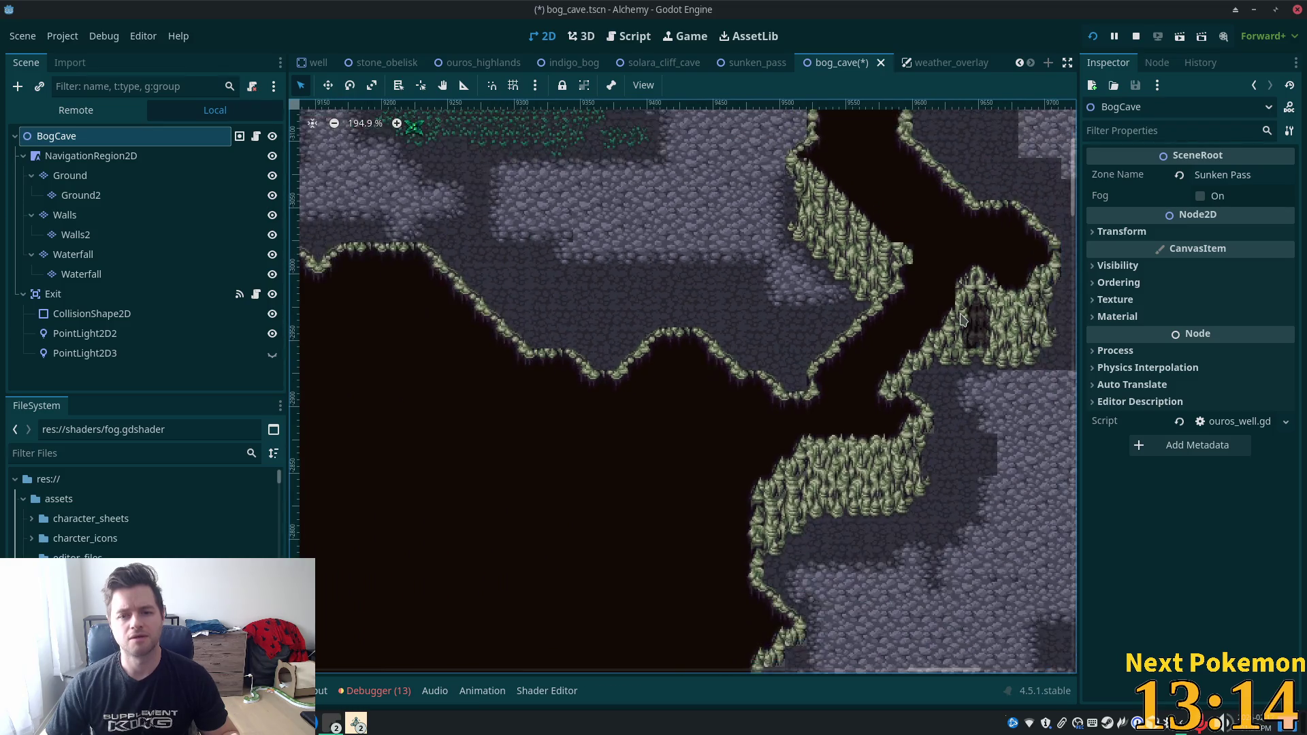
scroll(954, 318, up, 10)
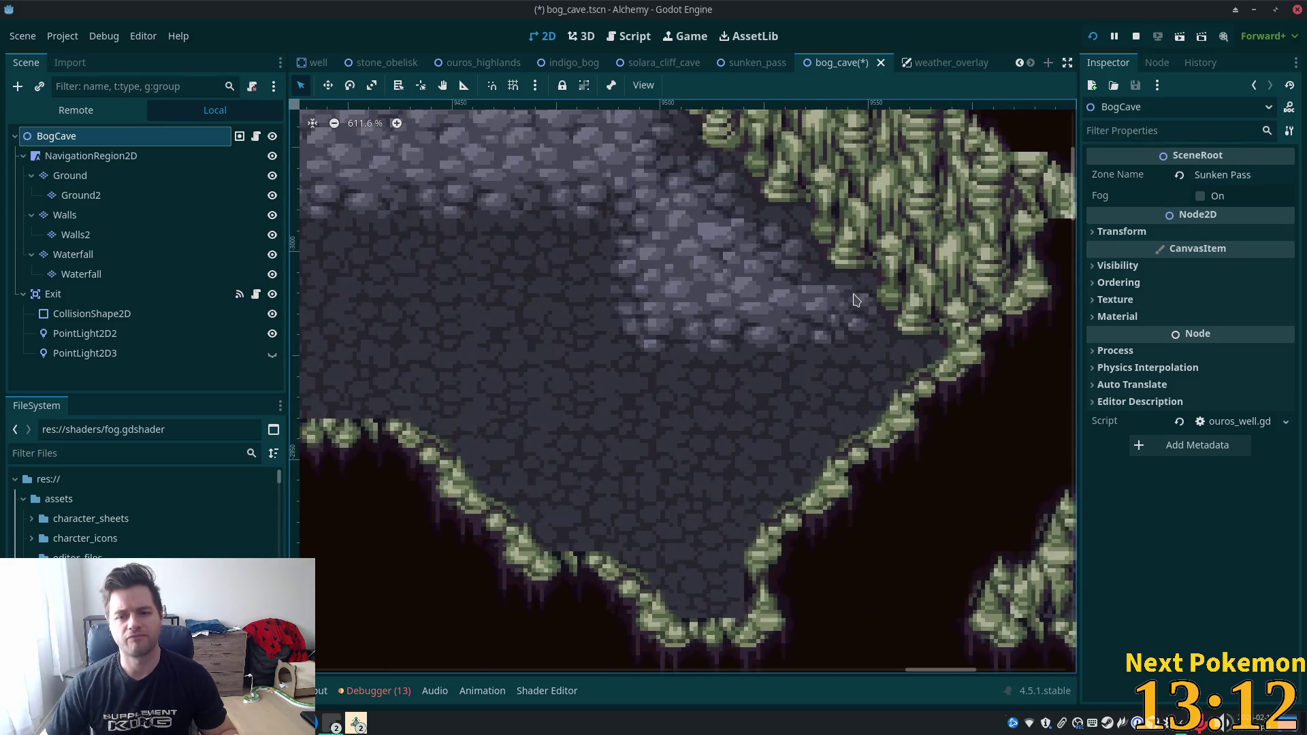
scroll(855, 297, up, 4)
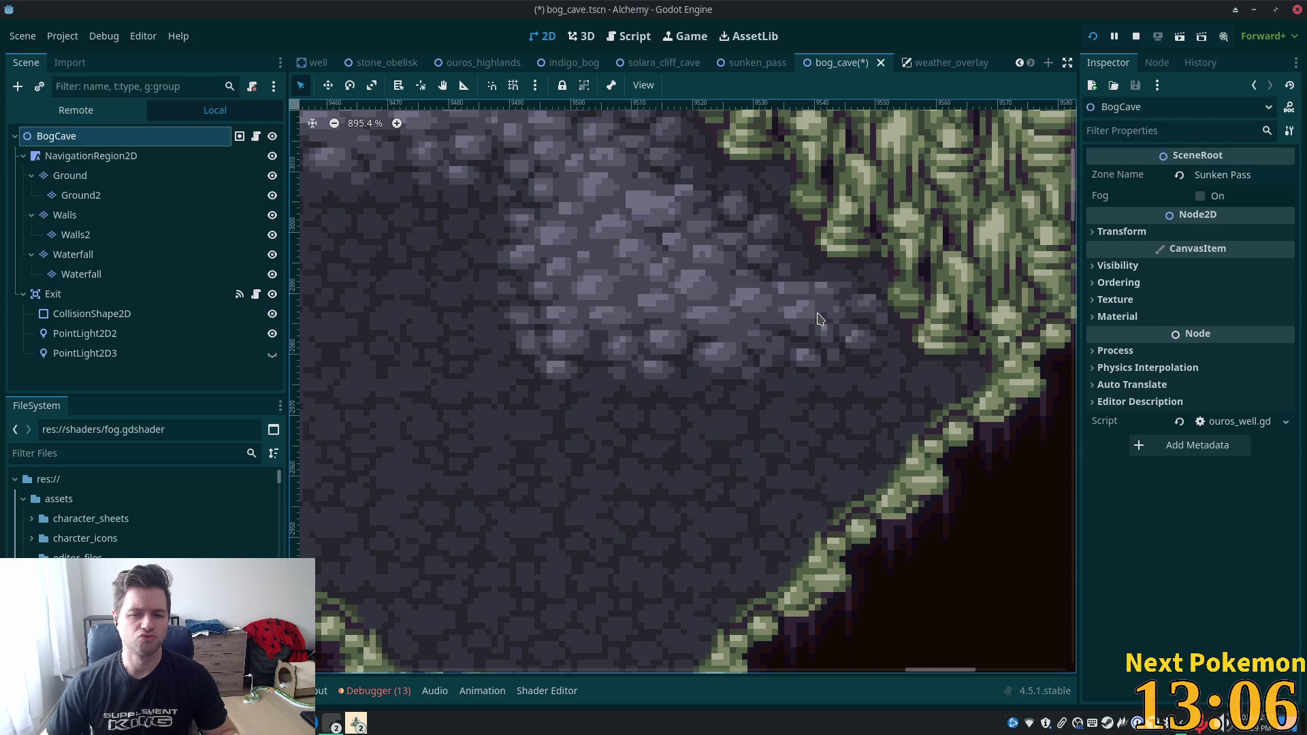
click(68, 177)
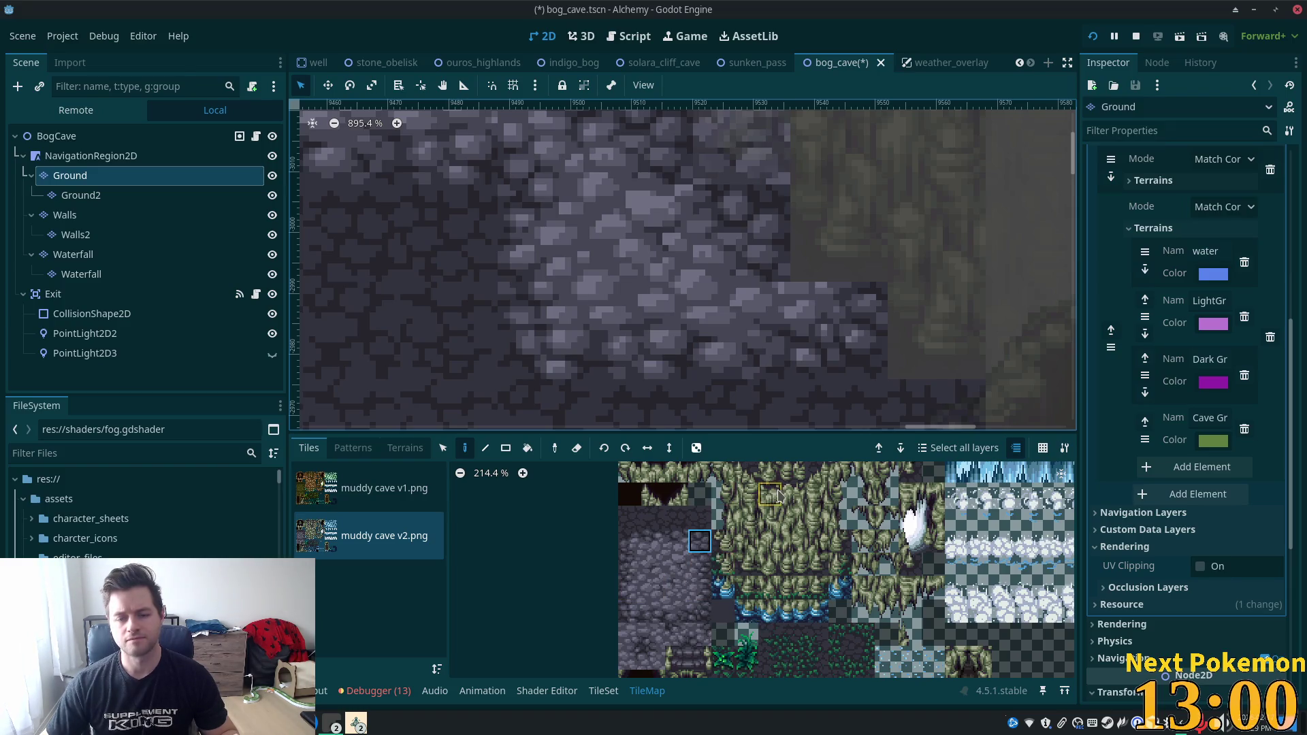
Paint a cobblestone tile onto the edge of the light cobble patch.
scroll(832, 356, down, 2)
click(817, 338)
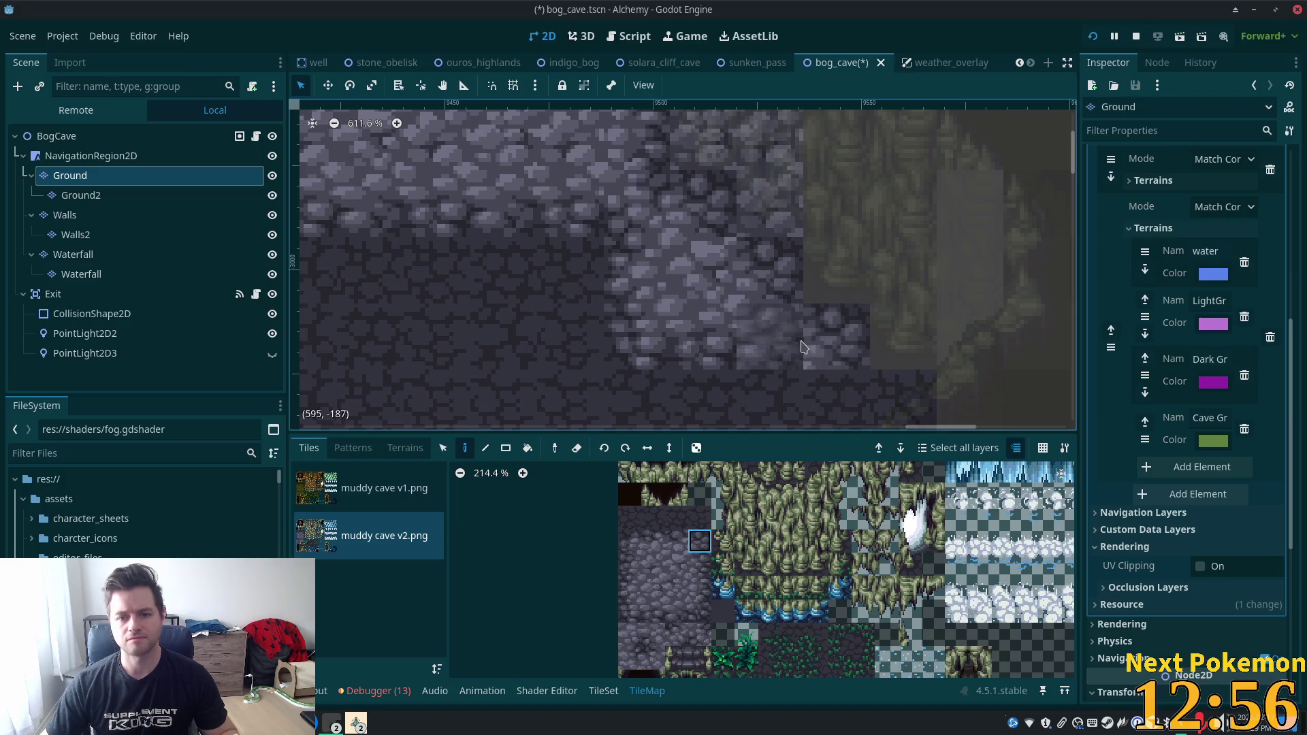
click(630, 657)
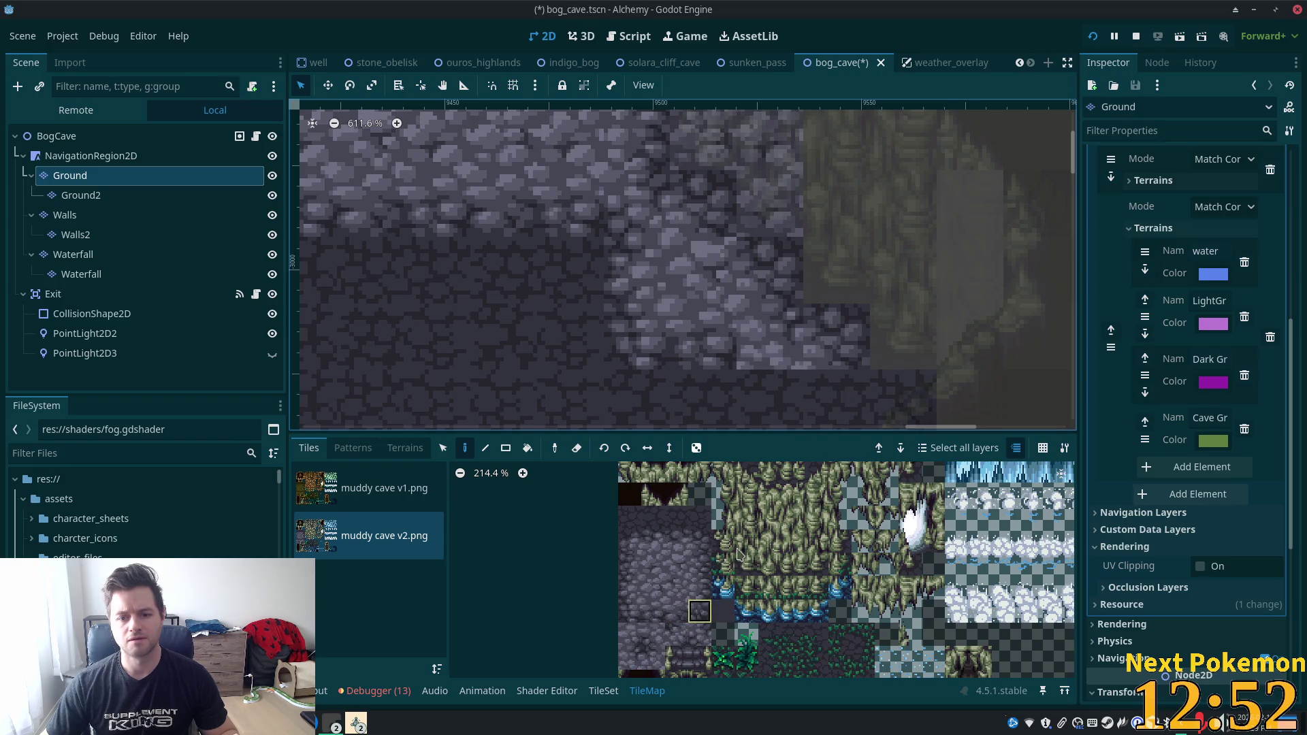
click(835, 393)
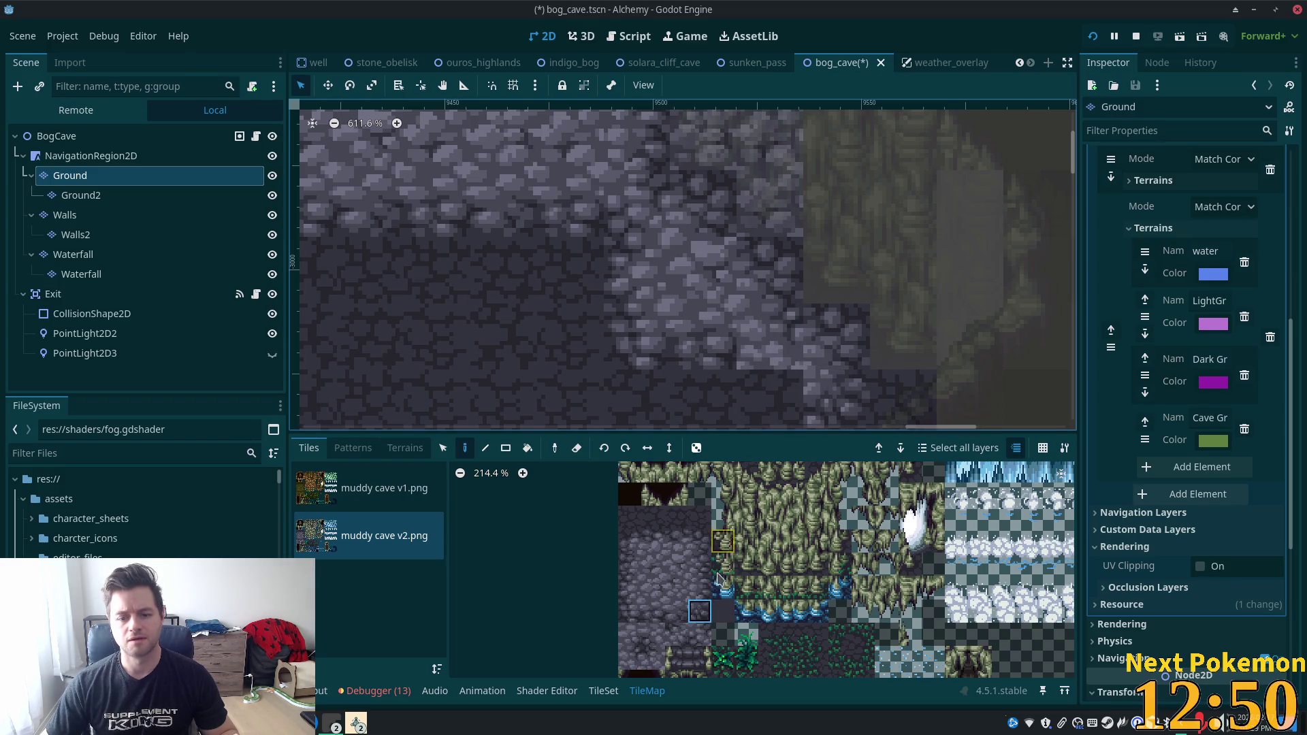
Try other cobblestone tiles from the atlas and save the bog_cave scene.
click(677, 611)
scroll(605, 331, down, 1)
scroll(604, 332, down, 1)
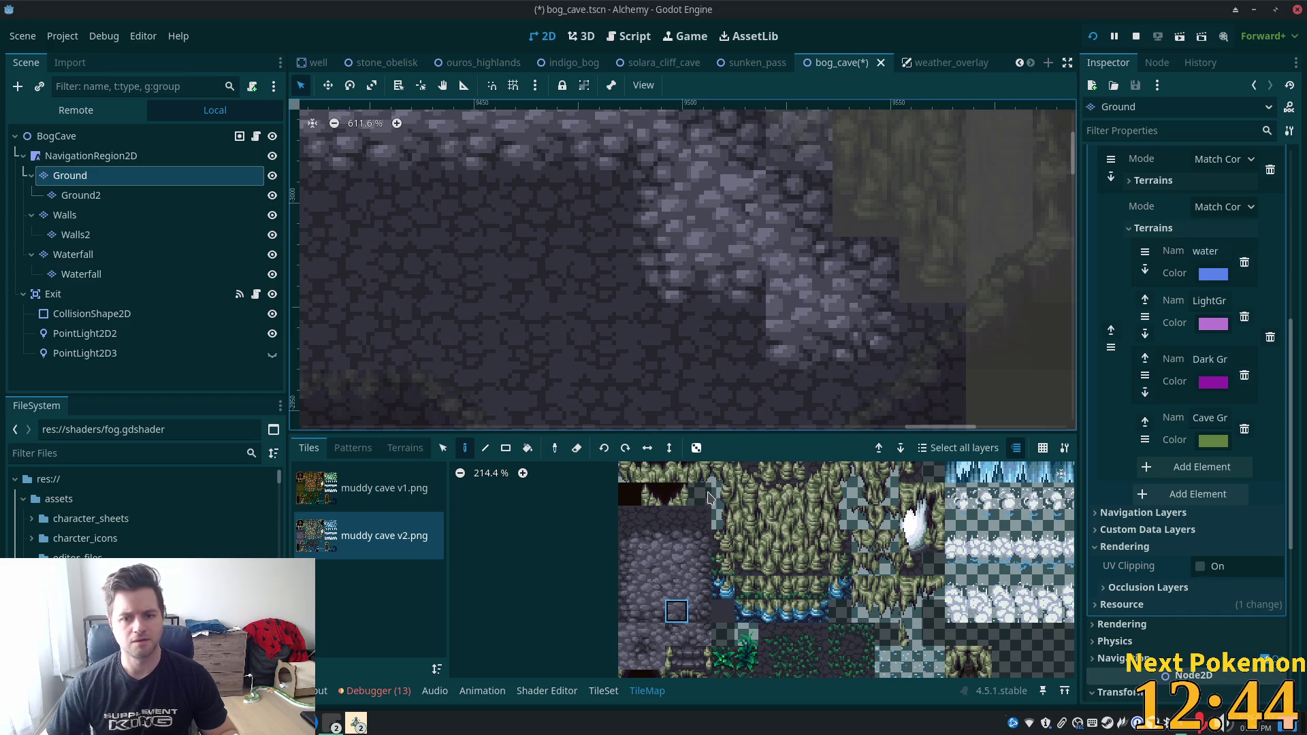
click(630, 614)
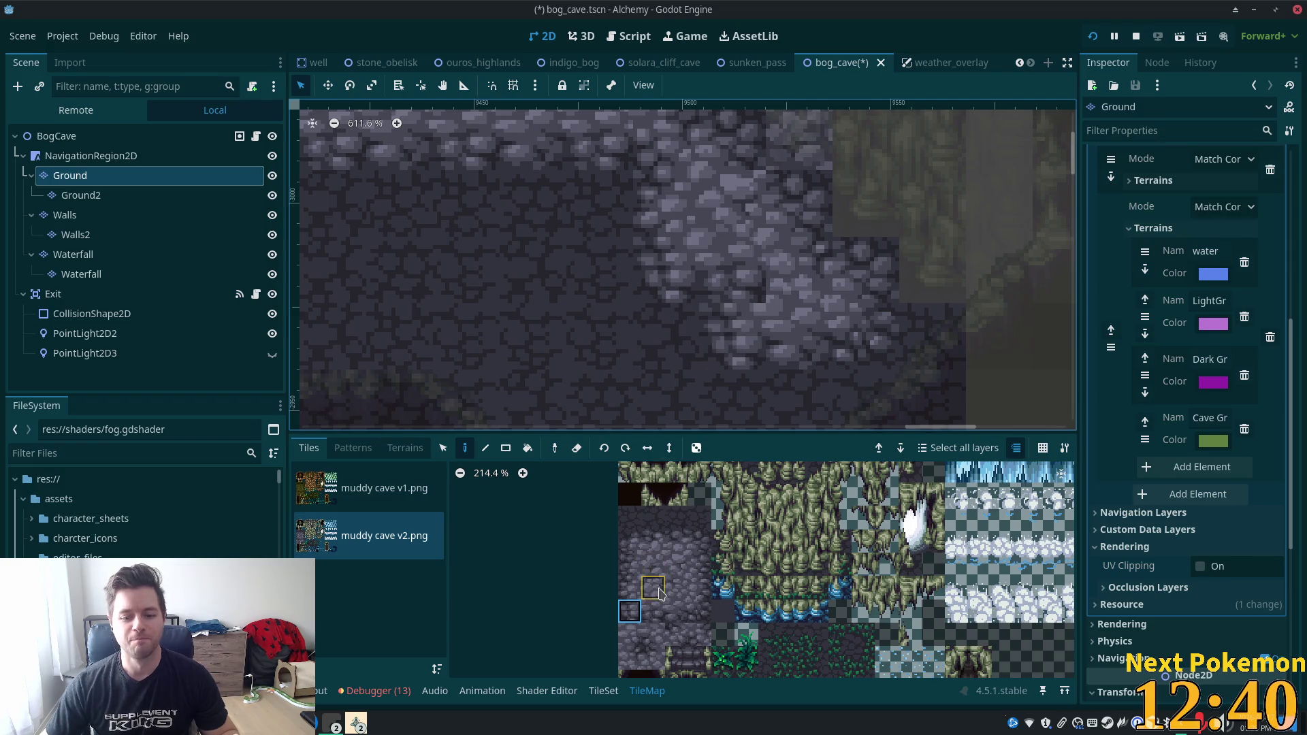
click(657, 635)
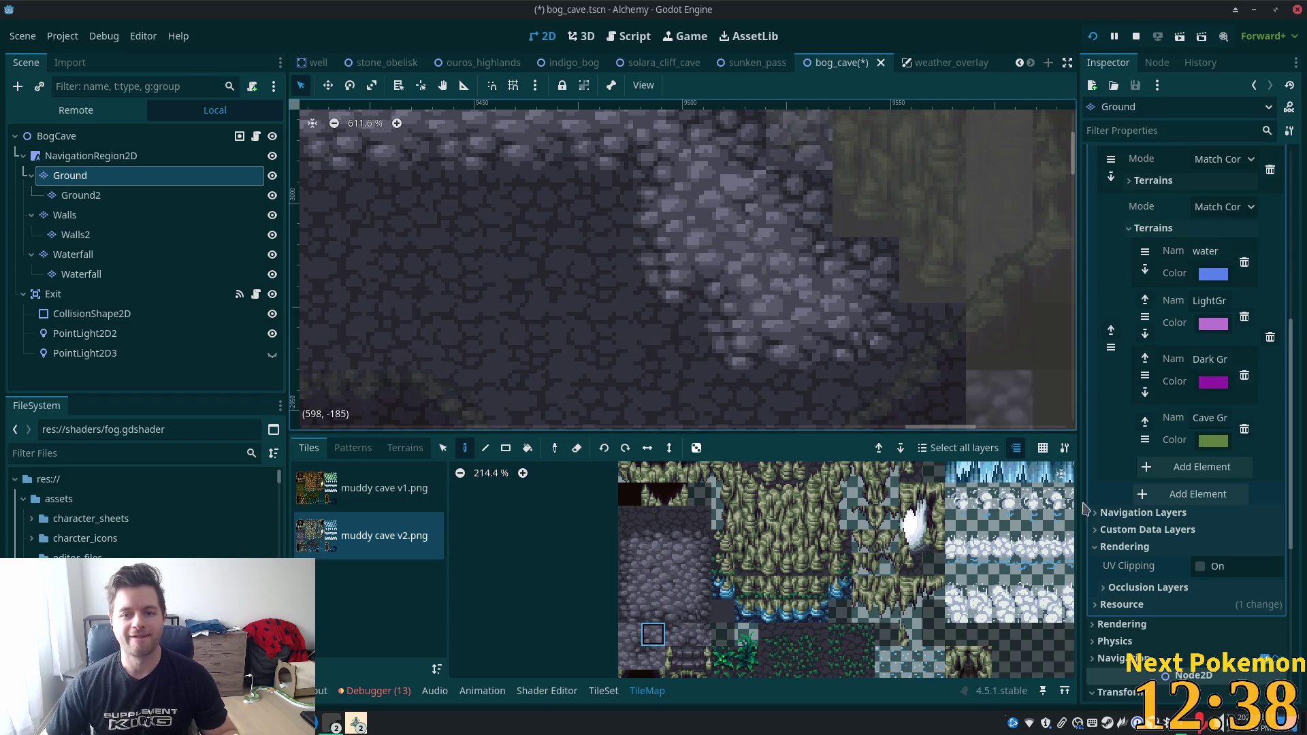
scroll(798, 395, down, 3)
key(ctrl+s)
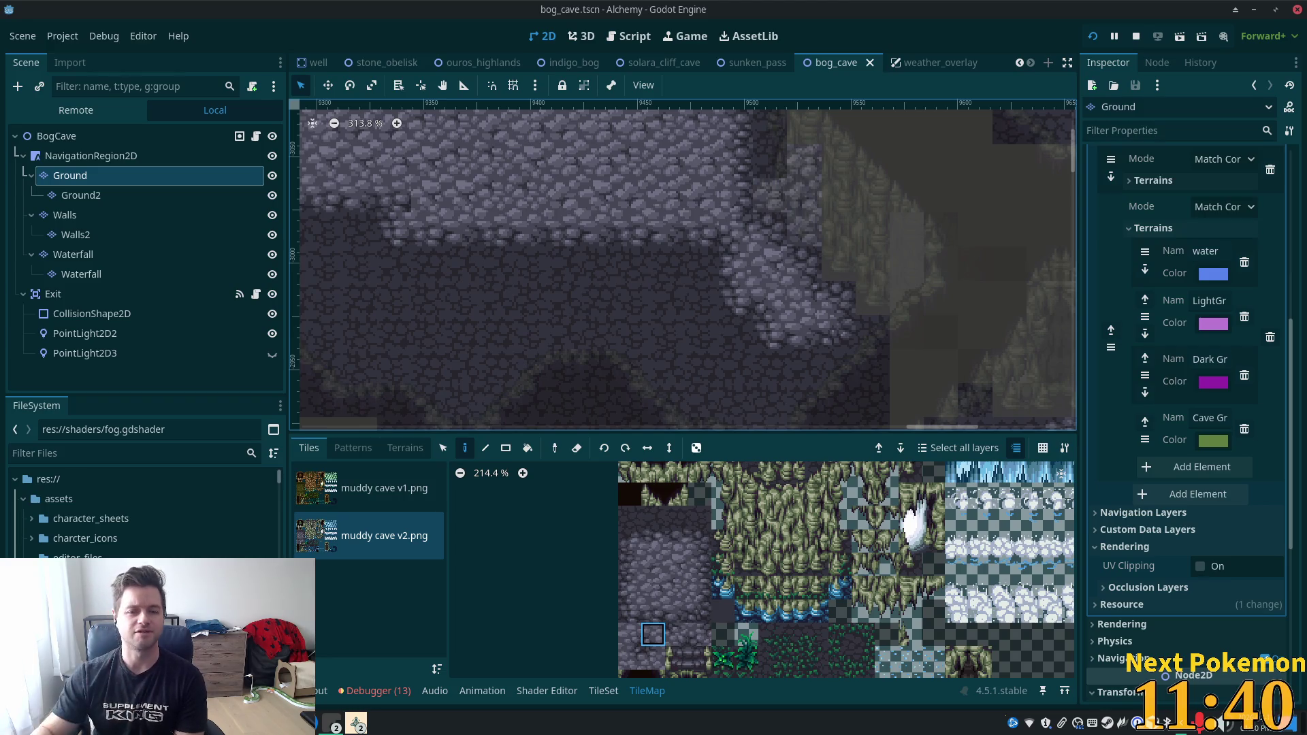
Paint stone floor tiles onto the cave ground and save bog_cave.
scroll(598, 286, up, 3)
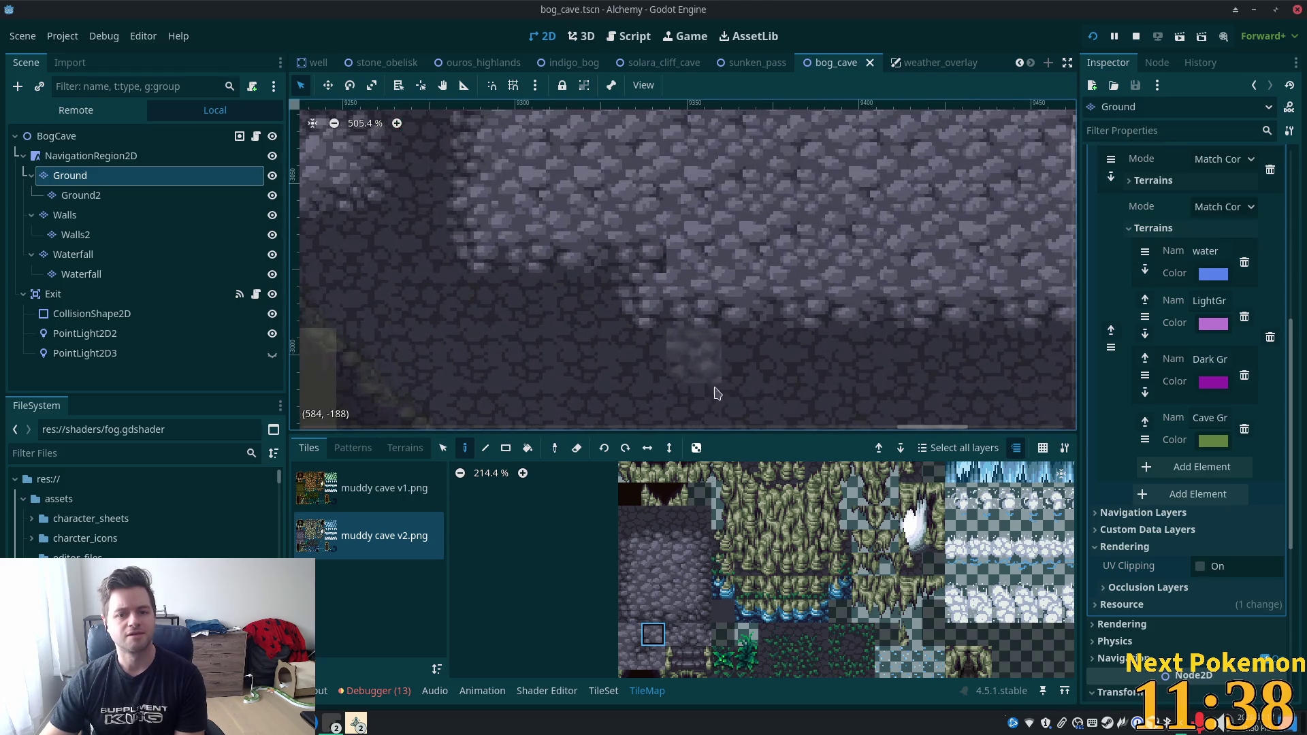
scroll(705, 374, left, 2)
scroll(705, 373, up, 2)
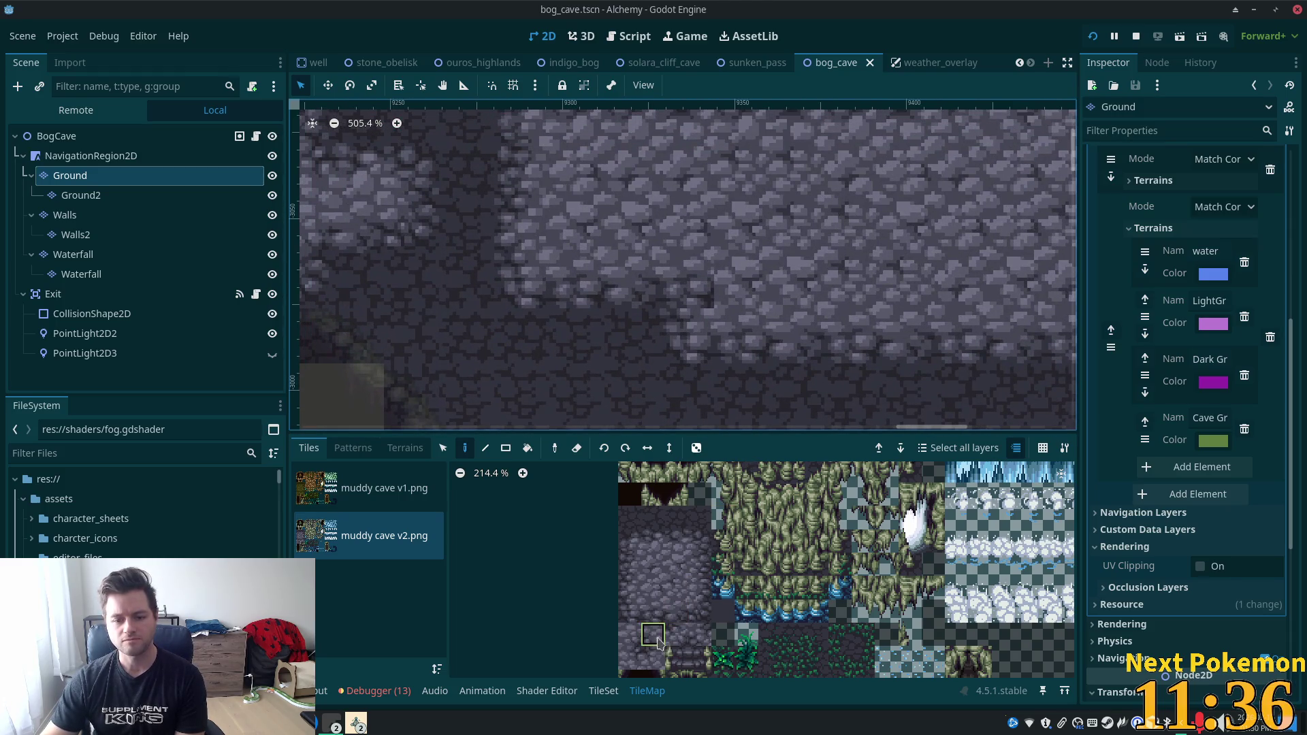
click(702, 292)
scroll(953, 355, down, 4)
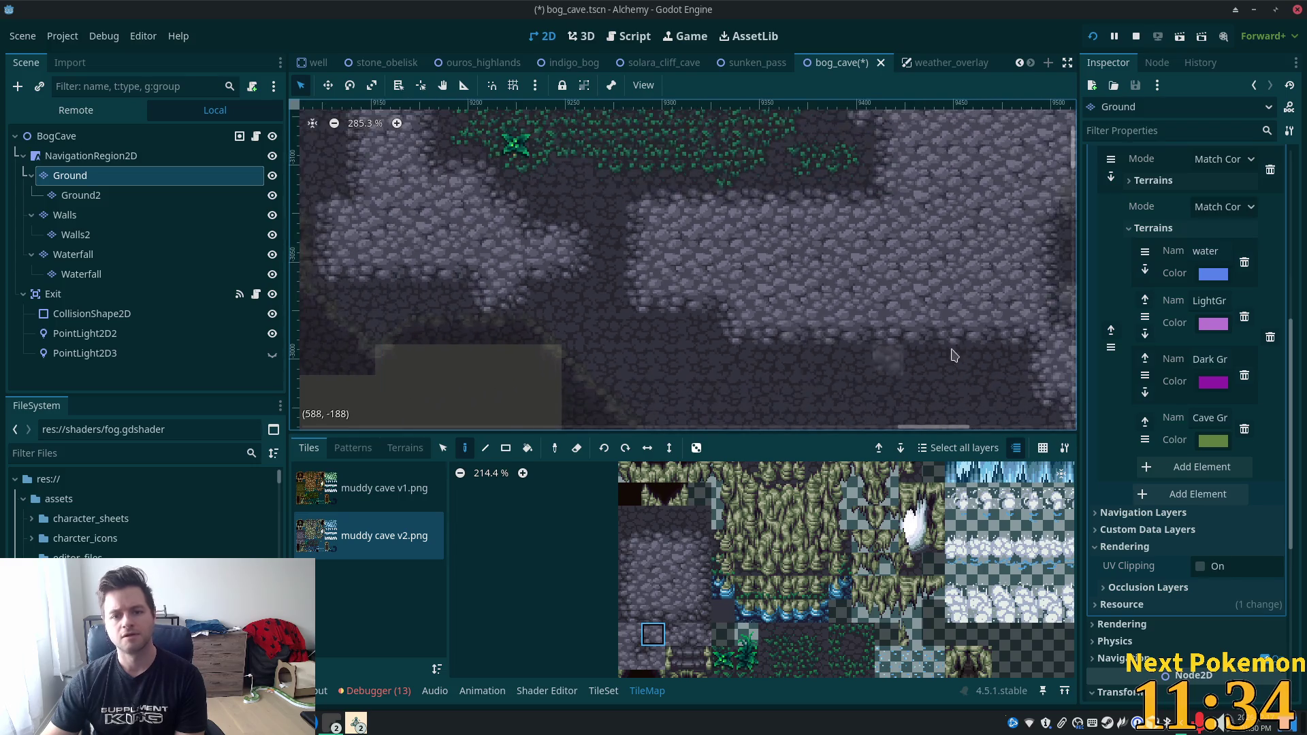
scroll(919, 343, down, 1)
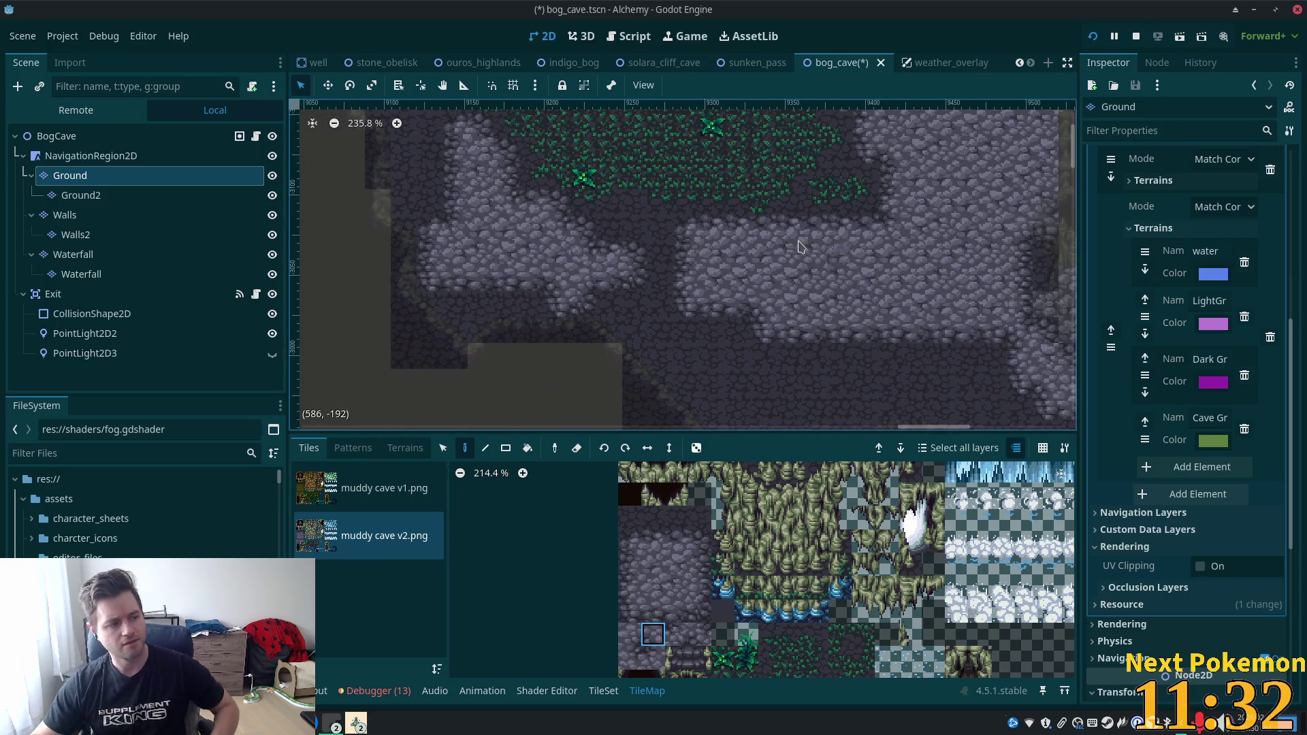
key(ctrl+s)
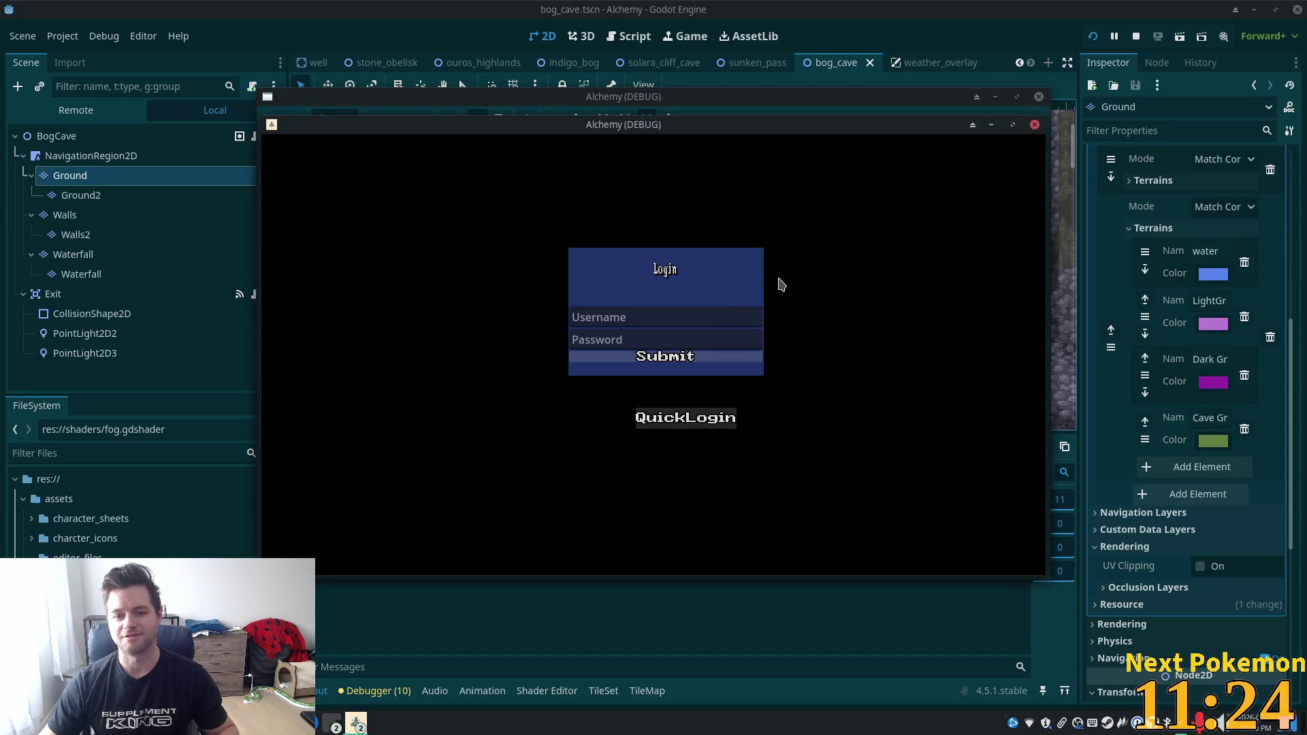
Skip the login with QuickLogin and walk the character around the cliff area.
click(603, 360)
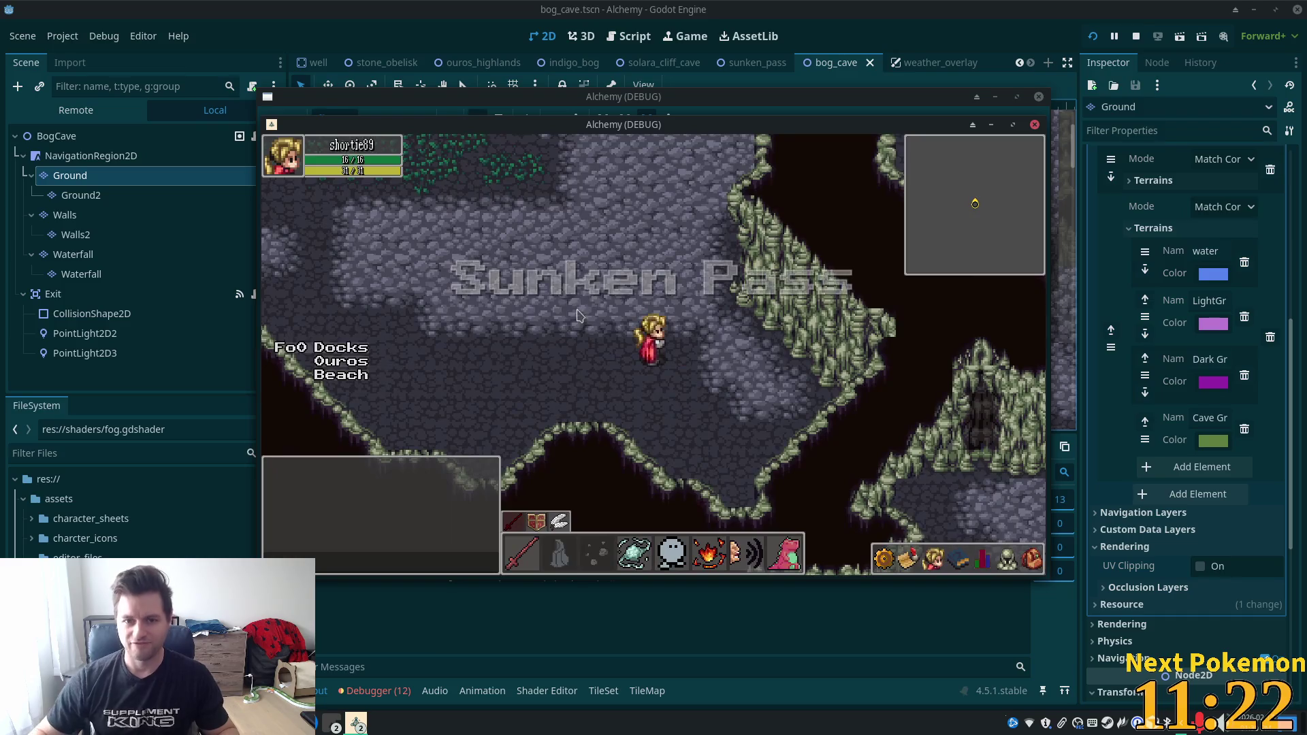
key(w)
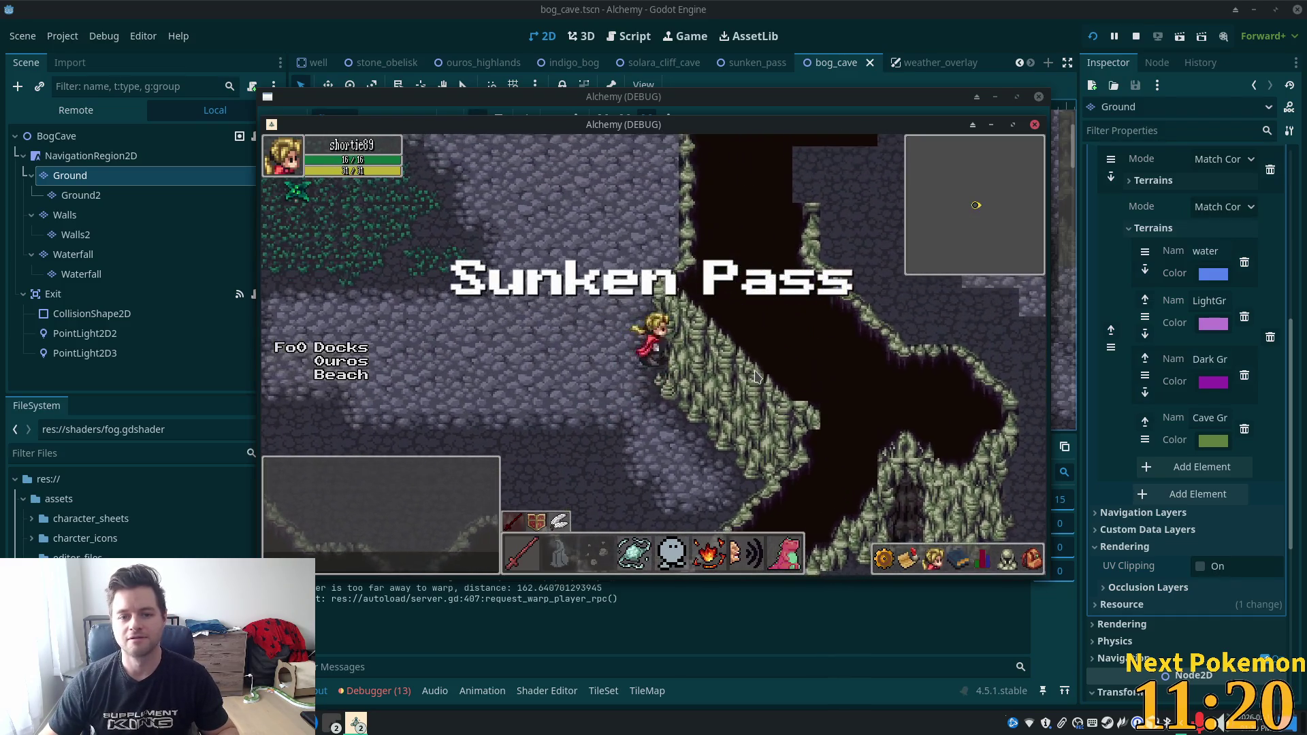
key(a)
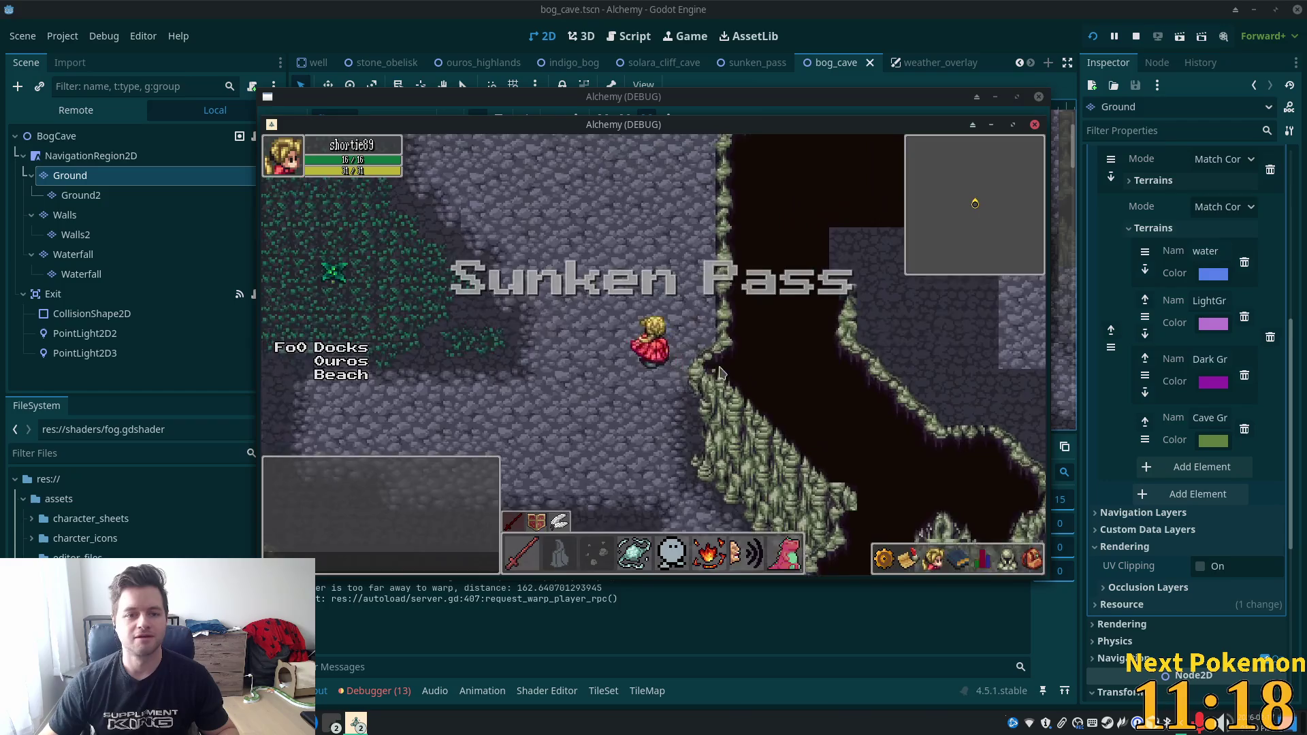
key(w)
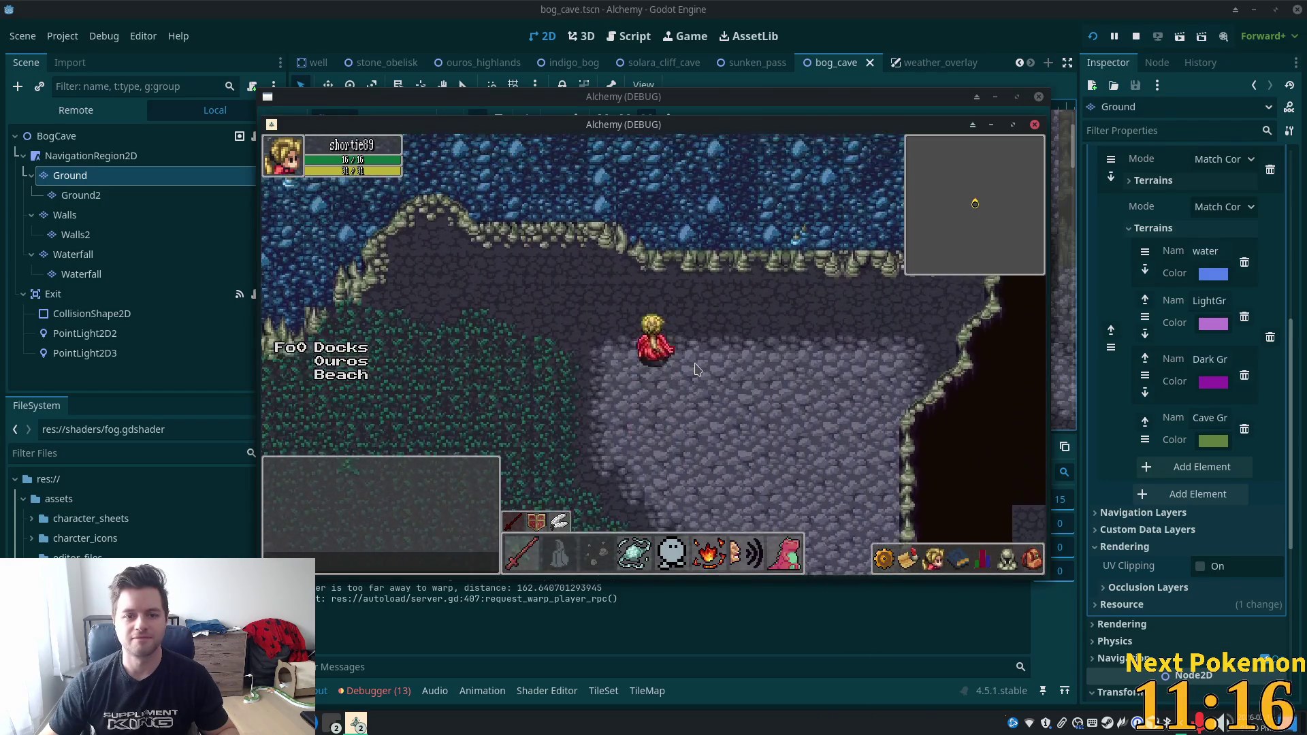
key(w)
key(d)
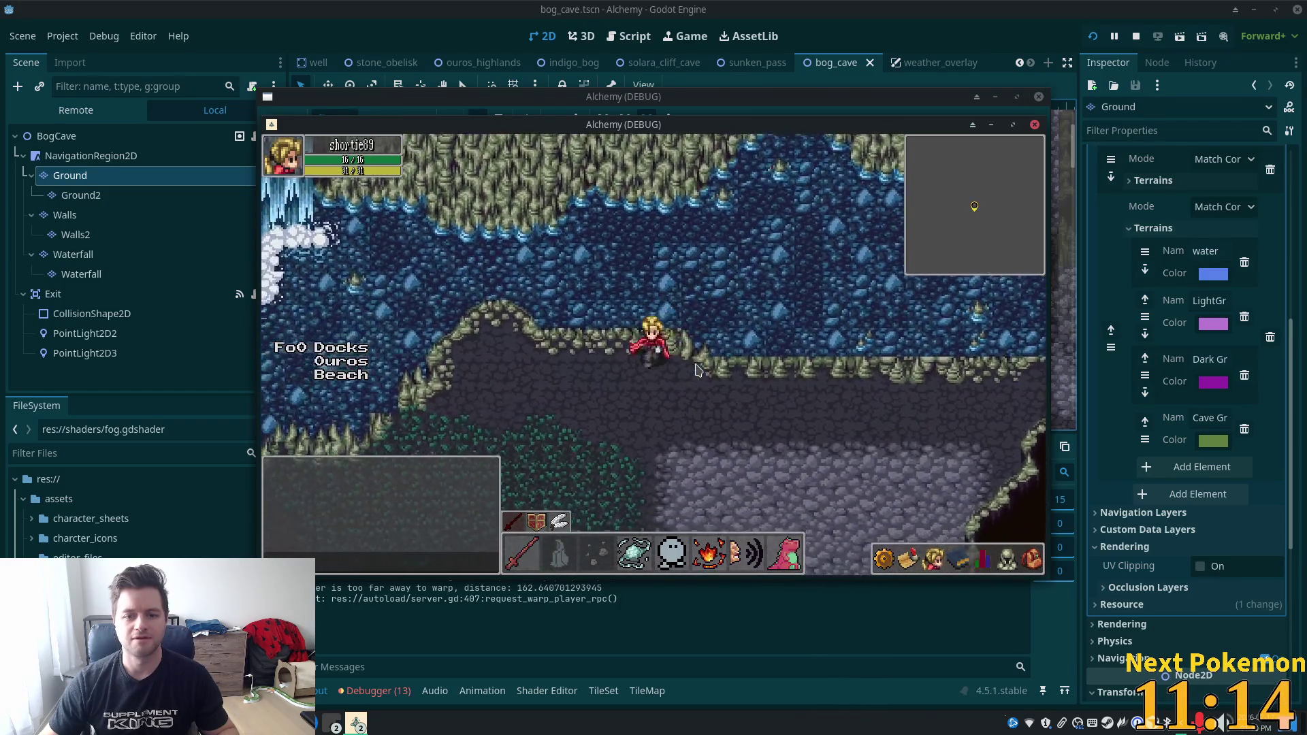
key(s)
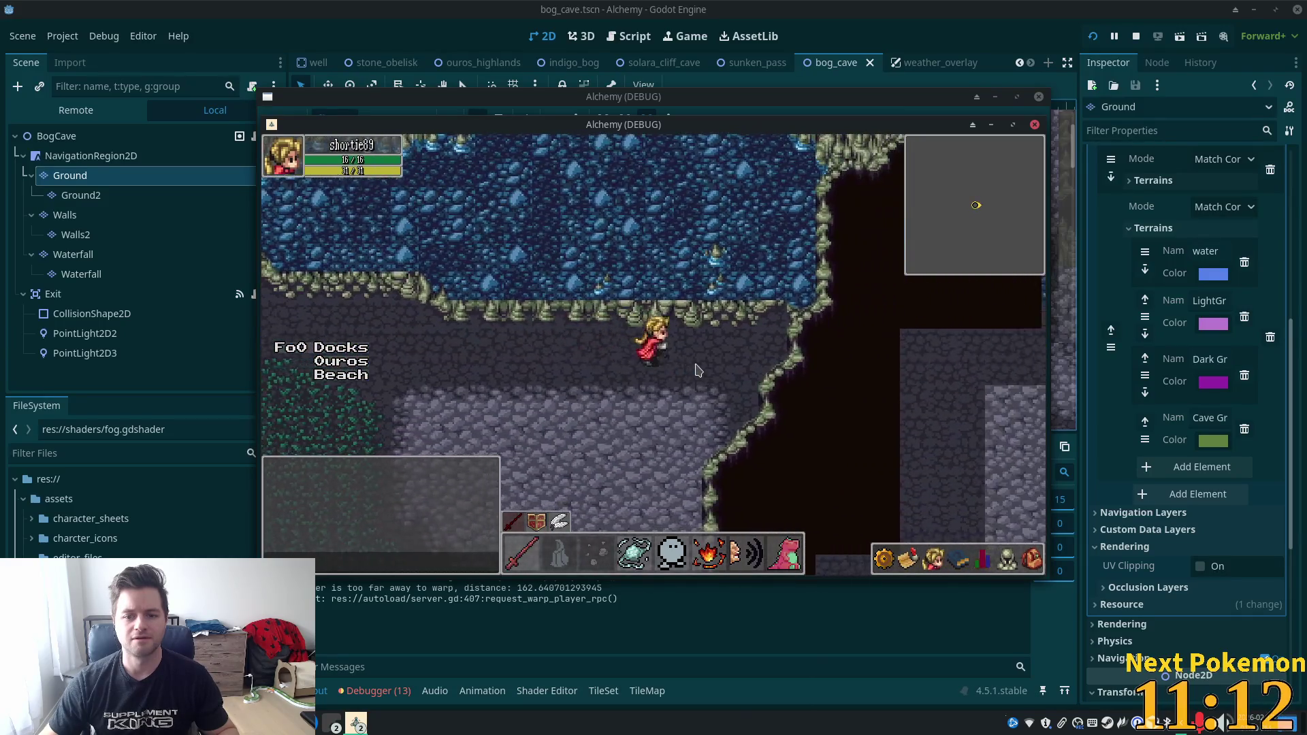
key(d)
key(s)
key(w)
key(d)
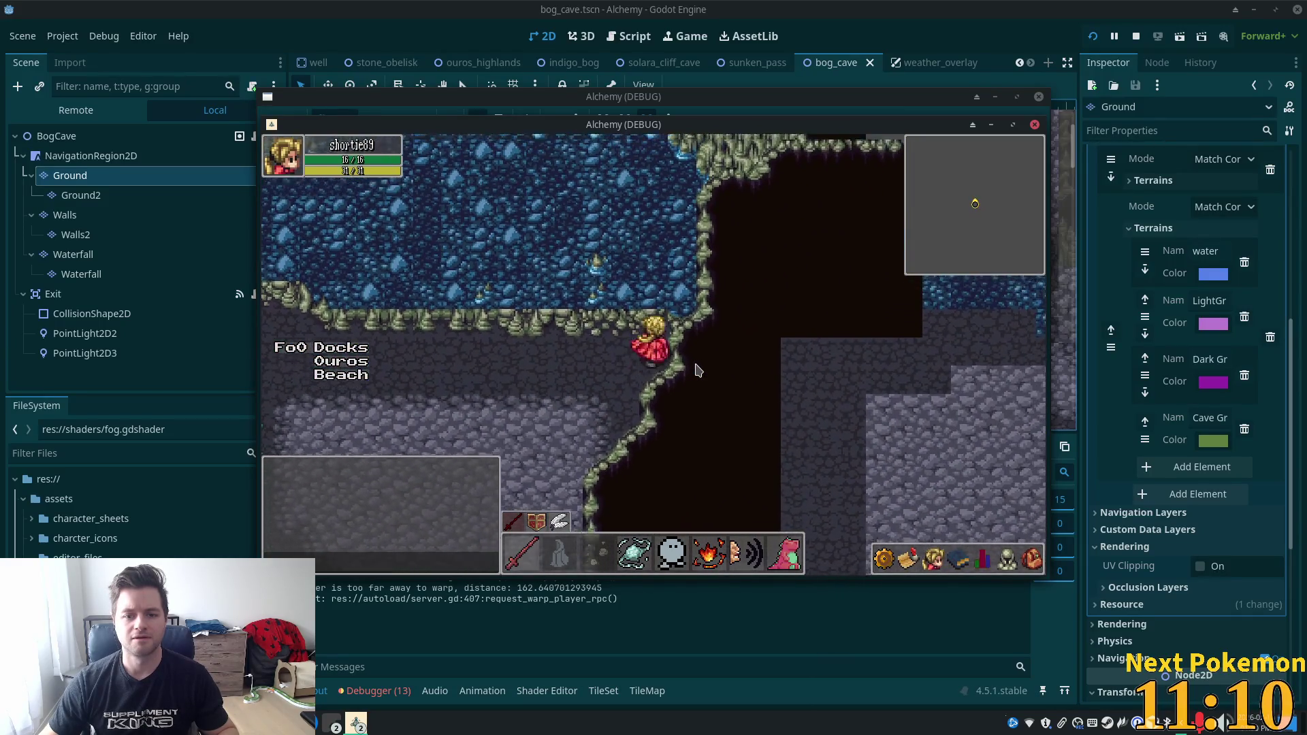
key(w)
key(d)
Walk the character down-left through the cave, then up toward the waterfall.
key(s)
key(a)
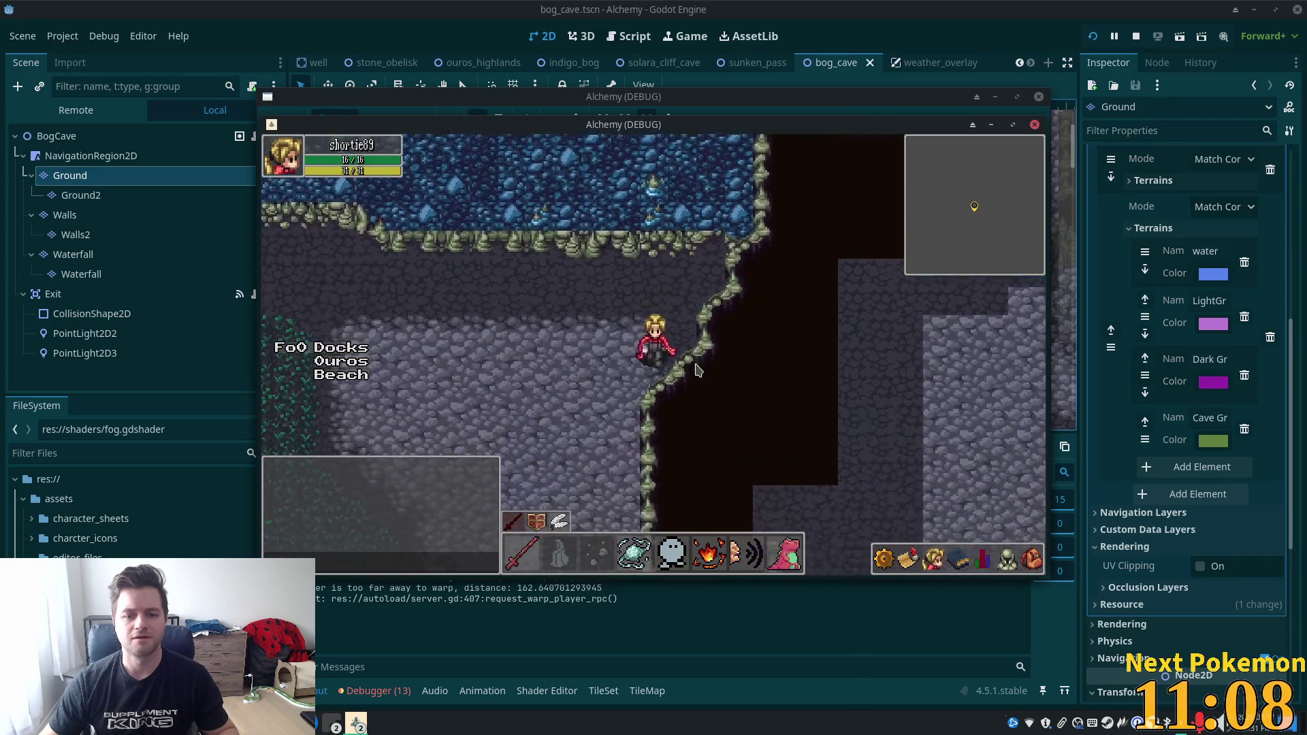
key(s)
key(a)
key(s)
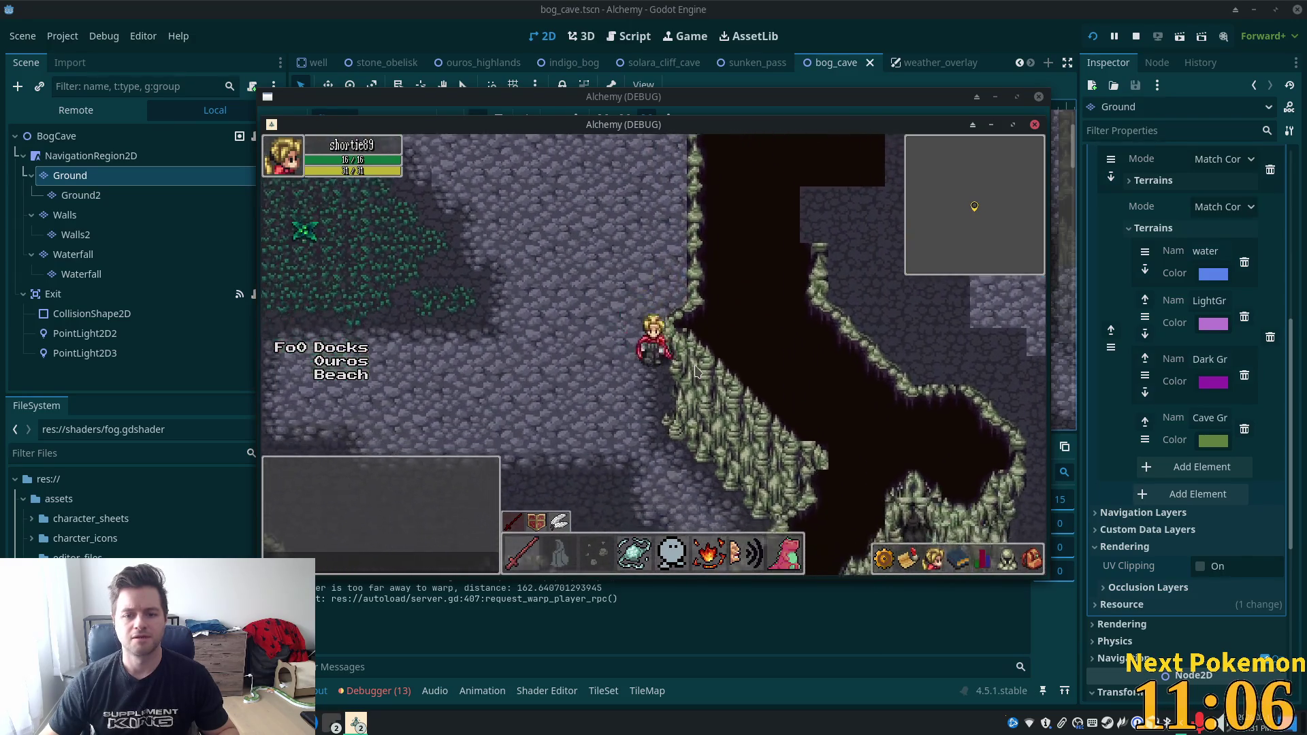
key(s)
key(w)
key(a)
key(w)
key(a)
key(s)
key(d)
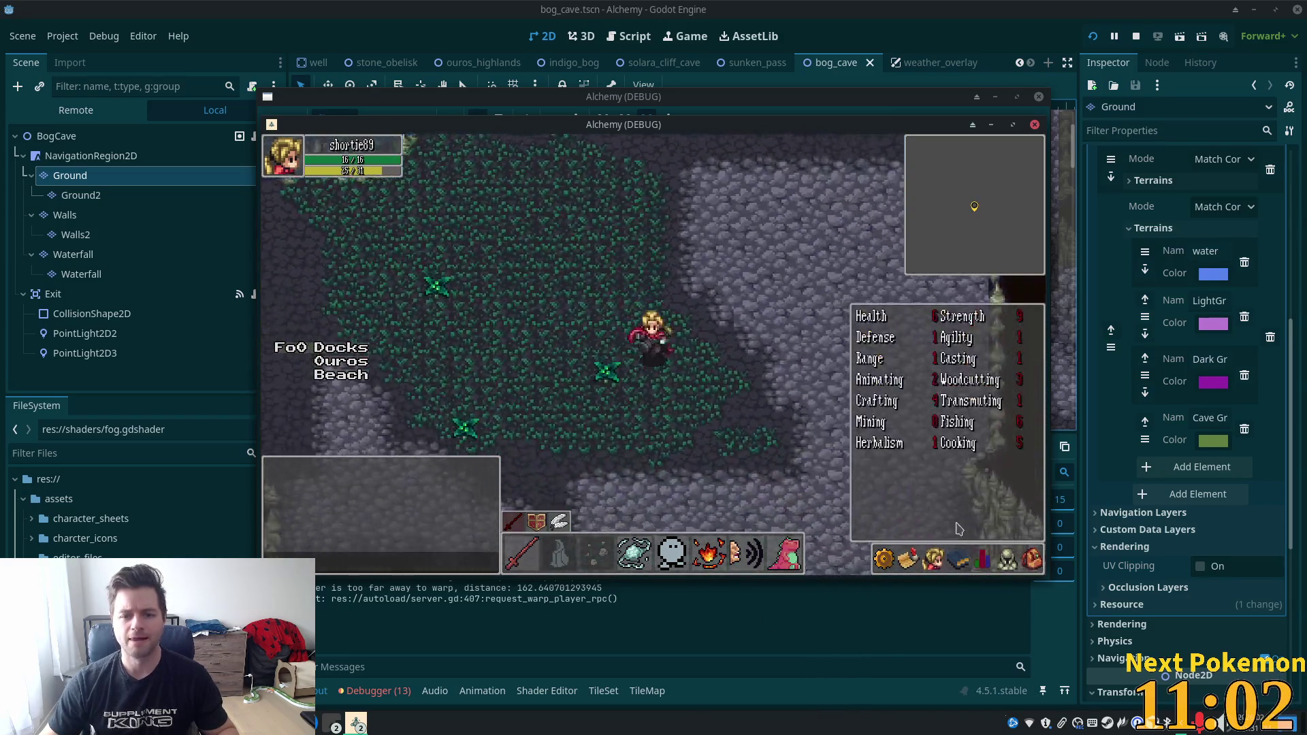
key(w)
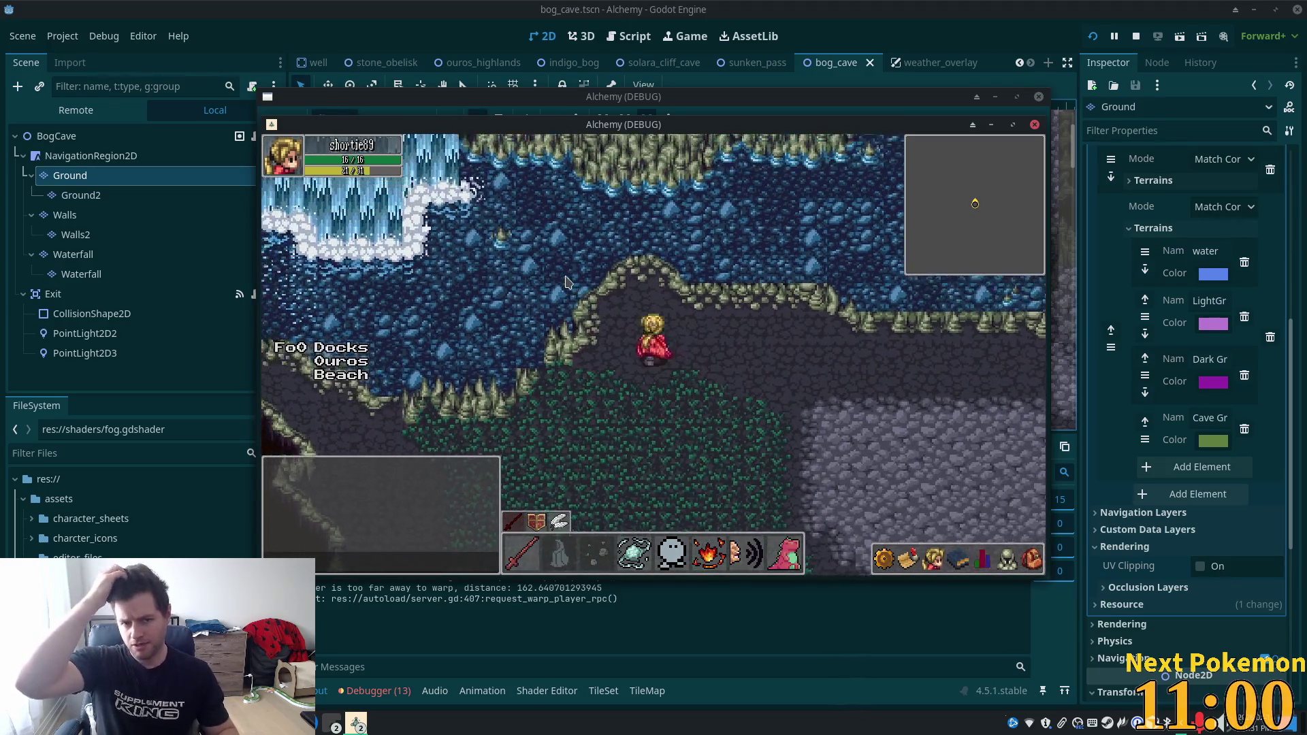
key(w)
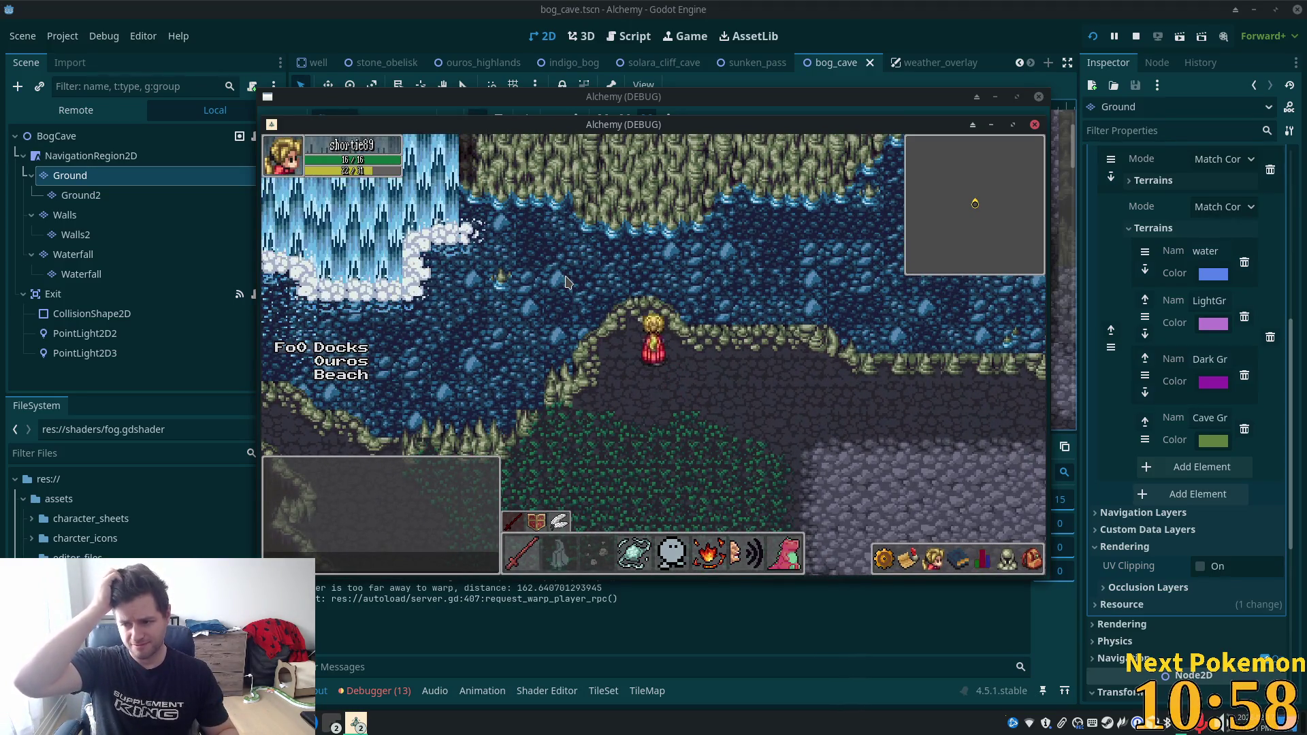
Keep walking the character past the waterfall, over the grass and onto the grey floor.
key(w)
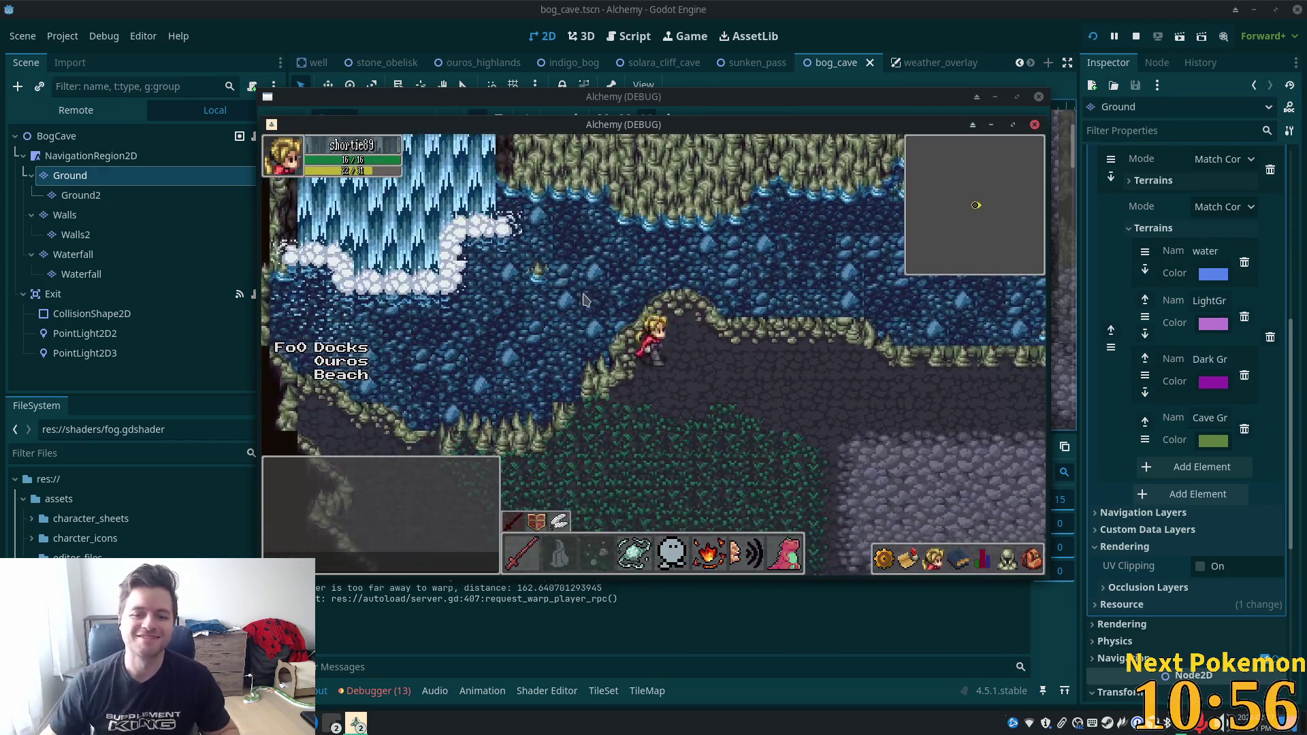
key(a)
key(s)
key(a)
key(s)
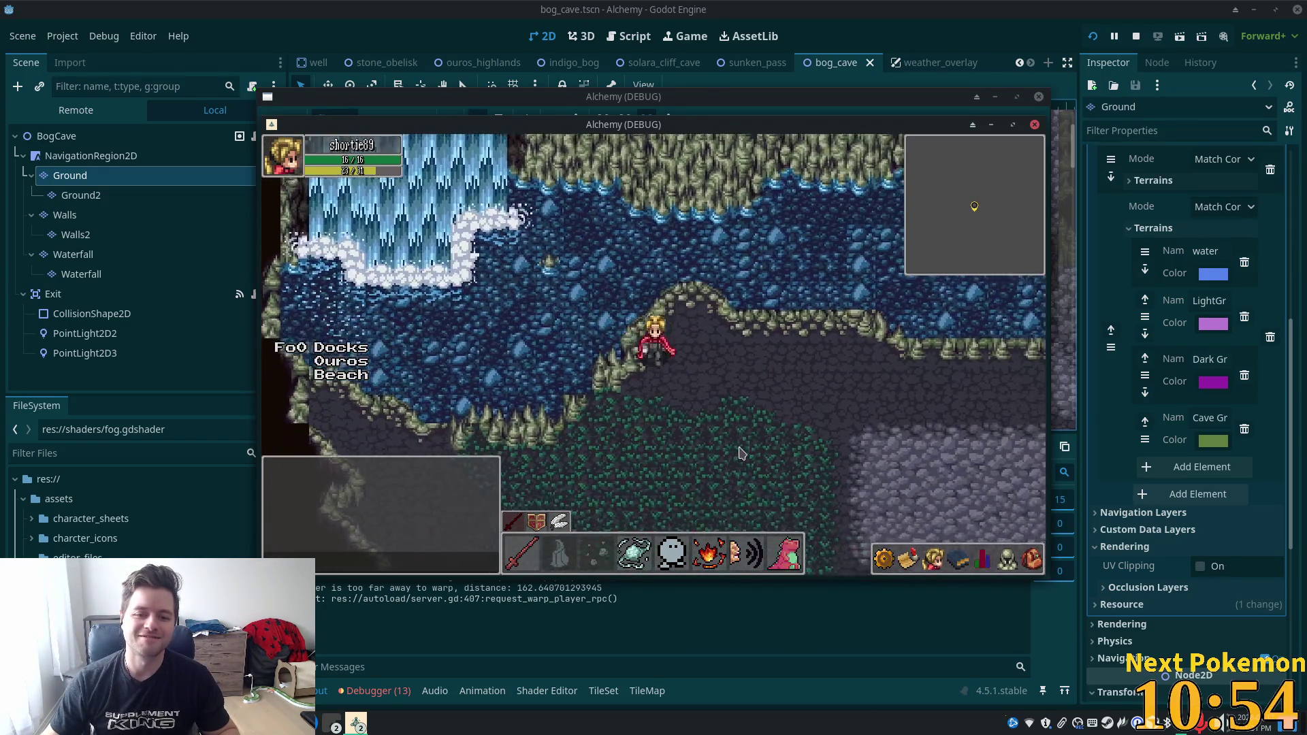
key(a)
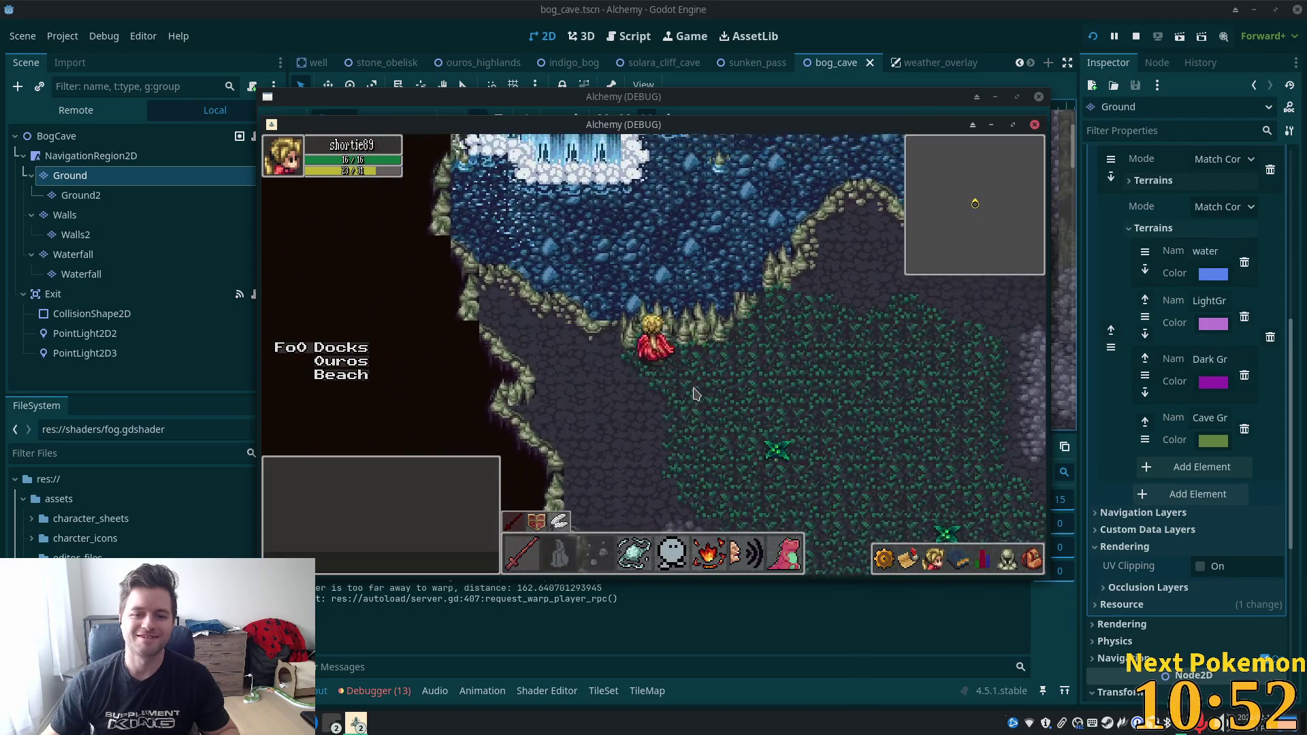
key(a)
key(s)
key(a)
key(w)
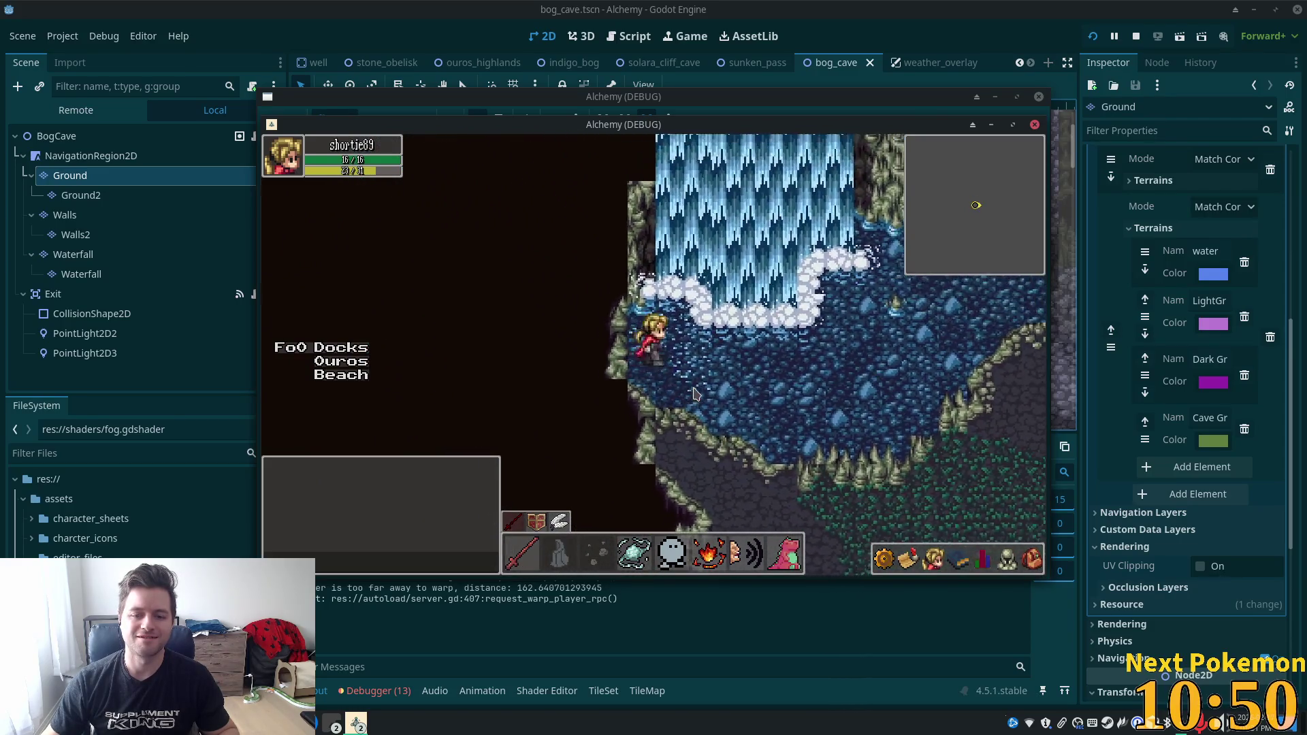
key(s)
key(d)
key(d)
key(s)
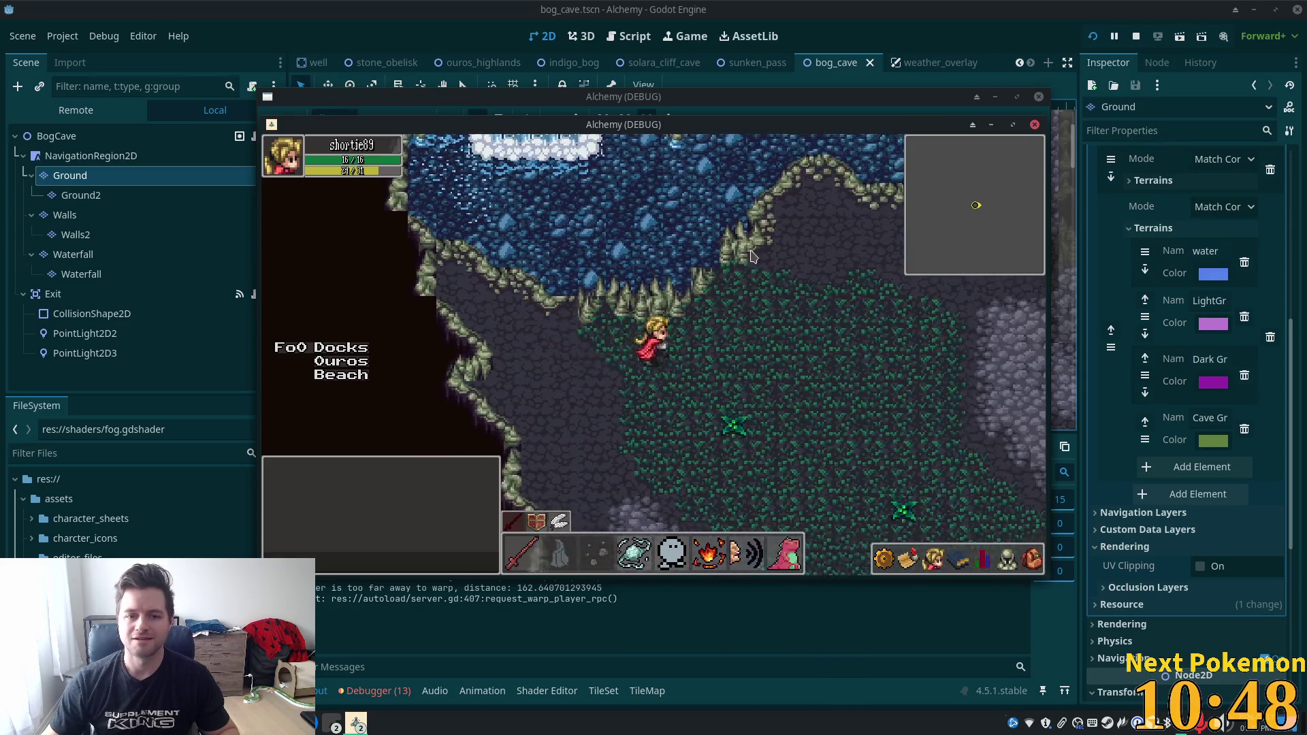
key(w)
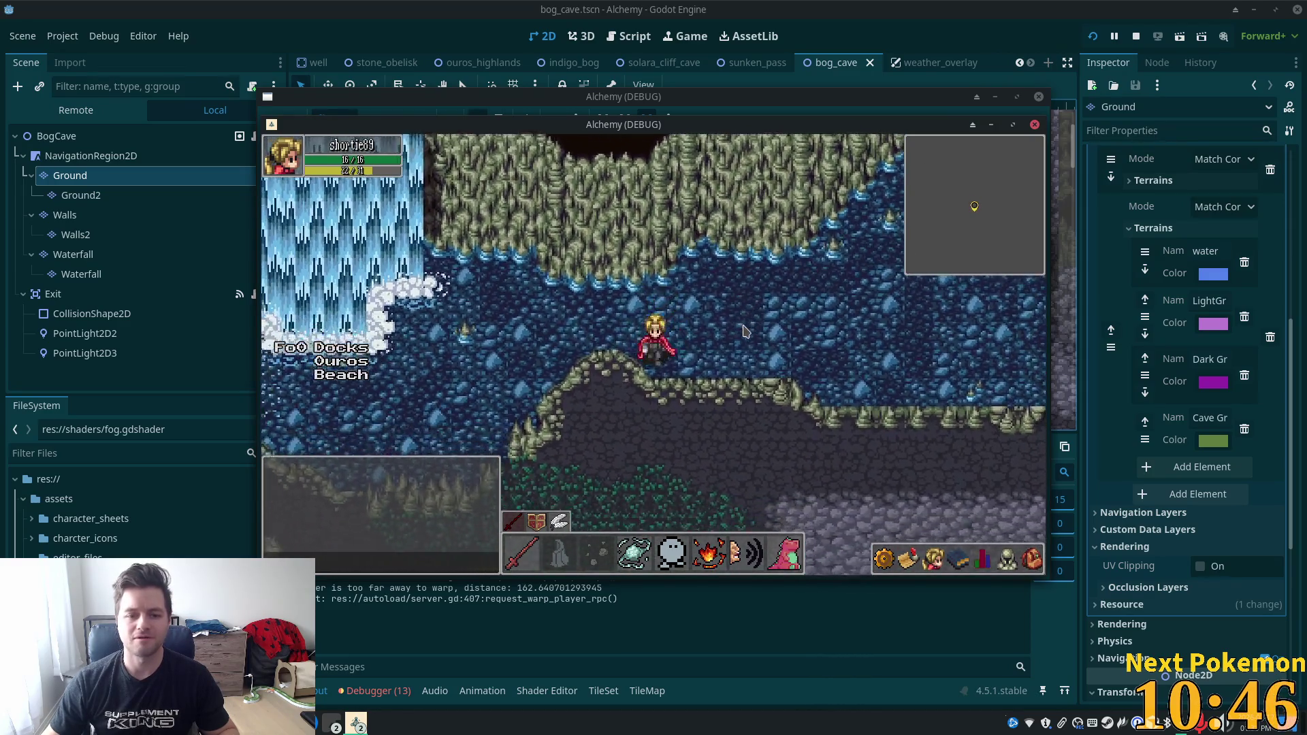
key(s)
key(a)
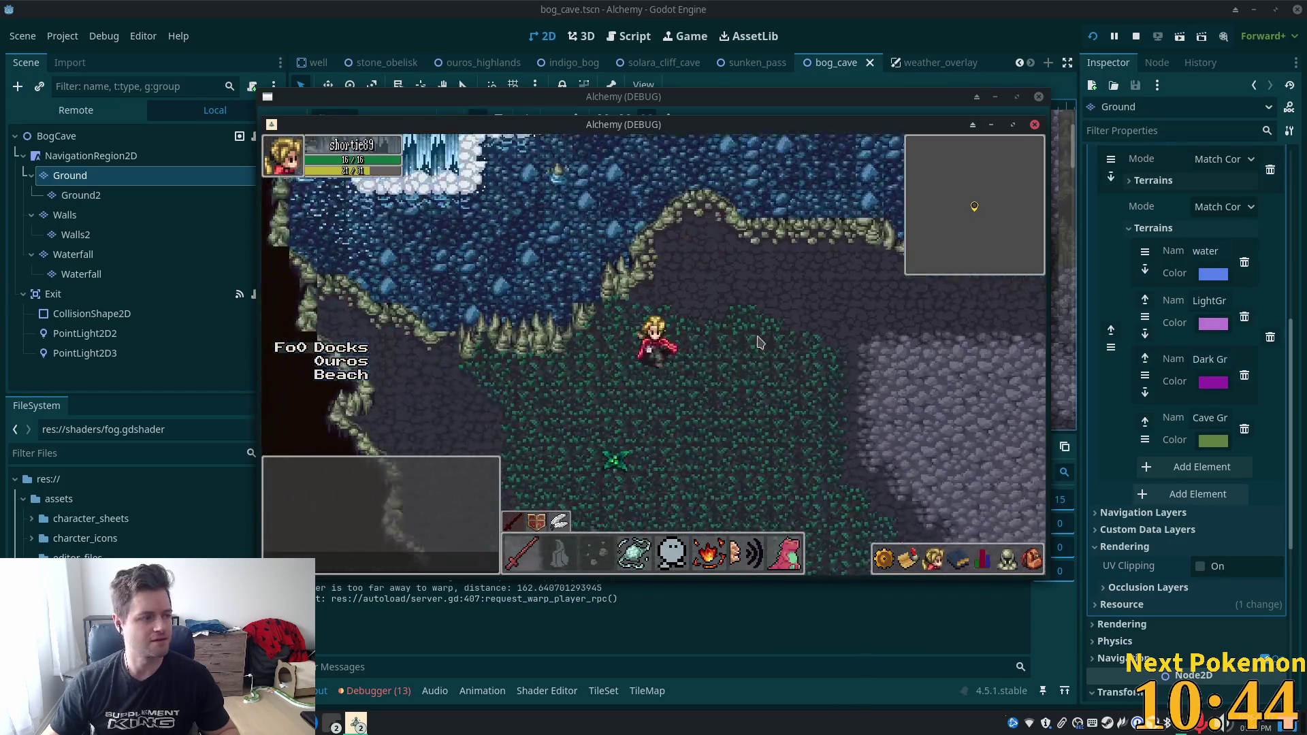
key(s)
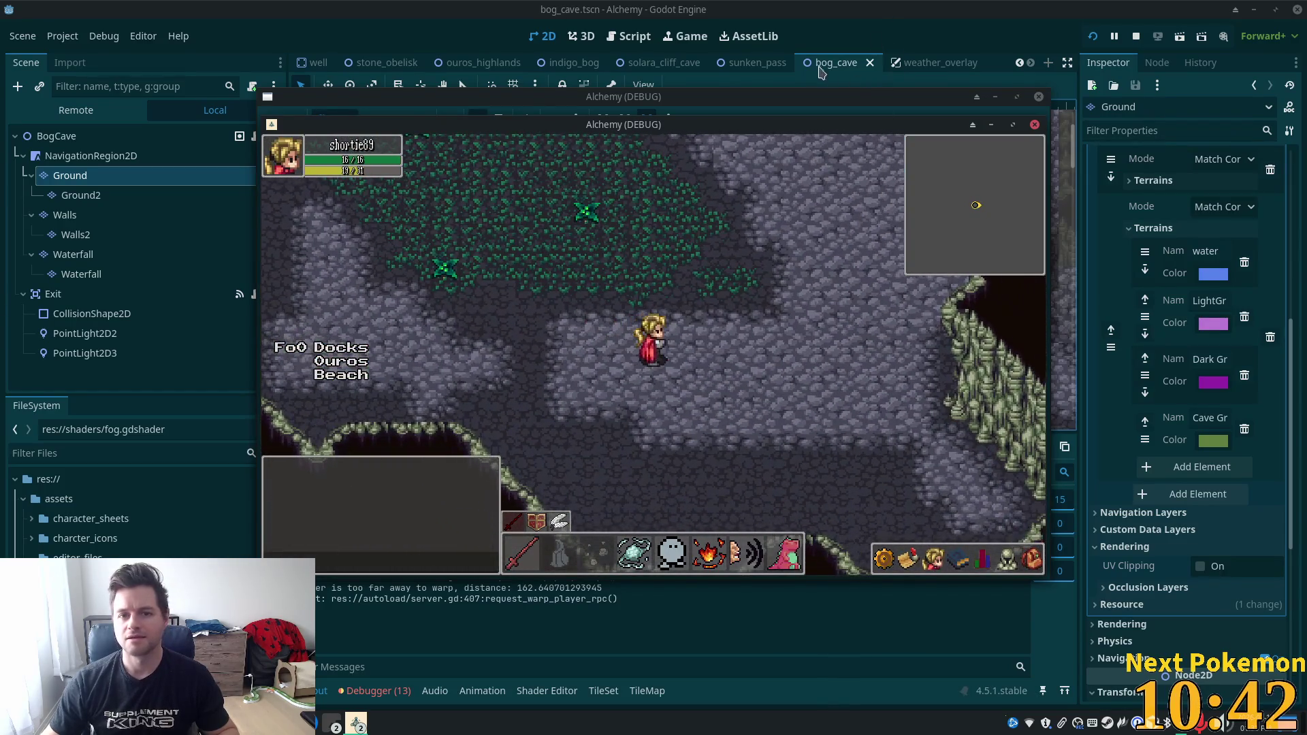
Open the sunken_pass scene, select the Walls layer and pick a wall tile from muddy cave v2.
click(756, 62)
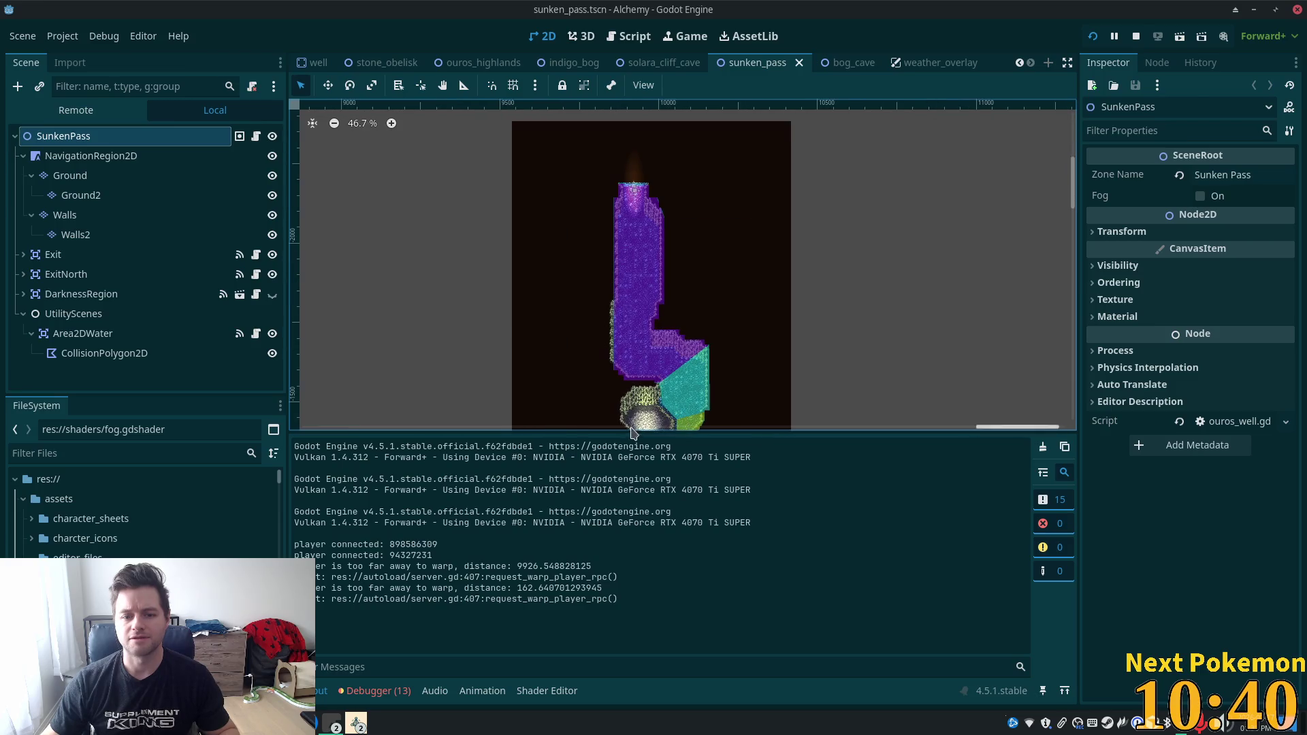
scroll(640, 381, up, 6)
scroll(691, 259, up, 3)
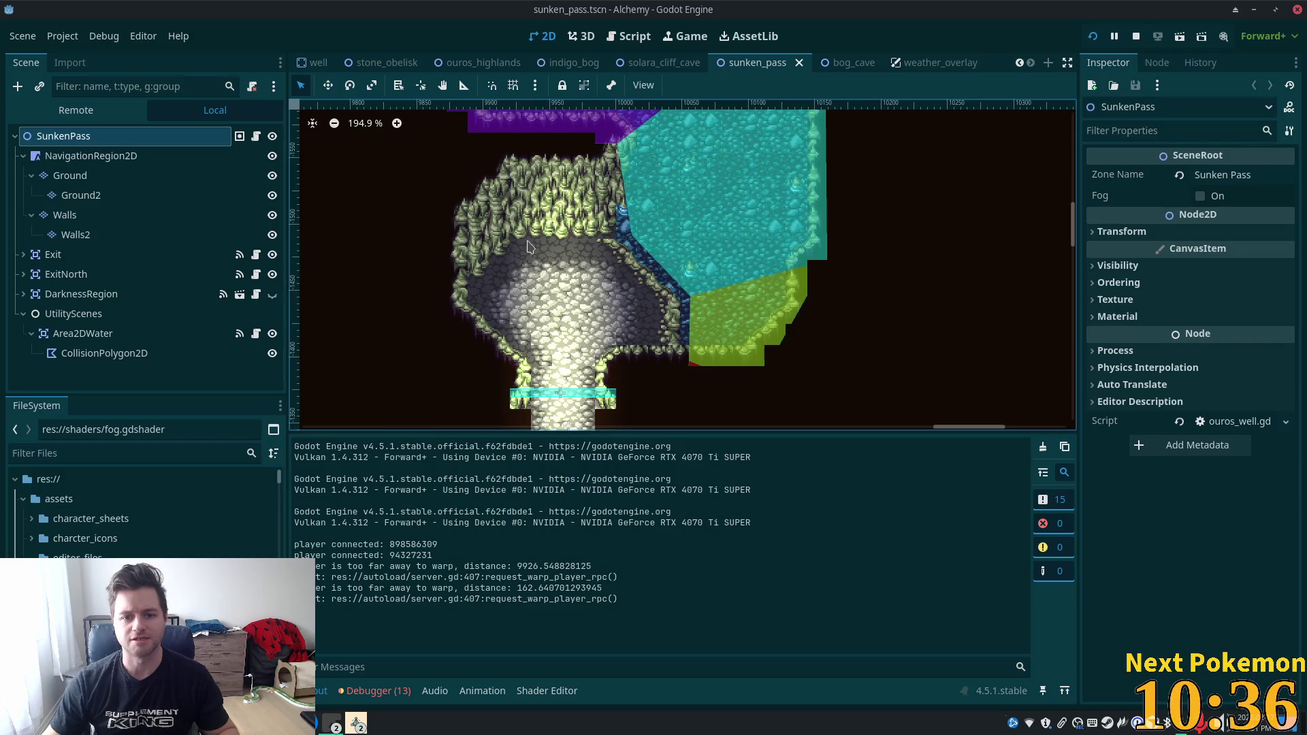
click(76, 175)
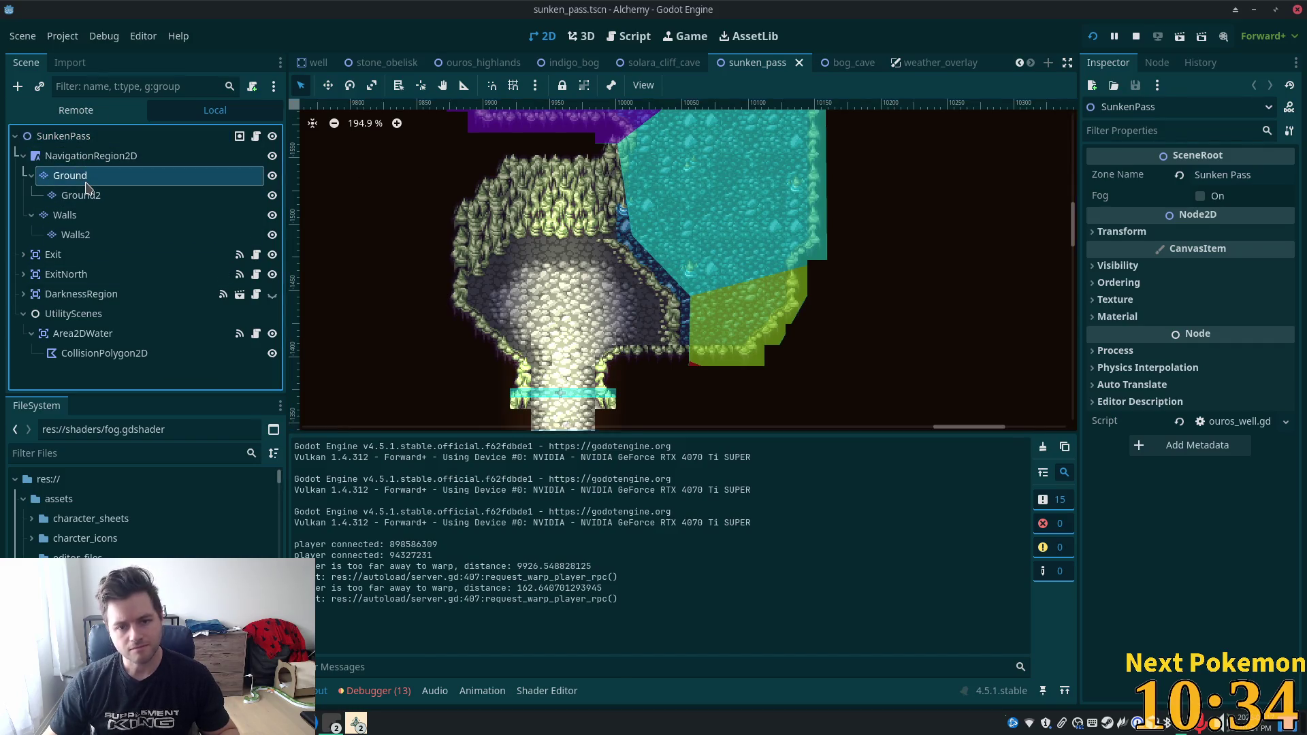
click(65, 216)
scroll(619, 293, up, 3)
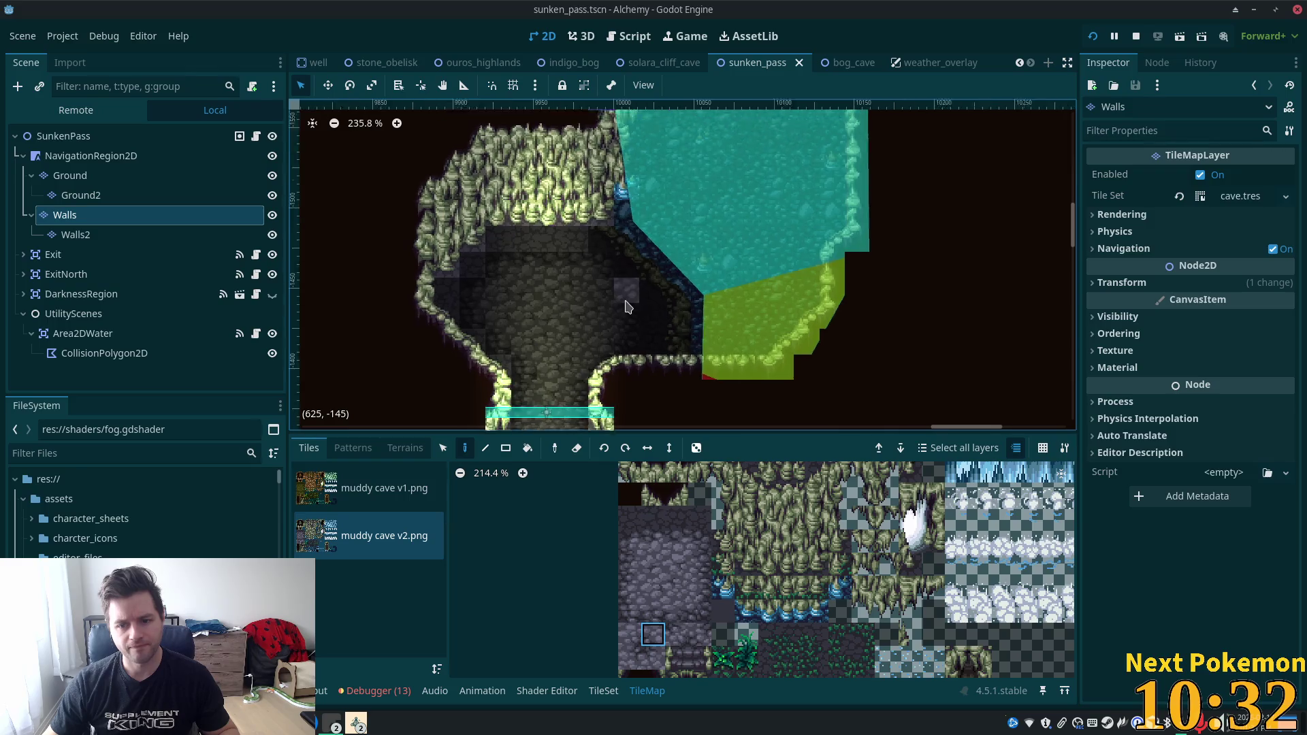
scroll(983, 586, down, 3)
scroll(983, 584, up, 2)
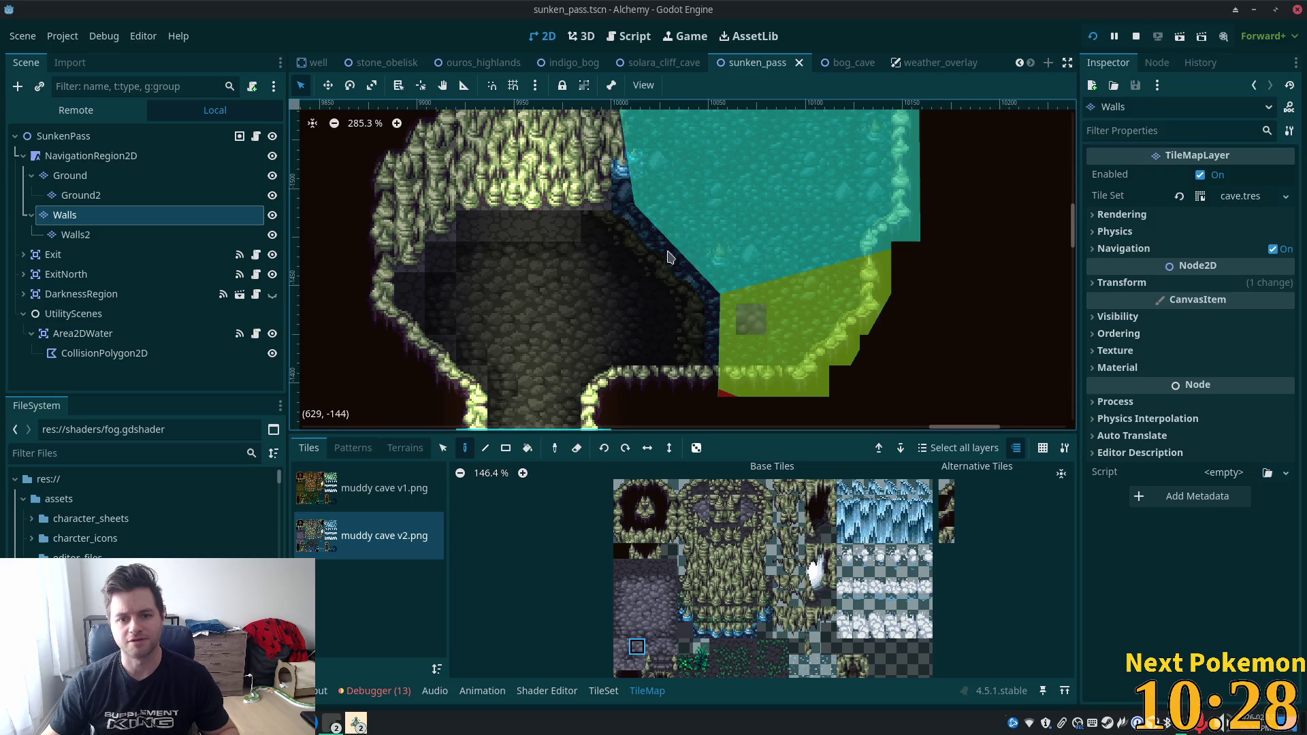
click(666, 490)
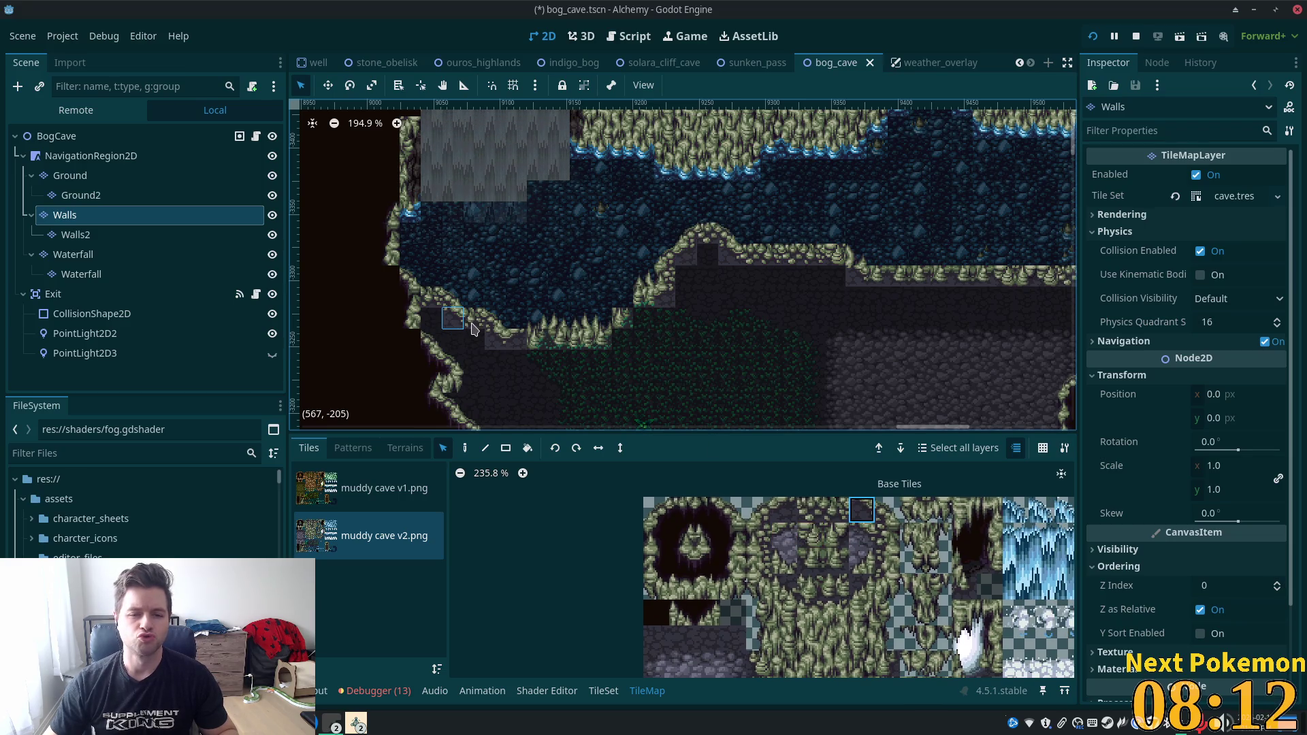
Paint dark cave wall tiles over the ledge cells along bog_cave's lower cliff edge, then save.
drag(452, 320, 476, 325)
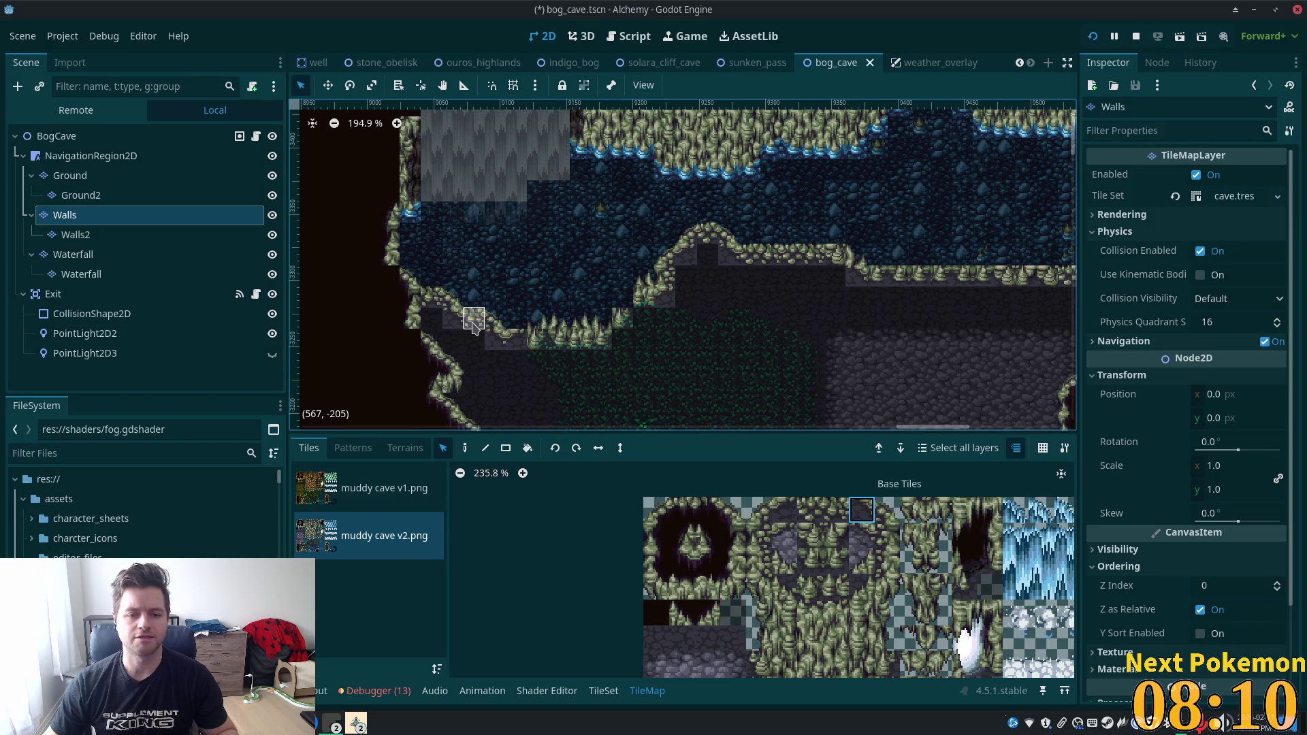
click(495, 347)
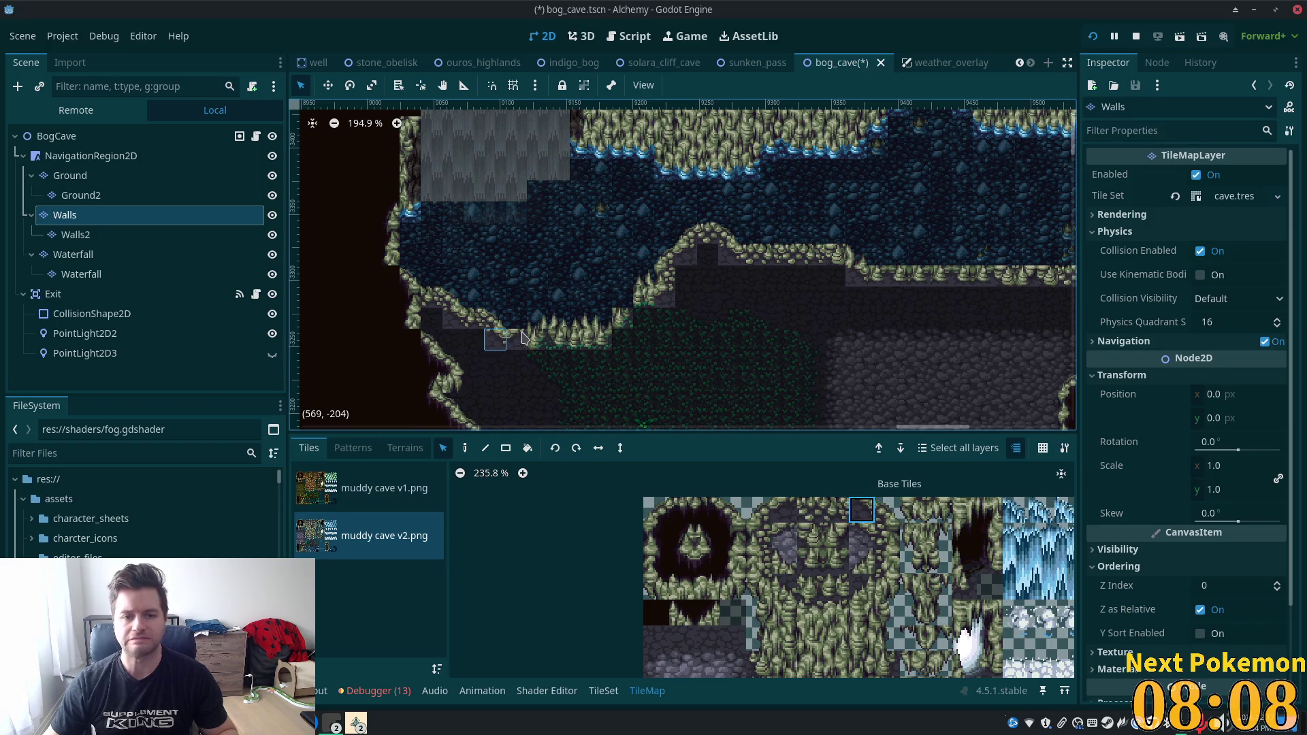
ctrl+click(474, 320)
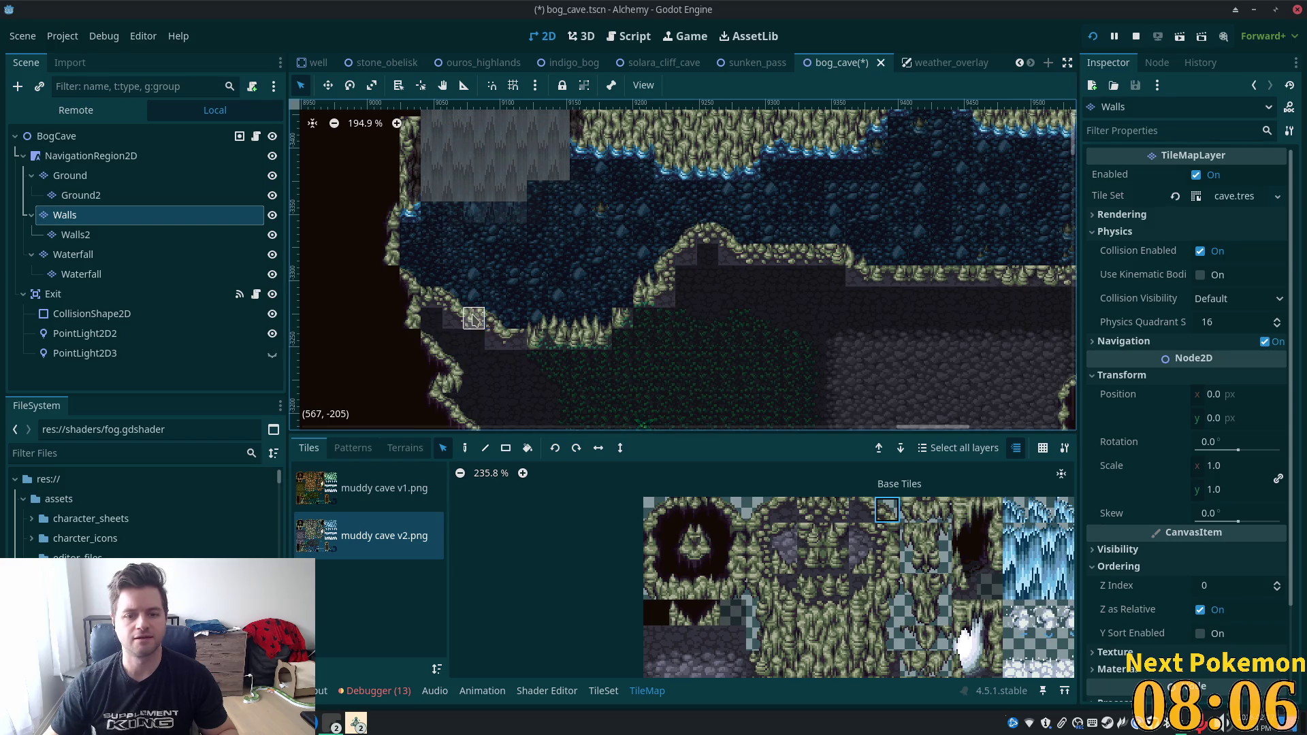
ctrl+click(475, 320)
ctrl+click(517, 342)
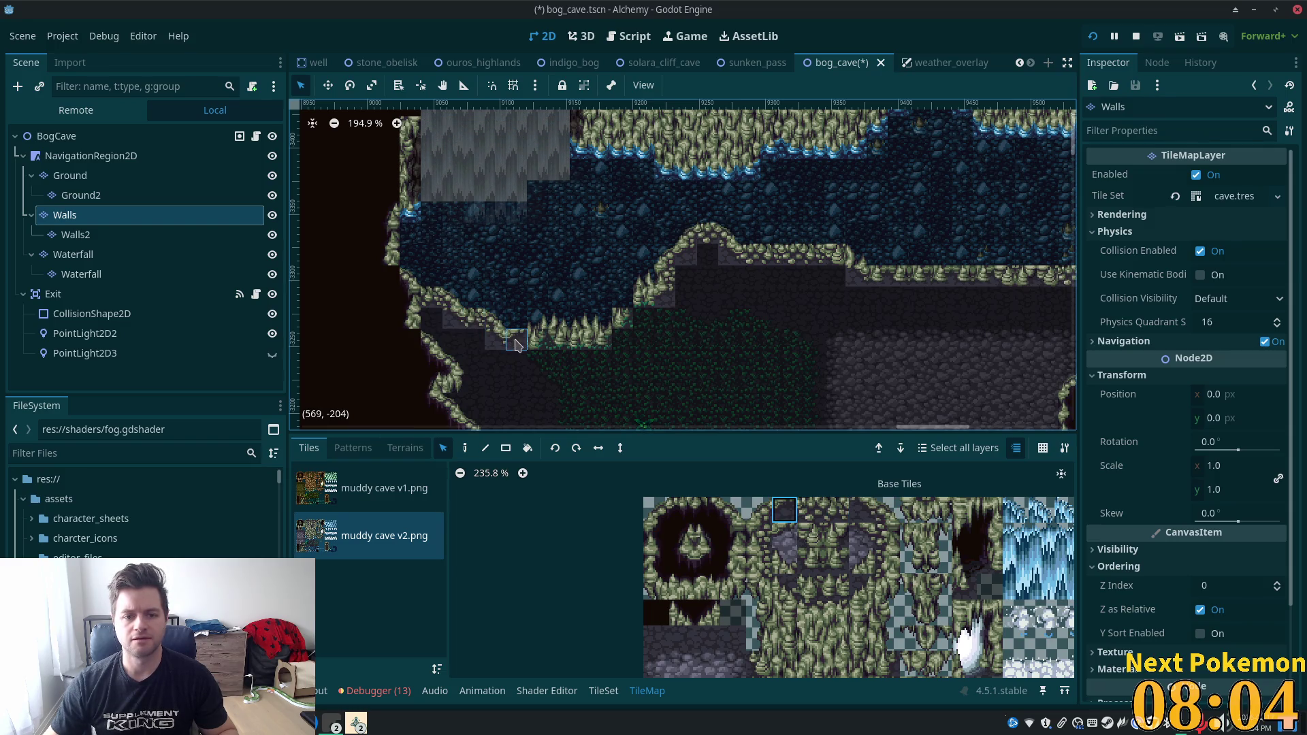
key(ctrl+s)
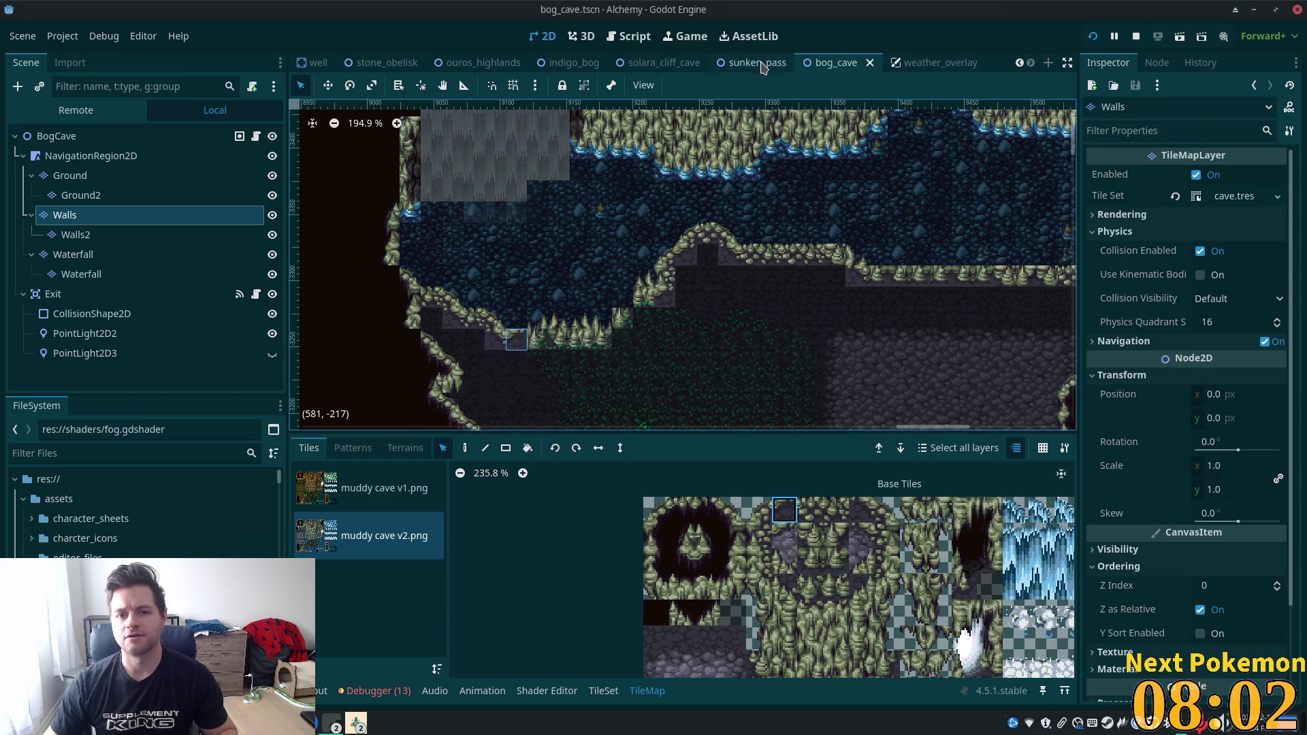
click(756, 62)
Sample the Ground2 tiles along sunken_pass's wall edge and water area, then open the muddy cave v2 atlas.
ctrl+click(655, 260)
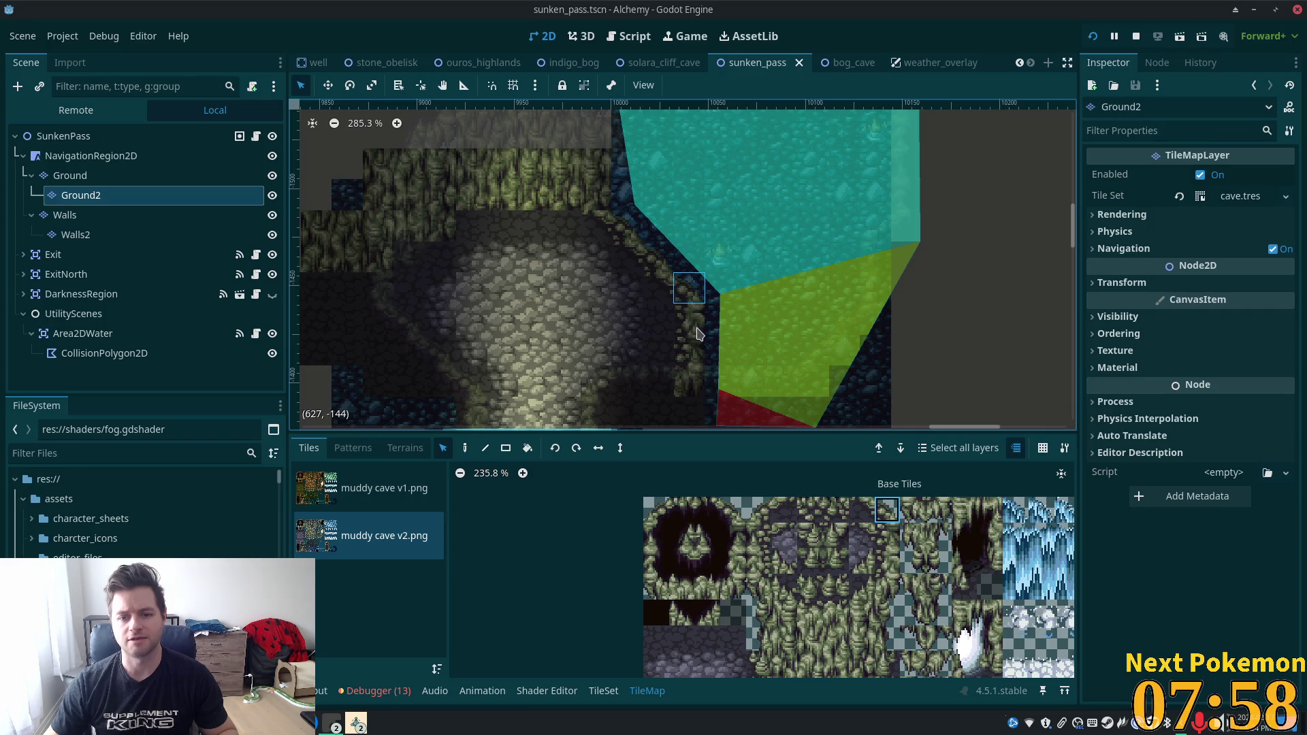
ctrl+click(665, 291)
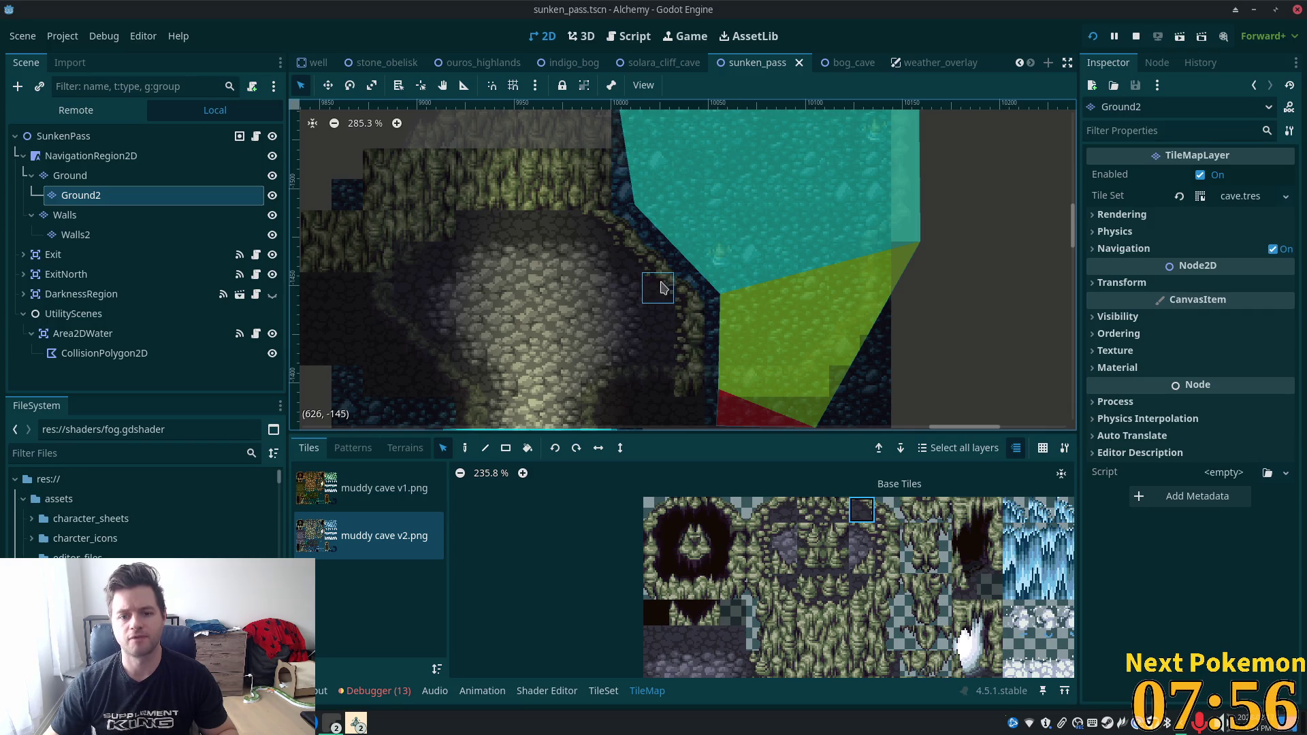
ctrl+click(627, 235)
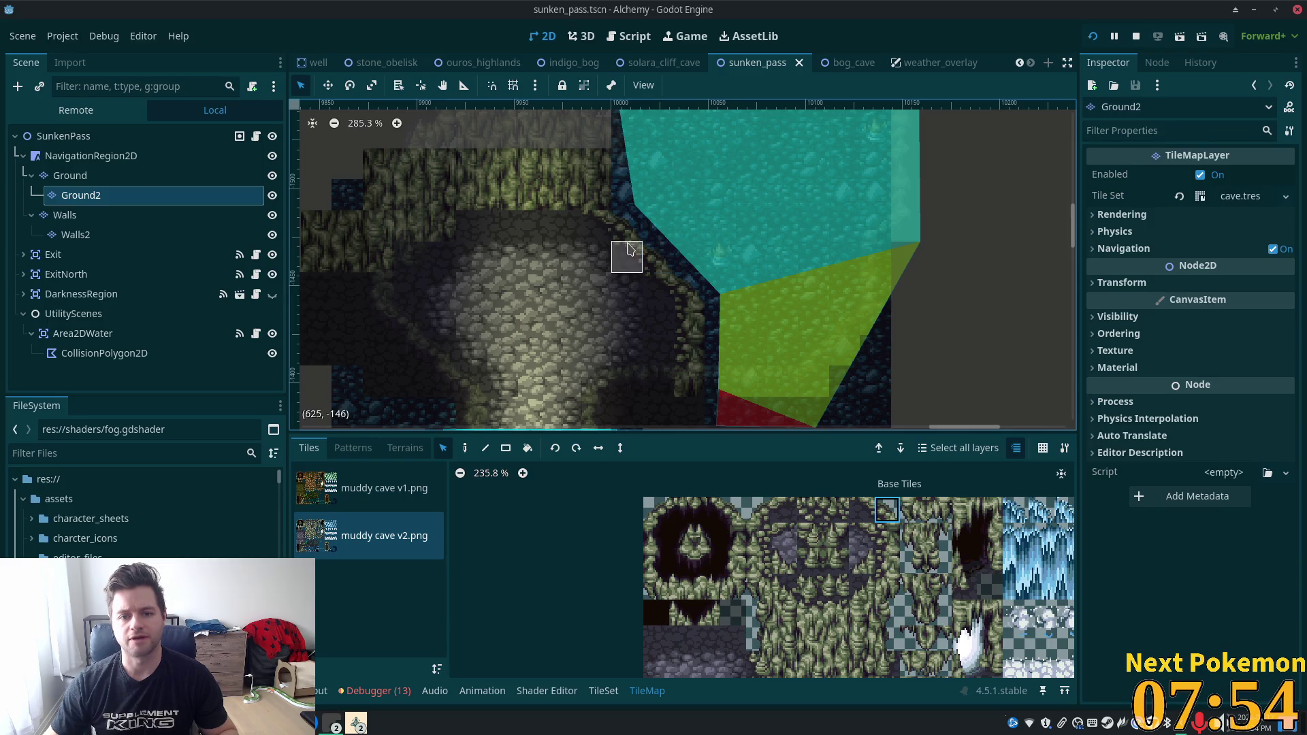
ctrl+click(663, 294)
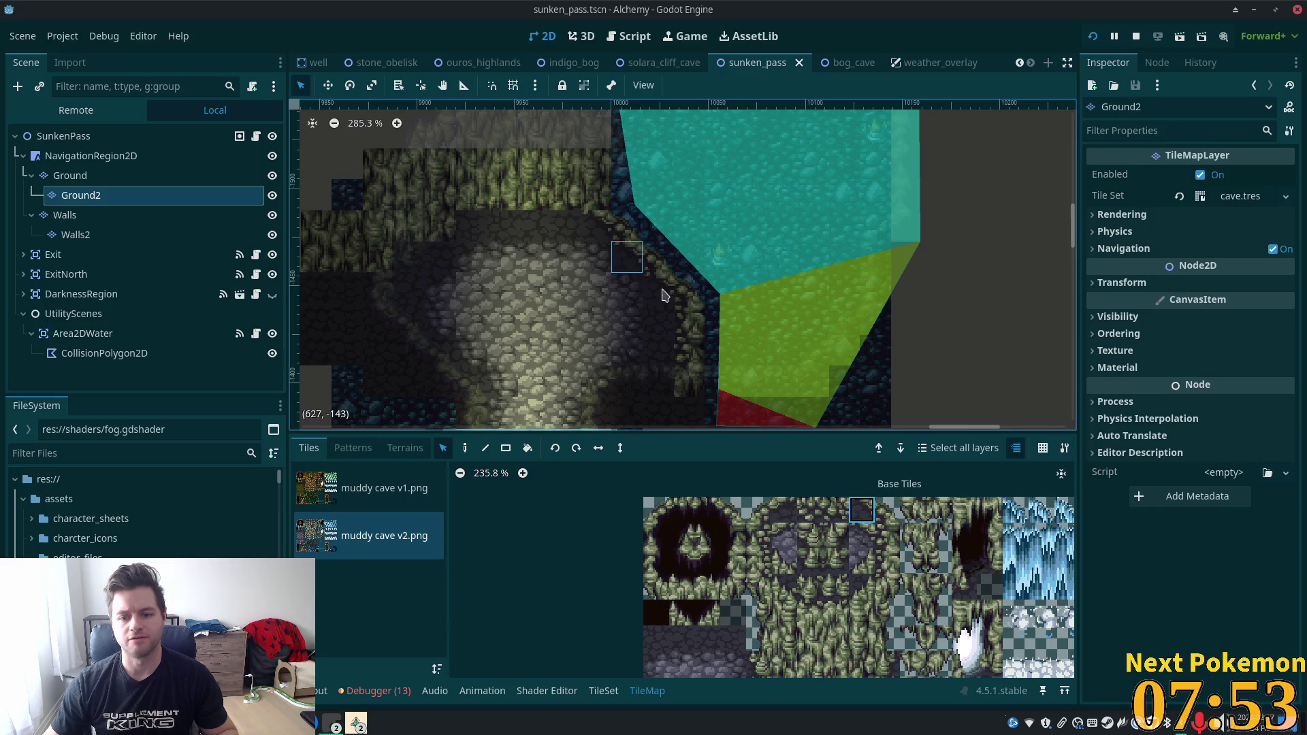
ctrl+click(621, 240)
ctrl+click(608, 233)
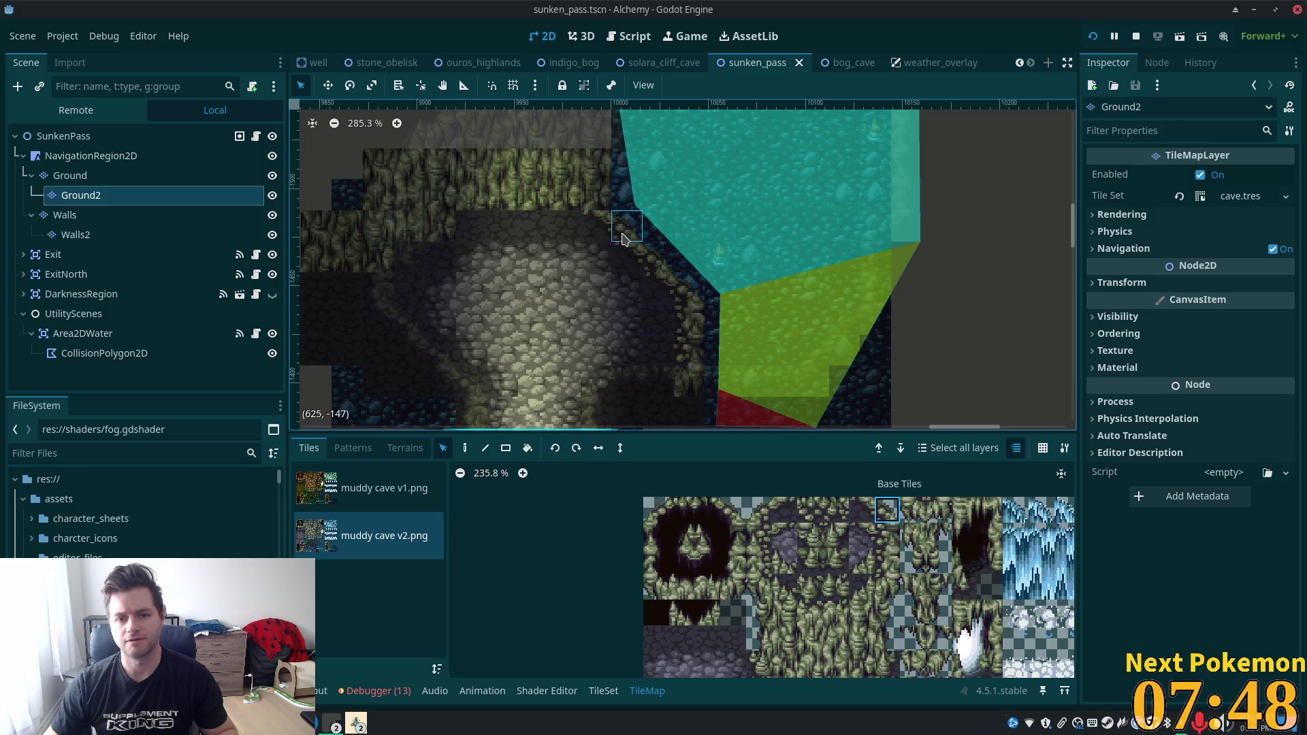
ctrl+click(633, 254)
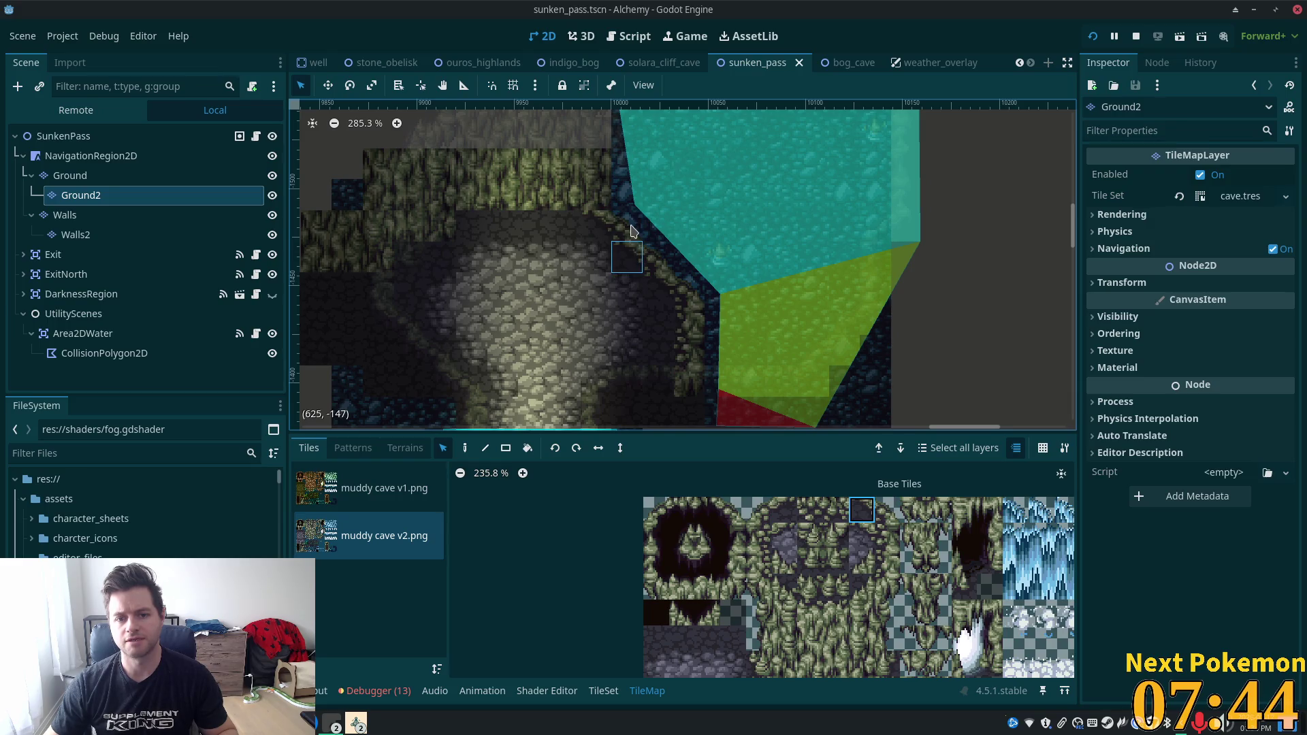
ctrl+click(703, 298)
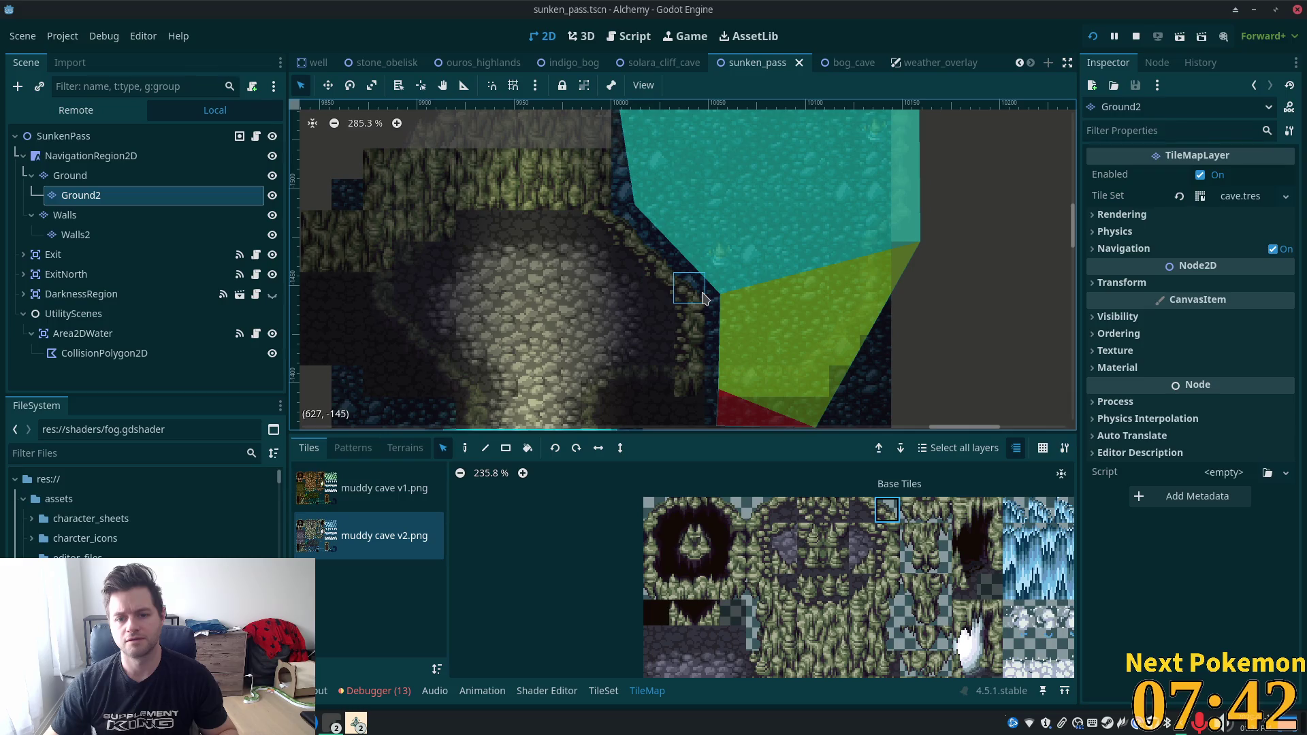
ctrl+click(692, 281)
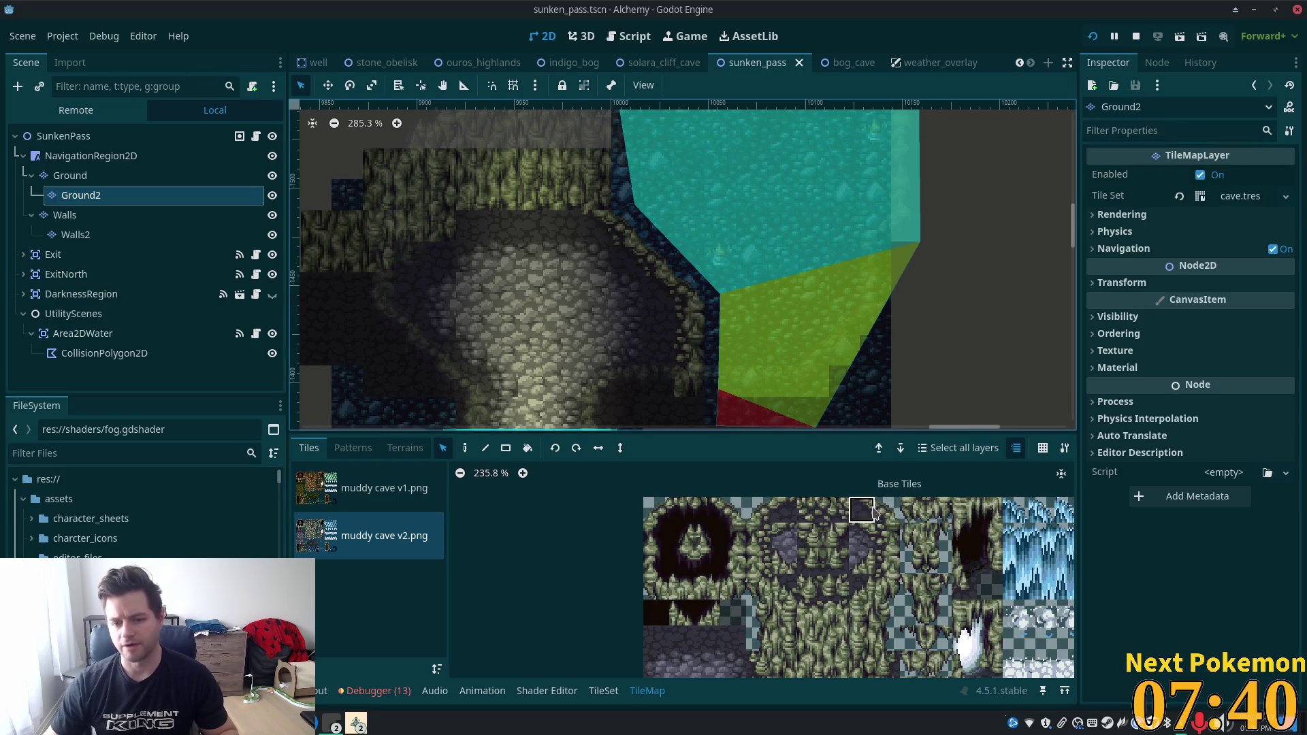
click(618, 694)
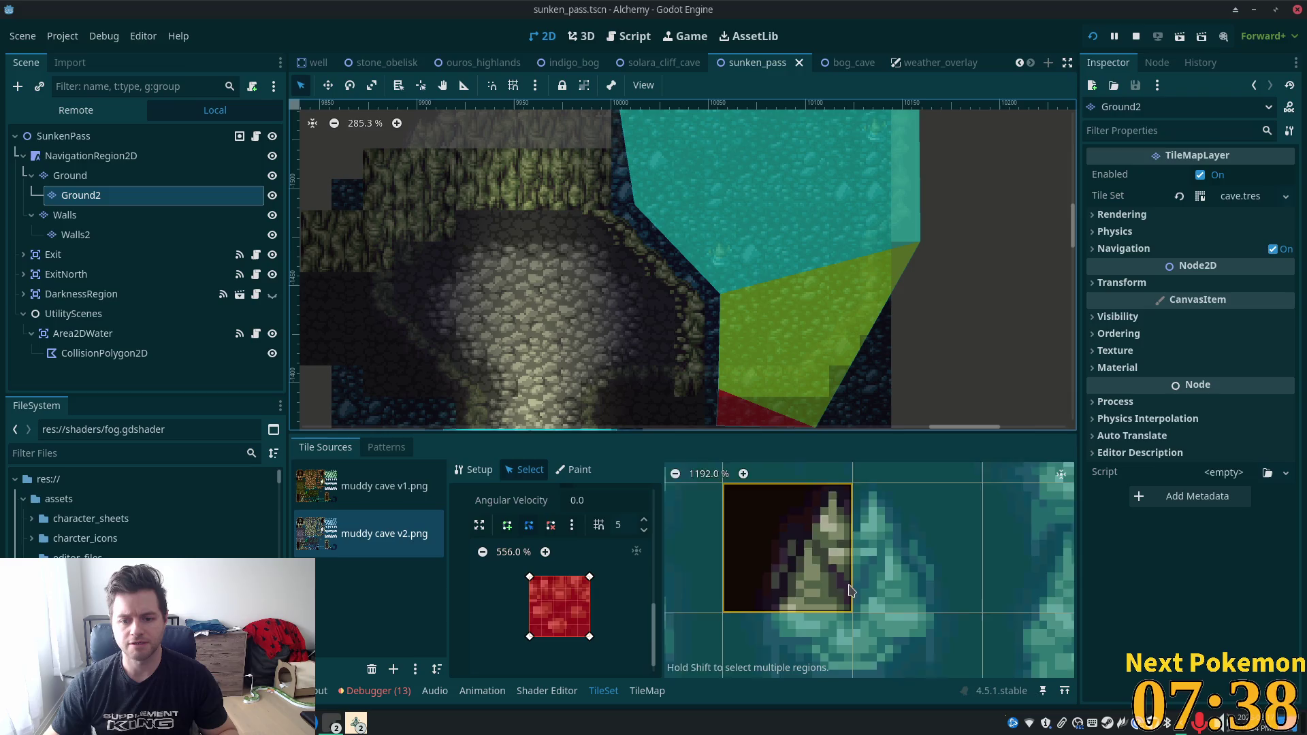
Create a tile from an unused muddy cave v2 atlas region and add an alternative of tile (8,0).
scroll(1004, 575, up, 2)
click(1004, 575)
scroll(1003, 576, down, 2)
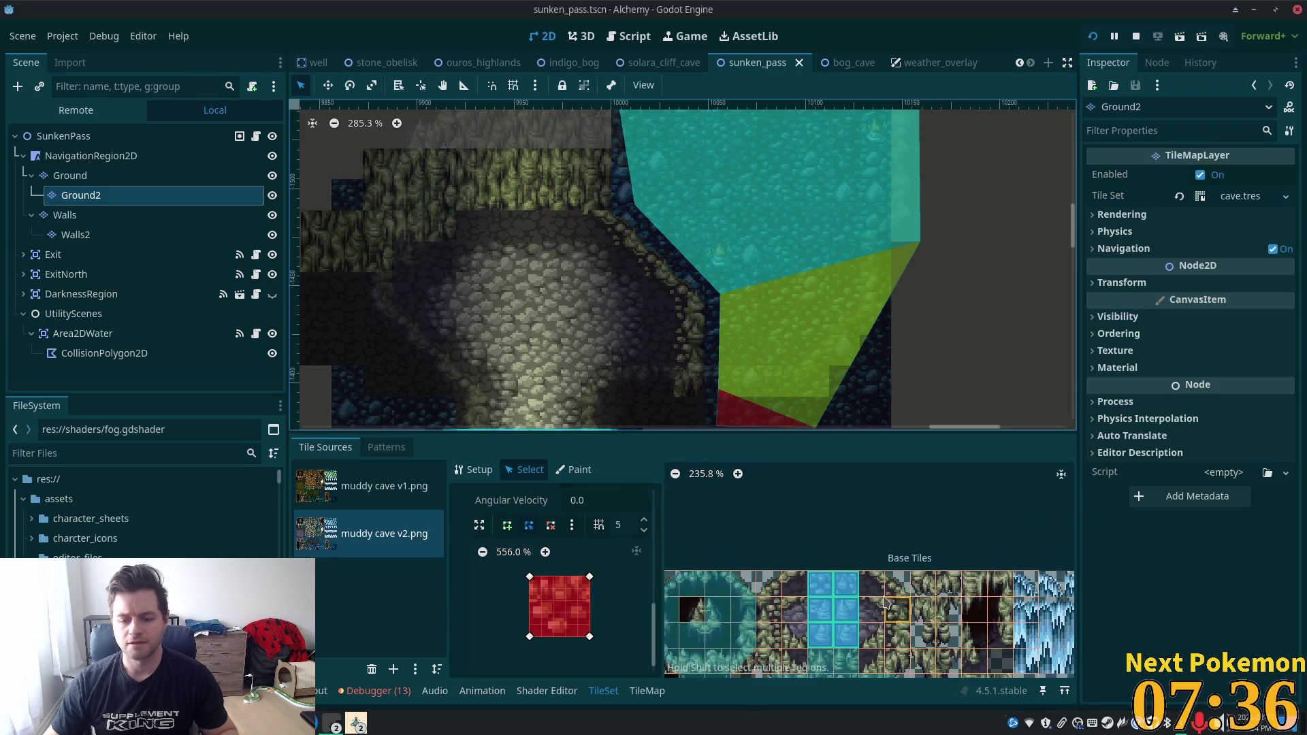
scroll(899, 560, up, 2)
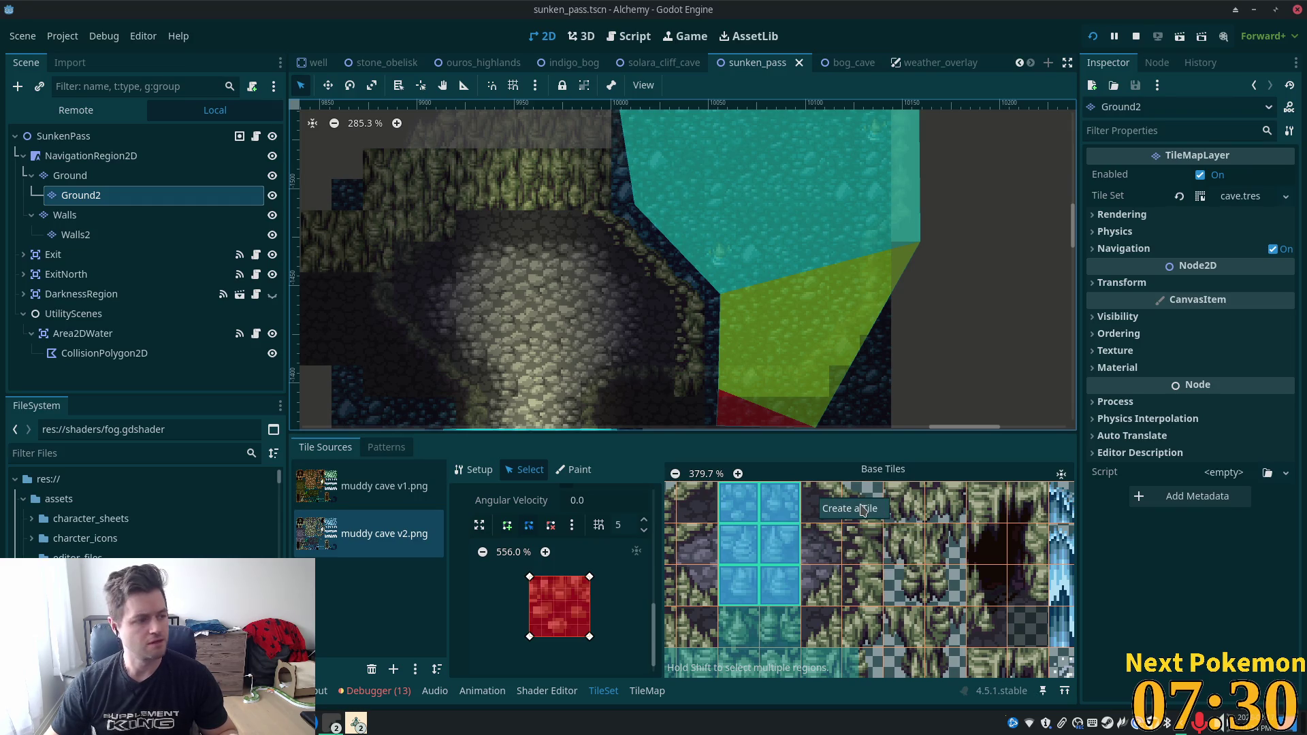
click(862, 512)
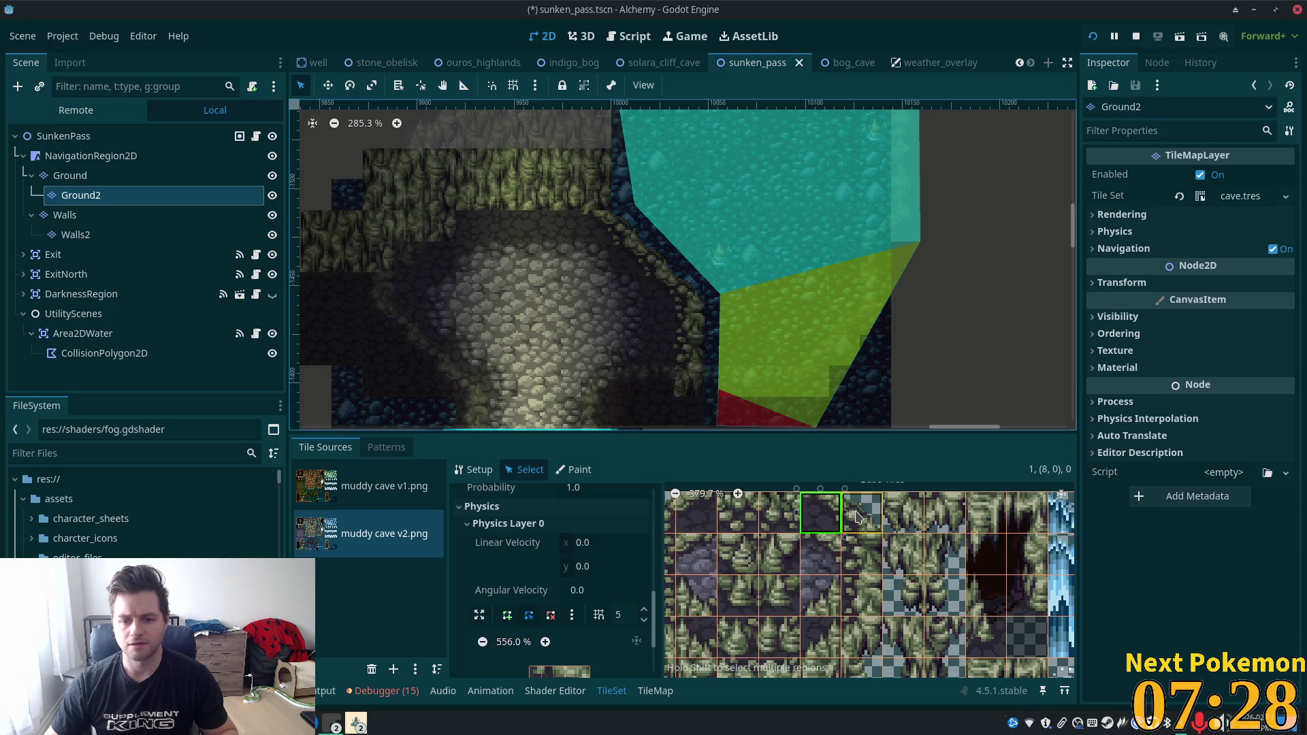
scroll(858, 538, down, 5)
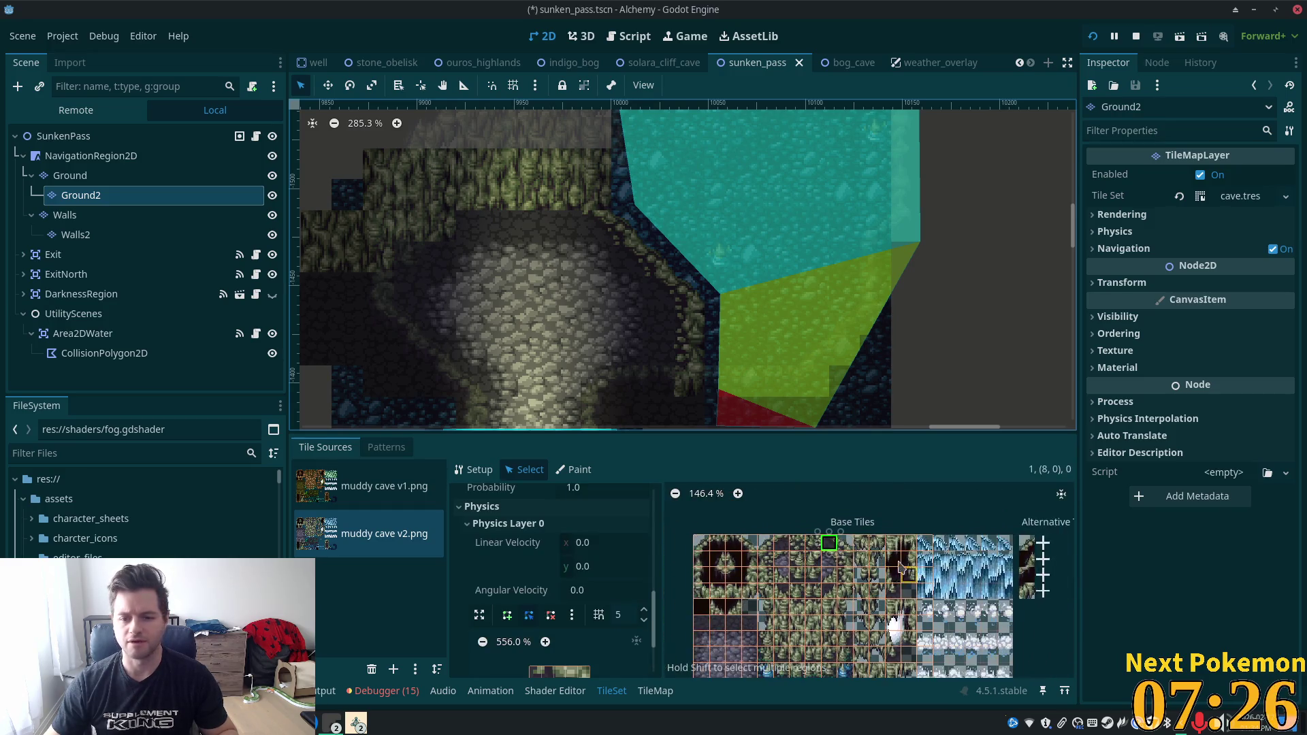
right_click(853, 545)
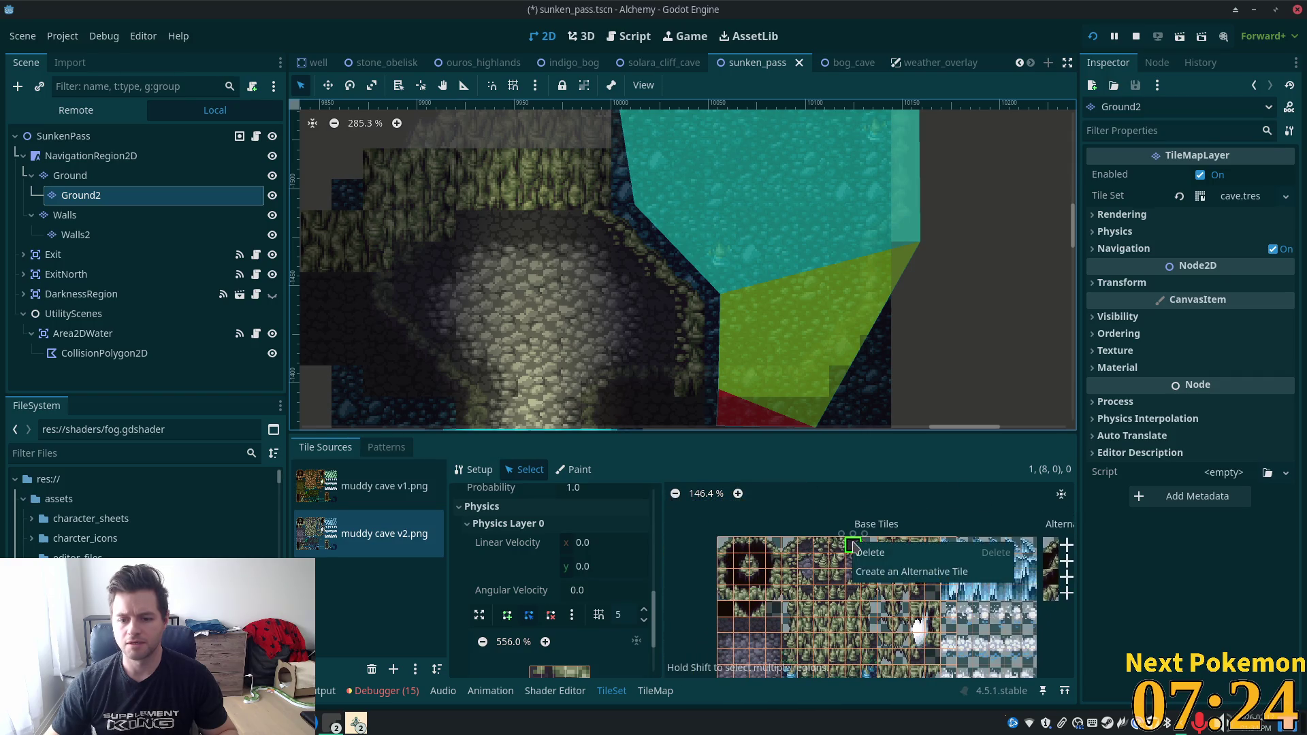
click(899, 572)
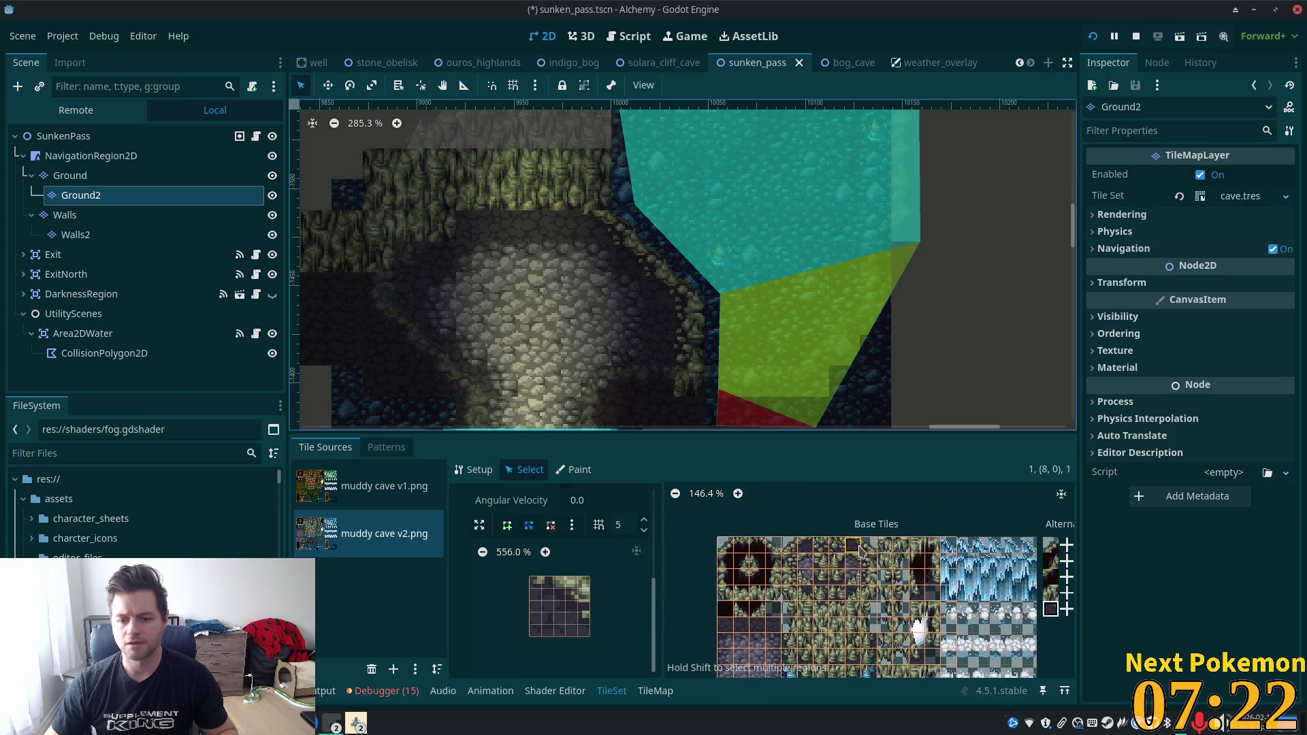
Inspect alternative tiles (8,0),1 and (9,0),1, then scroll back to the Base Tiles grid.
click(867, 547)
scroll(819, 515, up, 1)
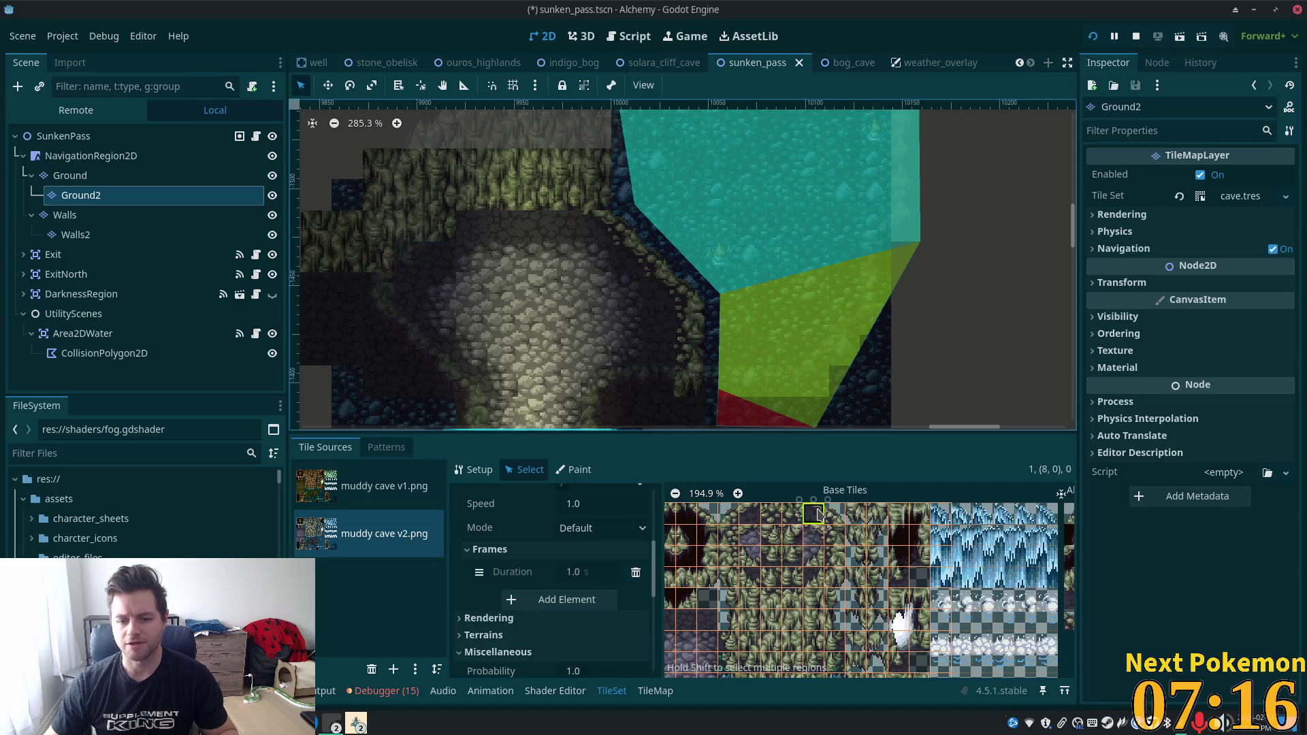
scroll(948, 536, up, 3)
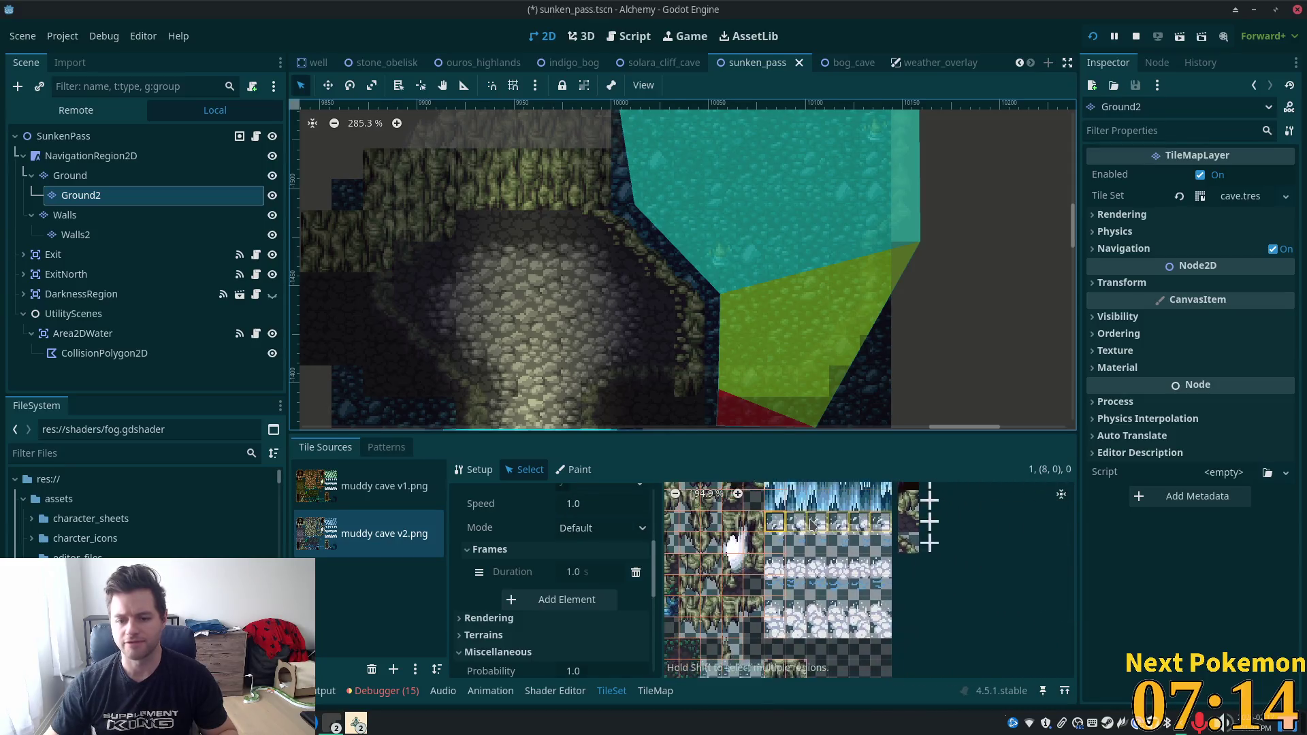
scroll(948, 536, up, 1)
click(884, 548)
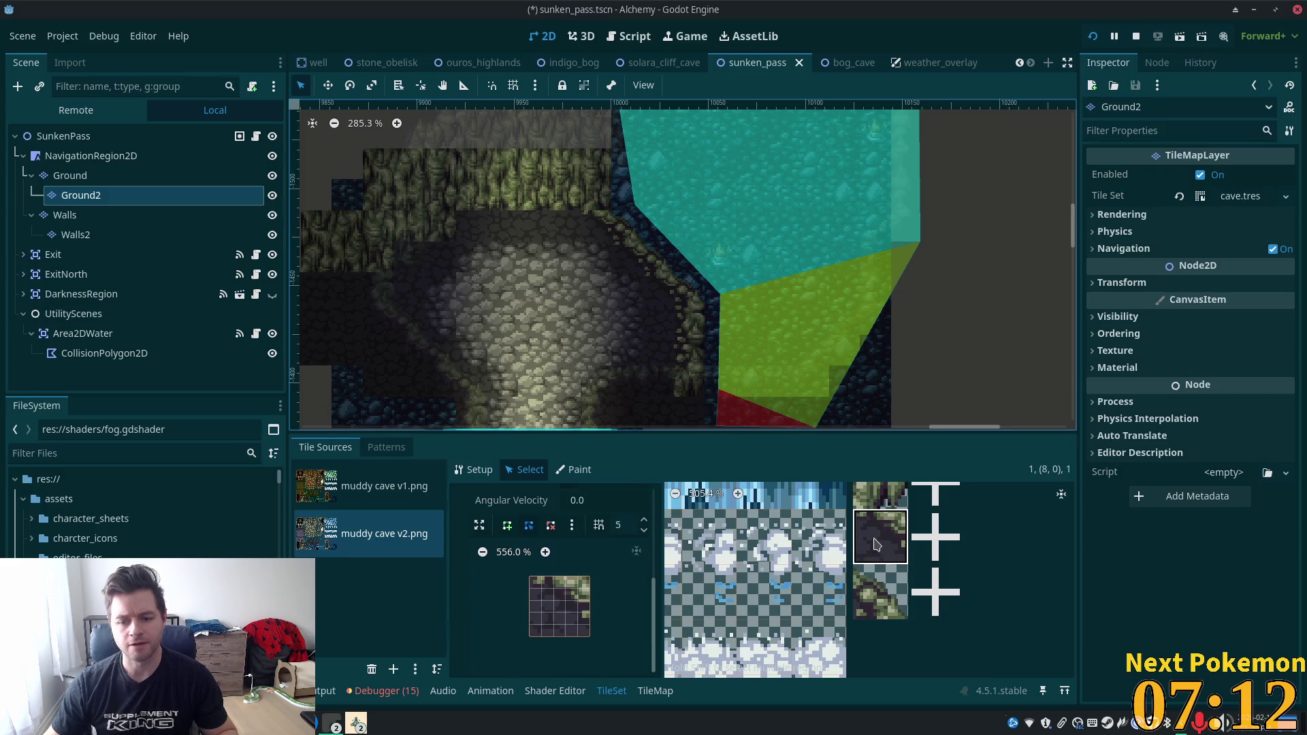
click(881, 593)
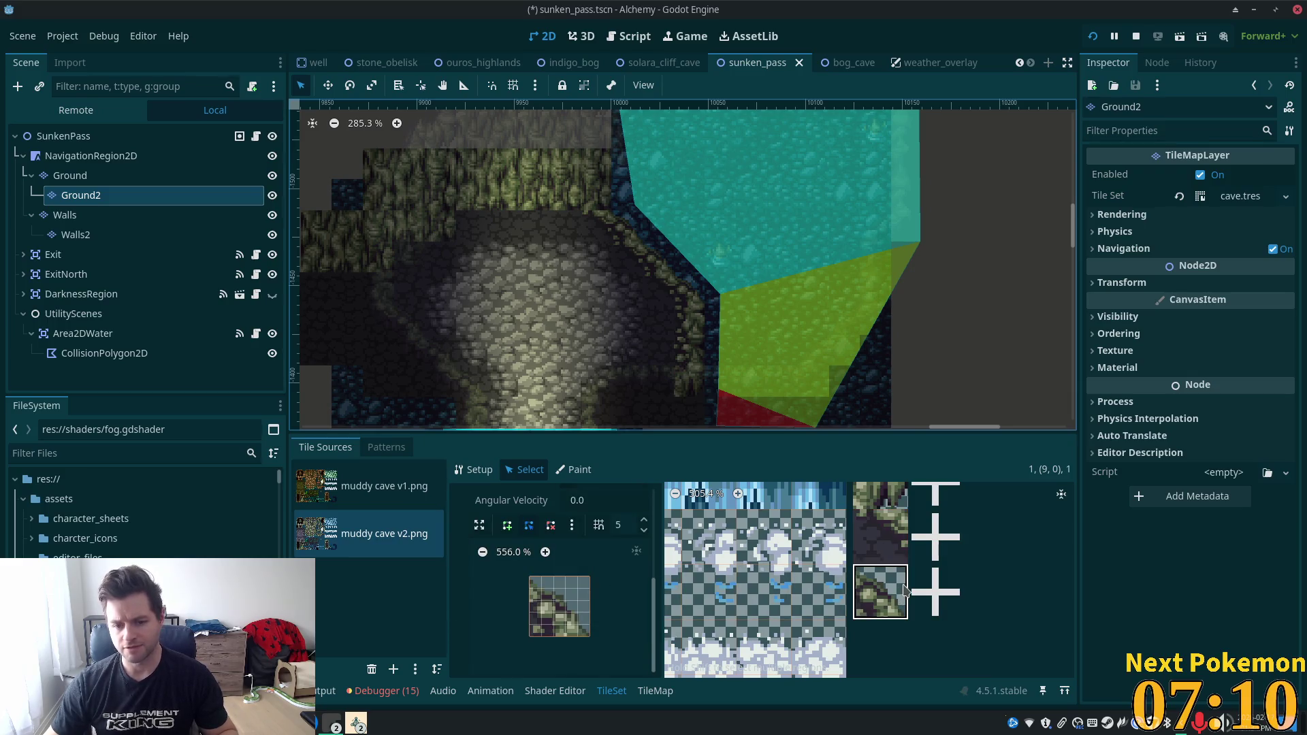
scroll(930, 648, down, 2)
click(874, 590)
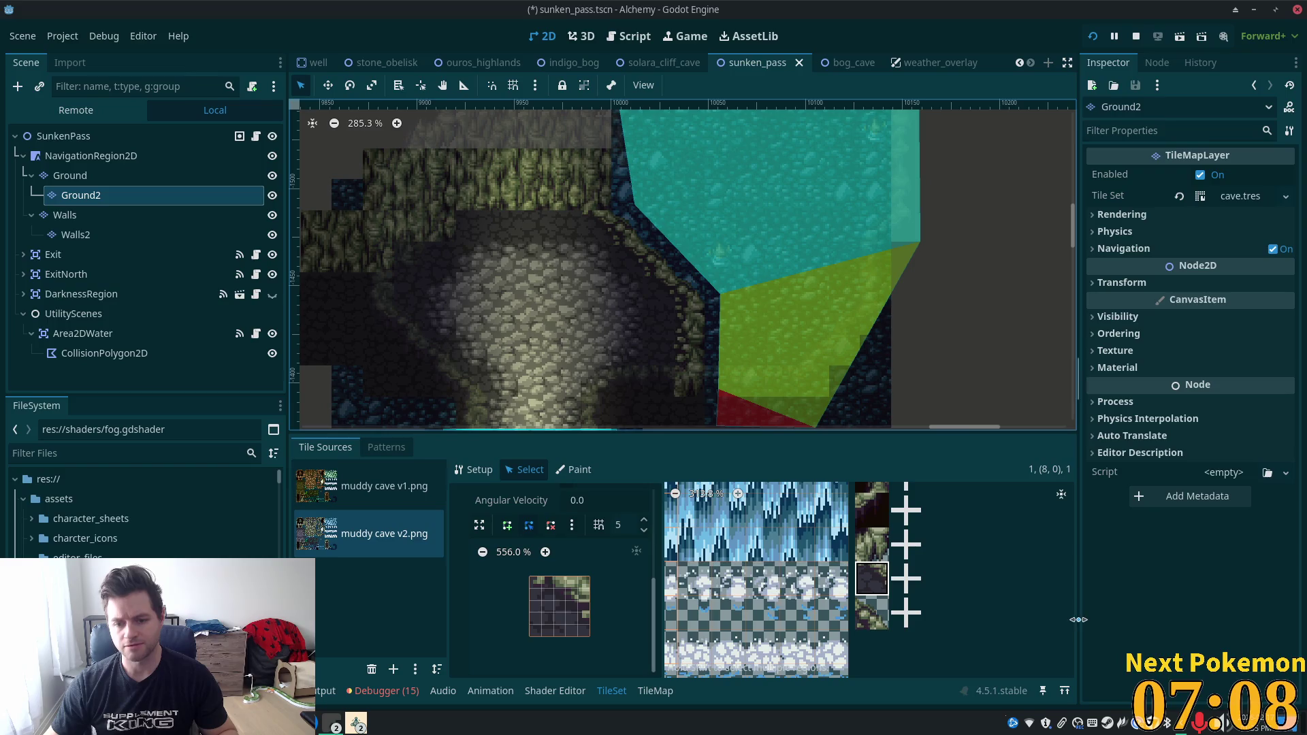
scroll(871, 591, left, 5)
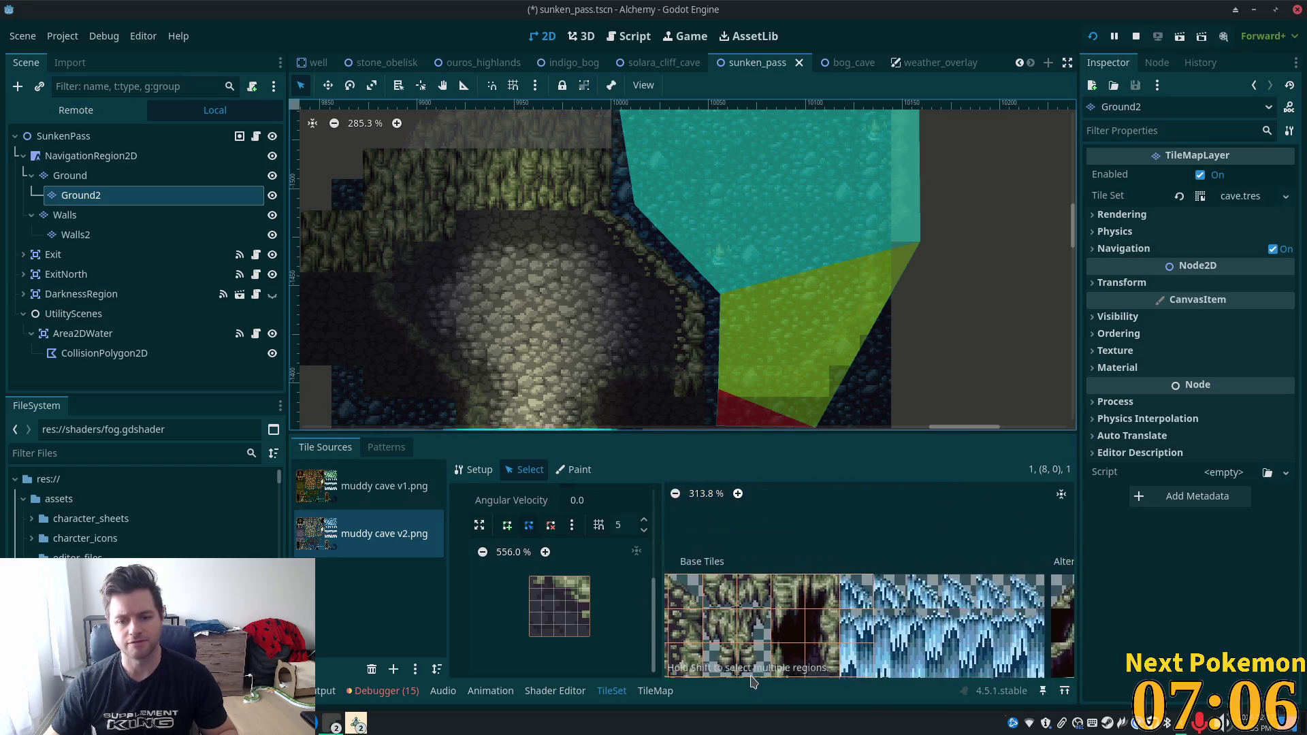
Draw a trial collision polygon on tile (8,0) in Physics Layer 0, then clear it.
click(808, 538)
scroll(585, 599, down, 5)
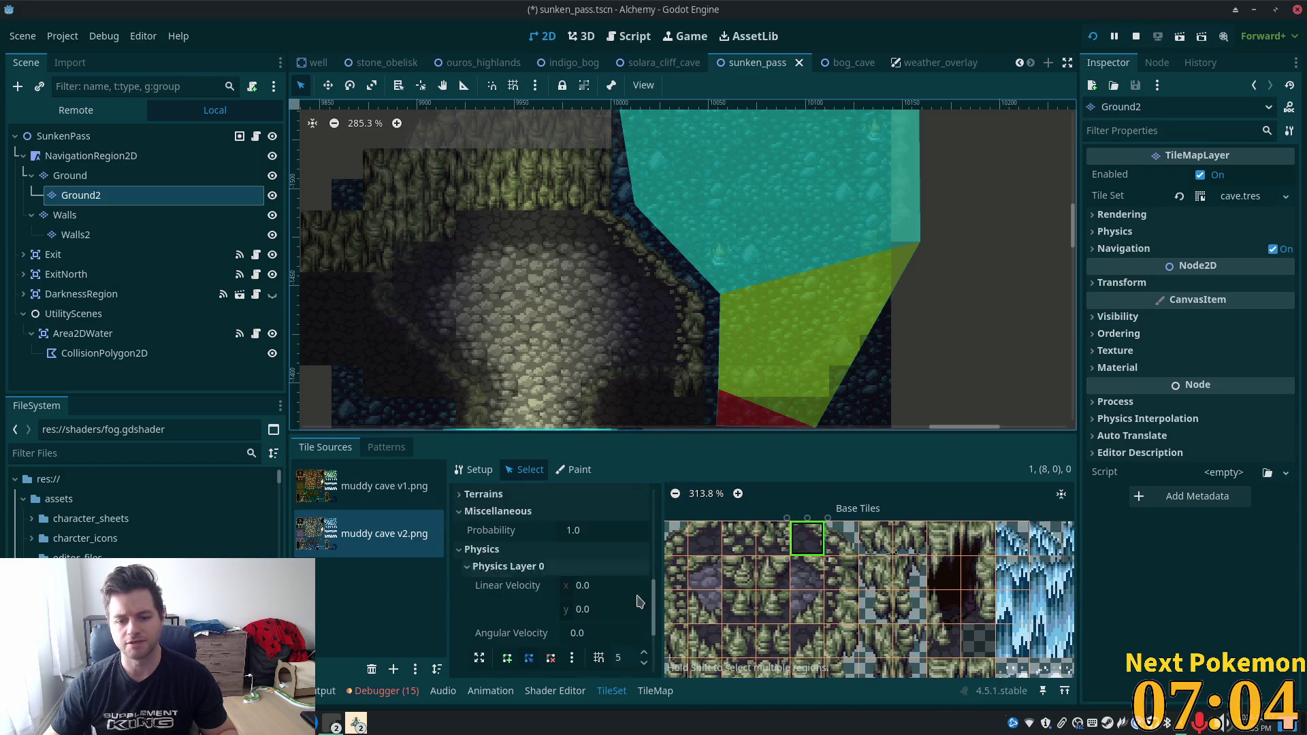
click(506, 525)
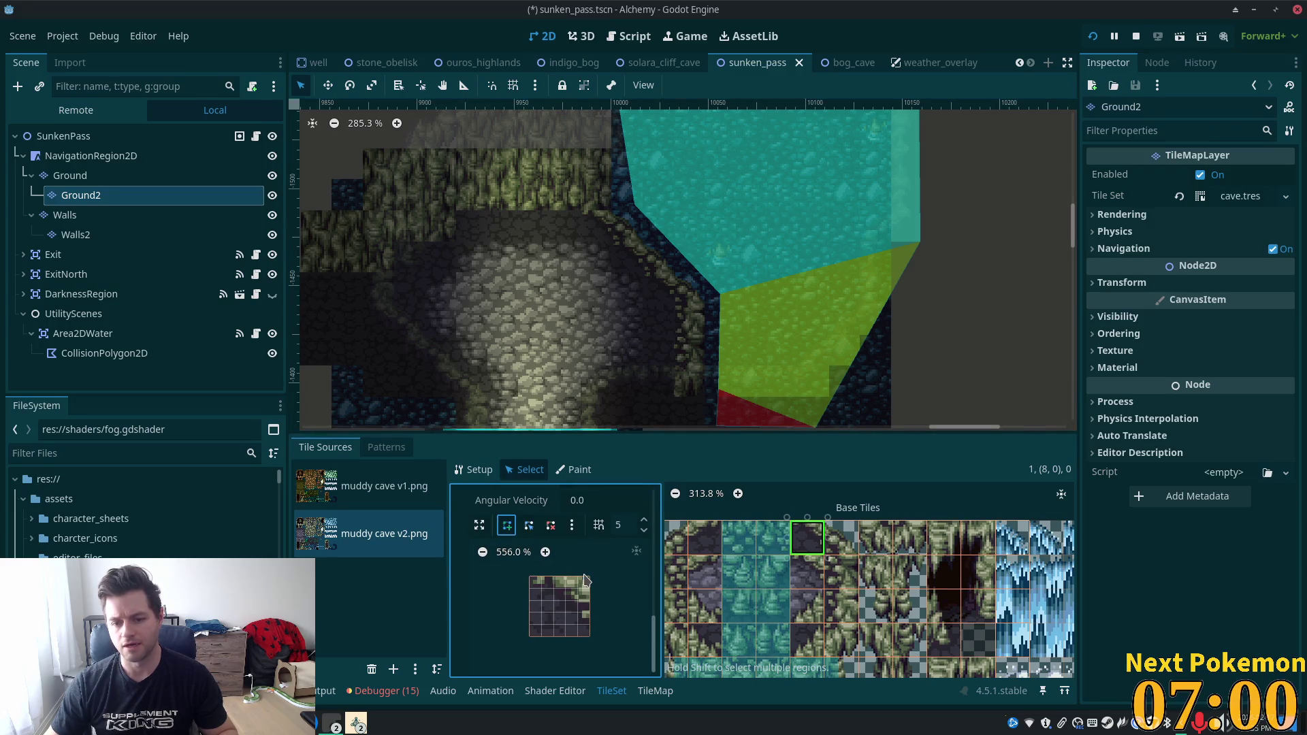
click(532, 589)
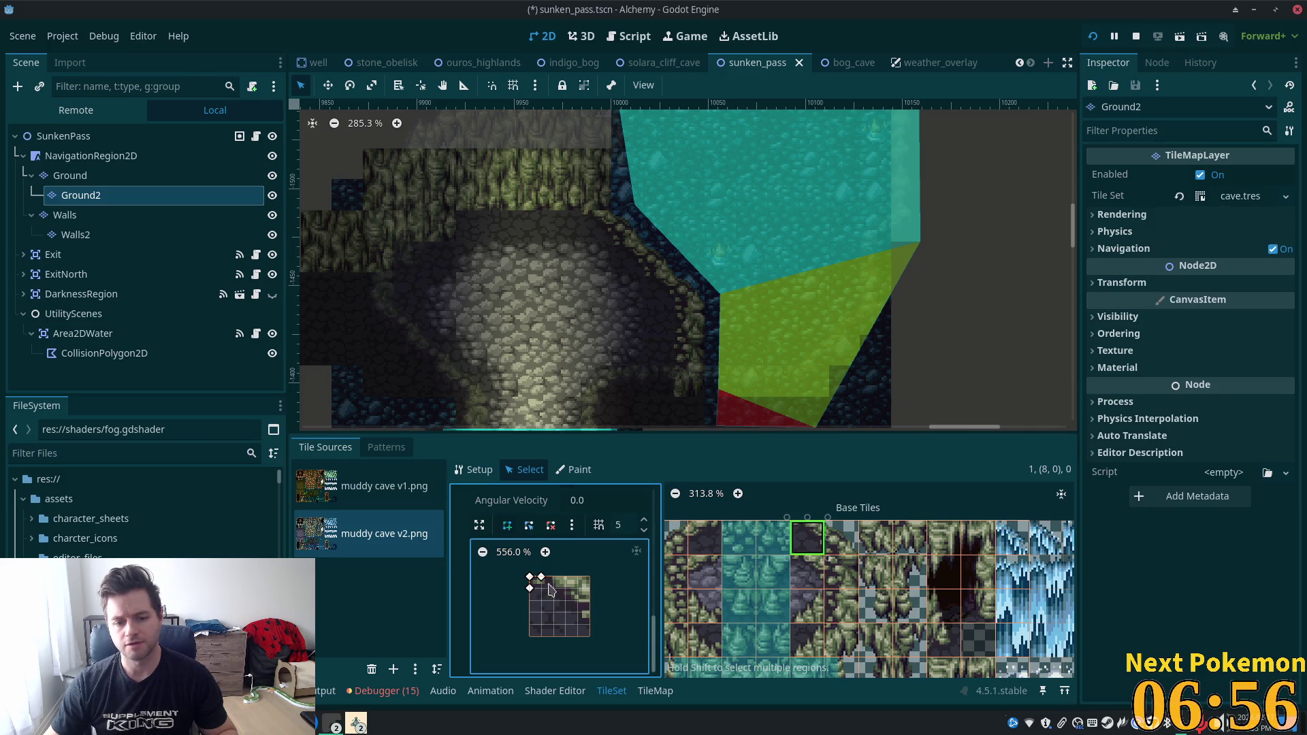
click(590, 626)
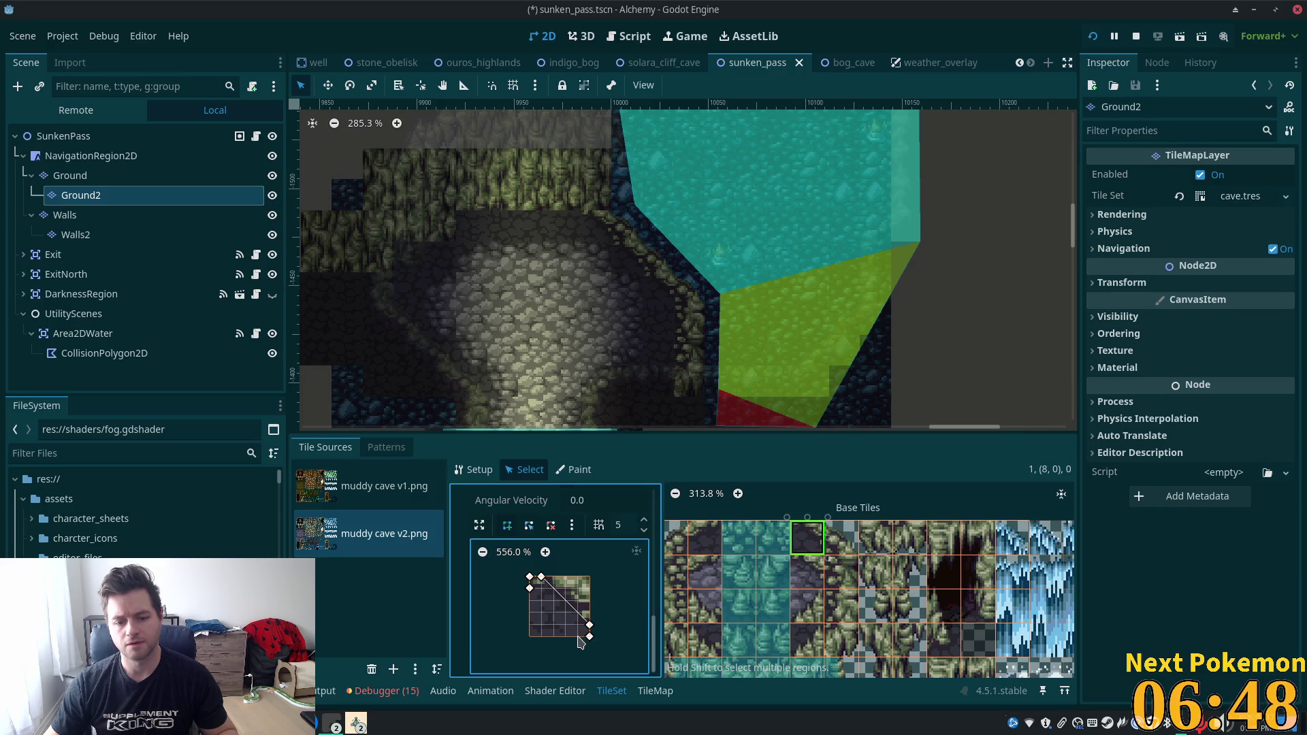
click(578, 637)
click(530, 589)
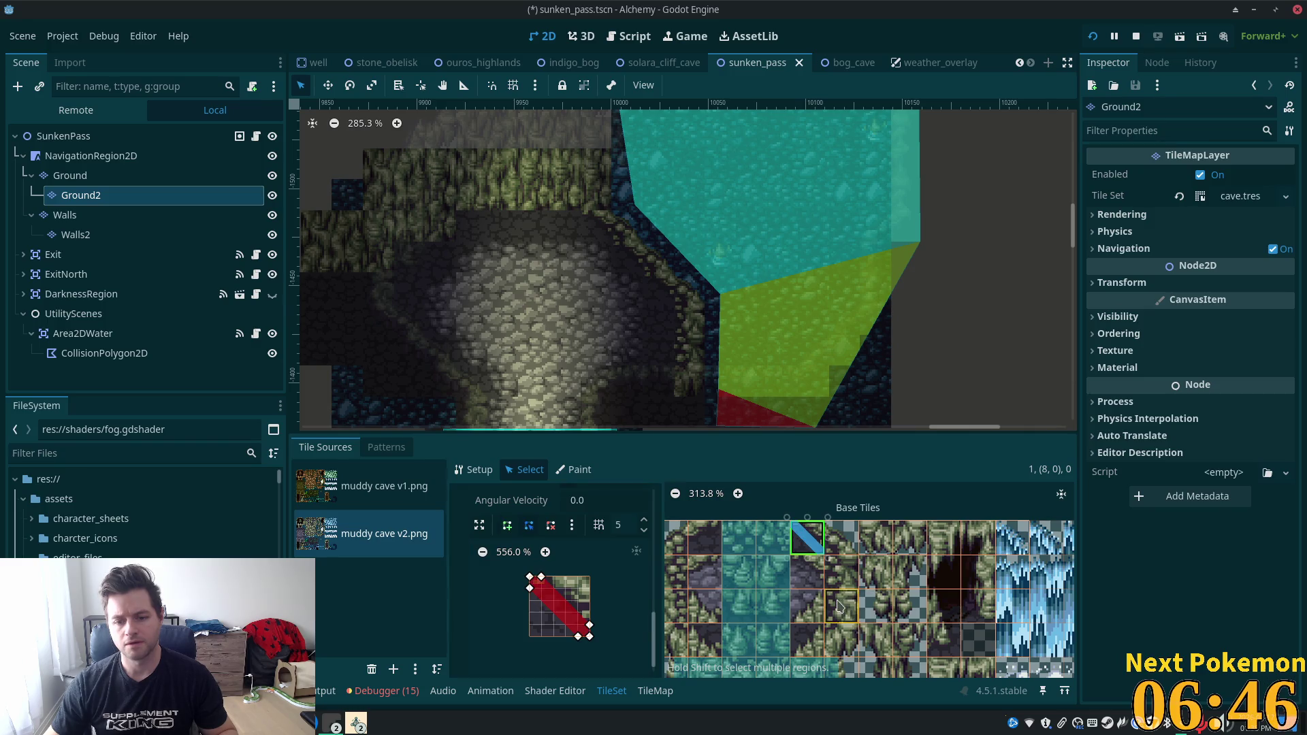
click(541, 594)
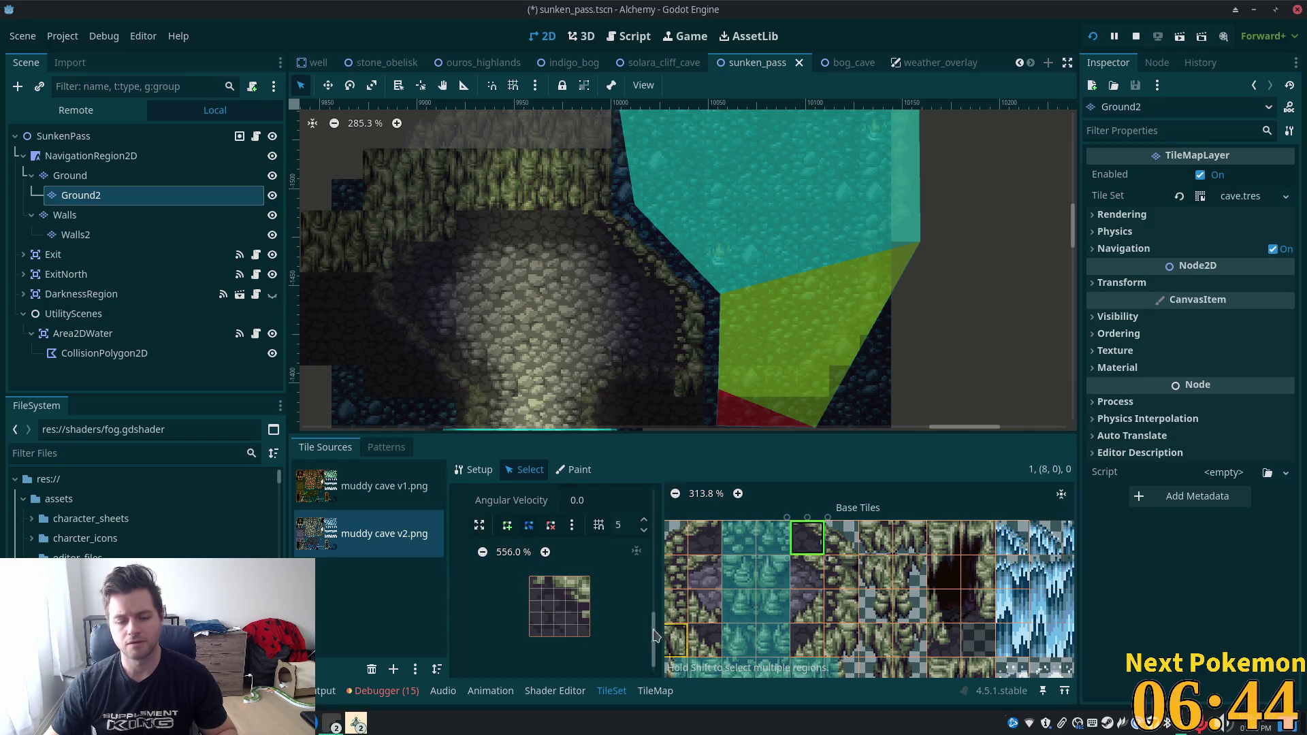
Redraw tile (8,0)'s collision as a diagonal triangle, adjusting and removing vertices, and save.
click(543, 590)
click(541, 577)
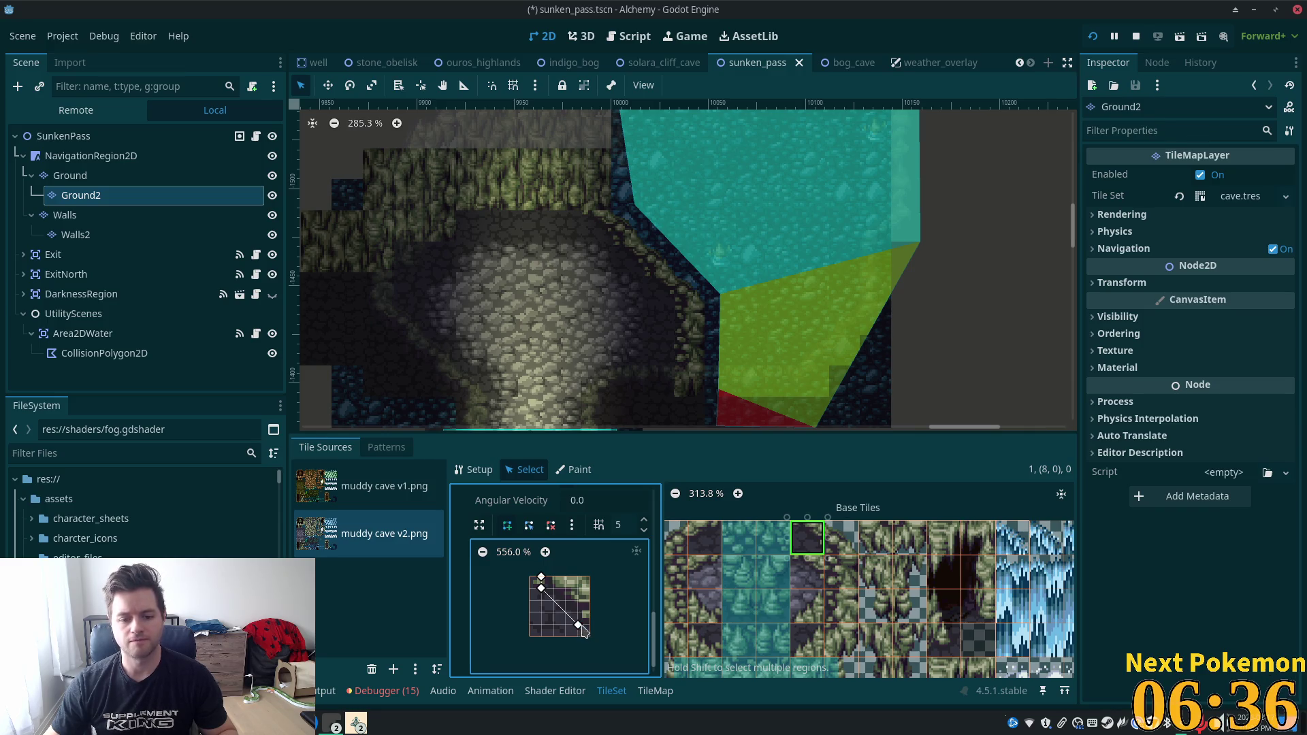
click(590, 614)
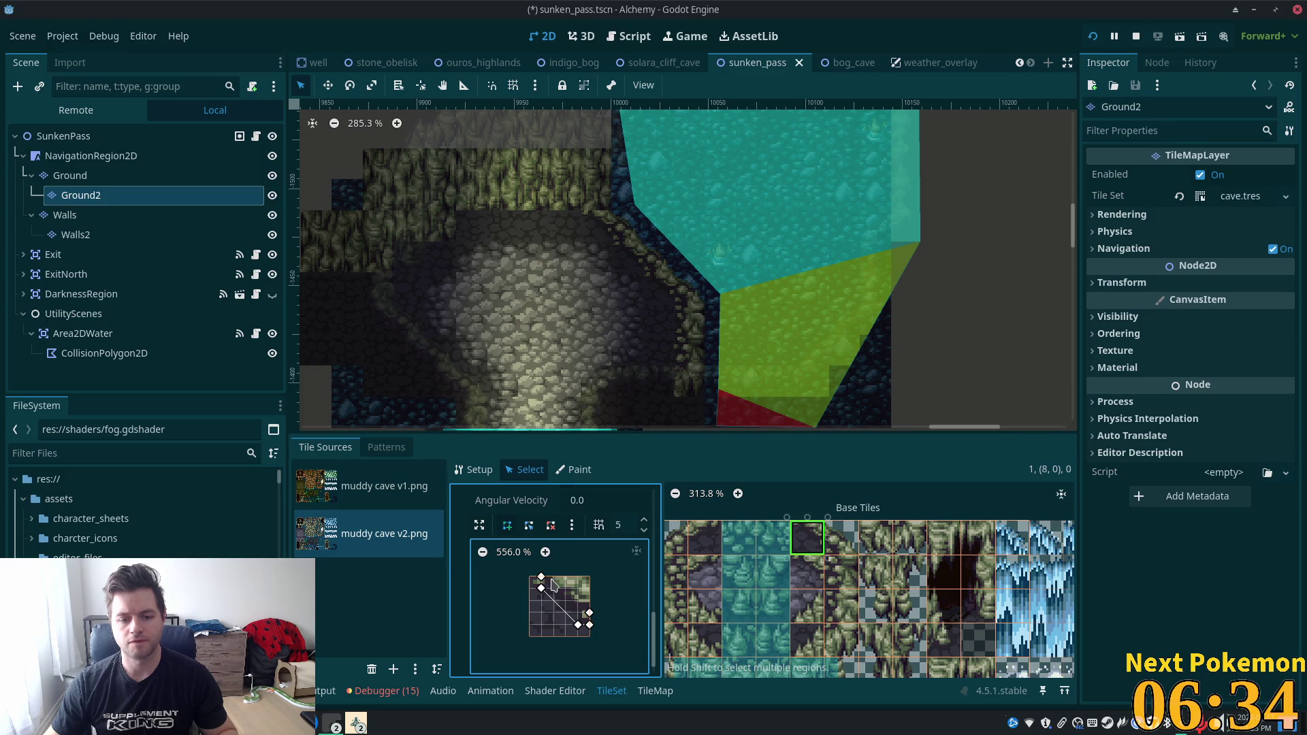
click(552, 578)
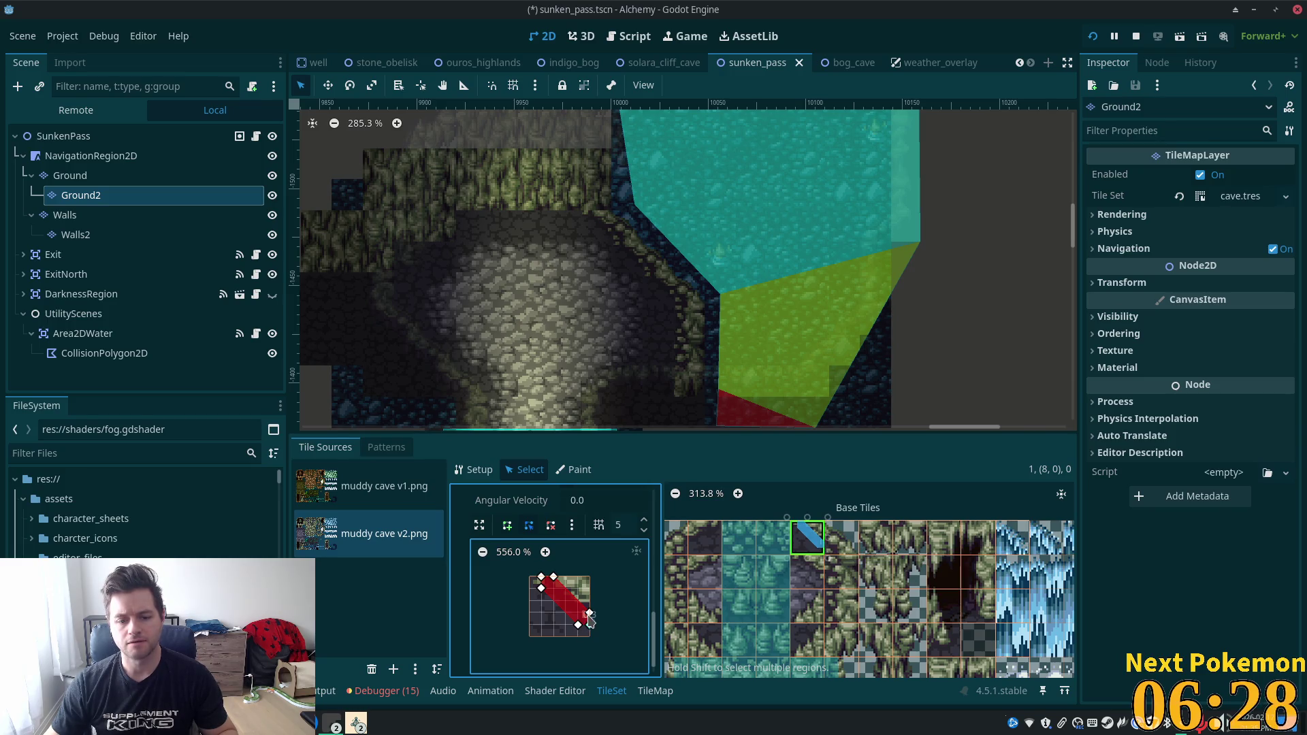
drag(589, 613, 590, 578)
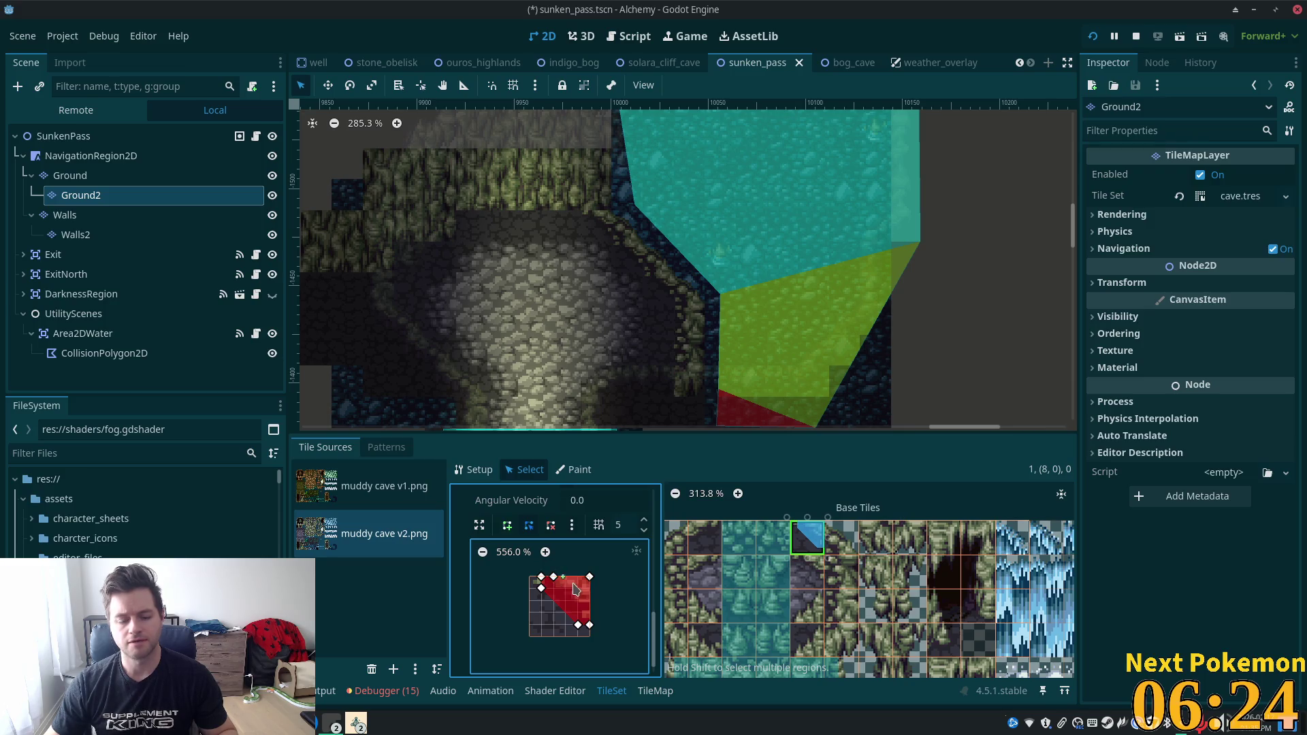
click(555, 531)
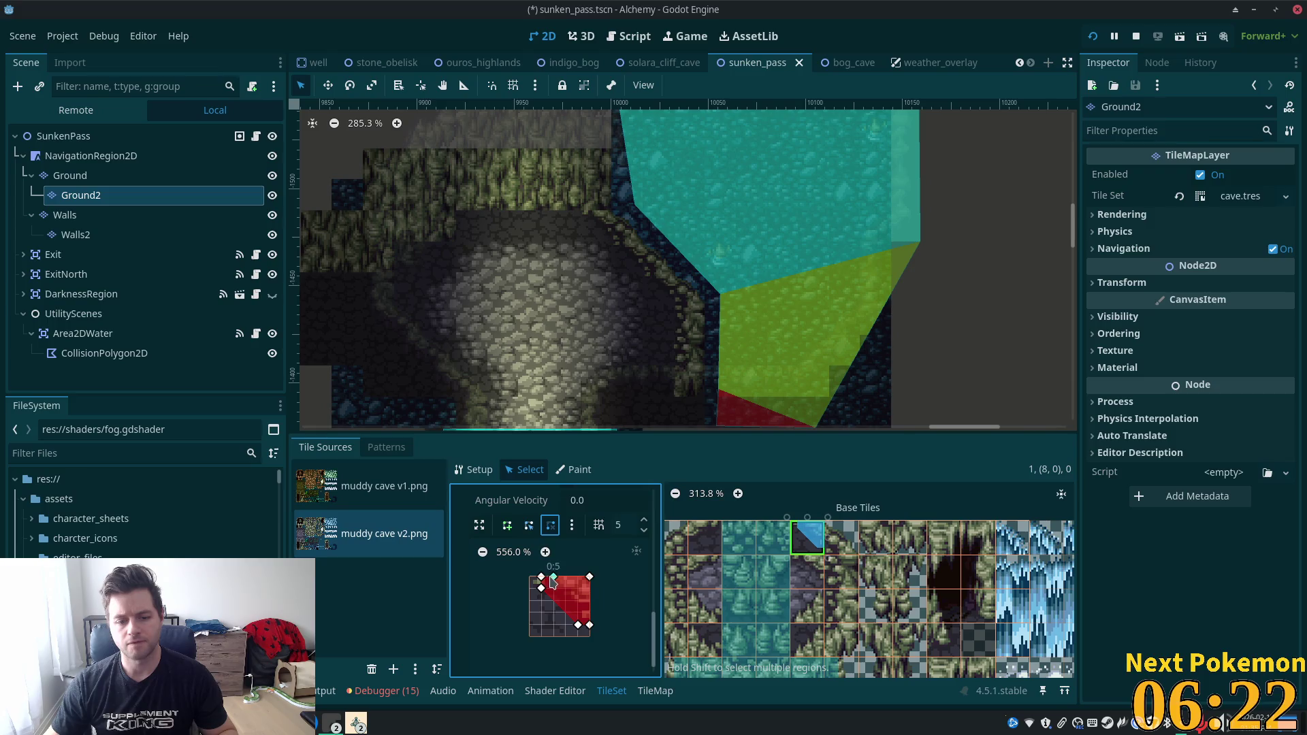
click(552, 579)
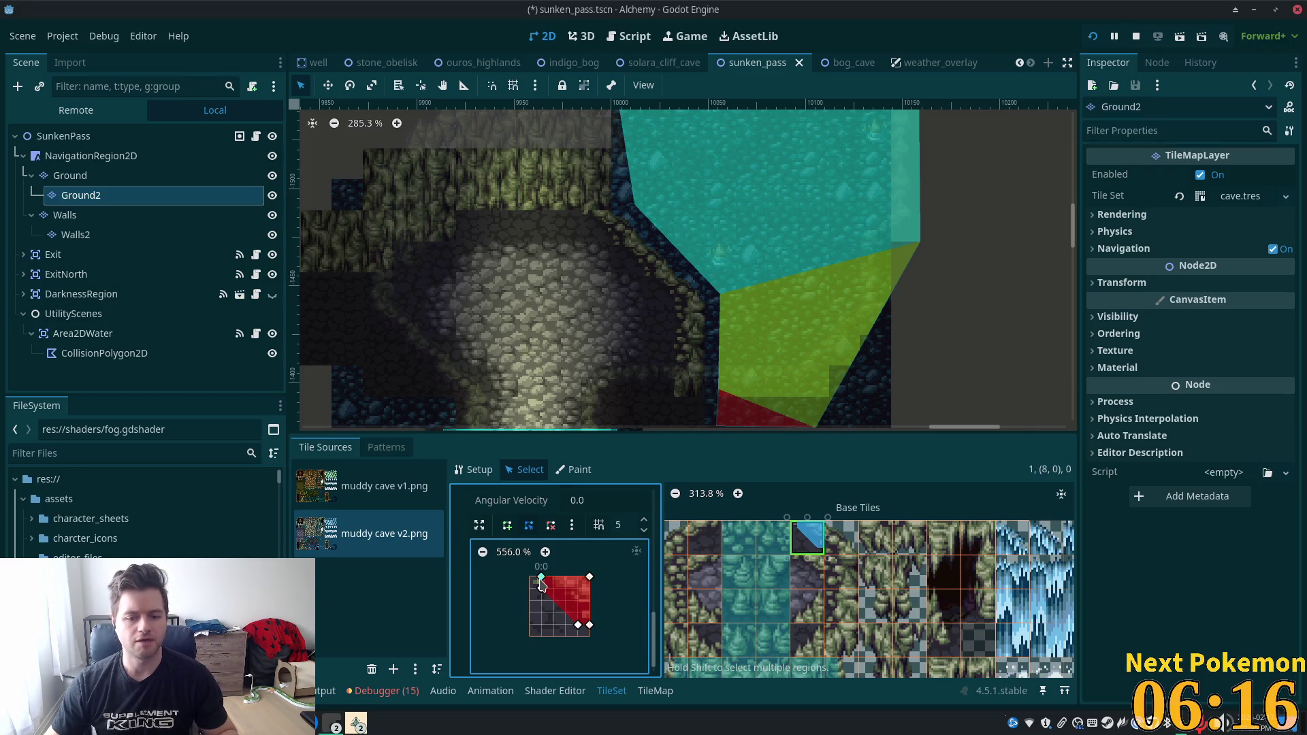
drag(541, 579, 530, 578)
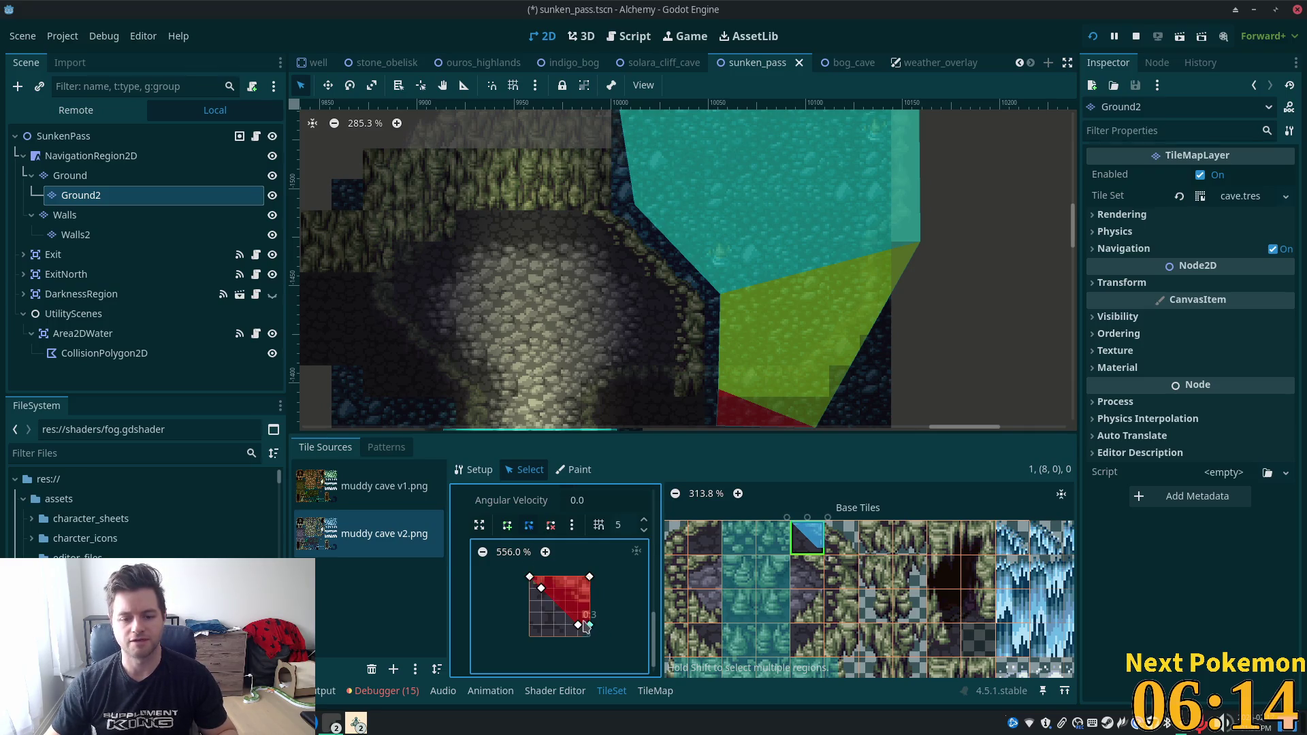
drag(539, 580, 579, 627)
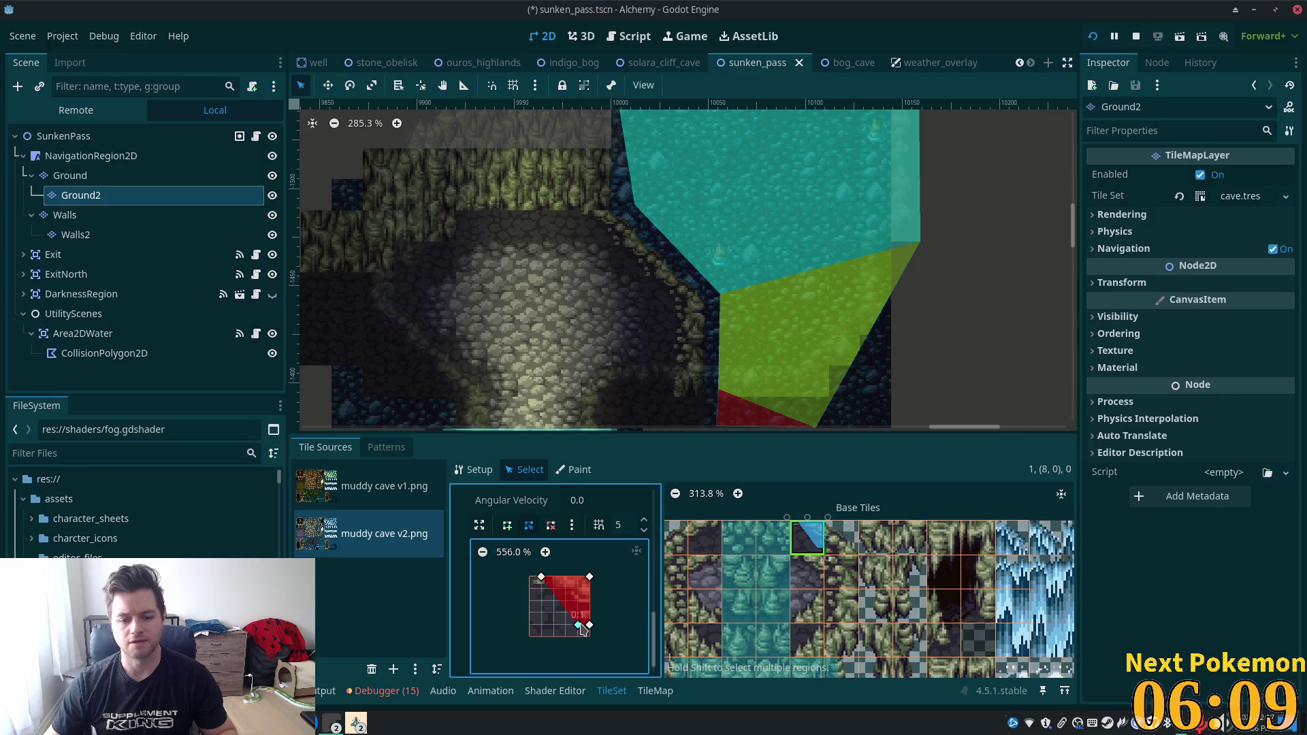
click(551, 526)
click(578, 625)
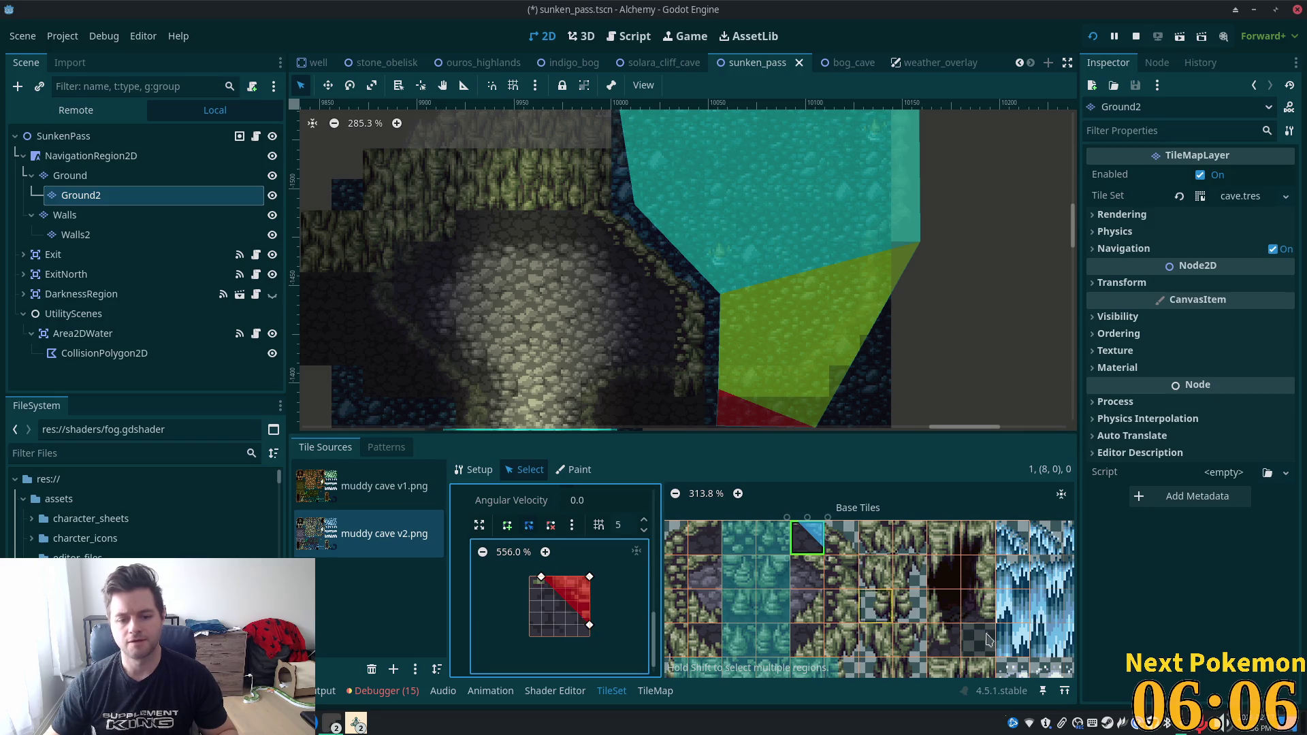
key(ctrl+s)
Give tile (9,0) a triangular collision shape from top-left to bottom corners and save.
click(843, 541)
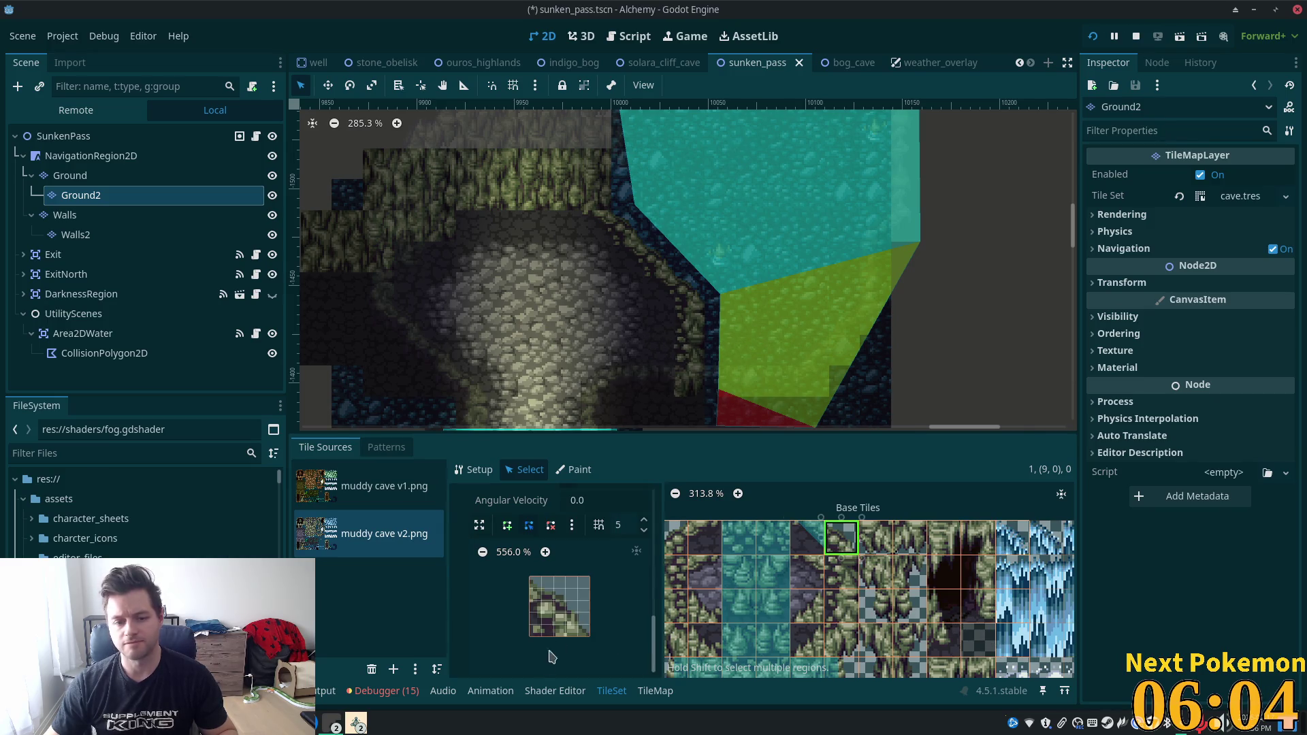
click(507, 527)
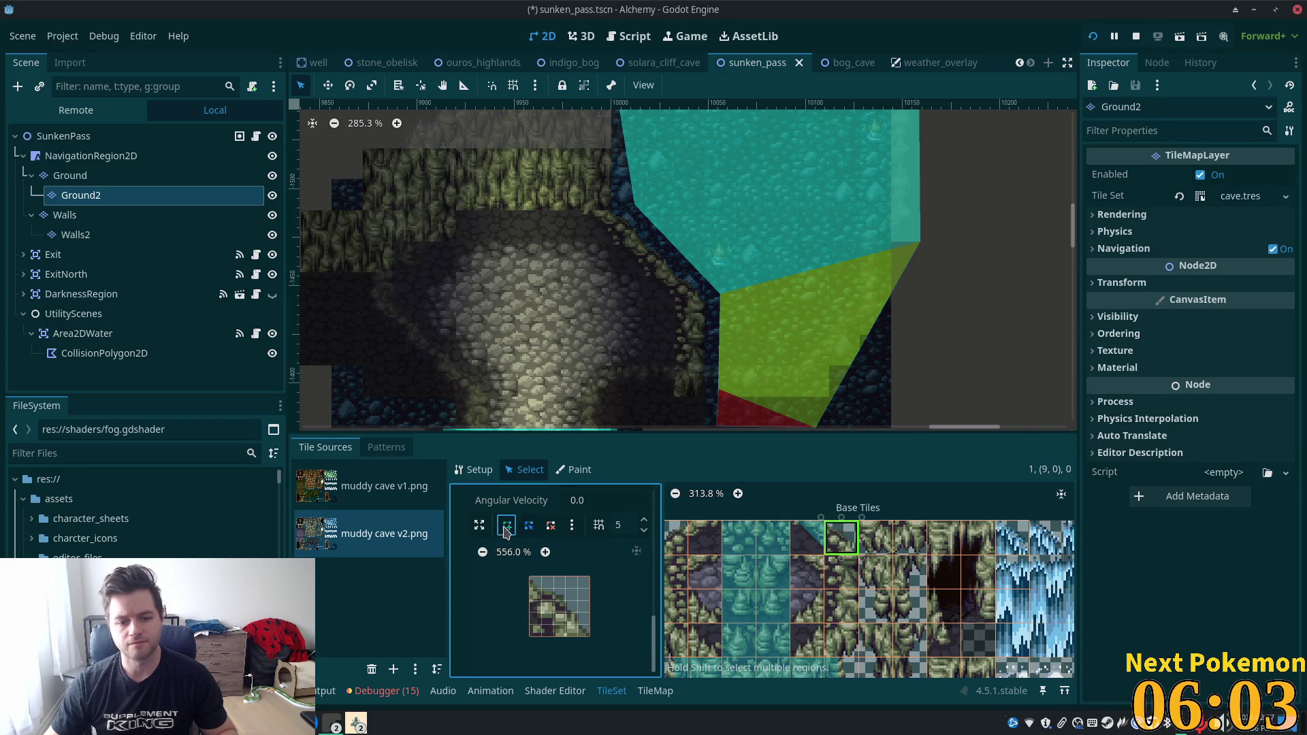
click(531, 578)
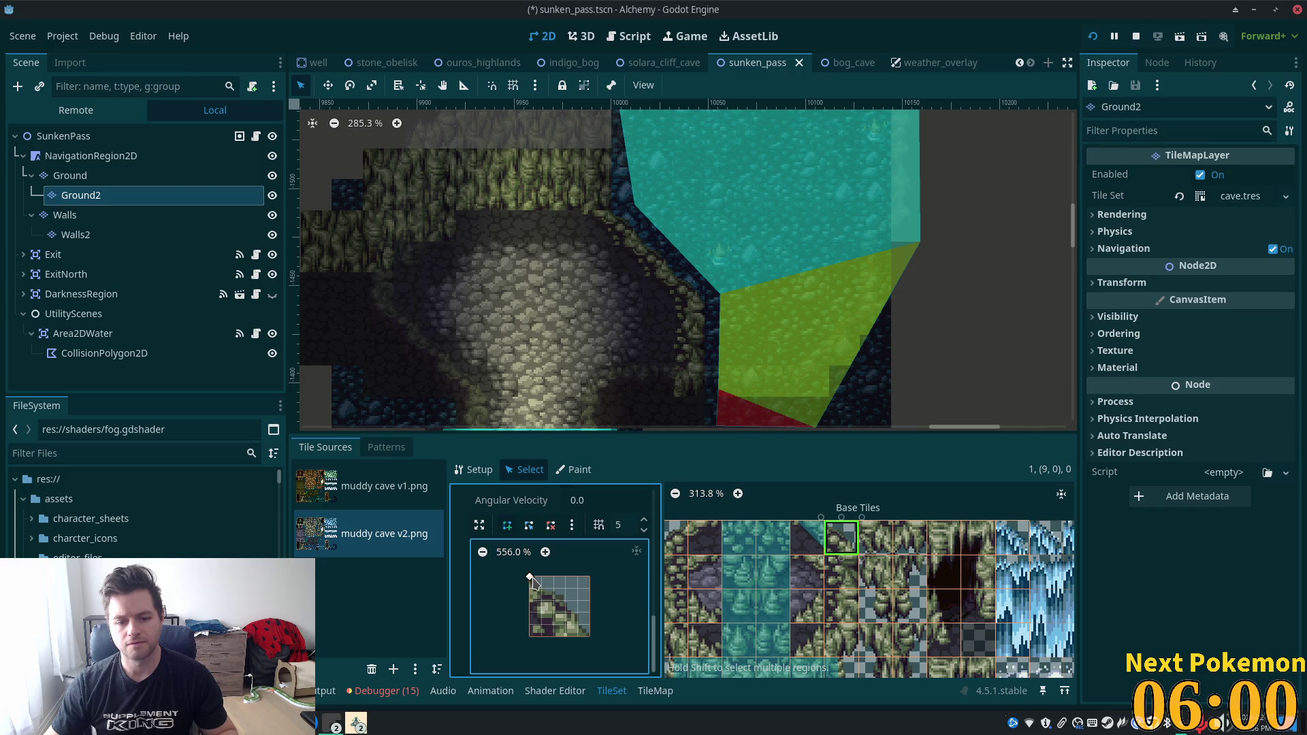
click(590, 638)
click(530, 637)
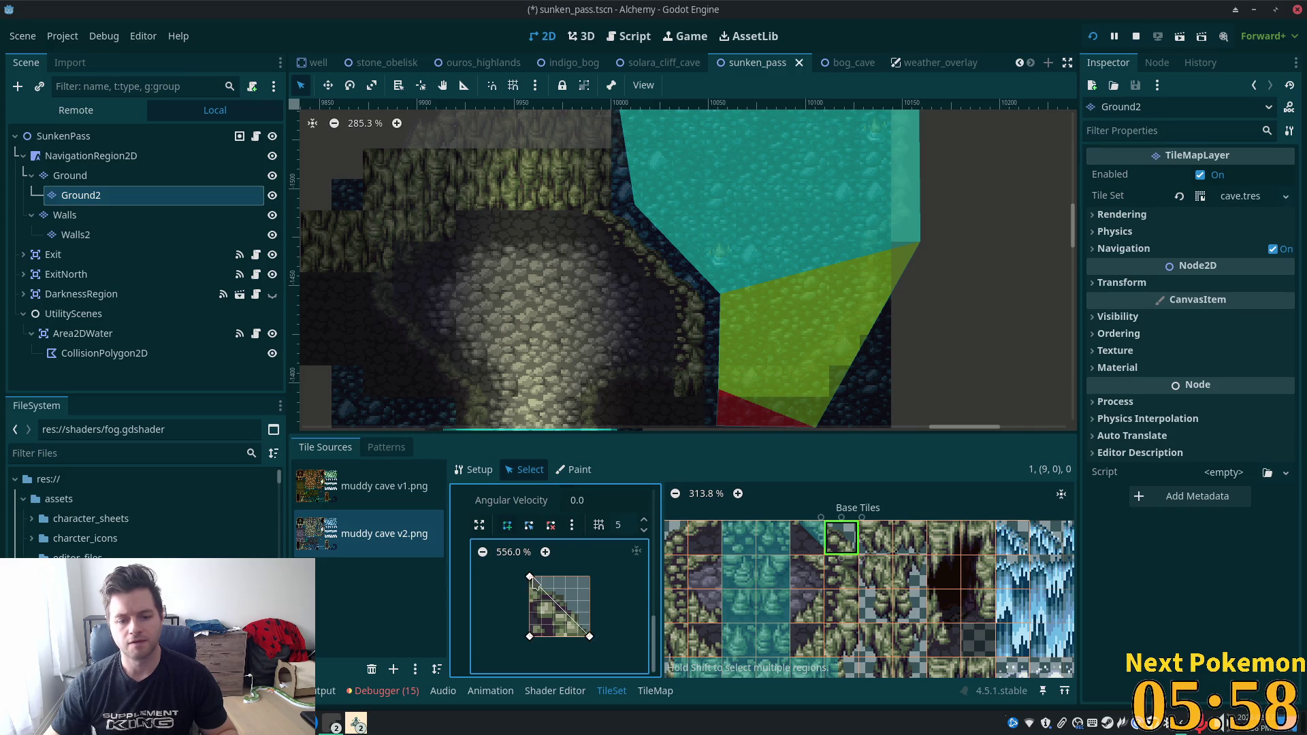
click(530, 577)
key(ctrl+s)
scroll(862, 576, down, 3)
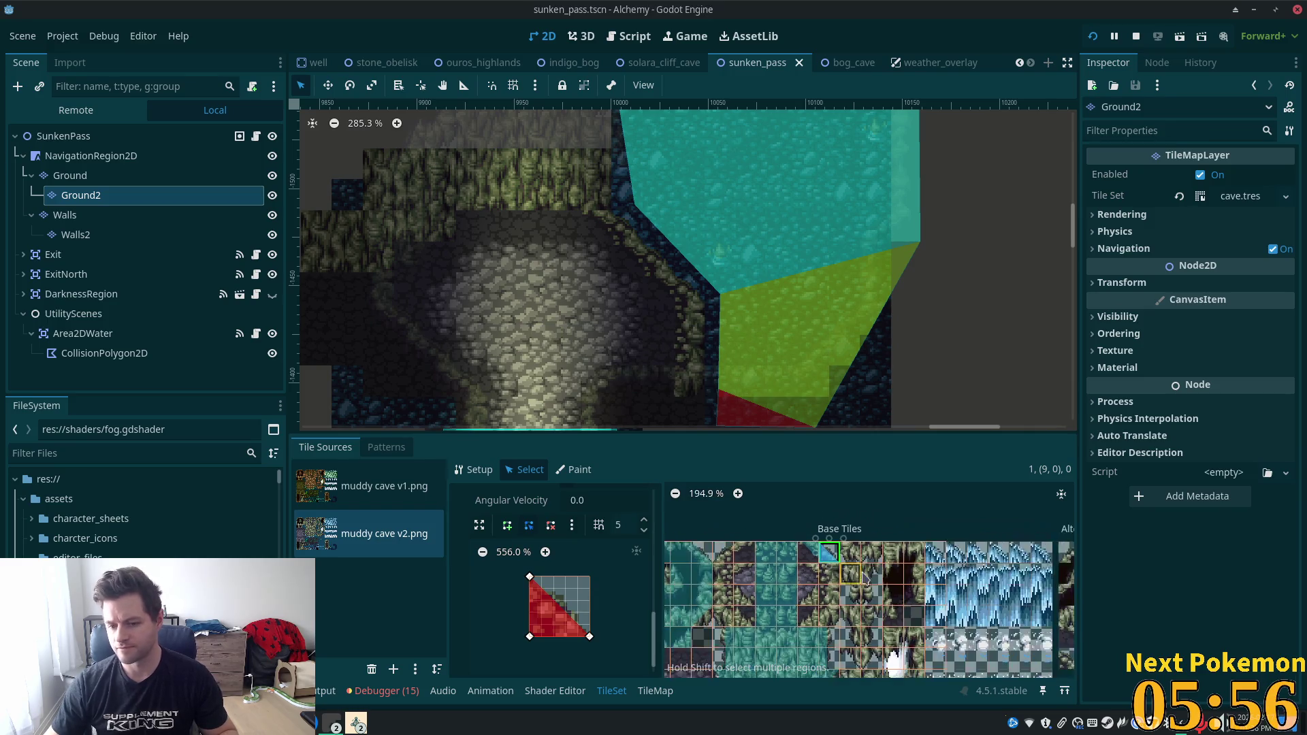
scroll(862, 576, down, 1)
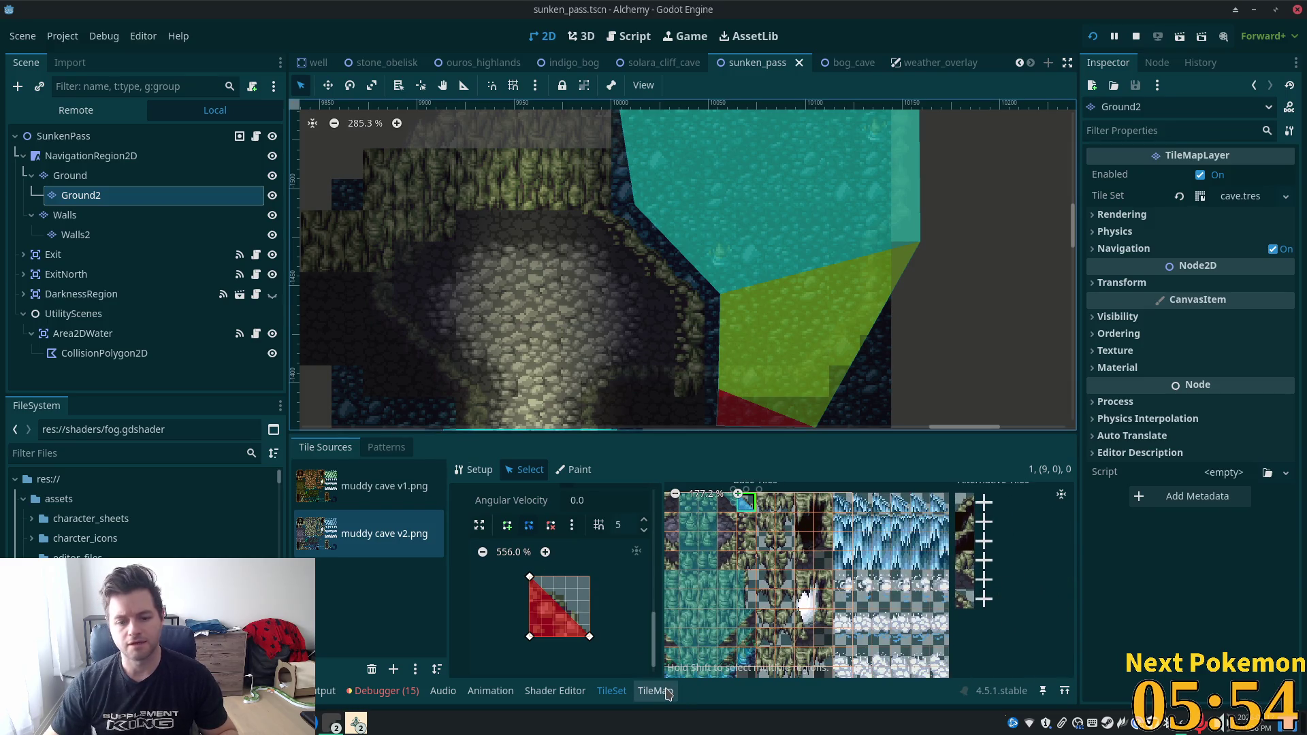
Paint an alternative muddy cave tile along the sunken_pass wall edge, save, and run the project.
click(667, 692)
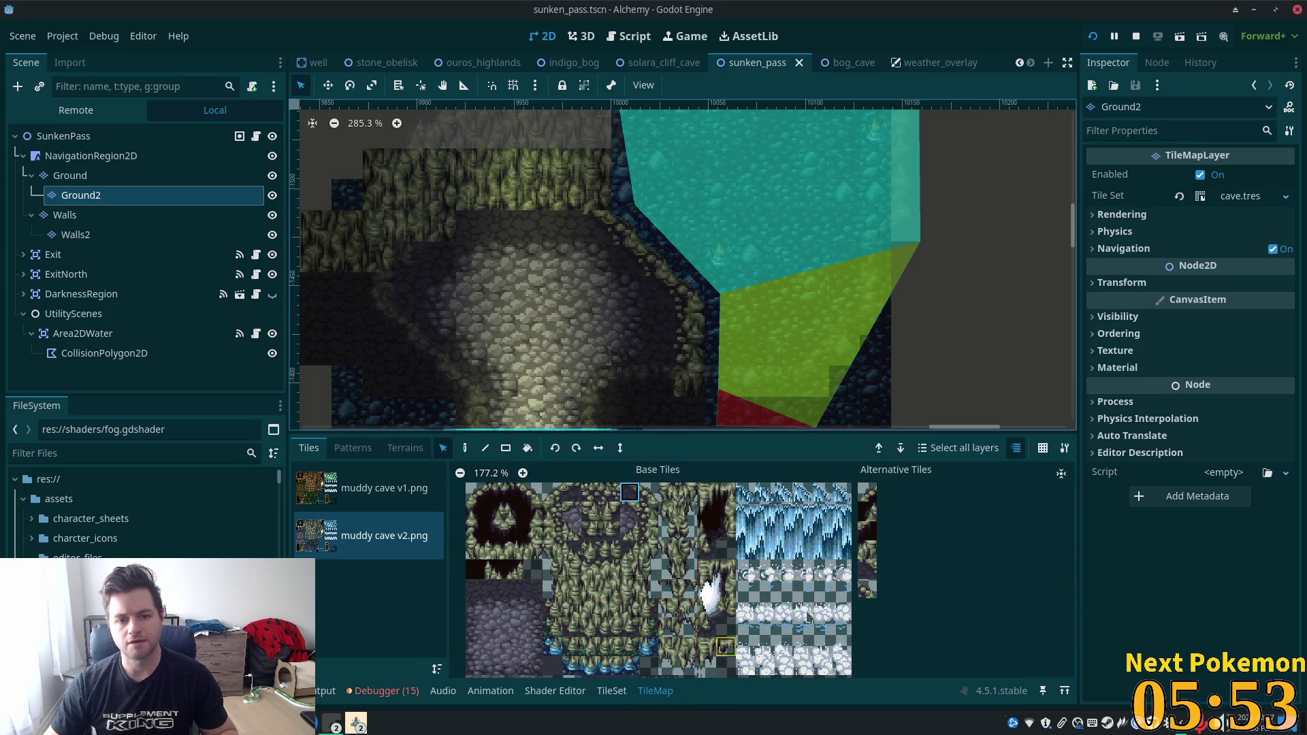
click(872, 571)
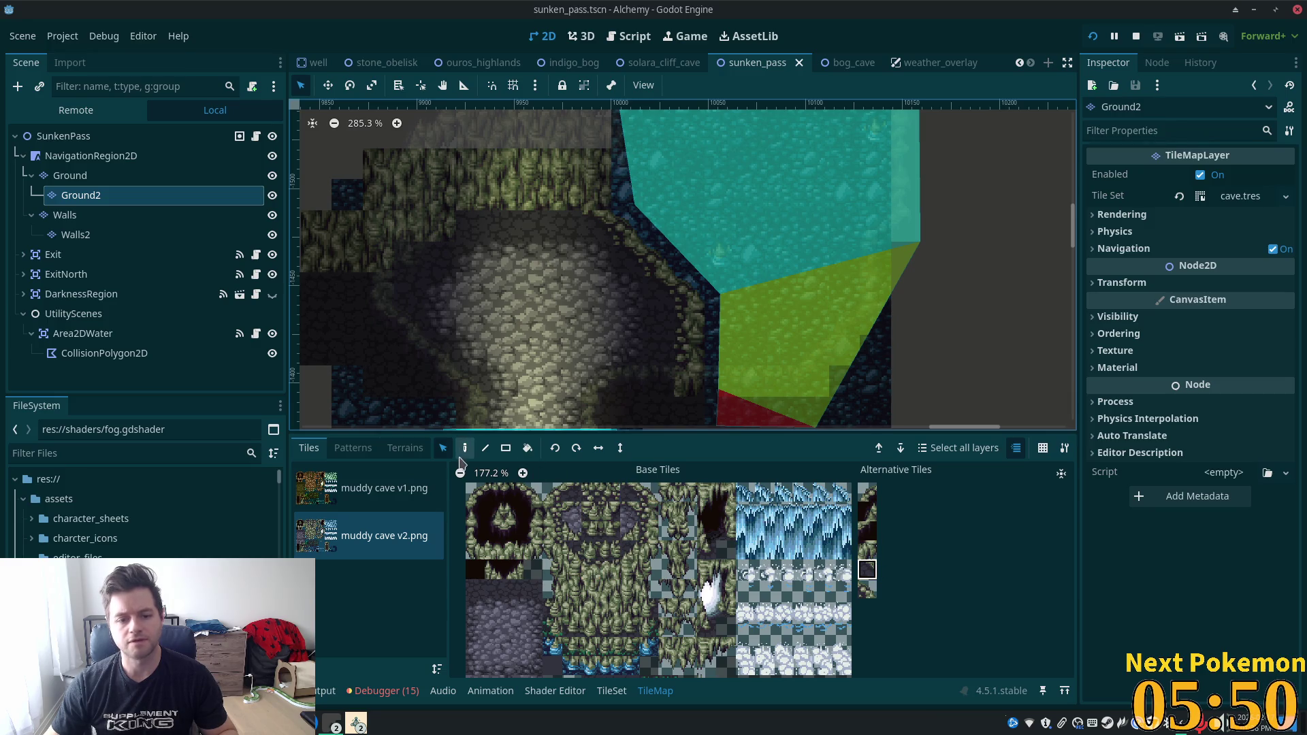
click(465, 448)
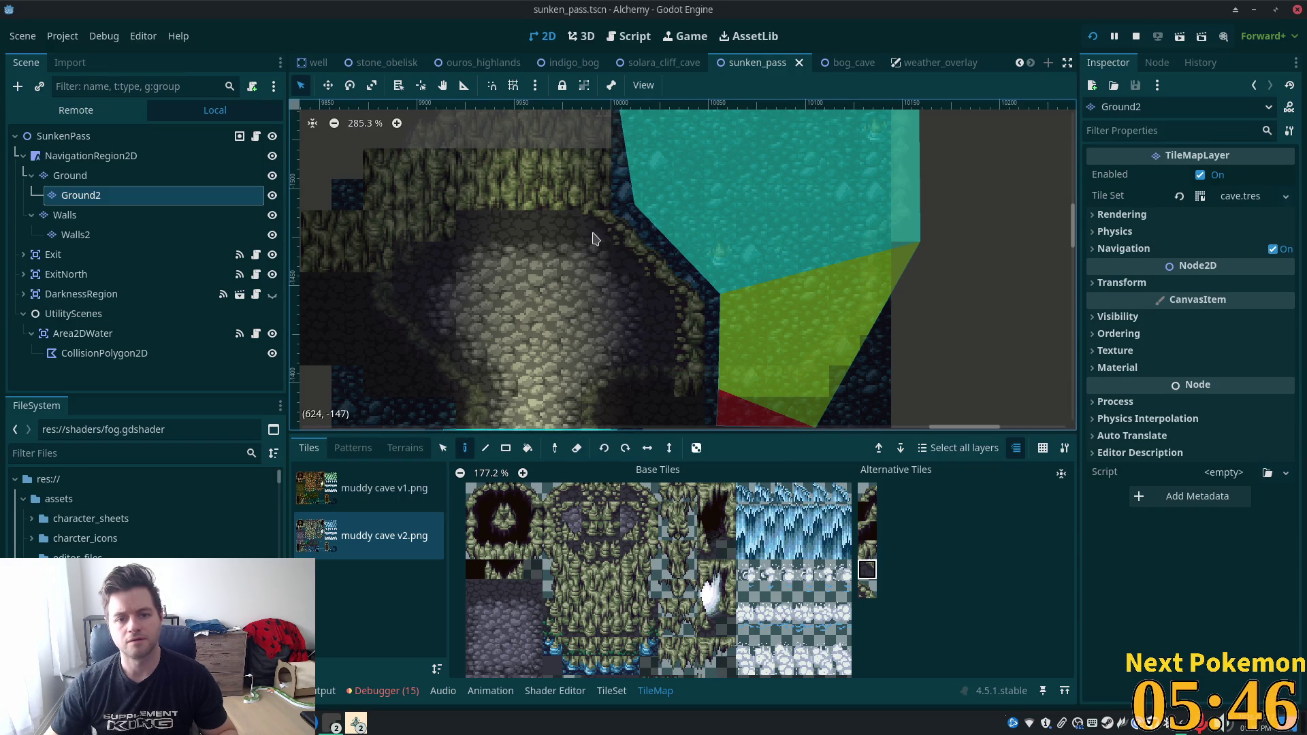
click(617, 255)
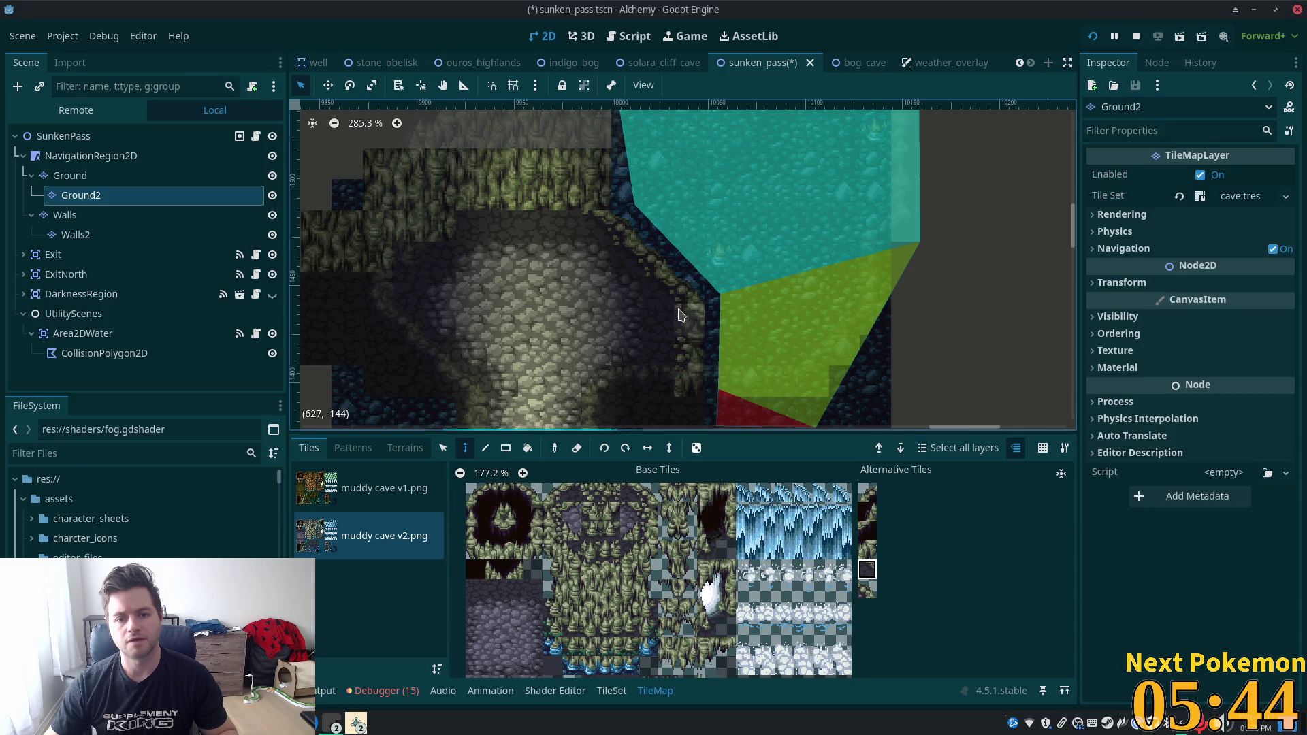
click(869, 590)
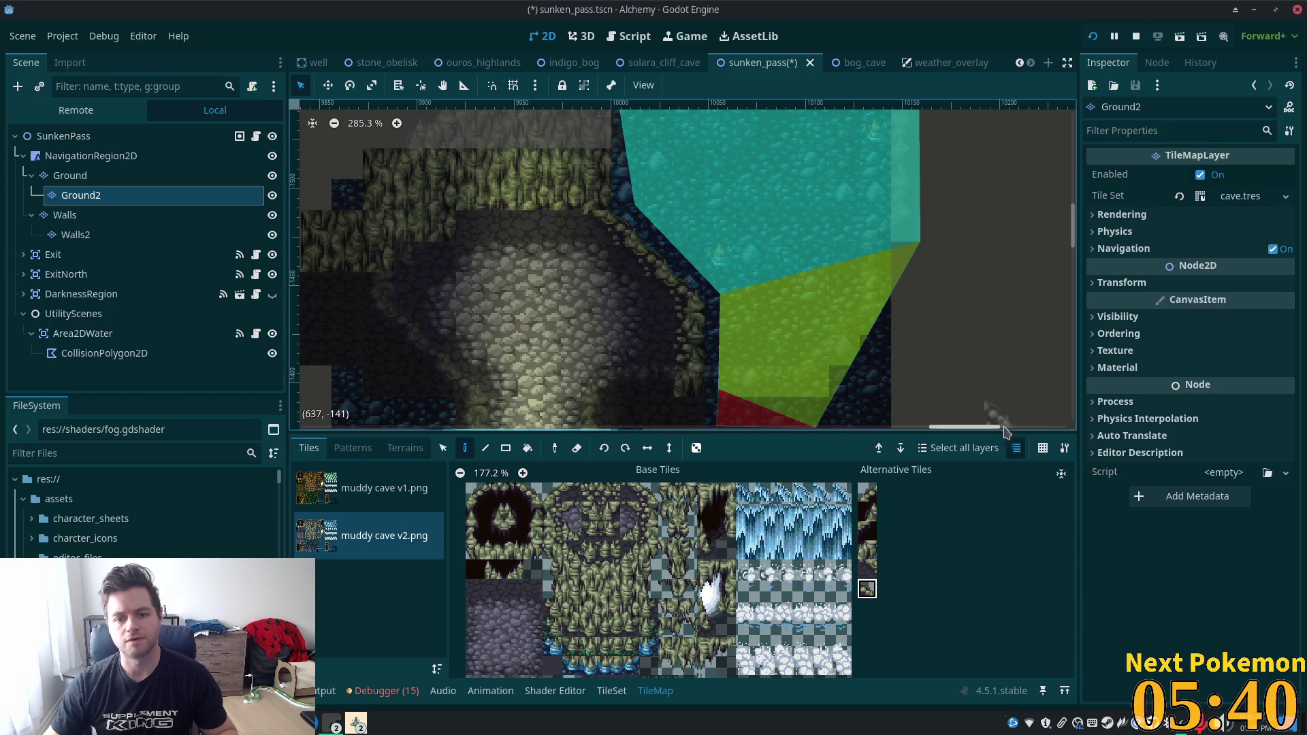
key(ctrl+s)
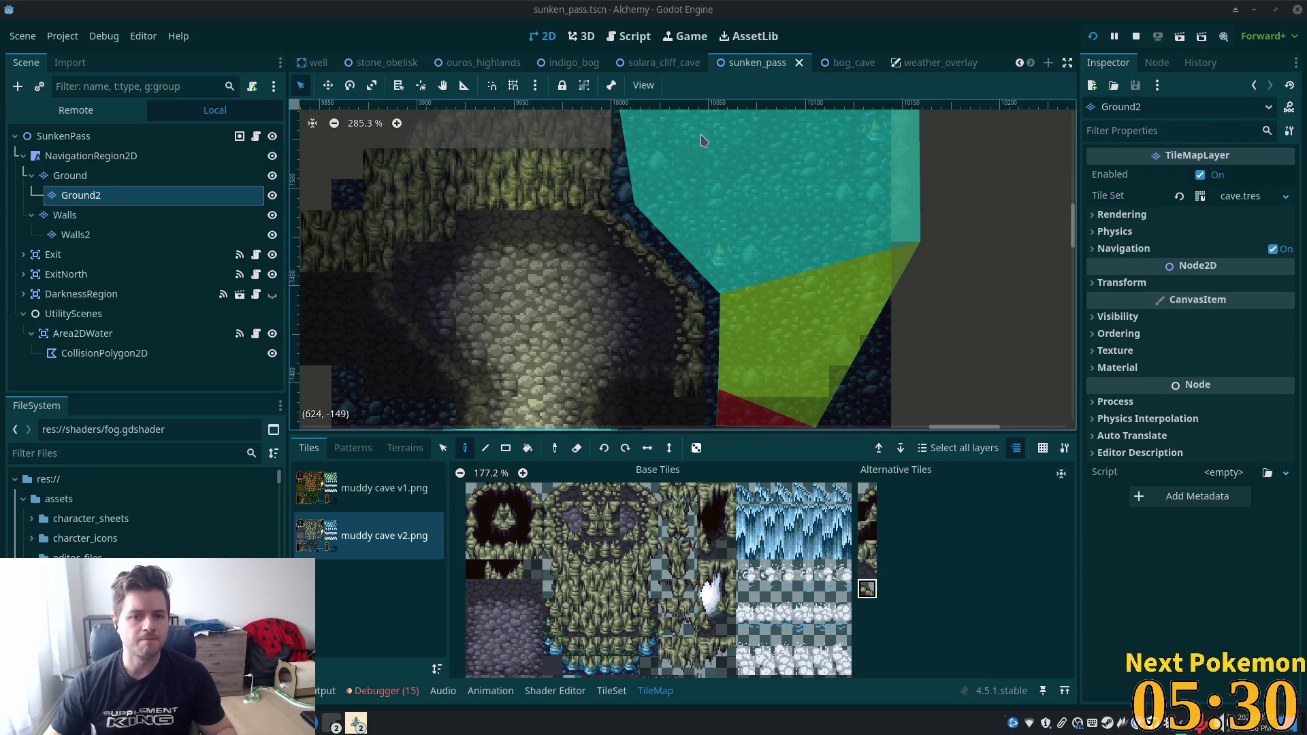
click(1093, 38)
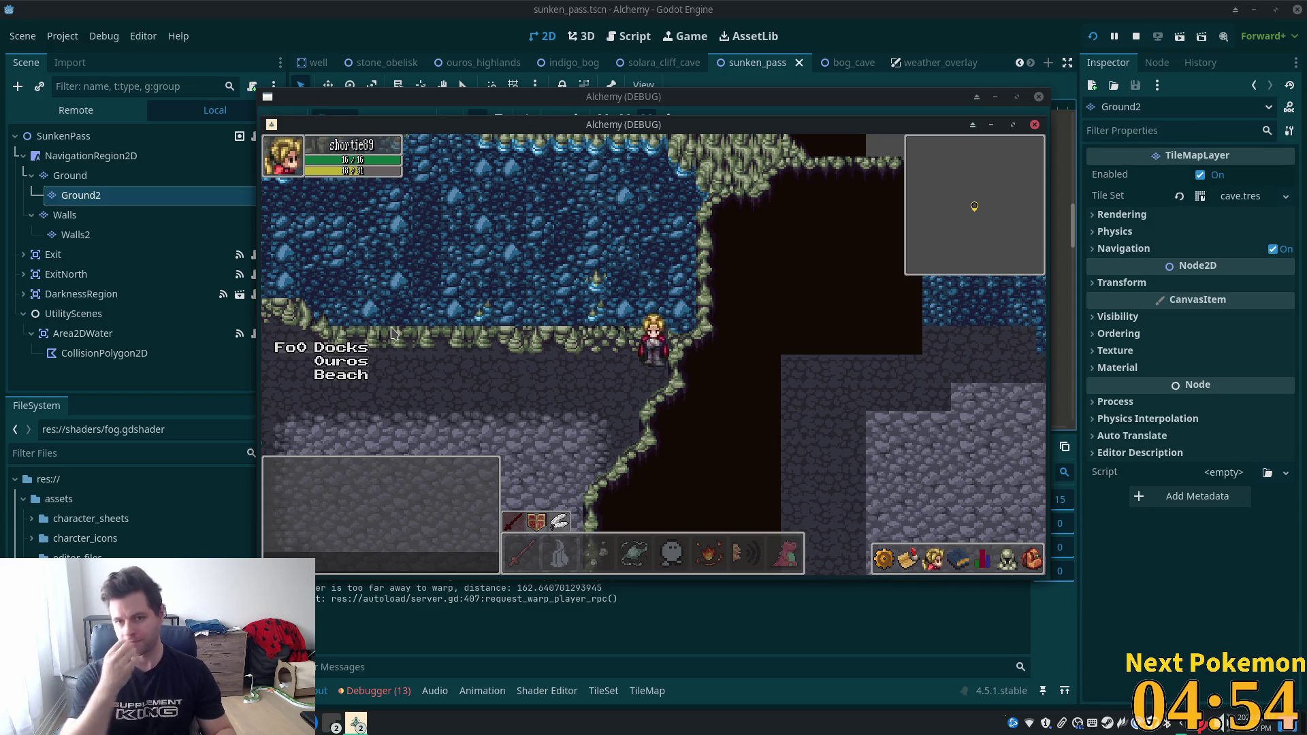
Stop the running Alchemy debug game with F8.
key(F8)
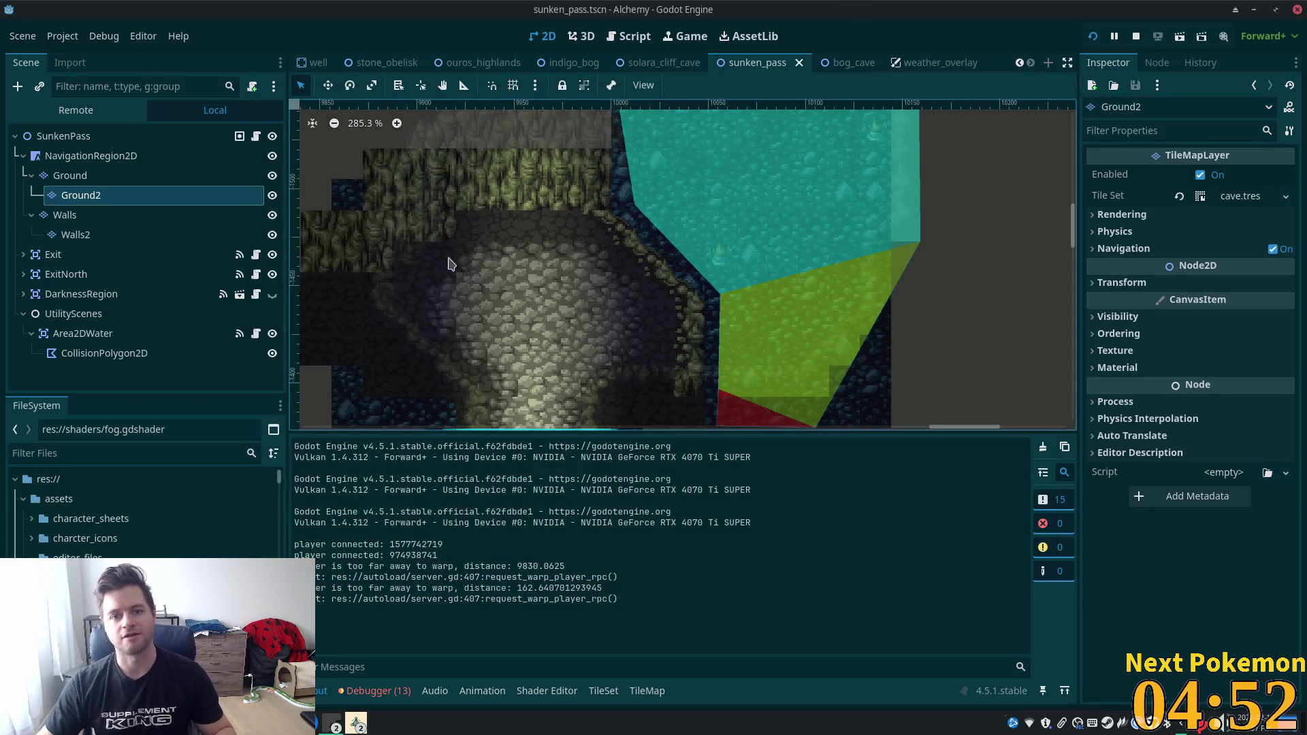
Open hud.gd through a Quick Open search for 'hud'.
scroll(438, 302, down, 4)
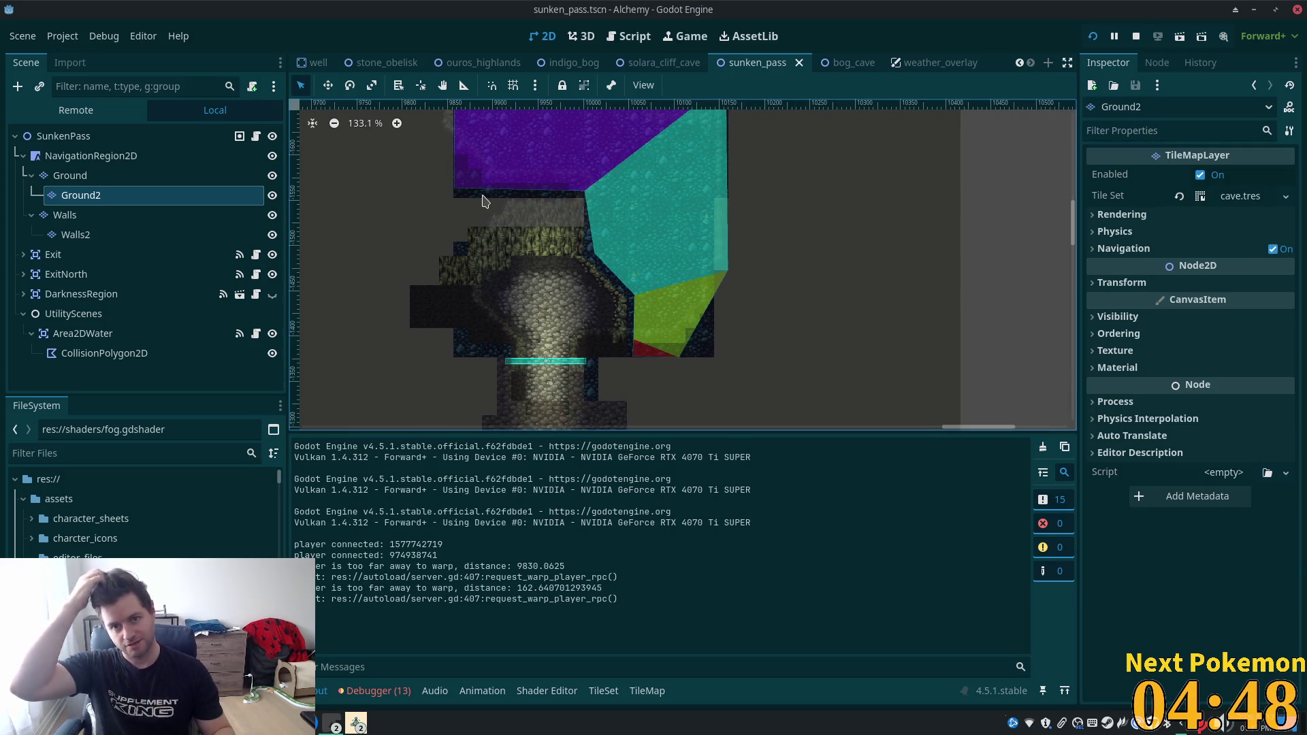
key(shift+alt+o)
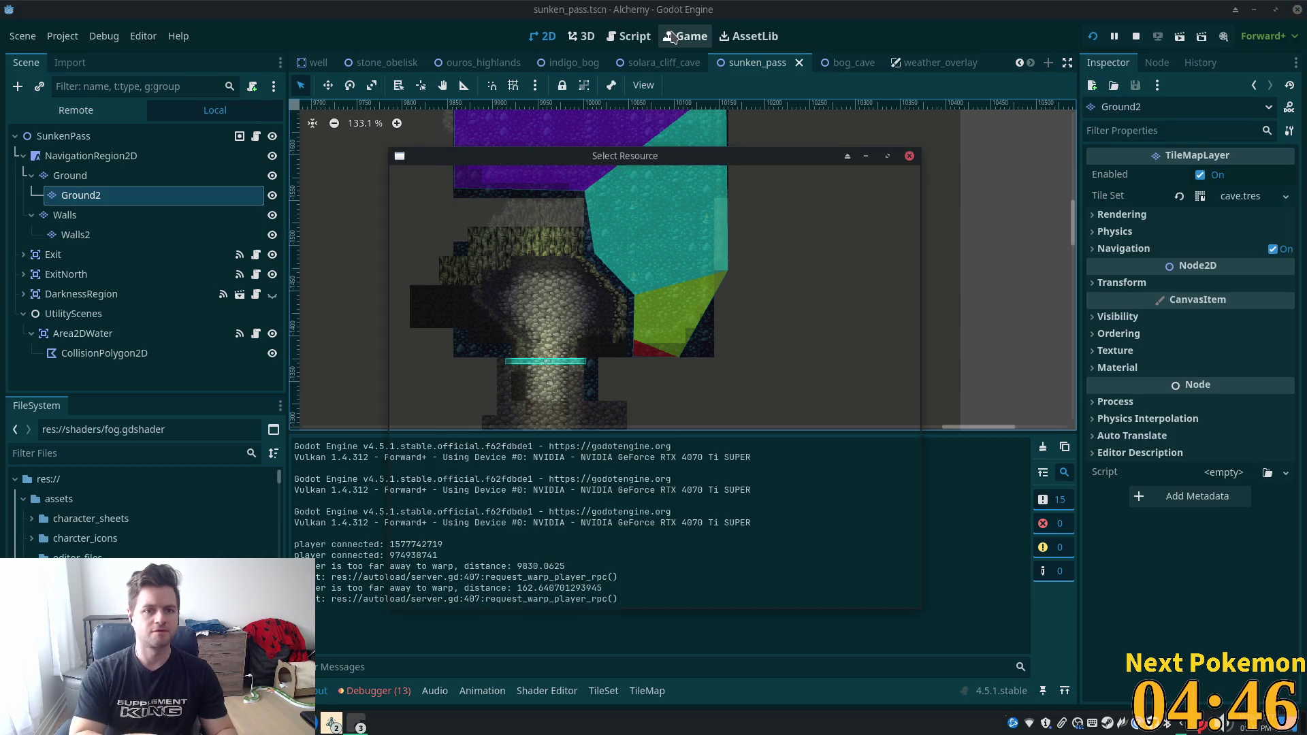
text(hud)
key(Return)
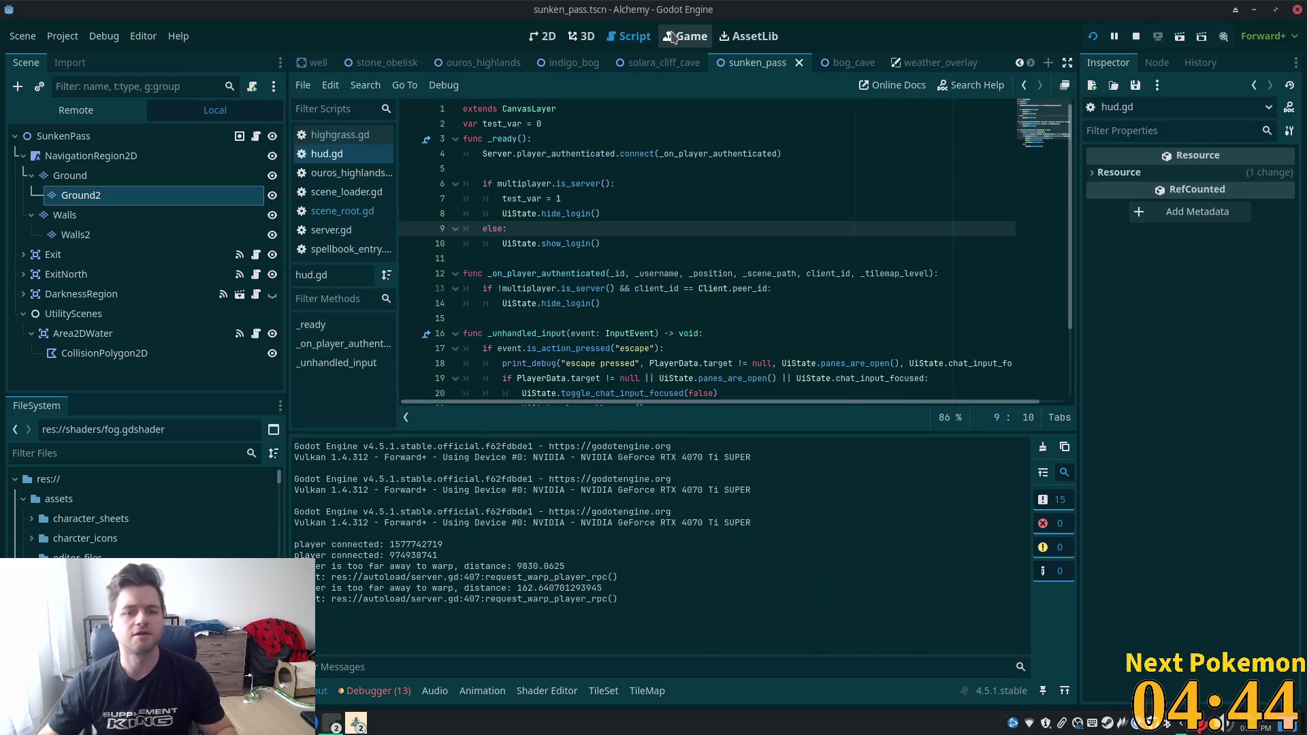
Open hud.tscn from a second 'hud' Quick Open search.
key(shift+alt+o)
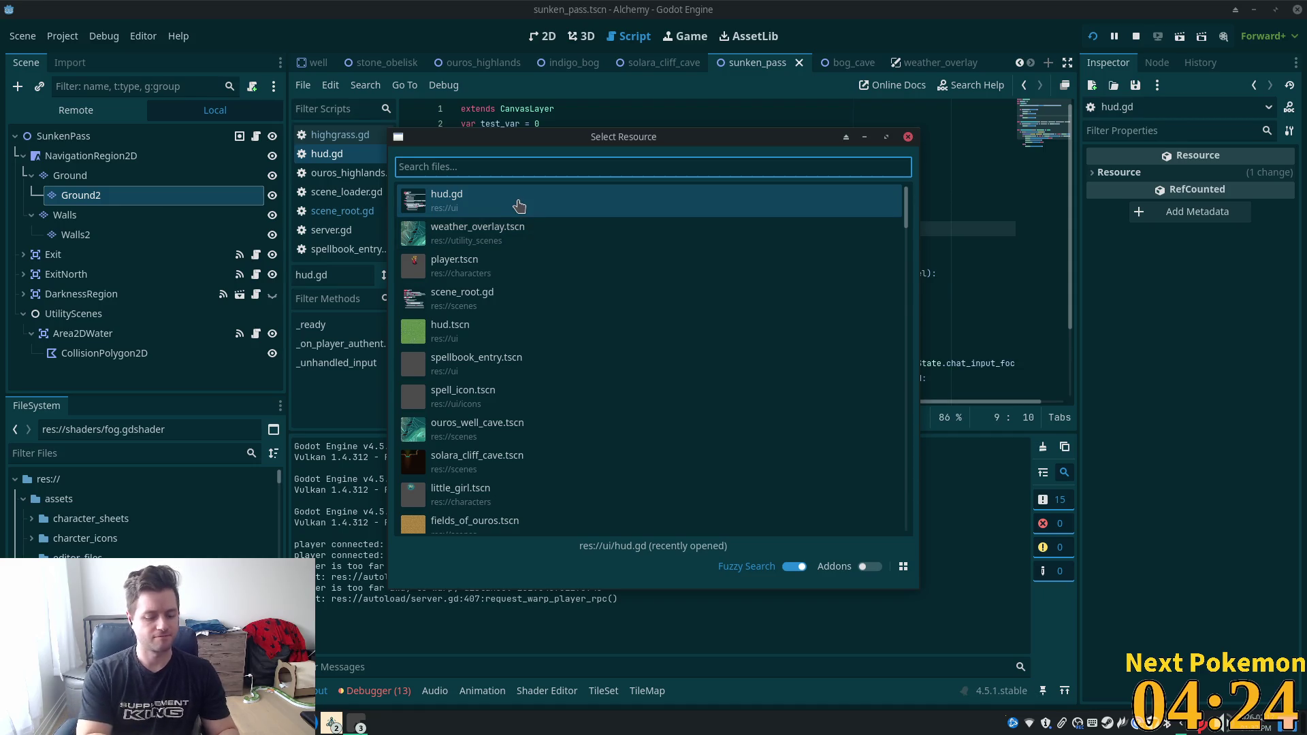
text(hud)
double_click(472, 239)
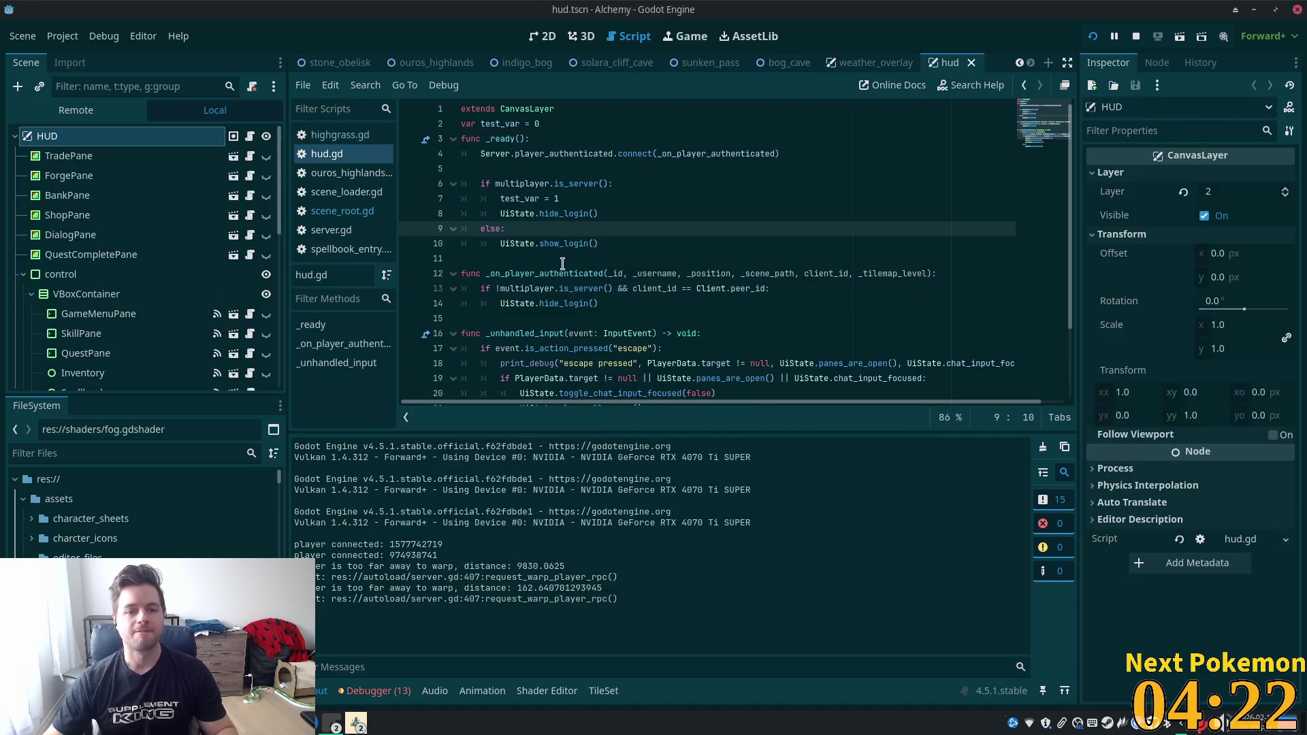
Duplicate the Beach warp button under WarpButtons and rename the copy Bog.
click(550, 42)
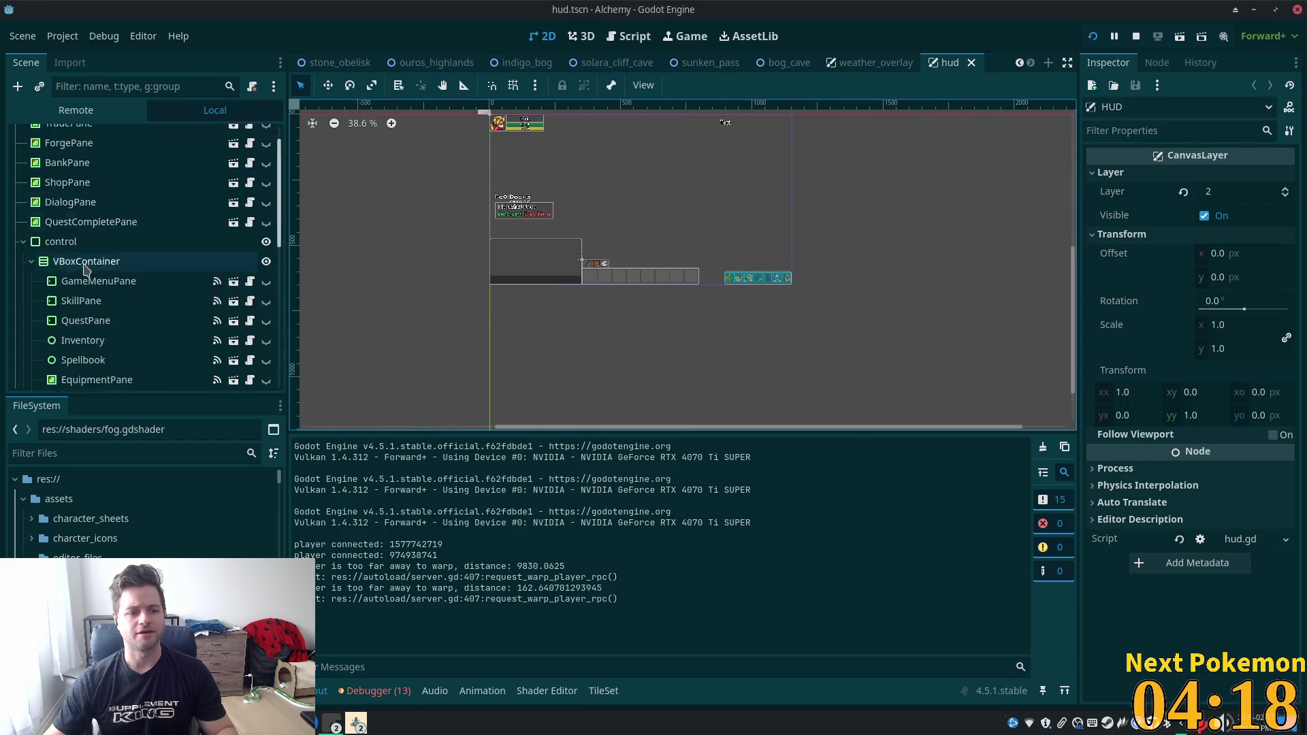
scroll(86, 266, down, 5)
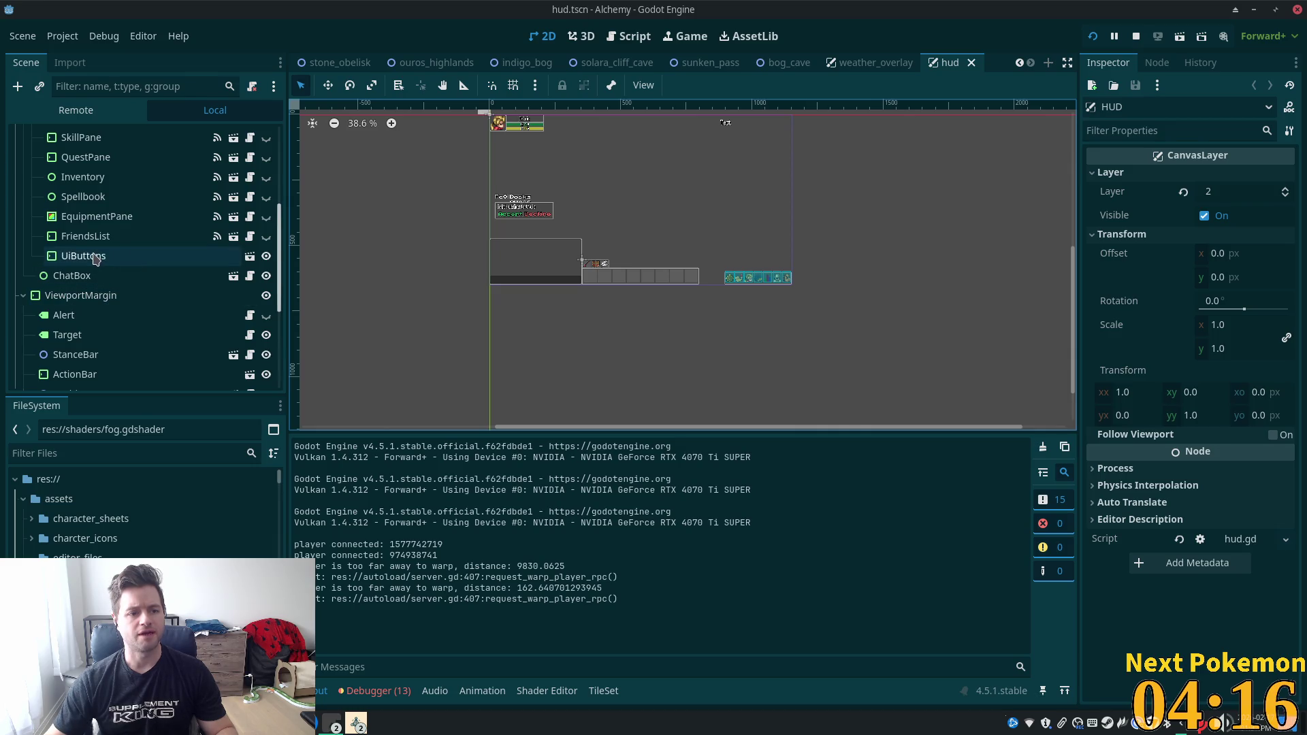
scroll(95, 259, down, 6)
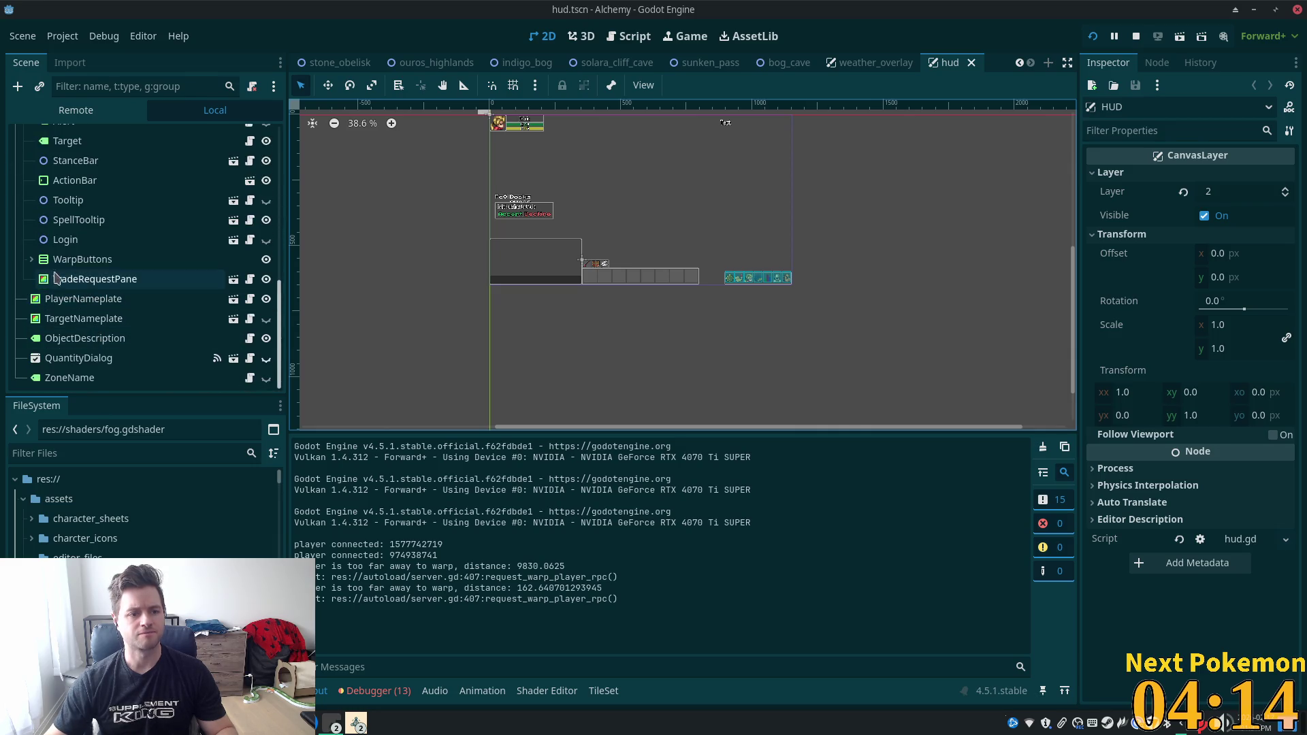
click(32, 259)
scroll(759, 256, up, 2)
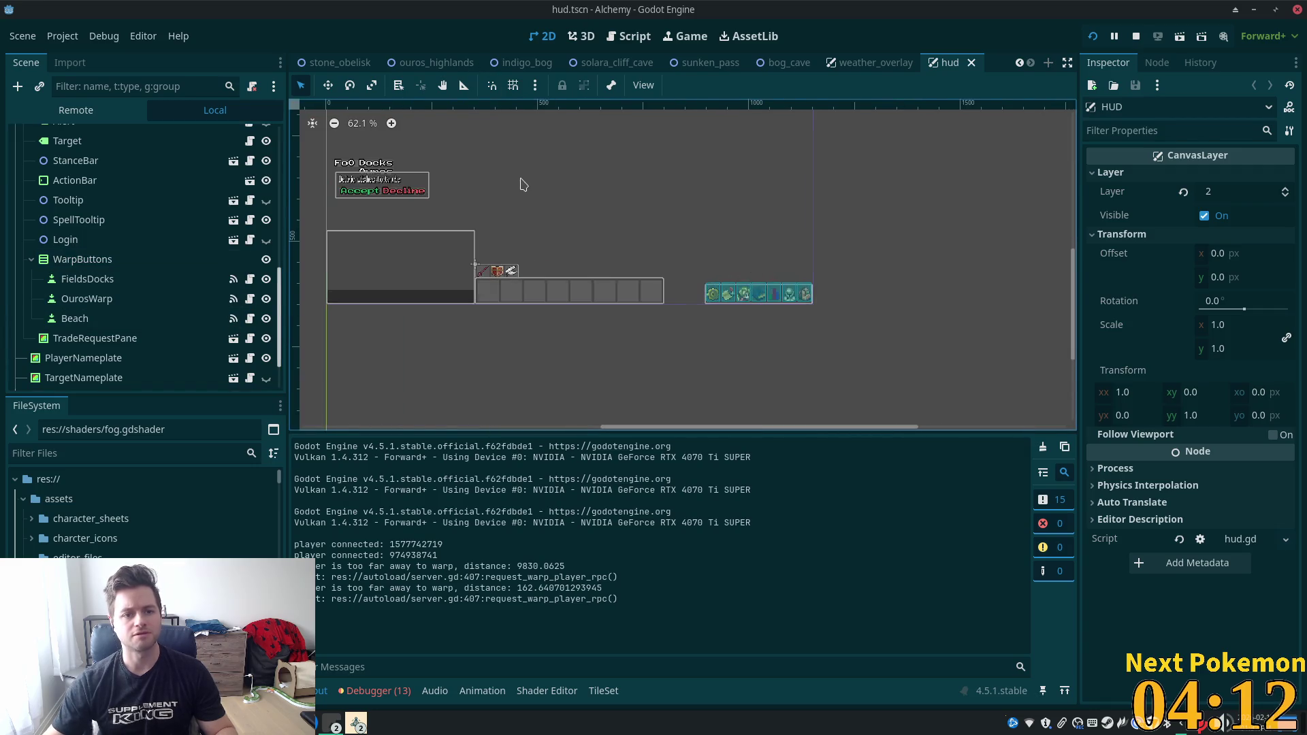
scroll(368, 170, up, 5)
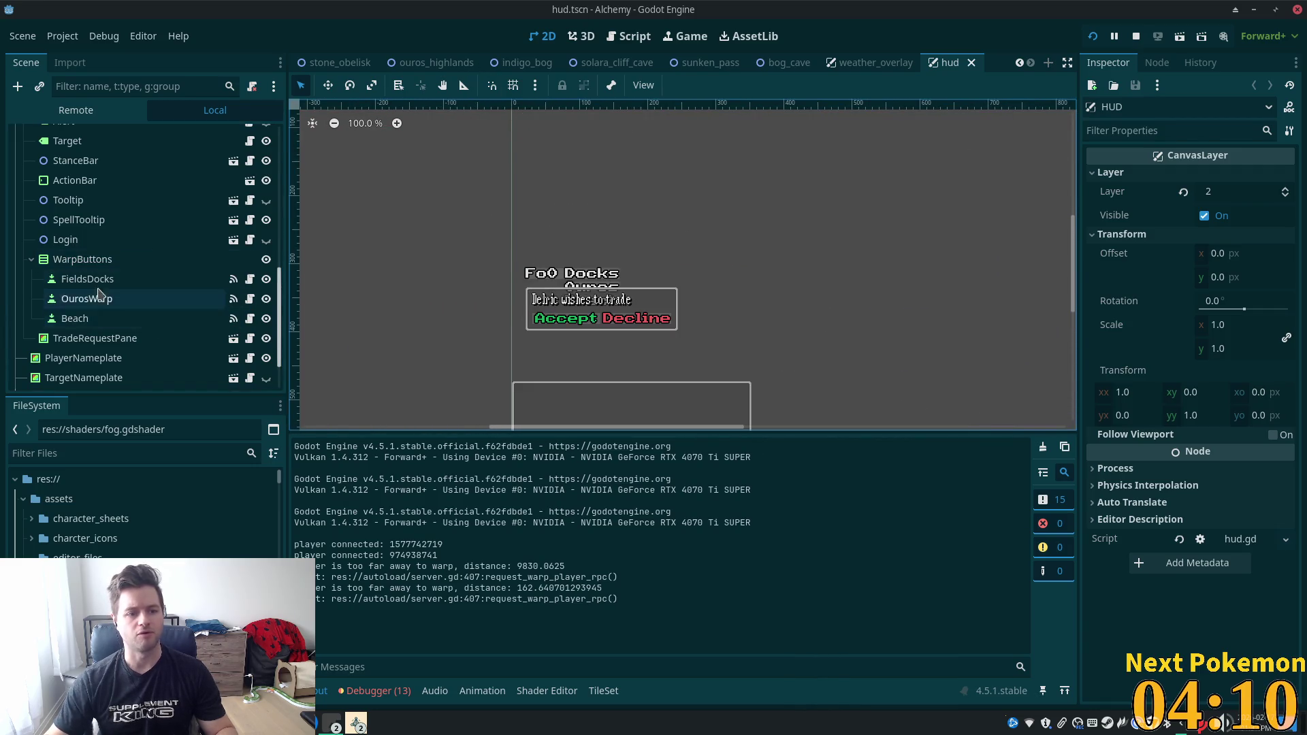
click(85, 260)
click(102, 318)
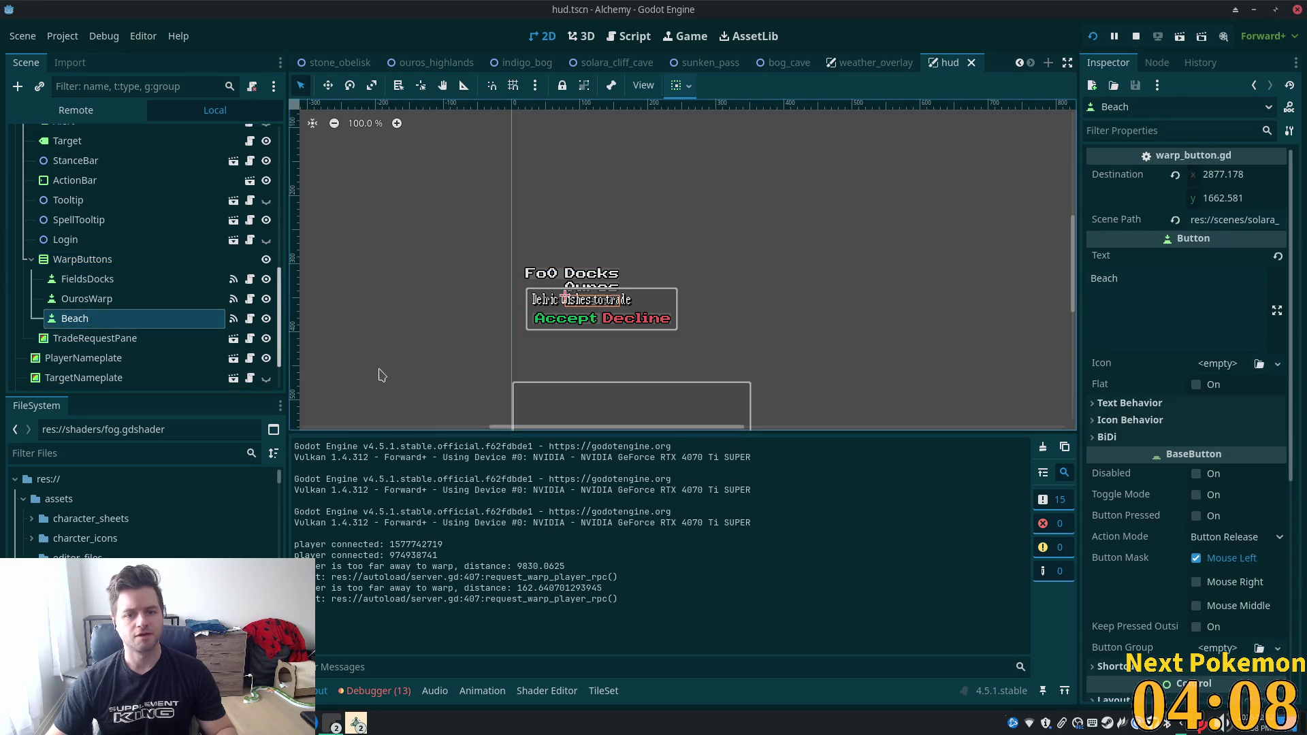
key(ctrl+d)
click(87, 338)
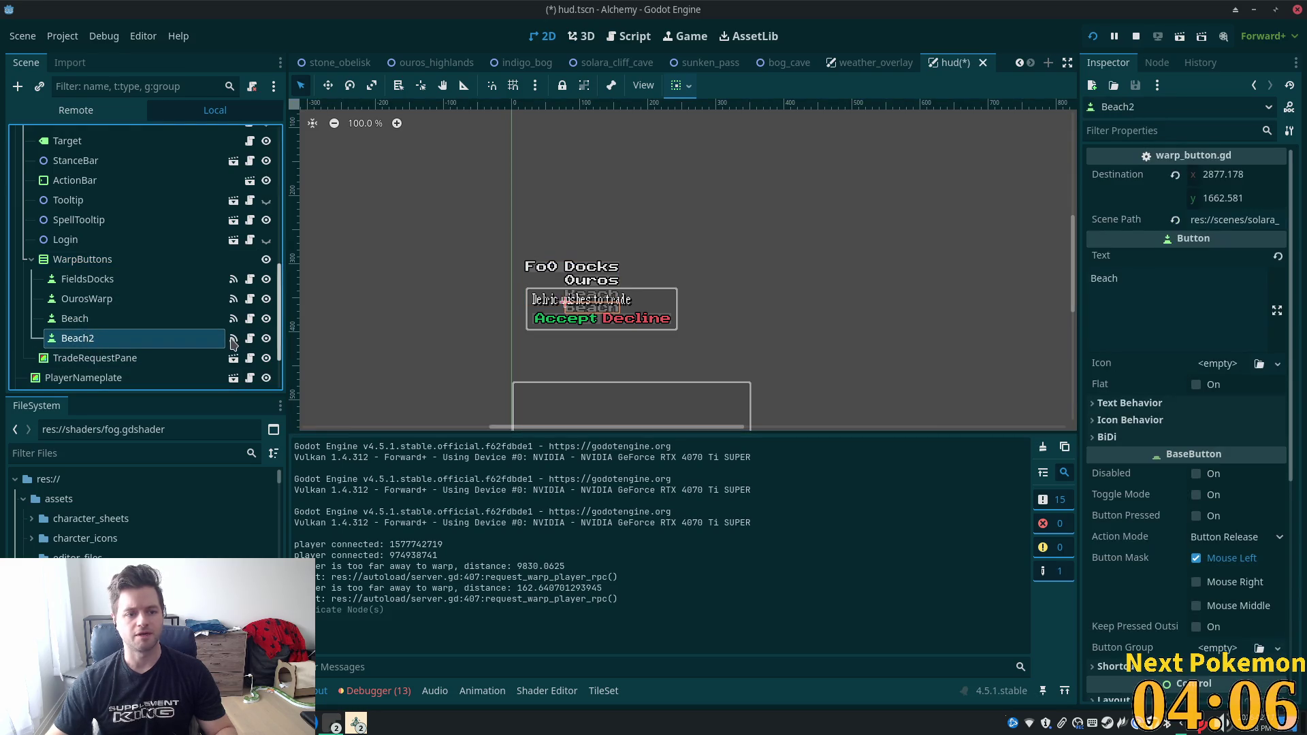
key(F2)
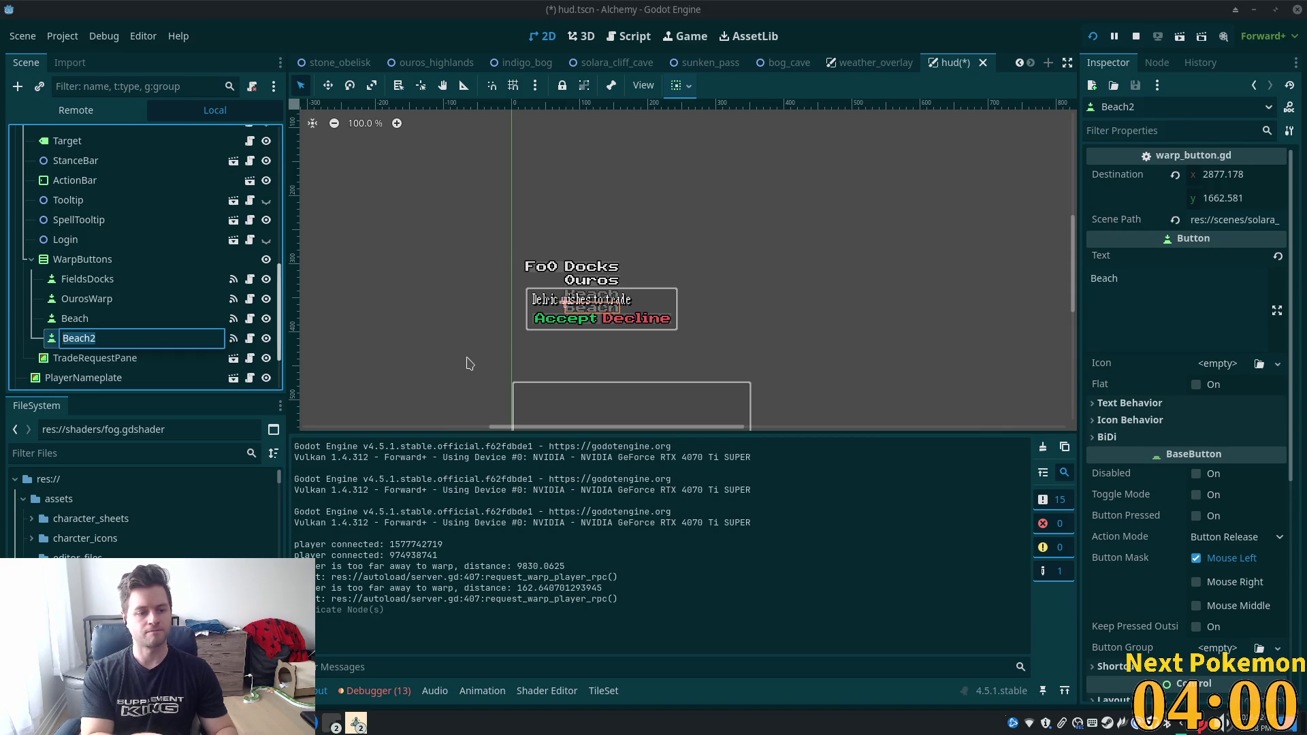
text(B)
key(Return)
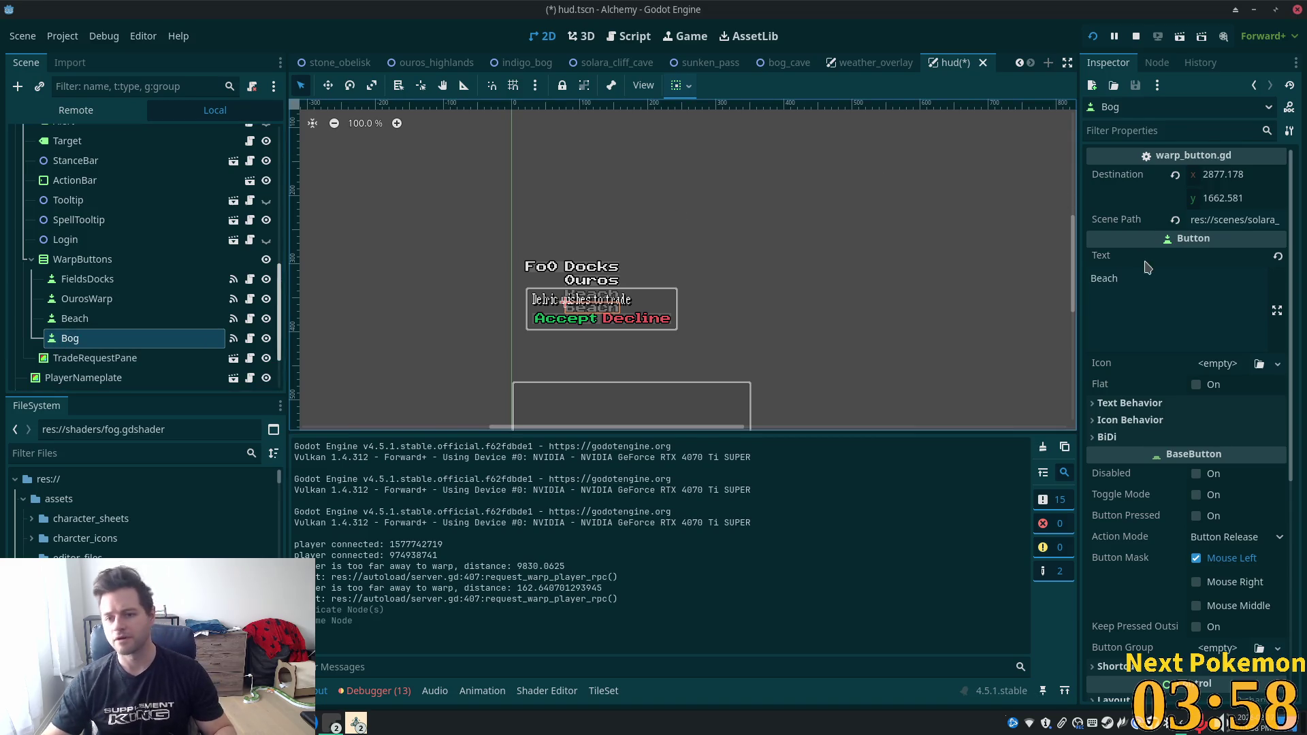
Set the Bog button's Text to 'Bog' and save the HUD scene.
click(1136, 296)
key(ctrl+a)
text(Bog)
key(Return)
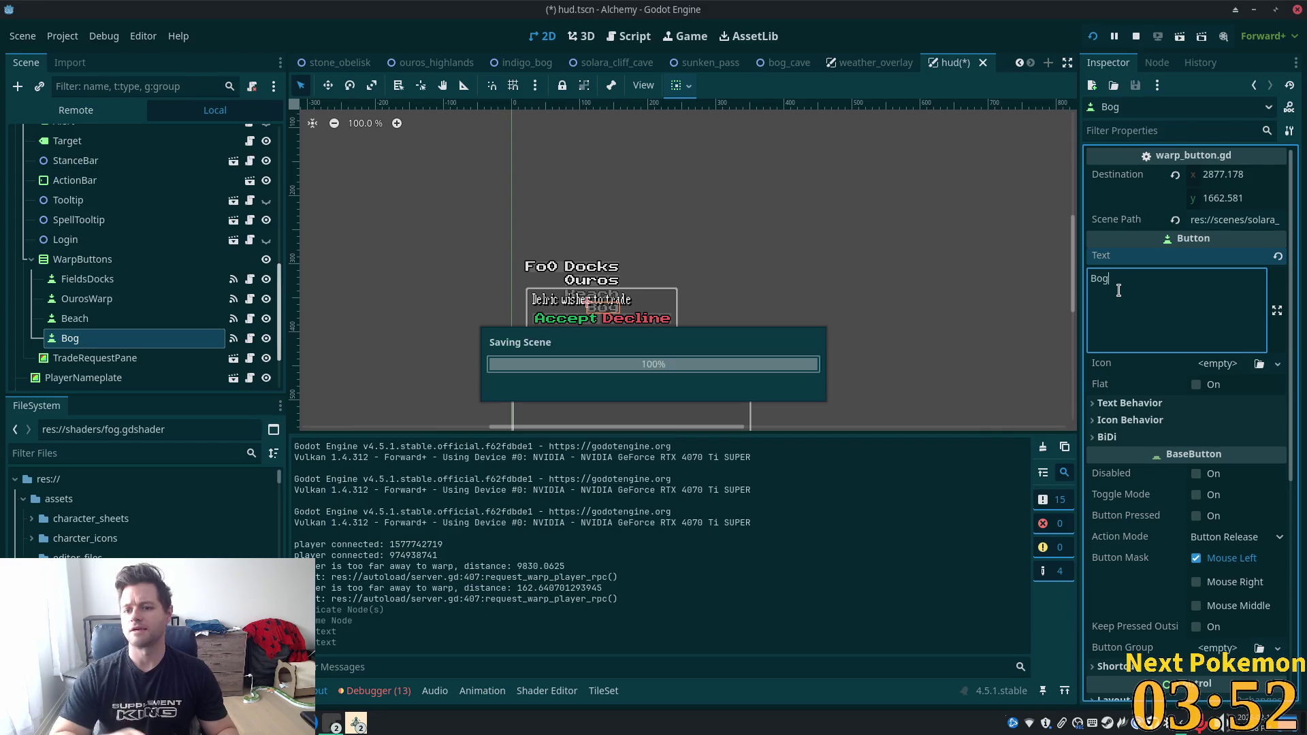
key(ctrl+s)
Set the Bog button's Scene Path to indigo_bog and save the HUD scene.
double_click(1252, 219)
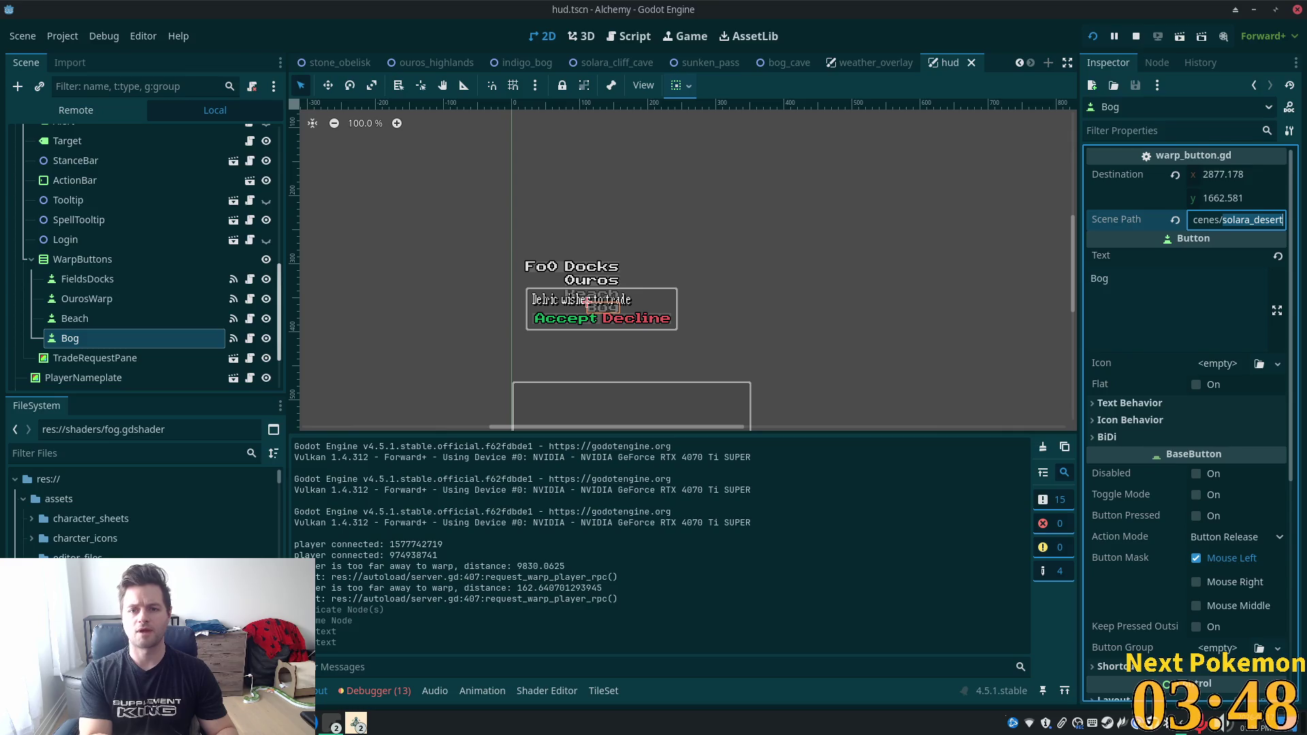
text(indi.tsc)
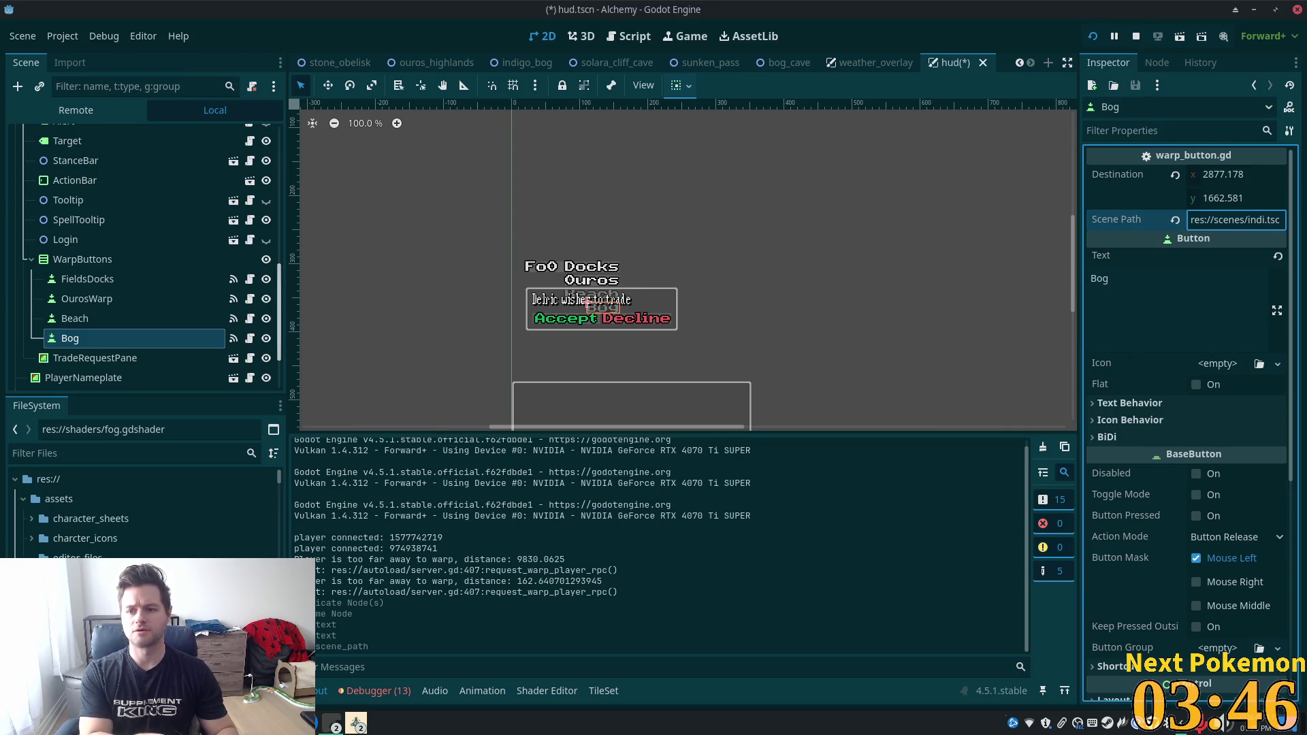
text(go_bofg)
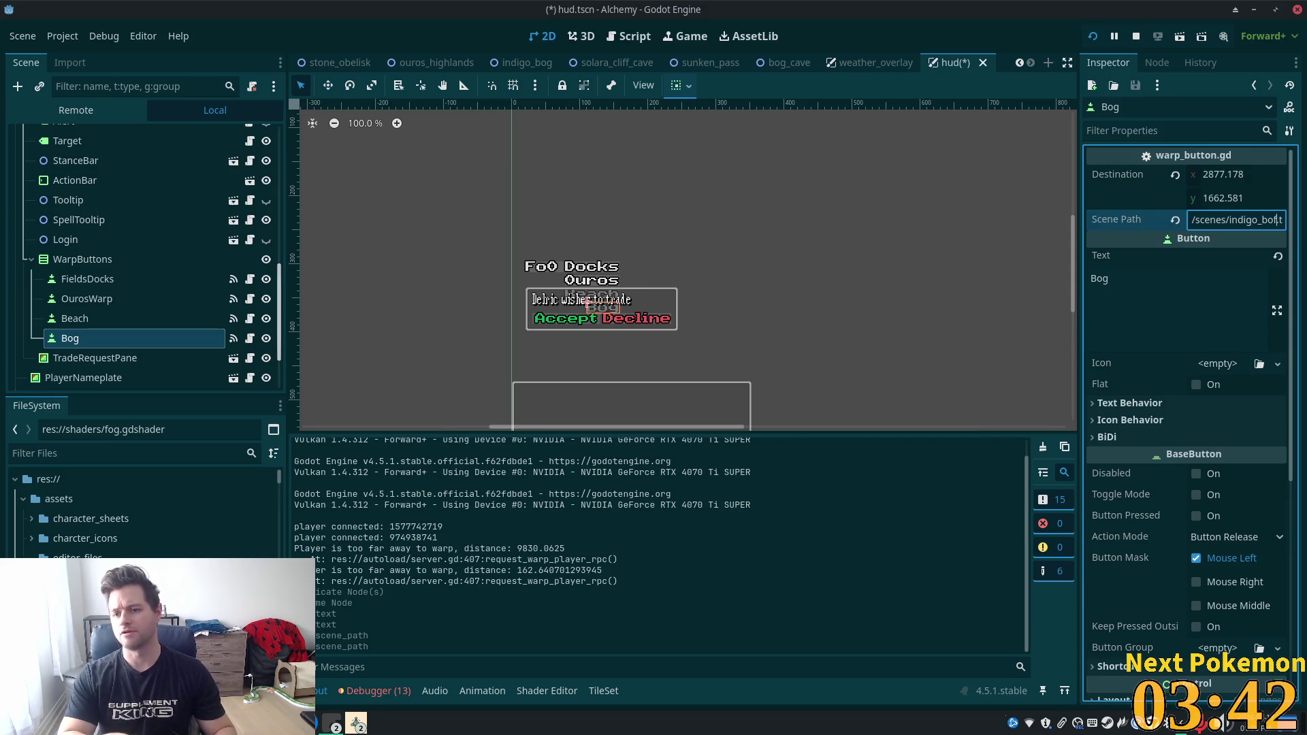
key(BackSpace)
key(BackSpace)
text(g)
key(Tab)
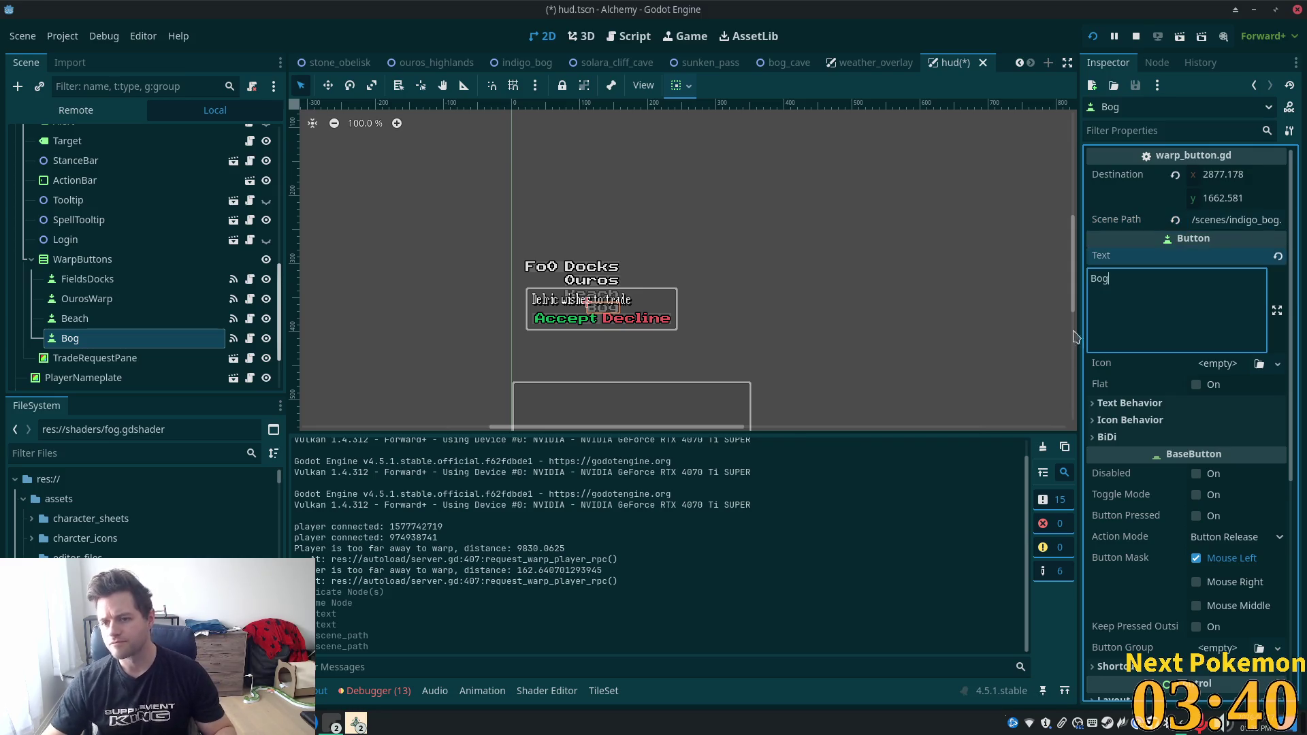
key(ctrl+s)
click(521, 62)
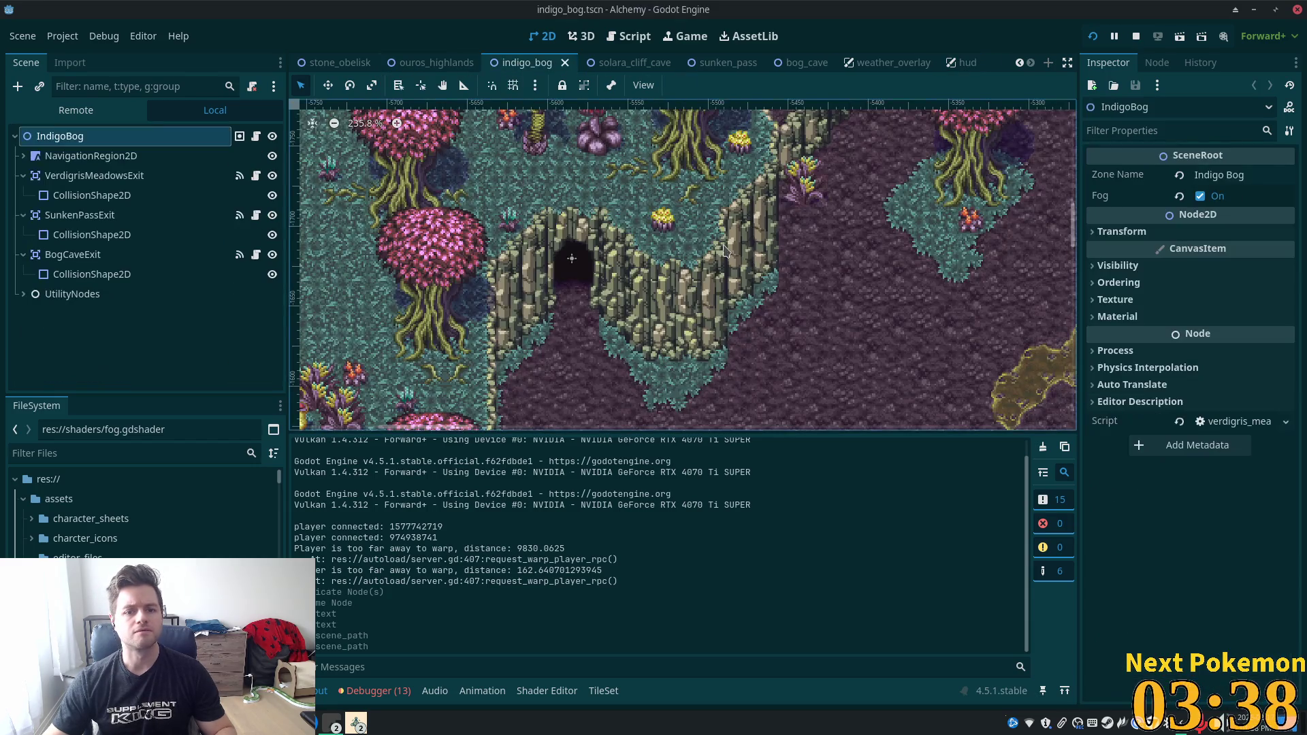
Add a Node2D at a chosen spot on the indigo_bog map.
scroll(699, 254, down, 4)
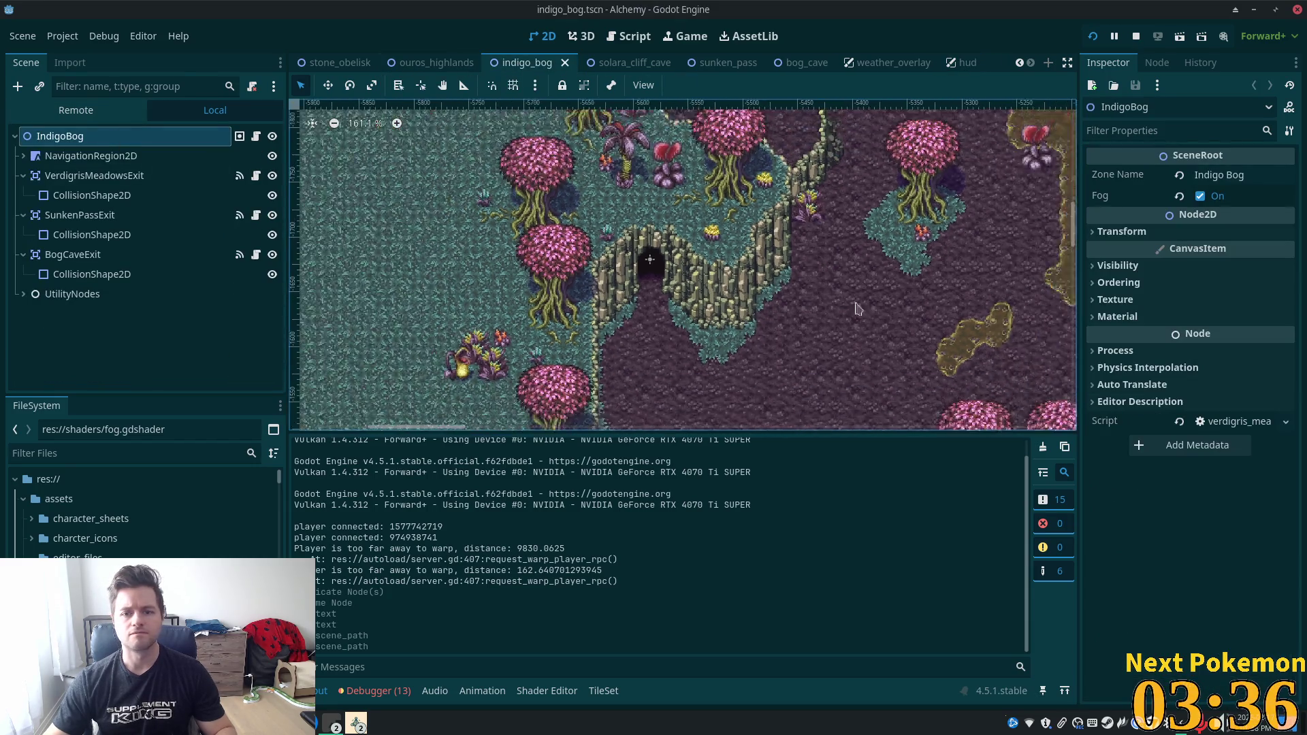
drag(715, 378, 521, 128)
mouse_move(697, 310)
mouse_down()
mouse_move(724, 309)
mouse_move(709, 313)
mouse_up()
right_click(645, 325)
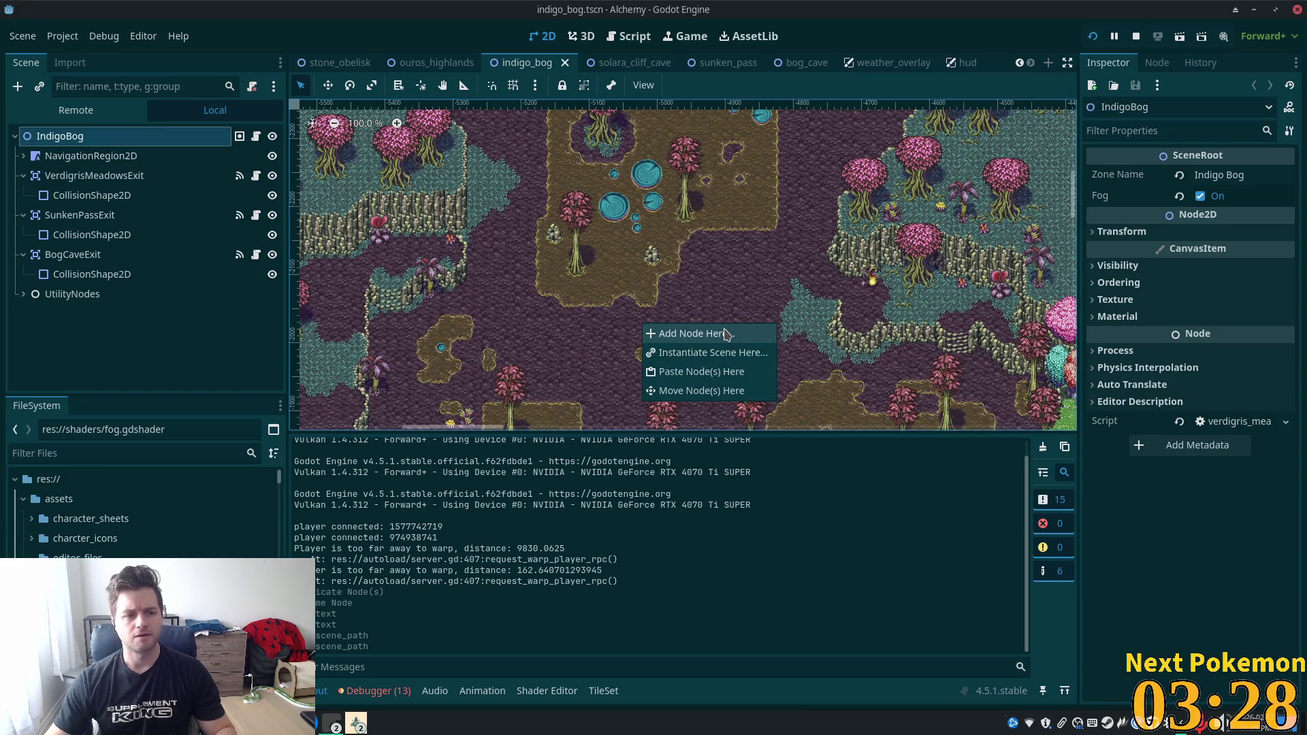
click(726, 333)
double_click(512, 235)
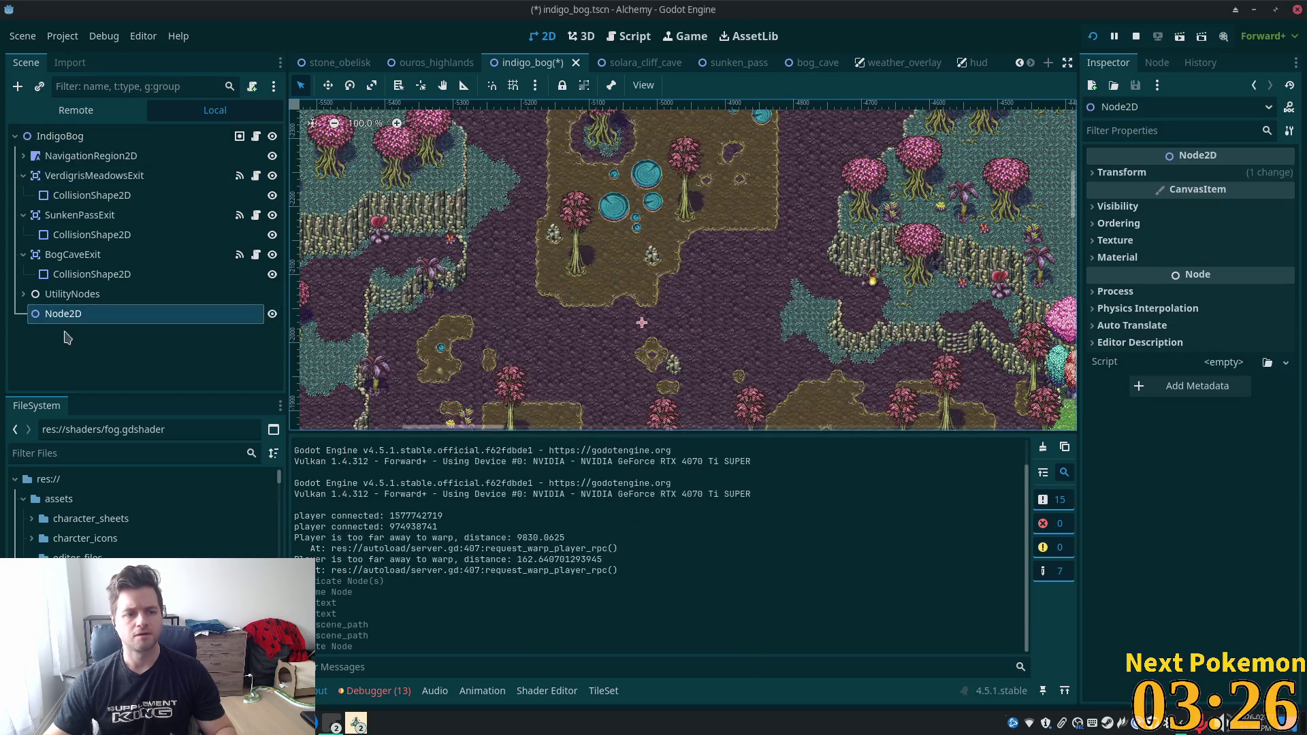
Copy the new Node2D's Position value (-5023, -2030).
click(1098, 174)
right_click(1125, 197)
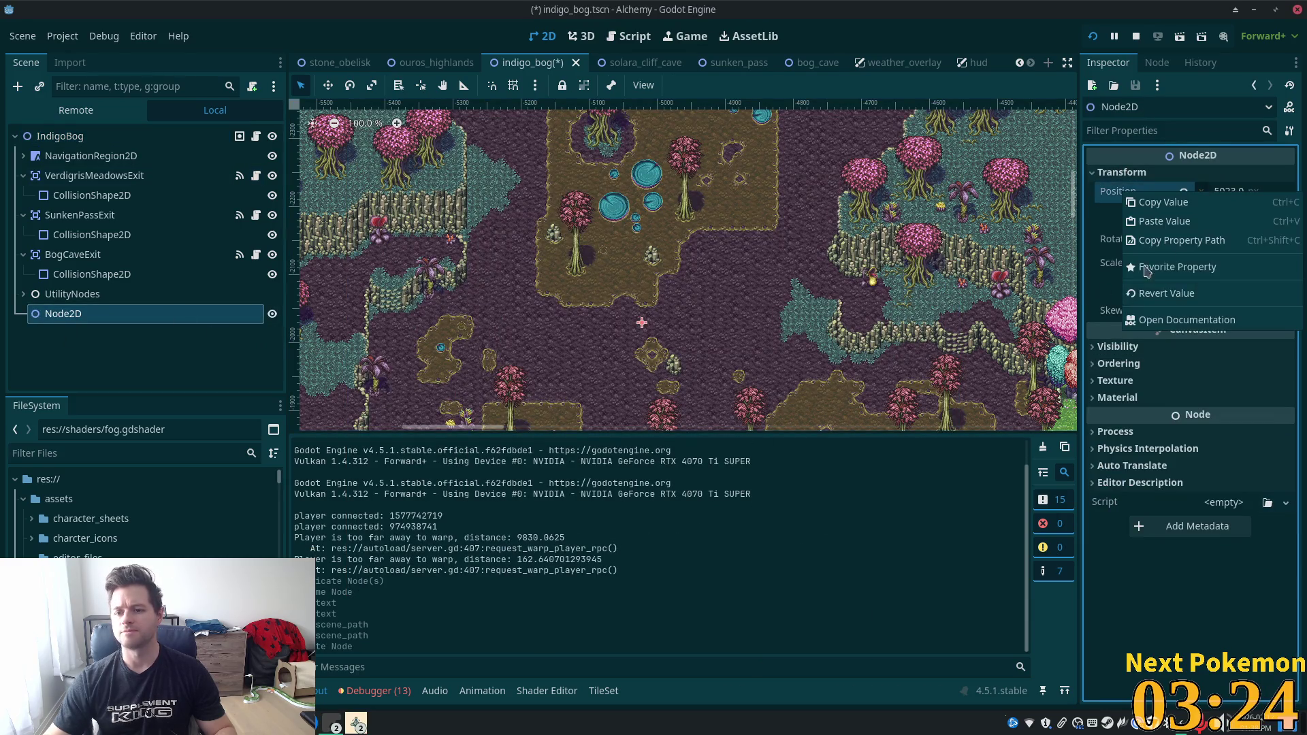
click(1165, 209)
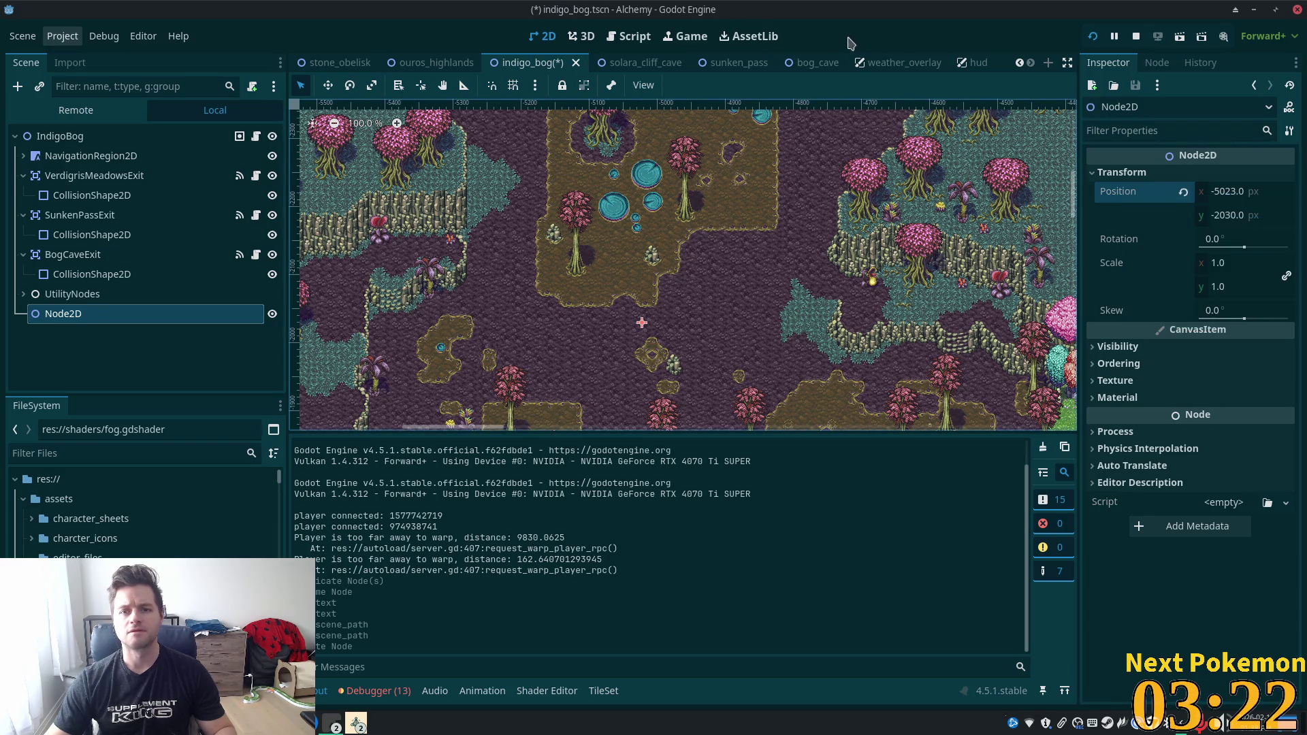
click(974, 62)
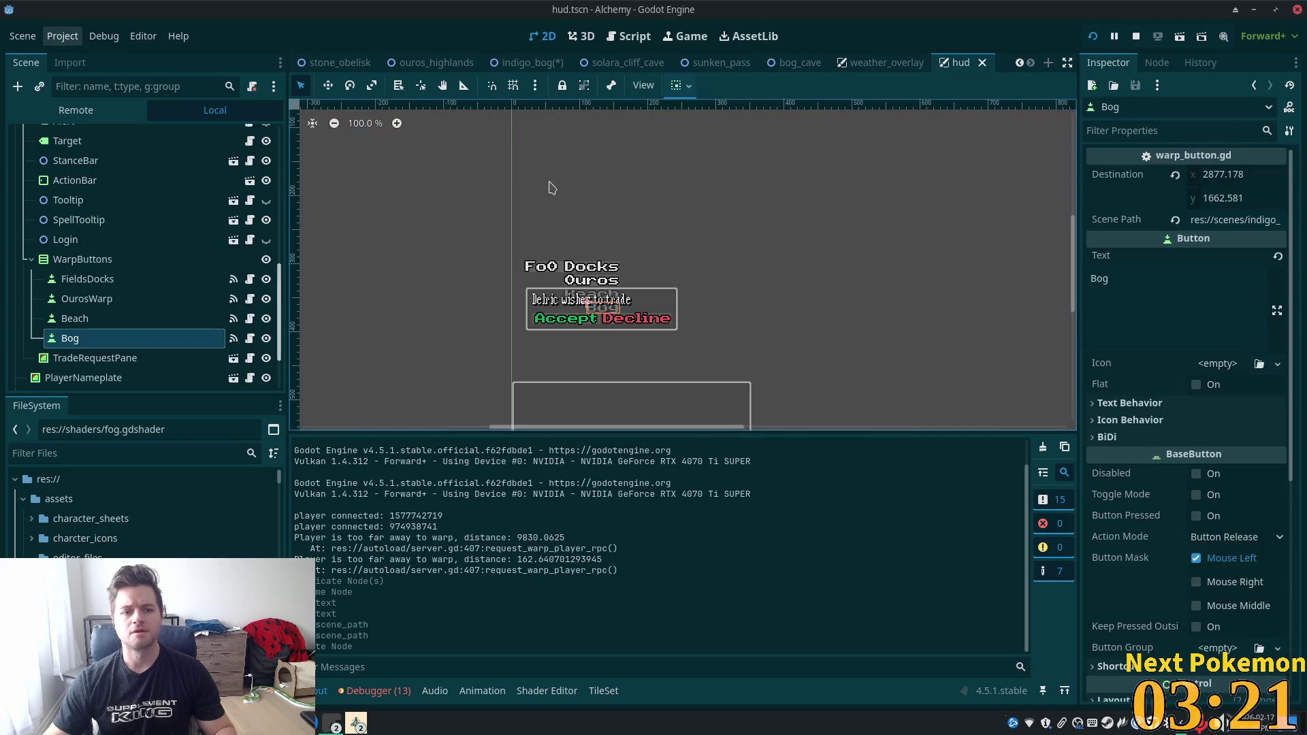
Paste (-5023, -2030) into the Bog button's Destination, save hud.tscn, and run the project.
right_click(1088, 177)
click(1165, 208)
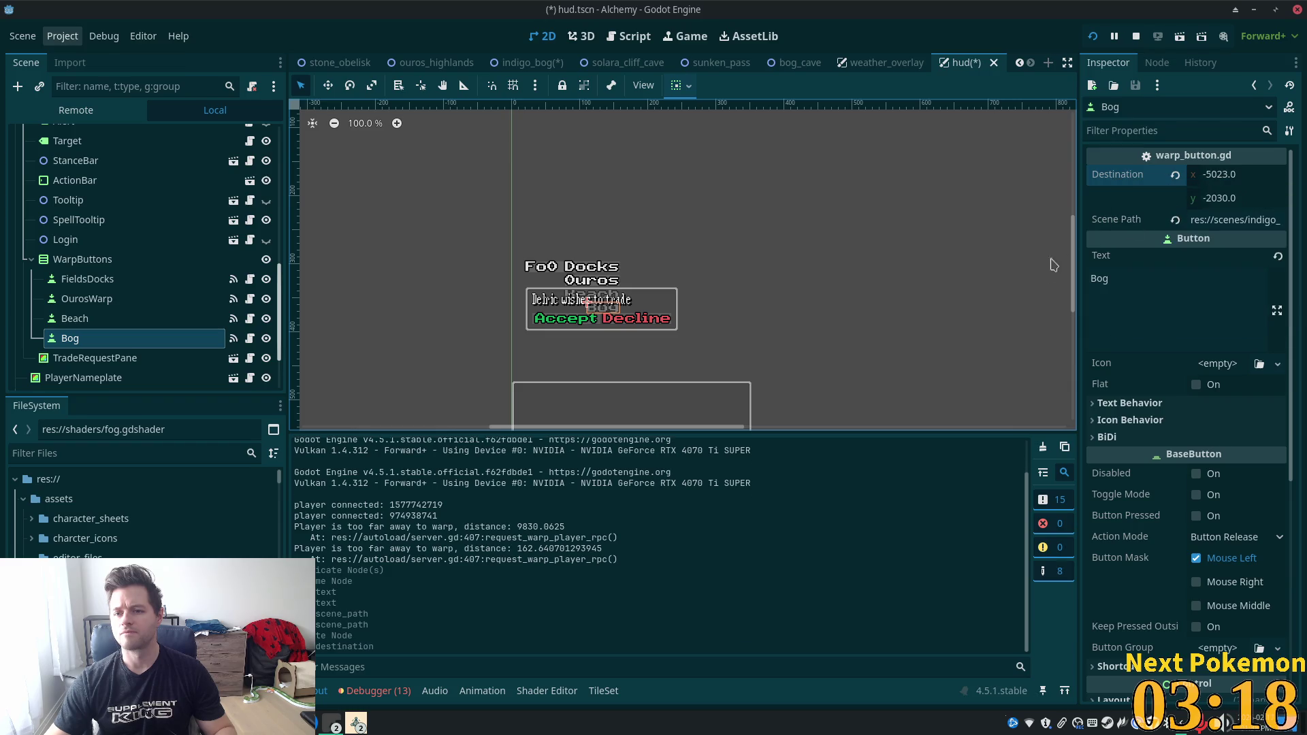
key(ctrl+s)
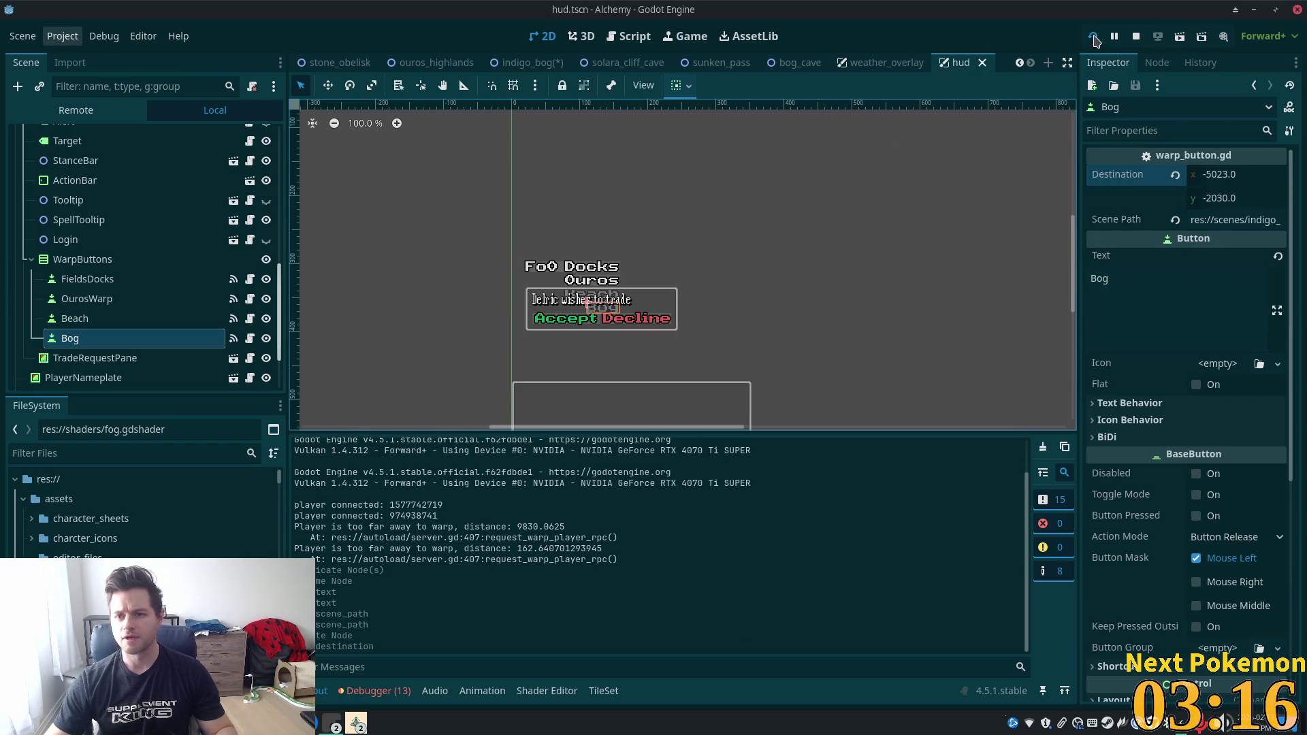
click(1094, 37)
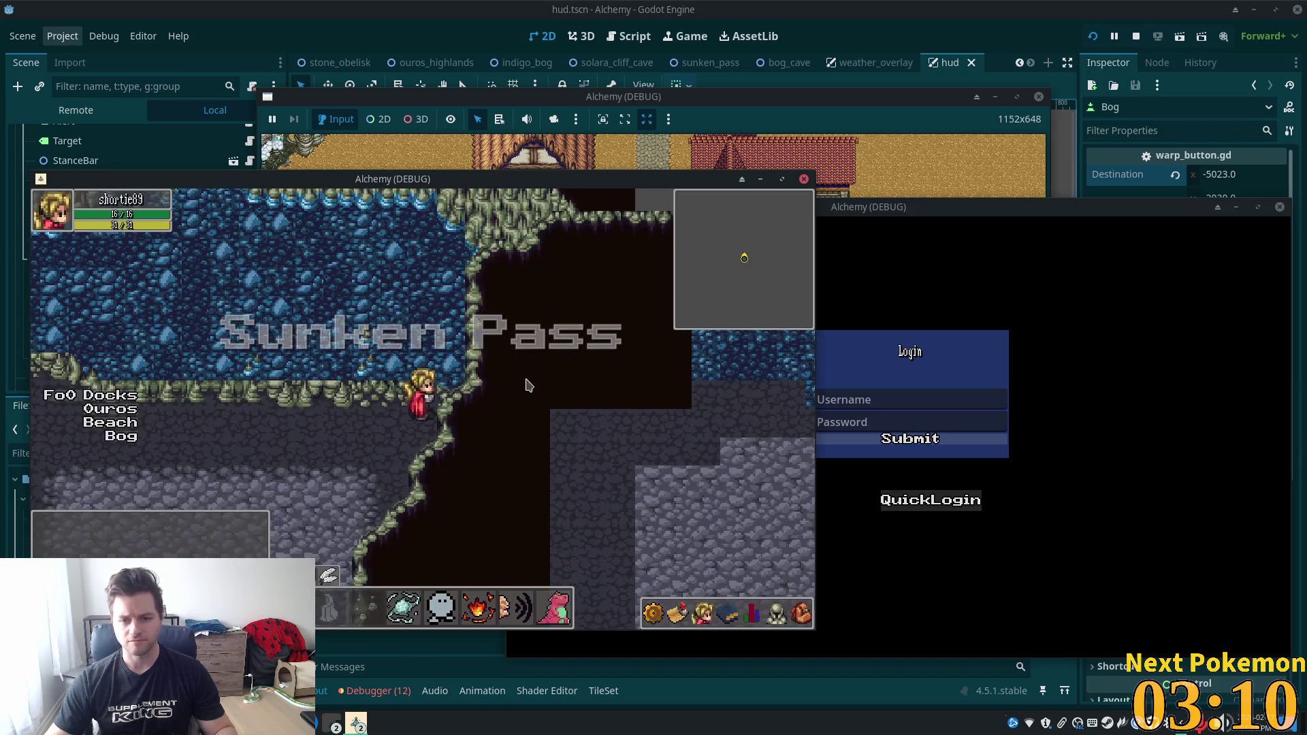
Warp to the Bog and walk up into the cave entrance.
click(112, 437)
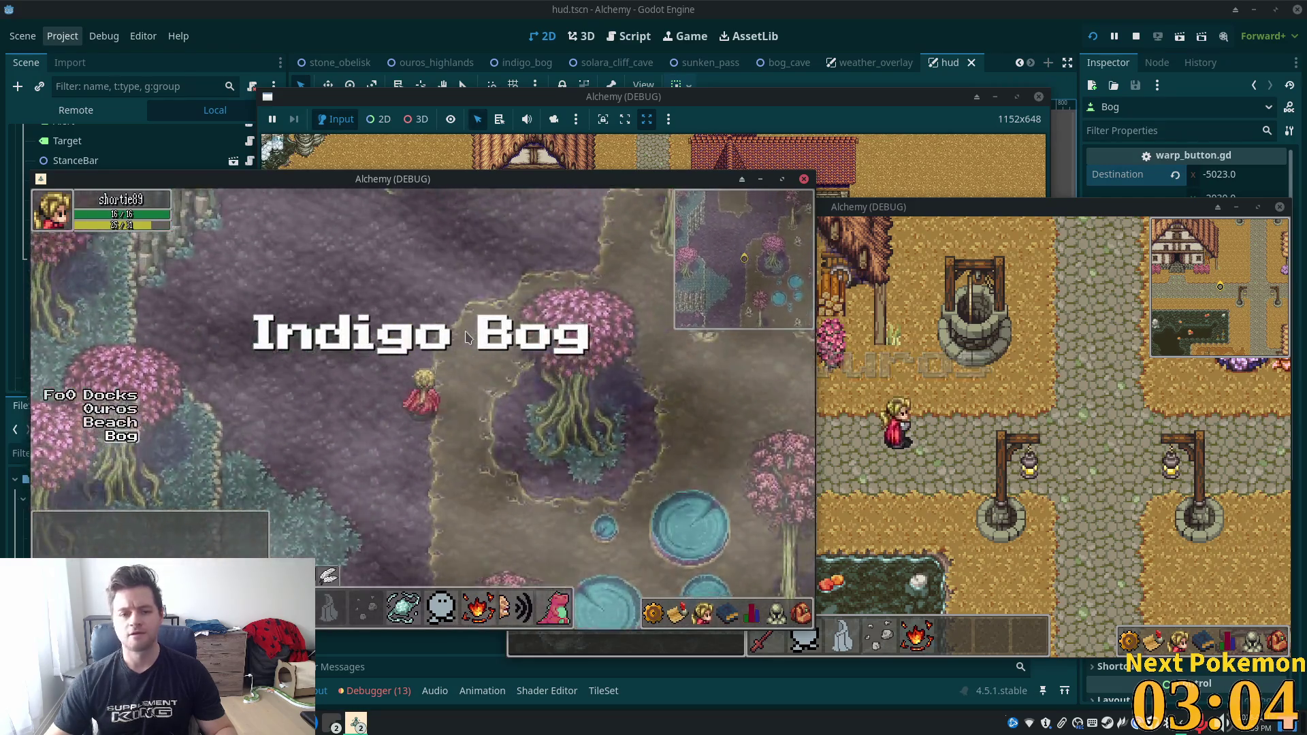
key(Up)
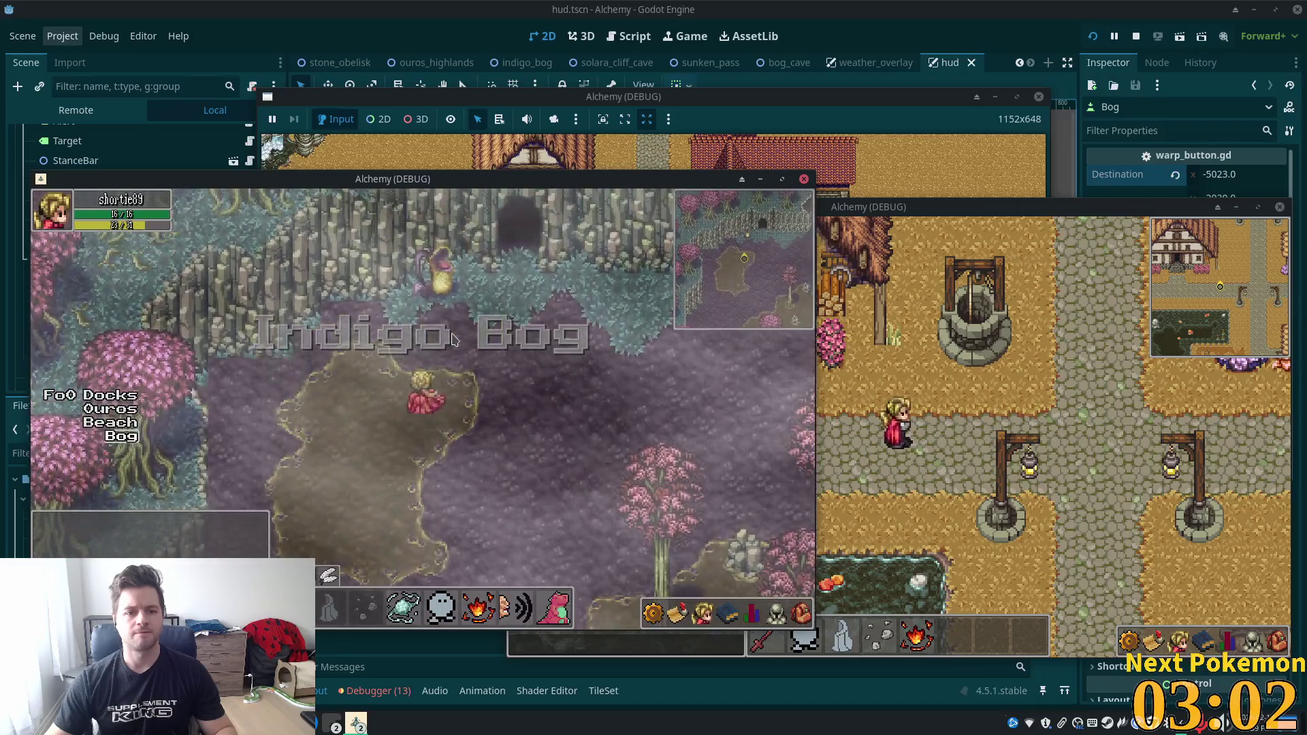
key(Up)
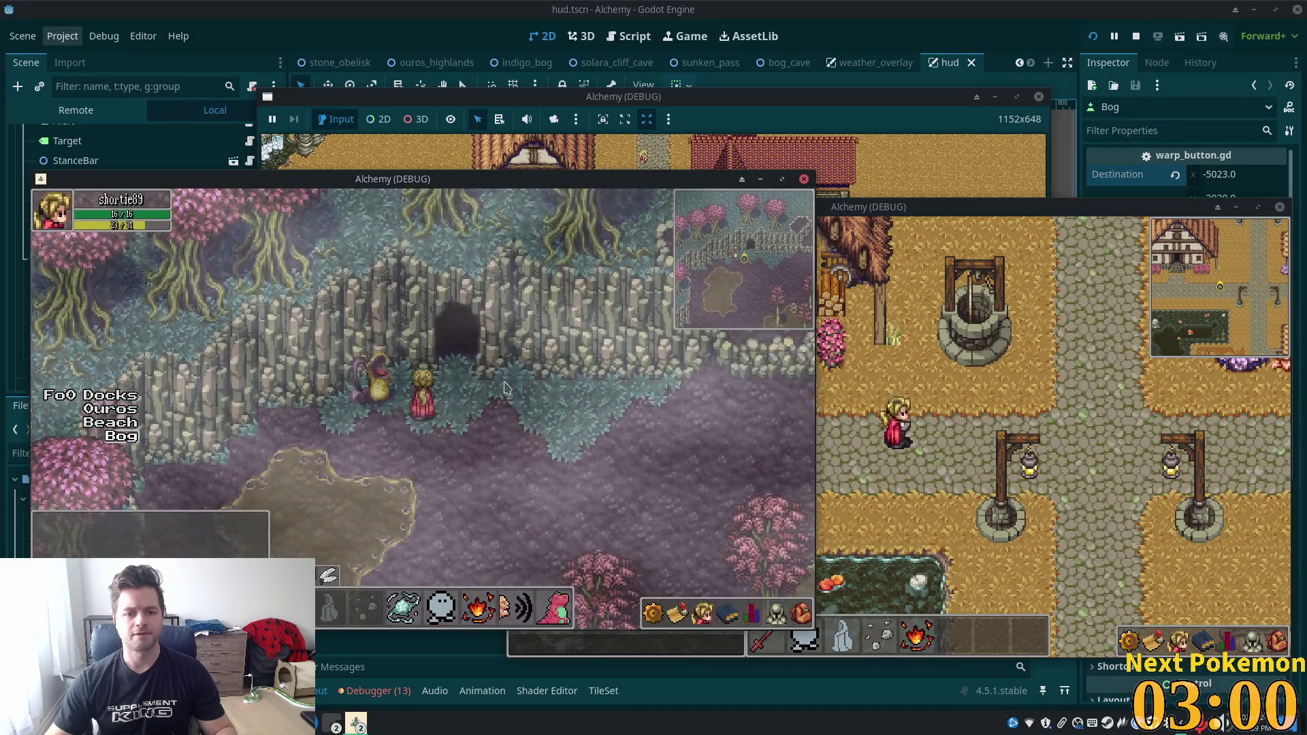
key(Up)
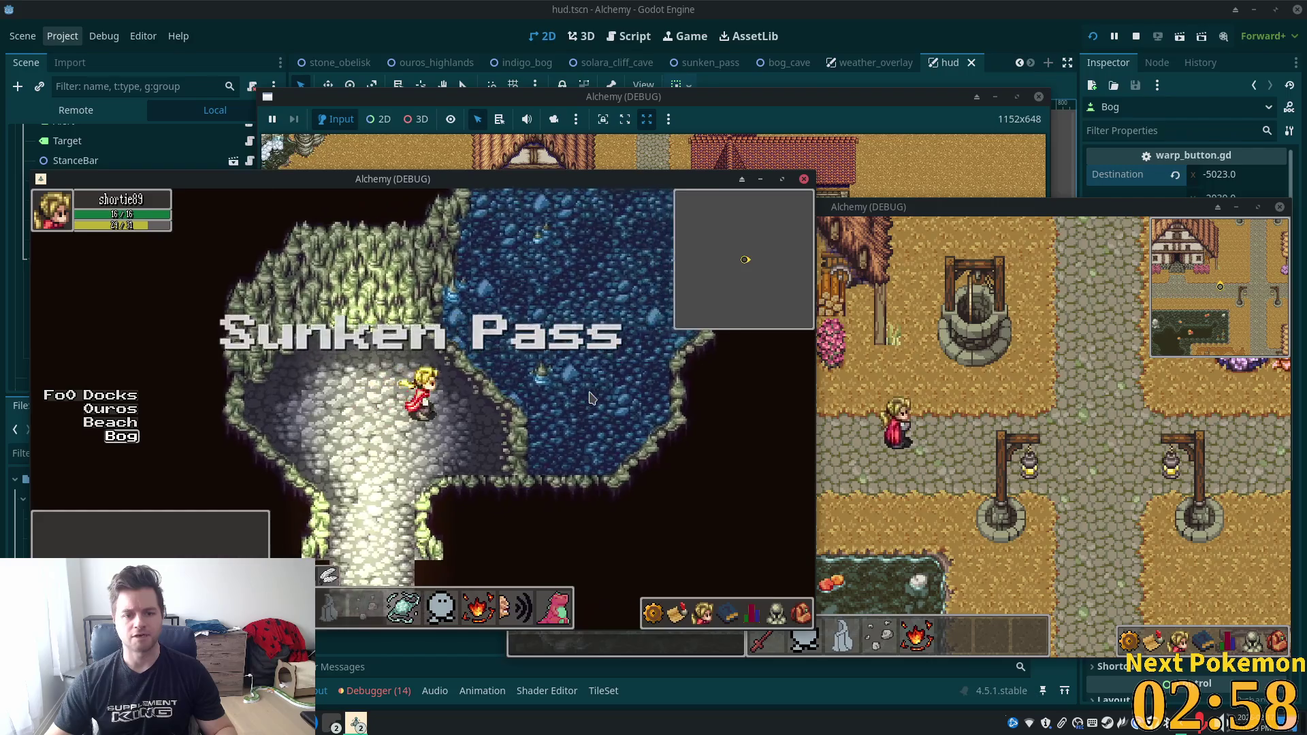
Move the character around Sunken Pass and up through the water.
key(Down)
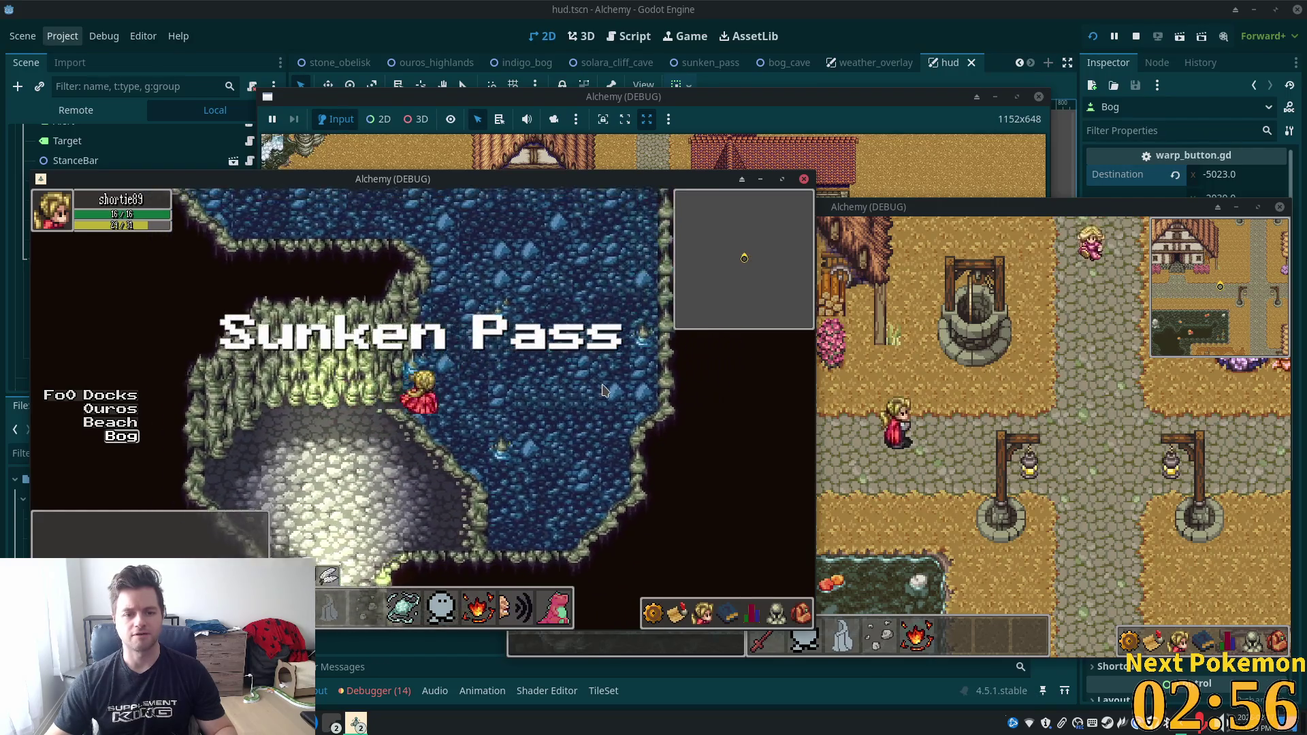
key(Up)
key(Left)
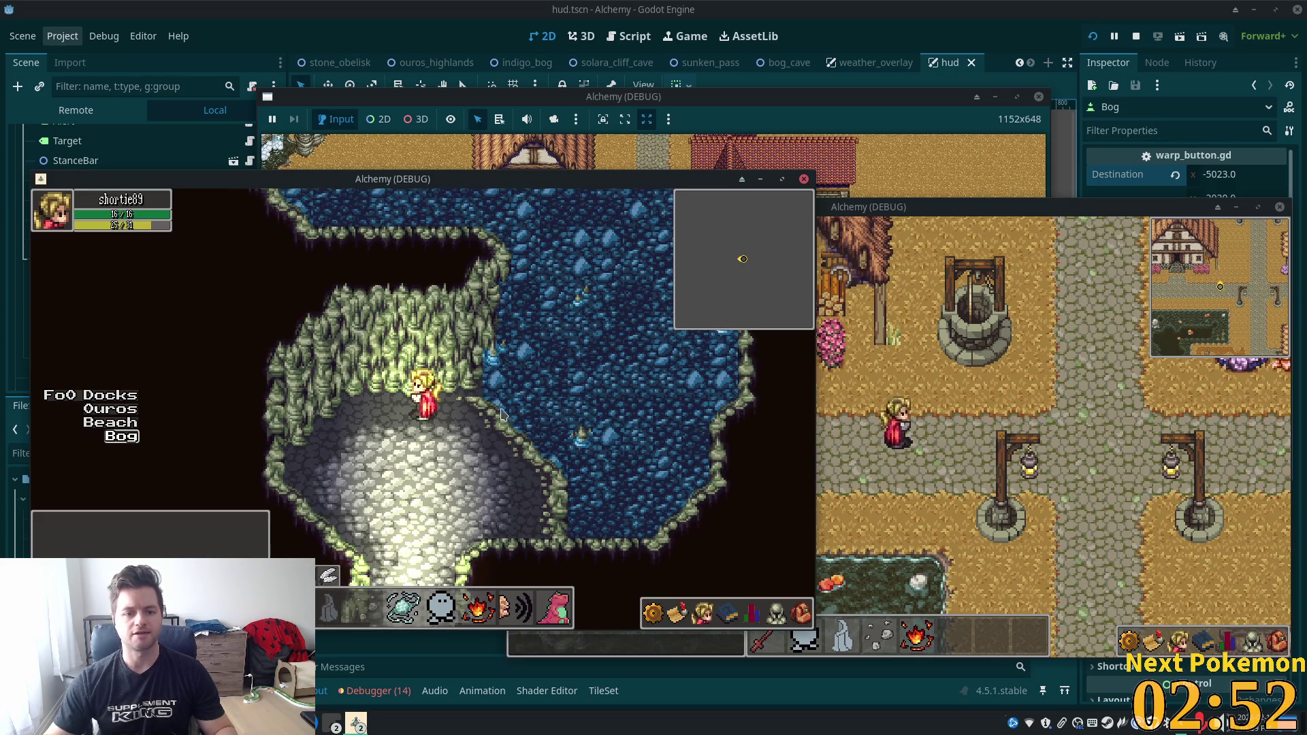
key(Right)
key(Down)
key(Up)
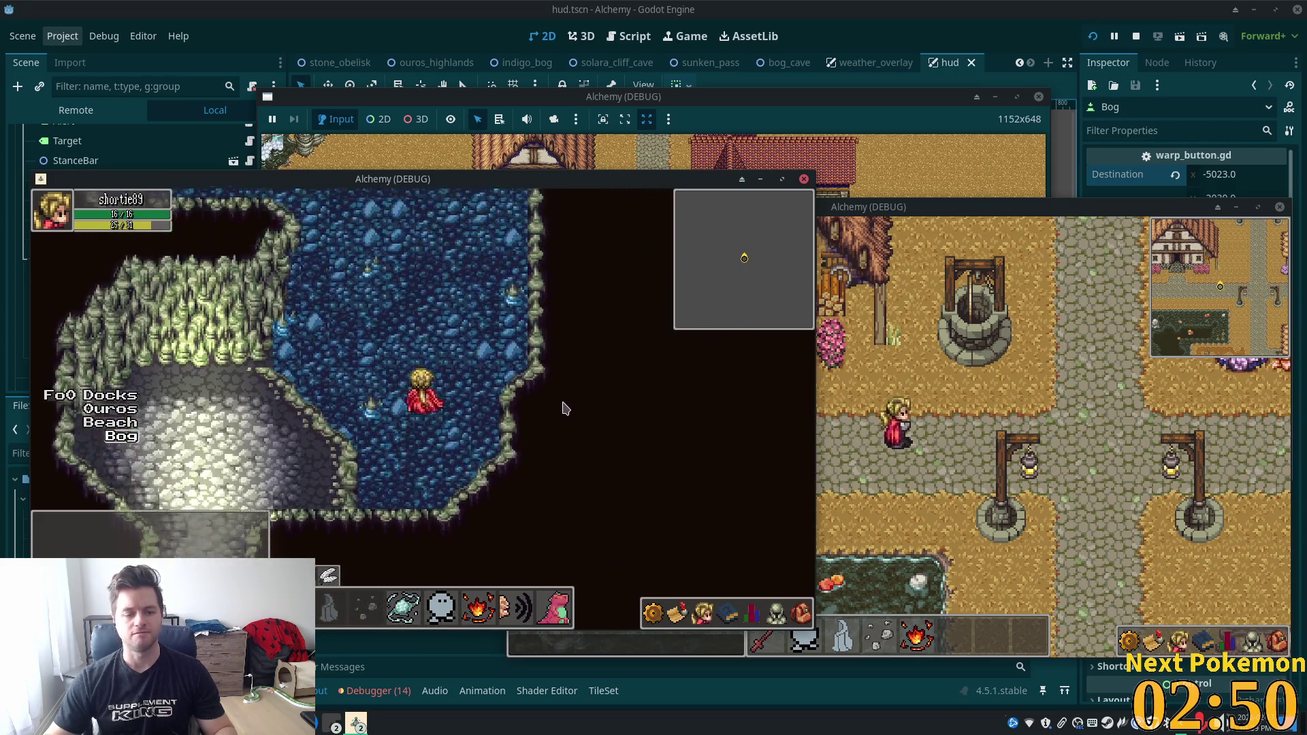
key(Up)
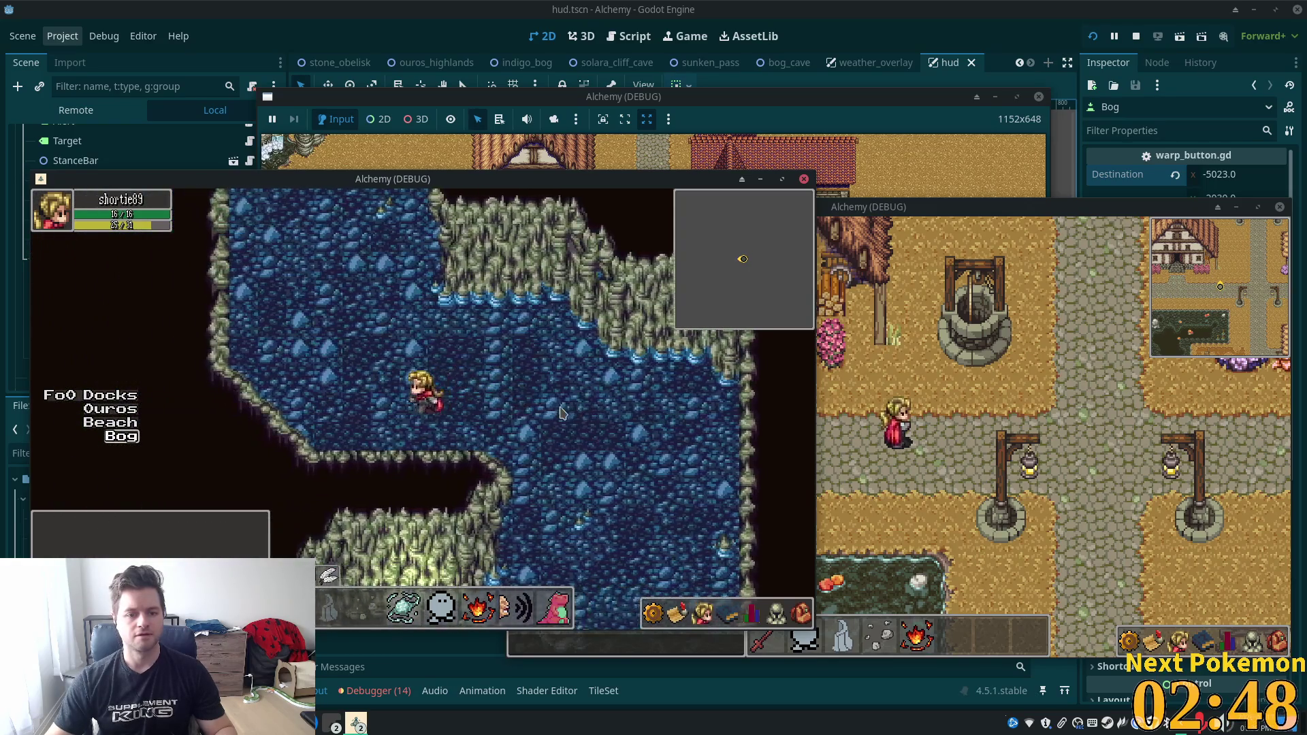
key(Up)
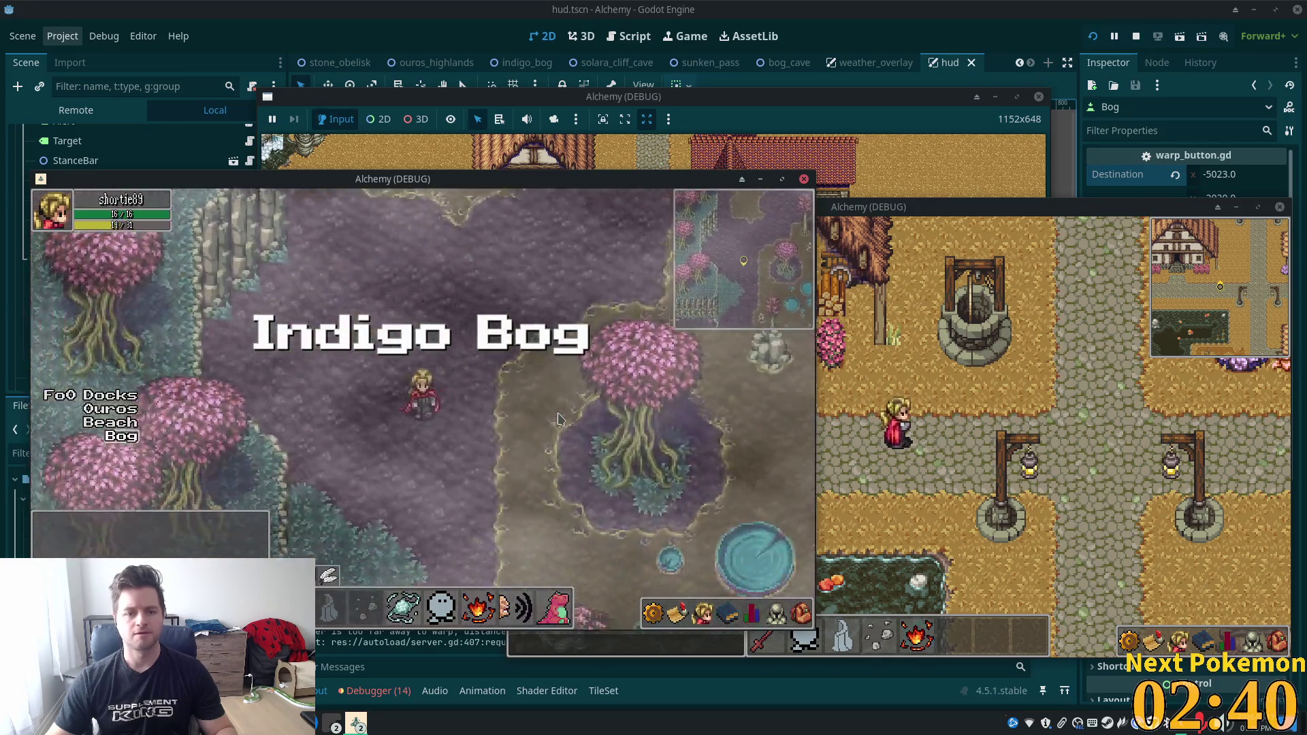
Teleport the character across the bog with the 1 key.
key(1)
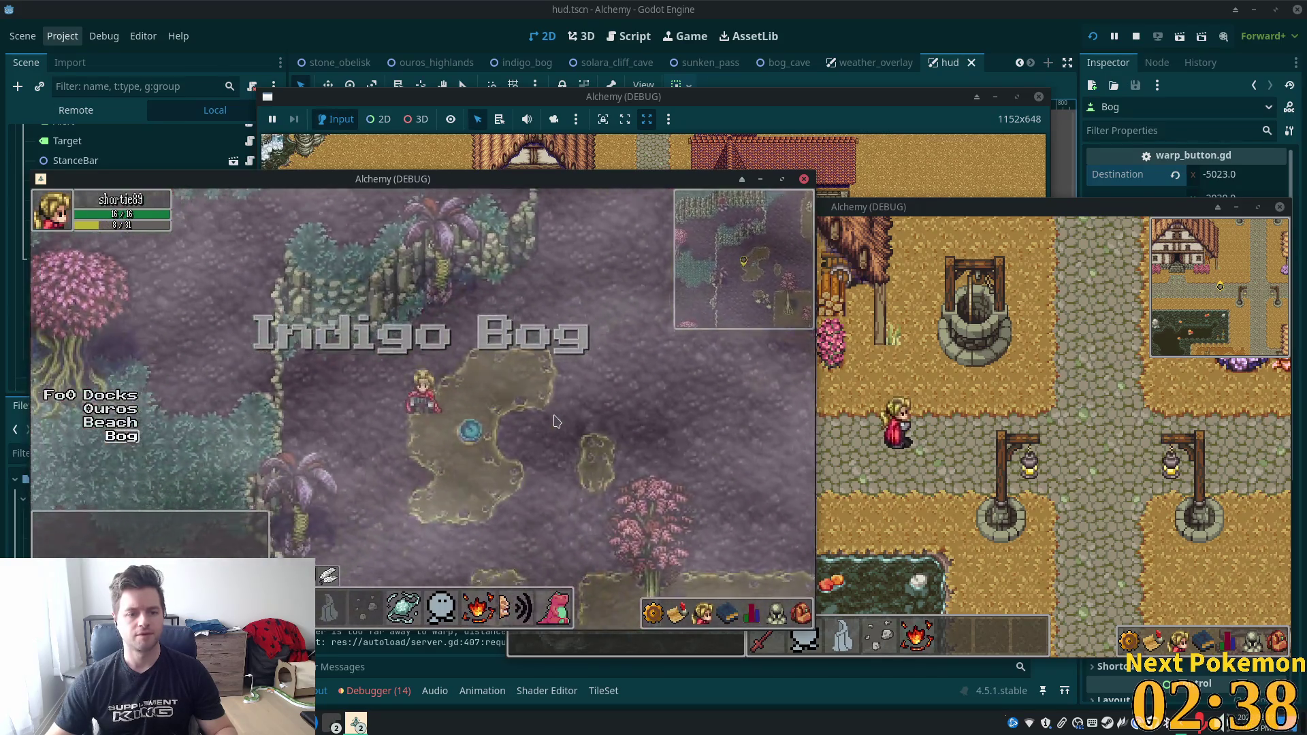
key(1)
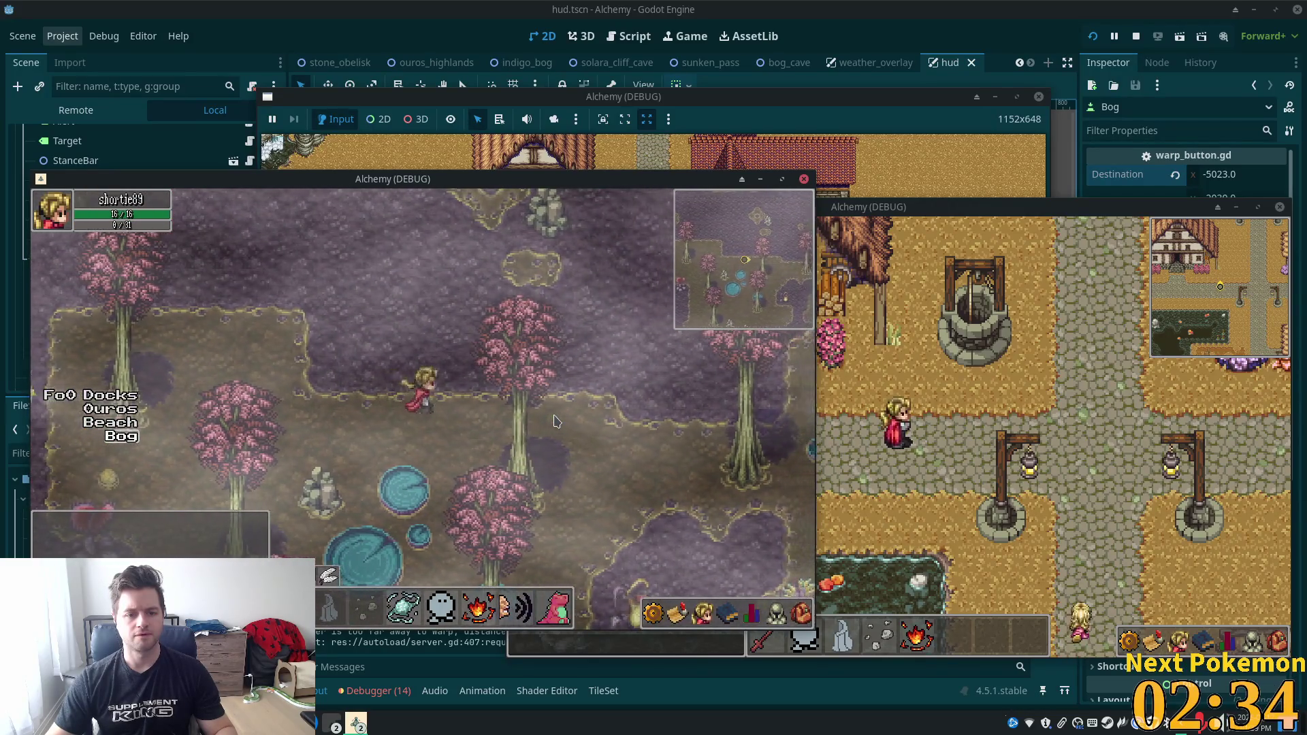
key(1)
key(1)
key(1)
key(1)
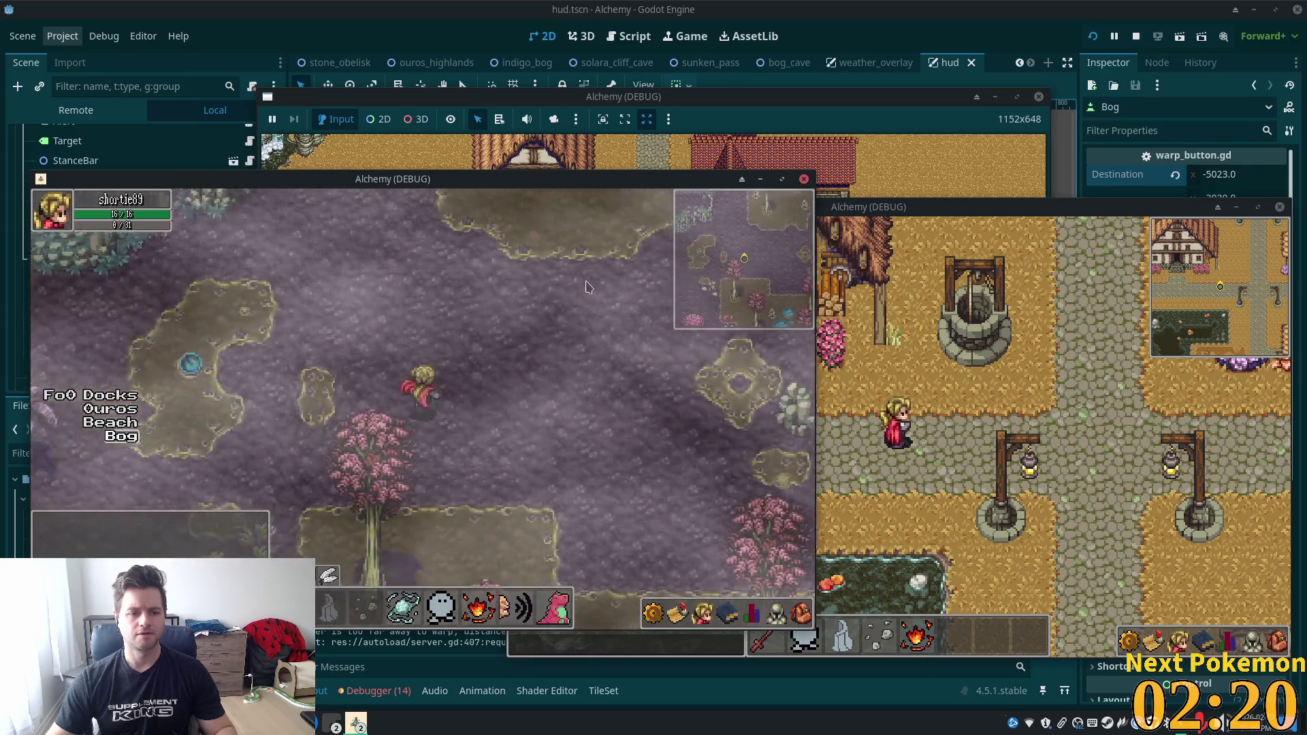
Walk back into the cave entrance, then stop the game and return to bog_cave.
key(Left)
key(Up)
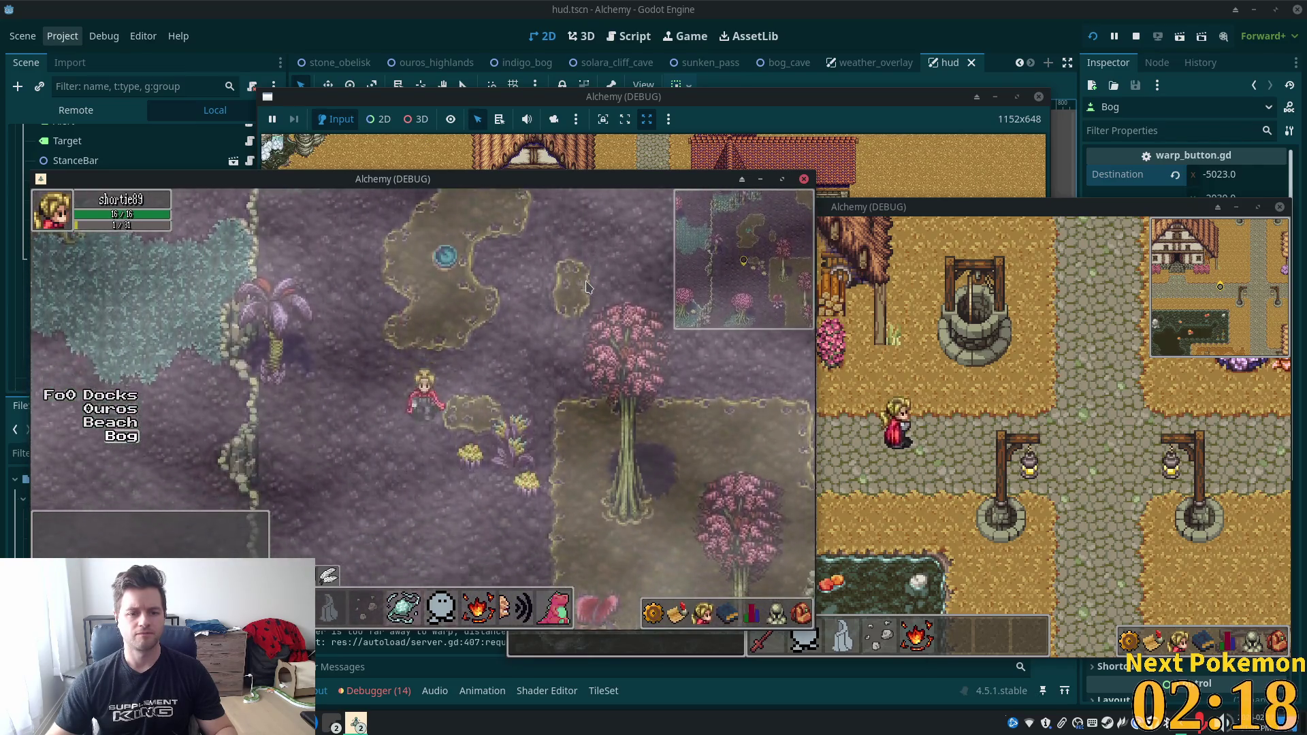
key(Down)
key(Left)
key(Up)
key(Right)
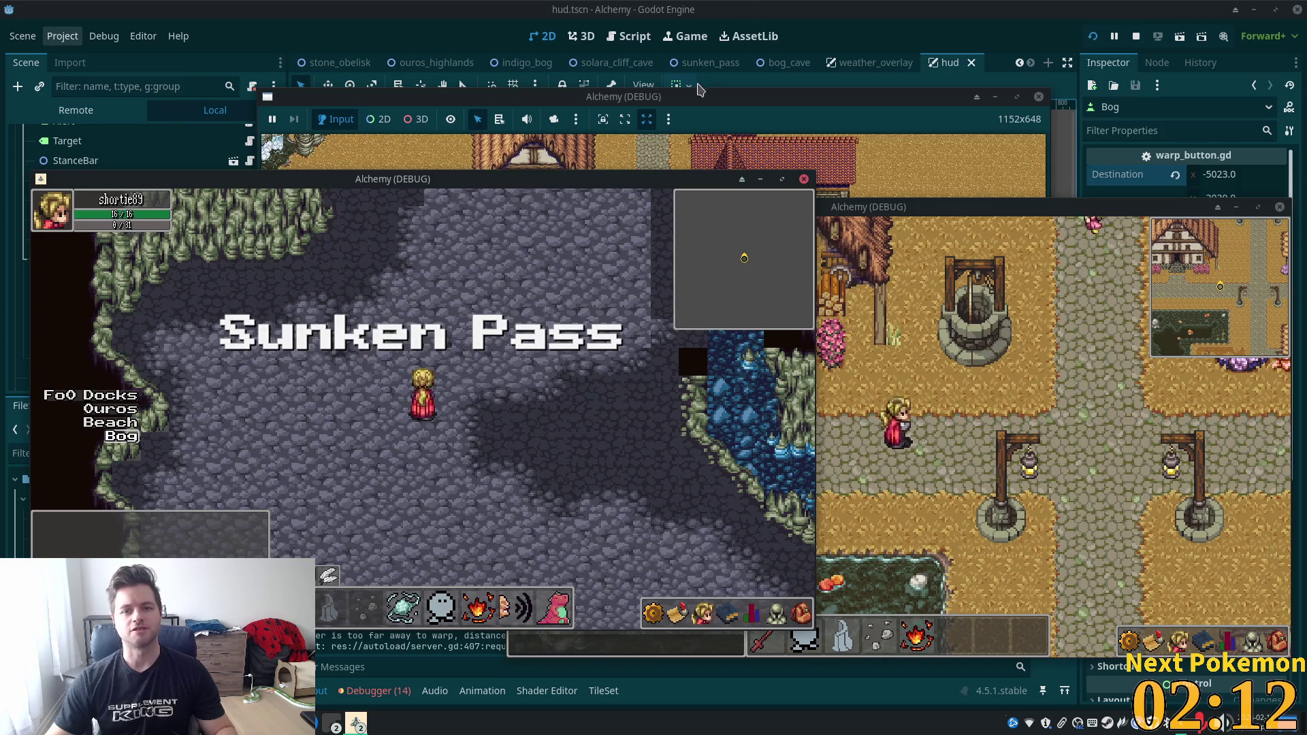
key(F8)
click(783, 62)
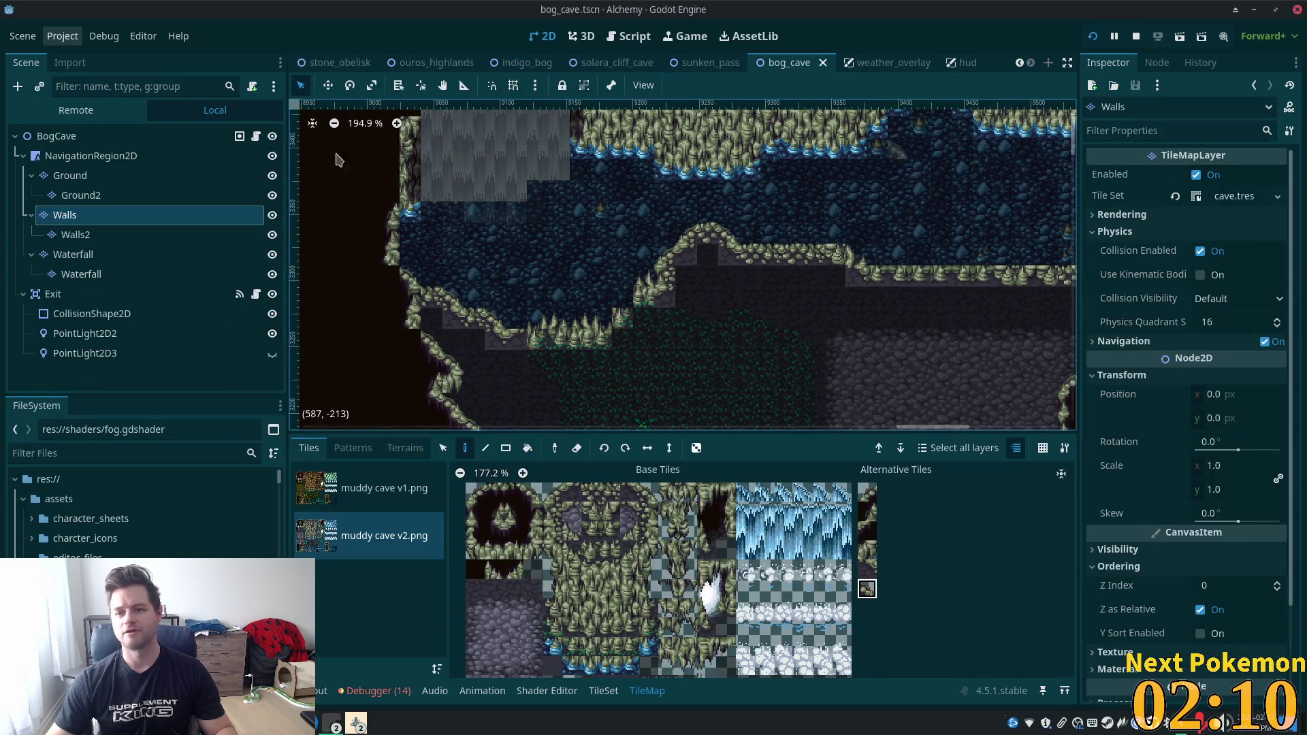
Change BogCave's Zone Name from Sunken Pass to 'Bog Cave'.
click(56, 136)
click(1237, 178)
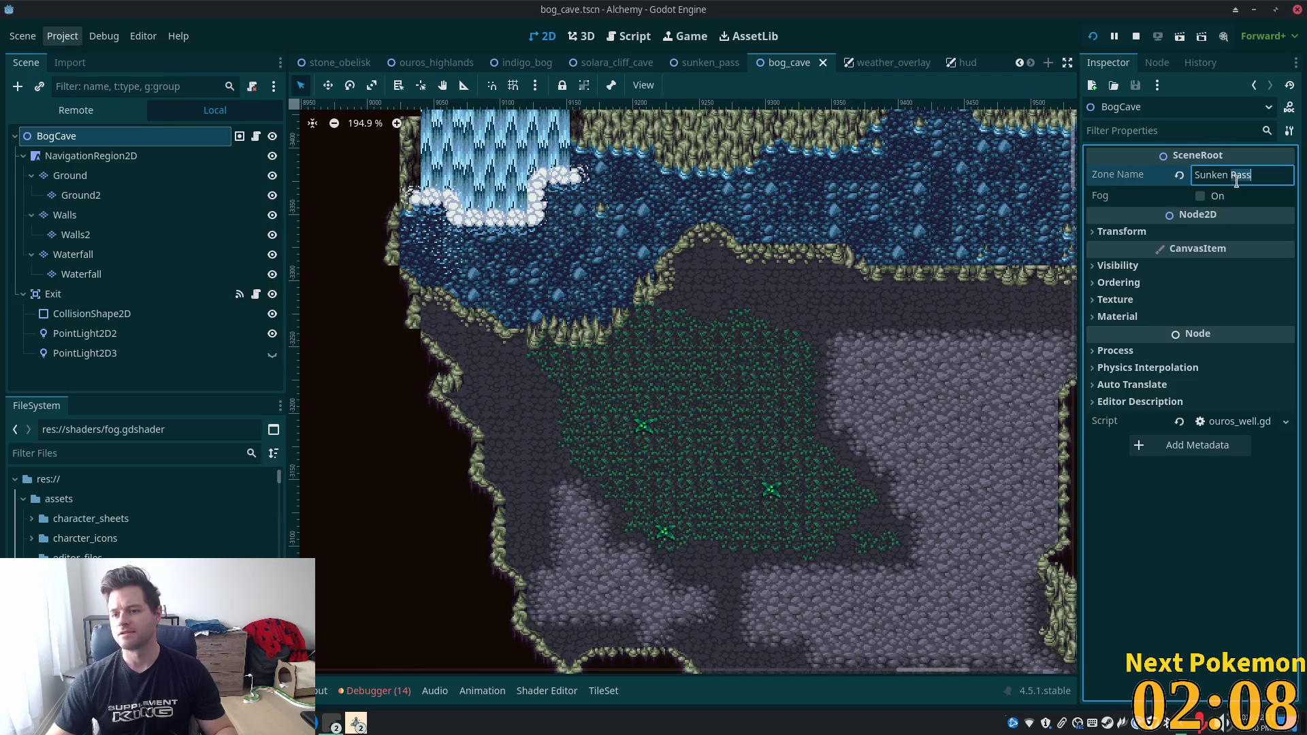
key(ctrl+a)
text(Bo)
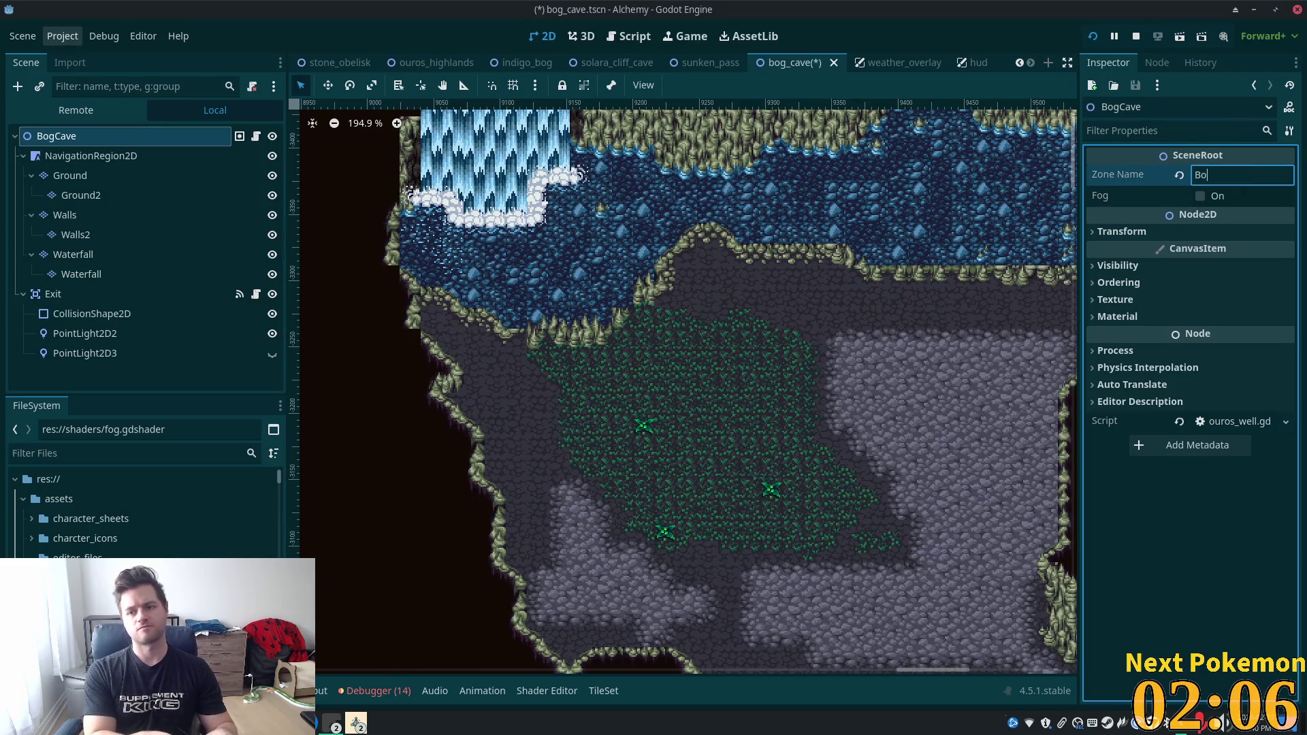
text(g Cave)
key(Tab)
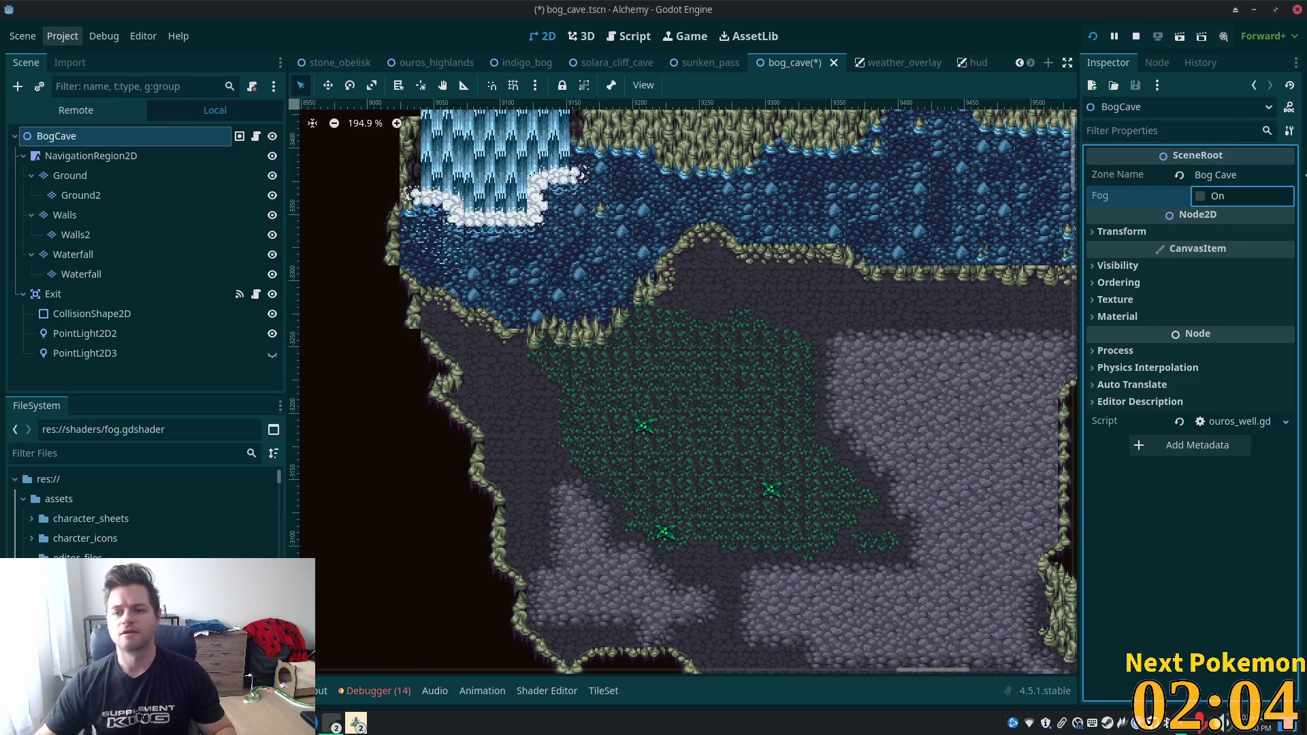
Save the scene, enable Fog on BogCave, and relaunch the game.
key(ctrl+s)
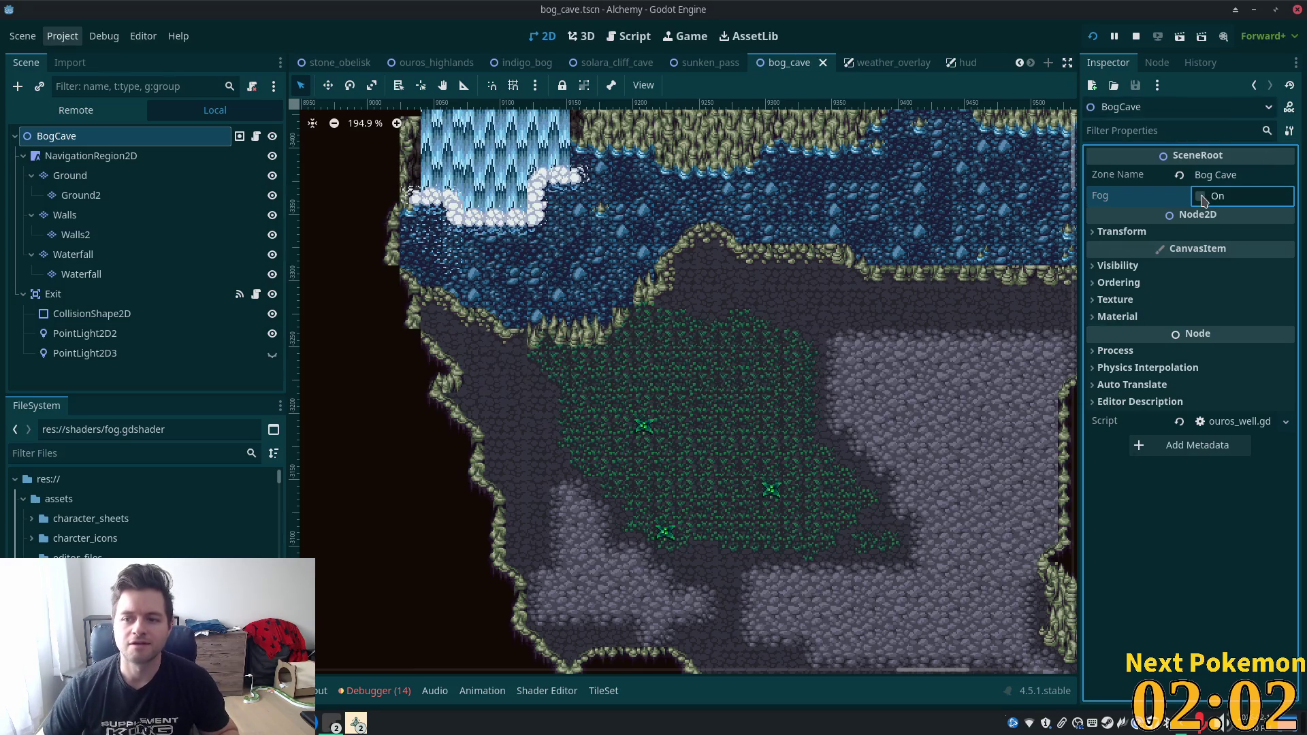
click(1202, 198)
key(F5)
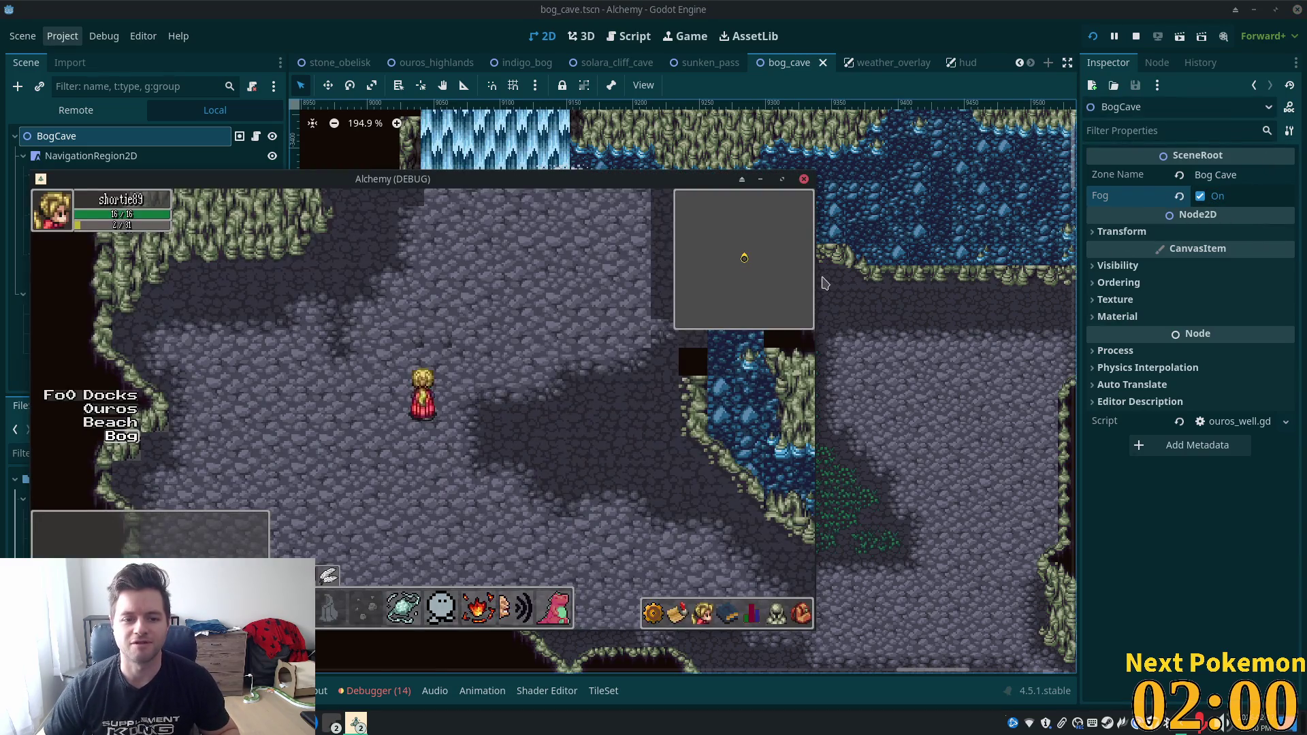
Restart the game, walk north-west through the foggy cave, and use a mana ability.
click(1096, 35)
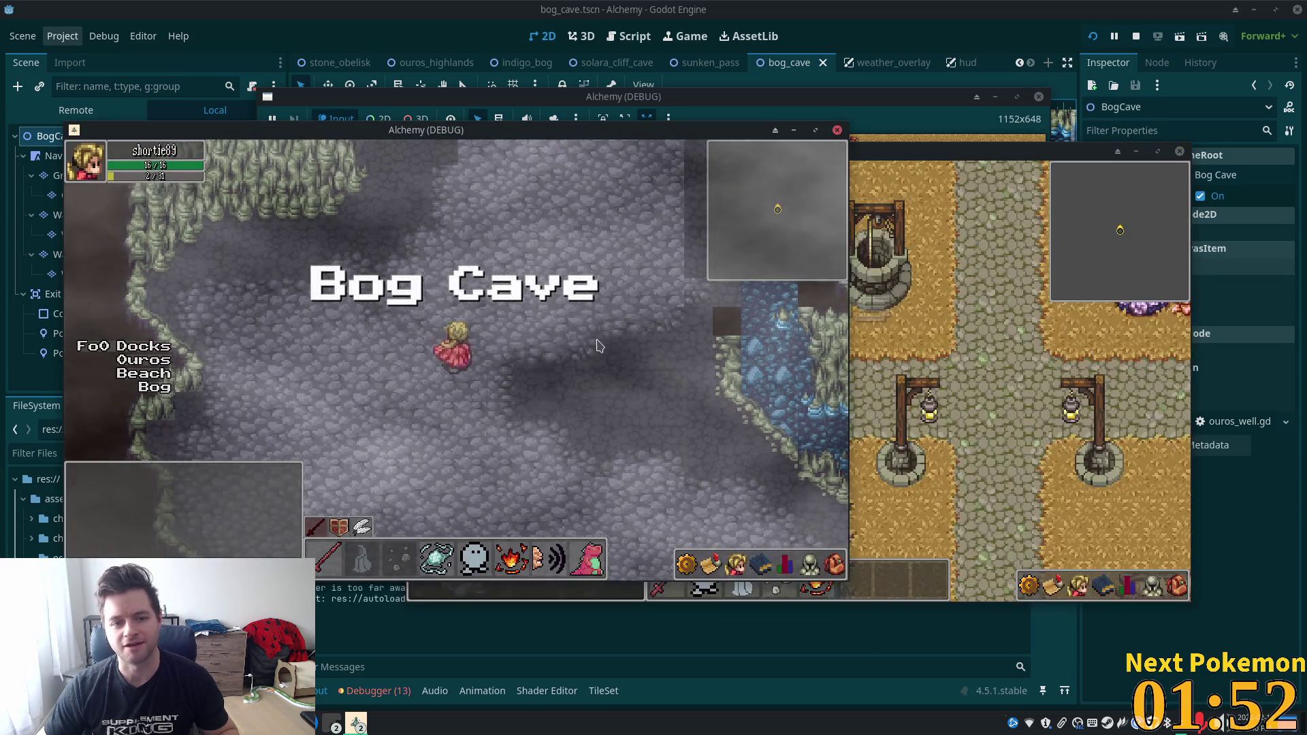
key(Up)
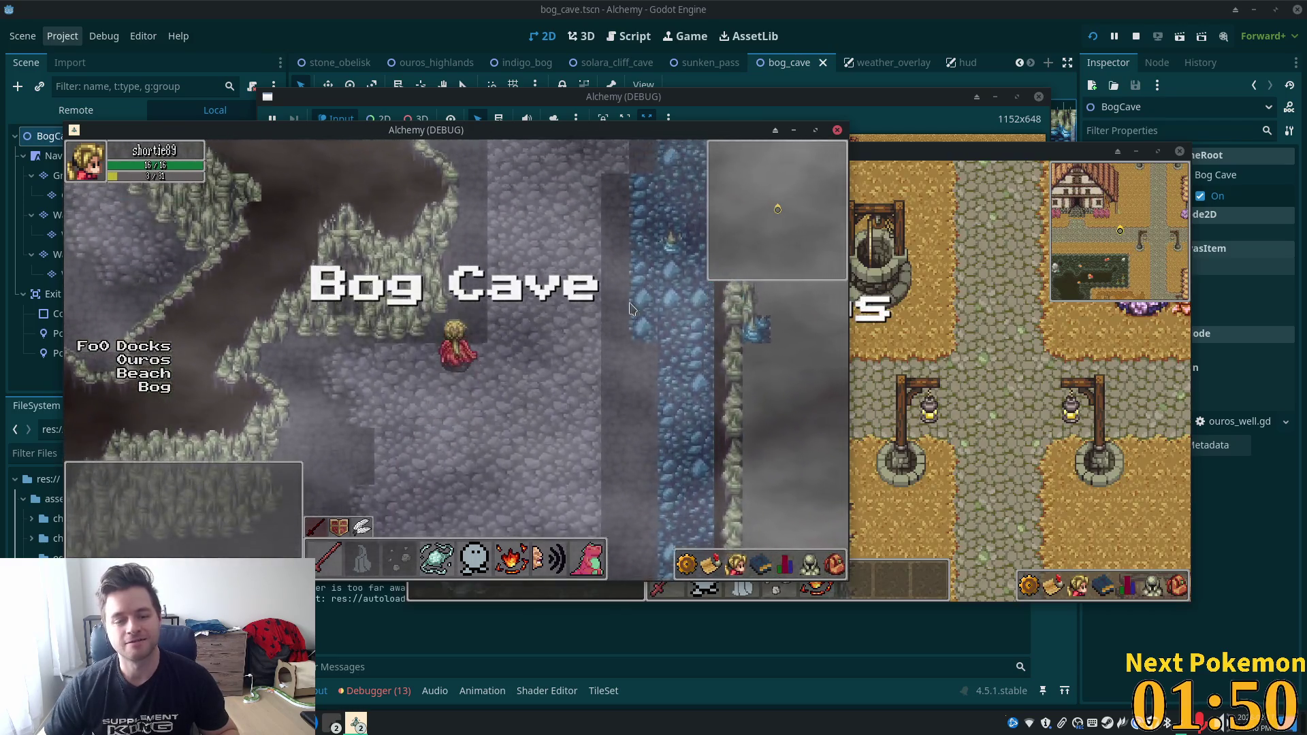
key(Up)
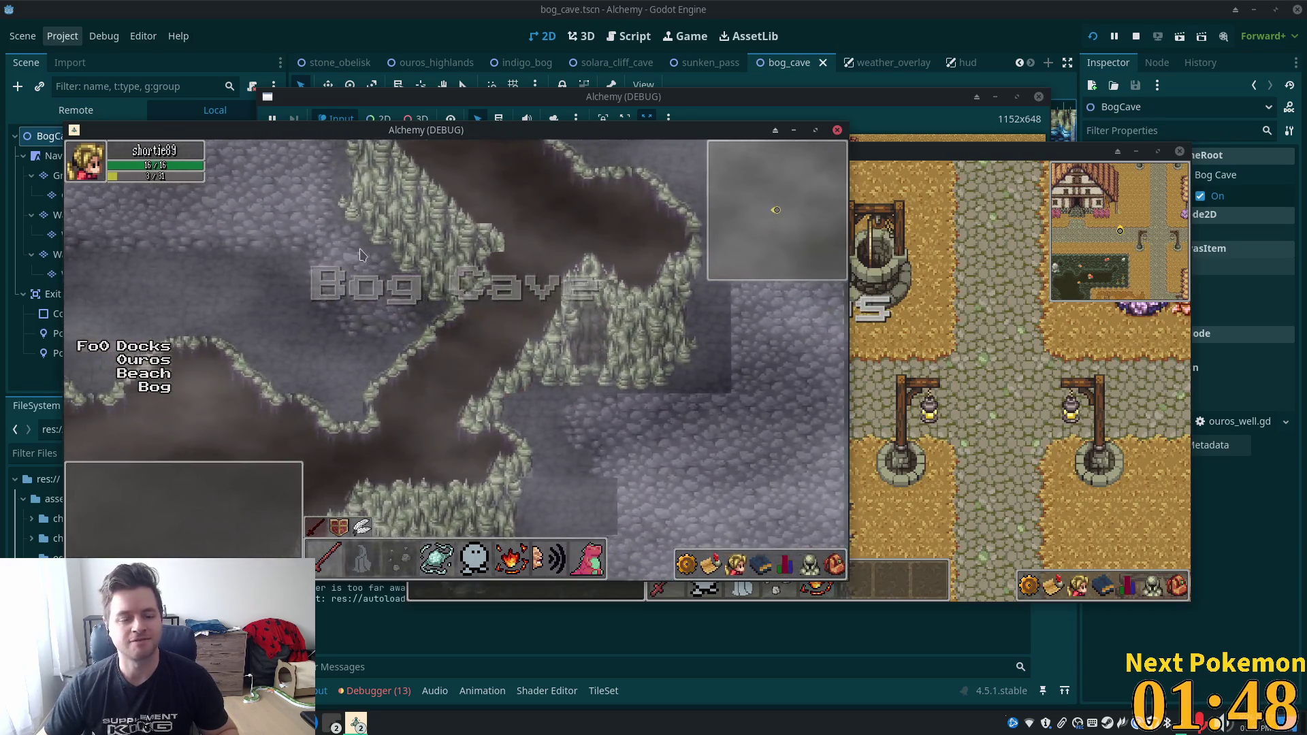
key(Up)
key(Left)
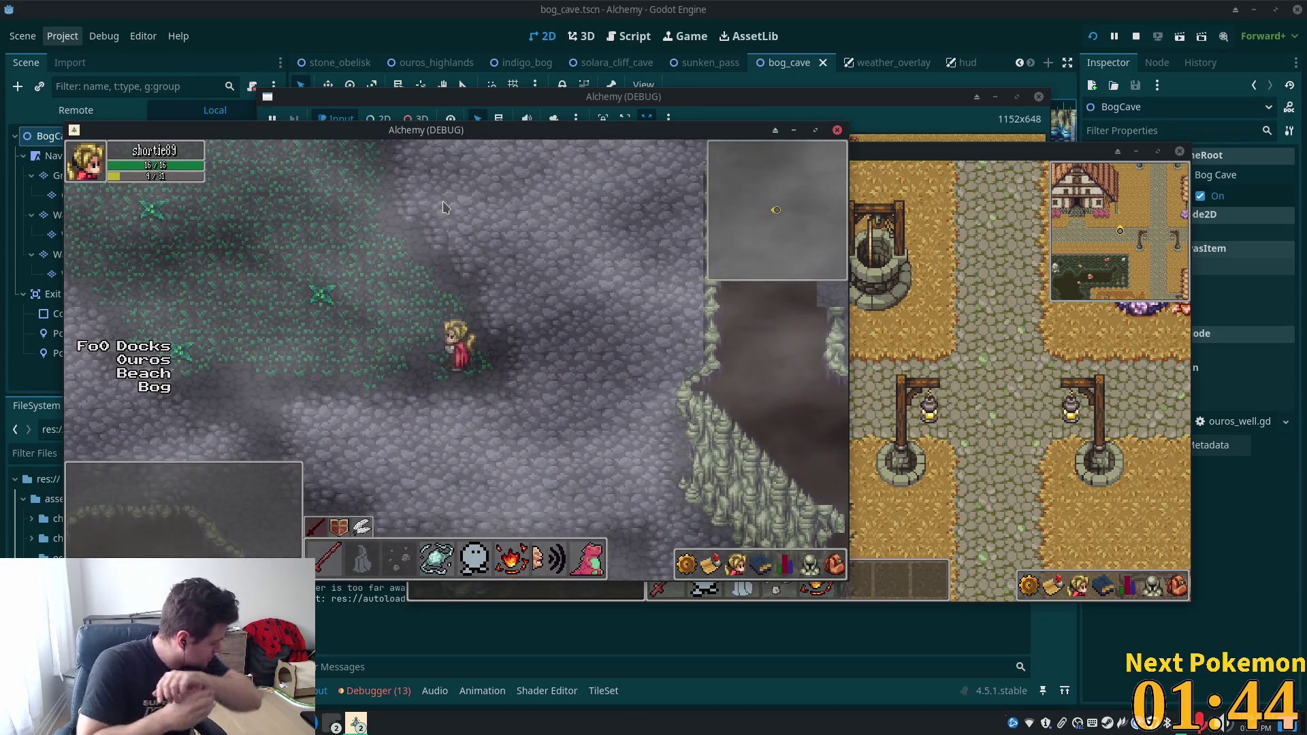
key(Up)
key(Left)
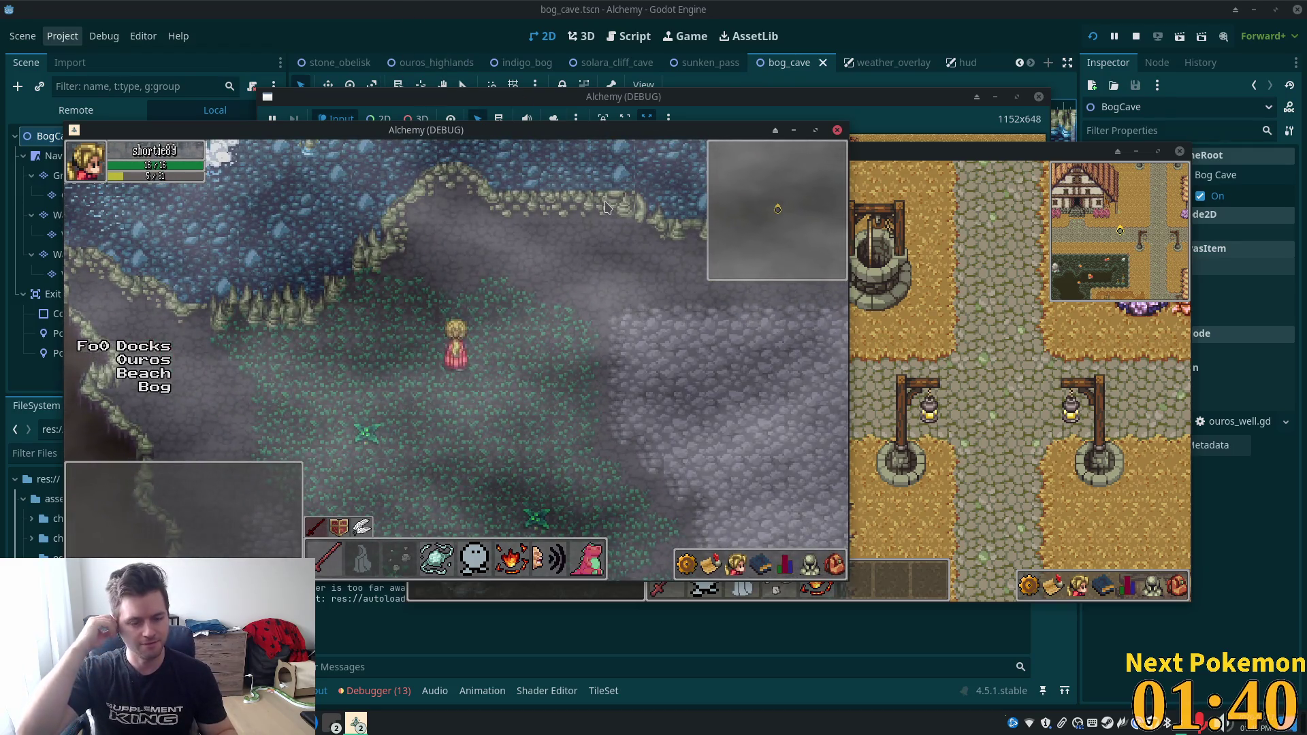
key(Up)
key(Left)
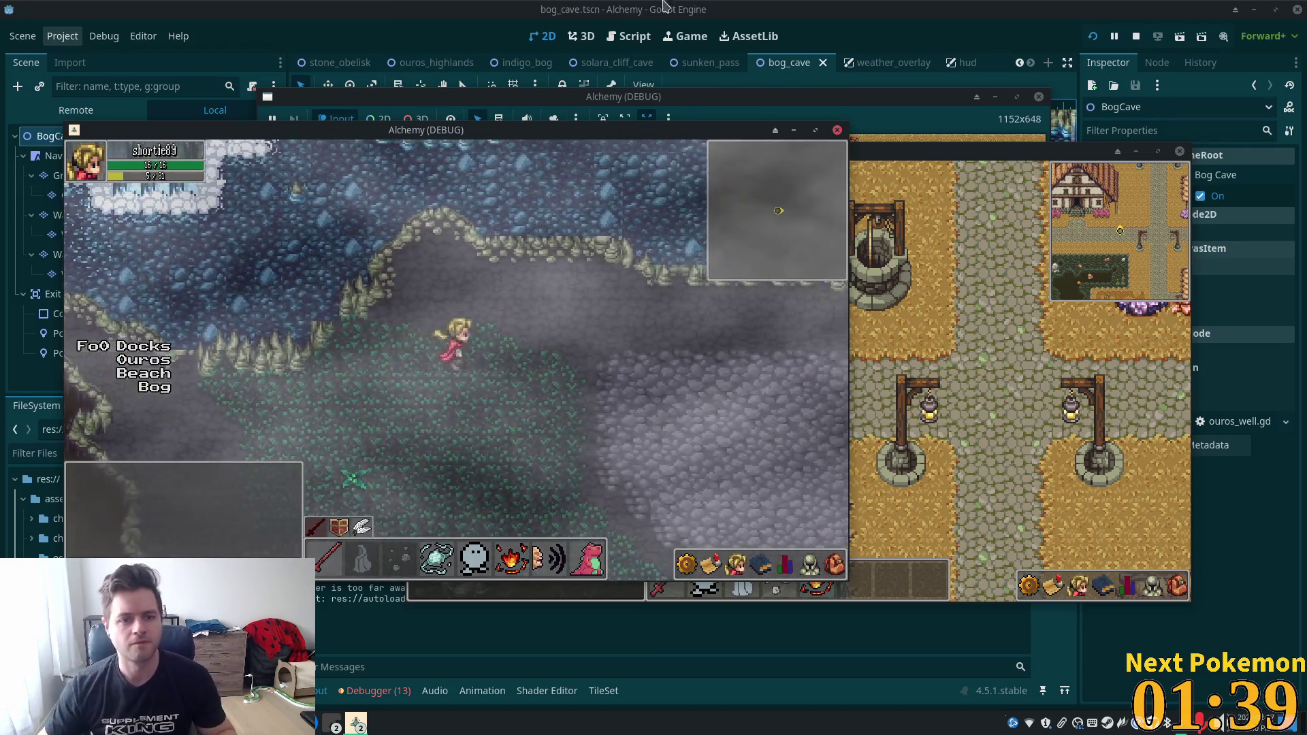
key(Up)
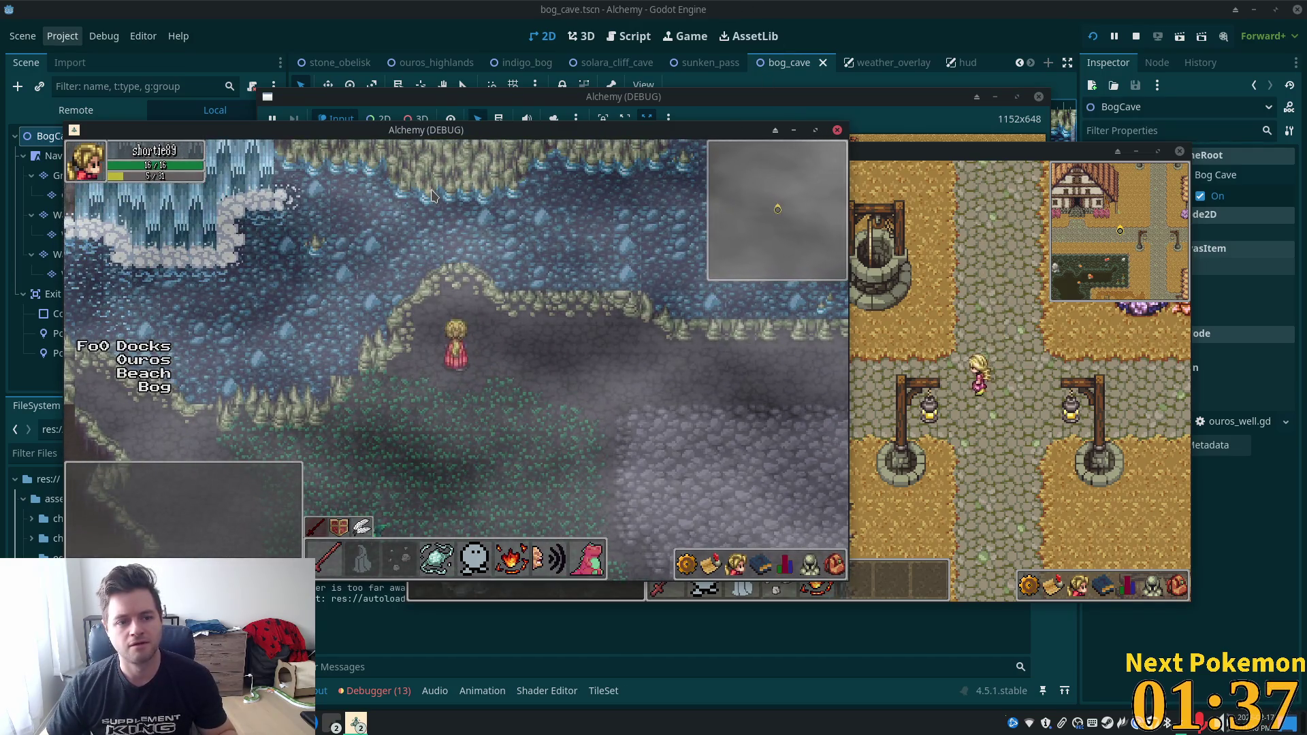
key(Up)
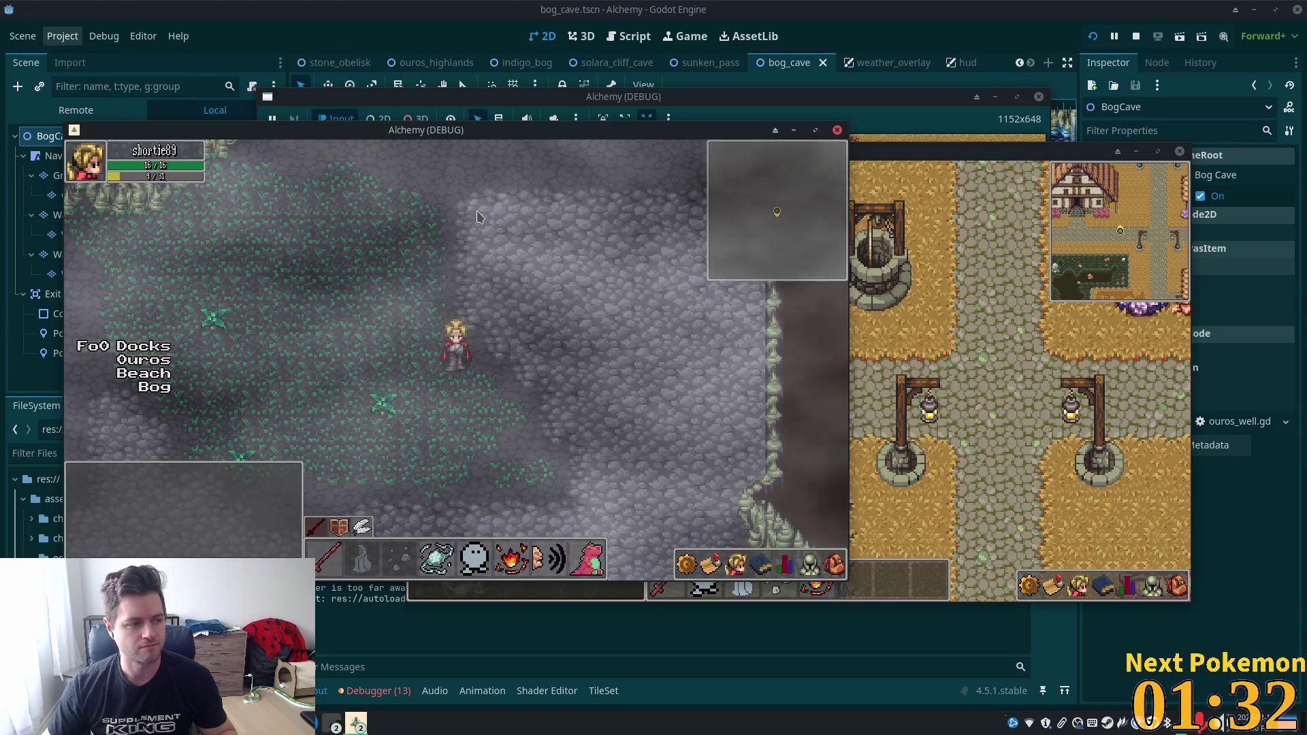
click(477, 216)
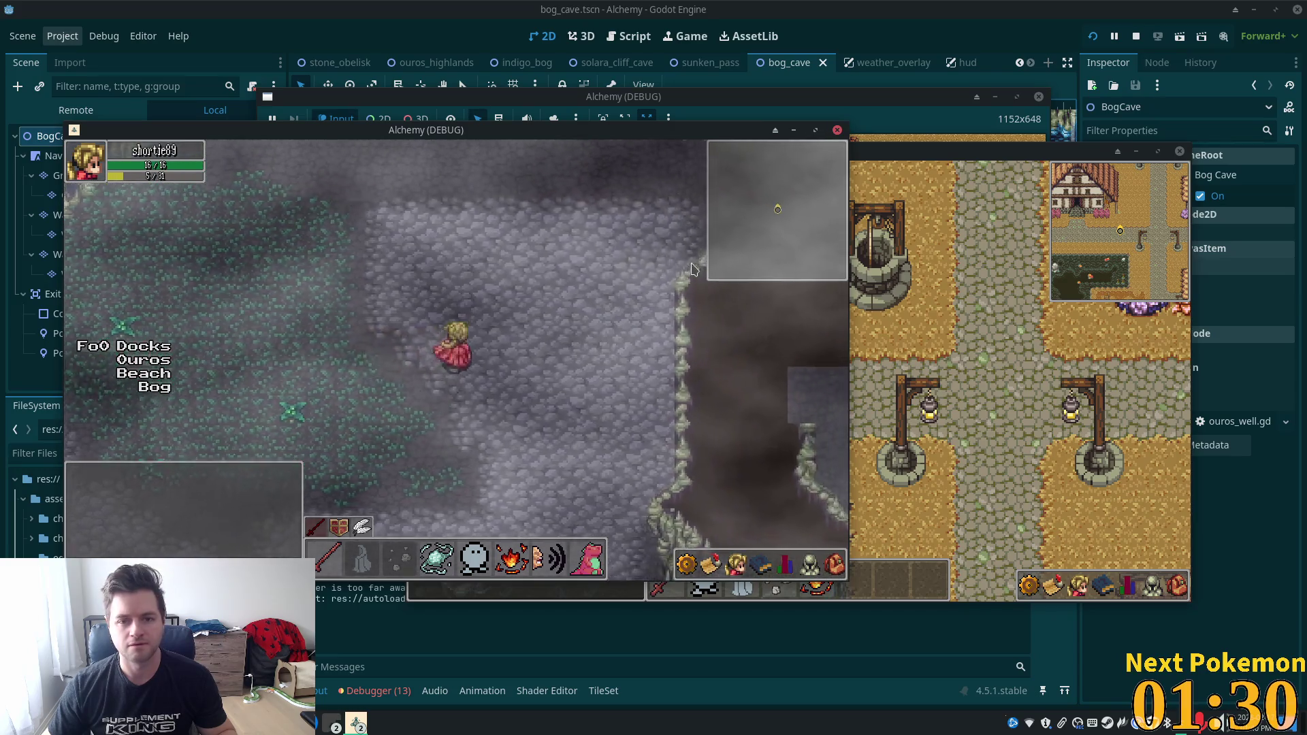
Stop the game, select NavigationRegion2D in the Scene dock, and start adding a child node.
key(alt+Tab)
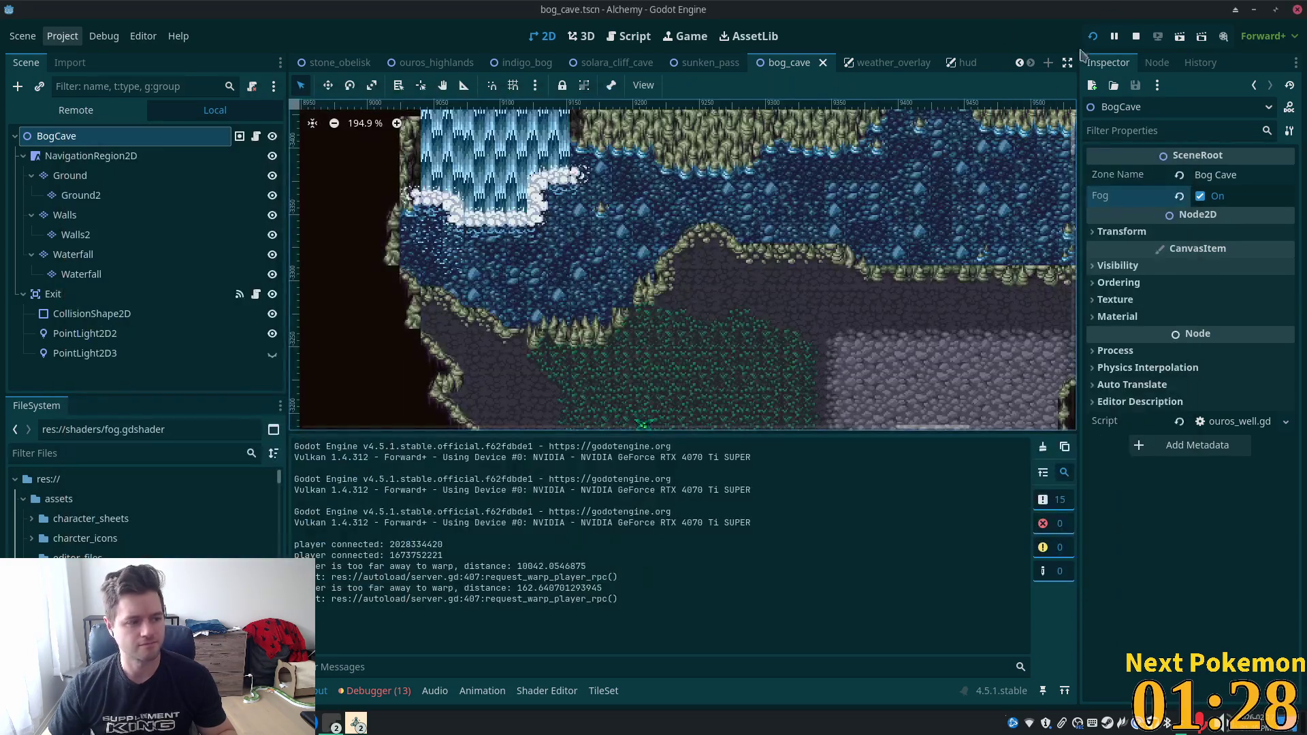
scroll(820, 297, up, 1)
scroll(681, 273, right, 5)
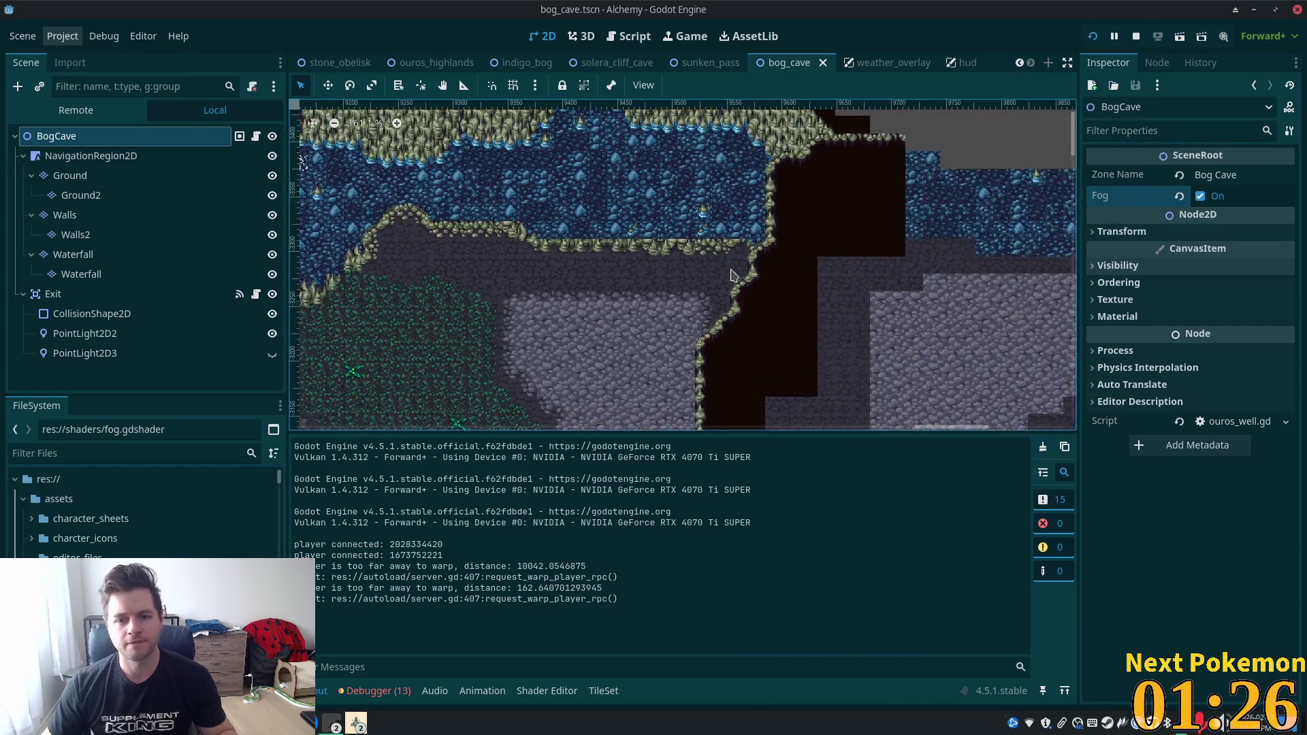
click(70, 254)
click(90, 155)
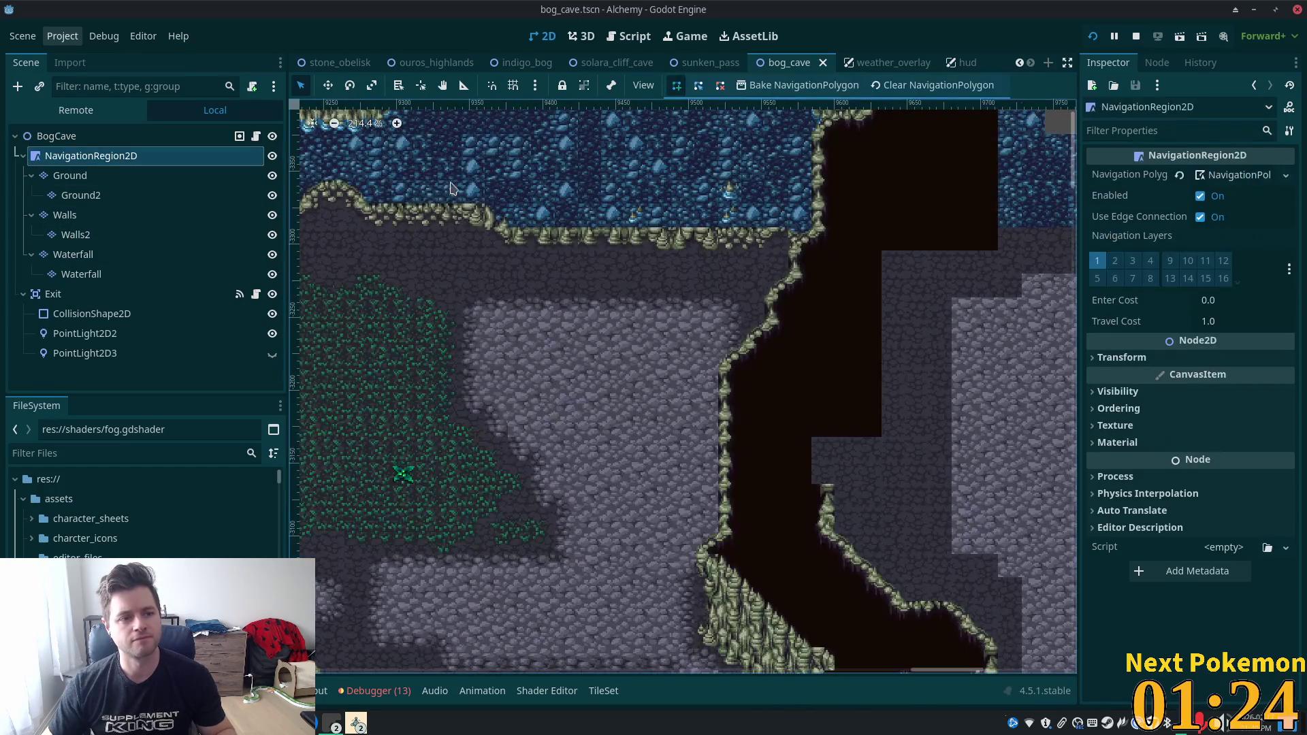
click(18, 86)
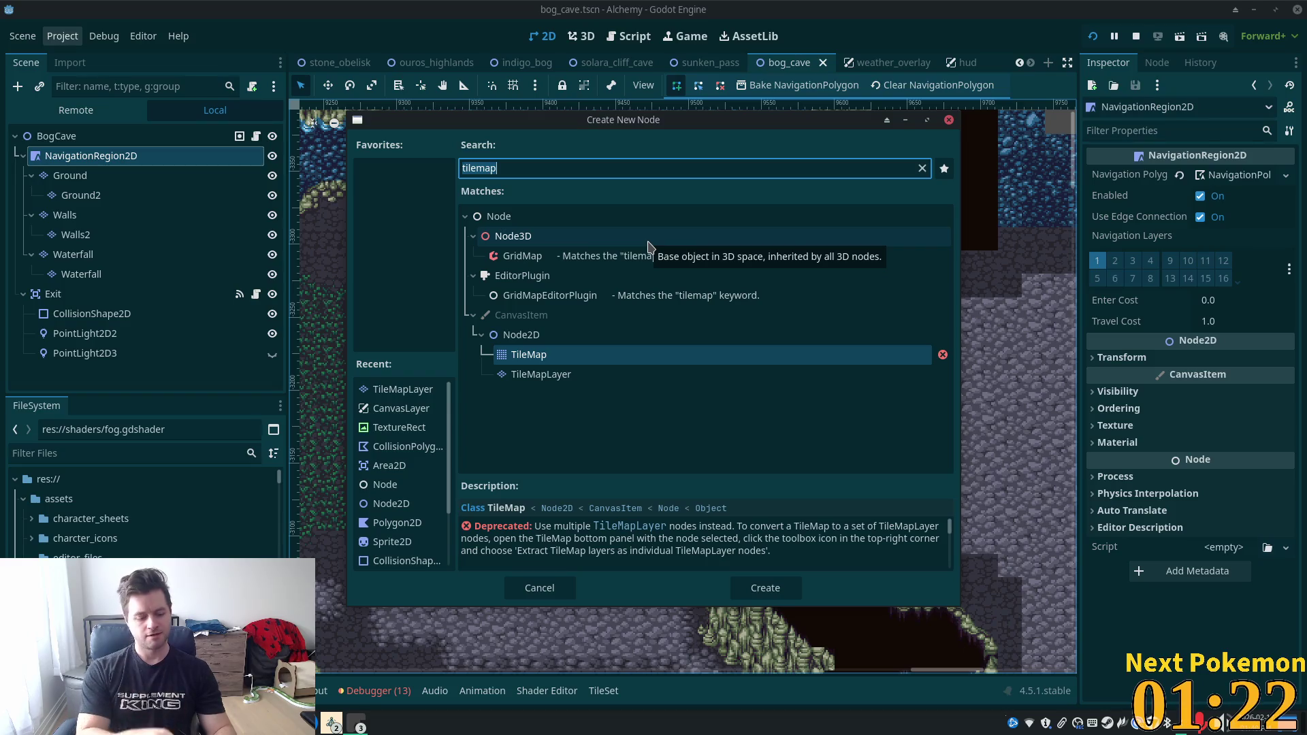
Search 'tilemap', add a TileMapLayer under NavigationRegion2D, and begin renaming it.
text(na)
key(BackSpace)
key(BackSpace)
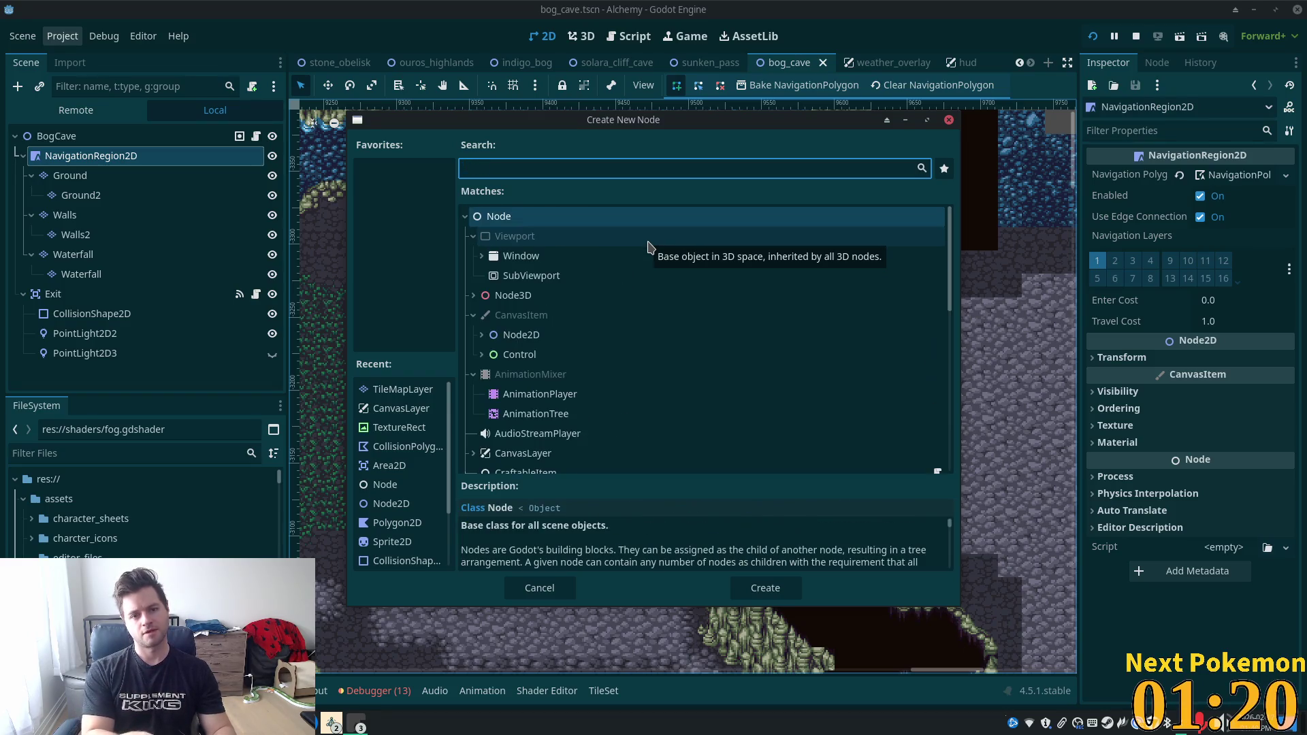
text(tilemap)
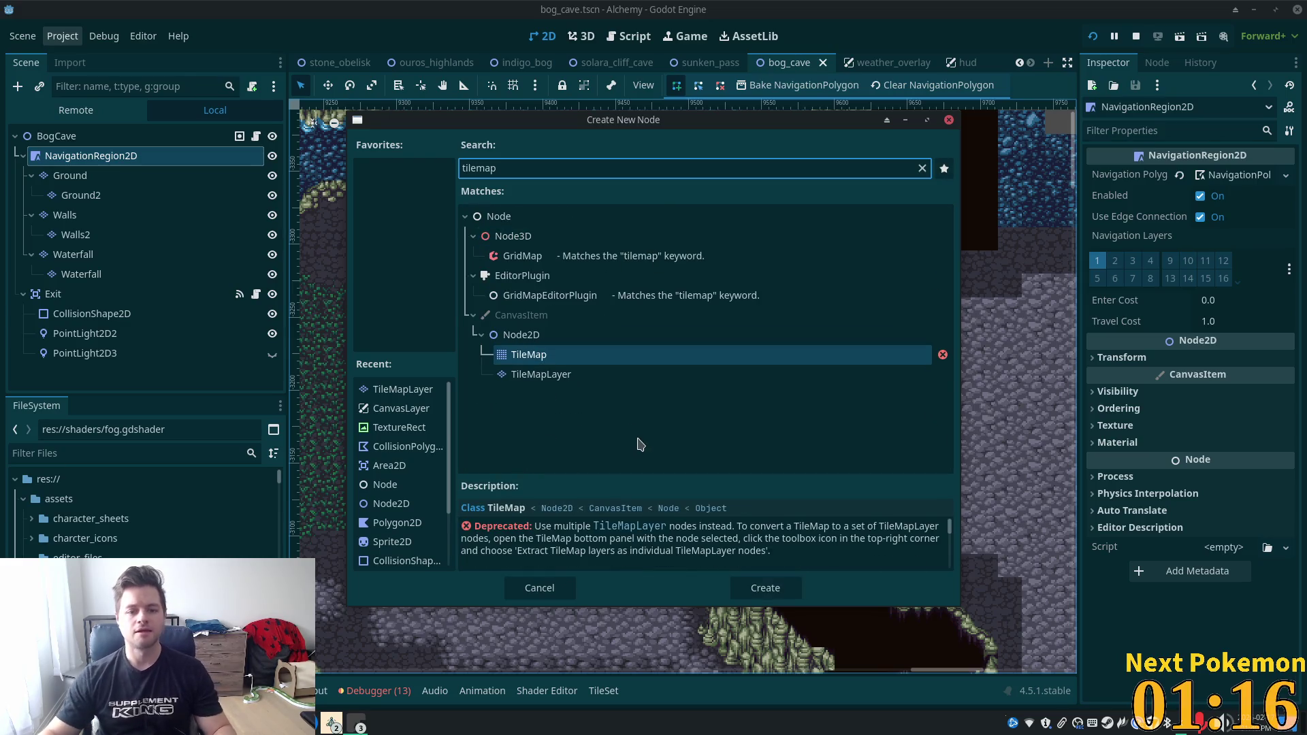
double_click(538, 374)
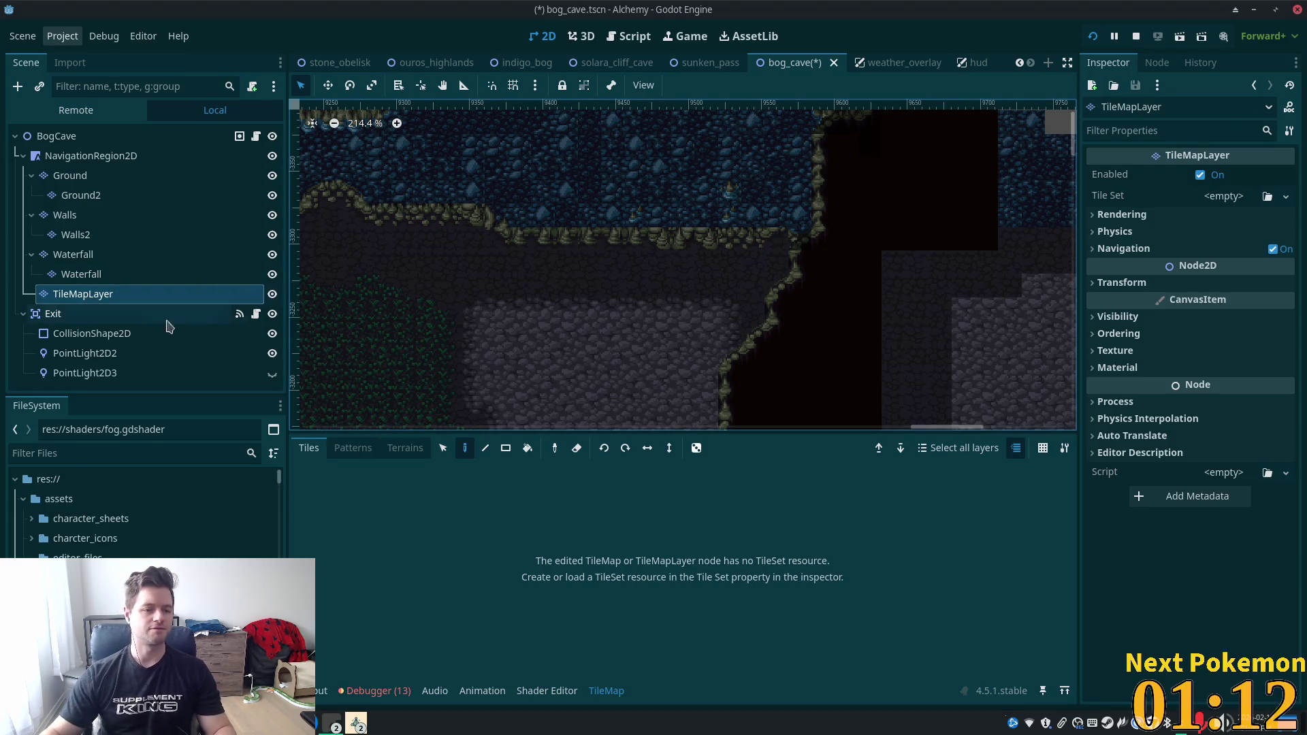
click(103, 302)
click(111, 294)
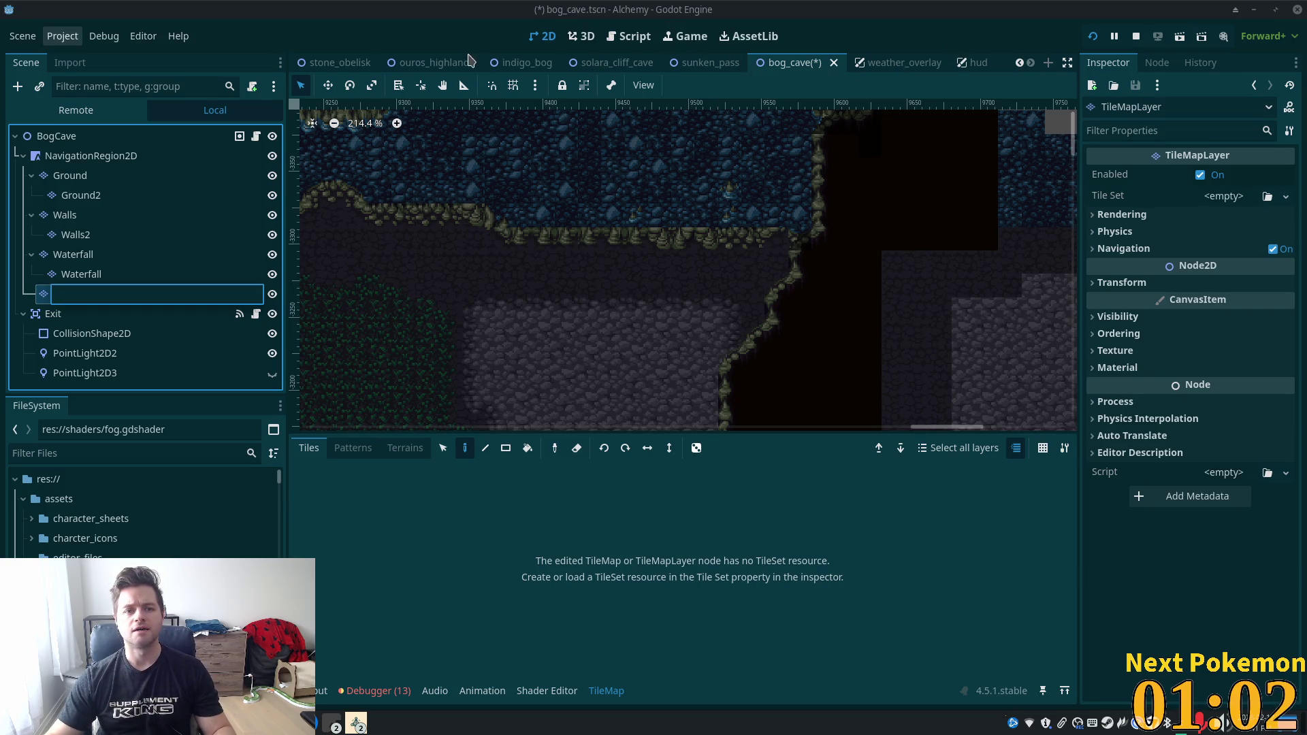
Look over the ouros_highlands scene, briefly opening and dismissing the scene browser.
click(469, 60)
scroll(112, 269, down, 2)
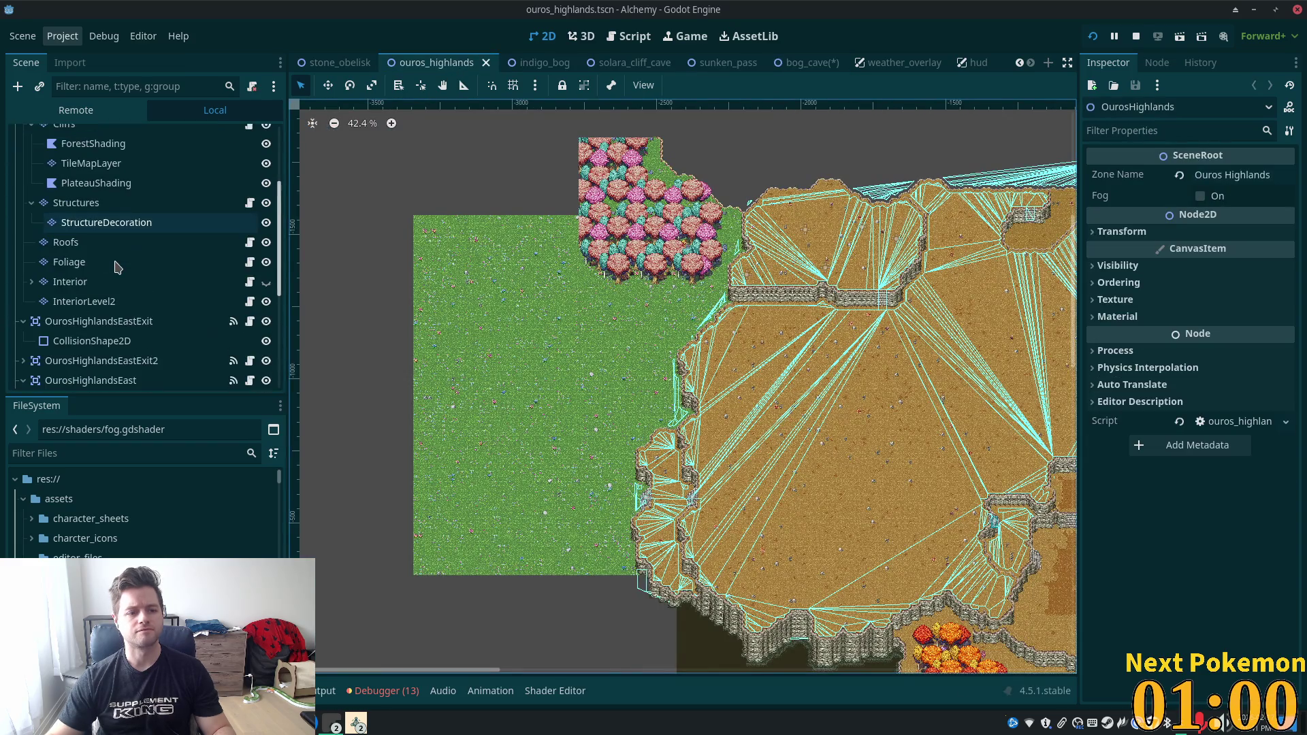
scroll(111, 281, down, 3)
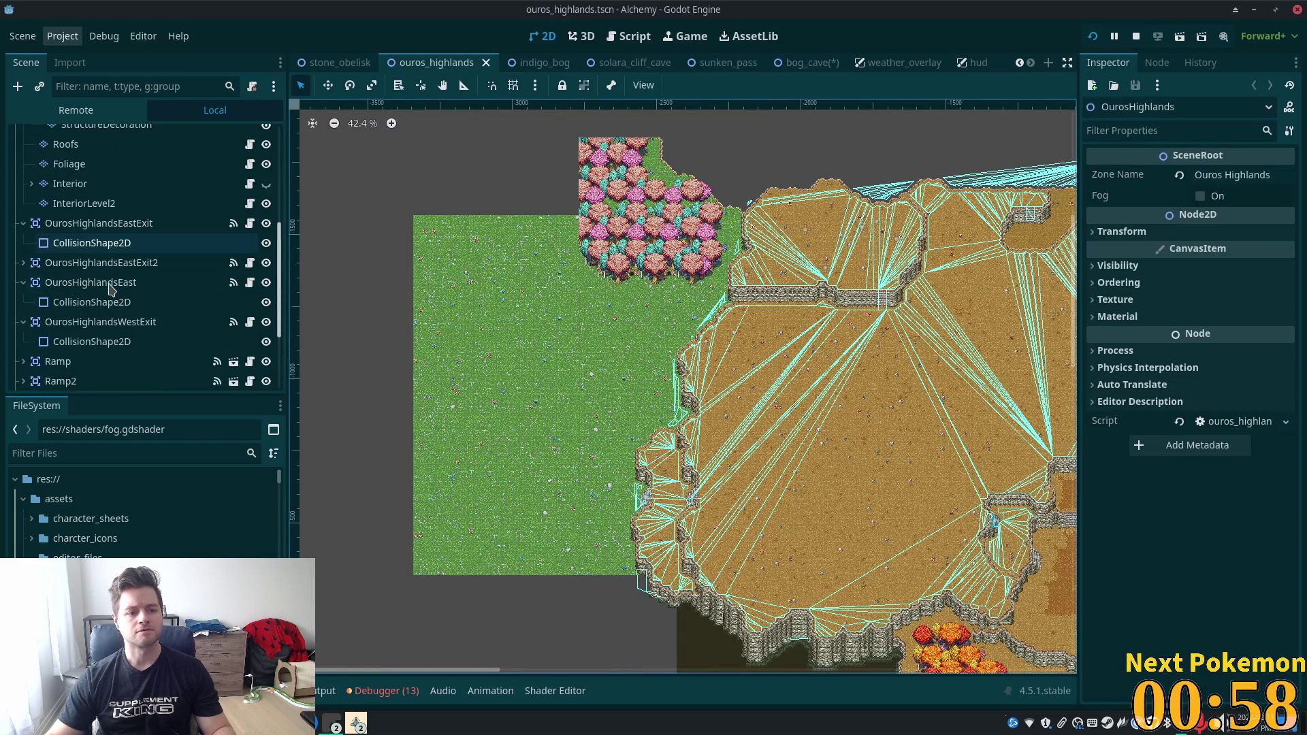
scroll(111, 287, up, 5)
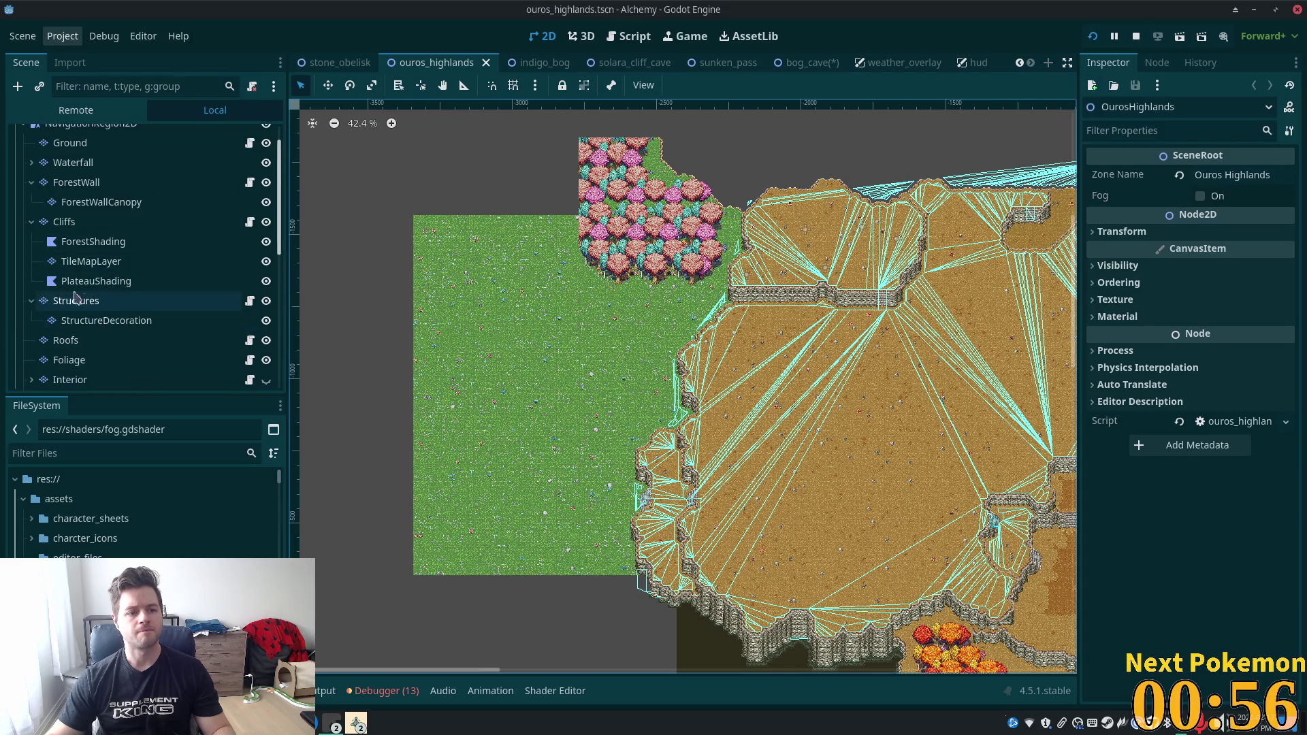
scroll(46, 322, down, 2)
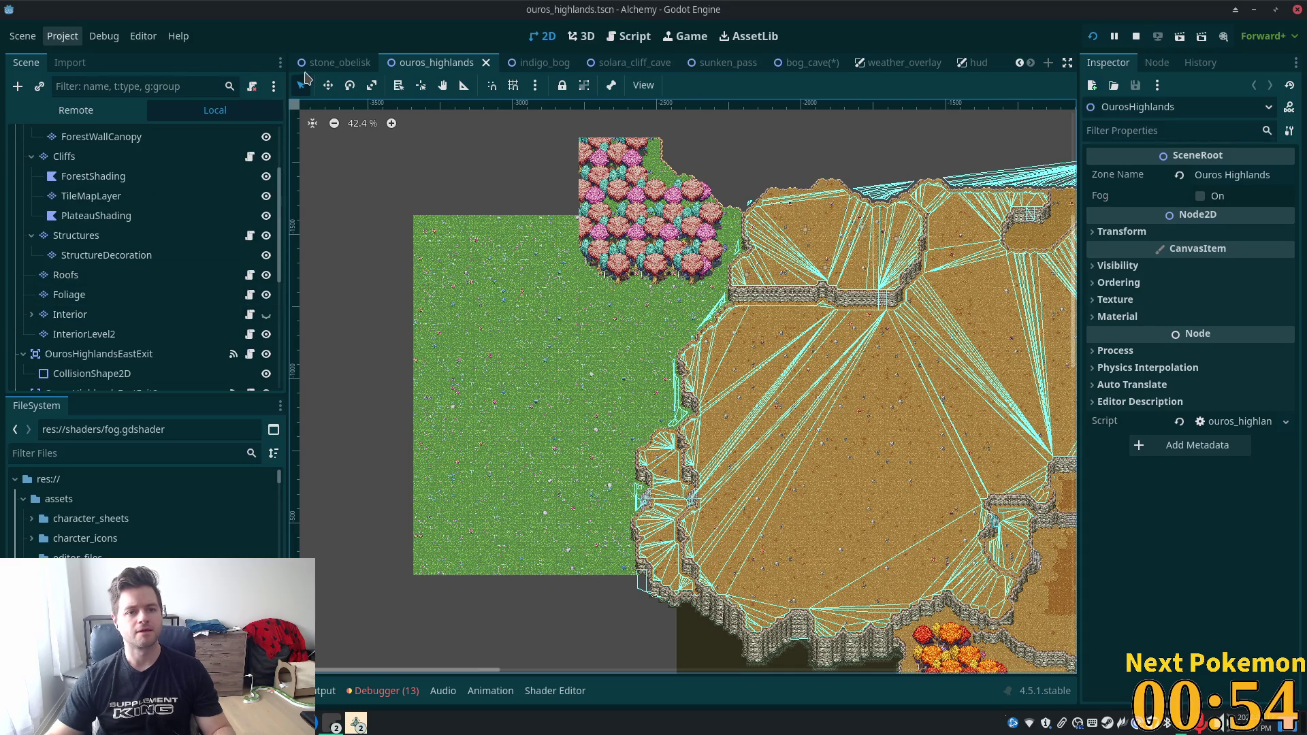
scroll(310, 62, up, 3)
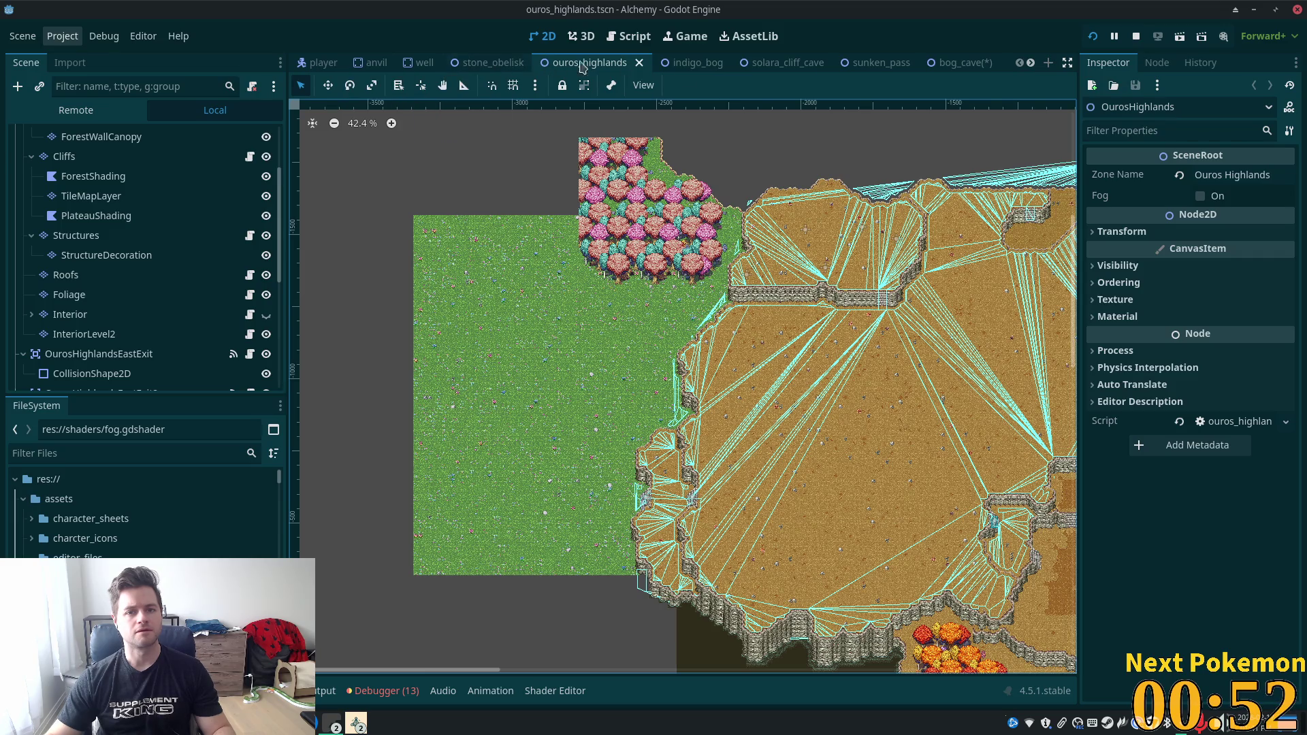
scroll(735, 63, down, 3)
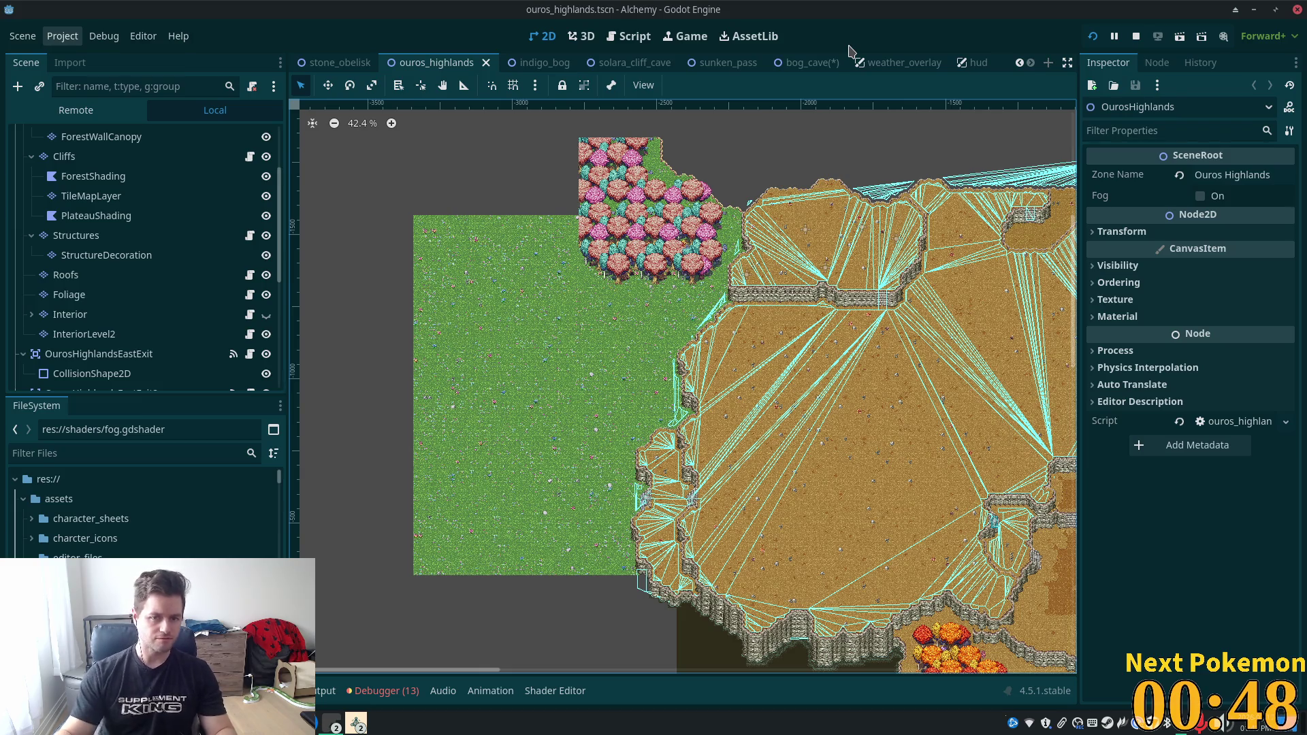
key(ctrl+o)
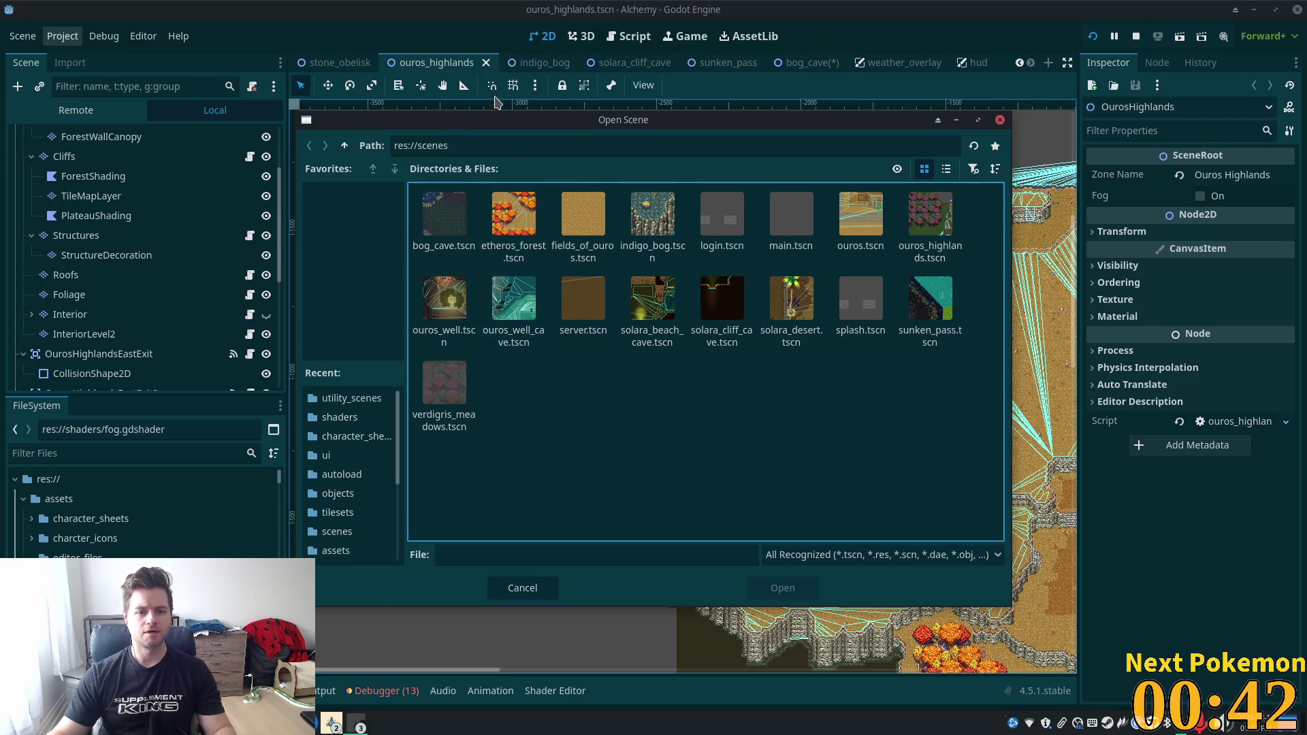
key(Escape)
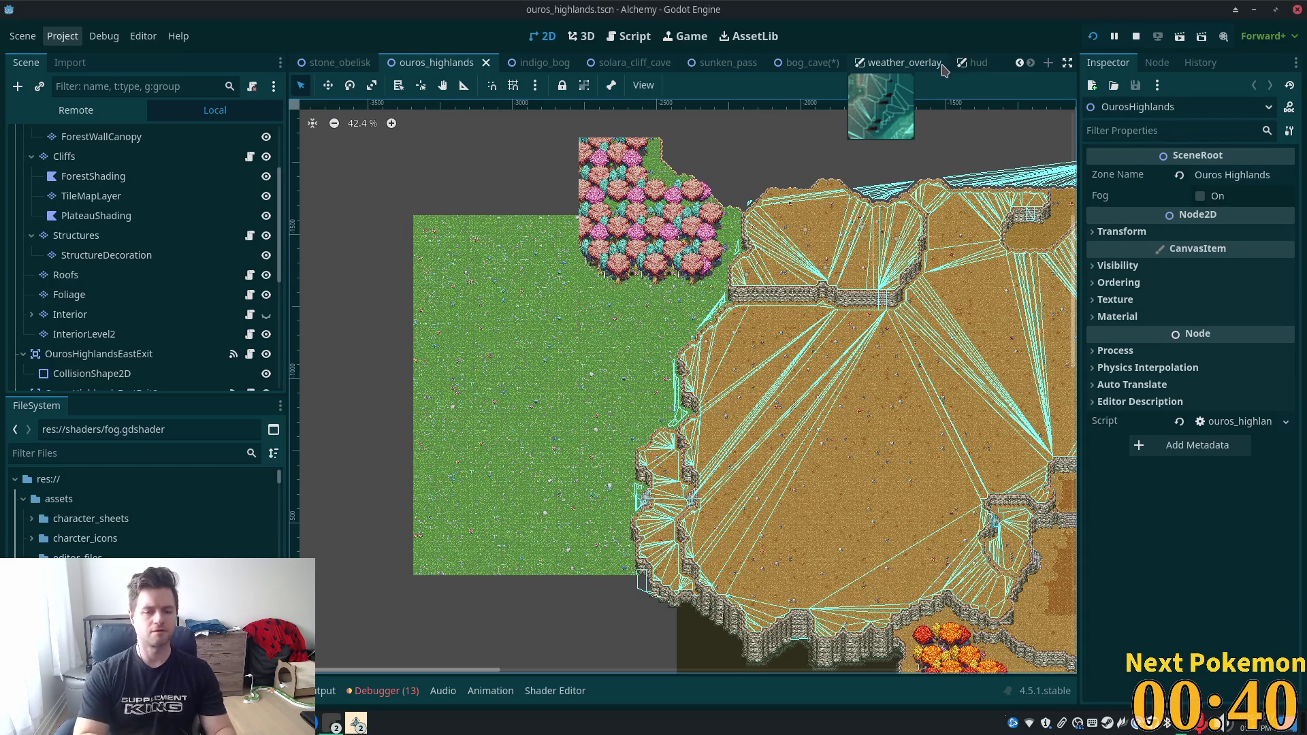
Quick-open fields_of_ouros.tscn and select its Boundary TileMapLayer.
key(shift+alt+o)
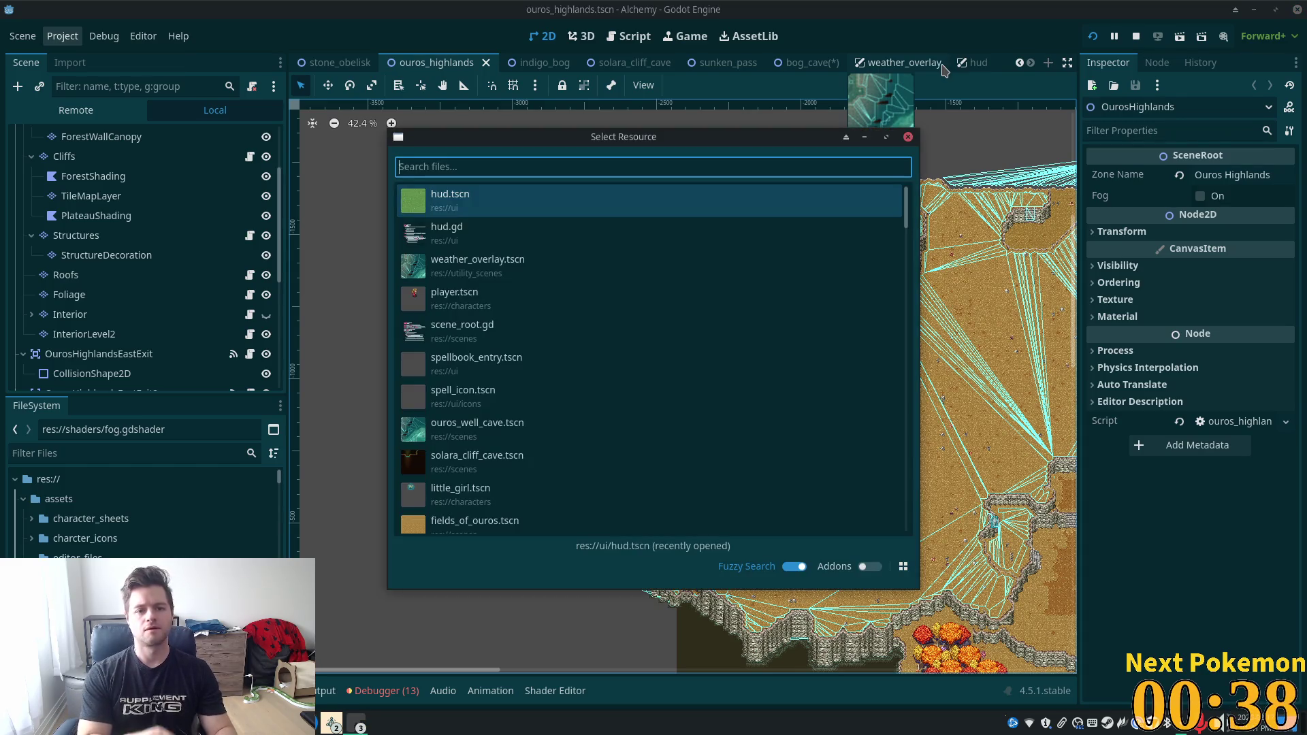
text(fields)
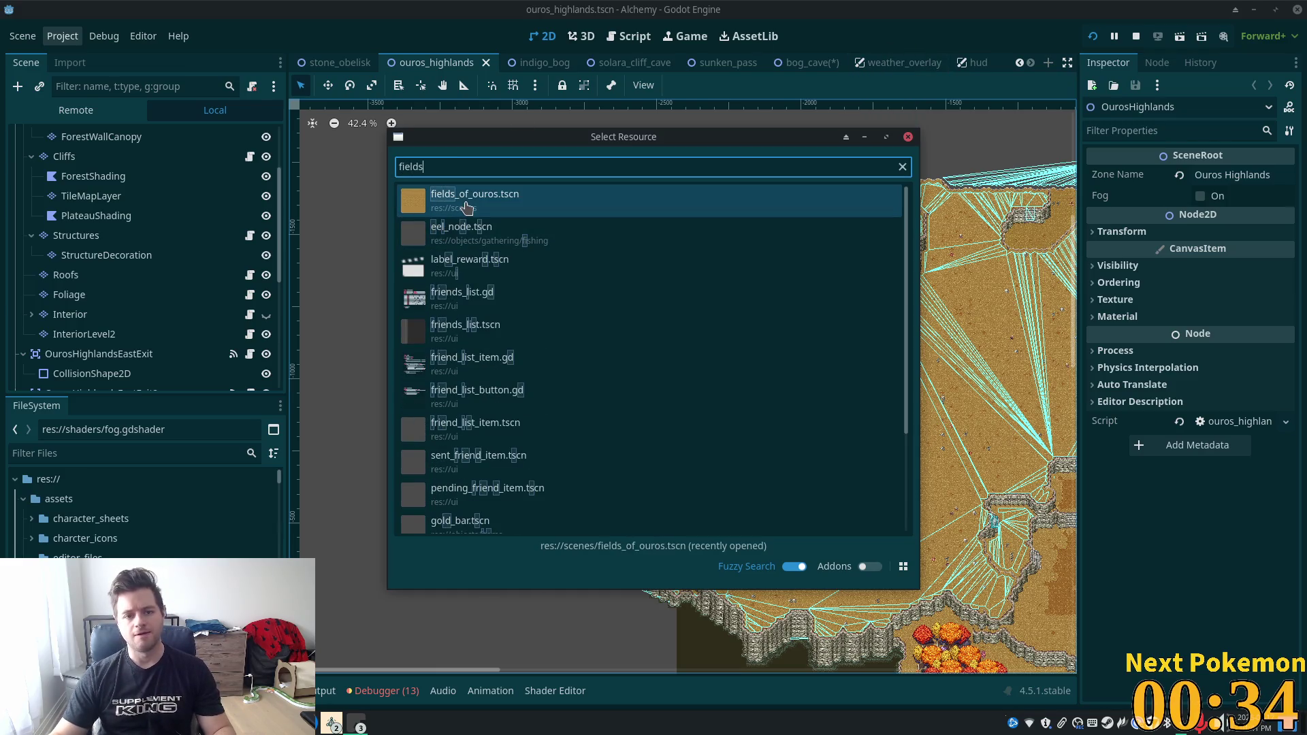
click(464, 206)
click(97, 295)
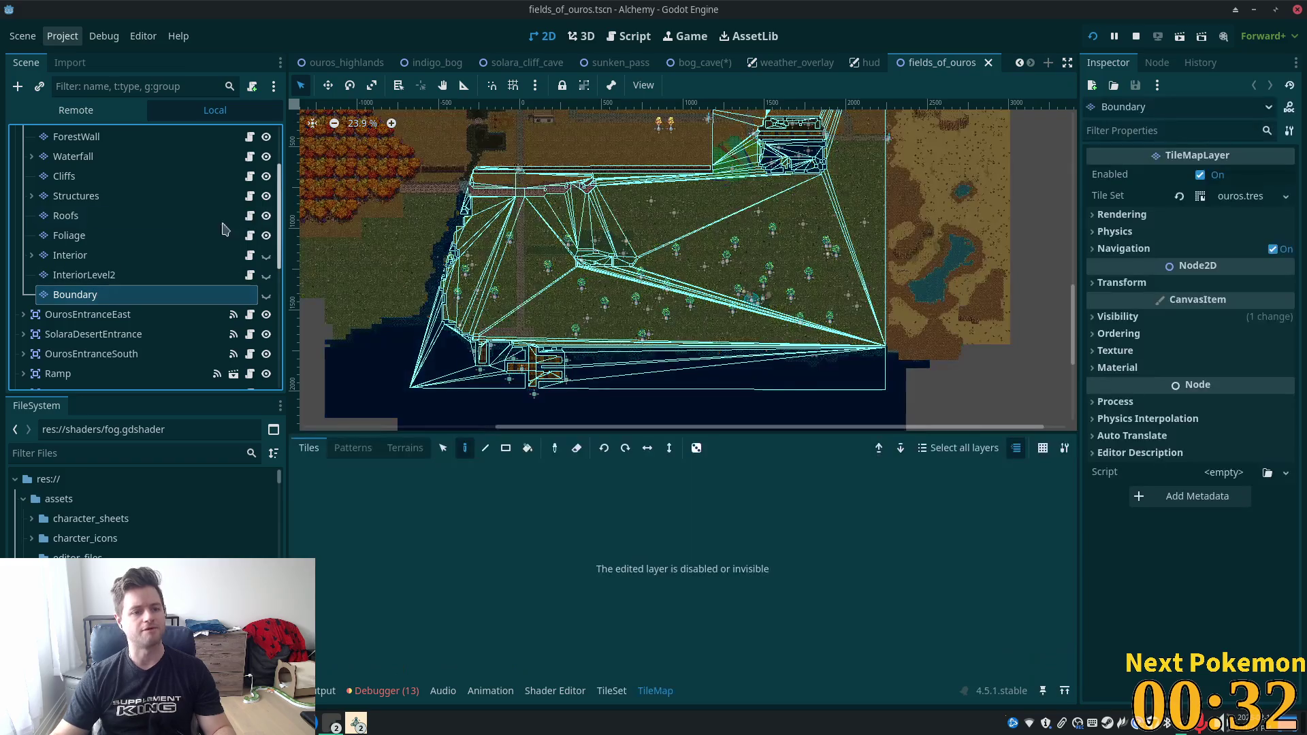
Collapse the Boundary layer's Visibility section and return to the bog_cave scene.
click(1167, 318)
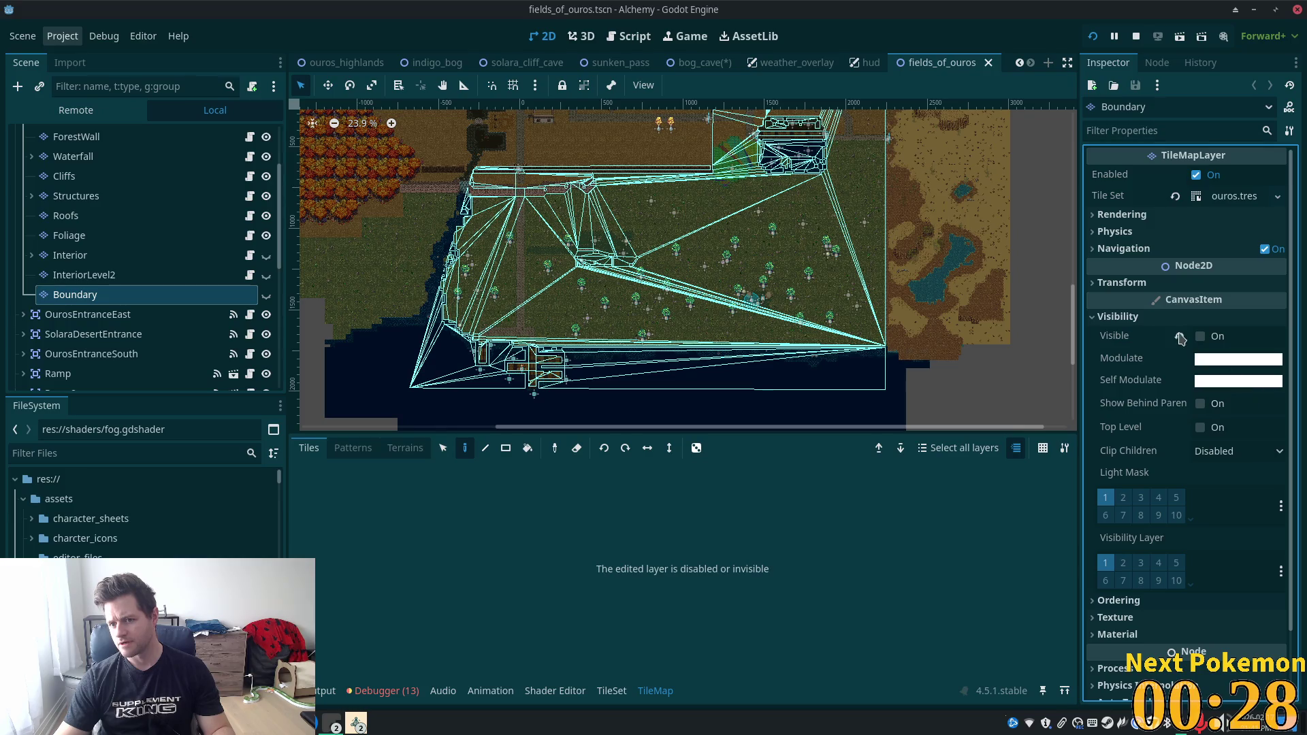
click(1117, 316)
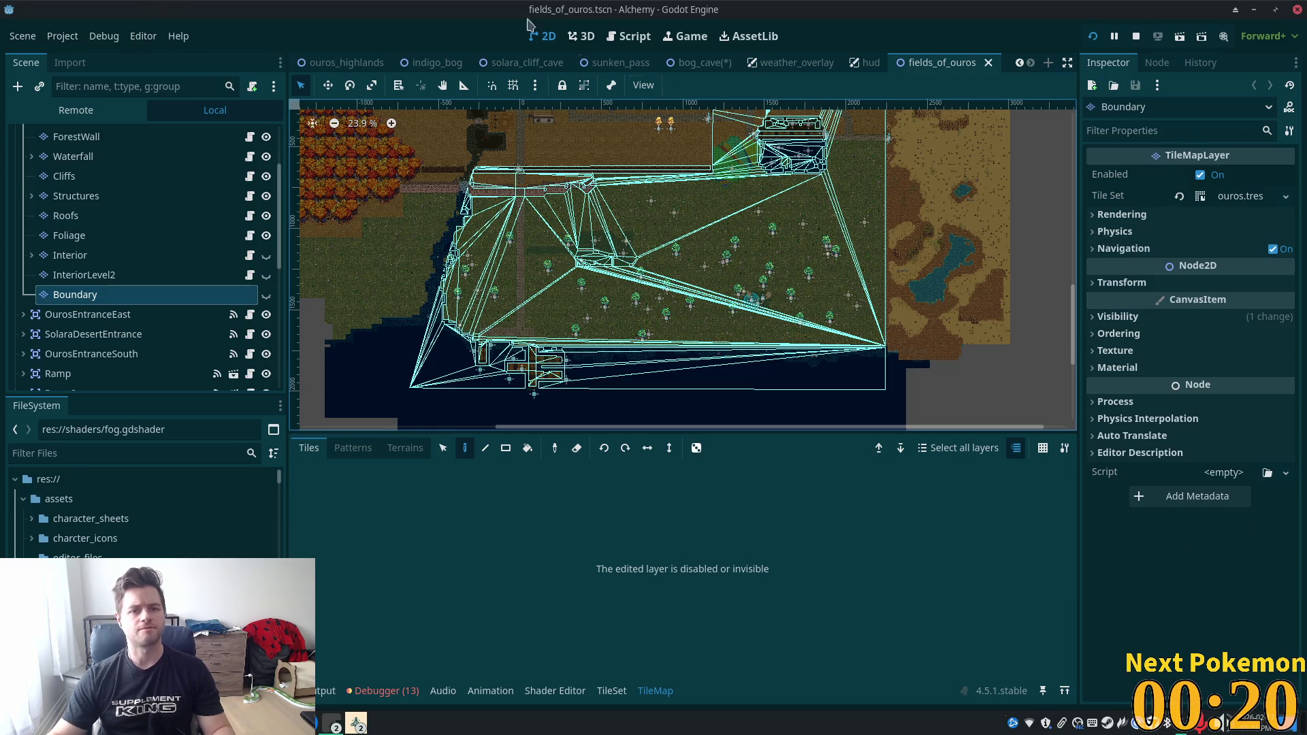
click(705, 63)
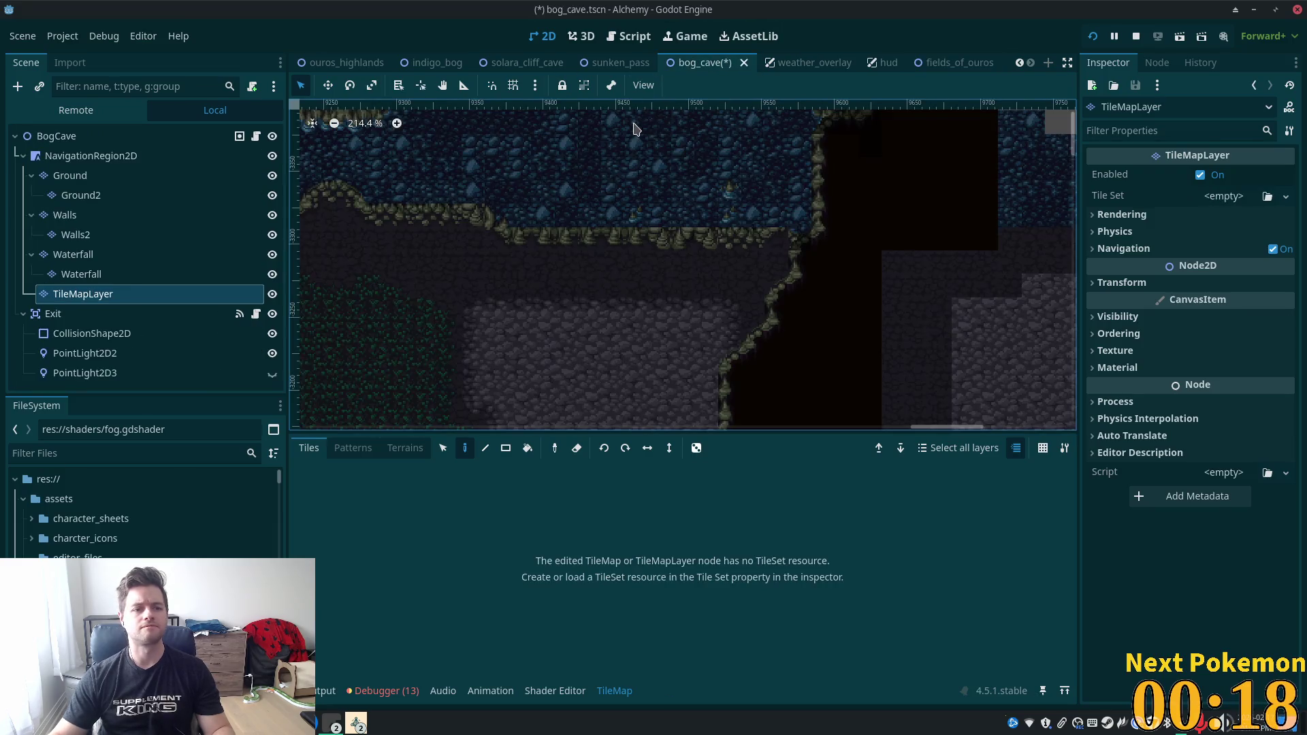
Rename the new TileMapLayer node to Boundary.
click(143, 289)
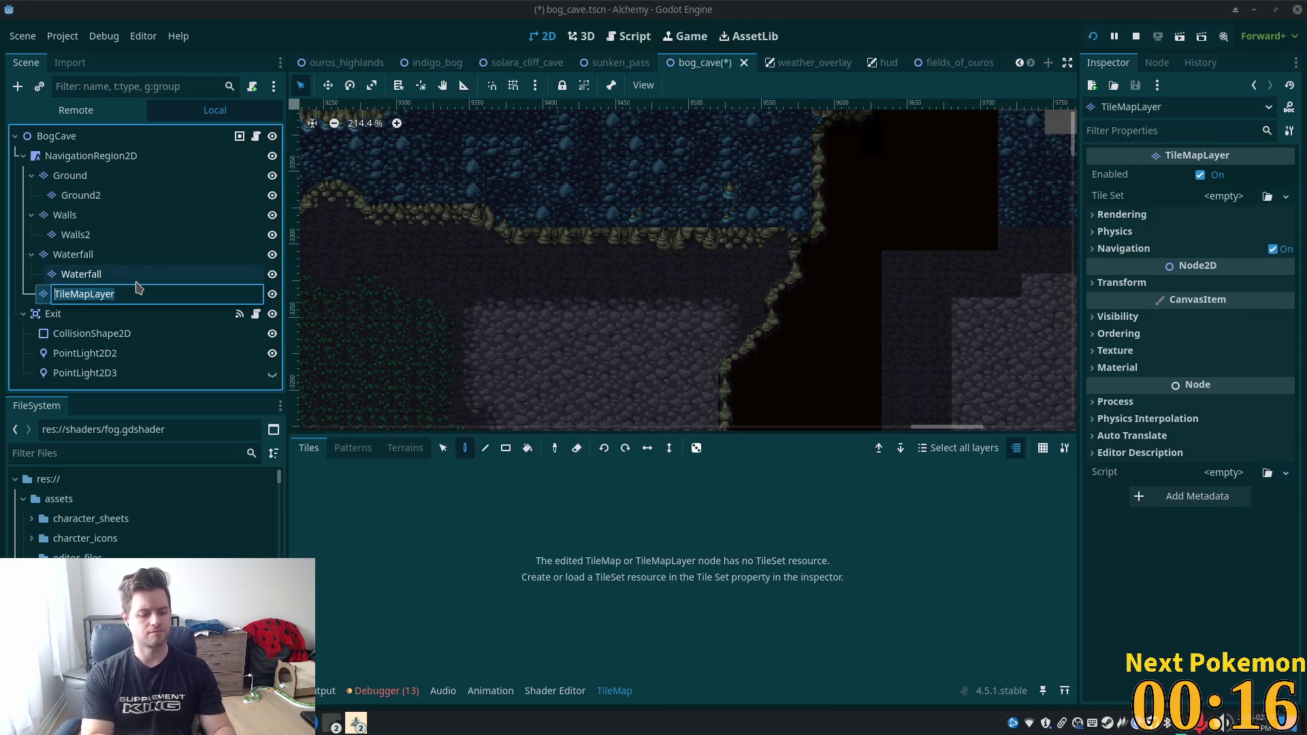
text(Boundary)
key(Return)
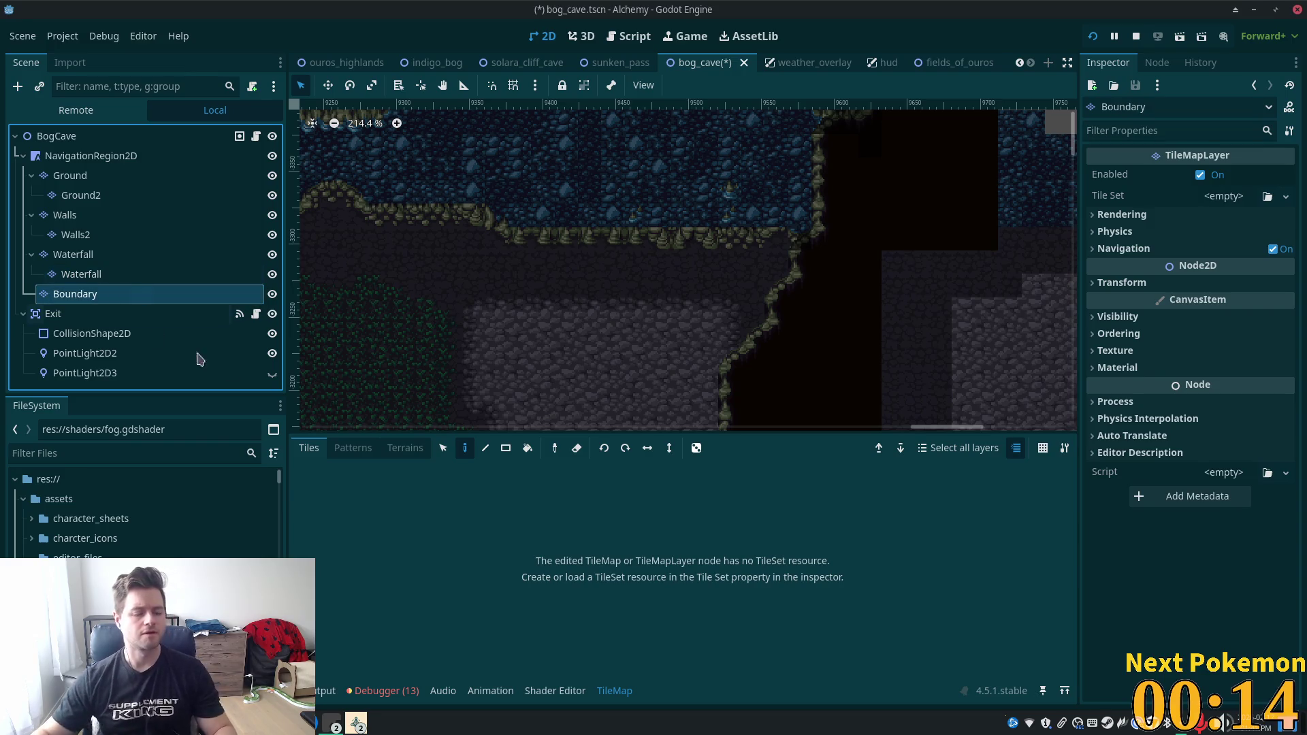
Load ui.tres into Boundary's Tile Set property, then clear it back to empty.
click(1267, 196)
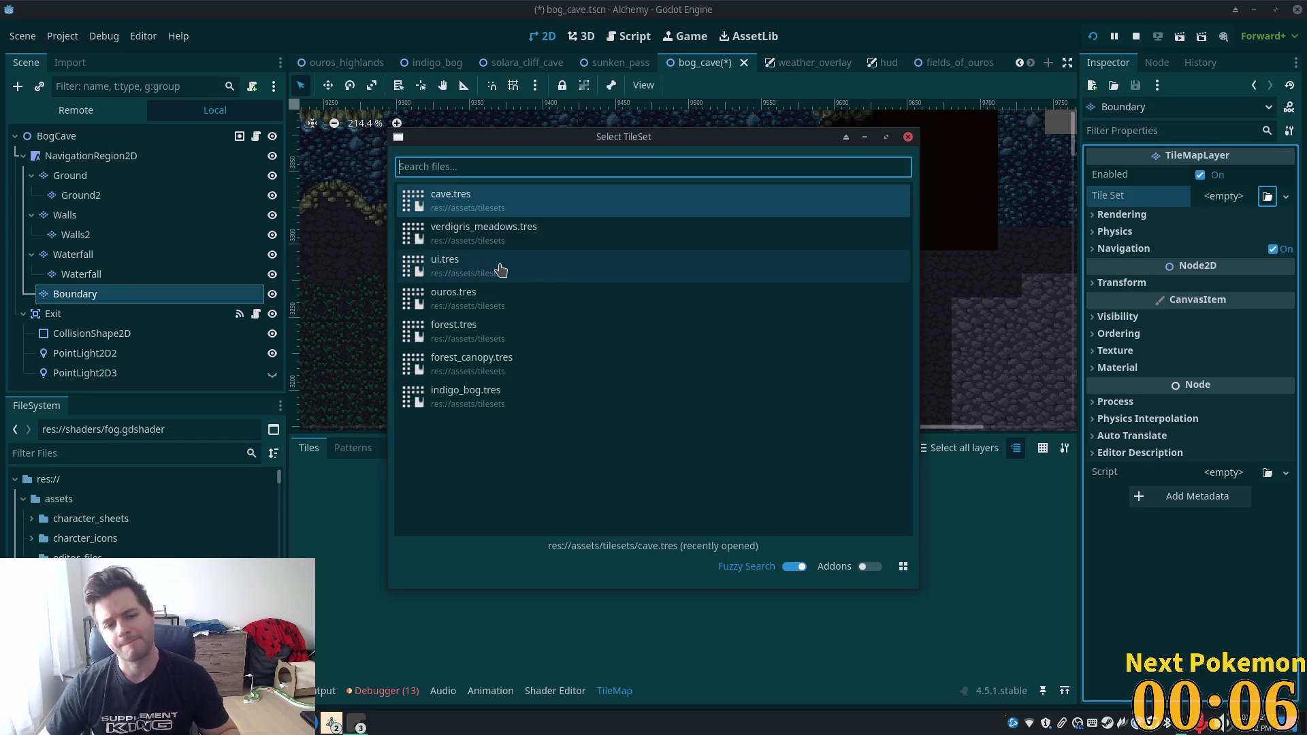
double_click(504, 269)
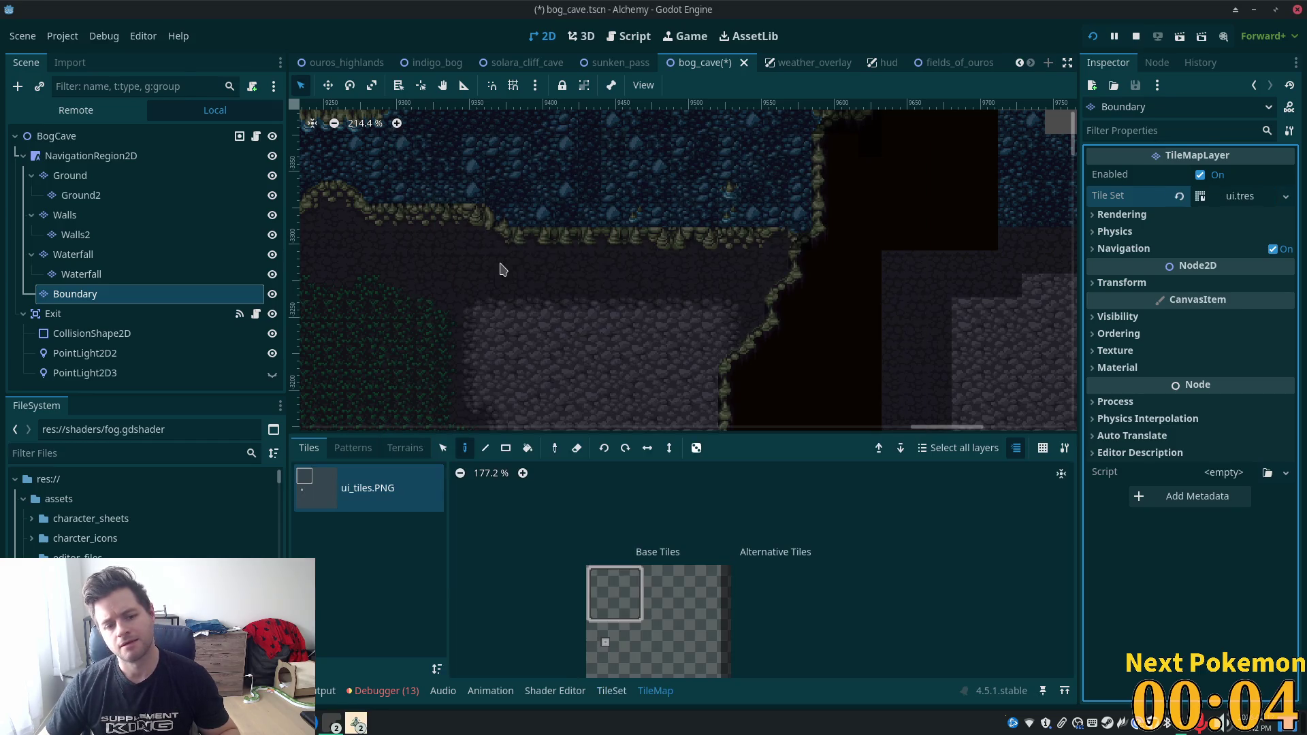
click(1179, 197)
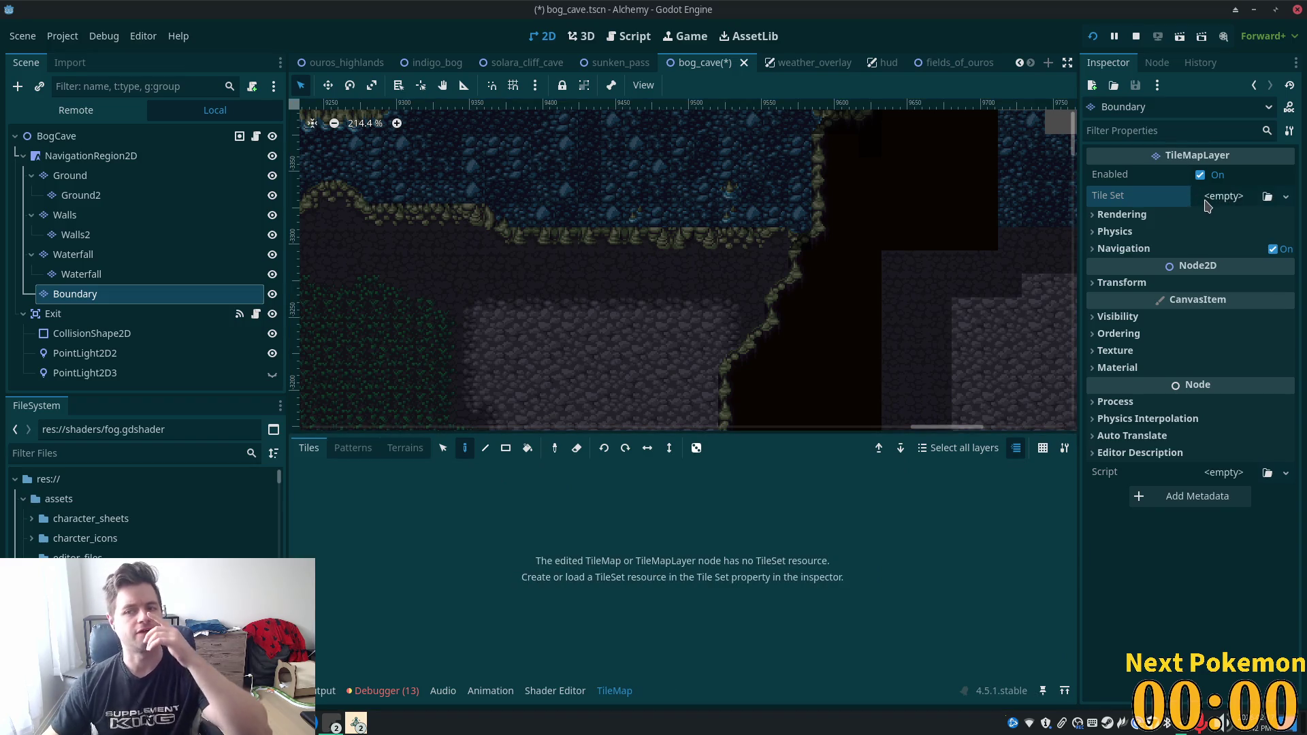
click(1218, 196)
Assign a fresh New TileSet with 16 px square tiles to the Boundary layer.
click(1246, 242)
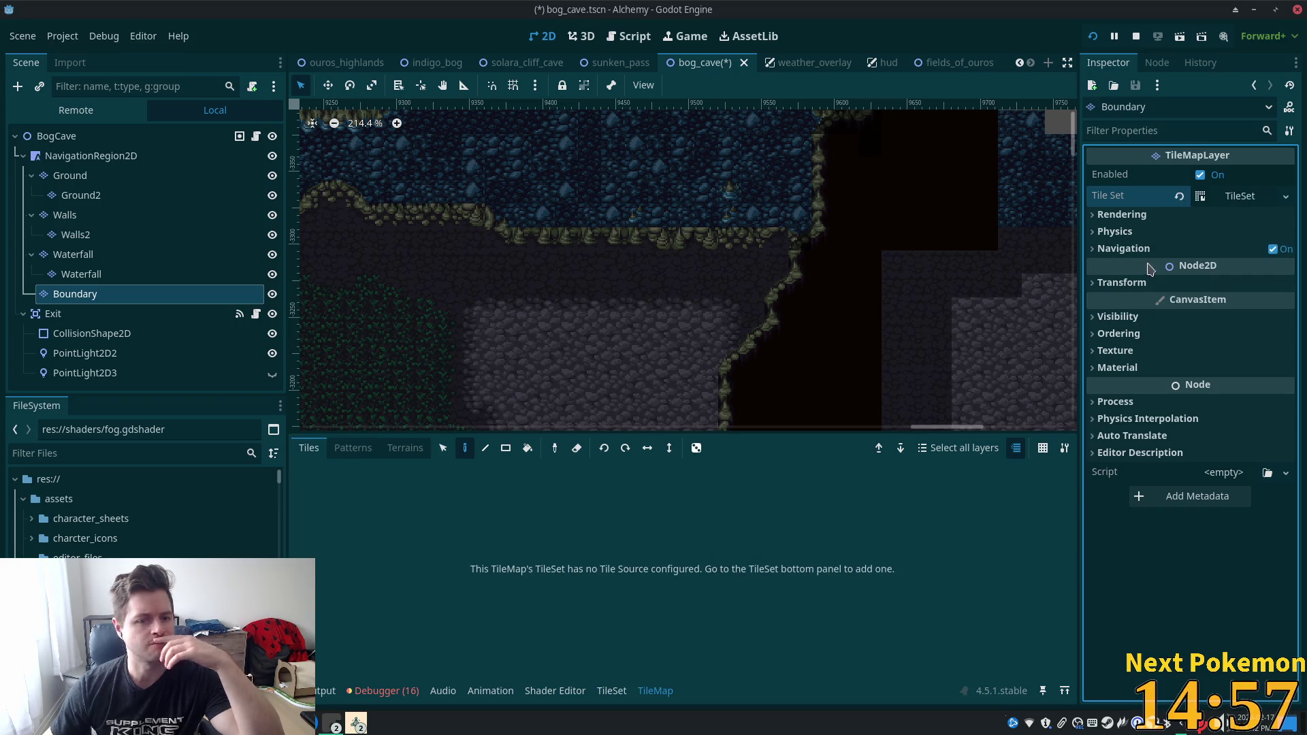
click(1259, 197)
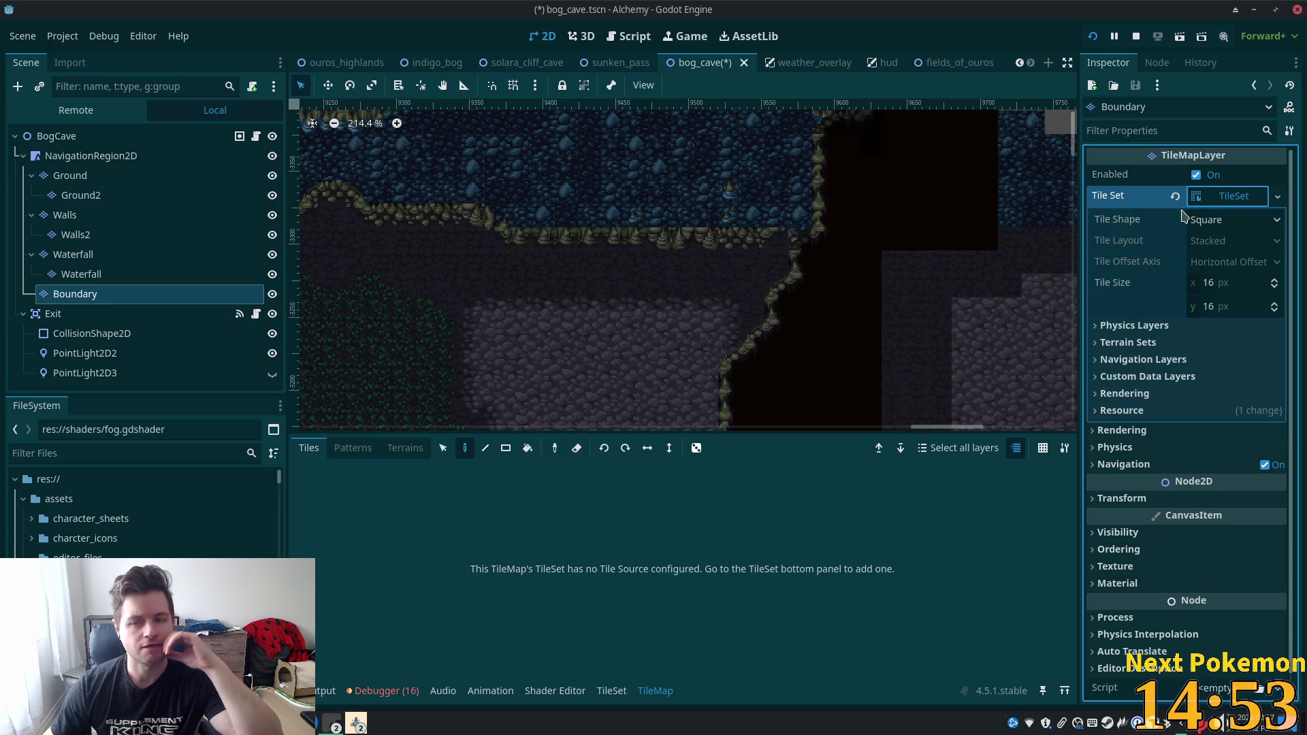
click(1234, 197)
click(1233, 197)
click(1225, 197)
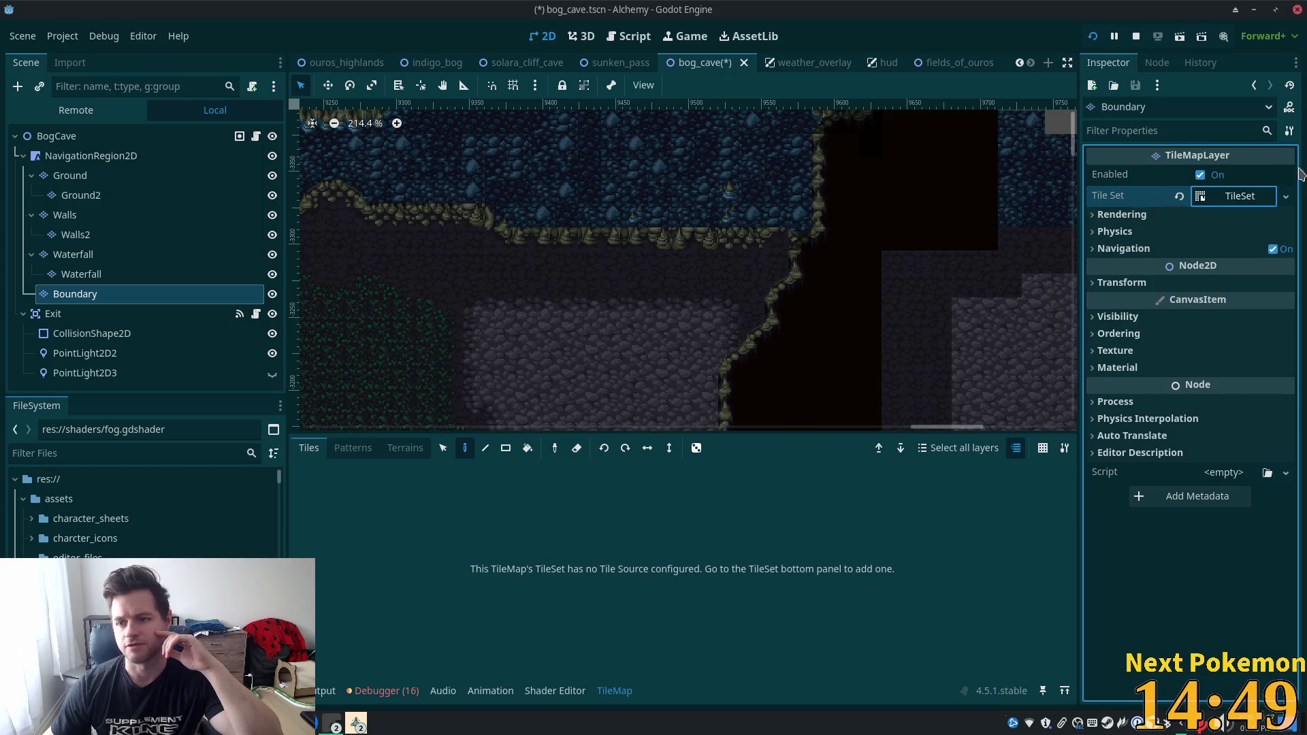
click(1287, 197)
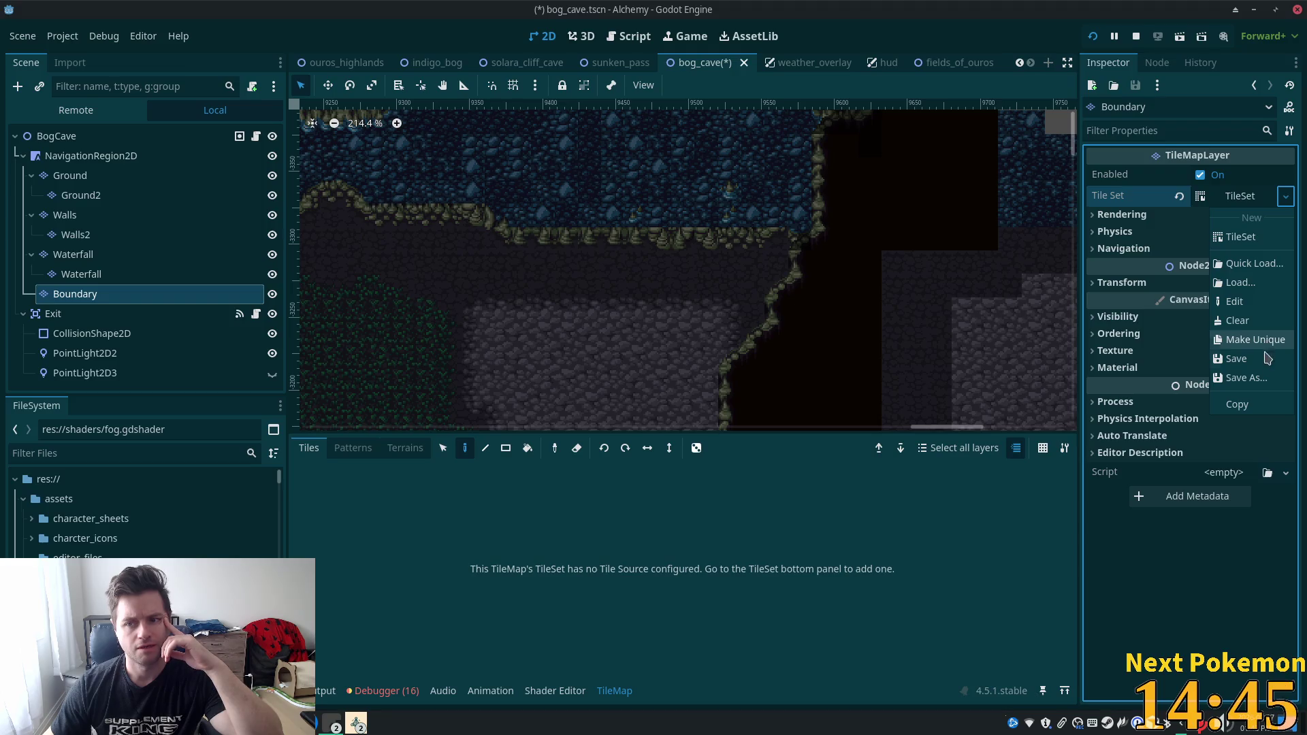
click(1241, 238)
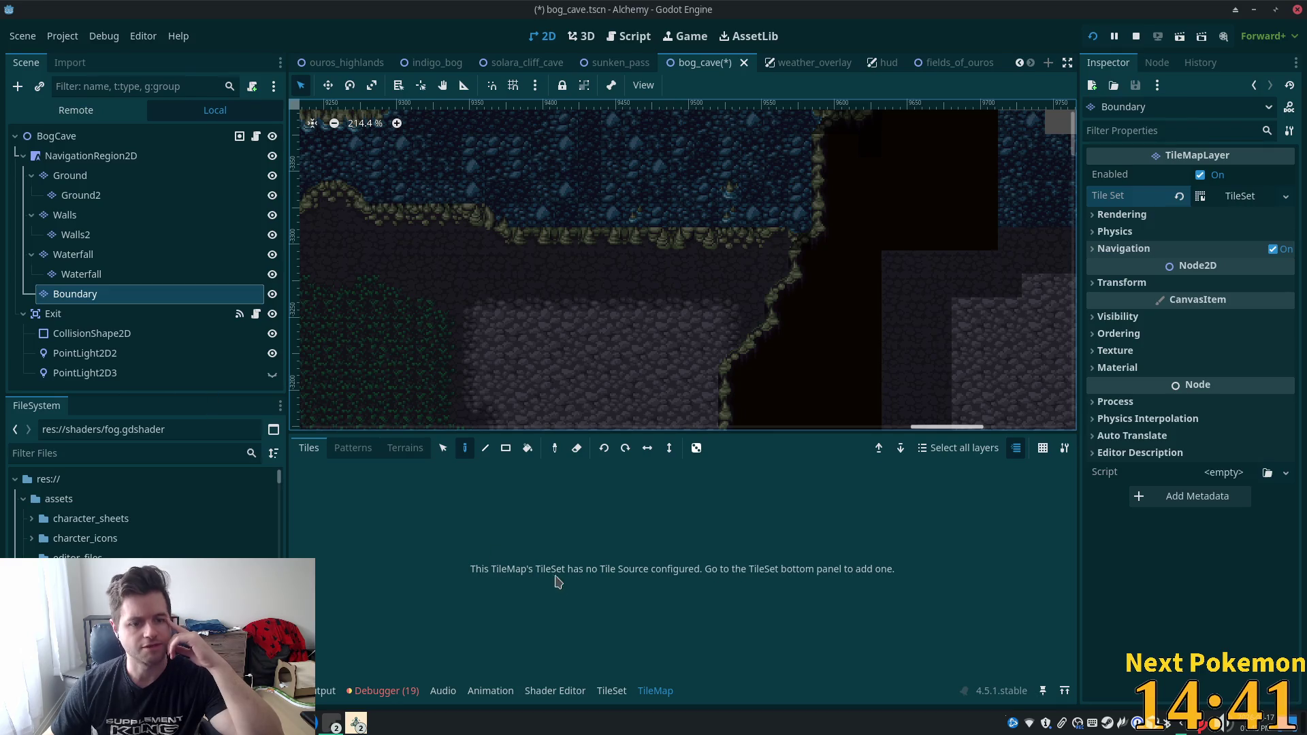
click(612, 691)
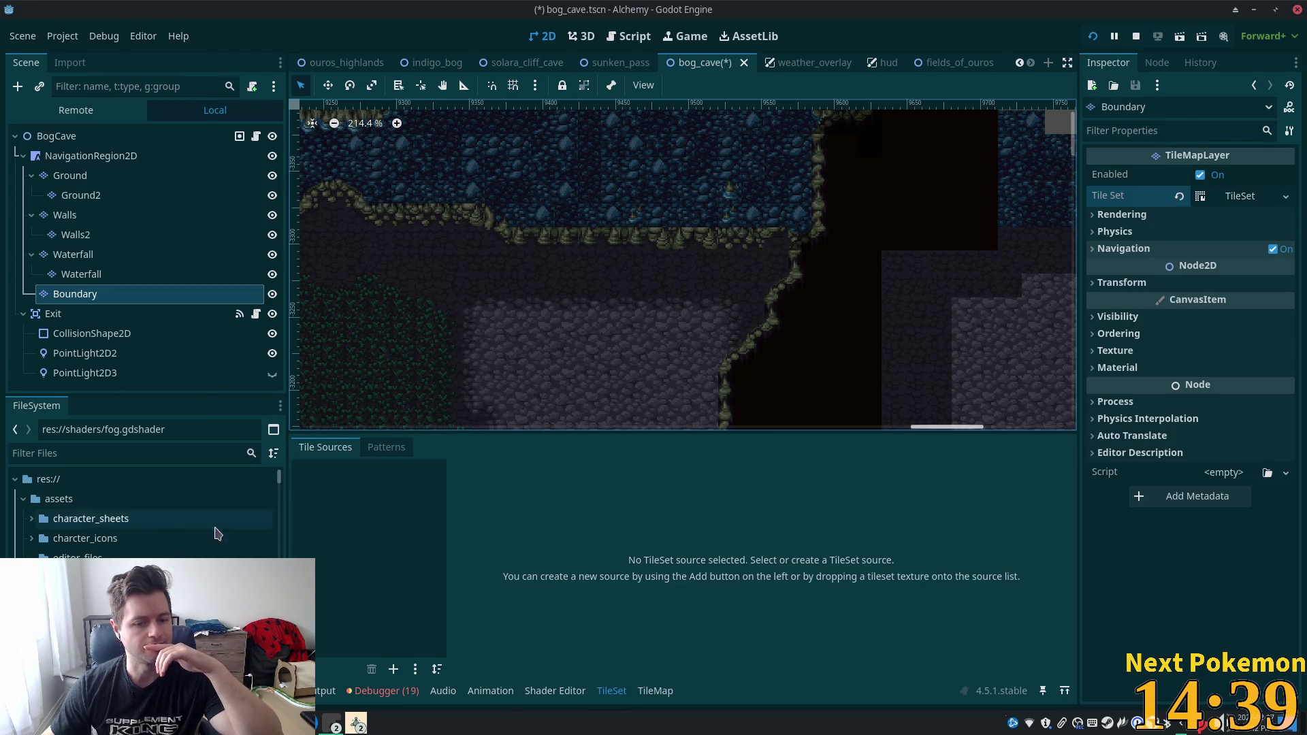
Browse the assets folder in the FileSystem dock.
scroll(68, 504, down, 2)
scroll(43, 500, up, 3)
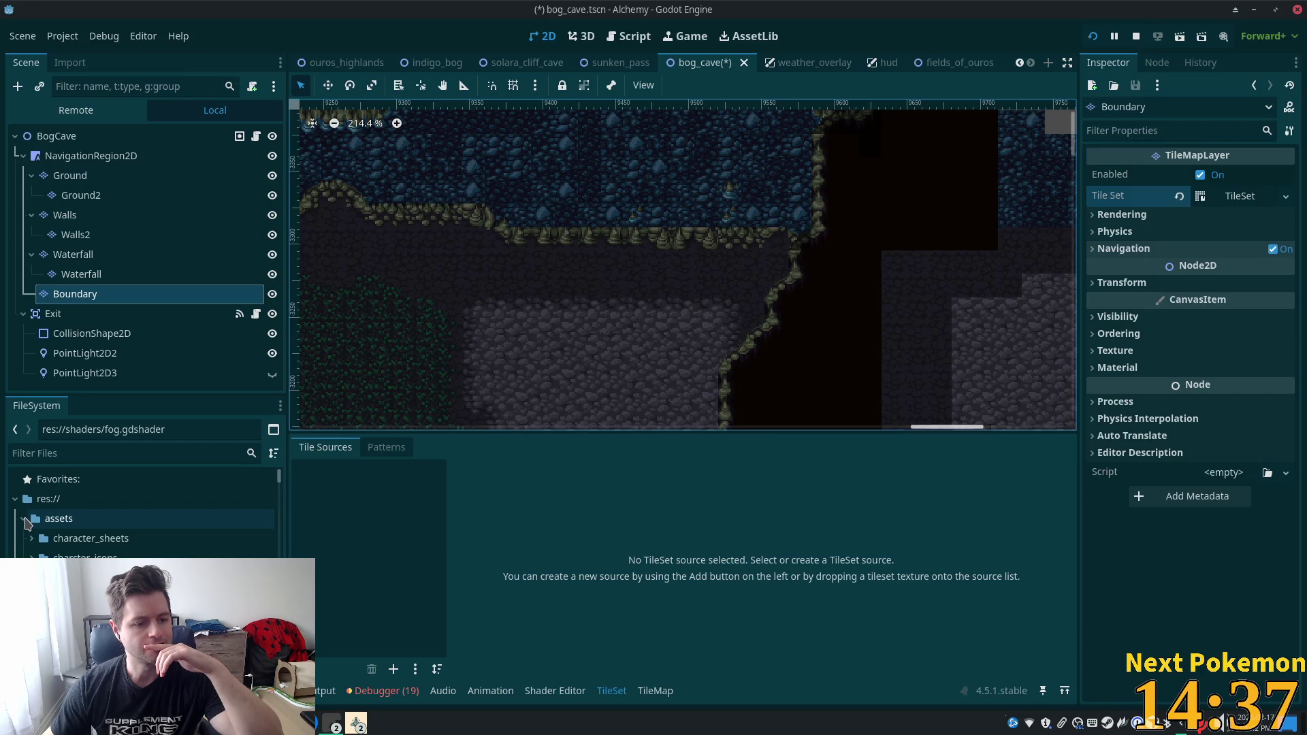
double_click(41, 519)
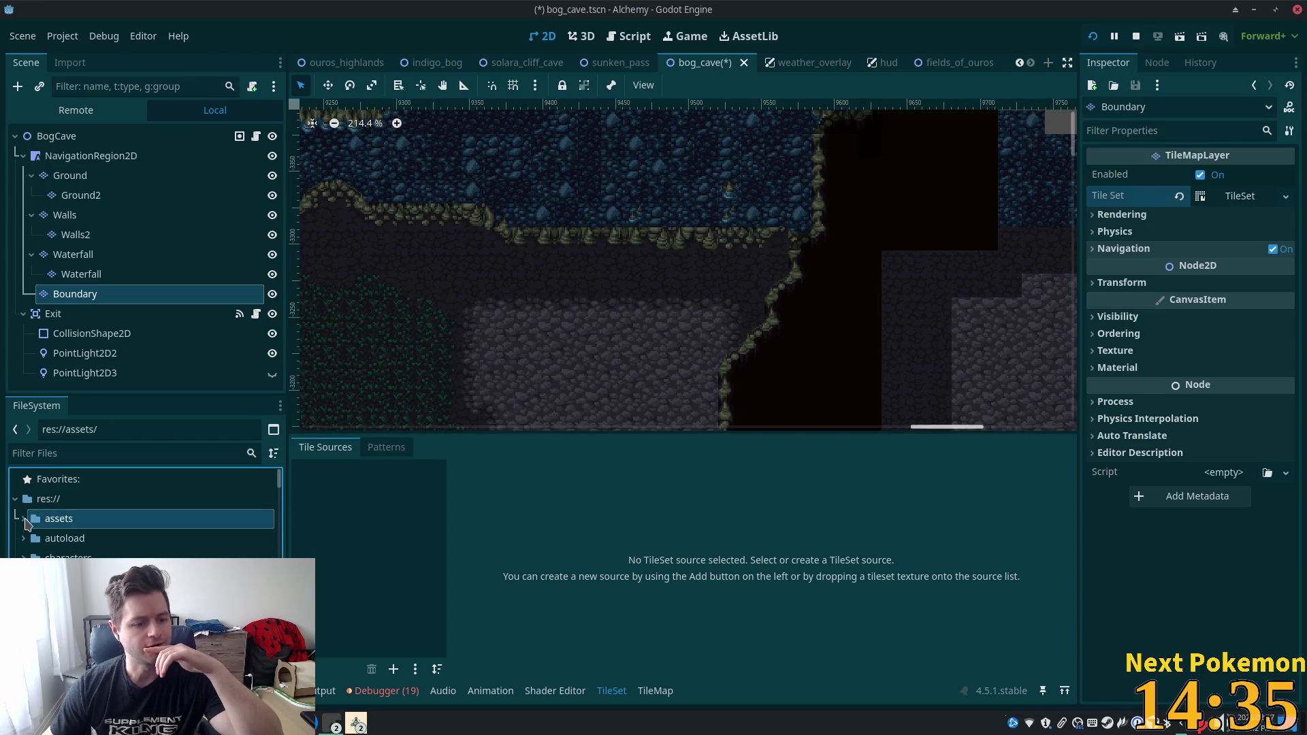
scroll(136, 510, down, 5)
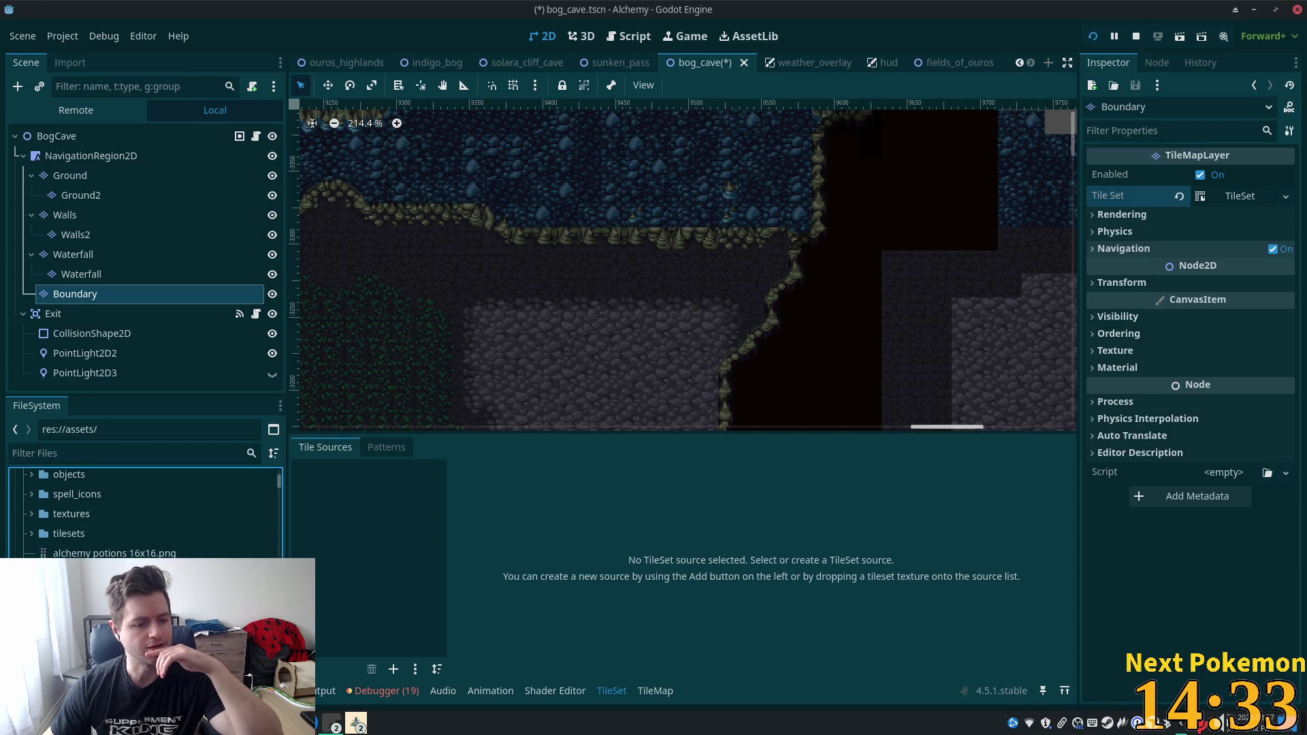
scroll(146, 511, down, 1)
scroll(146, 510, down, 2)
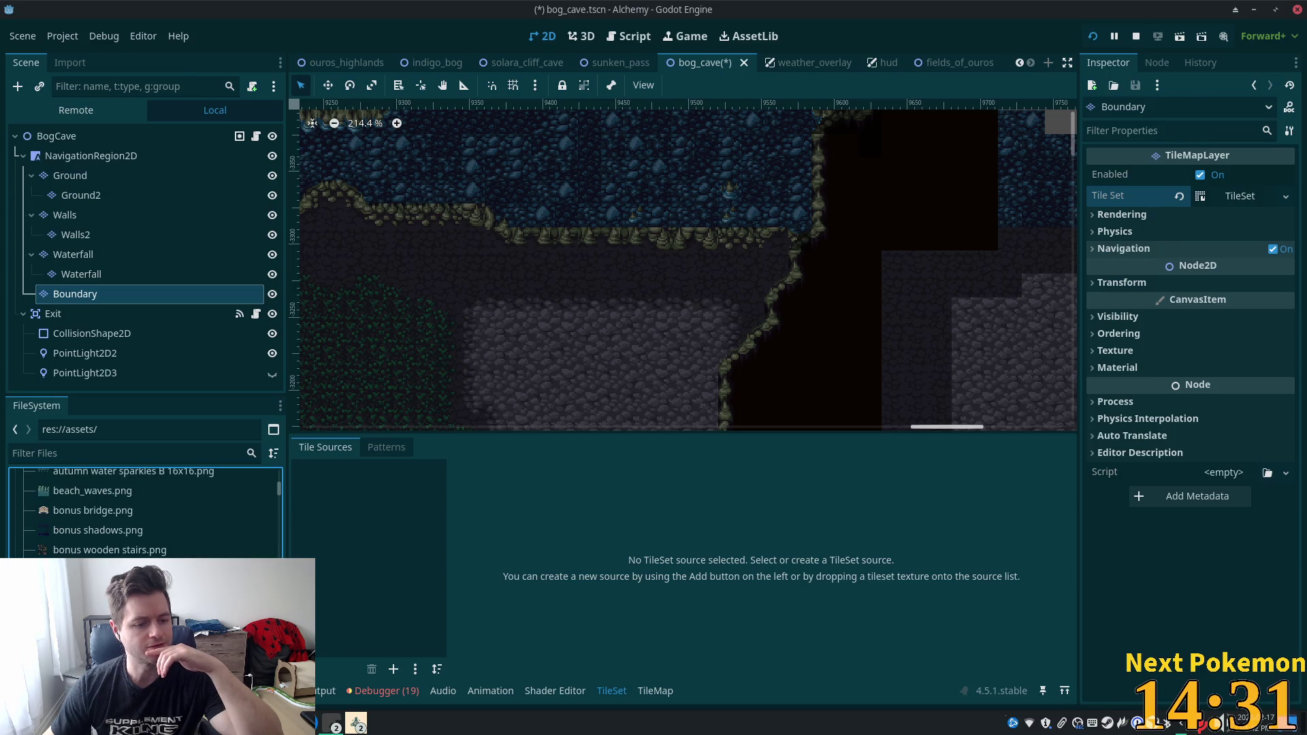
scroll(145, 511, down, 6)
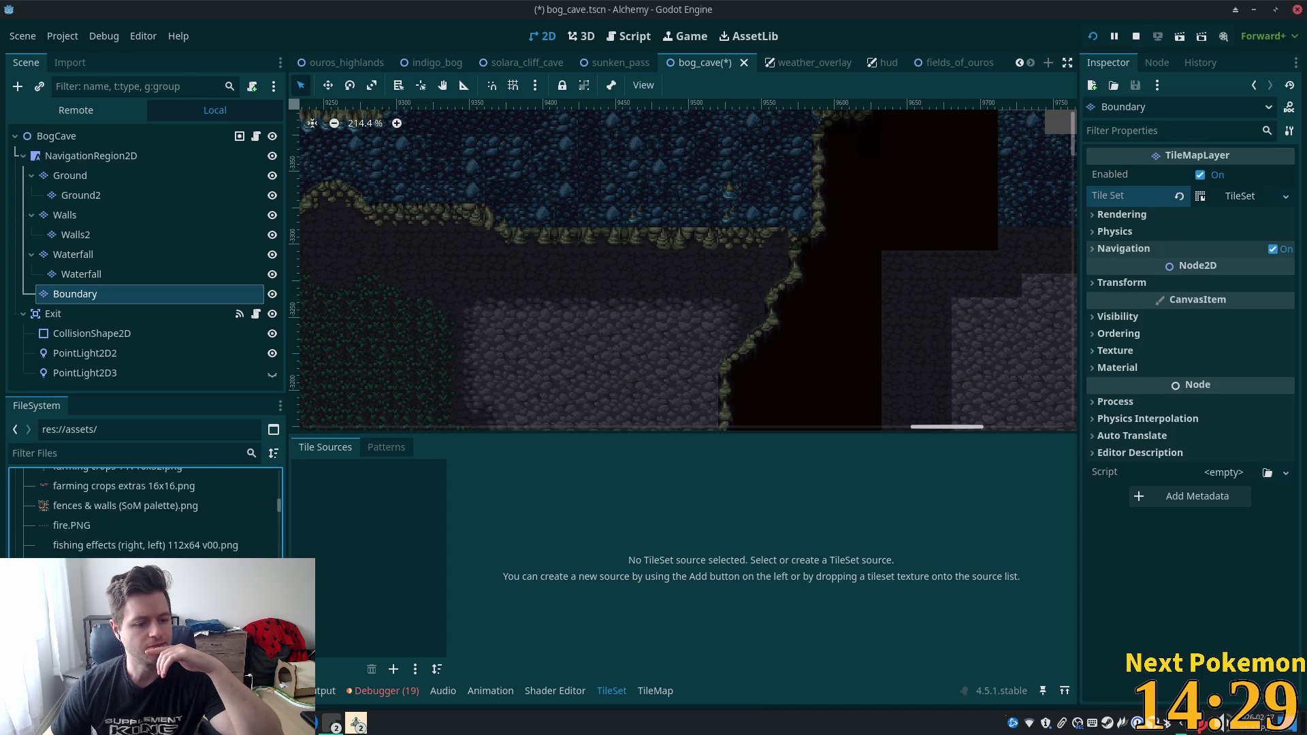
scroll(146, 510, down, 8)
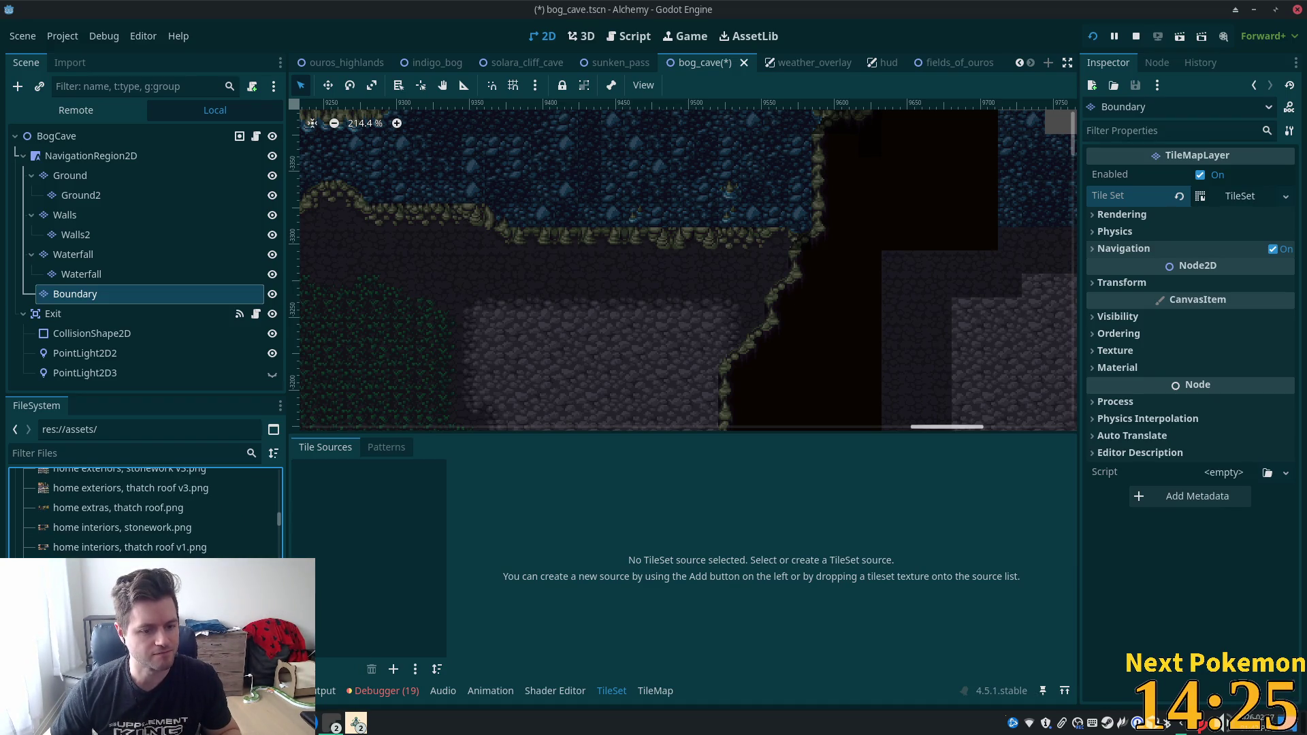
scroll(259, 530, up, 5)
scroll(258, 530, up, 10)
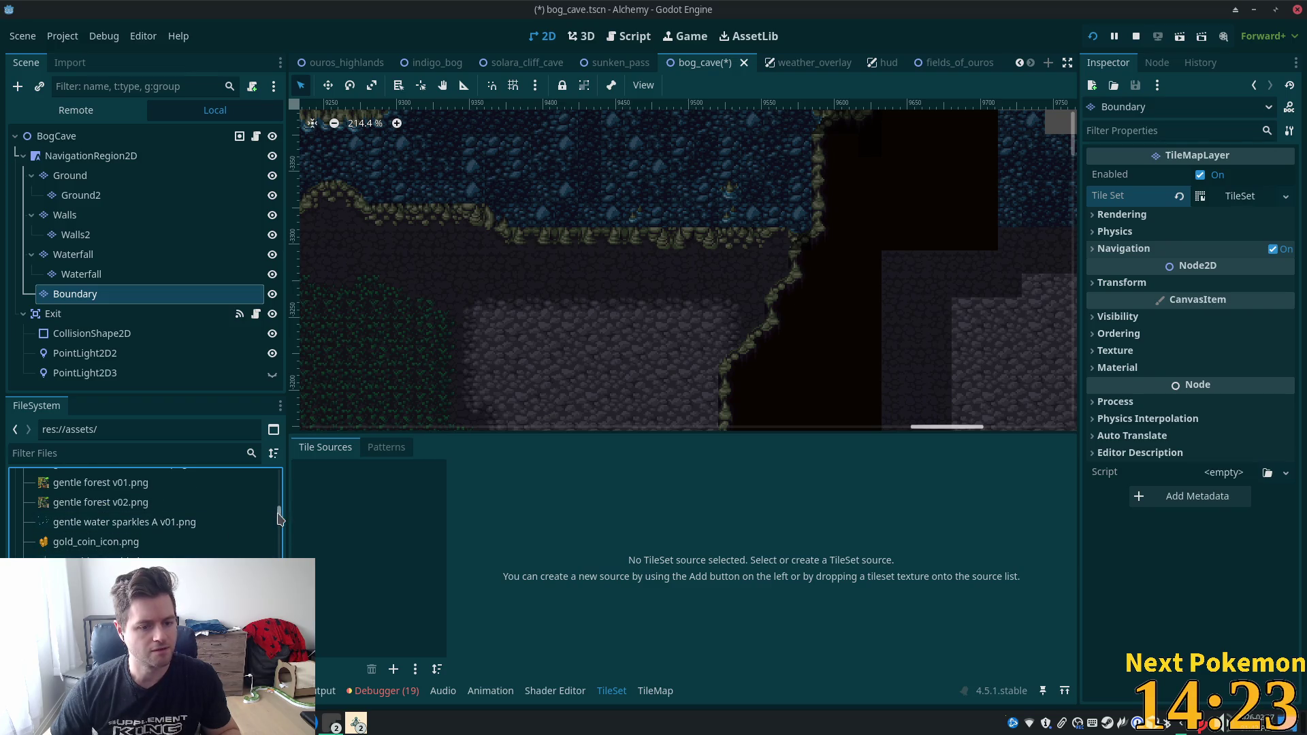
Filter for boundary_tiles_16x16.png, drag it into Tile Sources, and confirm auto-creating tiles.
click(160, 453)
text(bounda)
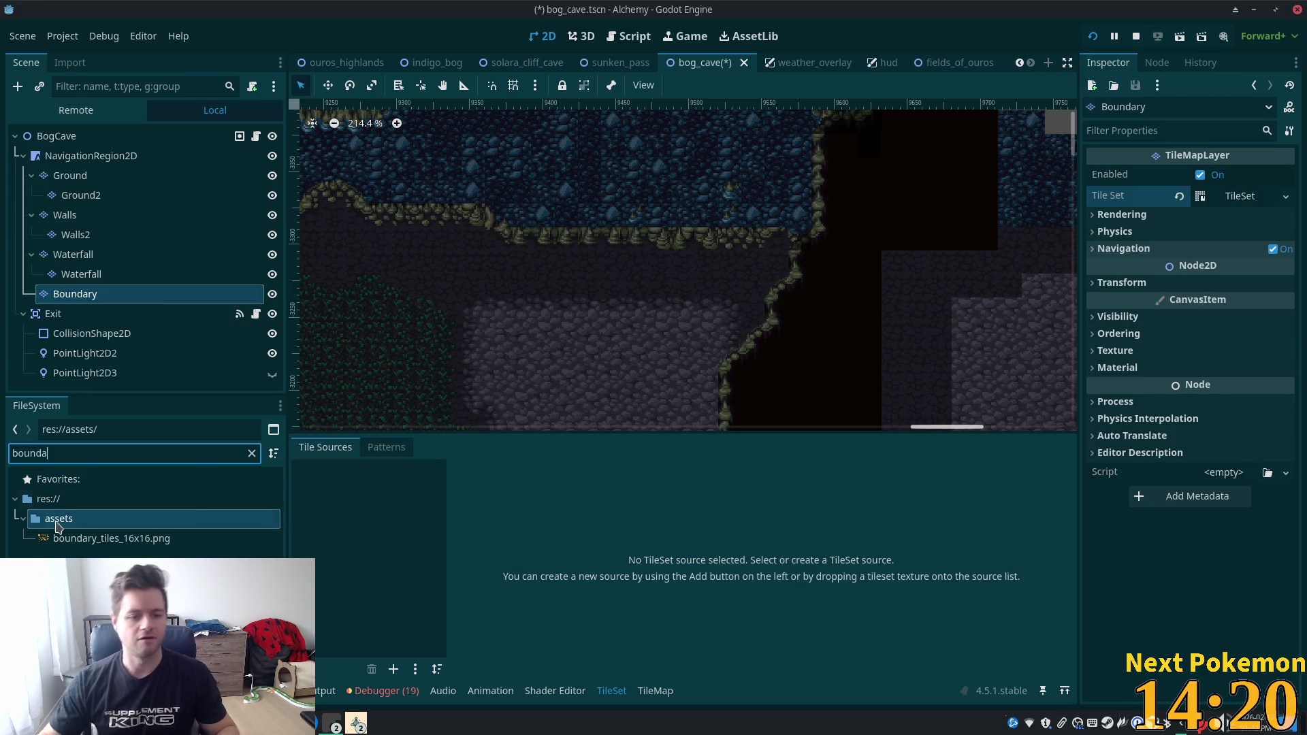
click(63, 540)
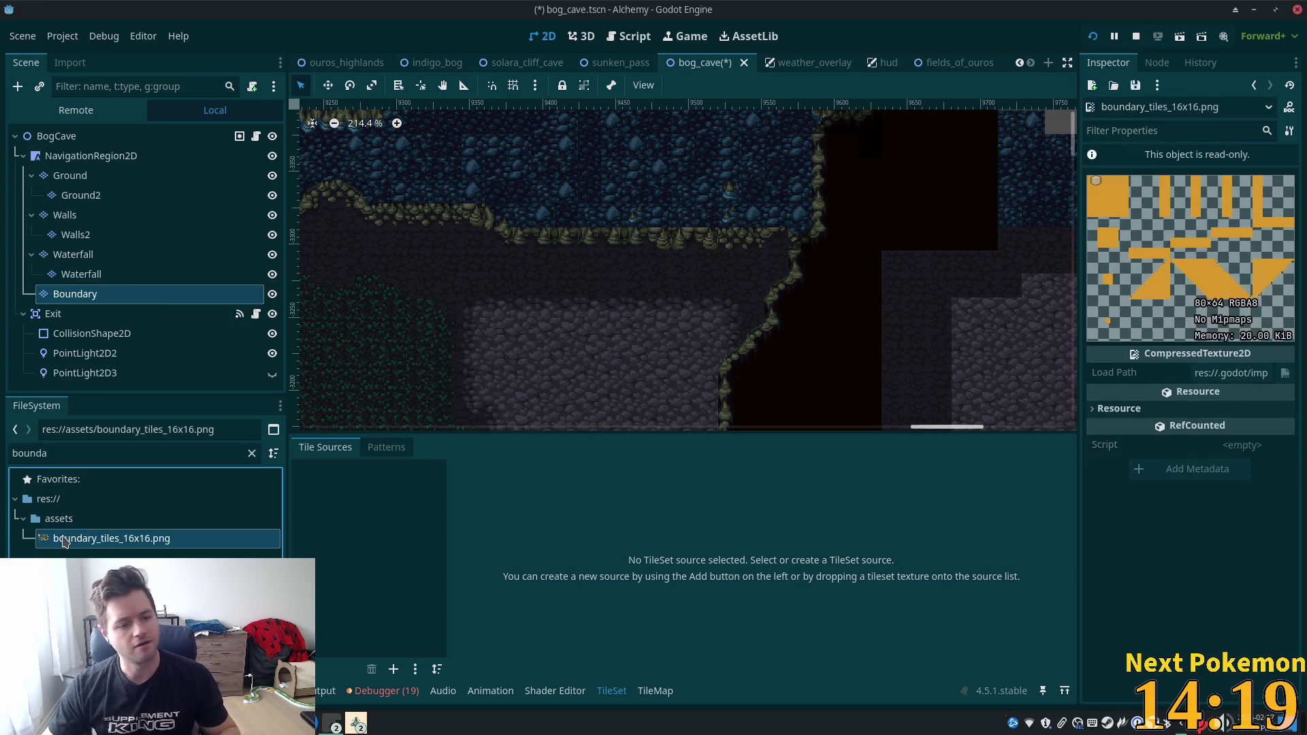
drag(422, 486, 350, 520)
click(727, 389)
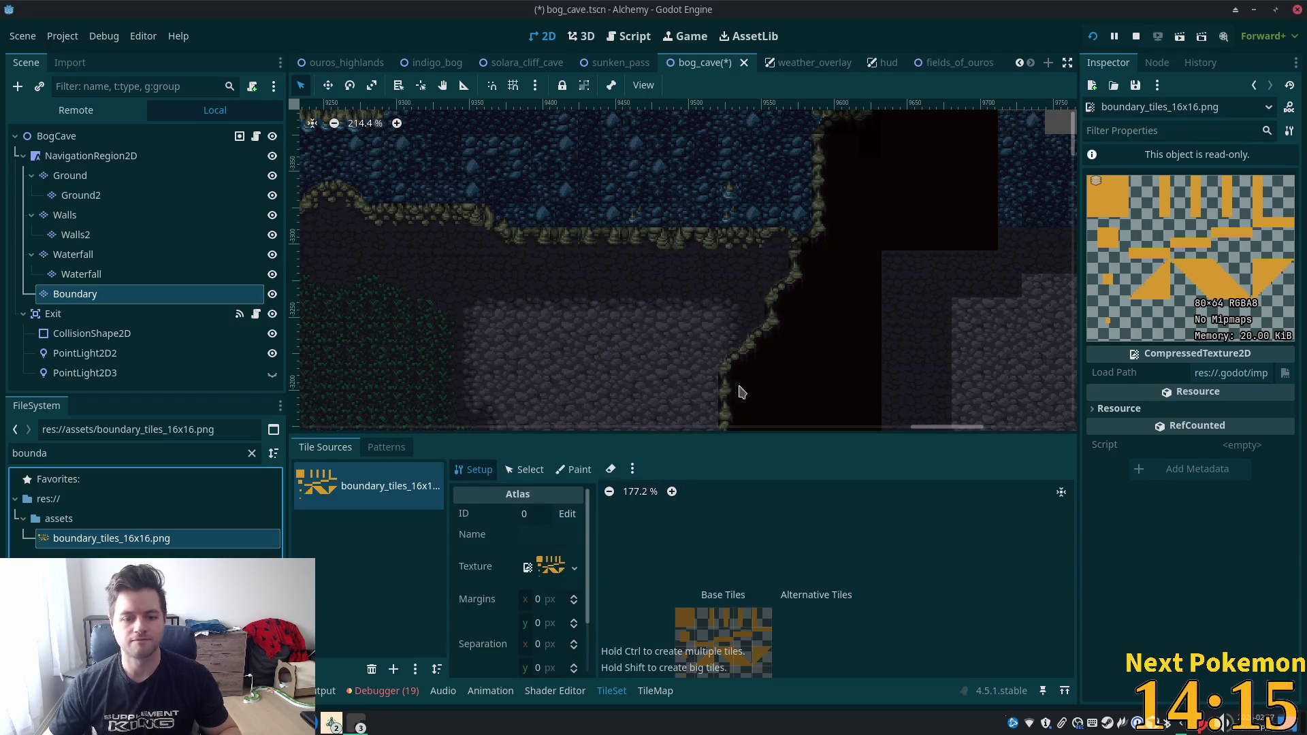
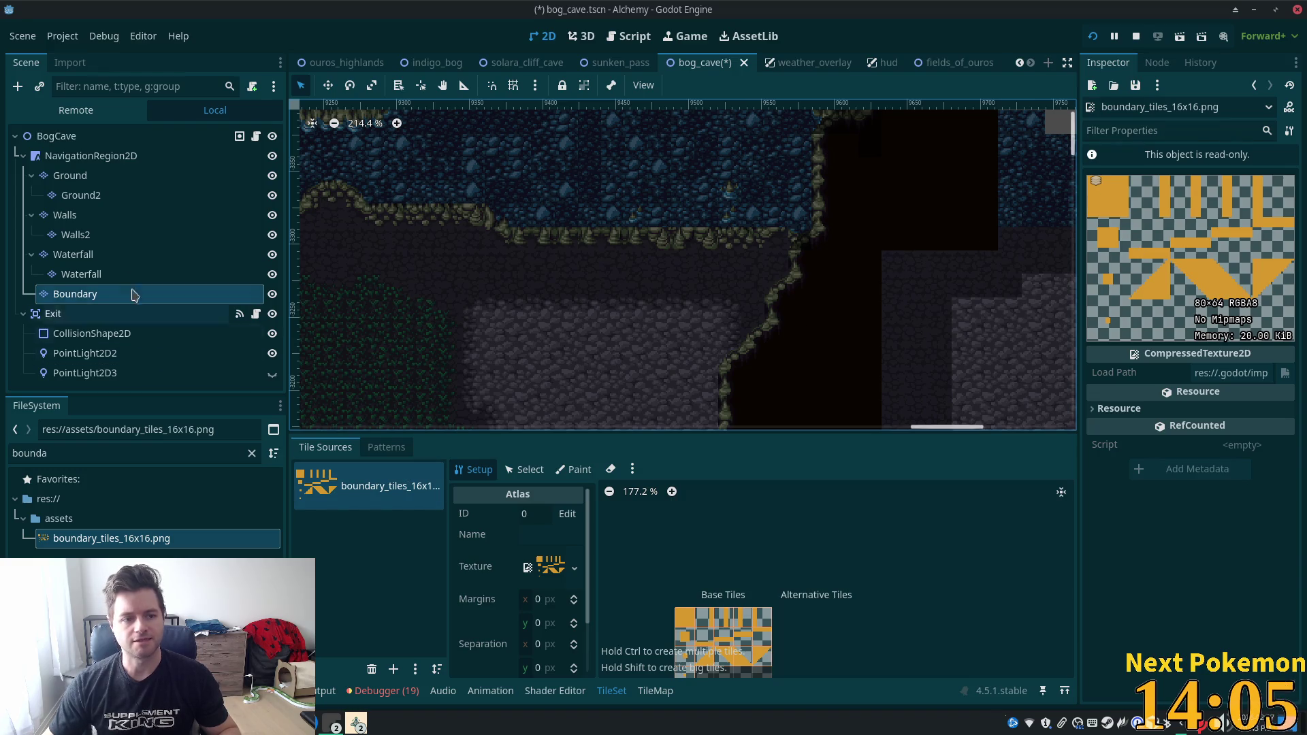
Reselect the Boundary tile layer in the scene tree.
click(140, 314)
click(182, 299)
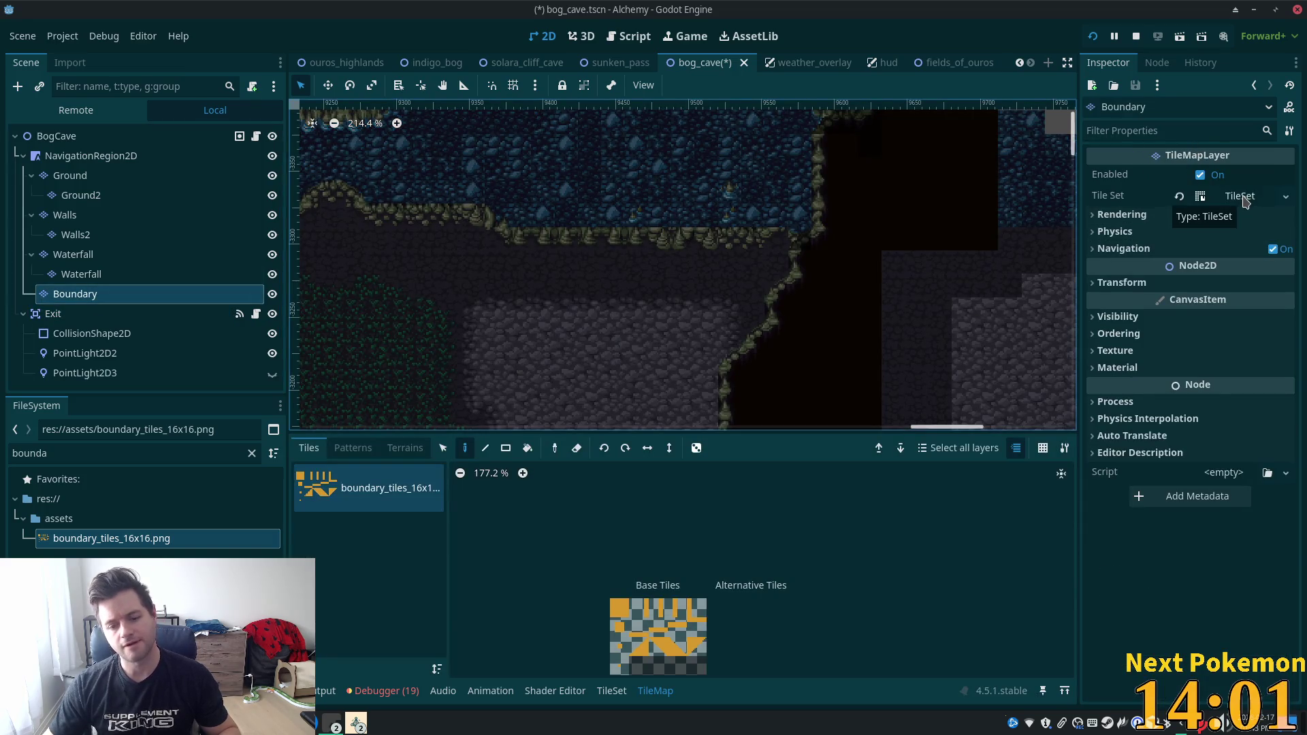
click(1185, 624)
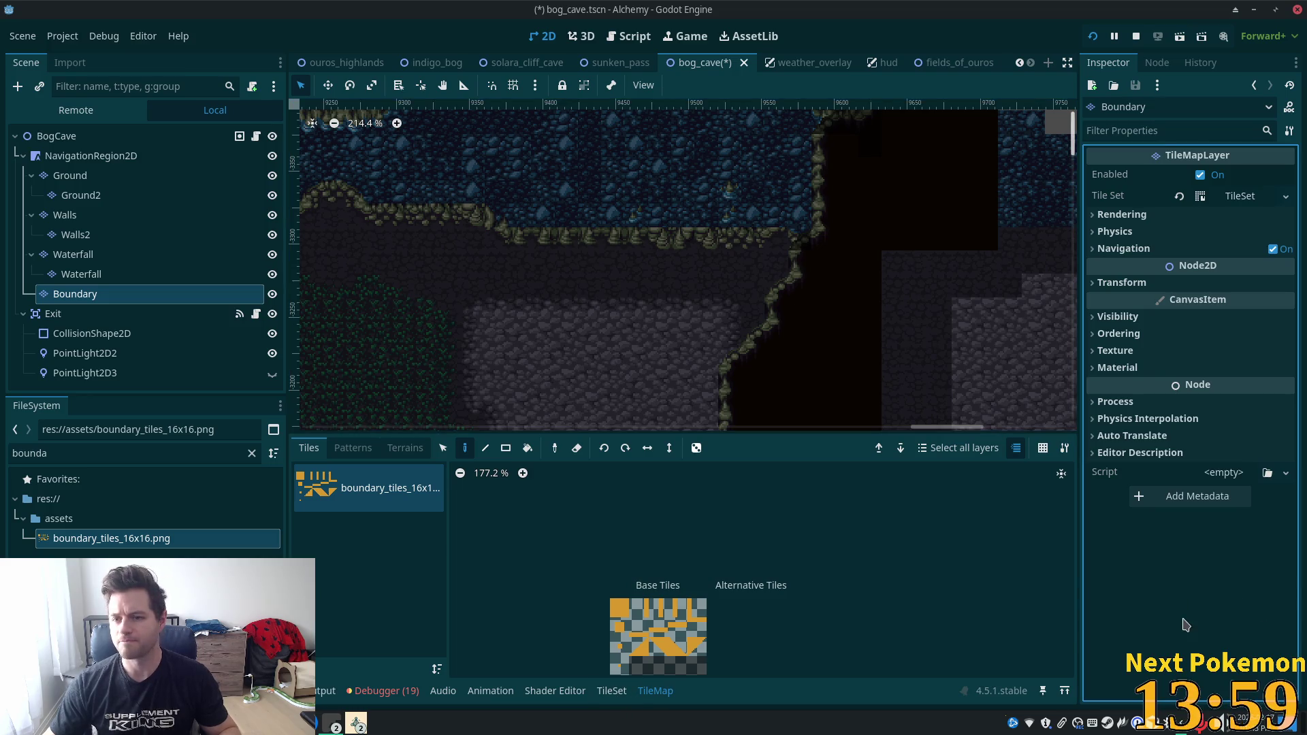
Save the Boundary layer's Tile Set resource as boundaries.tres in res://assets/tilesets.
right_click(1252, 198)
click(1209, 386)
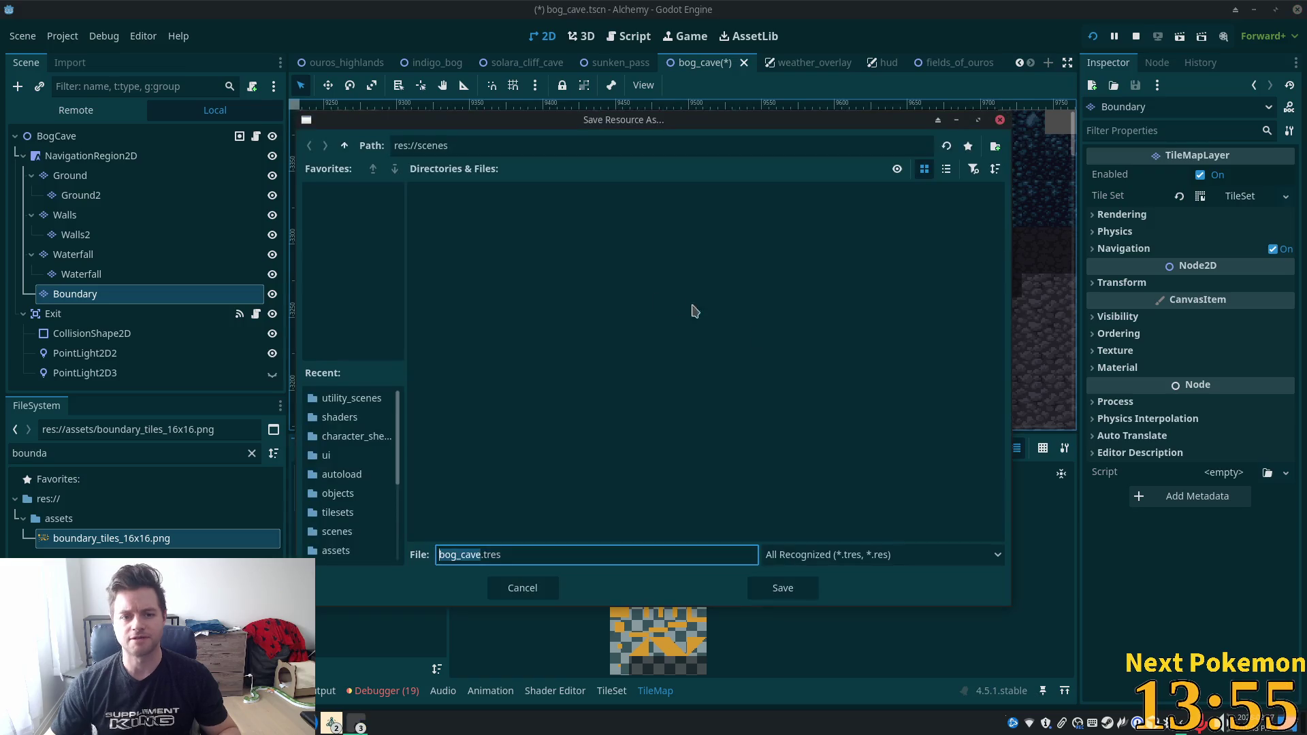
text(b)
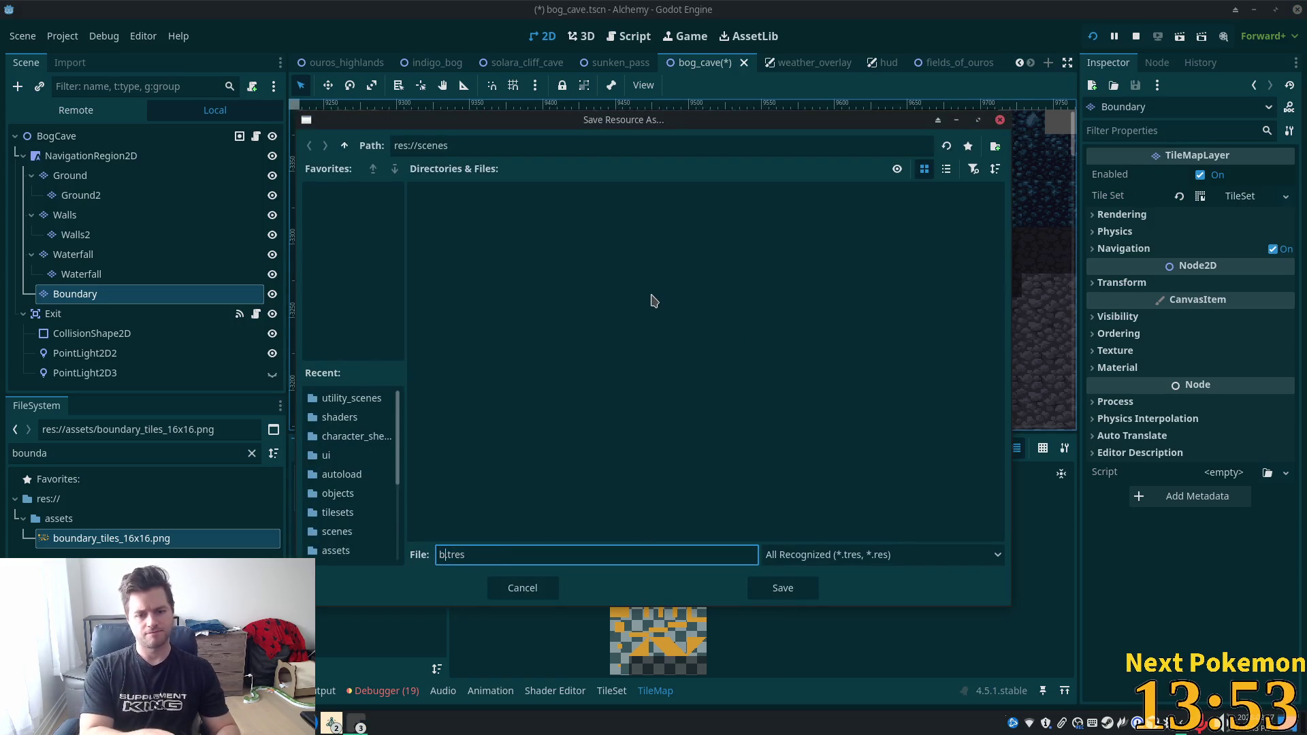
text(r)
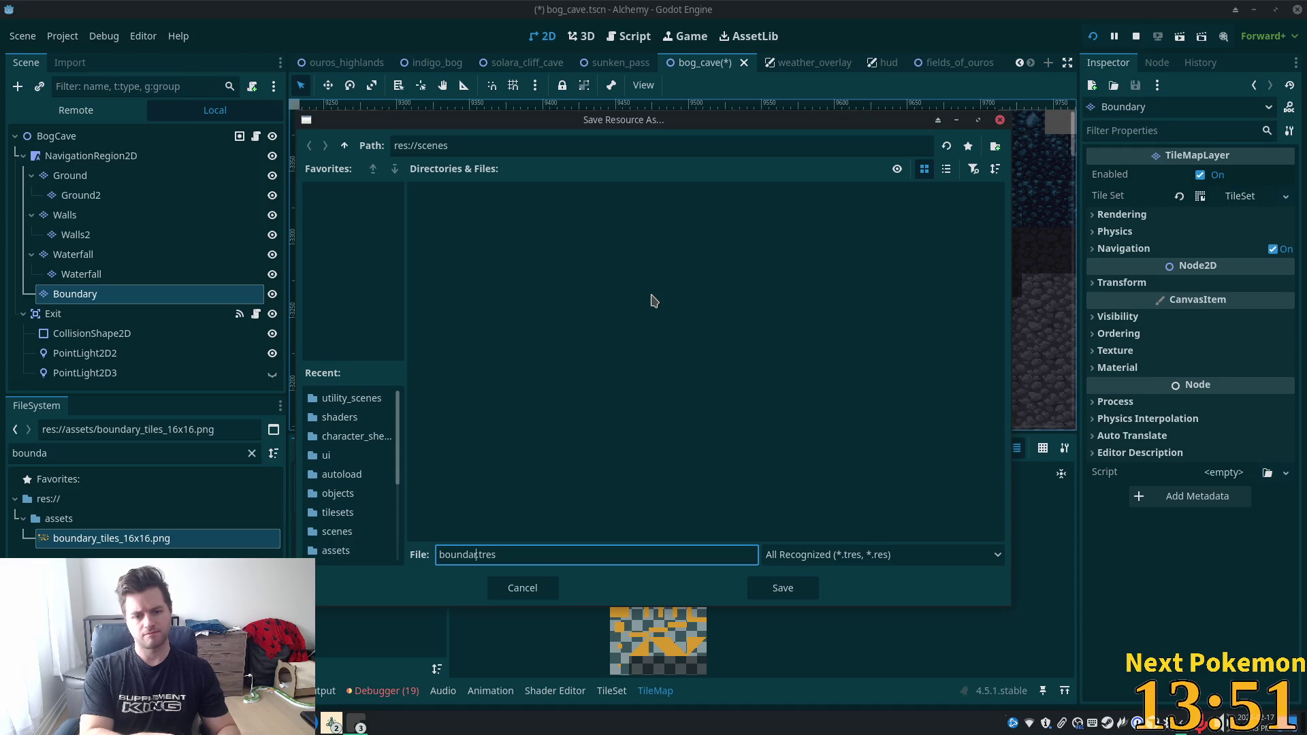
text(_)
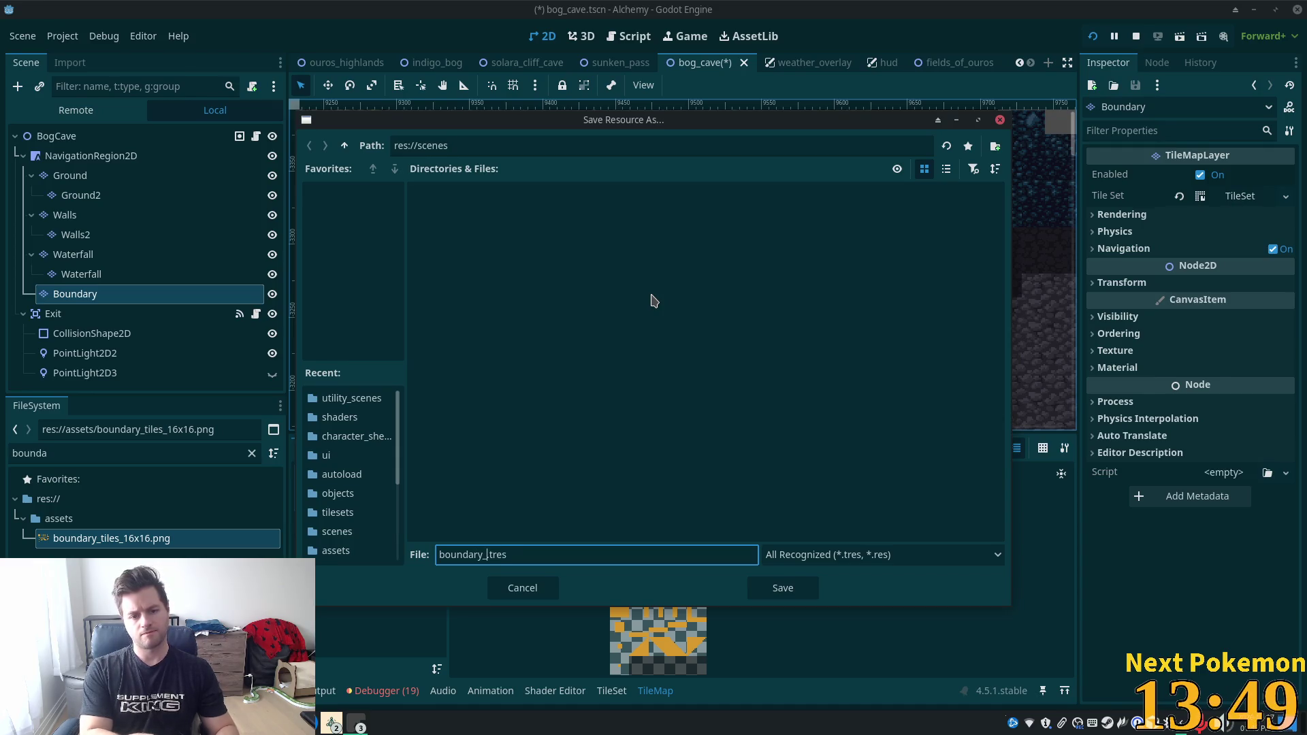
key(BackSpace)
text(ies.tres)
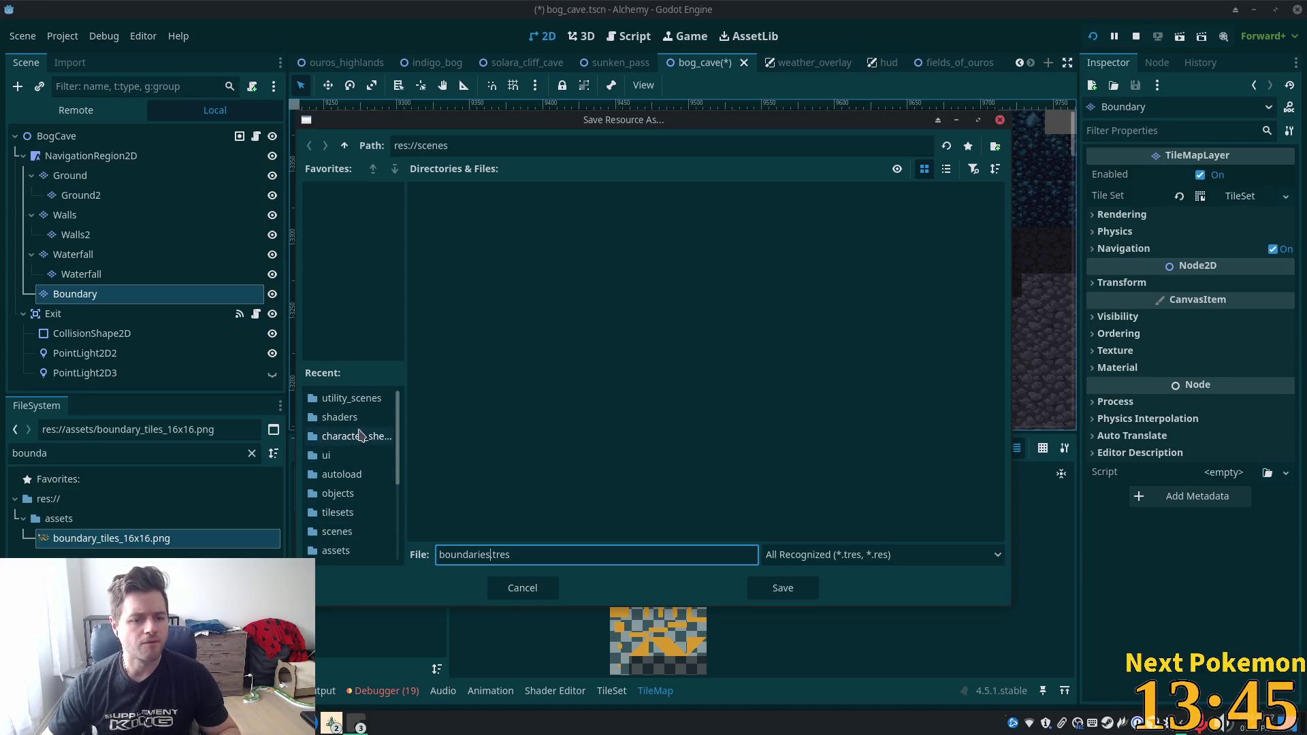
click(363, 523)
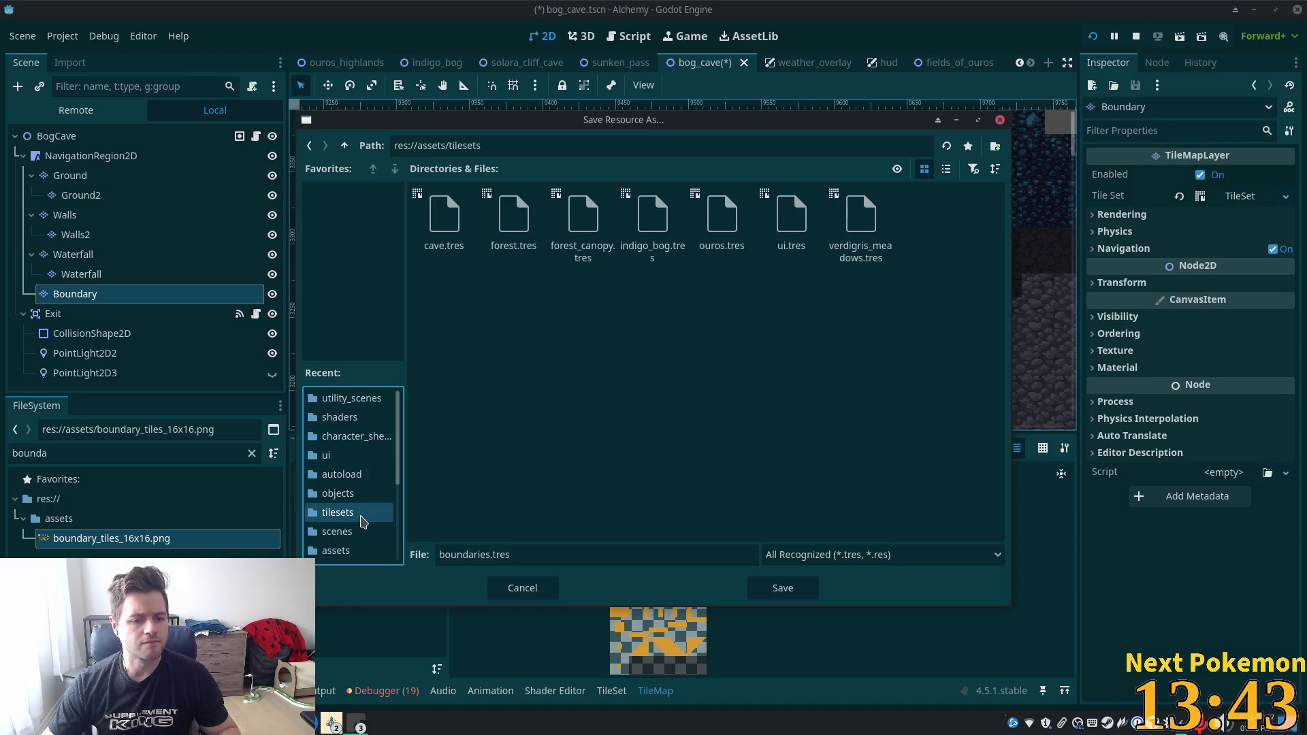
click(783, 585)
click(611, 690)
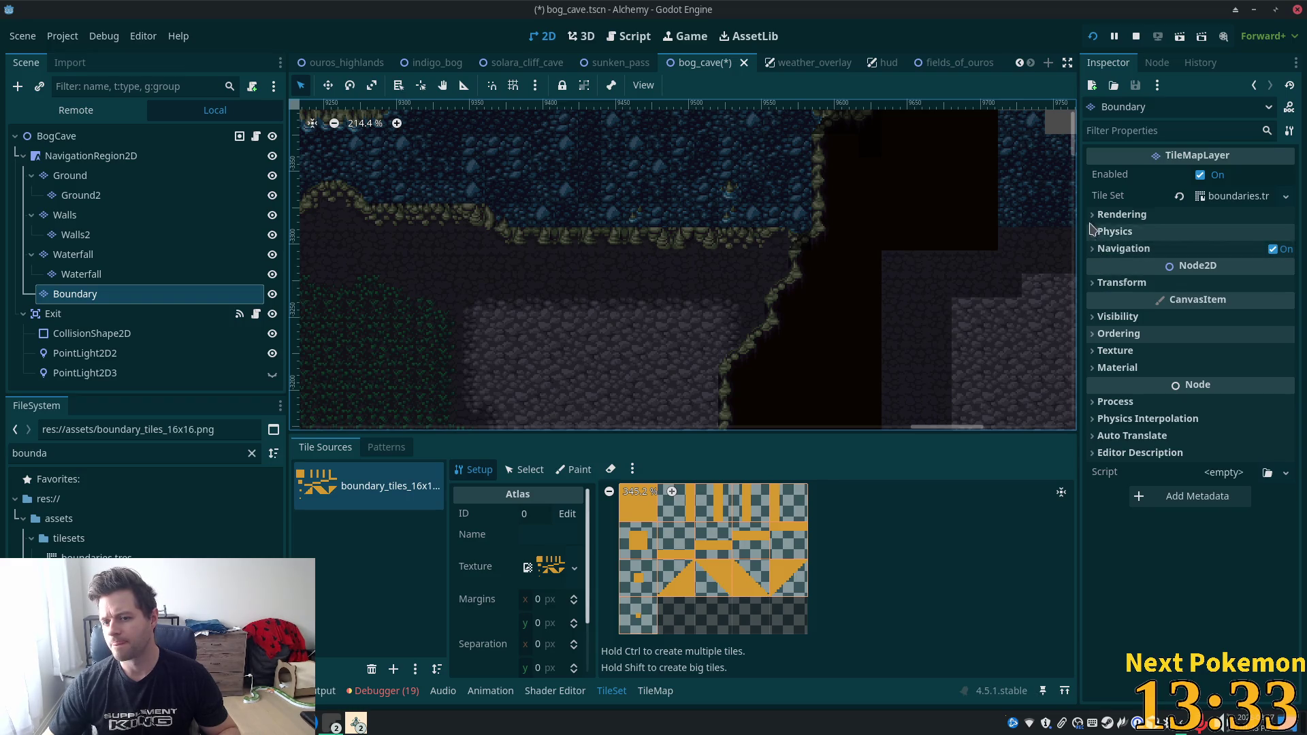
Select the top-left full-square tile in the boundaries tile set atlas.
click(1110, 232)
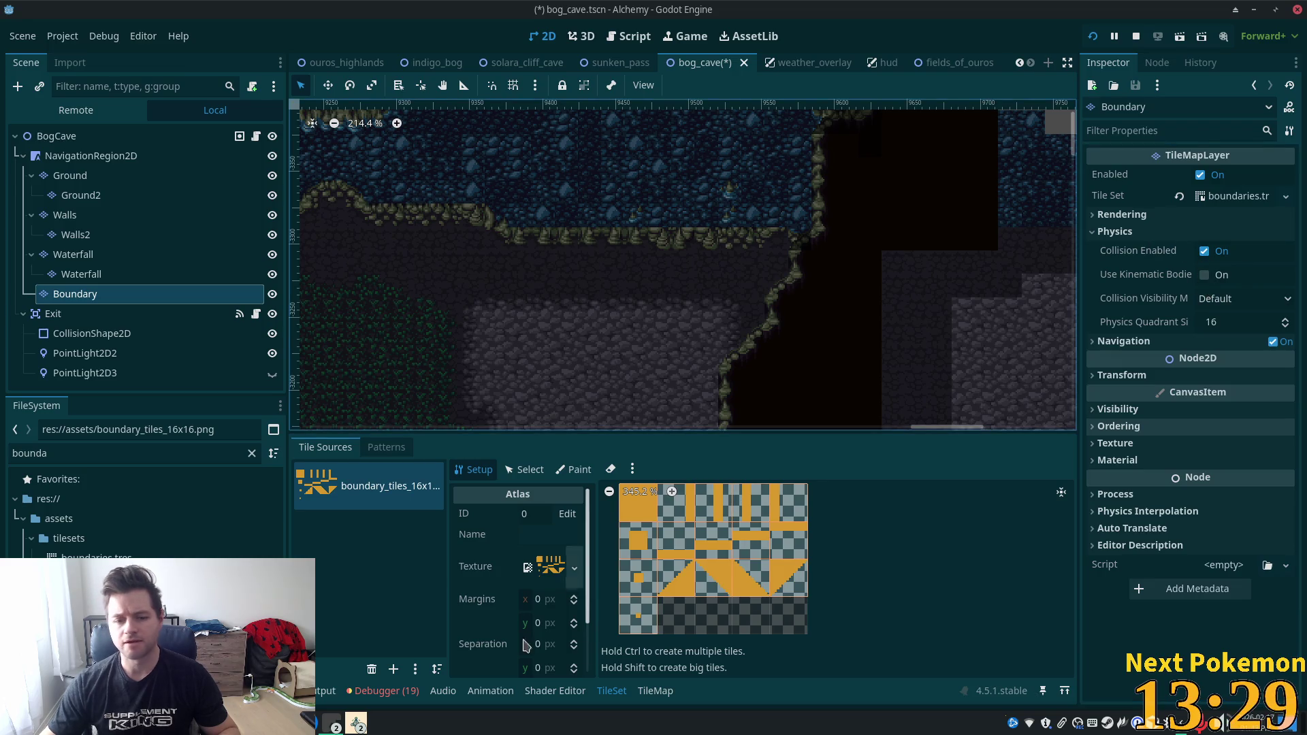
scroll(583, 603, down, 2)
click(524, 470)
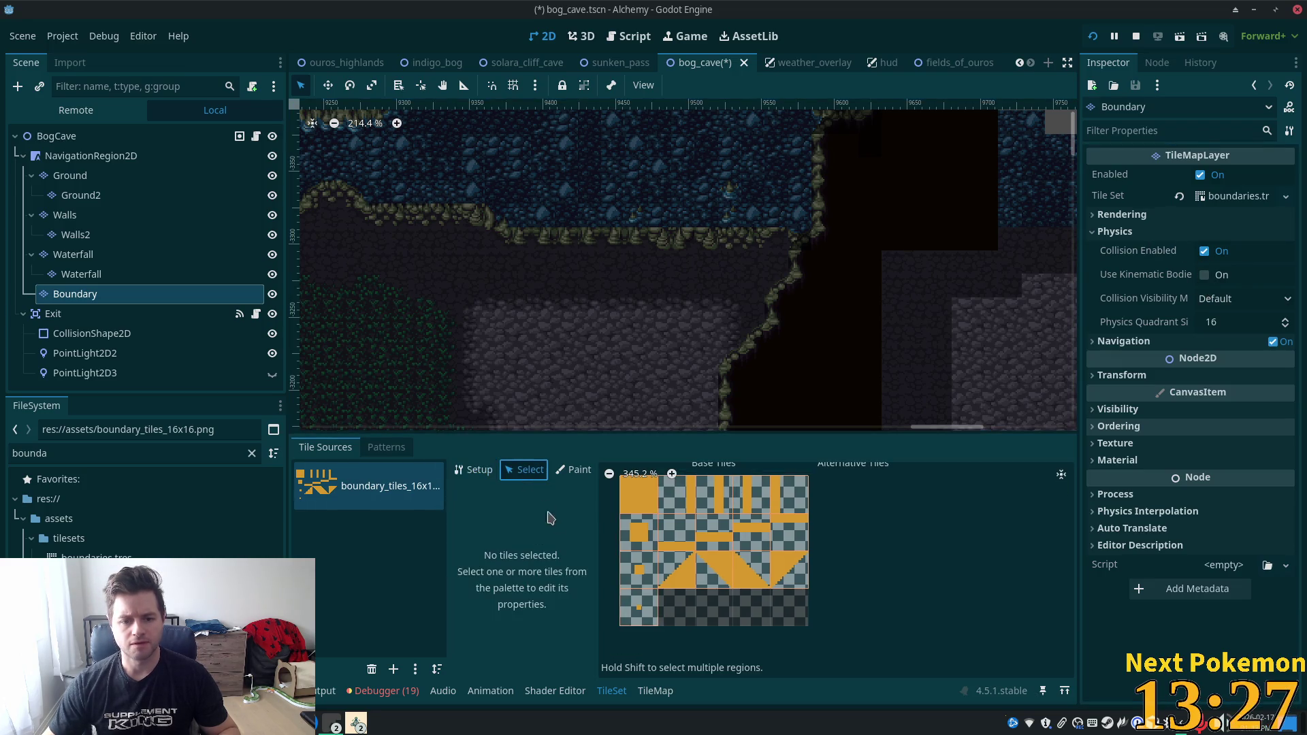
click(638, 495)
scroll(557, 653, down, 5)
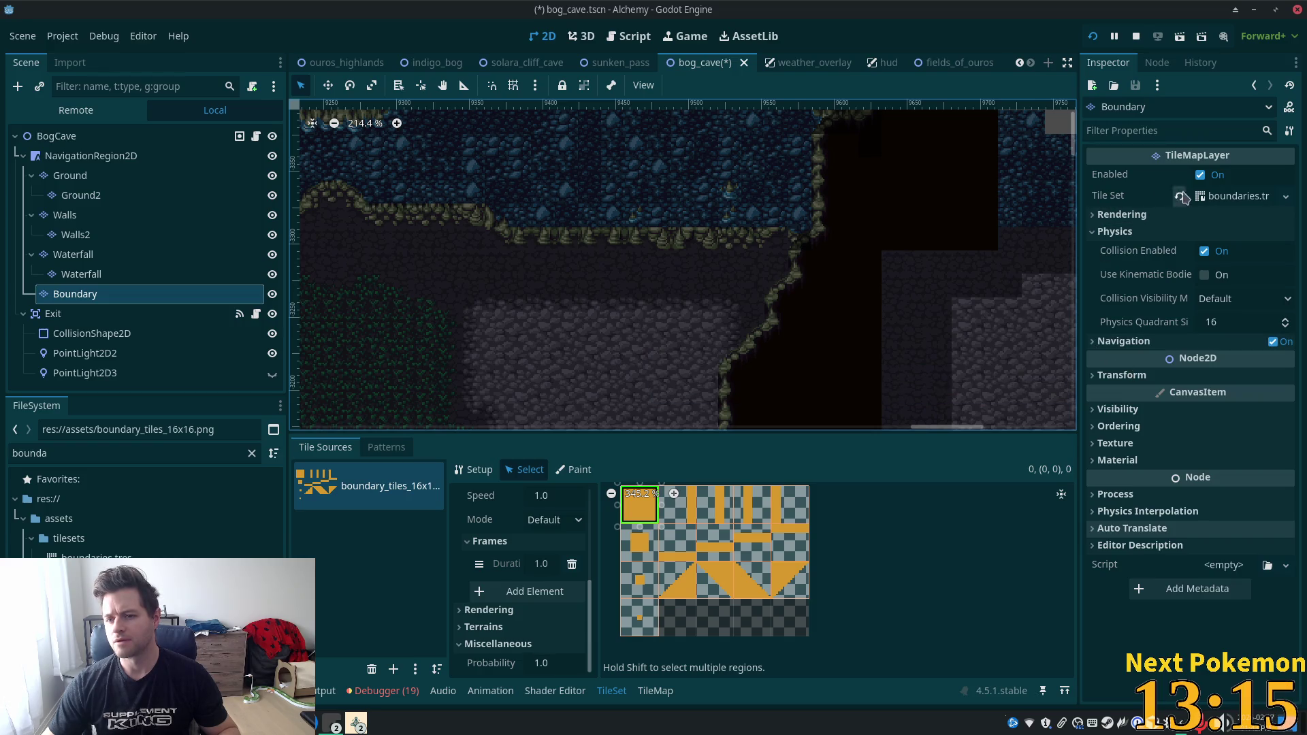
Add a physics layer to the boundaries tile set and save the bog_cave scene.
click(1218, 203)
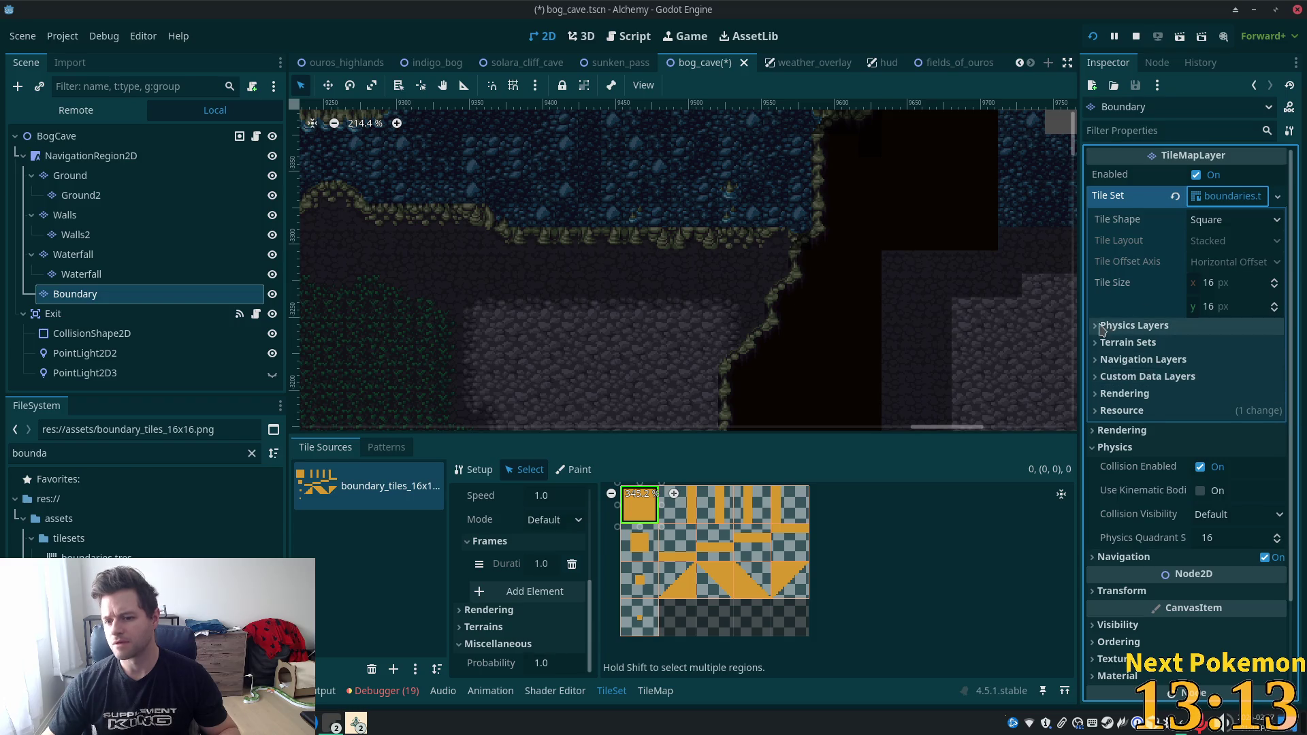
click(1131, 327)
click(1191, 348)
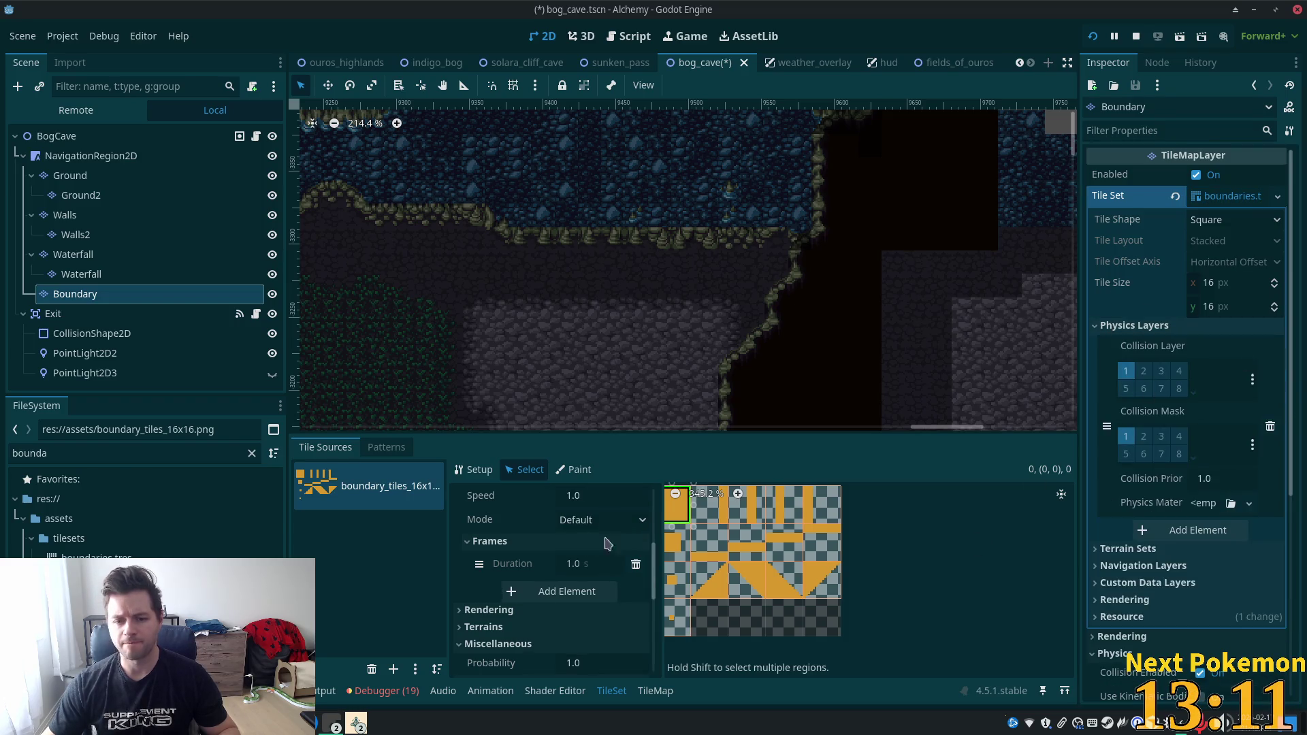
key(ctrl+s)
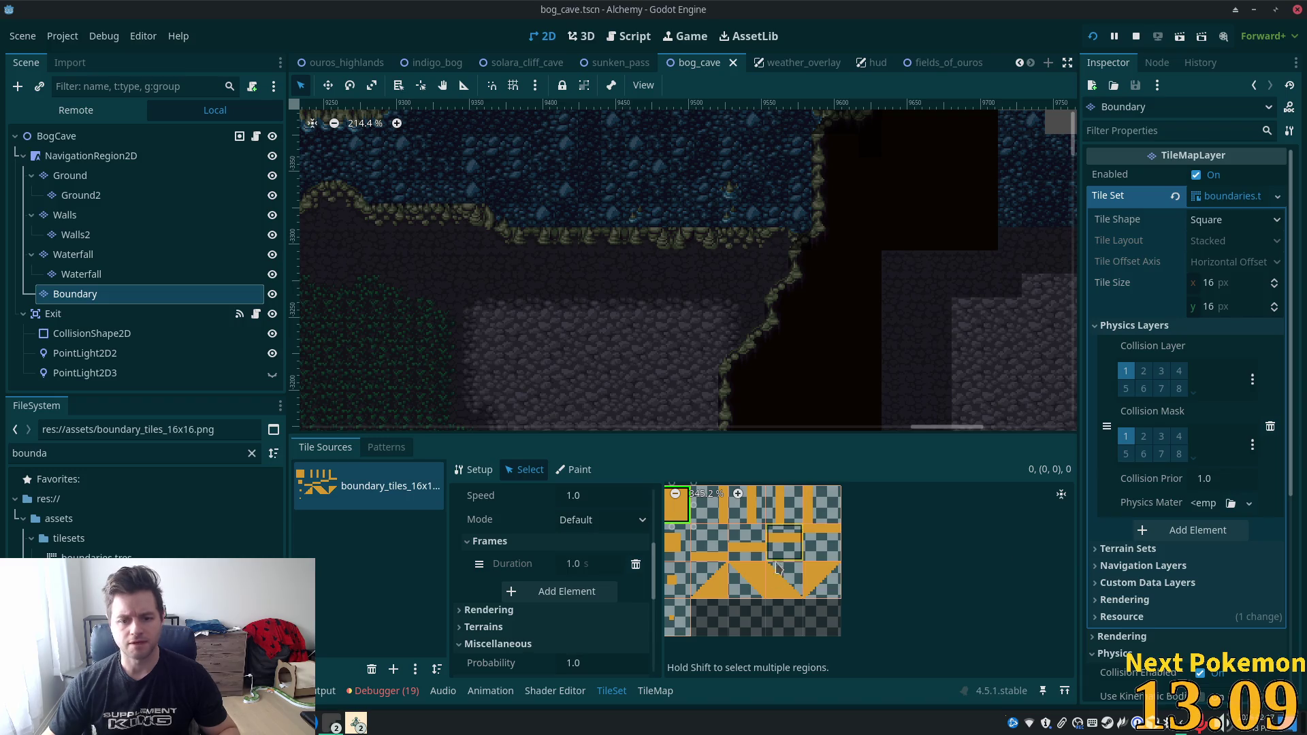
scroll(600, 625, down, 10)
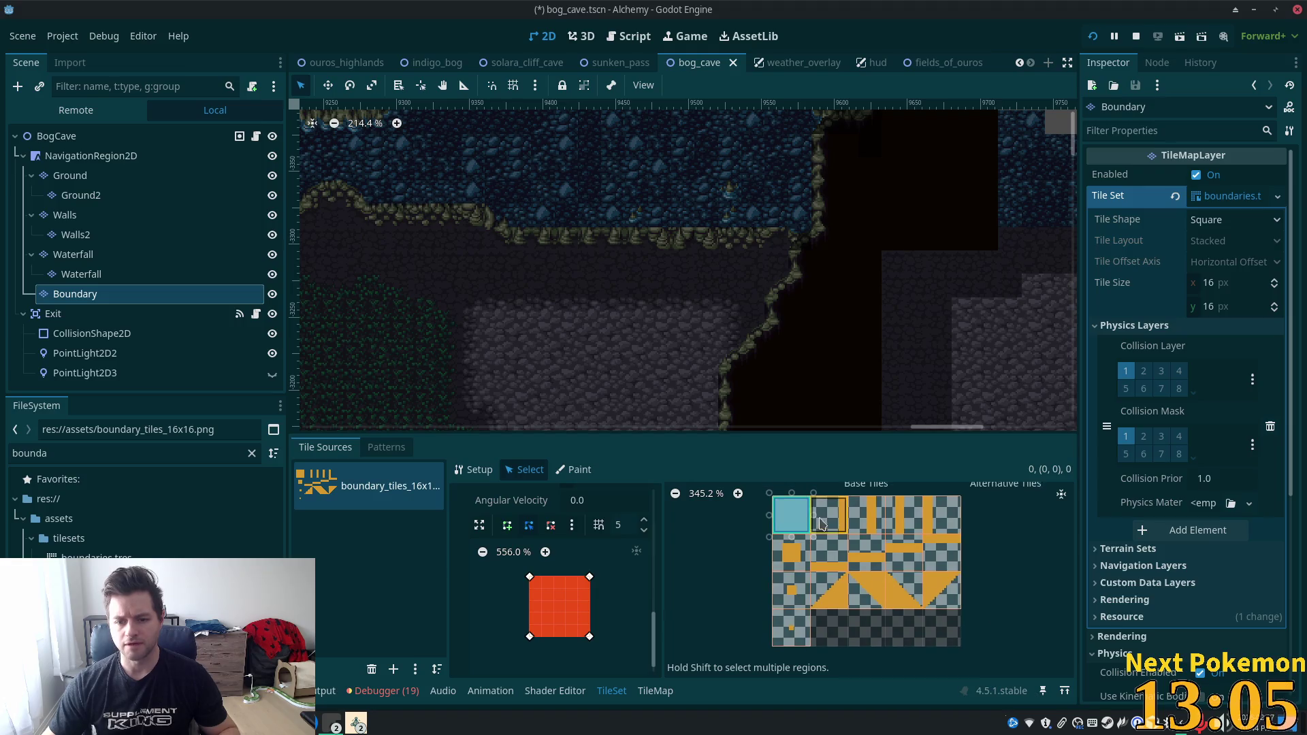
Outline orange-strip collision shapes on the second and third top-row tiles with grid snap 4.
click(828, 515)
click(505, 527)
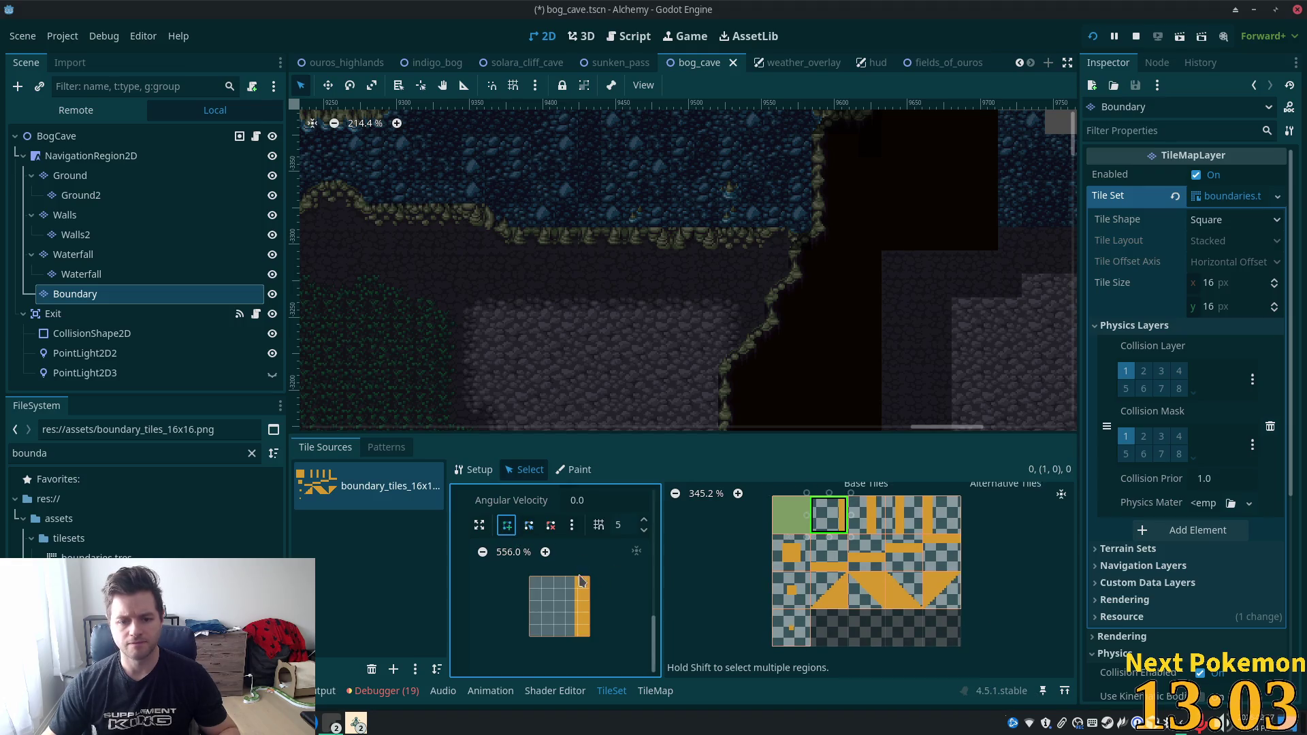
click(644, 531)
click(576, 580)
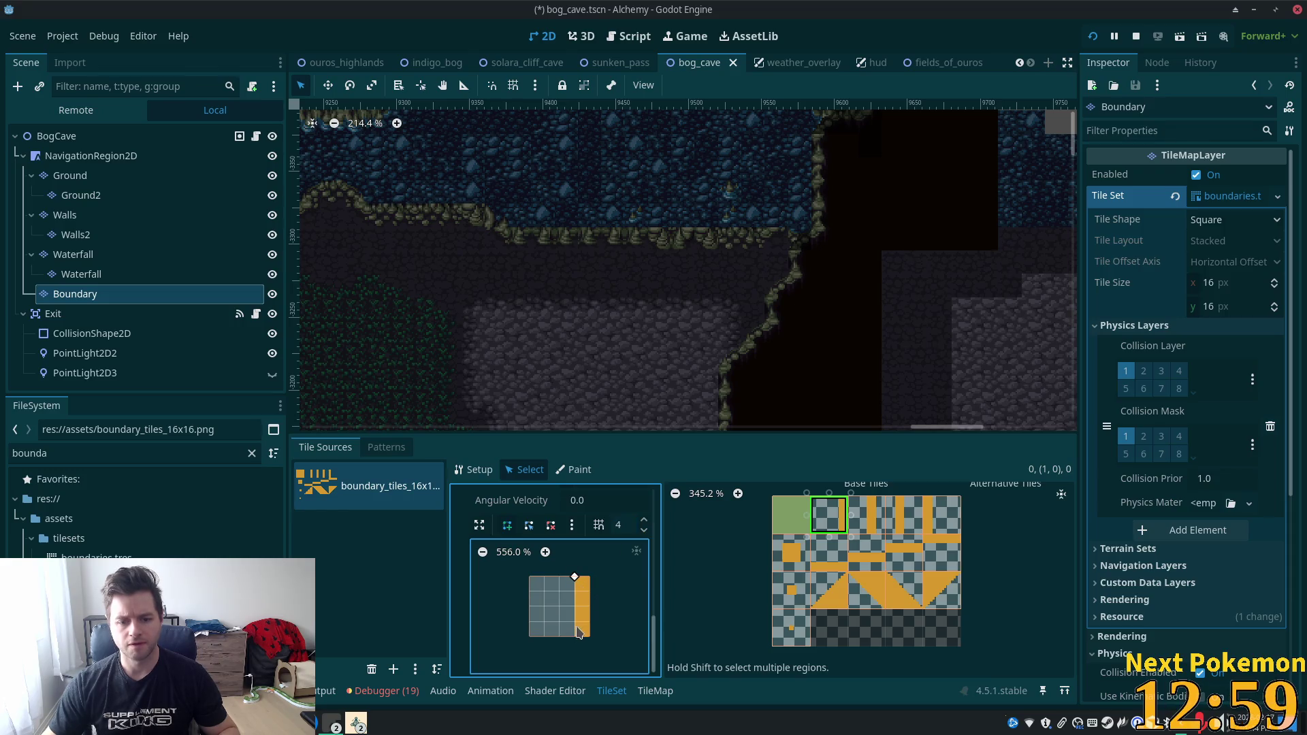
click(590, 636)
click(576, 578)
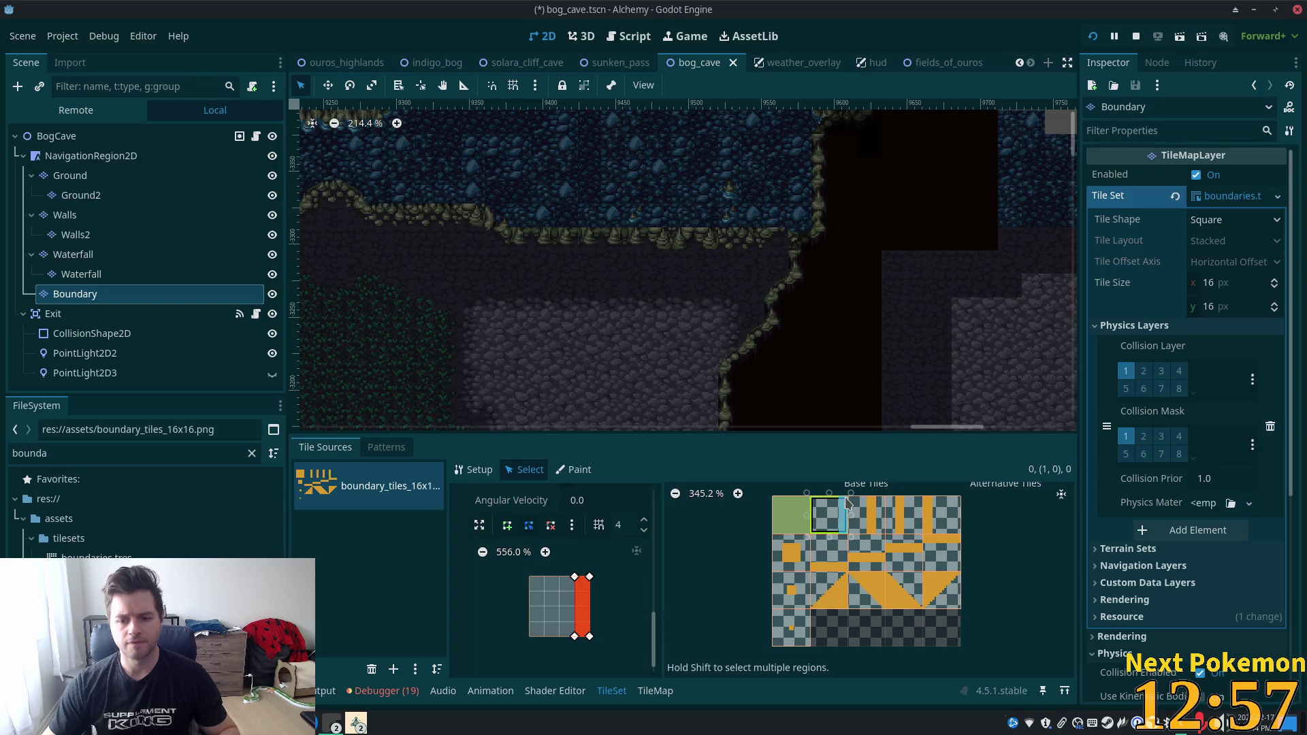
click(866, 514)
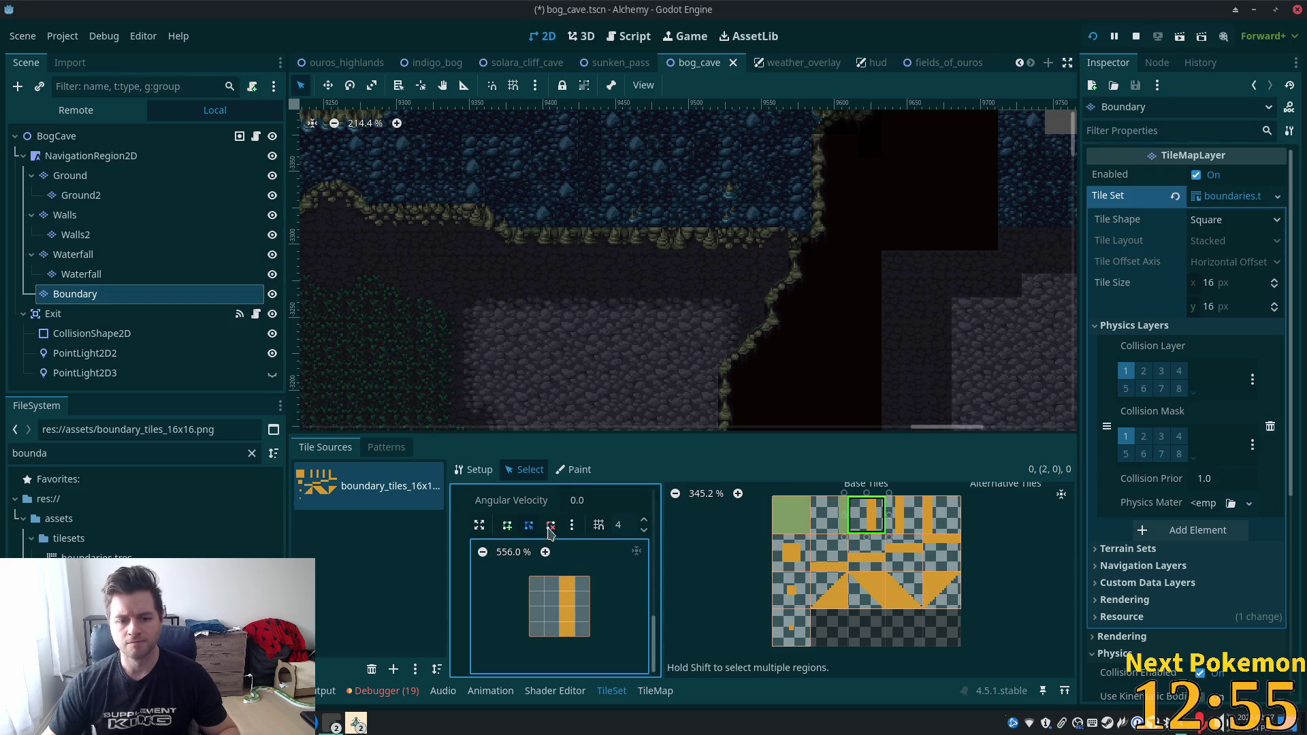
click(559, 577)
click(560, 636)
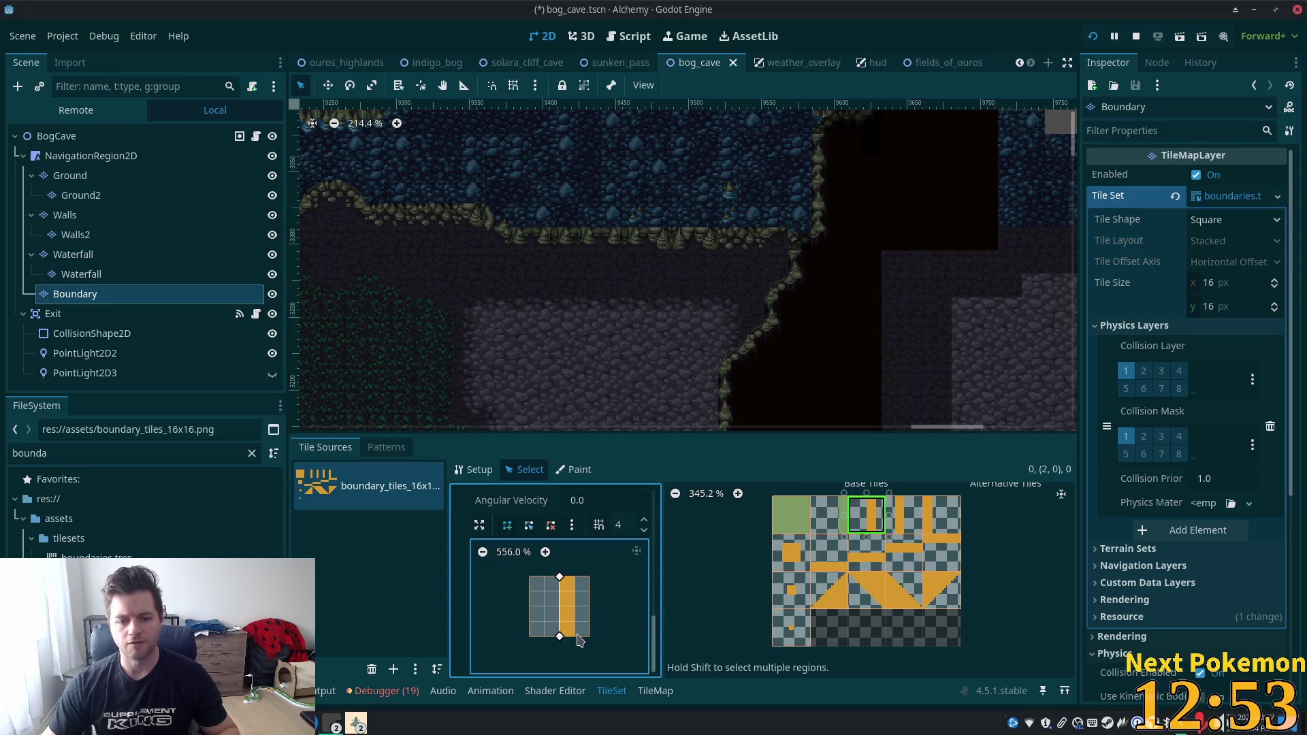
click(576, 577)
click(560, 577)
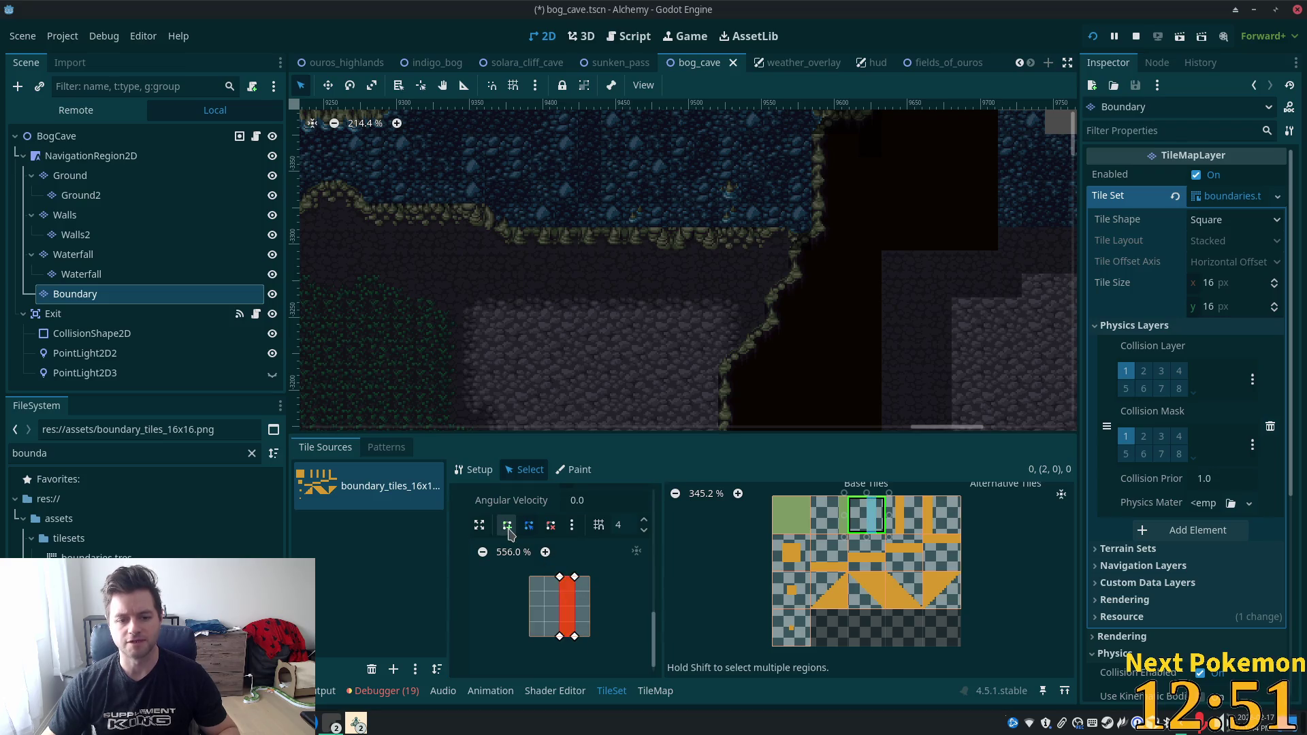
Draw the fourth top-row tile's strip collision shape and begin the fifth tile's.
click(904, 516)
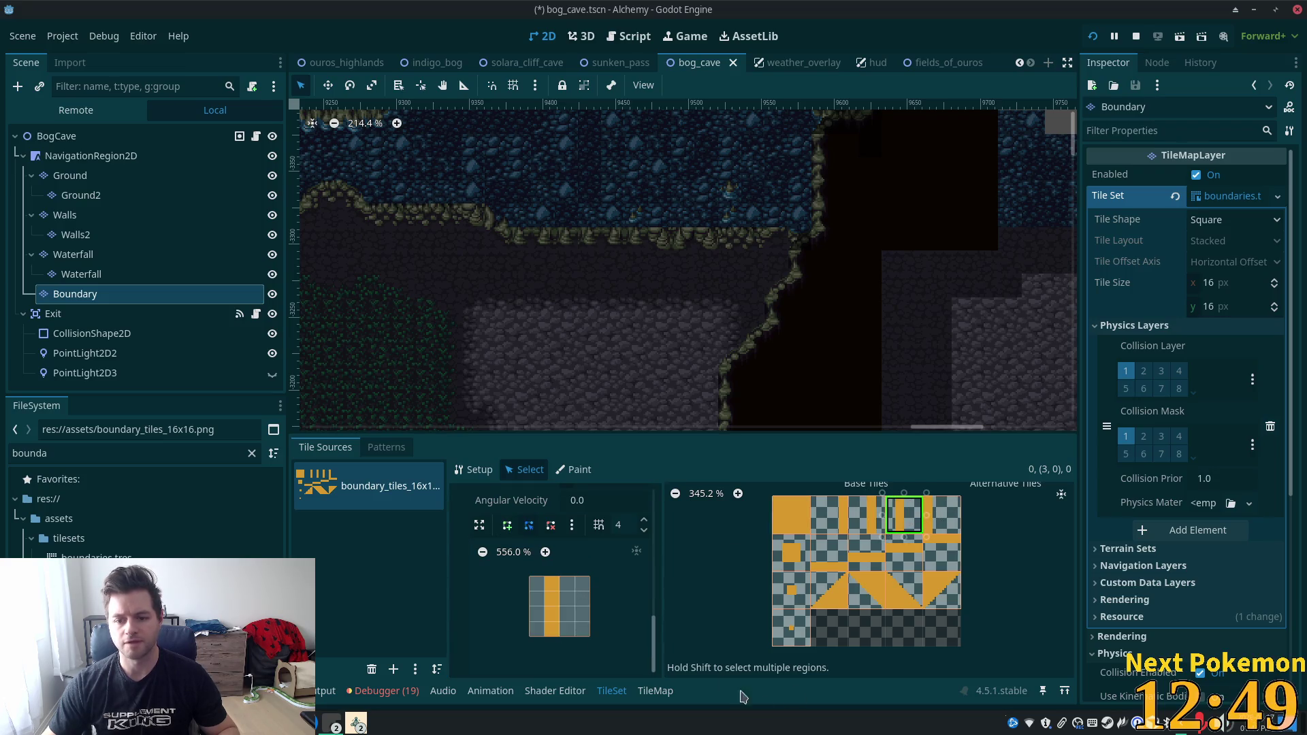
click(510, 526)
click(545, 578)
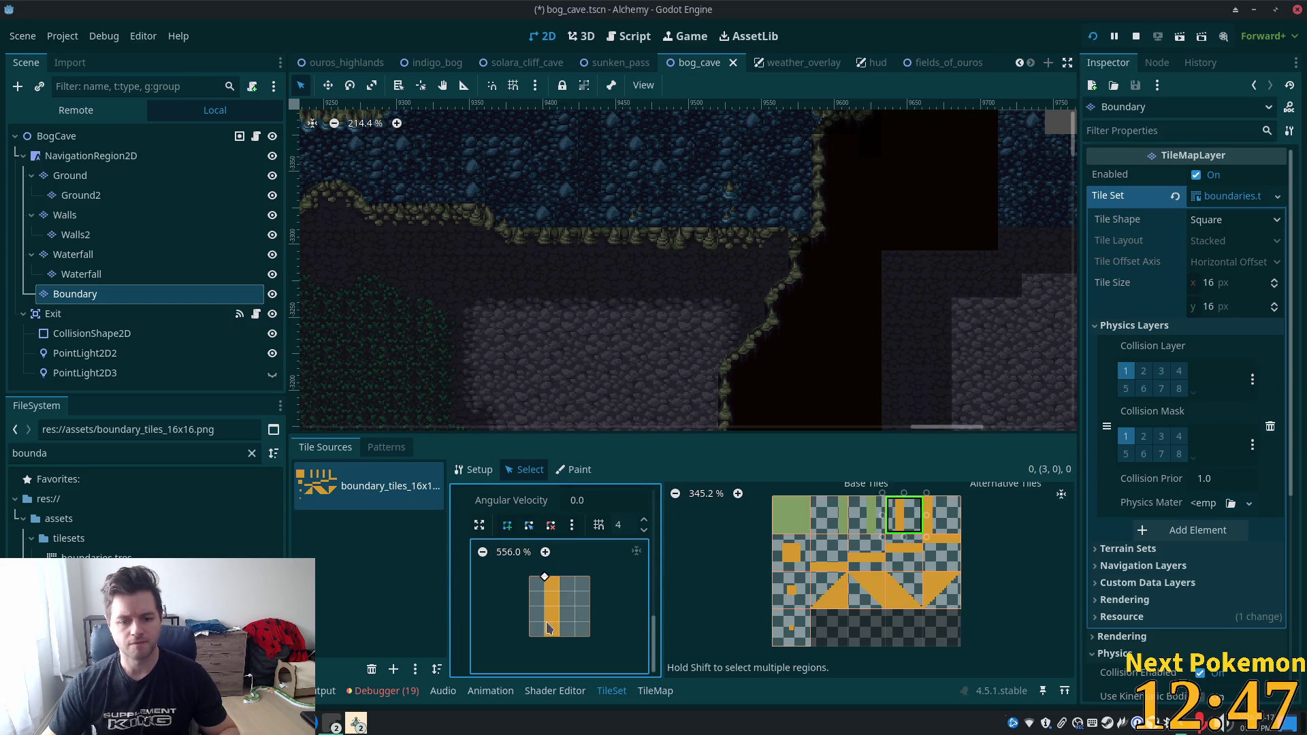
click(560, 636)
click(560, 578)
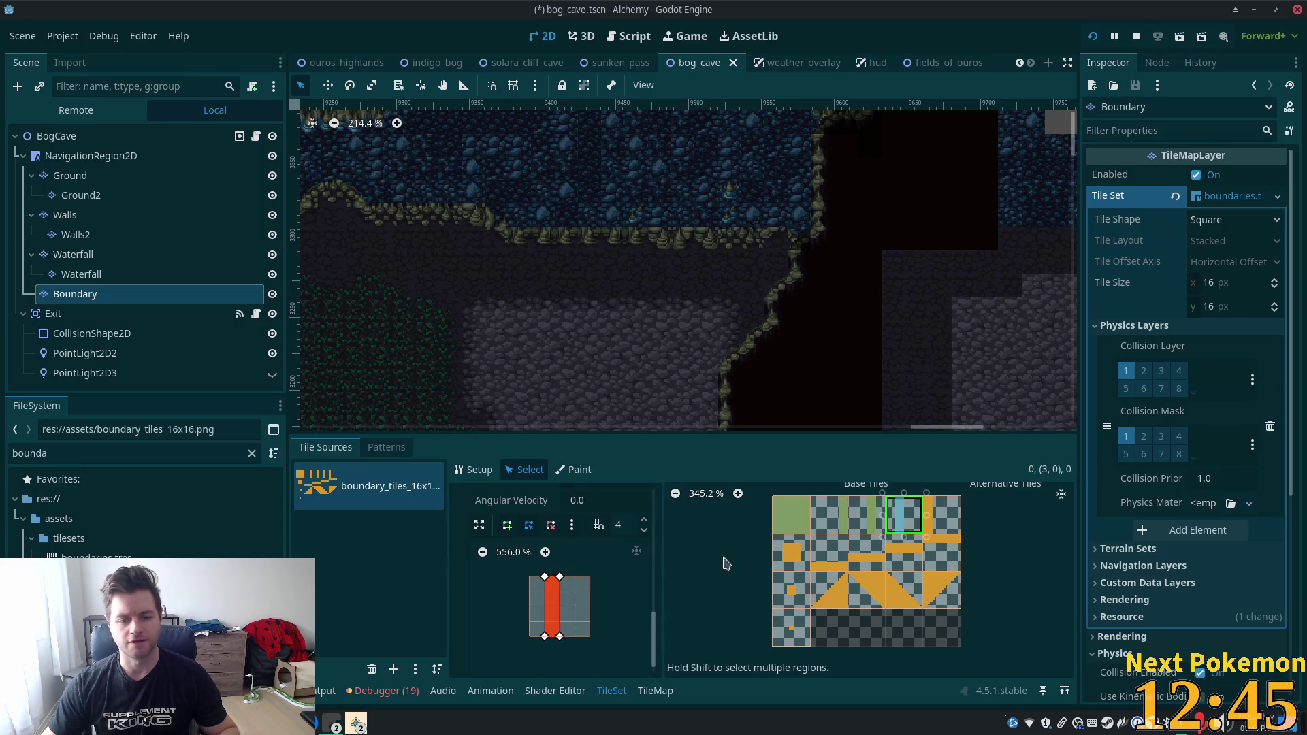
click(928, 515)
click(530, 577)
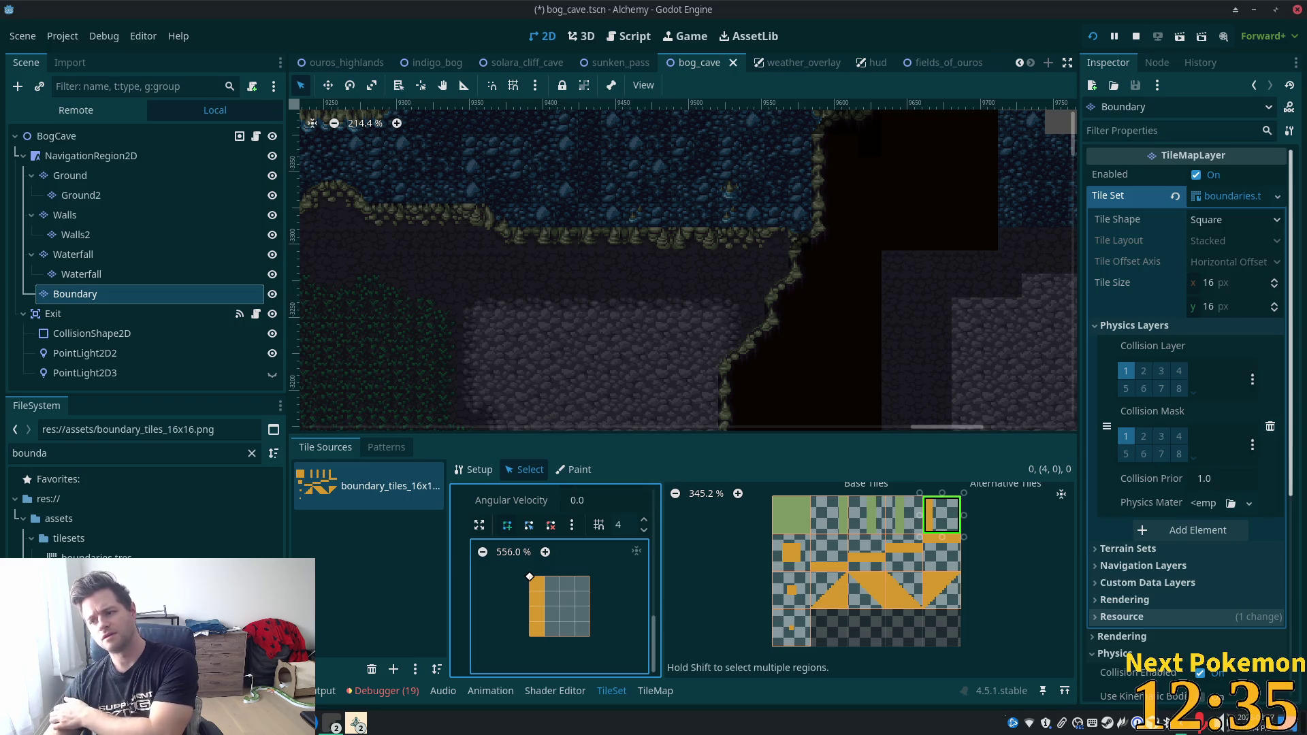
click(530, 636)
Finish the fifth top-row tile's shape and draw a collision shape on tile (0,1).
click(545, 578)
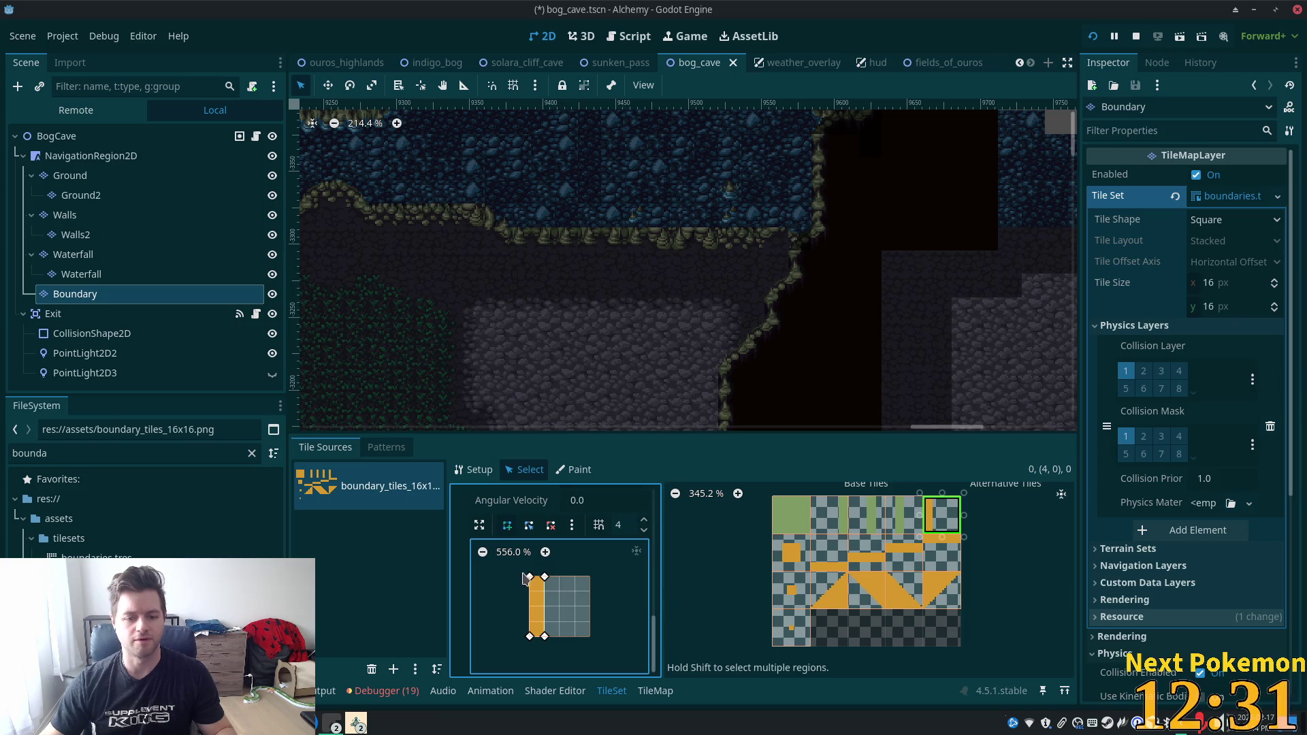
click(530, 577)
click(792, 555)
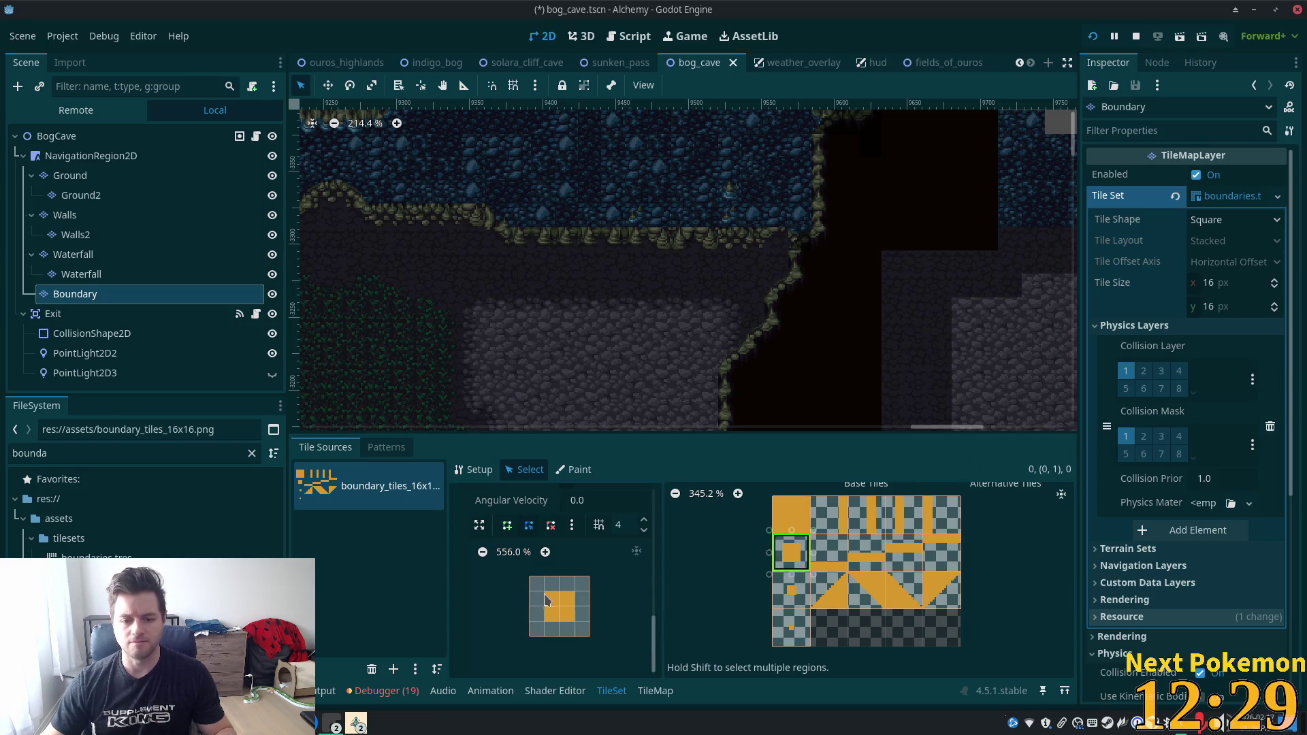
click(508, 525)
click(544, 591)
click(545, 622)
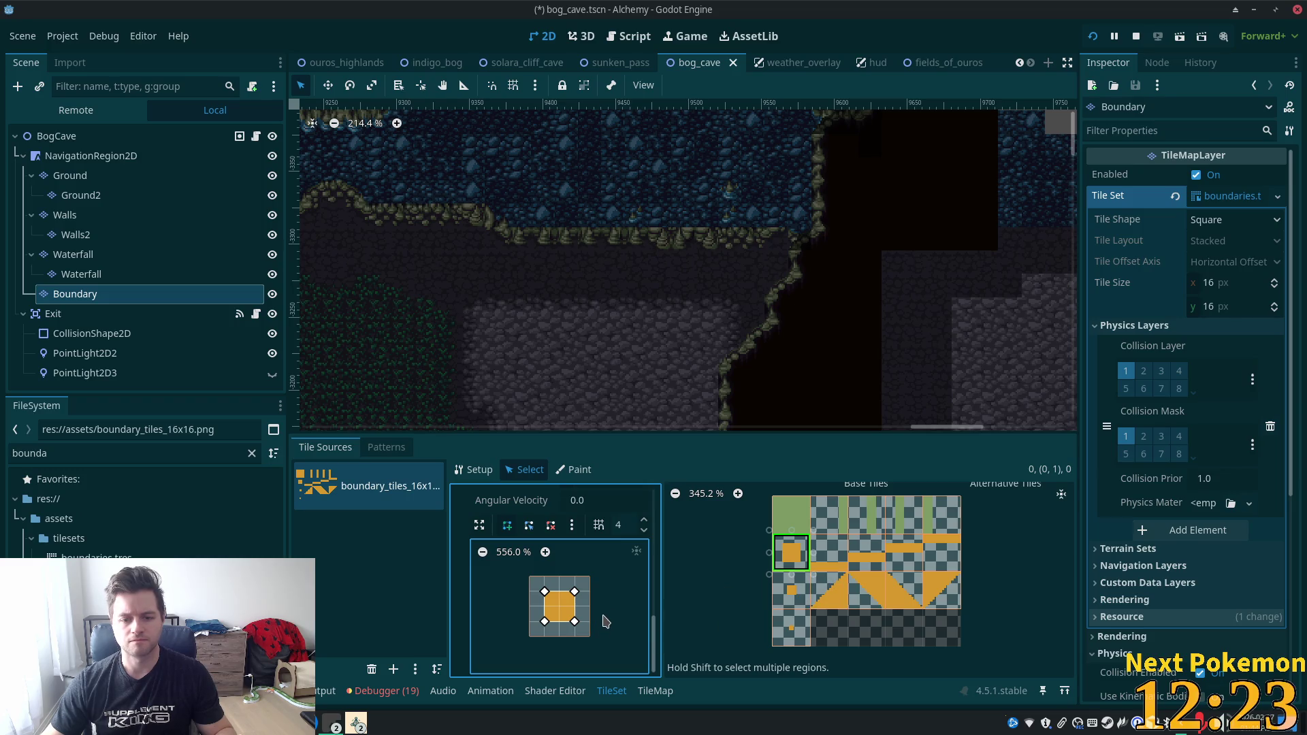
click(504, 527)
click(544, 606)
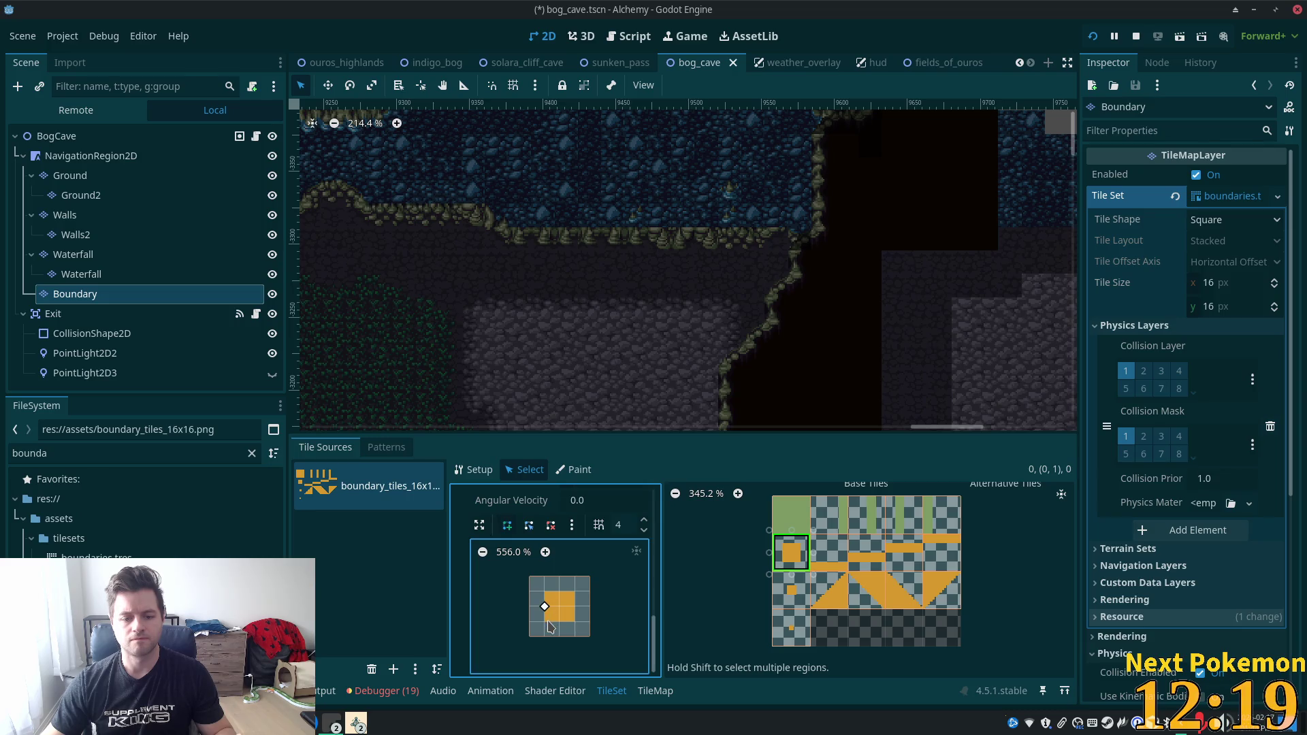
click(575, 594)
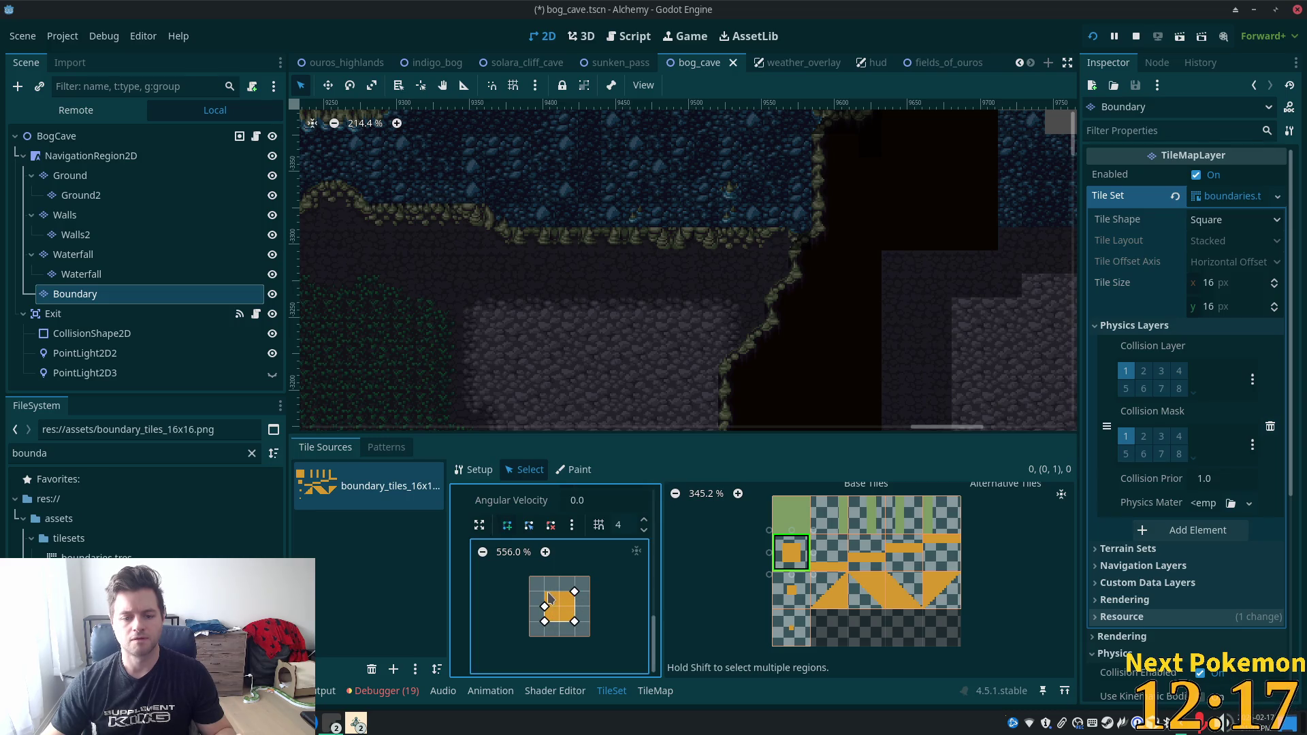
click(545, 606)
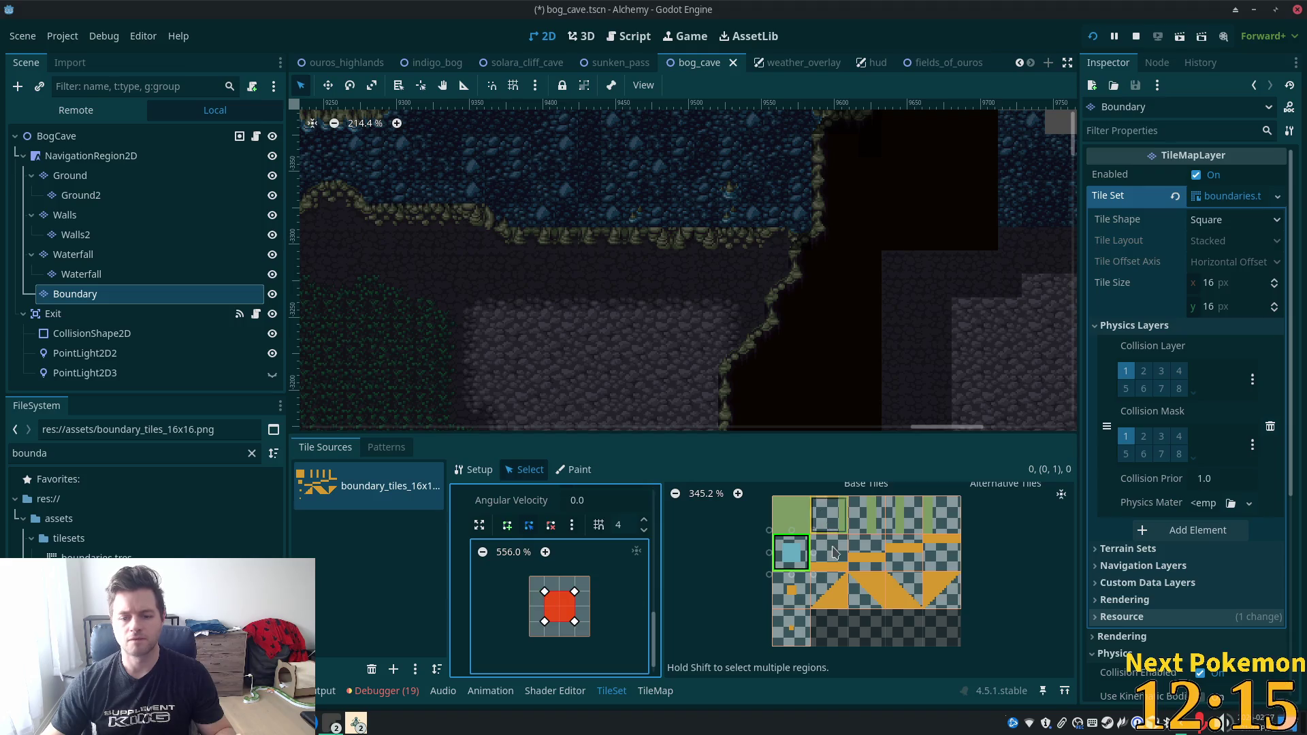
click(829, 551)
Draw edge collision polygons on second-row tiles (1,1) and (2,1).
click(507, 525)
click(530, 622)
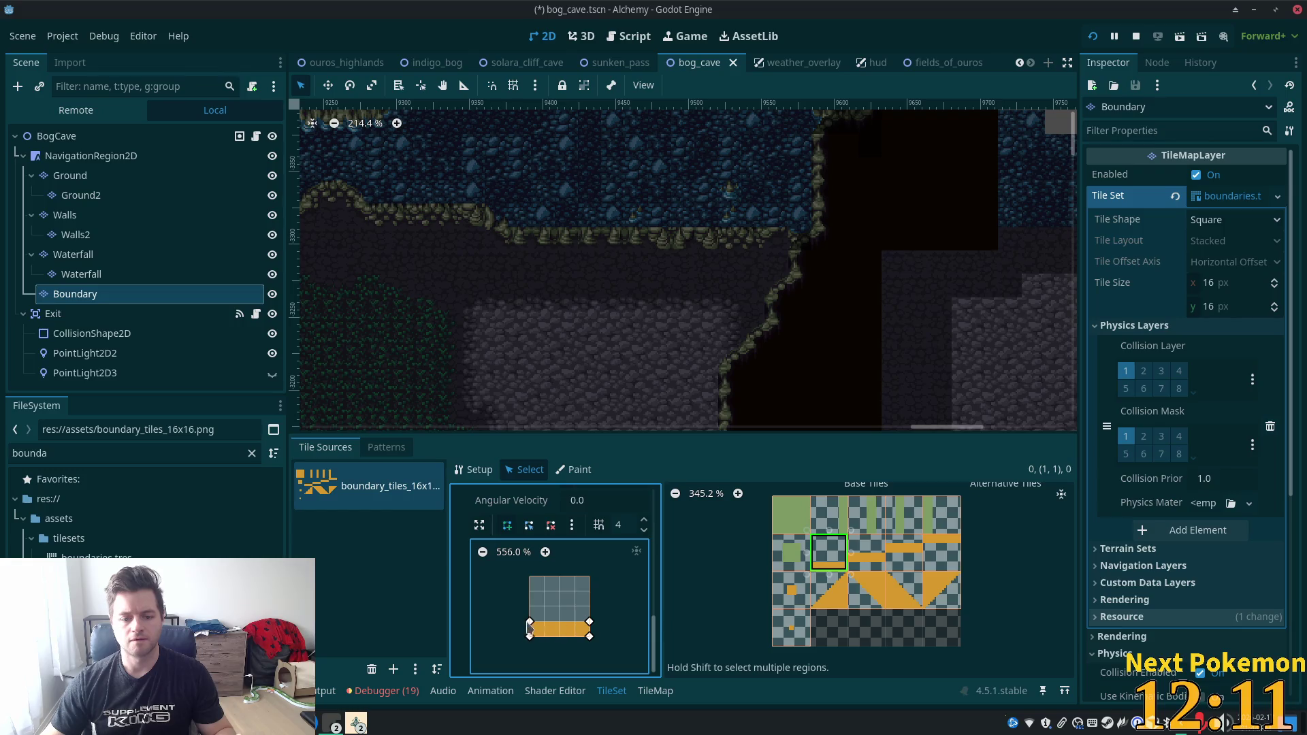
click(530, 621)
click(857, 565)
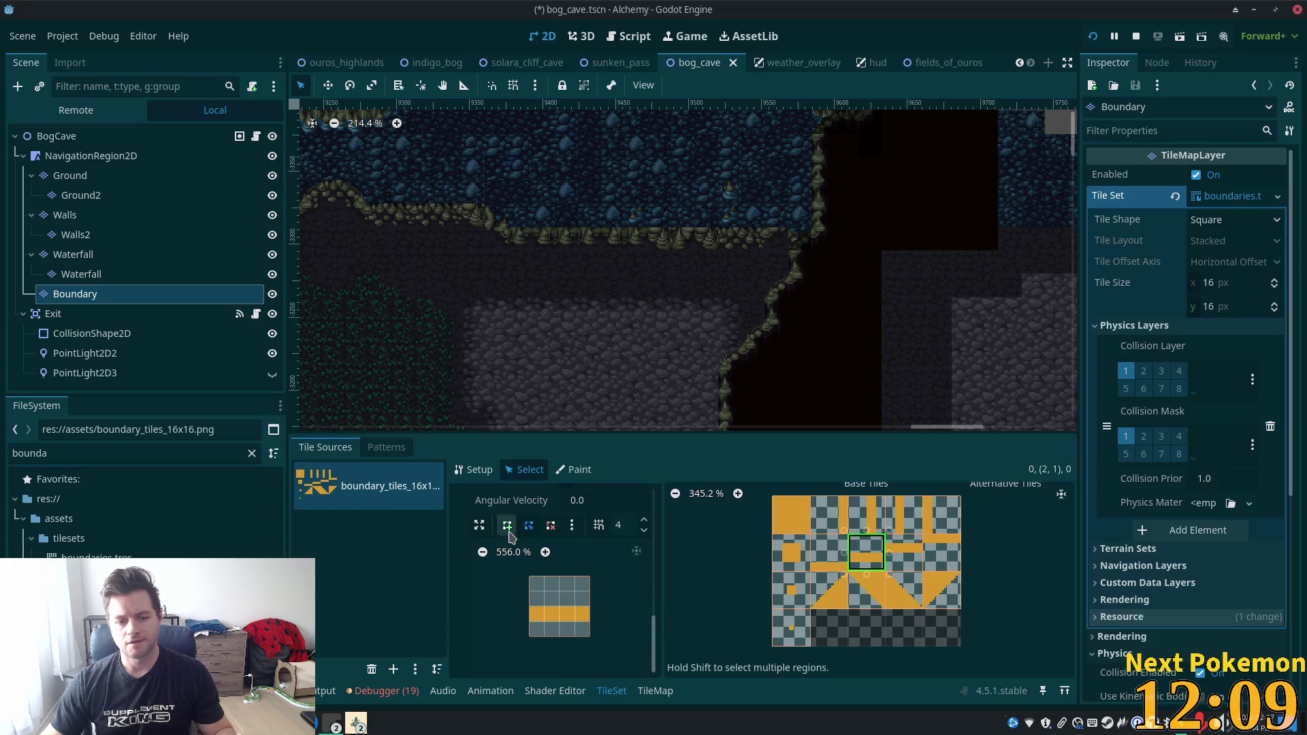
click(508, 525)
click(529, 606)
click(590, 622)
click(590, 607)
click(531, 606)
Draw edge collision polygons on second-row tiles (3,1) and (4,1).
click(904, 553)
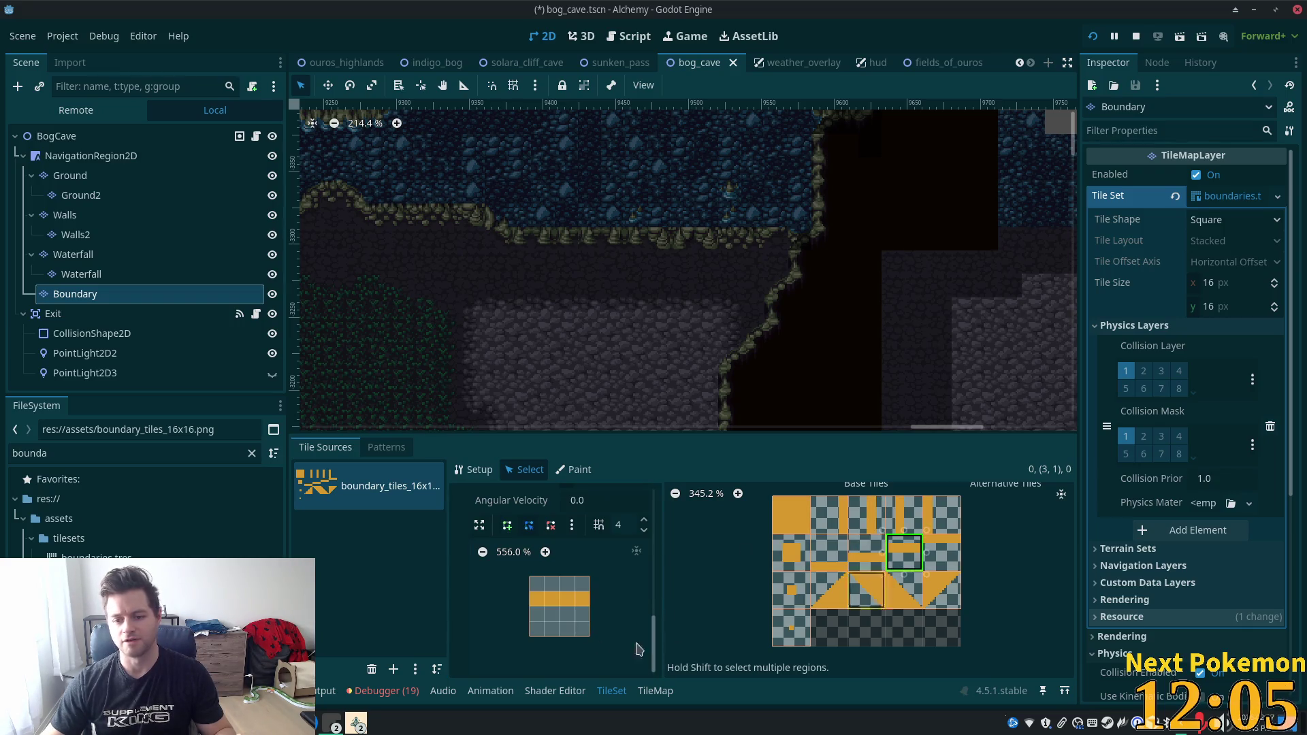
click(507, 525)
click(530, 592)
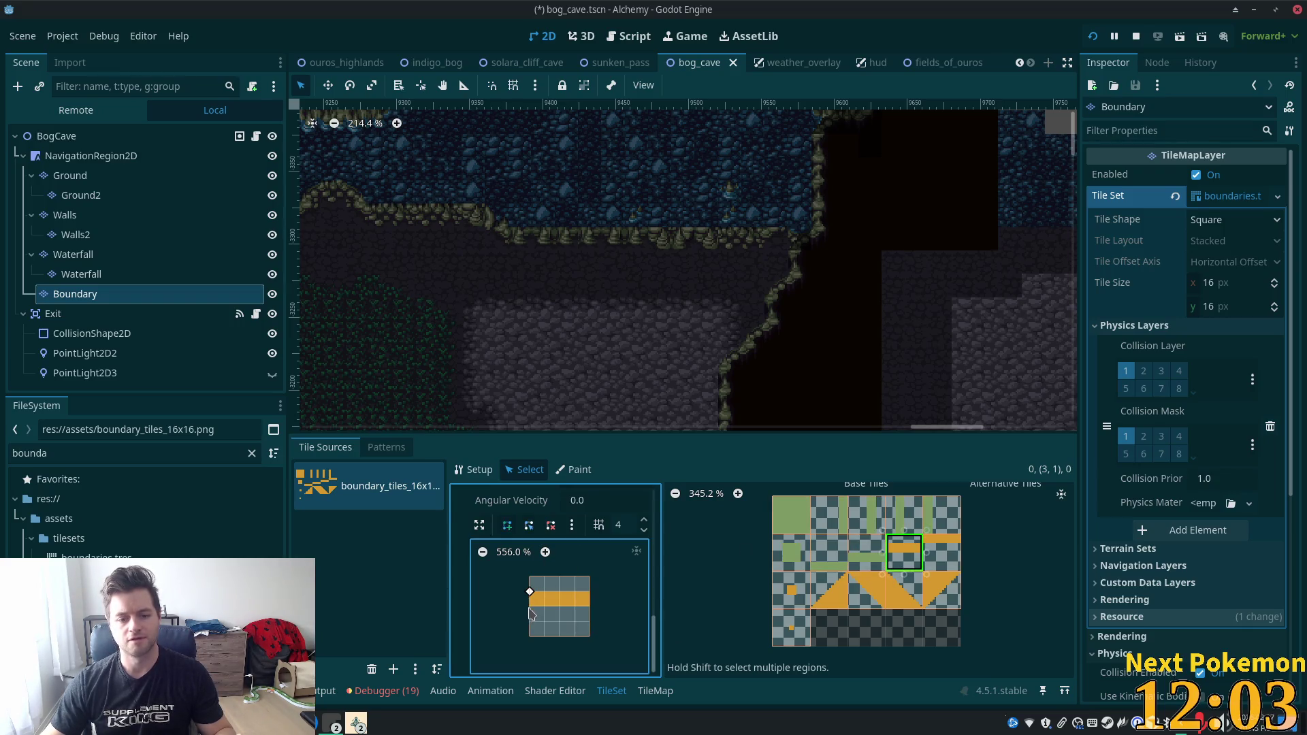
click(590, 607)
click(530, 591)
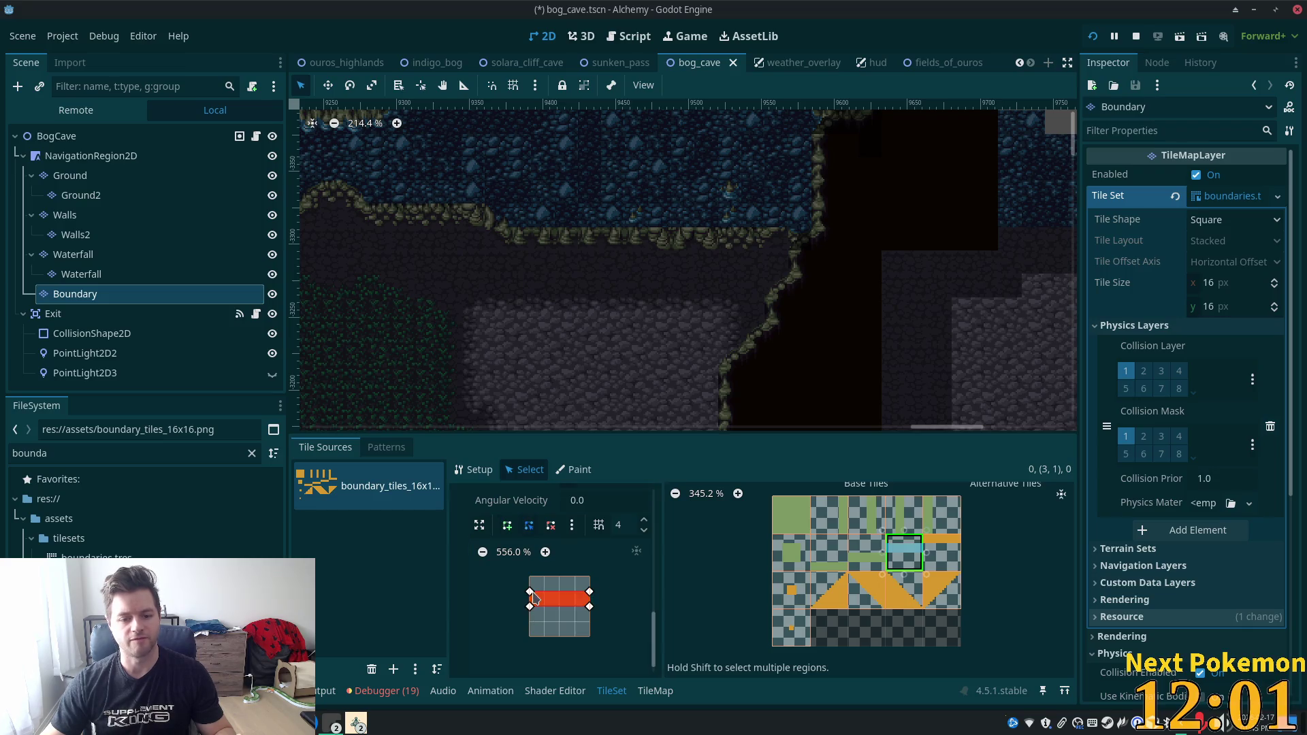
click(942, 553)
click(507, 525)
click(530, 576)
click(530, 592)
click(590, 592)
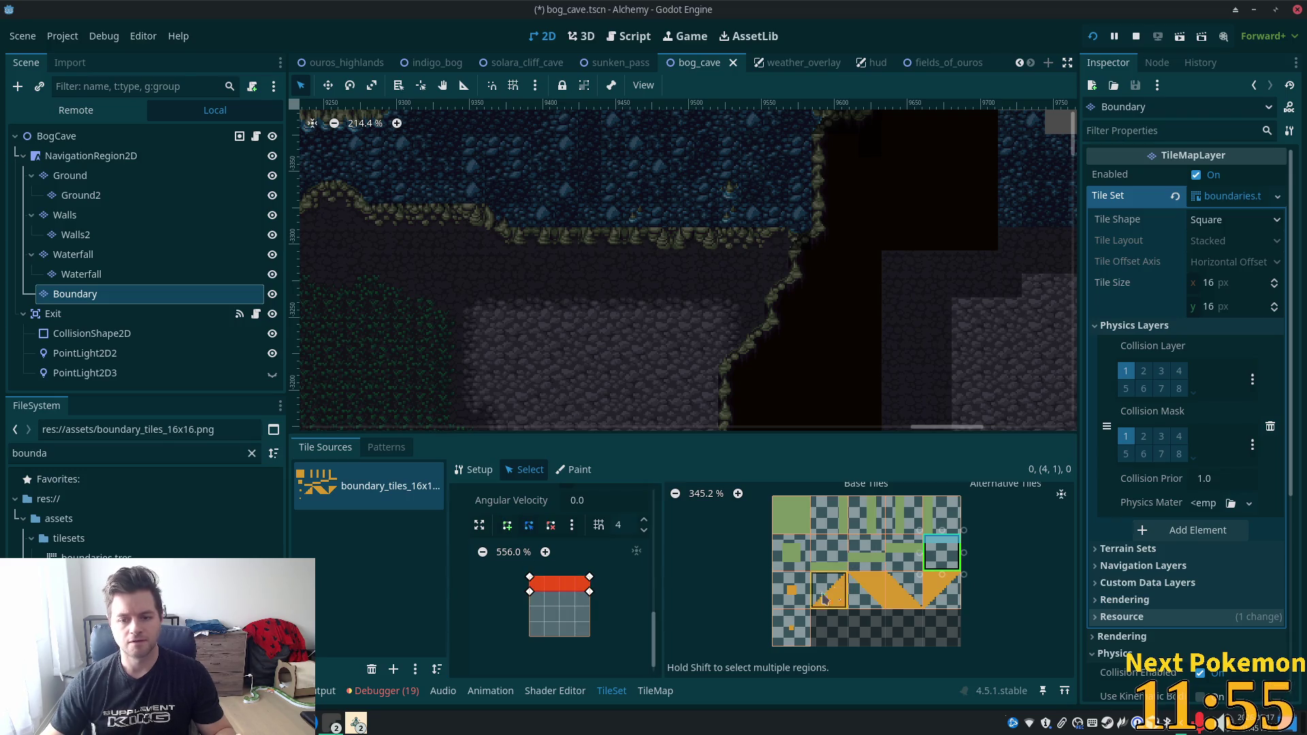
Outline the small square tile (0,2) with a square collision shape using grid snap 3.
click(791, 590)
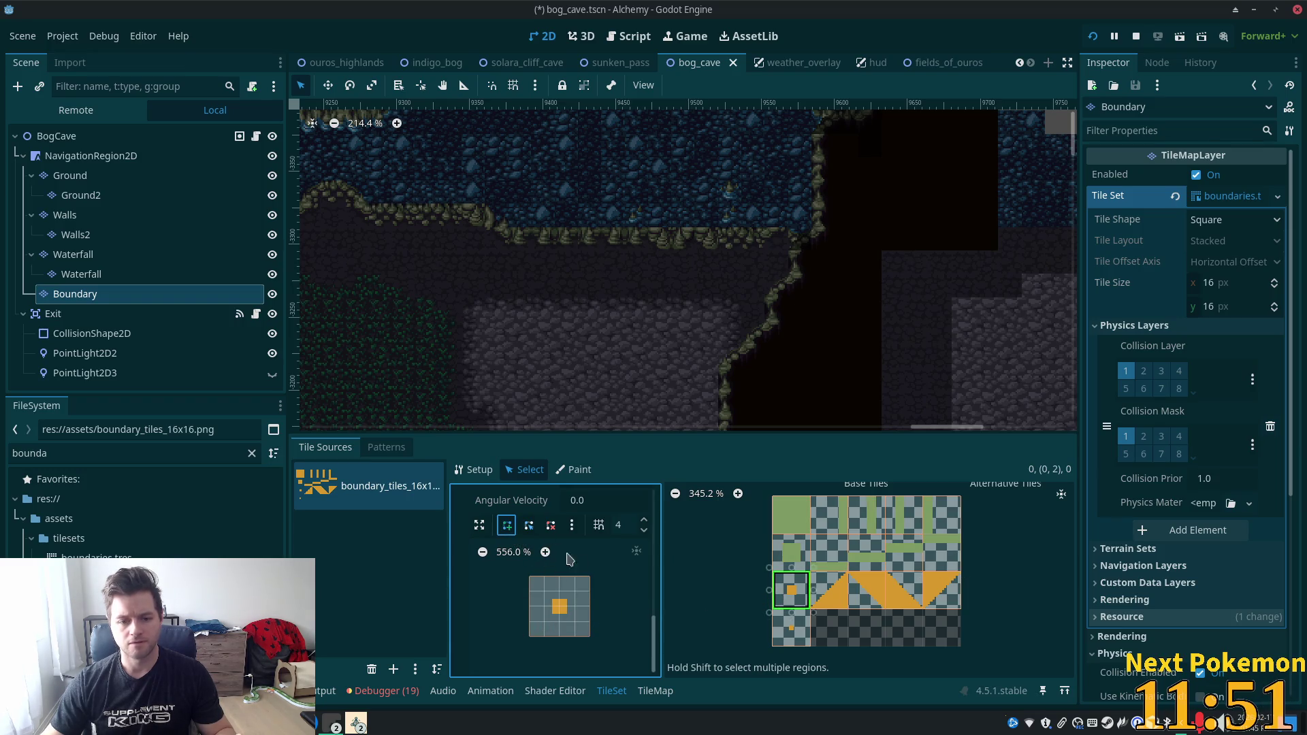
click(644, 530)
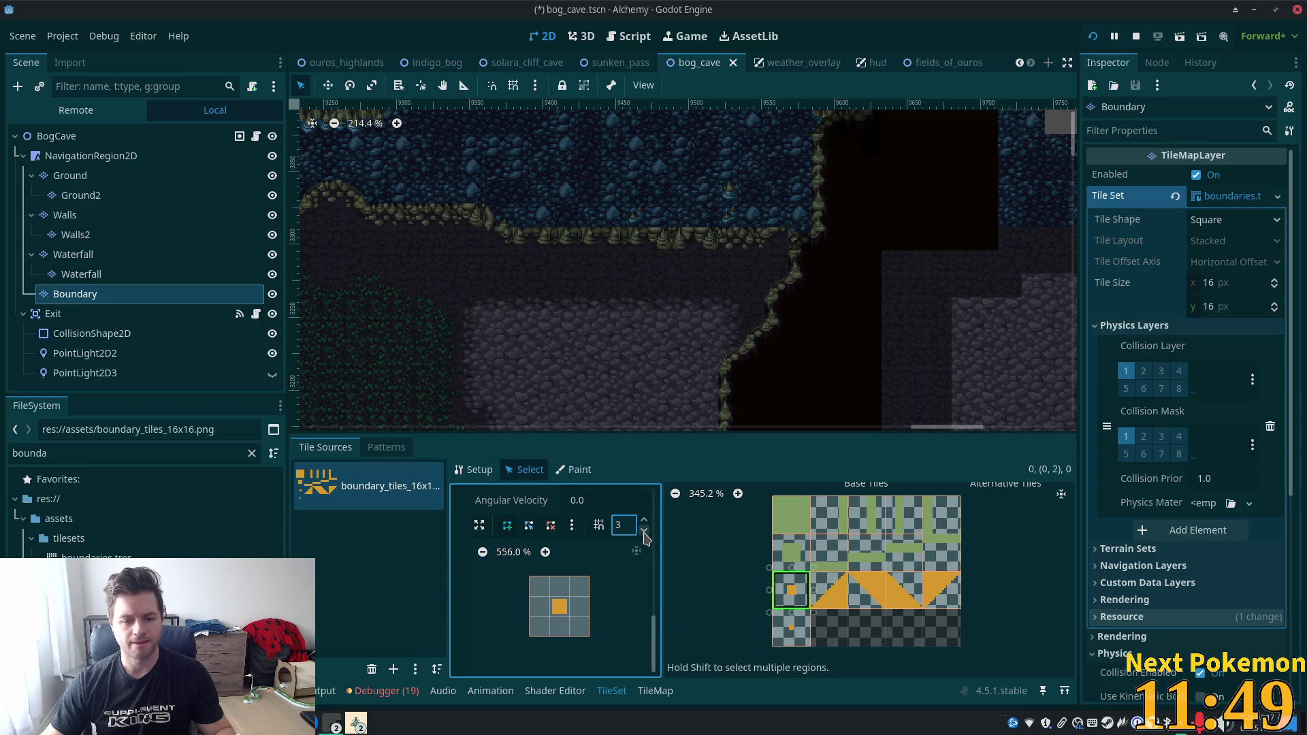
click(571, 596)
click(550, 597)
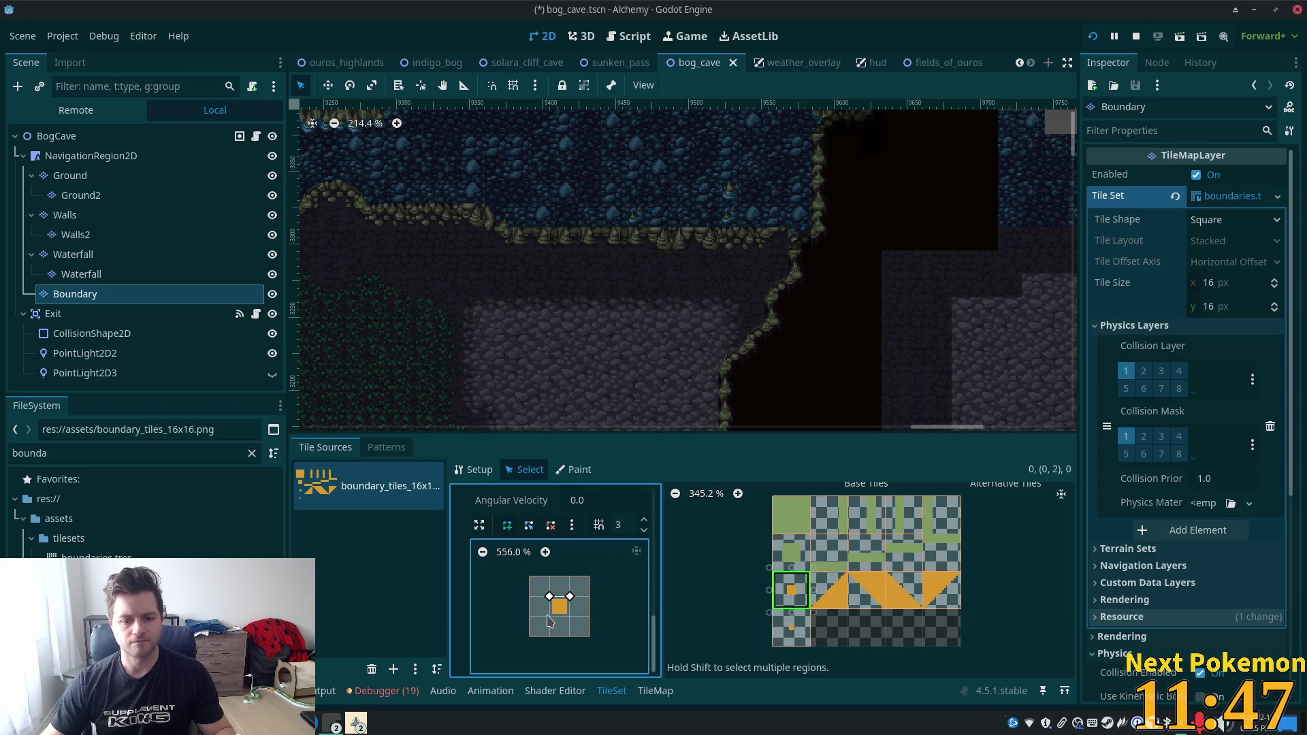
click(571, 617)
click(549, 596)
click(829, 590)
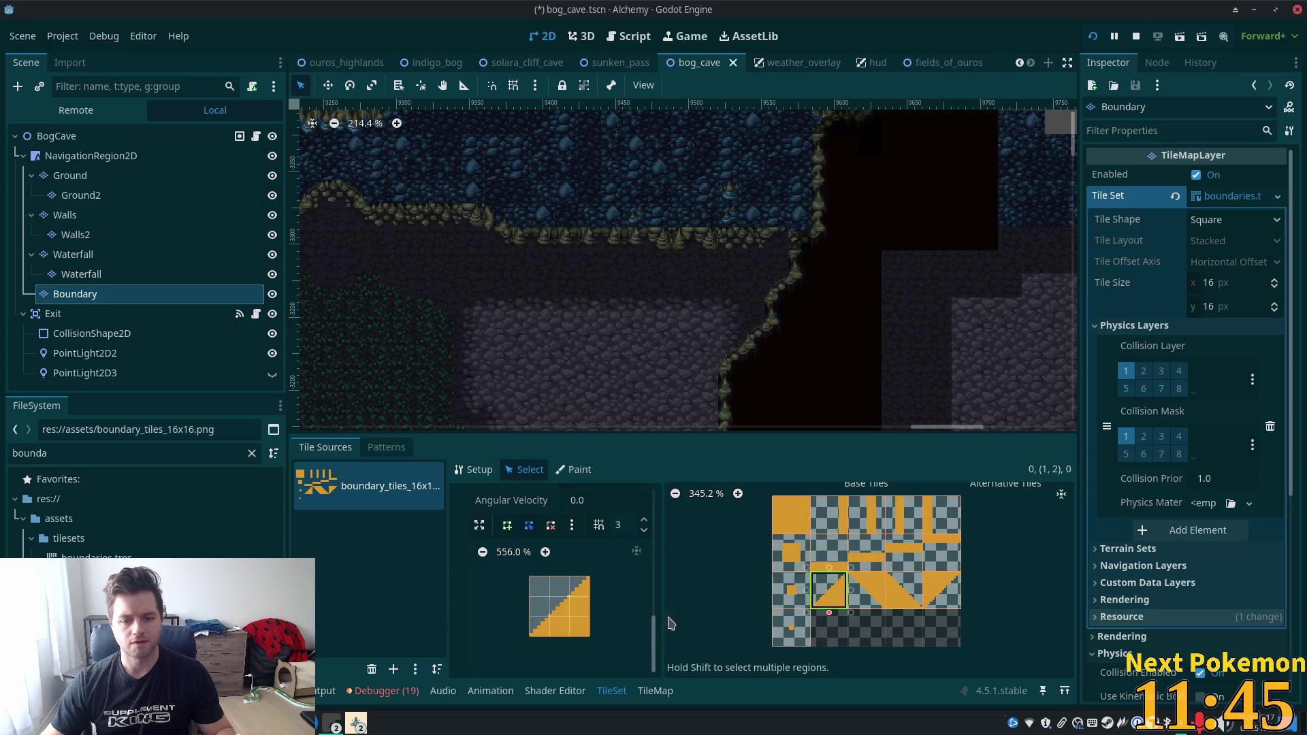
Return grid snap to 4 and draw triangular collision shapes on tiles (1,2) and (2,2).
click(645, 521)
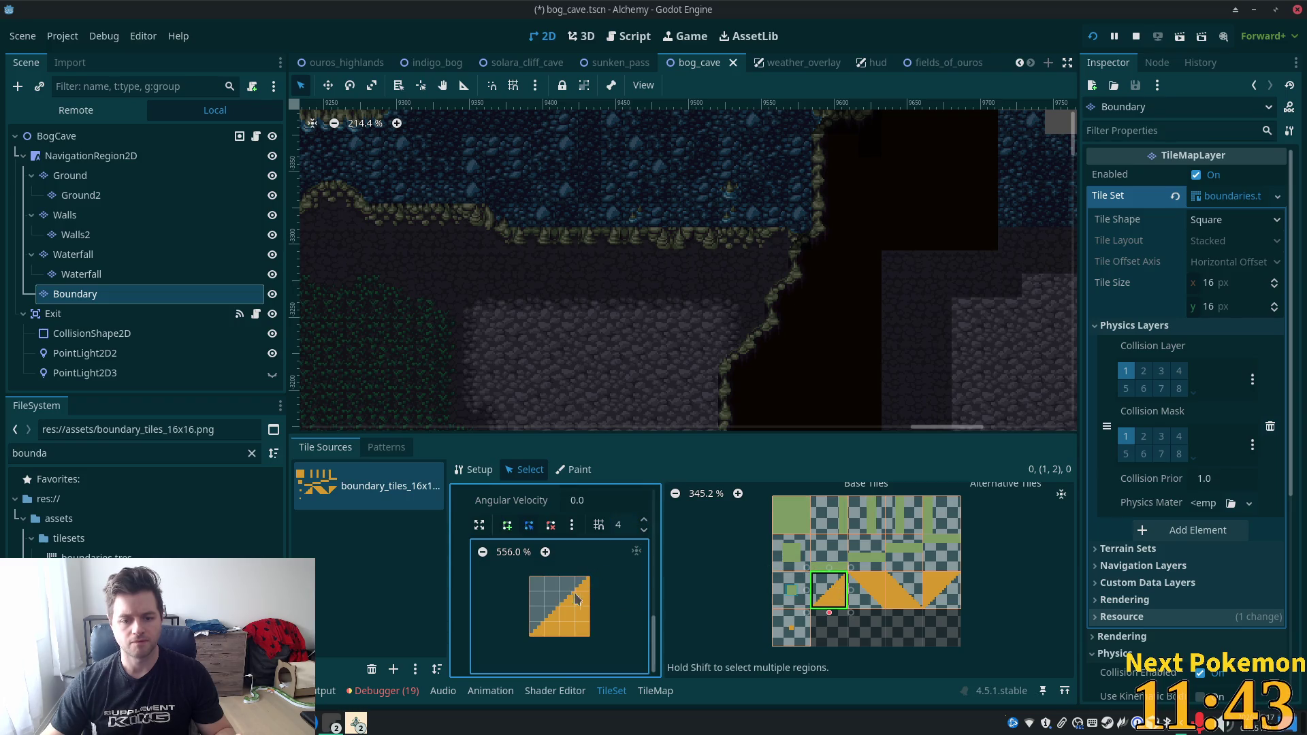
click(507, 525)
click(589, 577)
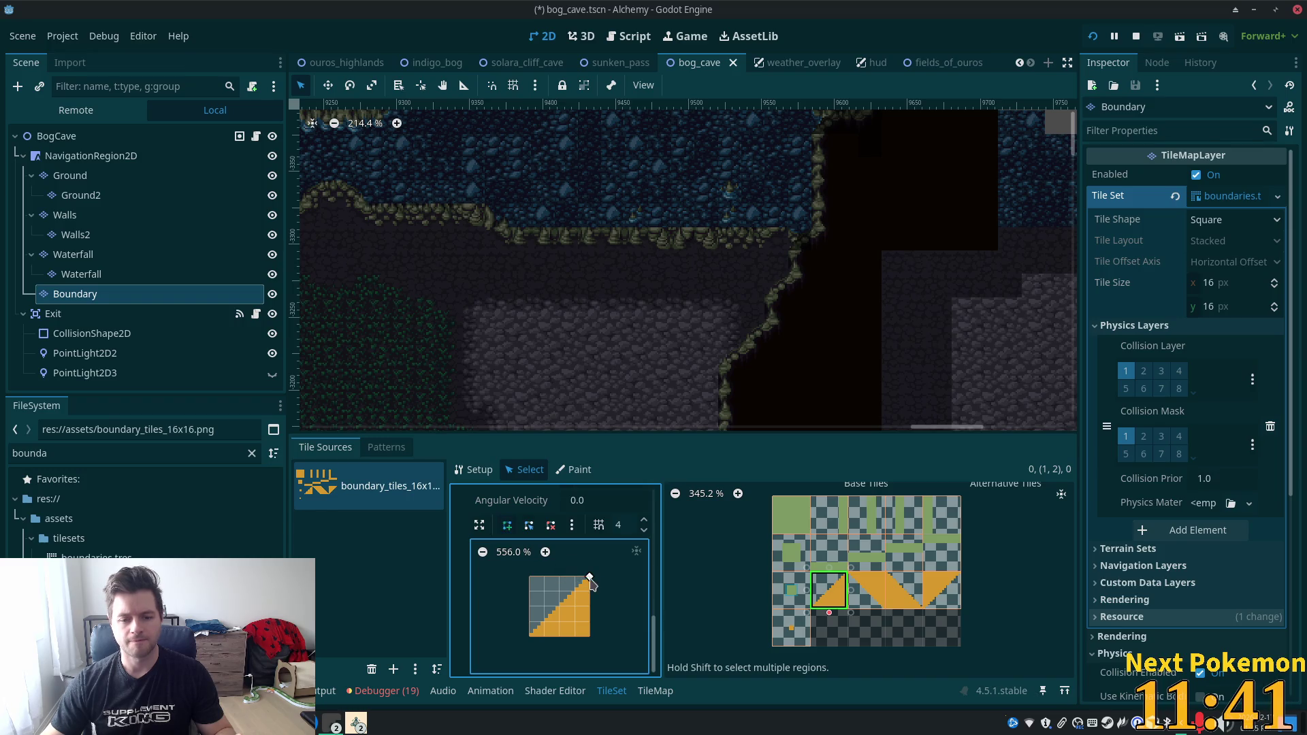
click(530, 637)
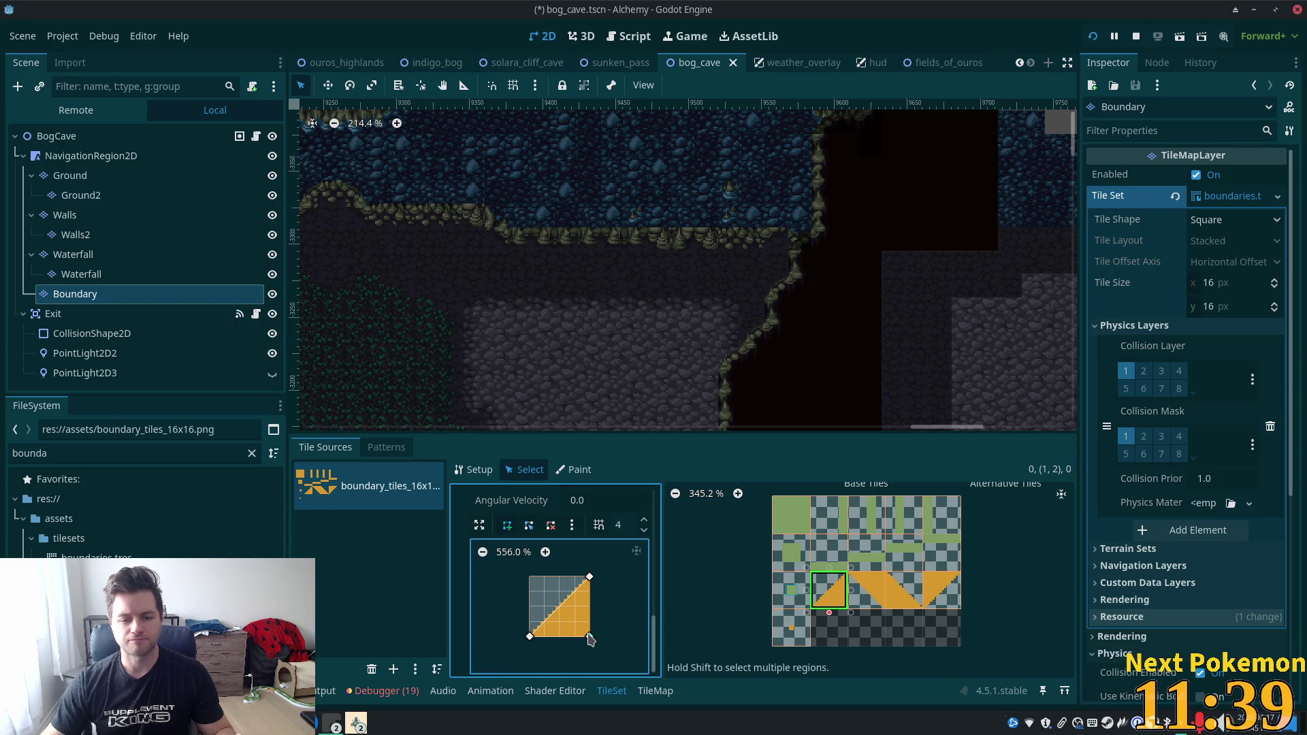
click(590, 577)
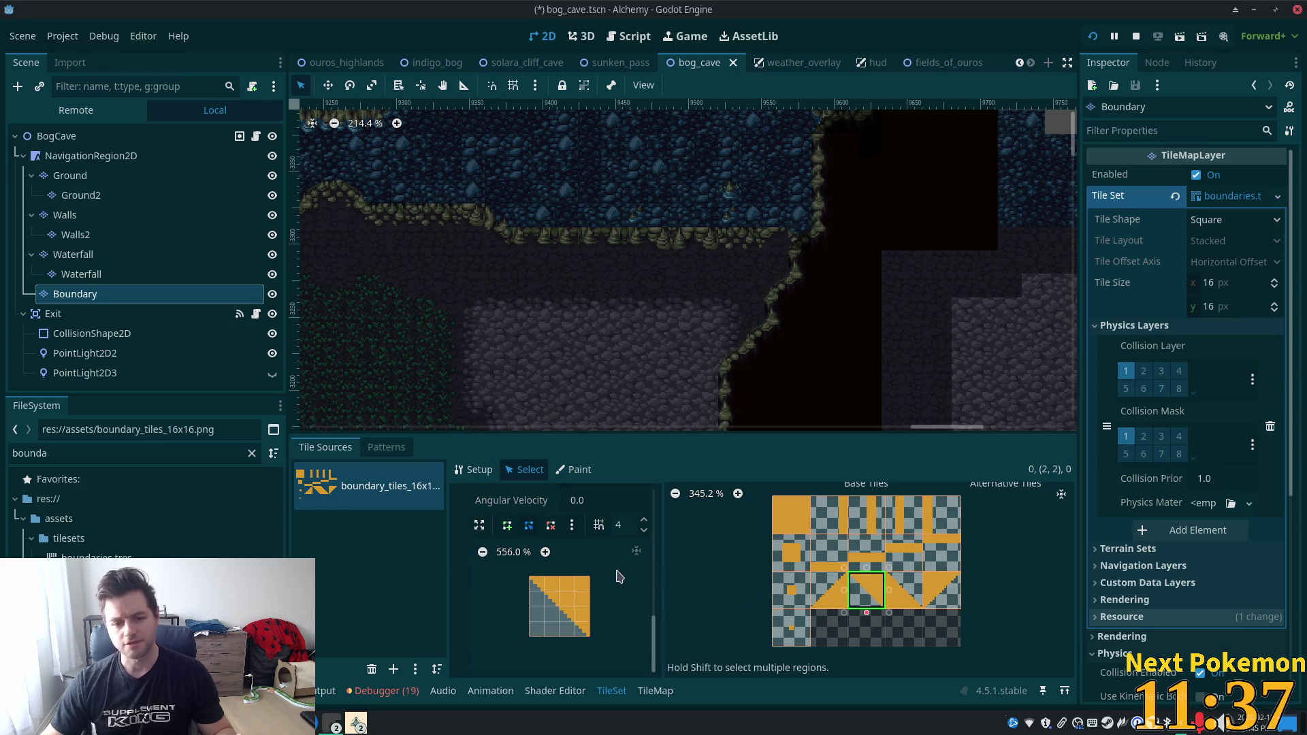
click(529, 577)
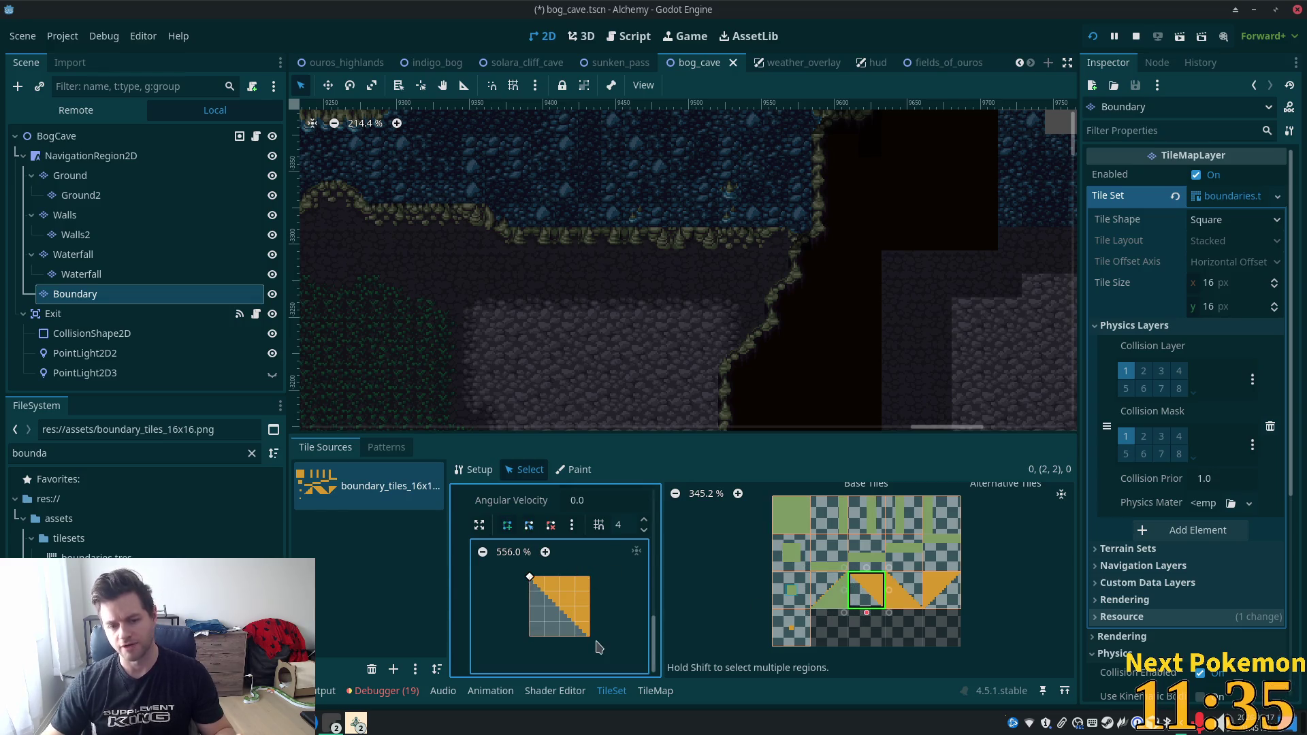
click(590, 637)
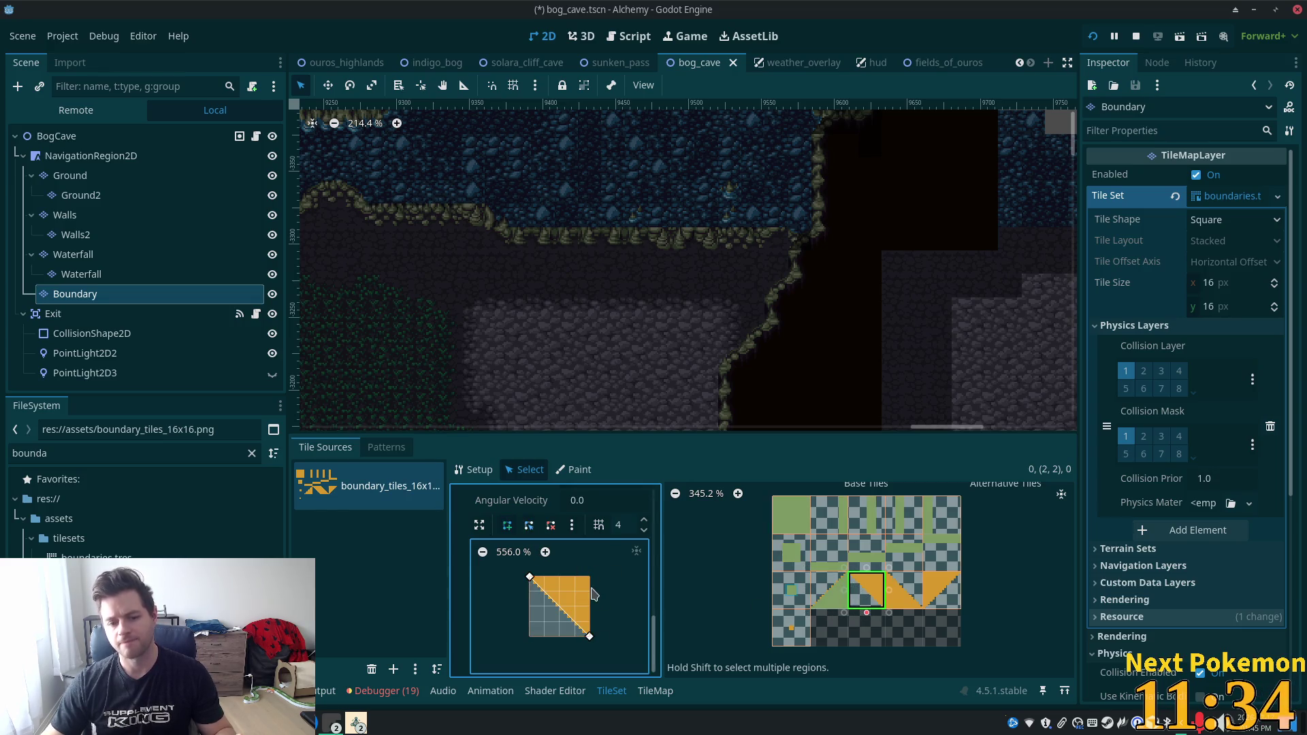
click(530, 577)
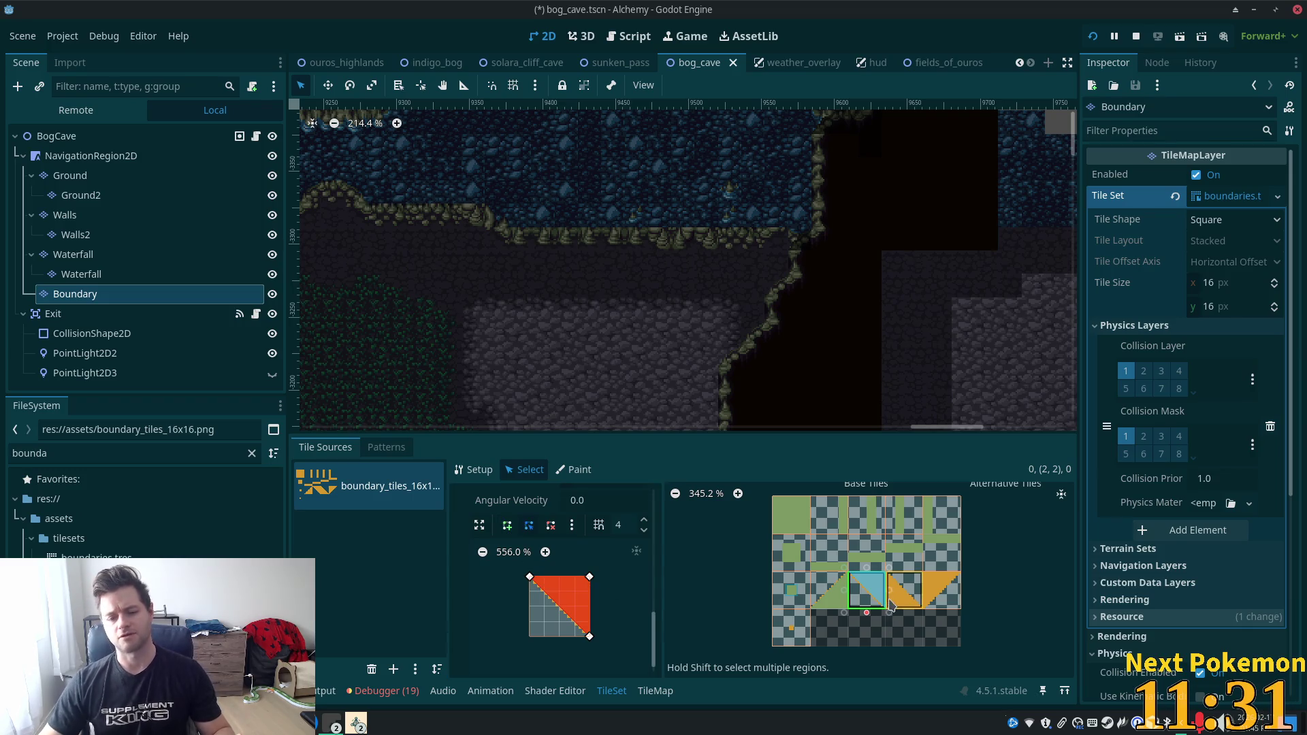
Draw triangular collision shapes on diagonal tiles (3,2) and (4,2).
click(906, 596)
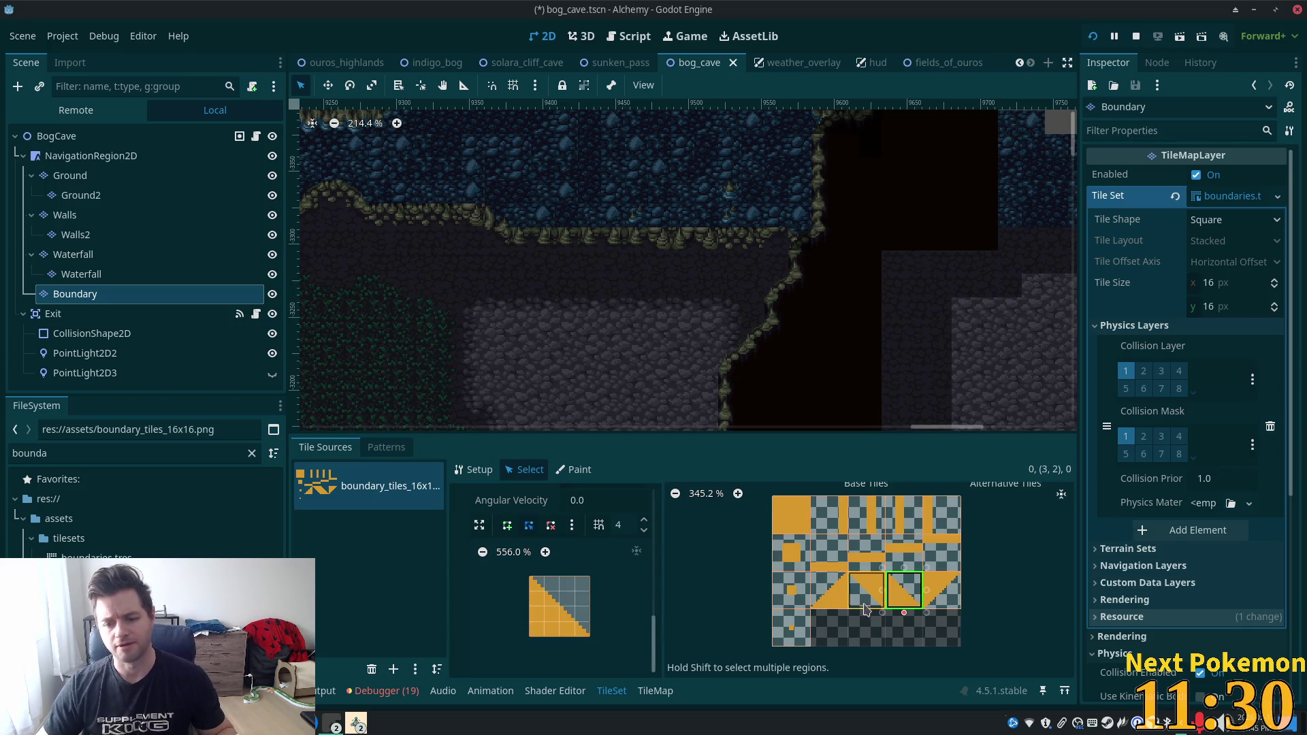
click(507, 525)
click(530, 577)
click(590, 636)
click(530, 637)
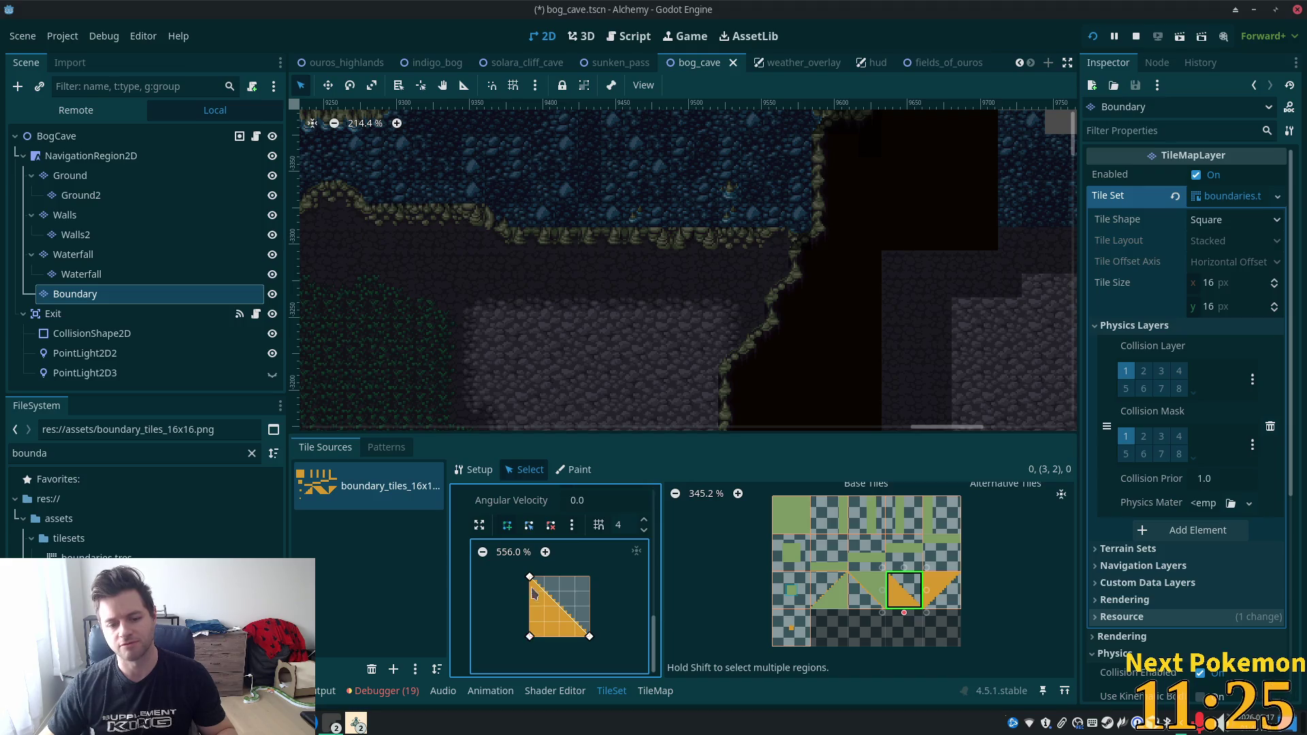
click(530, 577)
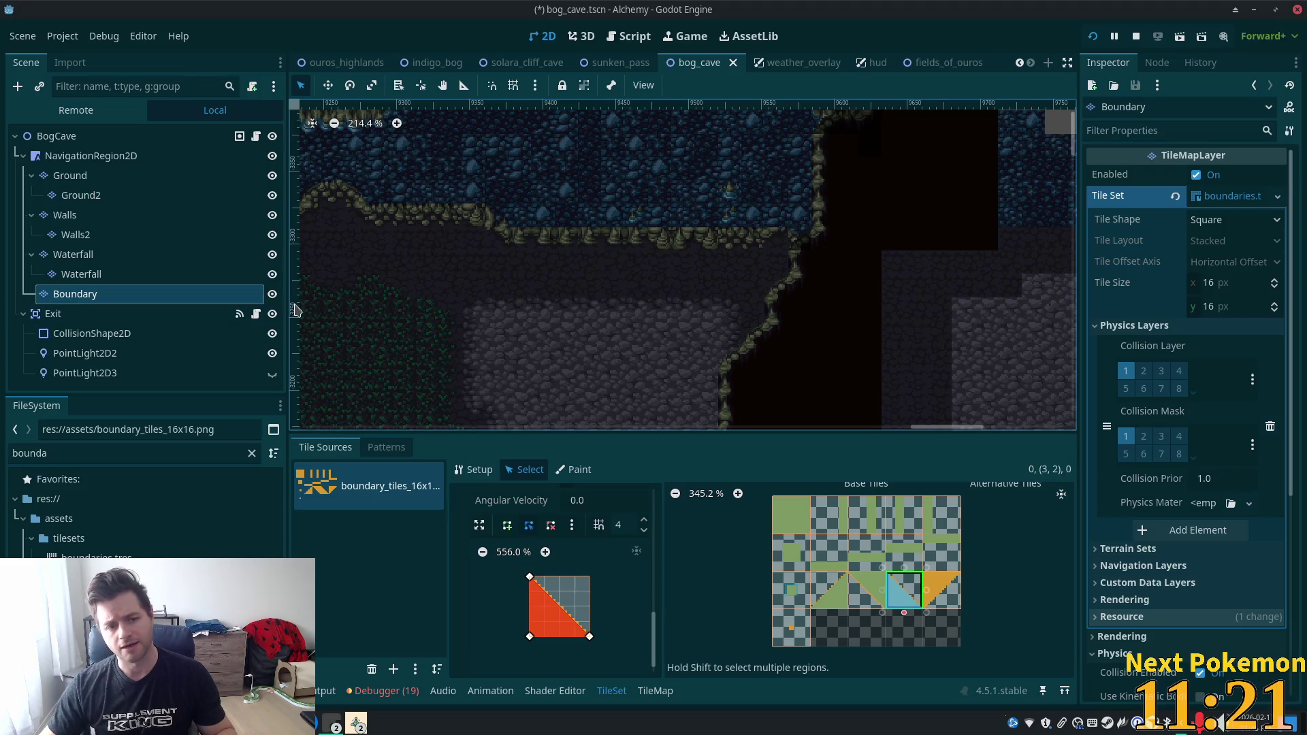
click(943, 579)
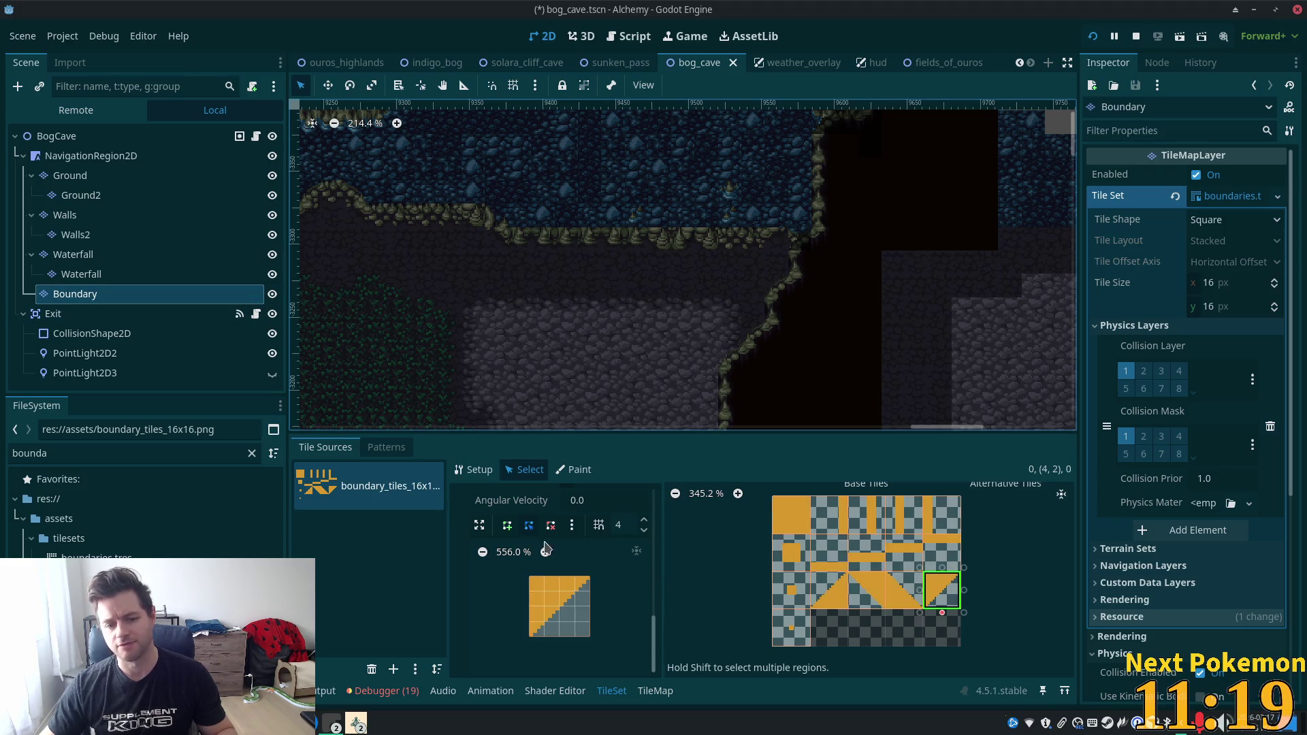
click(507, 525)
click(589, 577)
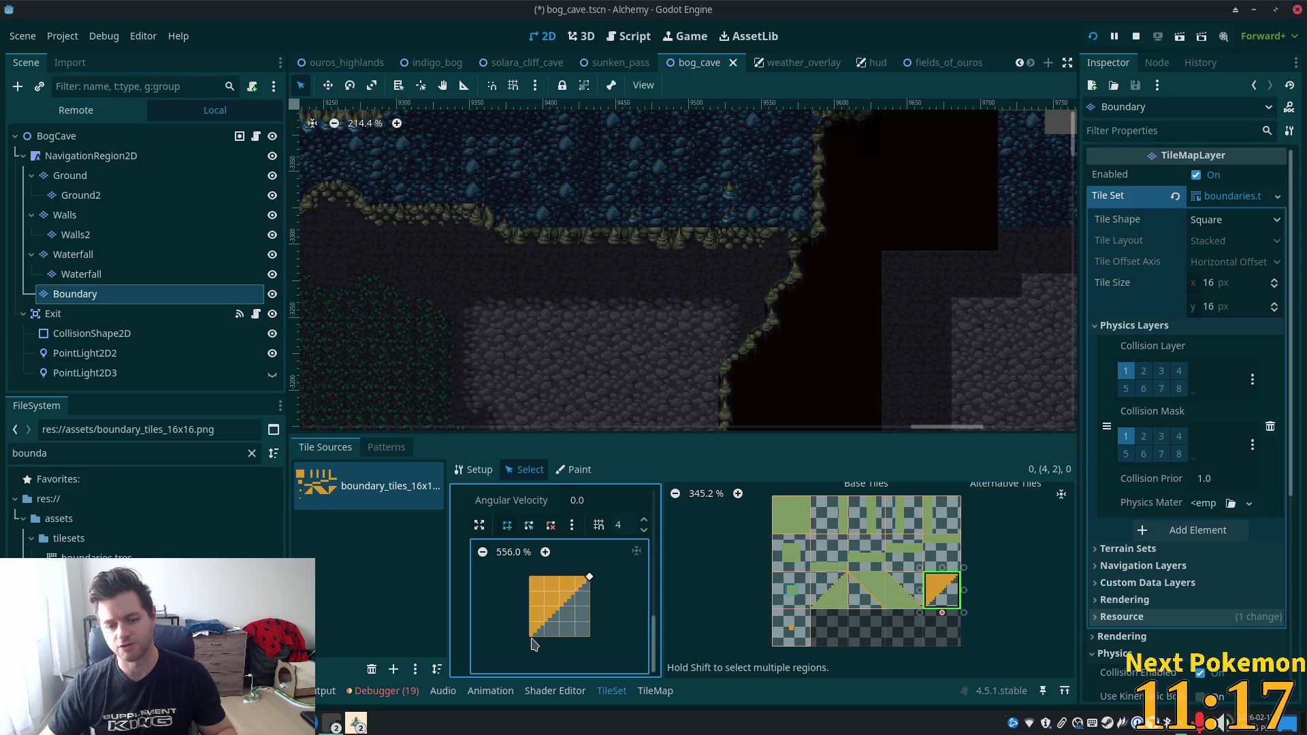
click(530, 577)
click(589, 578)
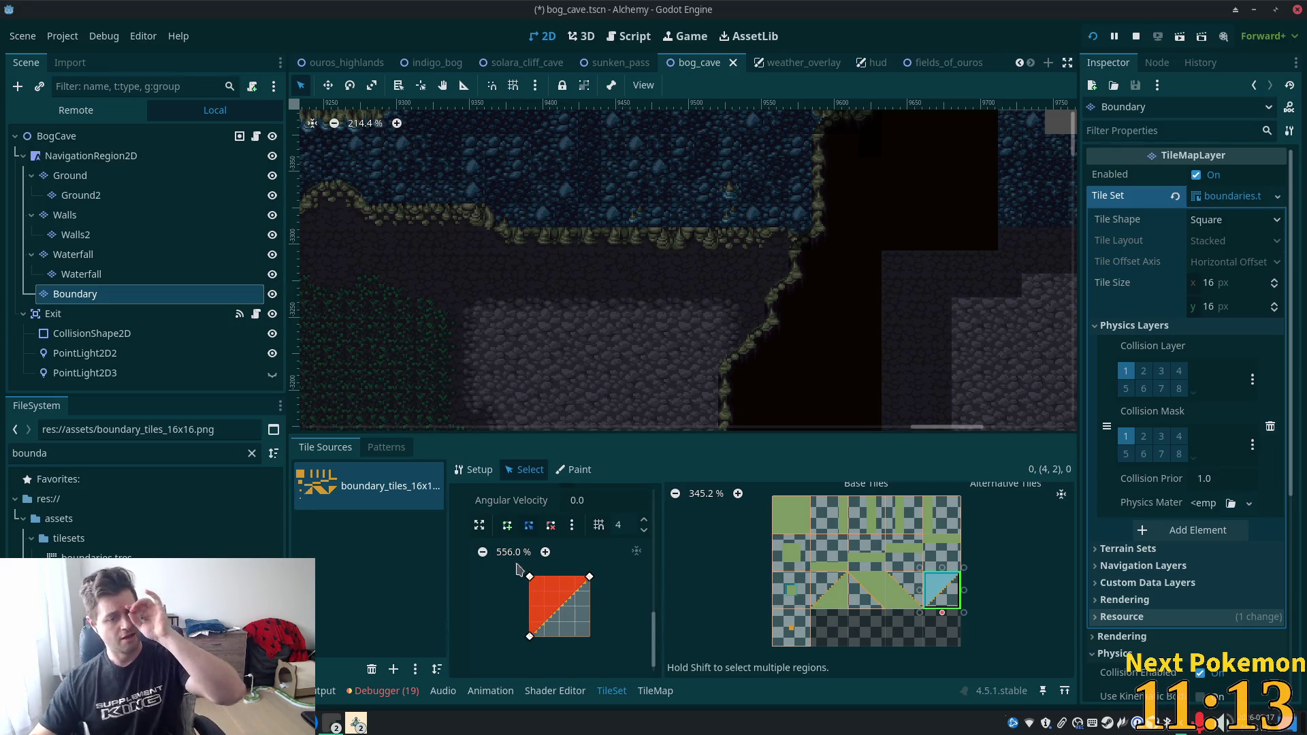
click(776, 644)
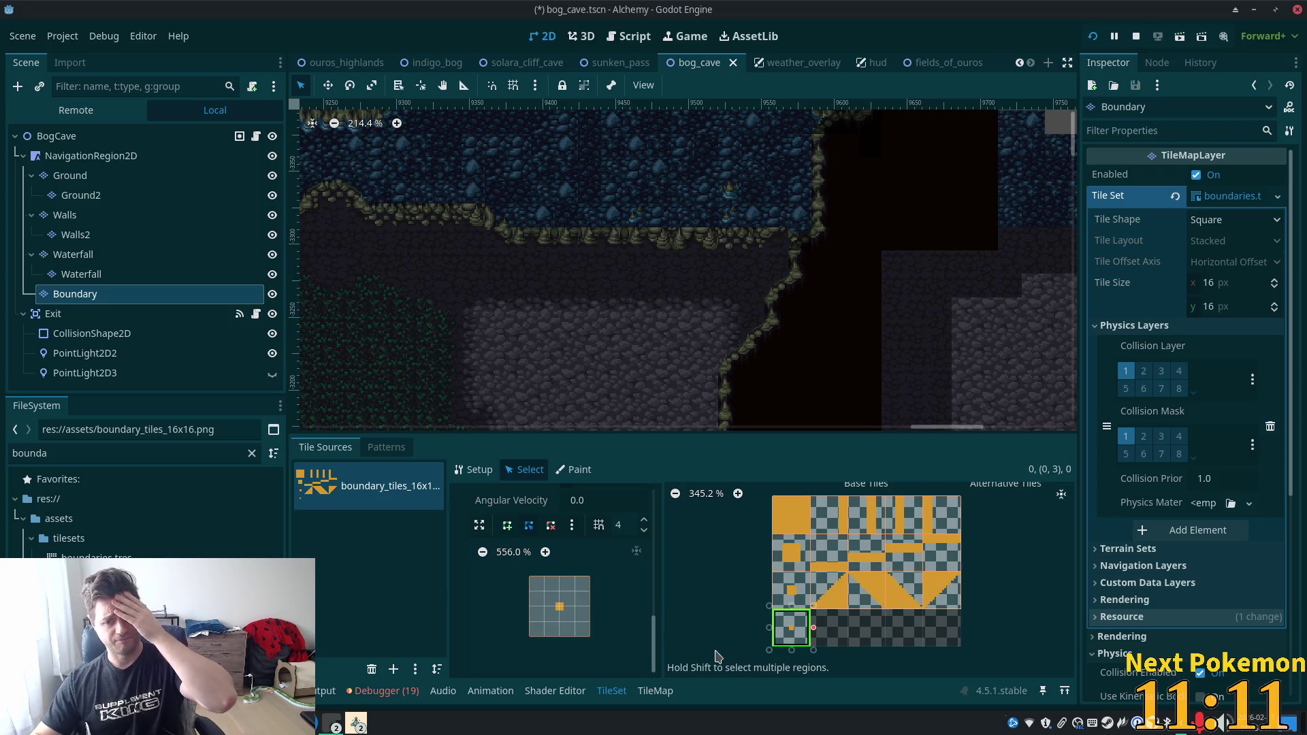
Switch polygon snapping to Half-Pixel Snap, save bog_cave, and select triangle tile (2,2).
click(644, 531)
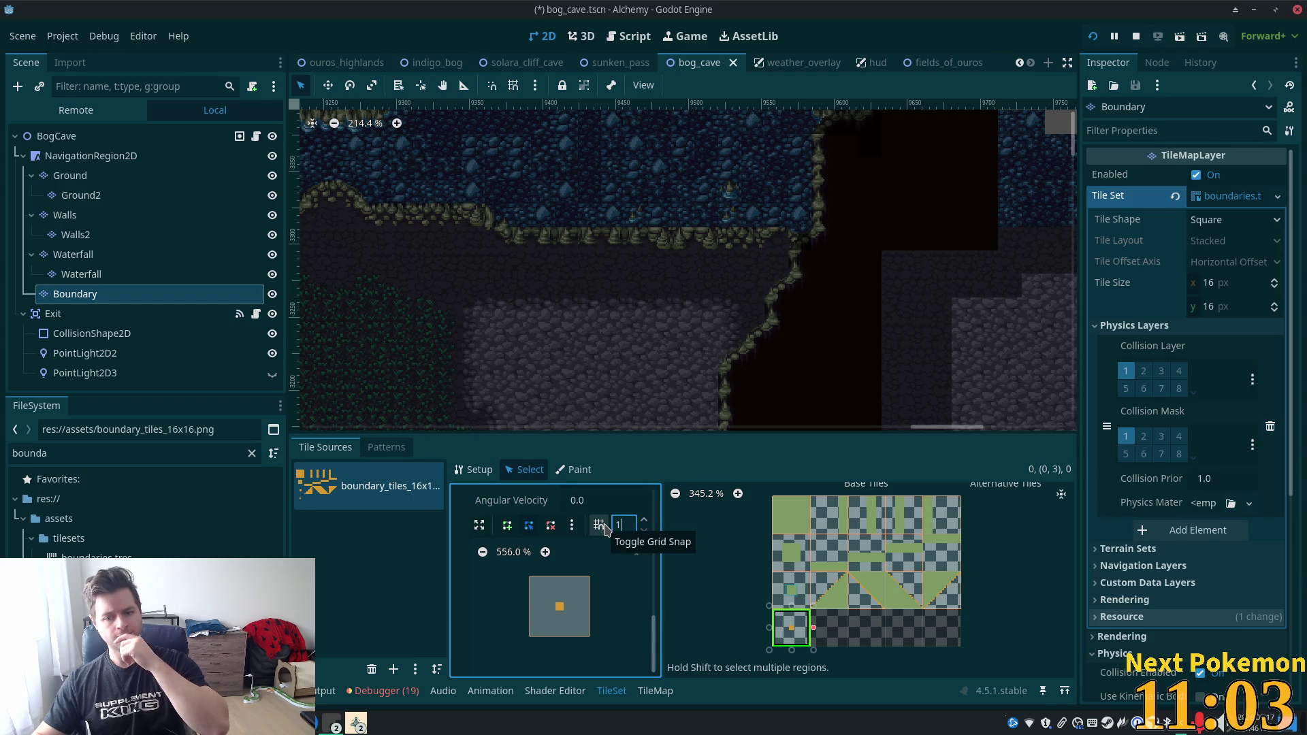
click(599, 529)
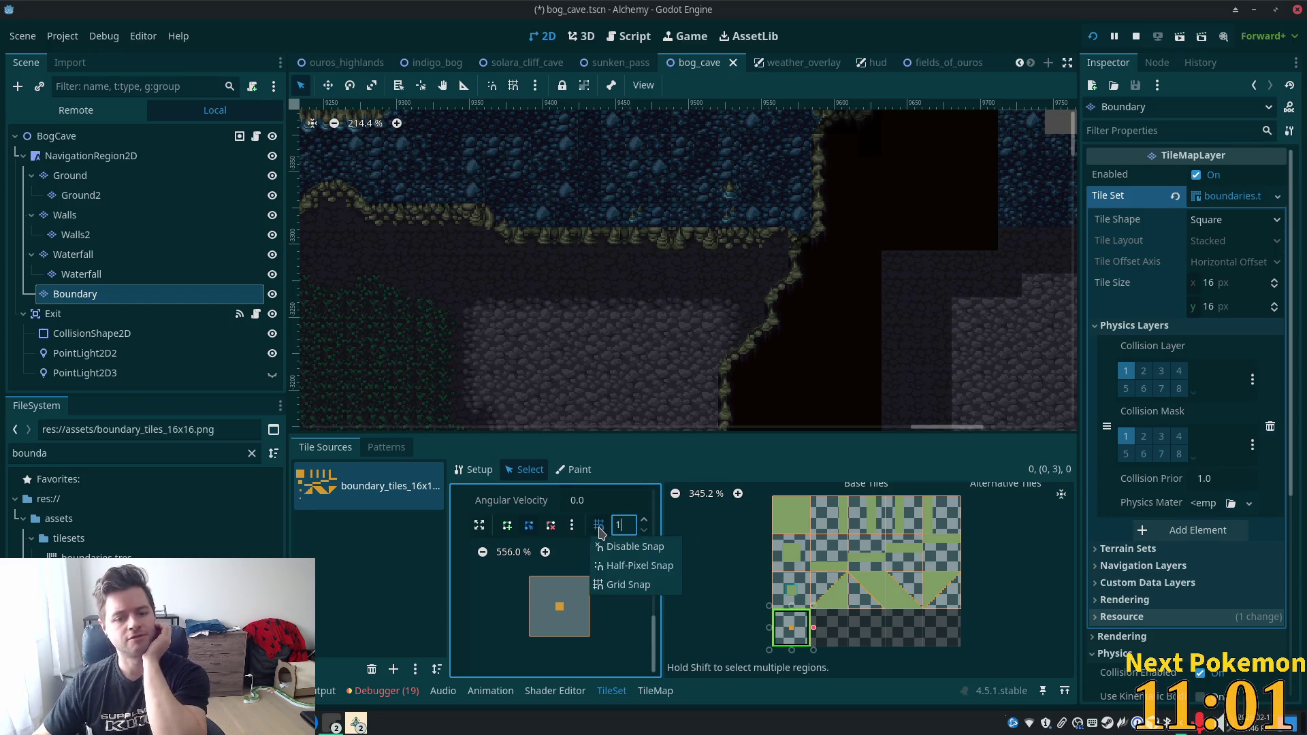
click(640, 566)
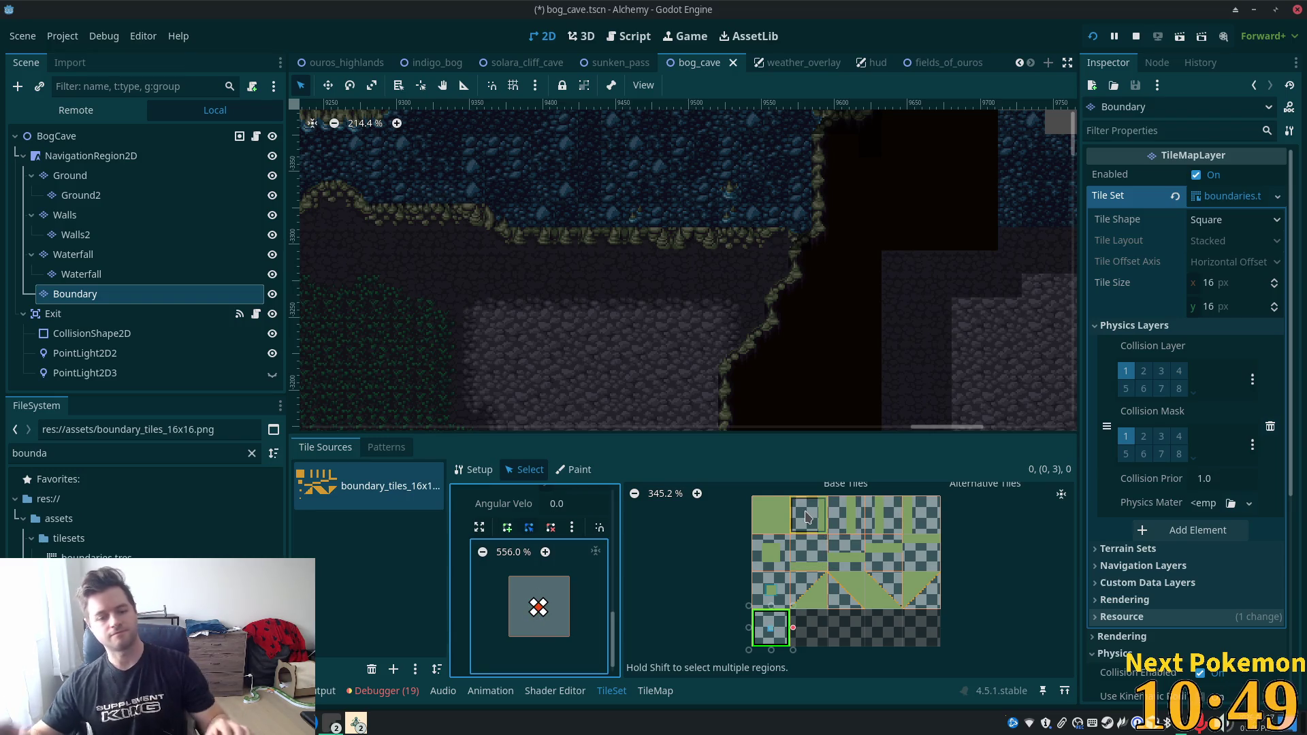
key(ctrl+s)
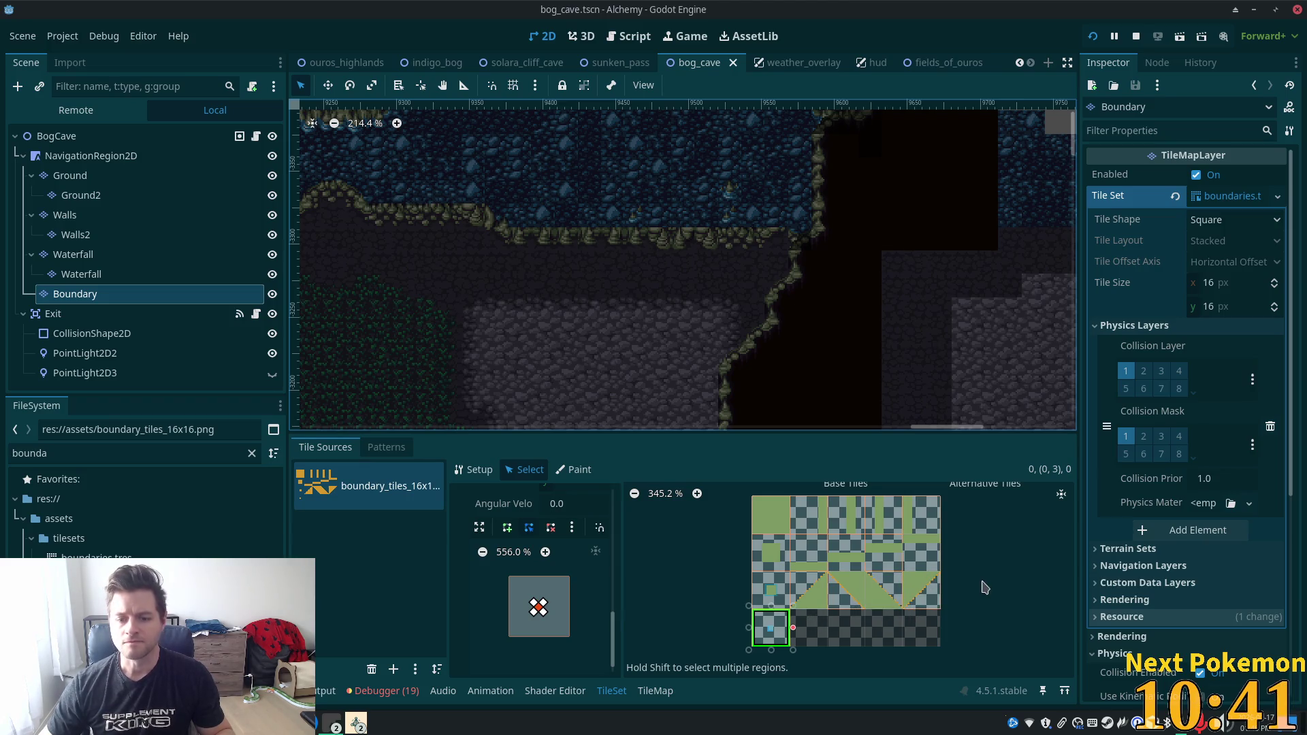
click(827, 623)
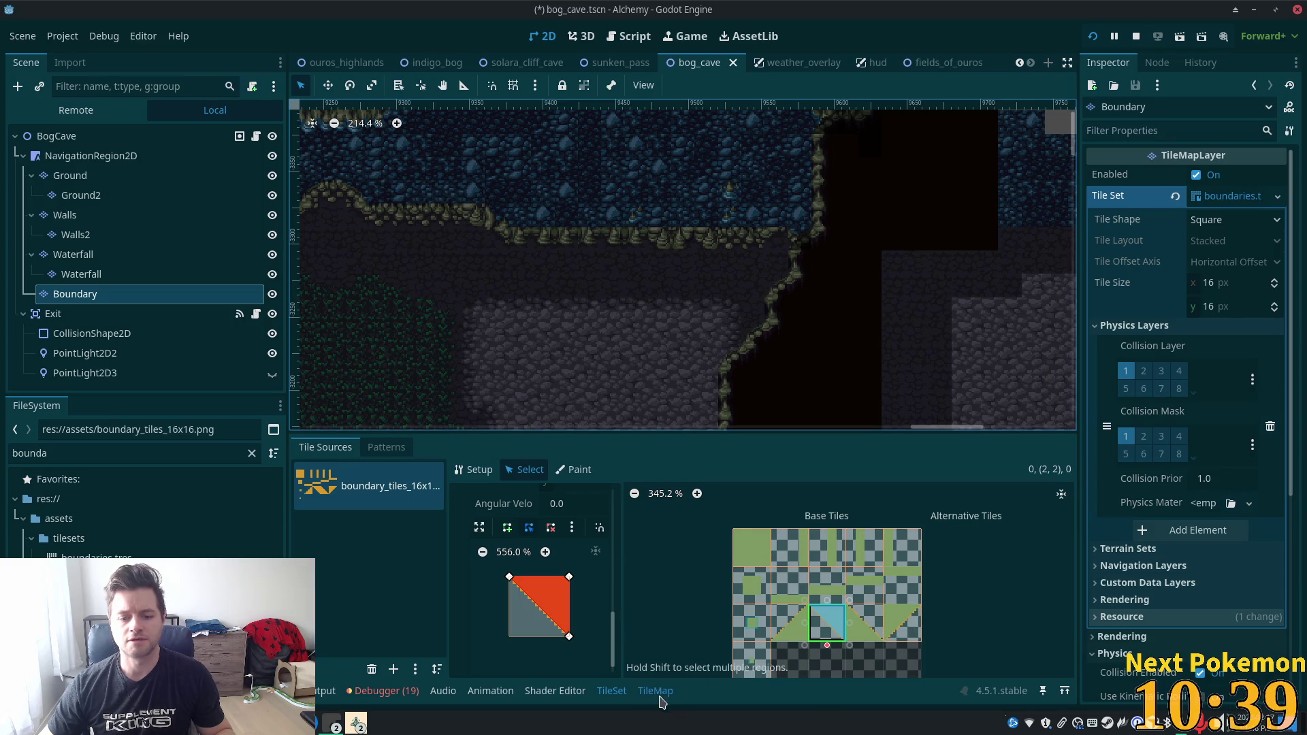
Paint full-square boundary tiles along the cave ledge on the Boundary layer.
click(655, 691)
click(760, 613)
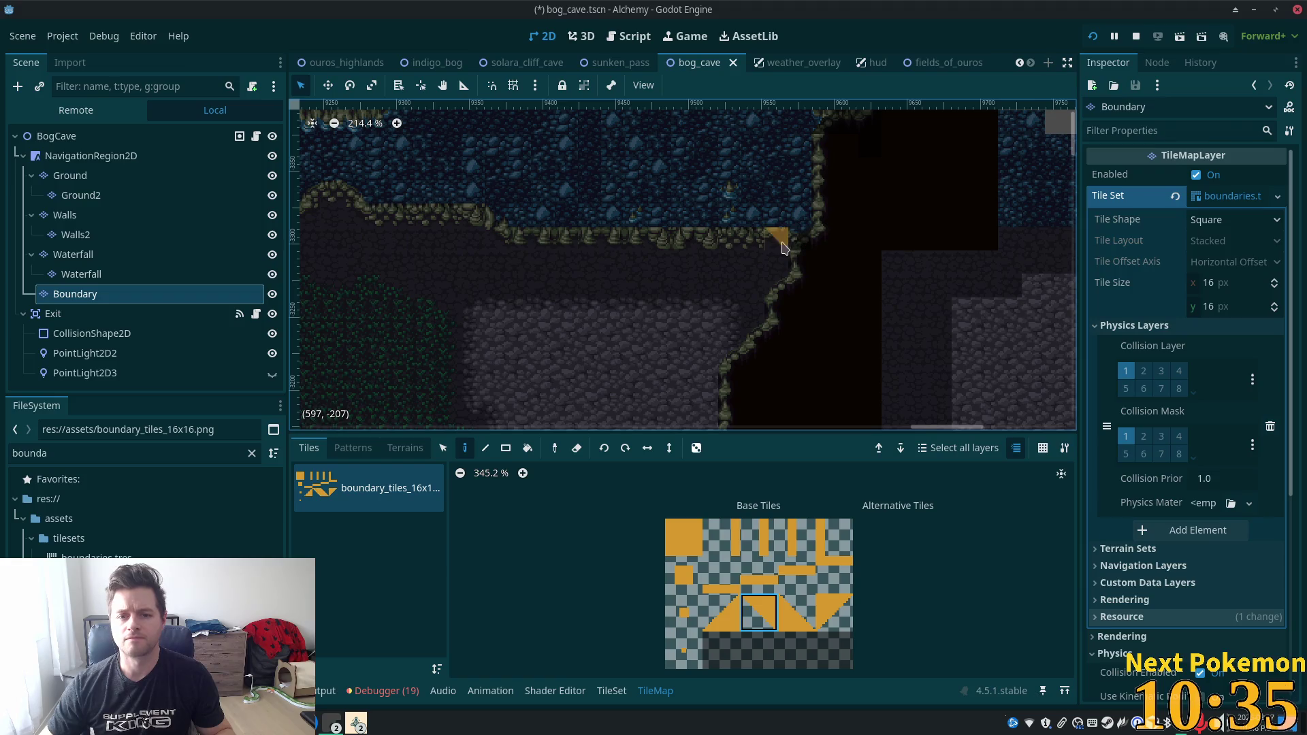
click(684, 538)
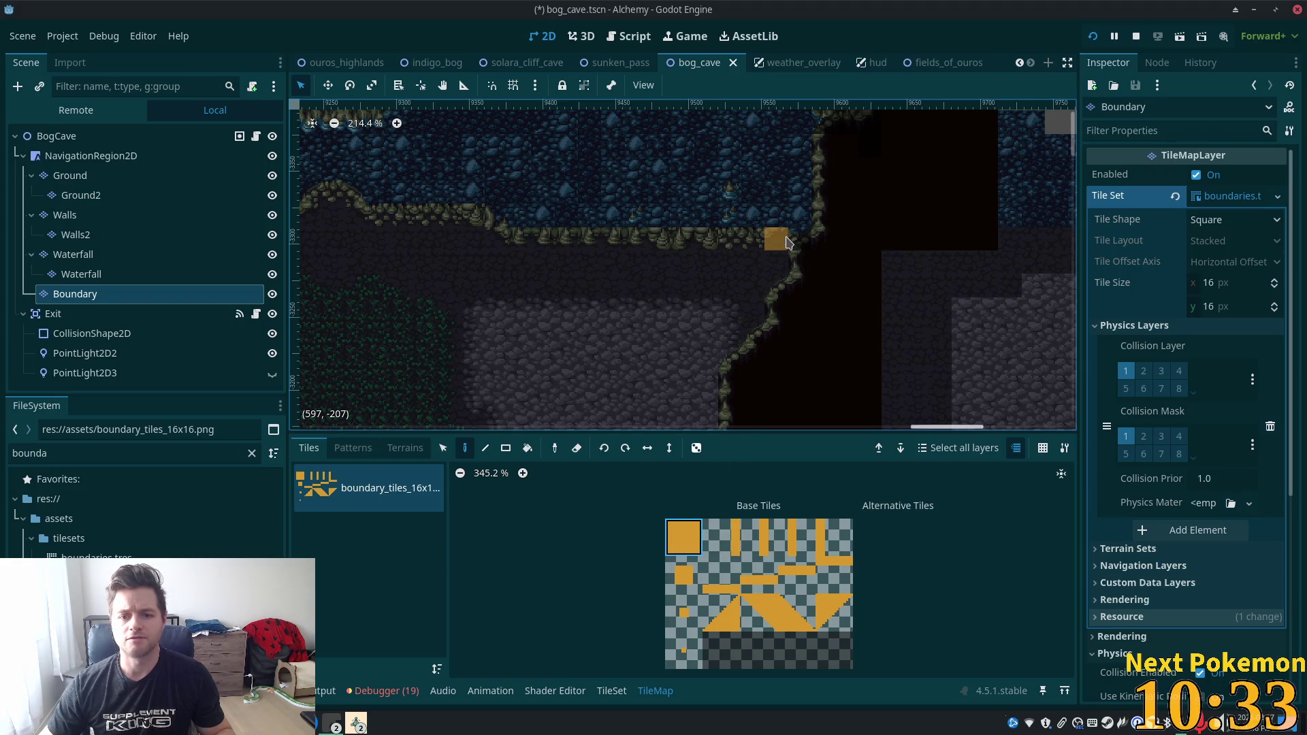
drag(776, 239, 801, 239)
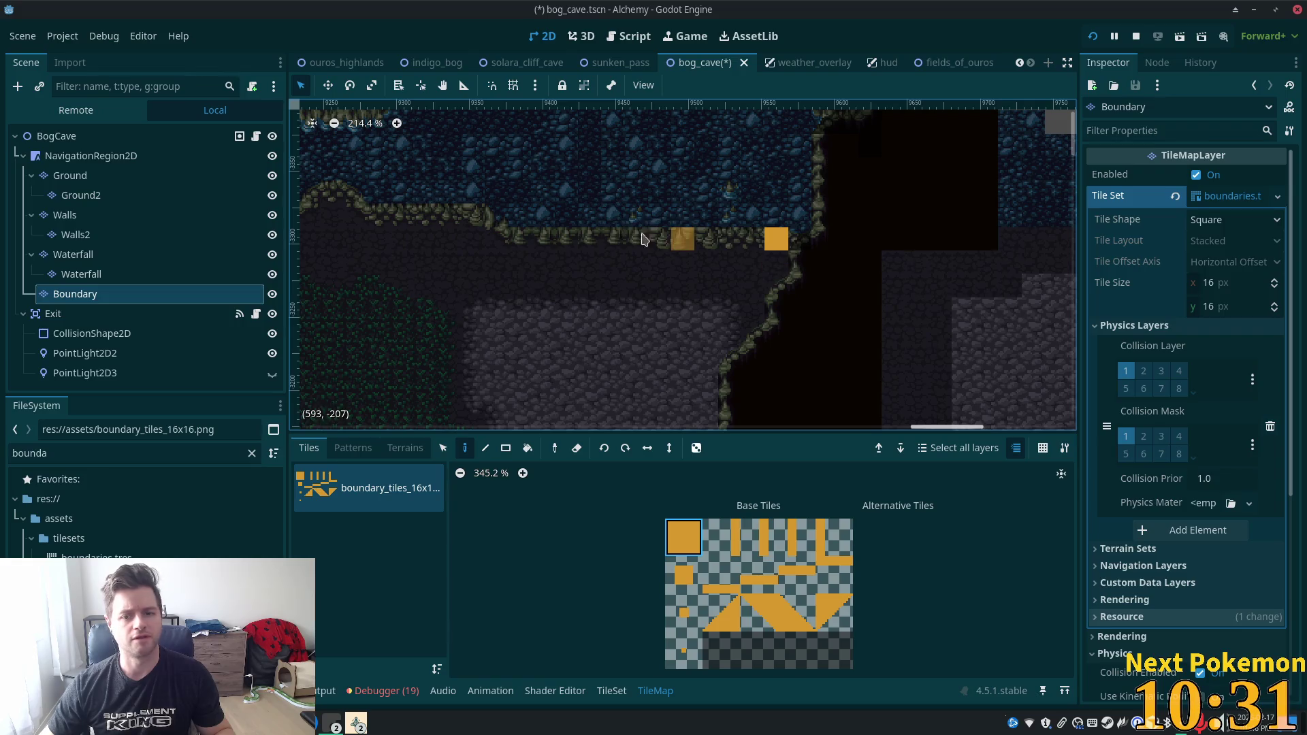
Hide the Boundary layer, save the bog cave scene, and run the project.
click(272, 293)
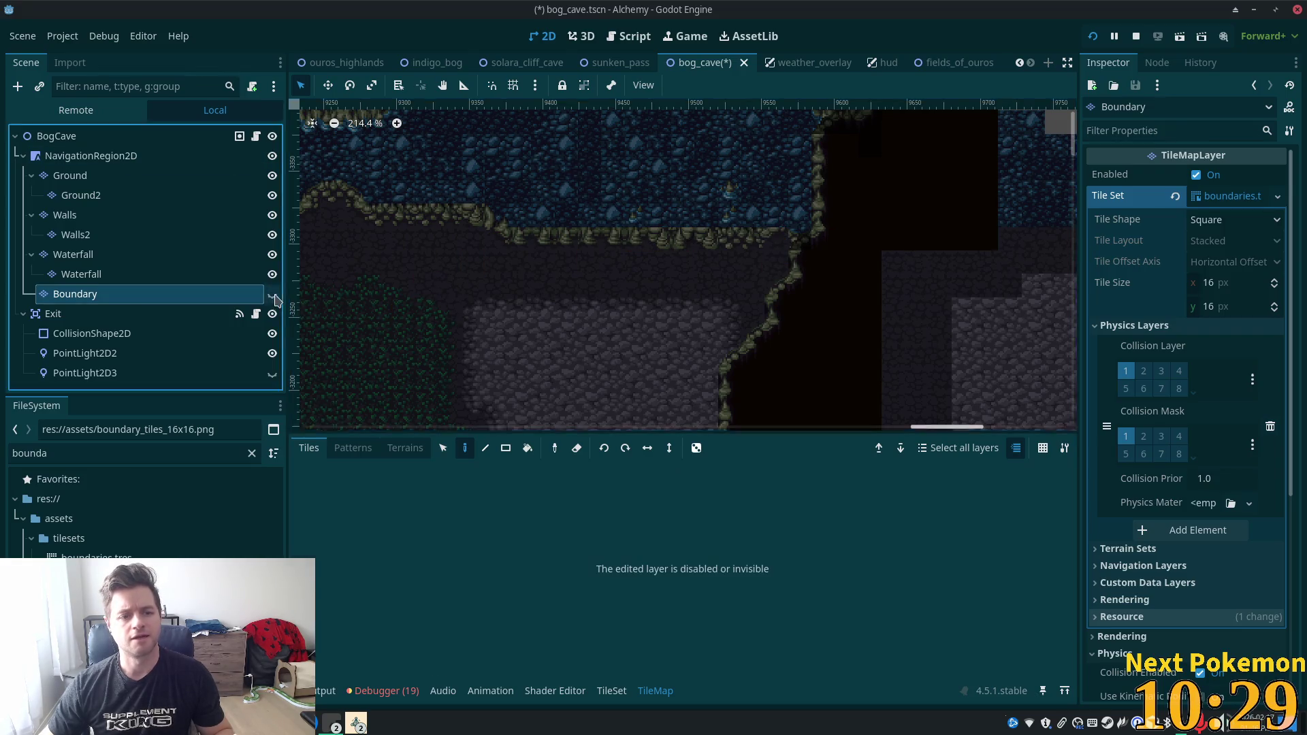
key(ctrl+s)
click(1093, 37)
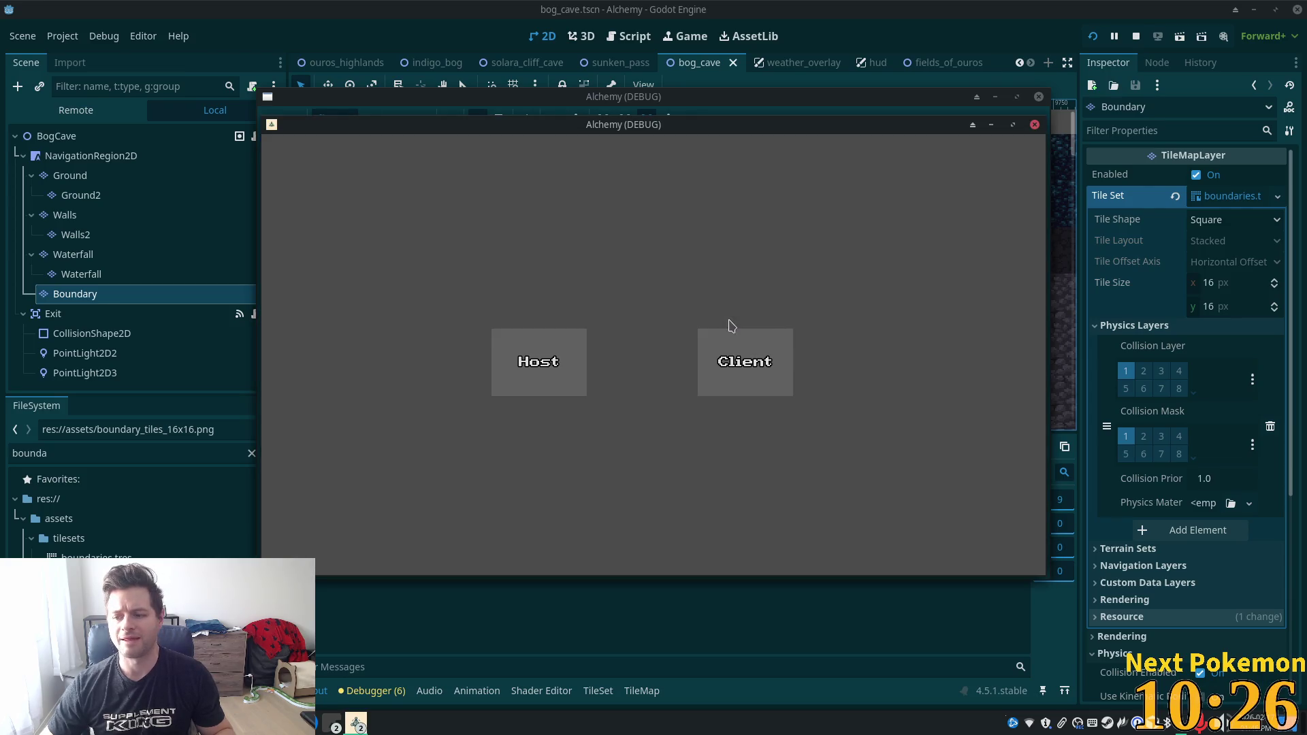
Reach the login screen, move it aside, view the player in Bog Cave, then stop the game.
click(731, 334)
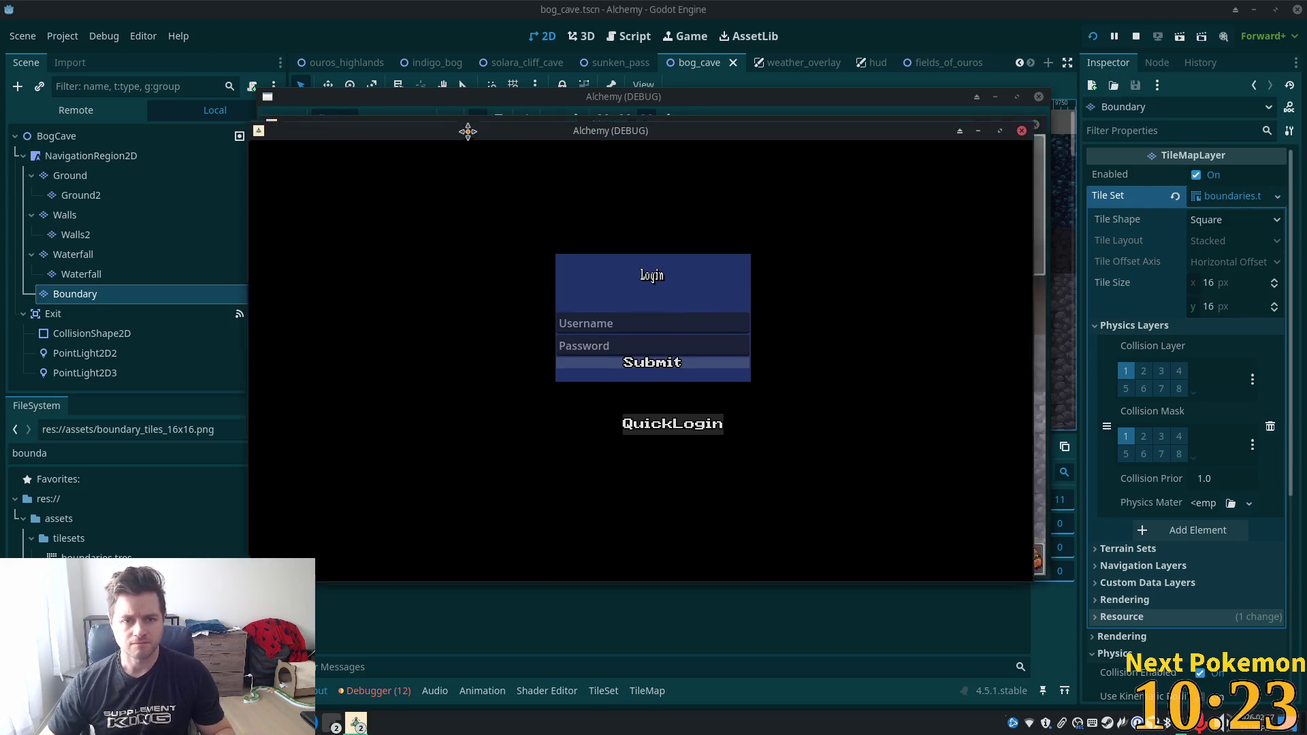
drag(481, 125, 249, 186)
click(880, 292)
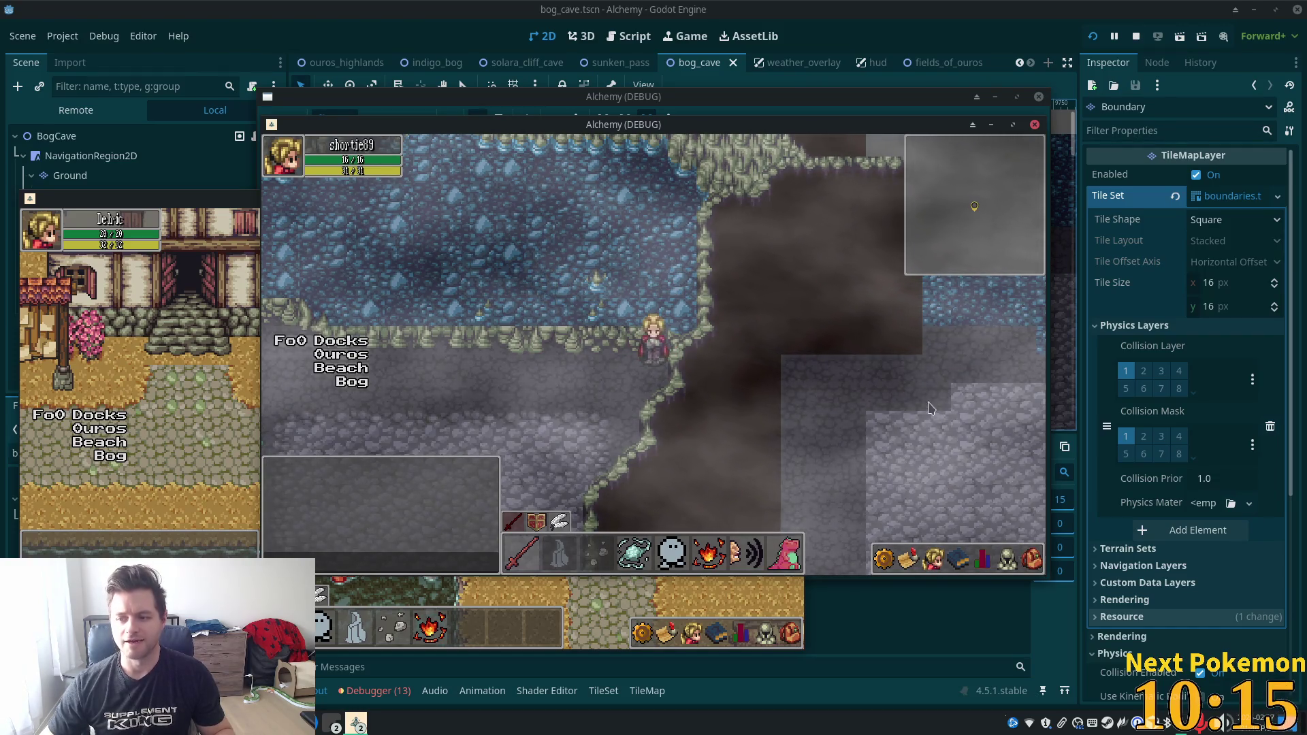
click(1048, 6)
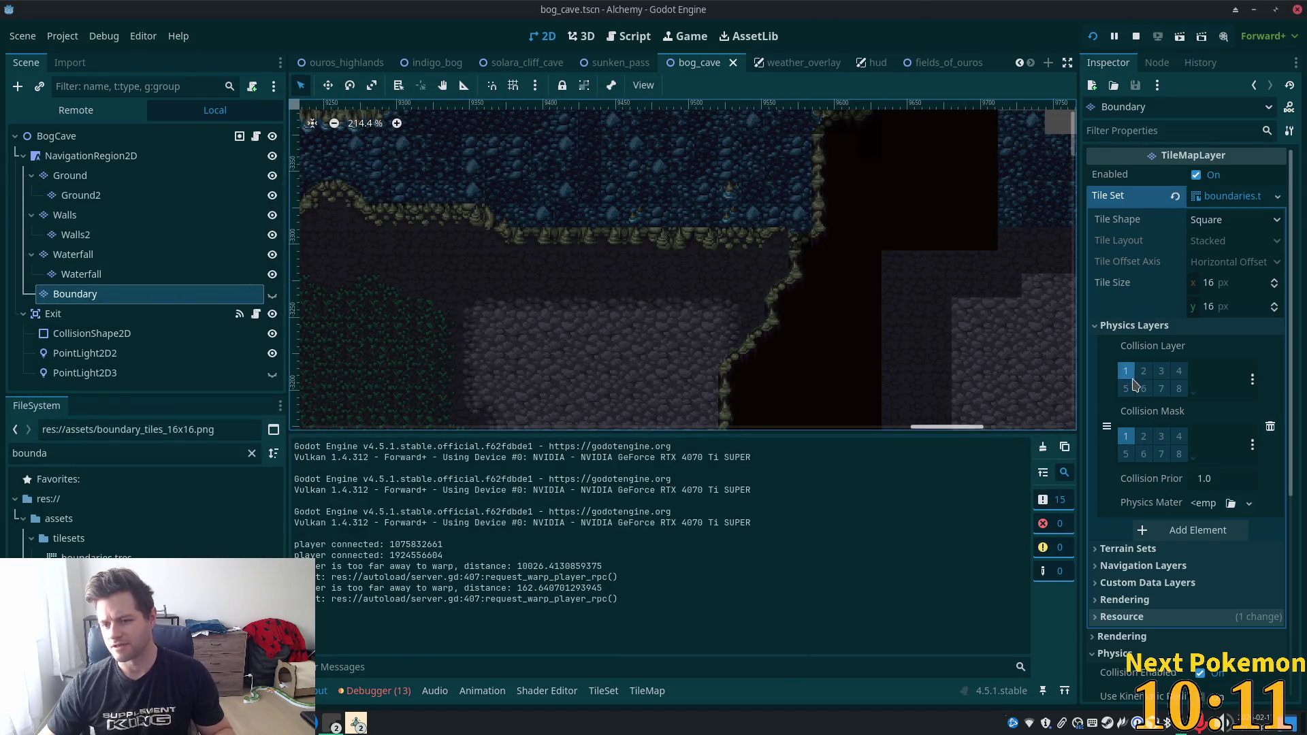
Check the Waterfall layer's cave.tres physics layers, then enable collision mask bit 6 on Boundary.
click(162, 258)
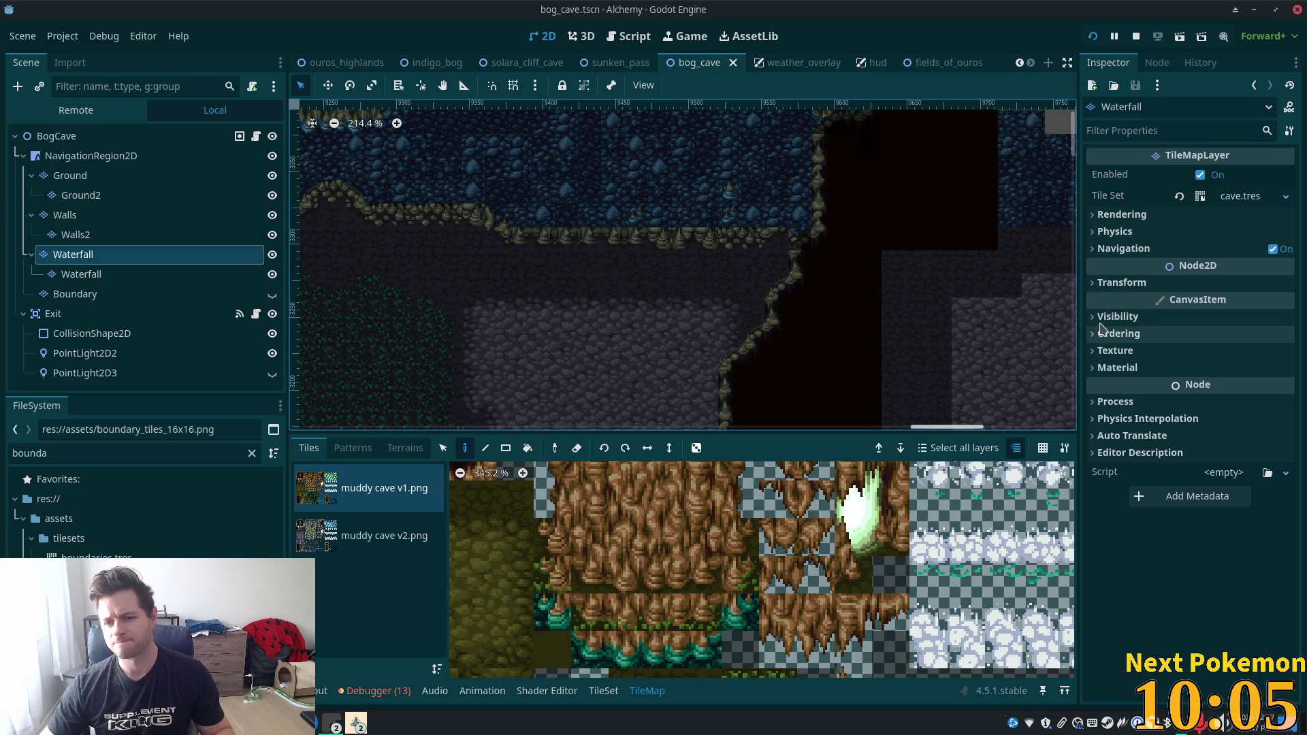
click(1101, 233)
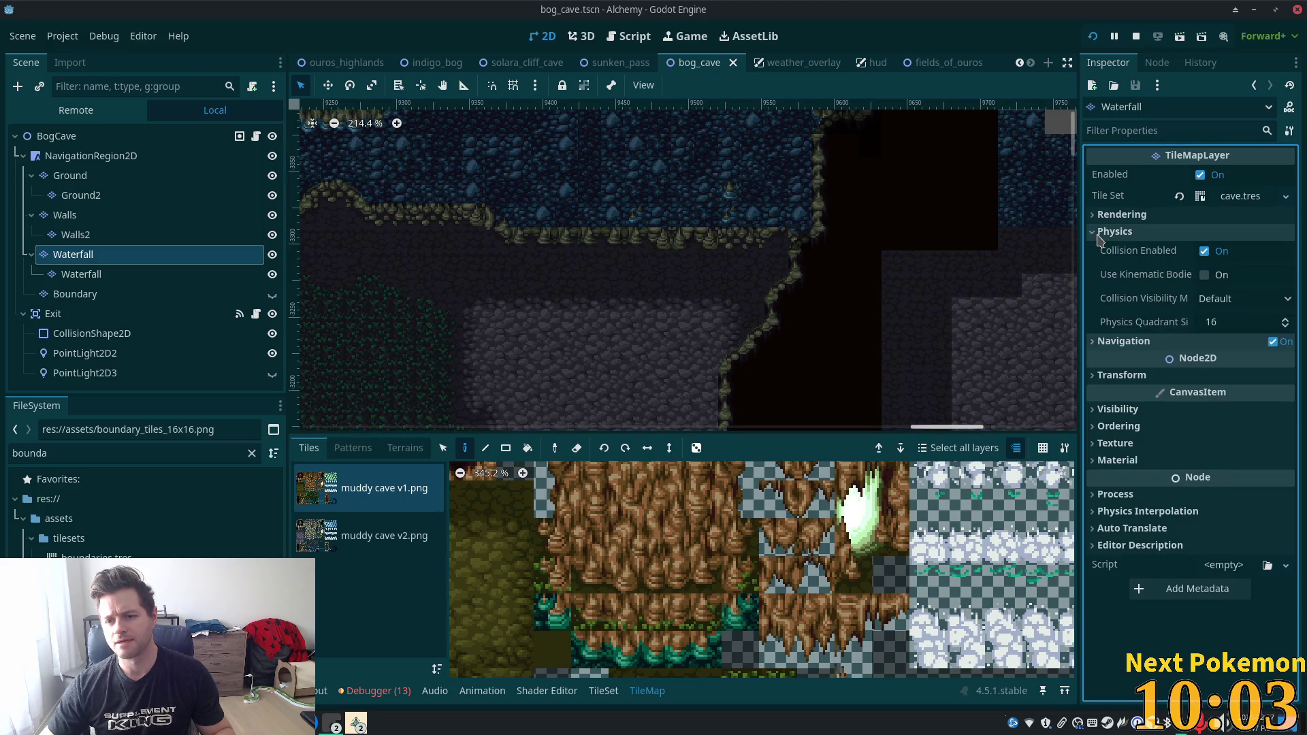
click(1097, 233)
click(1227, 199)
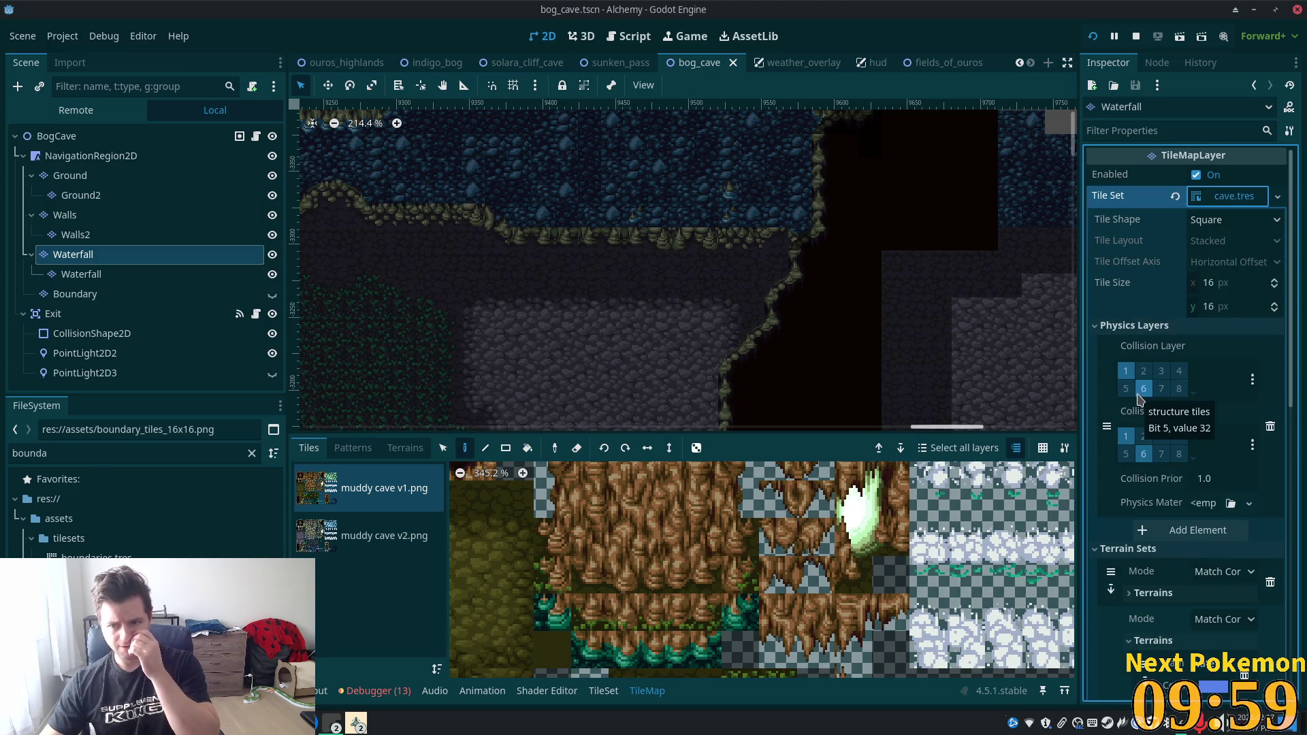
click(99, 295)
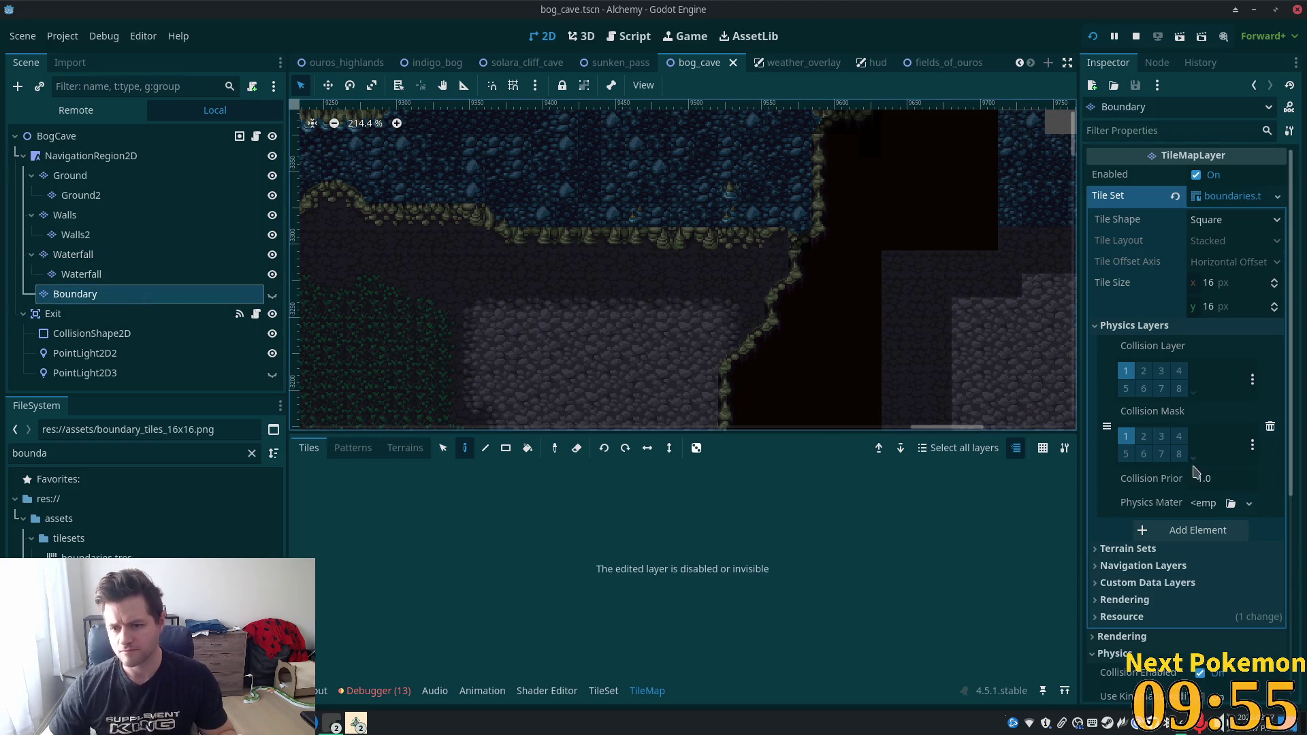
click(1145, 455)
Launch the game, walk the player up, along the ledge left and right, then down, and stop it.
key(F5)
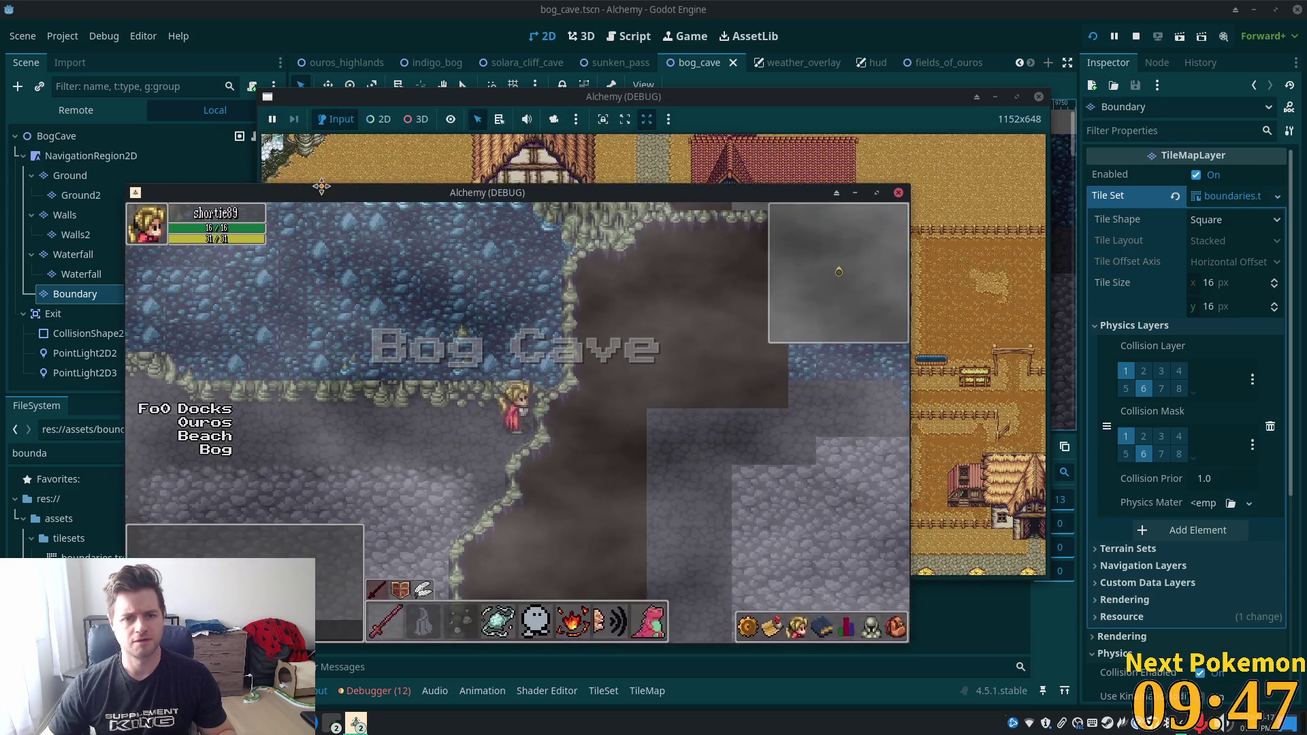
key(Up)
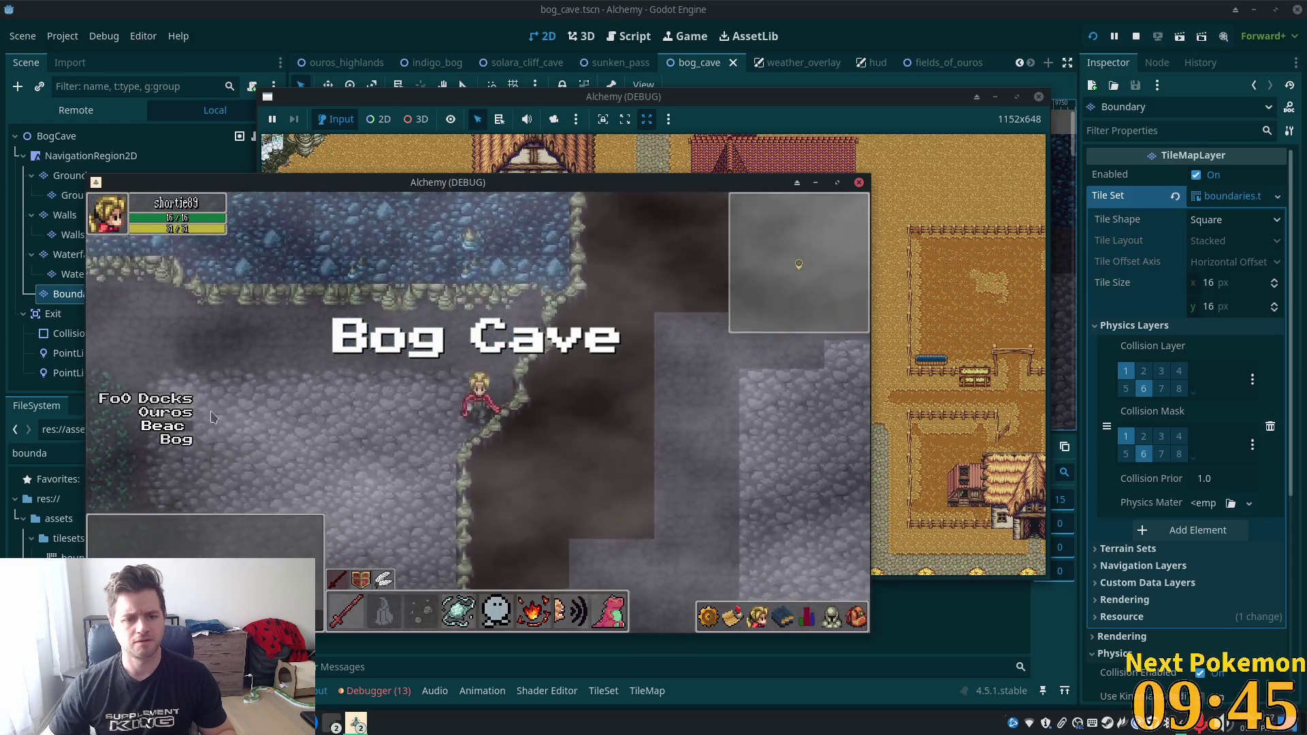
key(Right)
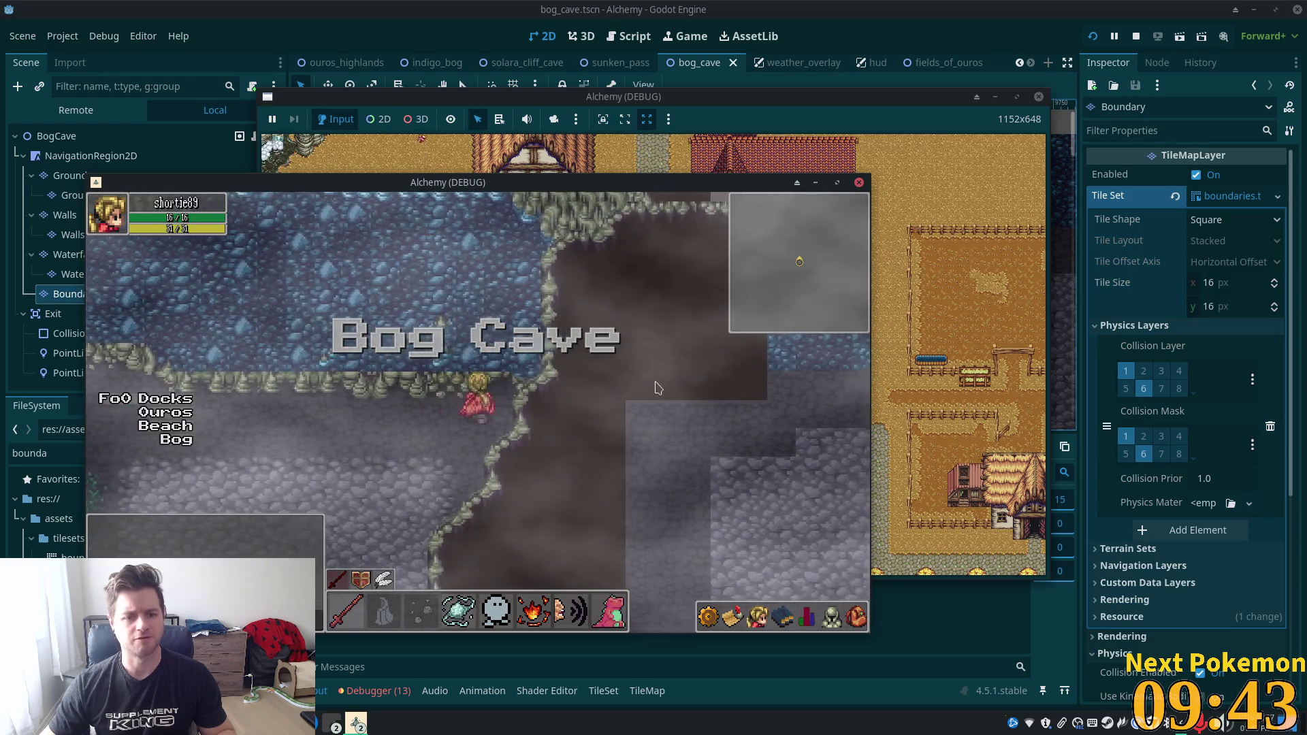
key(Left)
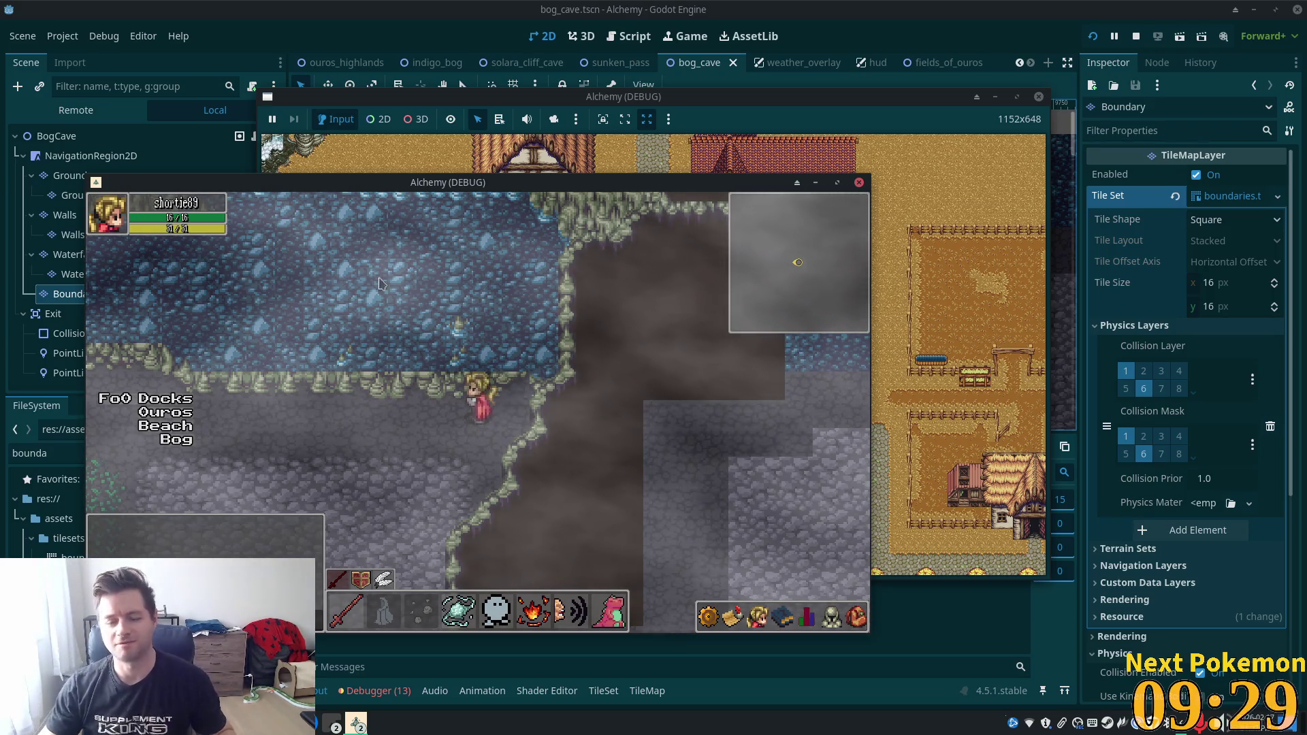
key(Right)
key(Left)
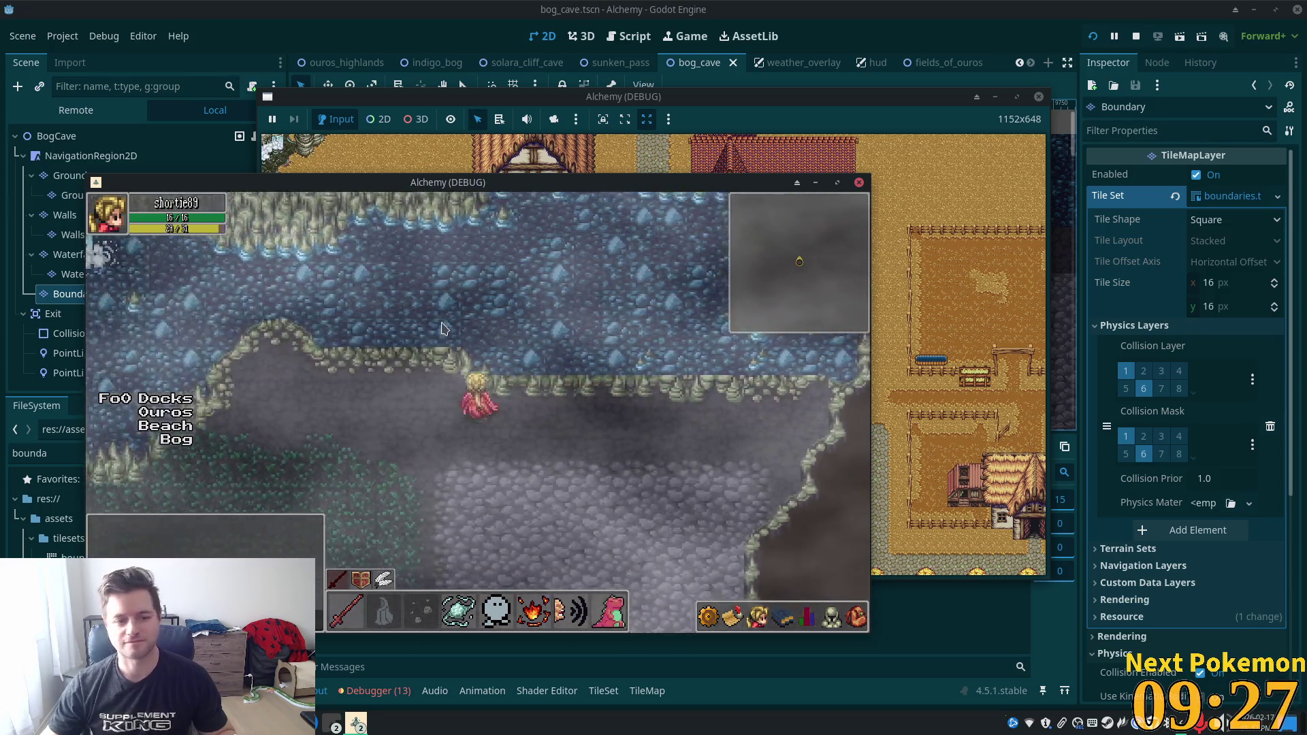
key(Down)
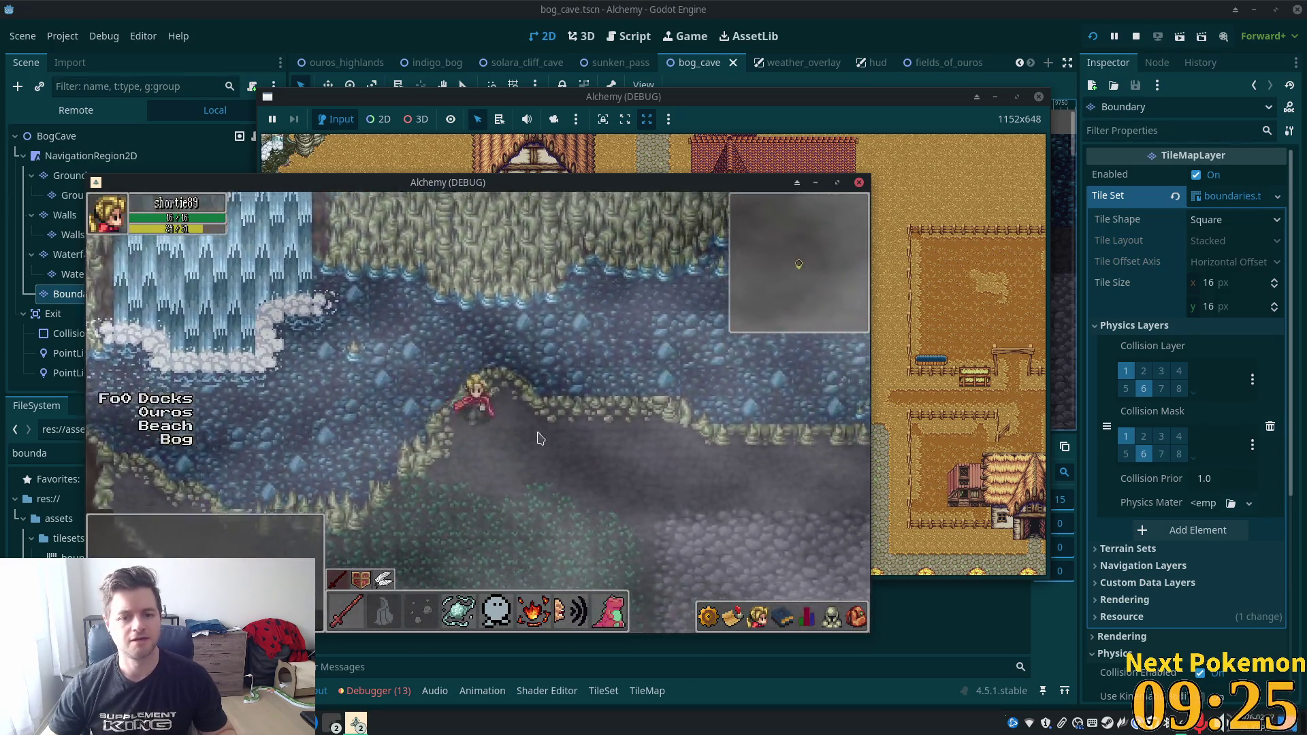
key(F8)
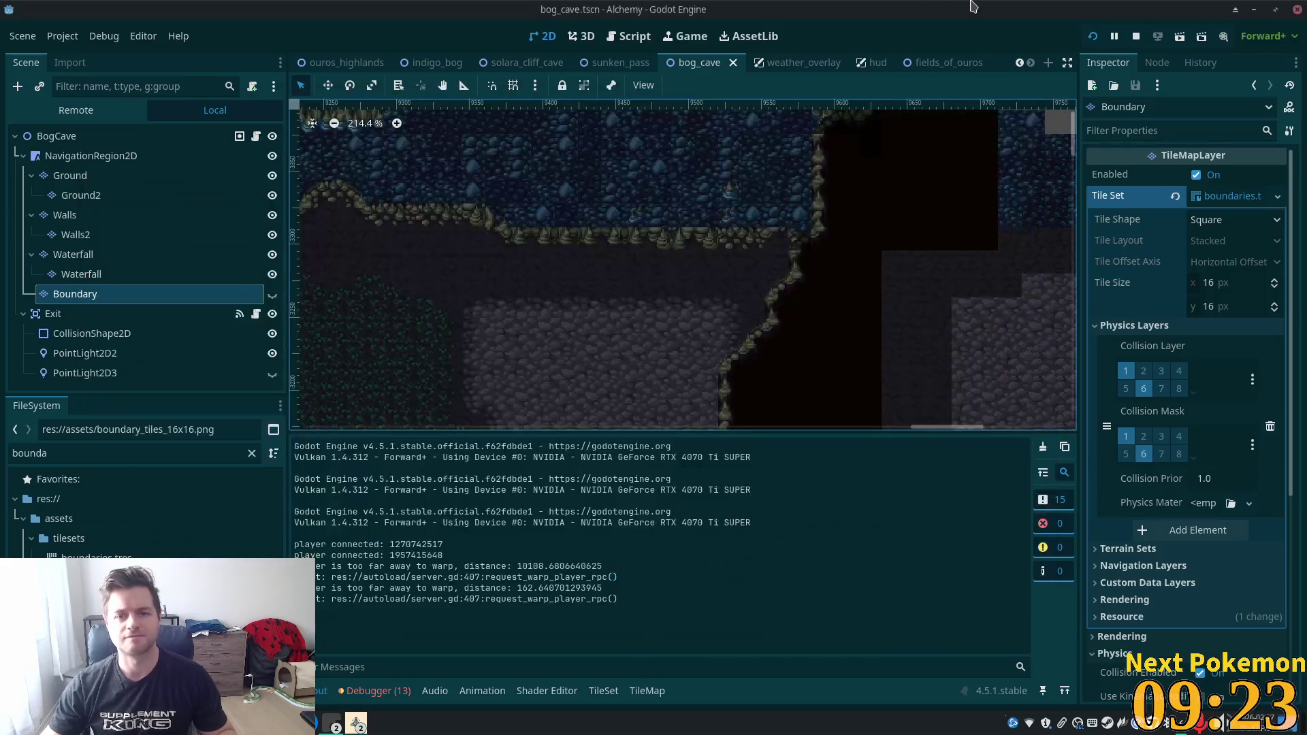
Toggle the Boundary layer's visibility to check its tiles, leaving it hidden.
click(272, 296)
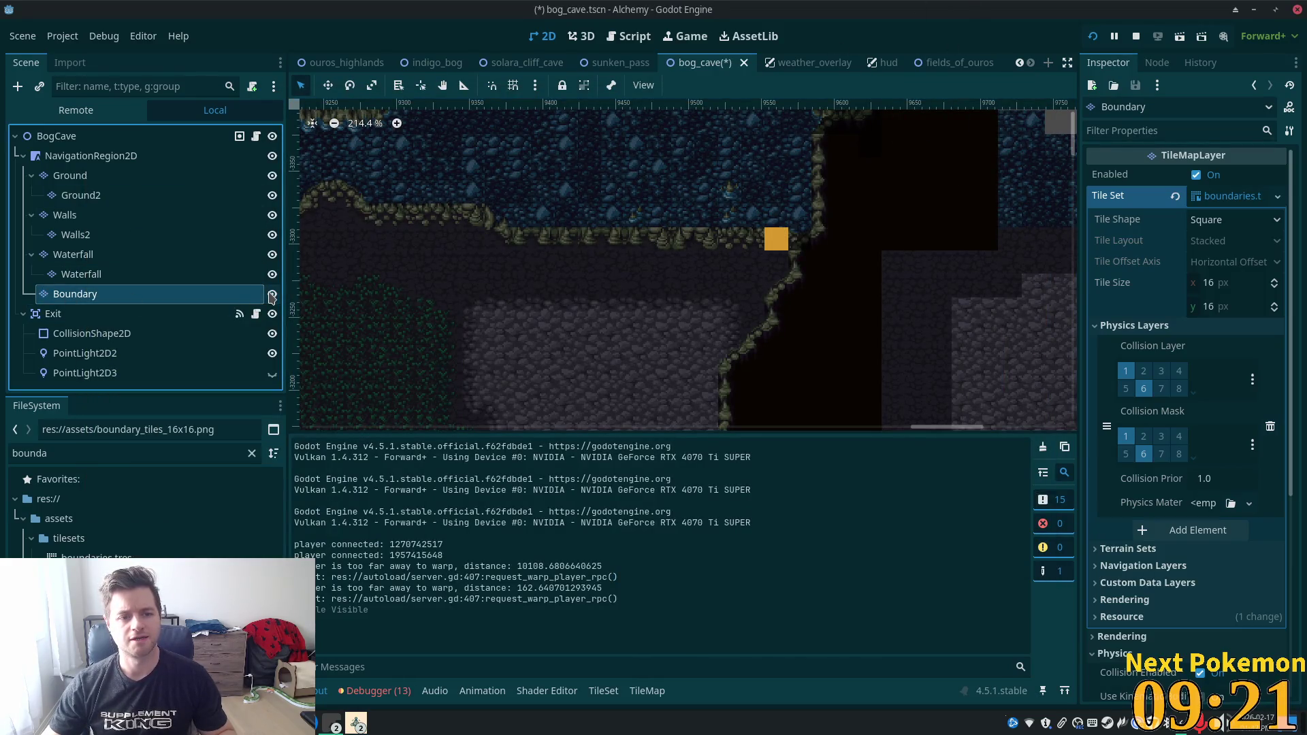
double_click(273, 296)
click(272, 296)
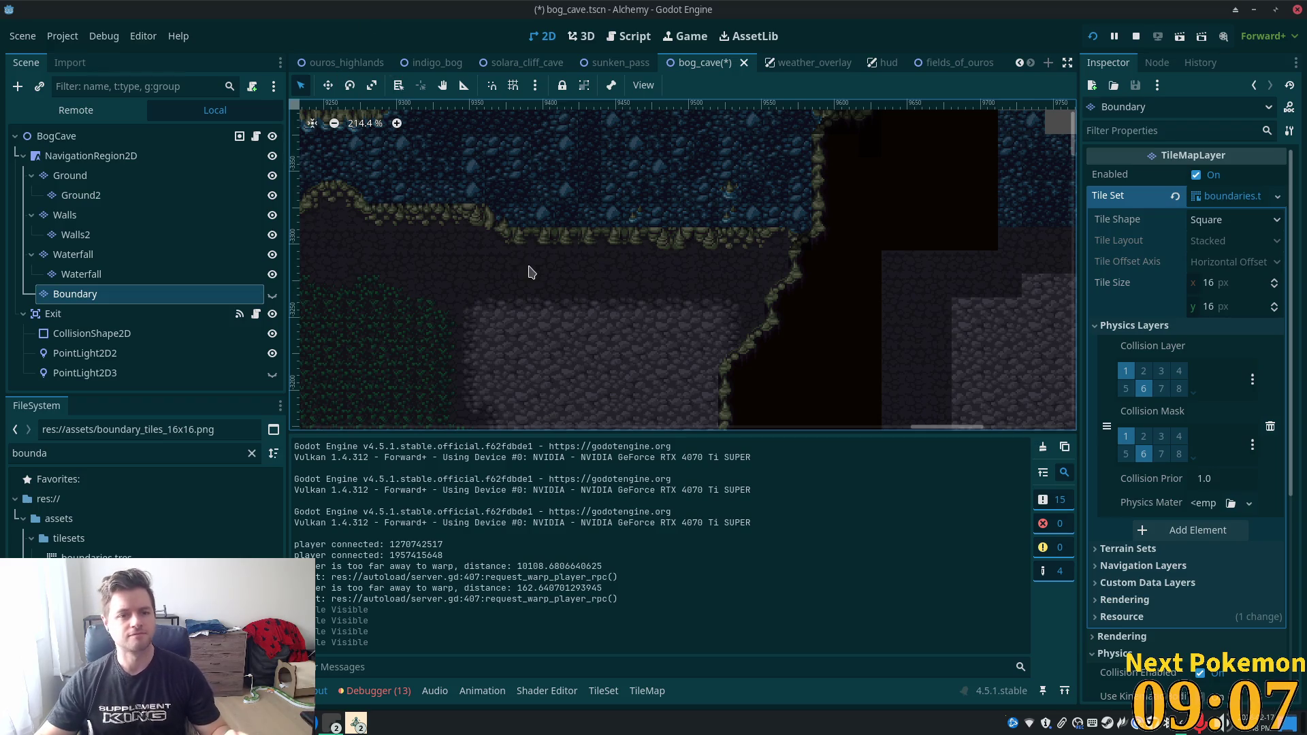
Zoom in on the stepped cave ceiling outline and select the Walls tile layer.
scroll(521, 260, down, 5)
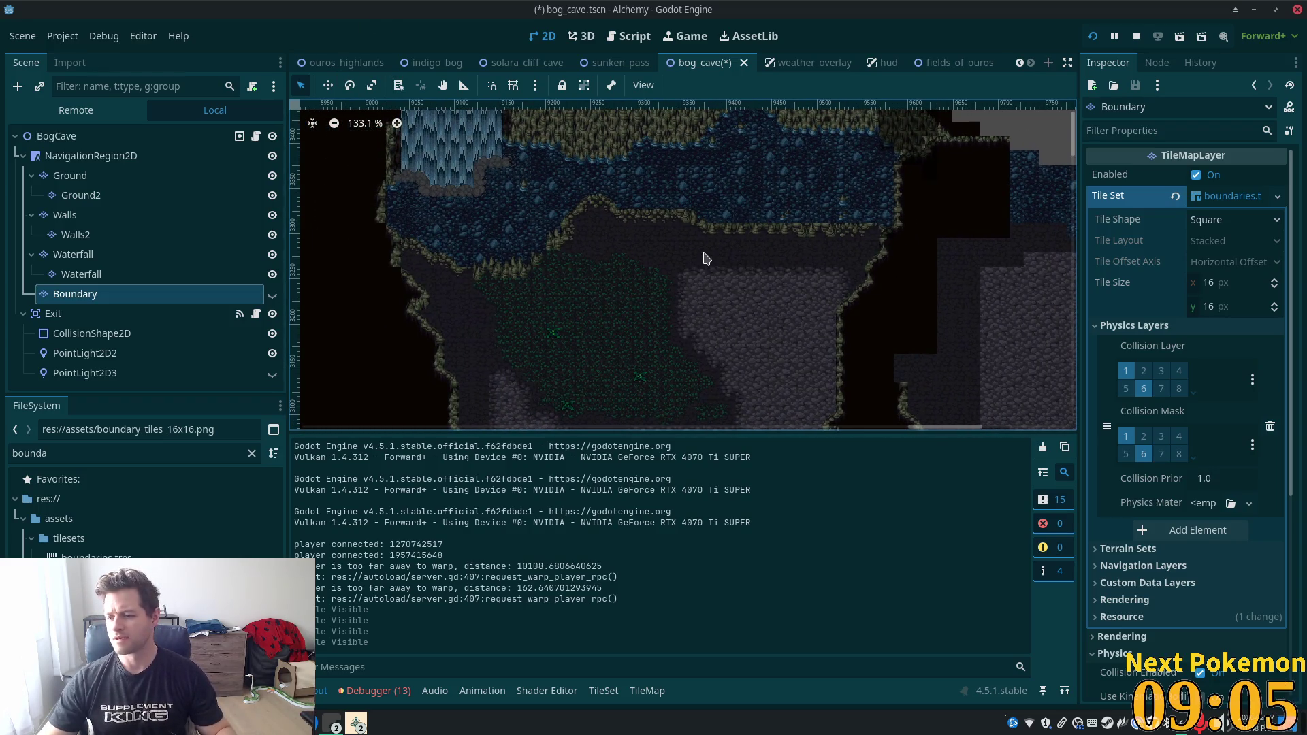
scroll(551, 286, up, 1)
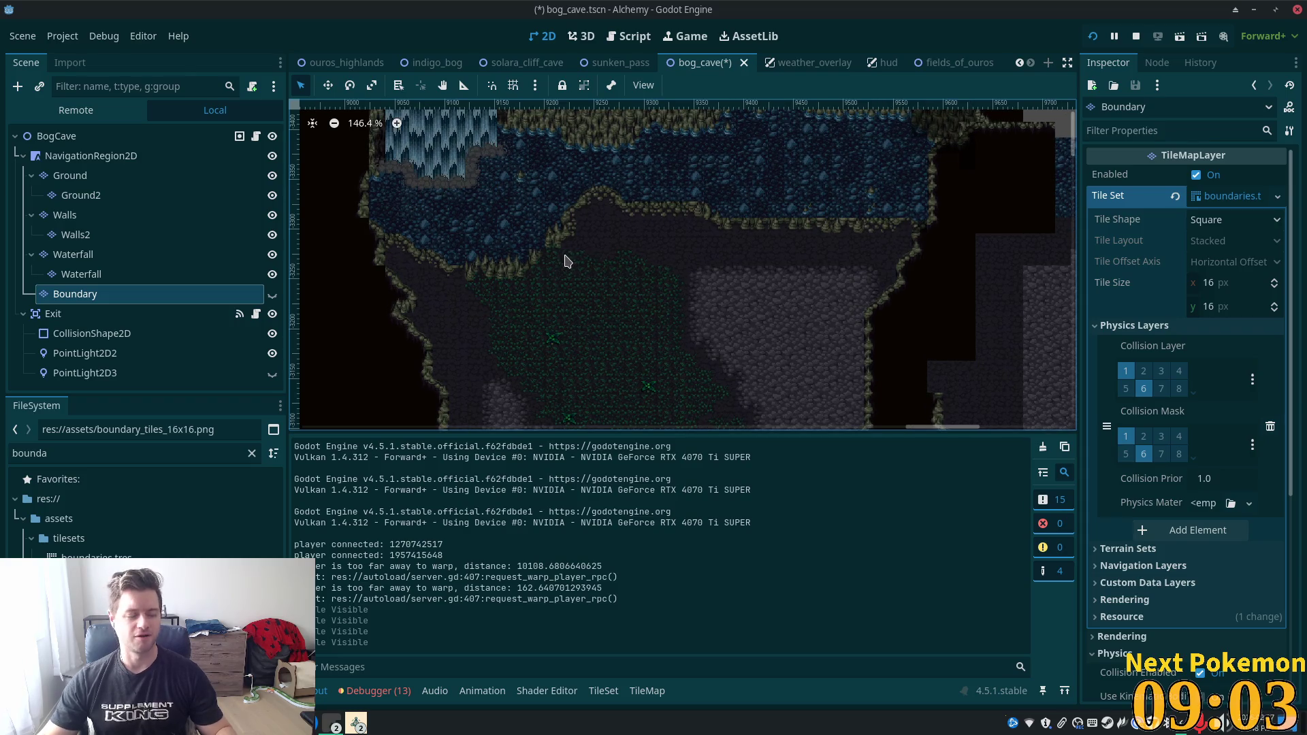
scroll(565, 259, up, 8)
scroll(622, 242, up, 3)
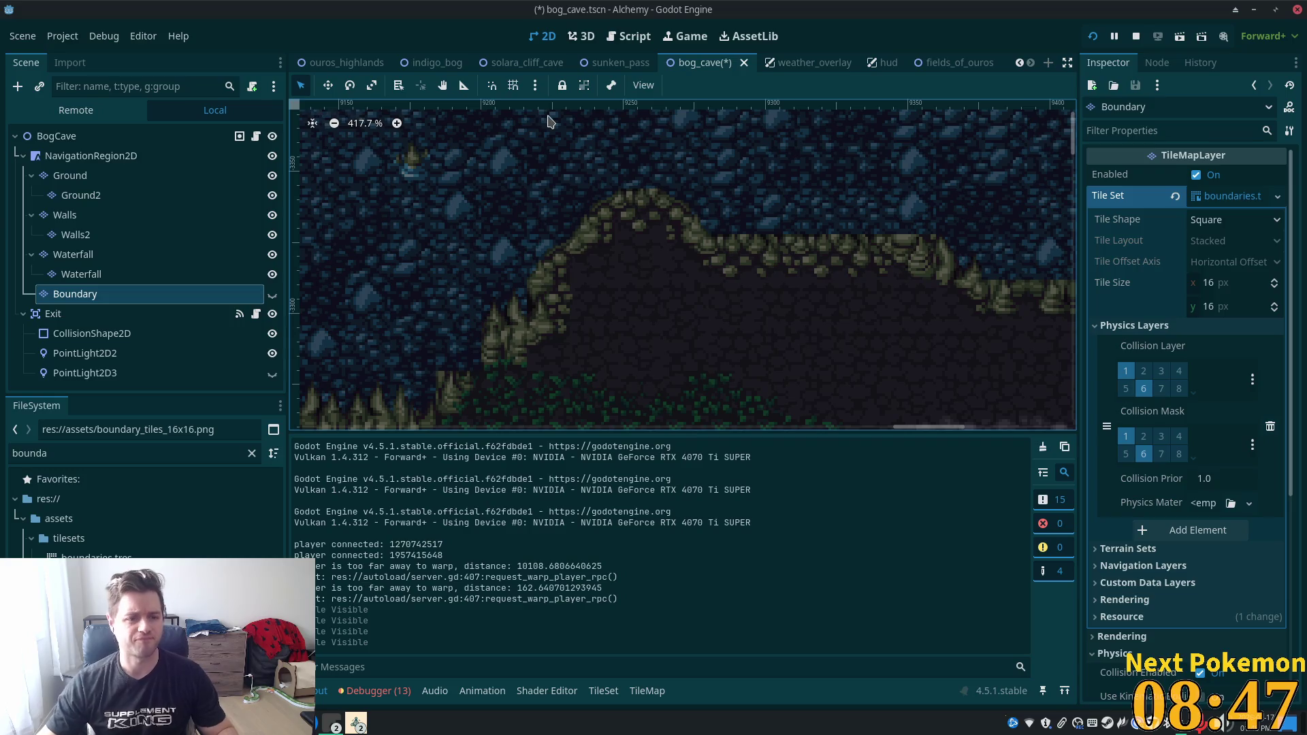
click(80, 196)
click(65, 215)
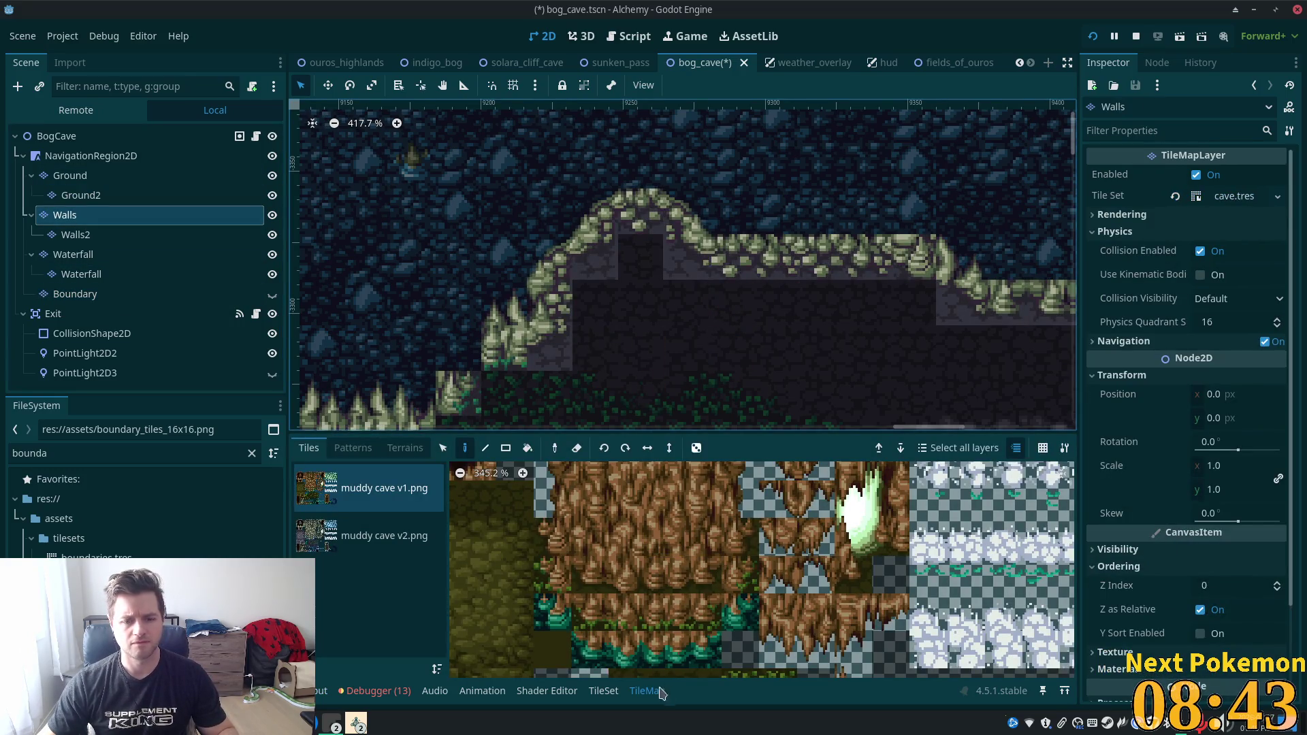
Show the muddy cave v2.png atlas source in the TileSet editor.
click(603, 691)
click(360, 538)
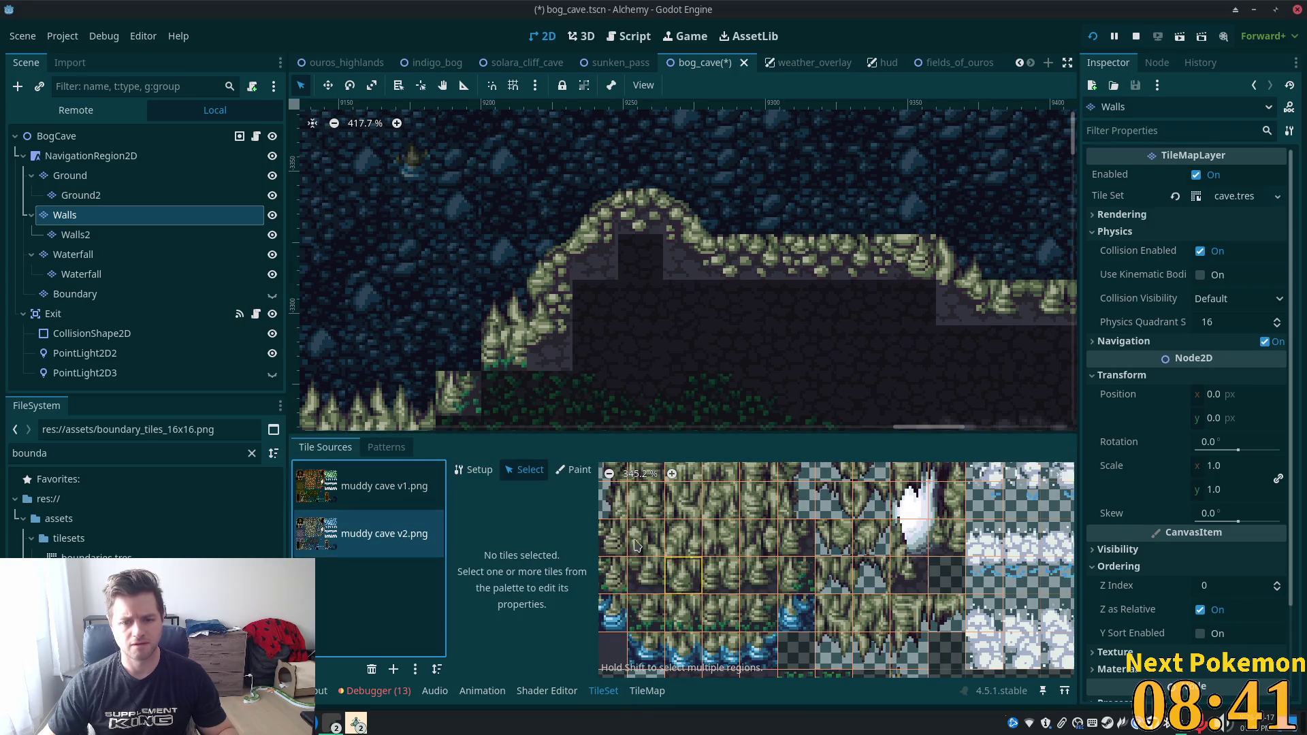
scroll(817, 579, down, 5)
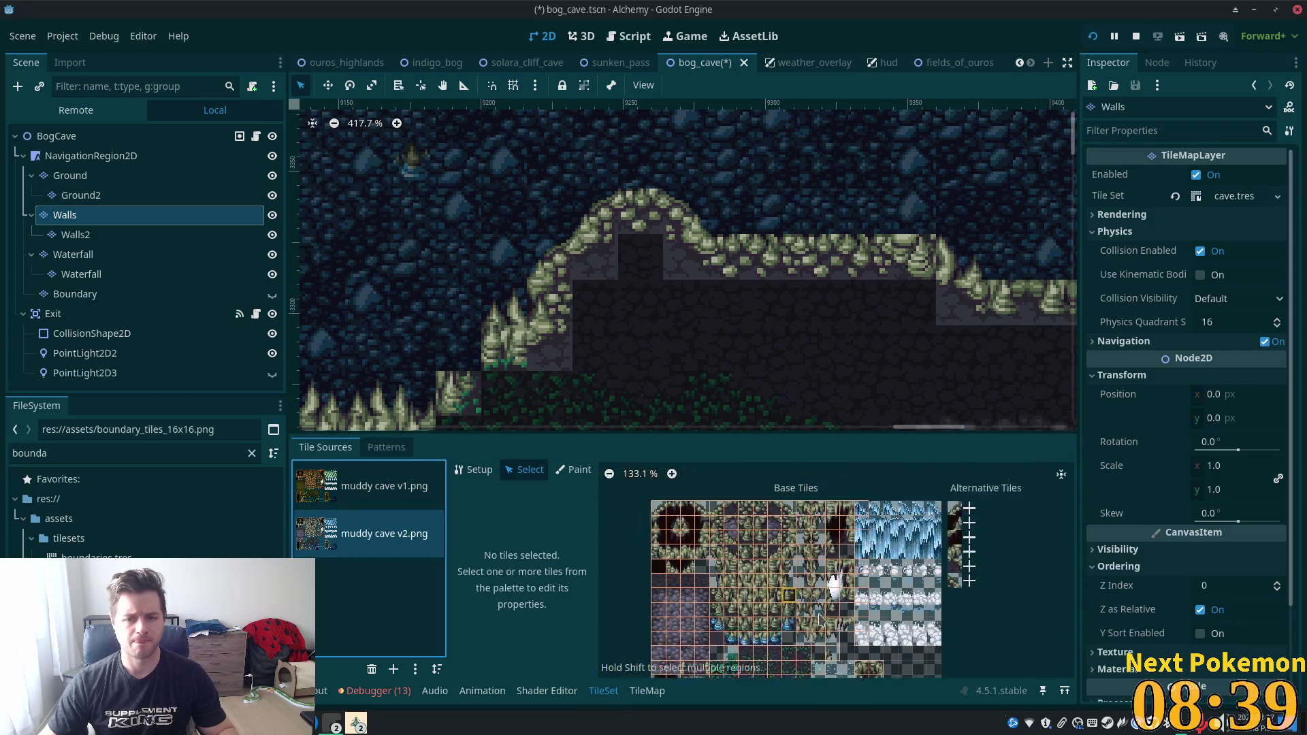
scroll(737, 602, up, 3)
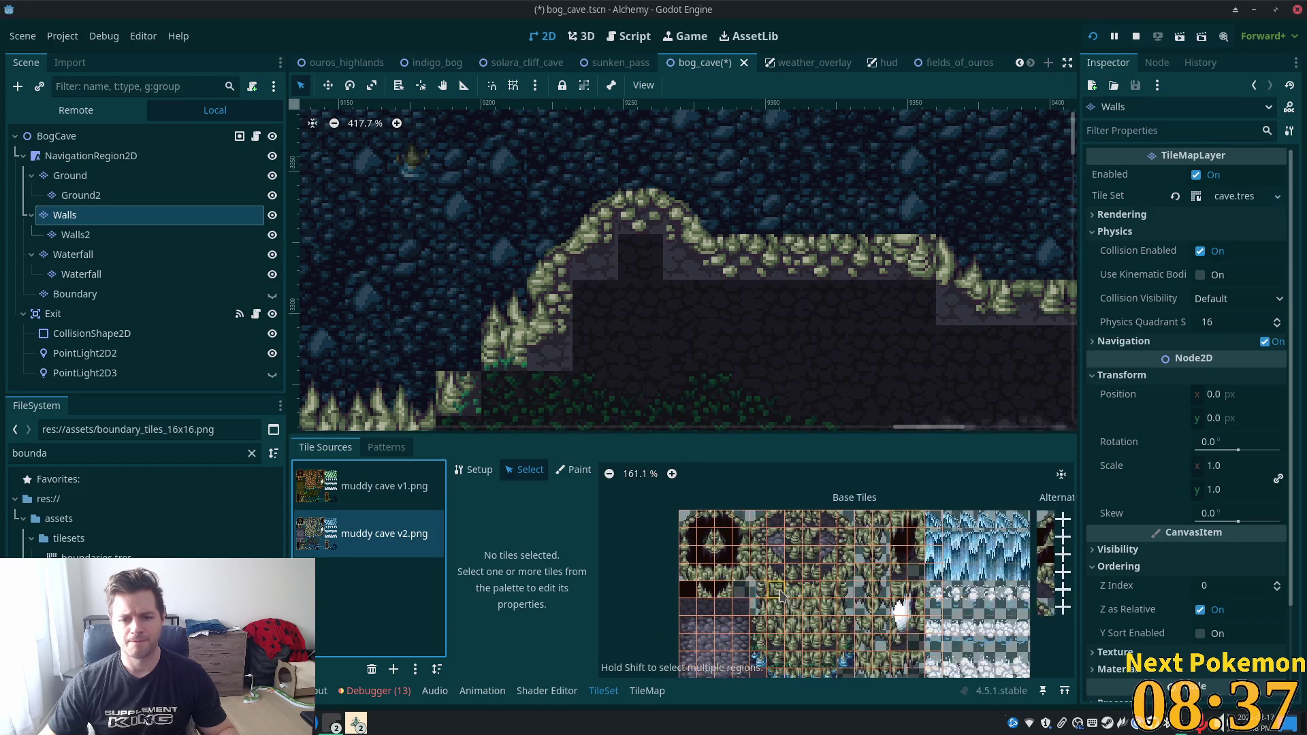
Identify the wall corner tile in the TileMap palette and bring up tile (4,0)'s properties.
click(633, 694)
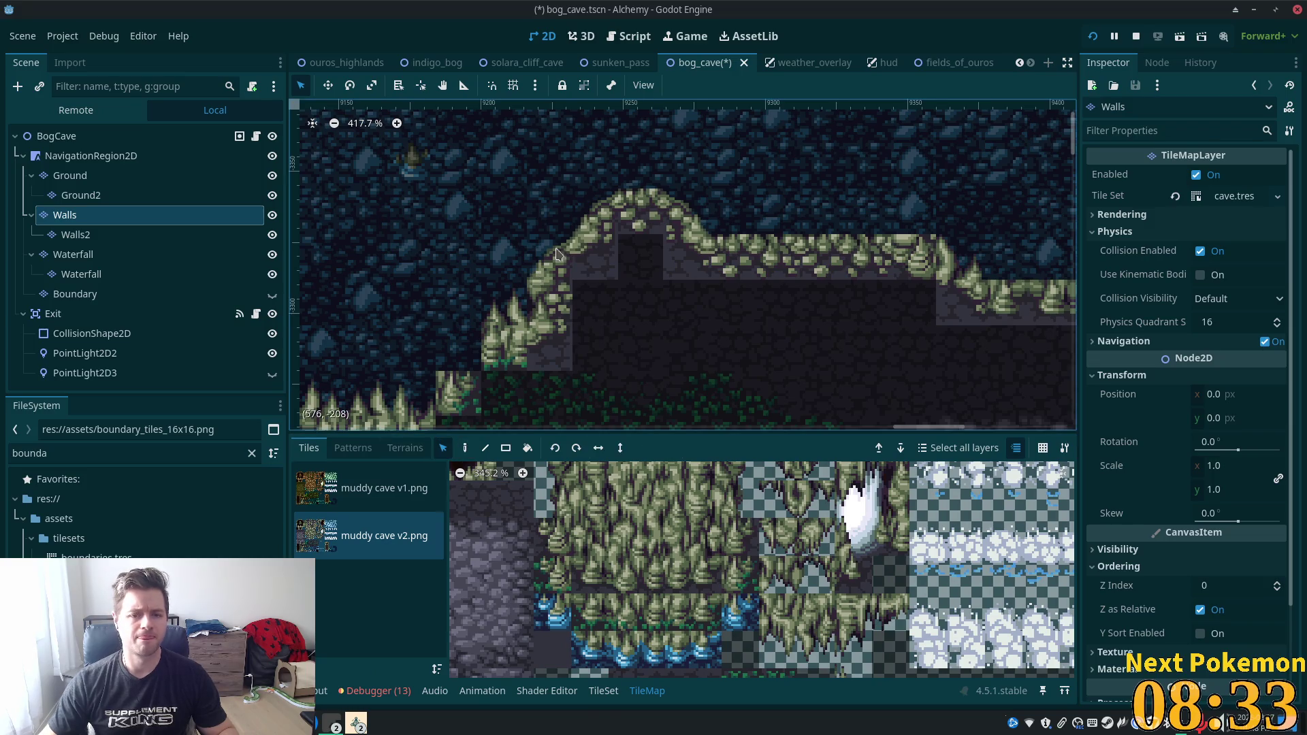
scroll(768, 551, down, 4)
scroll(768, 550, up, 2)
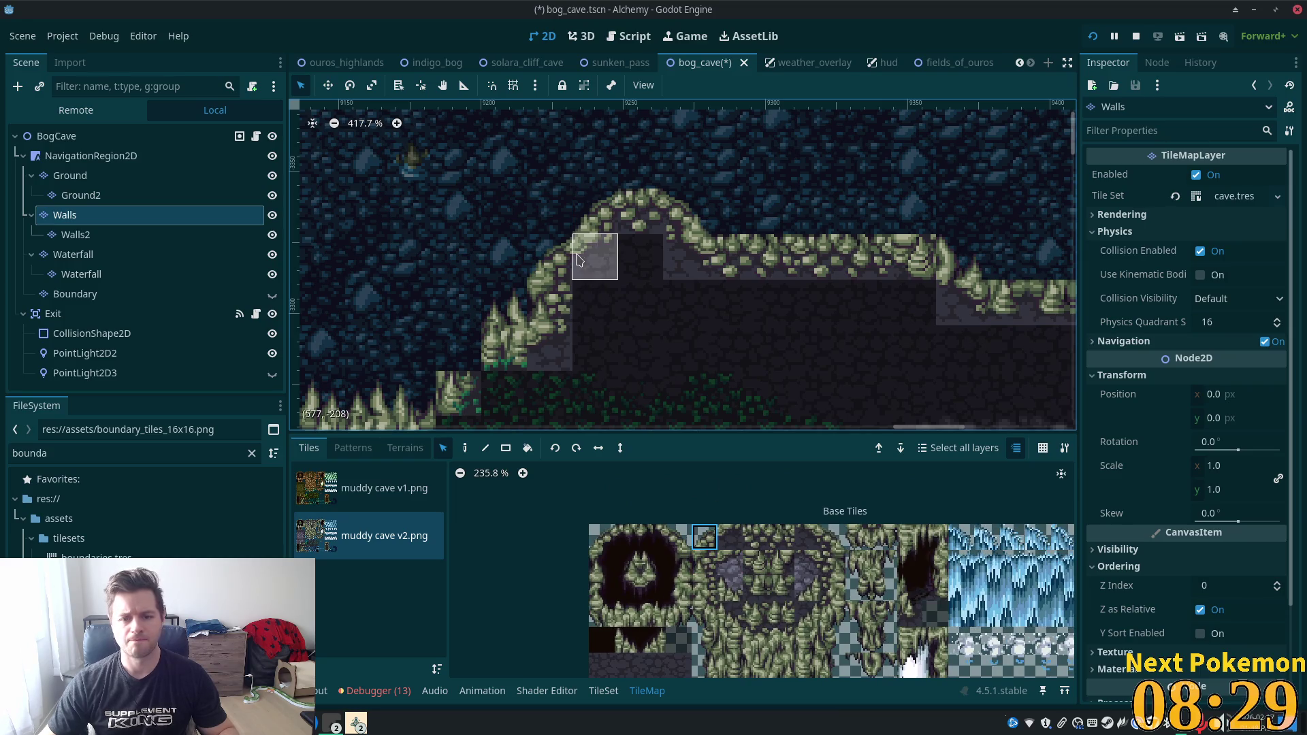
ctrl+click(621, 221)
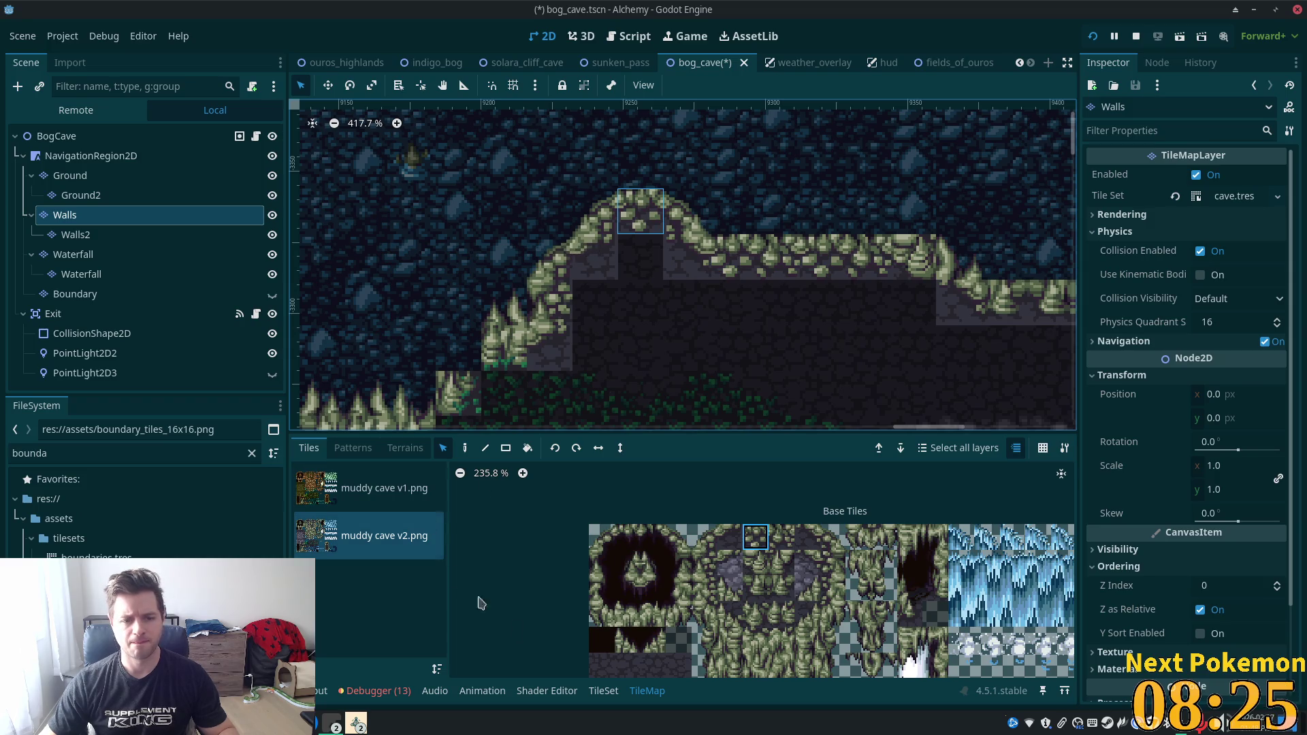
click(603, 691)
Draw a triangular collision polygon on the wall corner tile.
scroll(776, 537, up, 2)
click(752, 530)
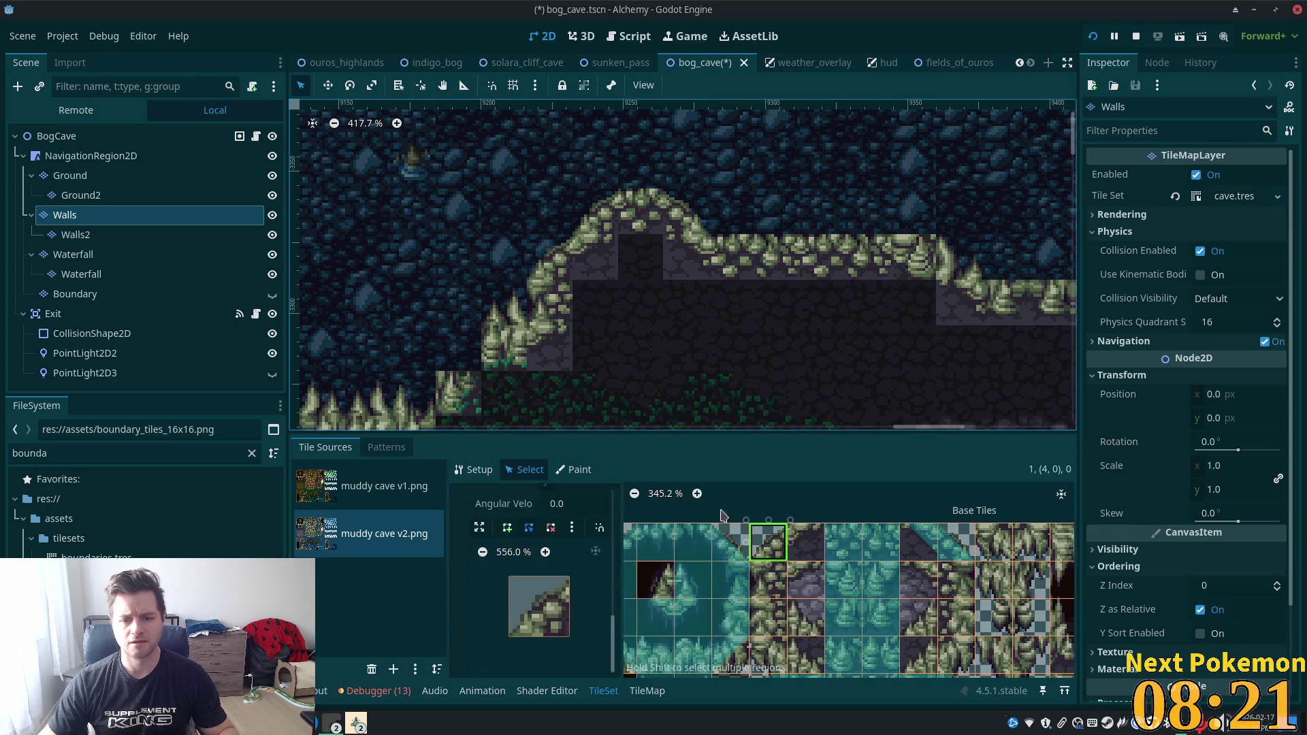
click(570, 576)
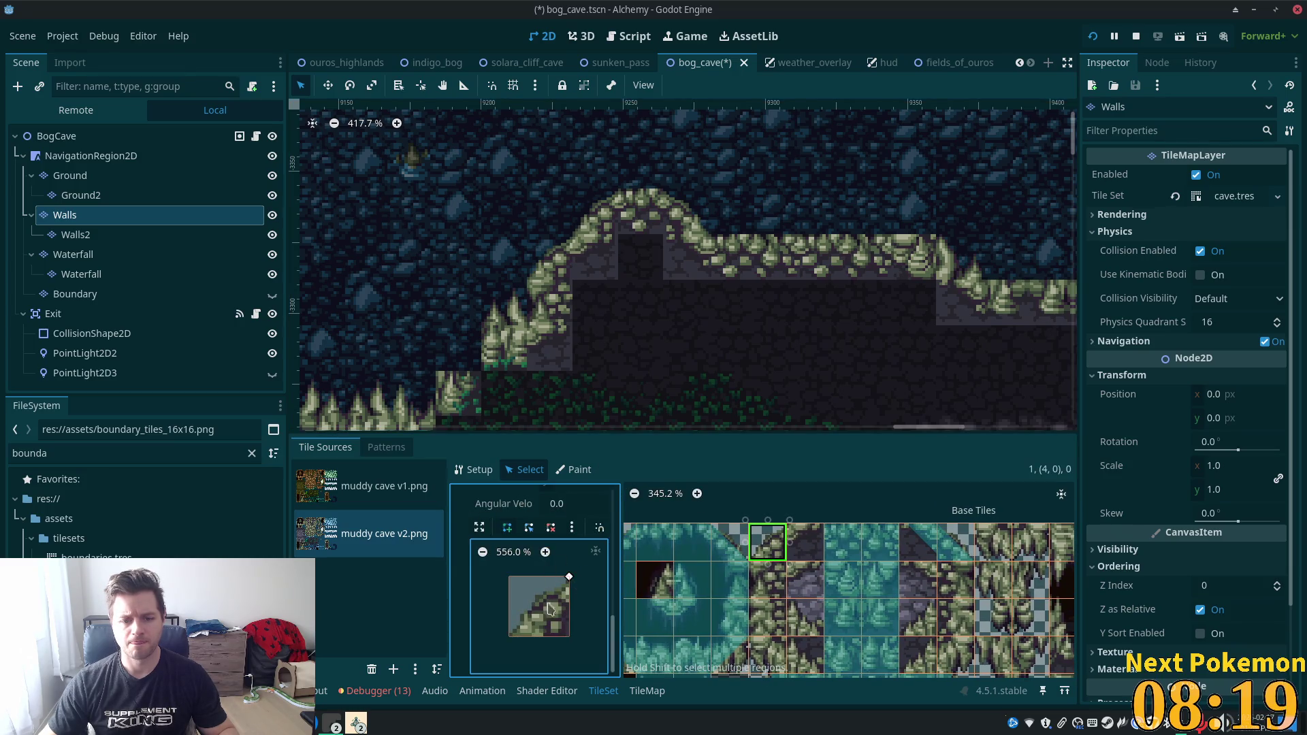
click(509, 637)
click(570, 636)
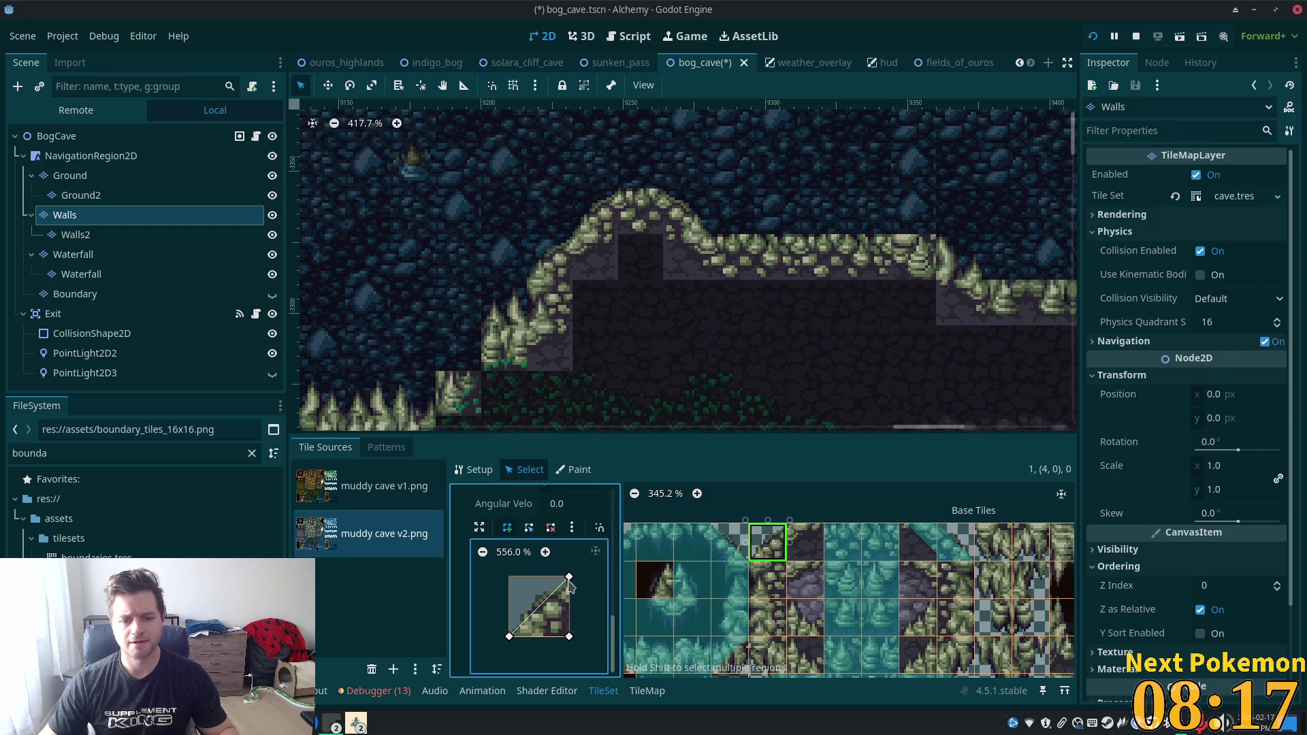
click(570, 577)
On the next wall tile, enable Grid Snap with a snap step of 4.
click(806, 543)
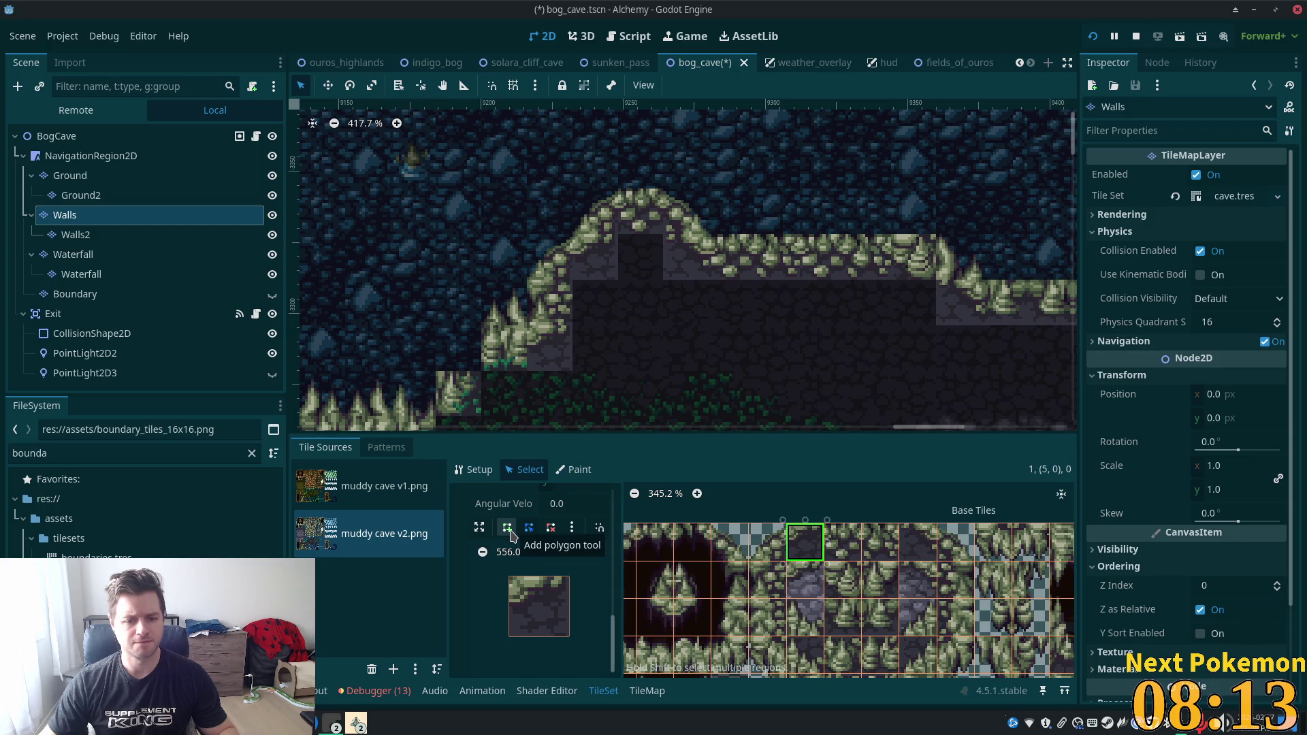
click(599, 528)
click(623, 584)
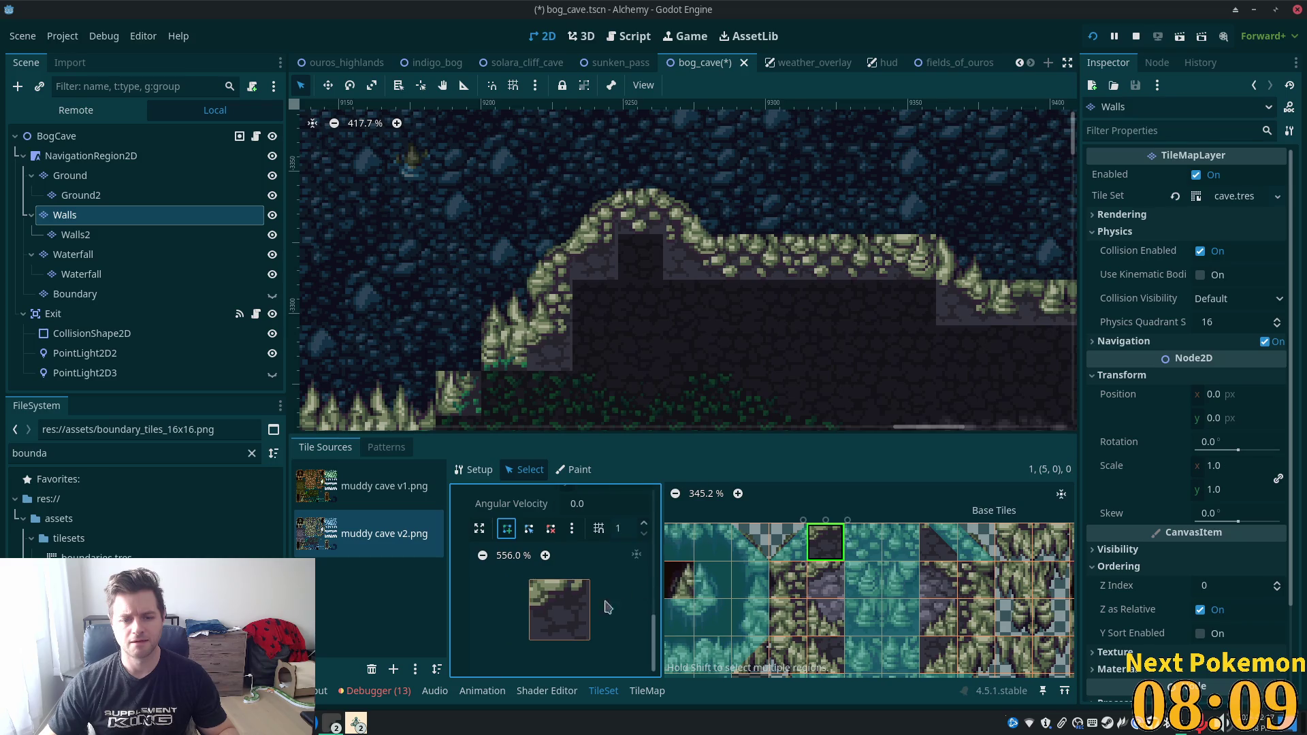
click(644, 527)
click(644, 527)
click(644, 527)
Draw a snapped collision triangle on tile (5,0), widen its top-right corner, and save.
click(576, 584)
click(530, 610)
click(529, 580)
click(575, 580)
click(574, 581)
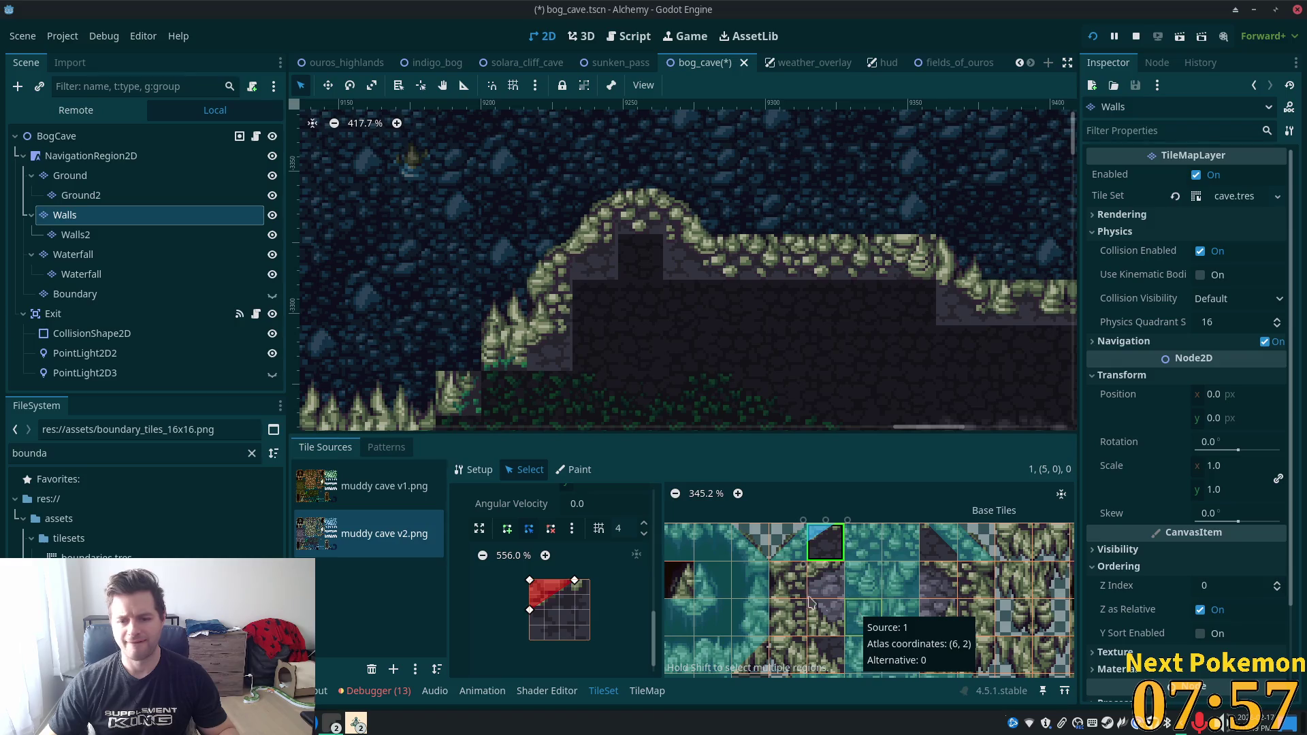
drag(575, 581, 590, 581)
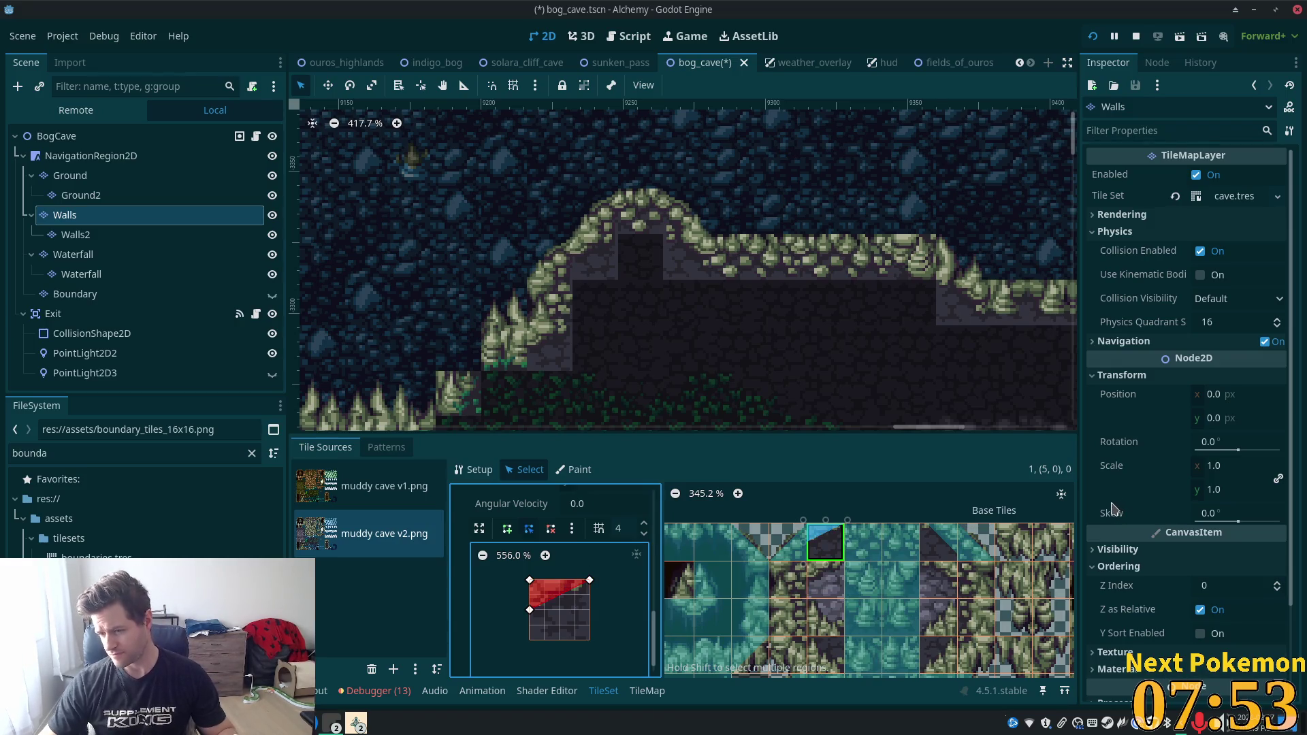
key(ctrl+s)
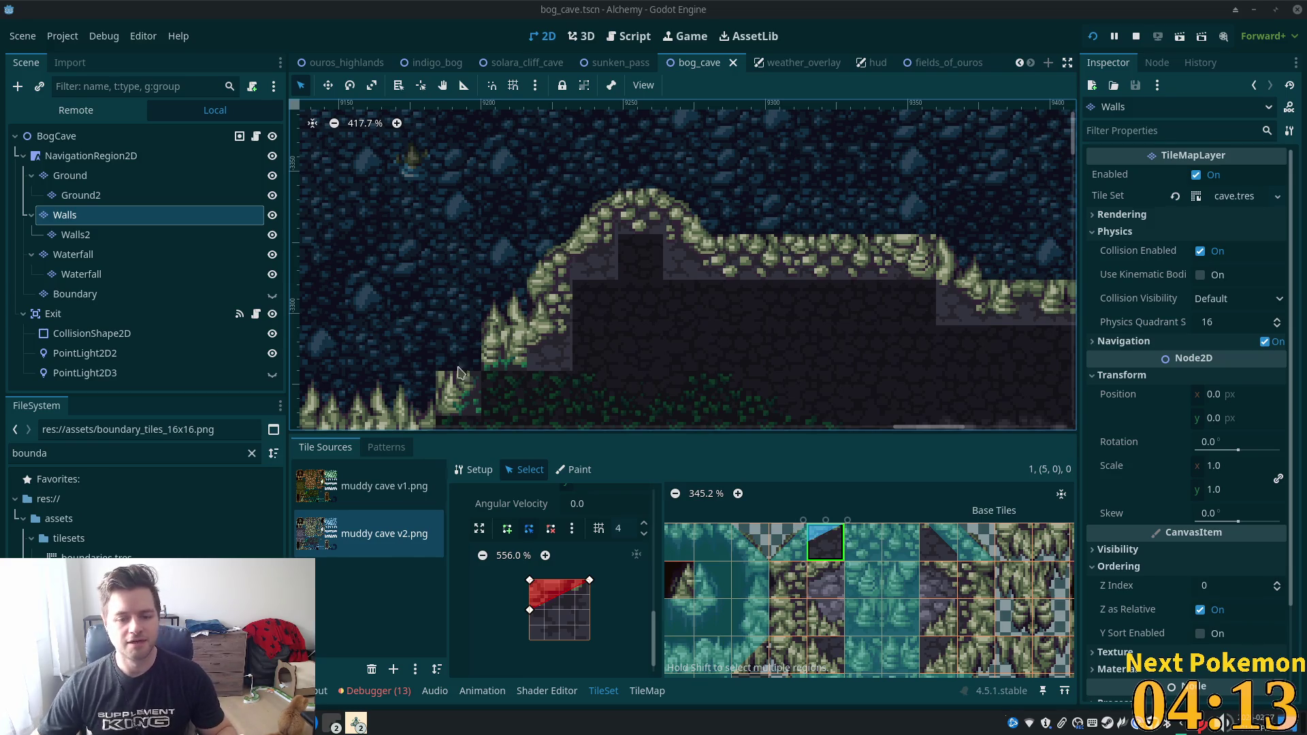
On the Walls layer, paint stone tiles at the foot of the ledge's left slope.
scroll(640, 229, down, 3)
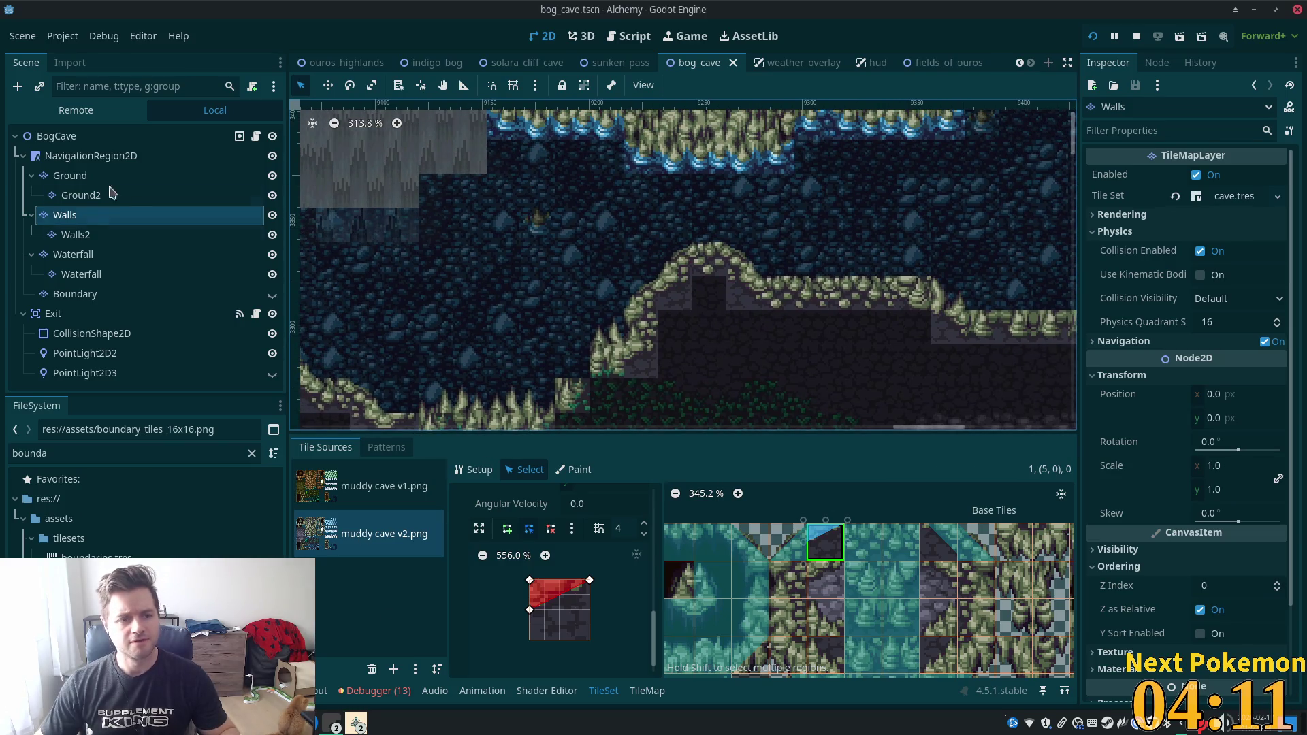
click(68, 254)
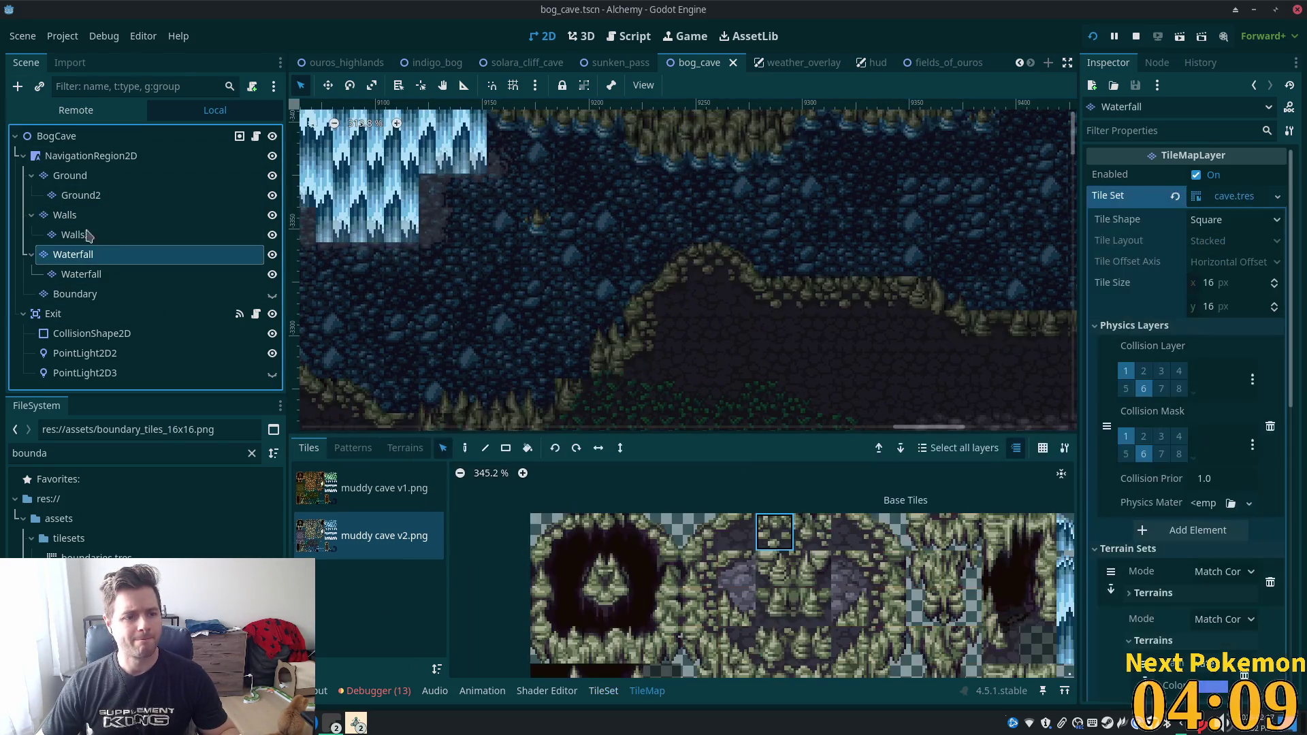
click(64, 214)
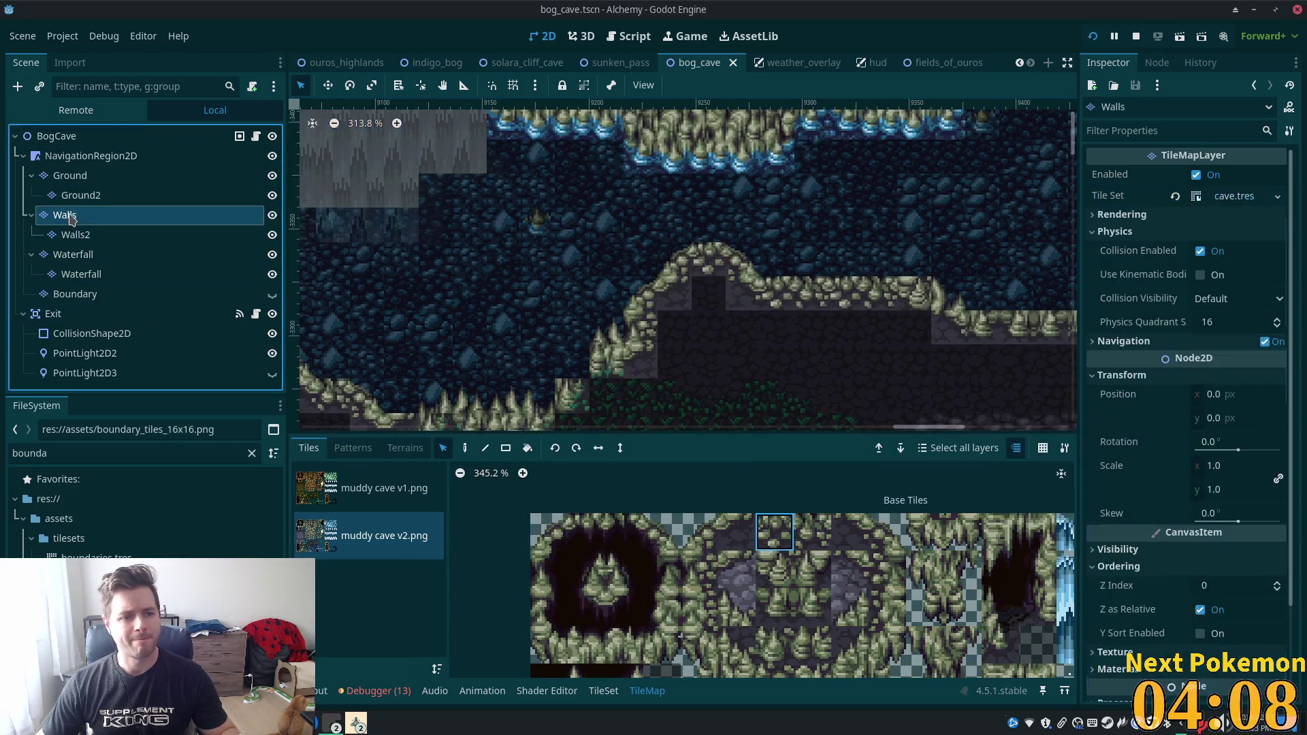
click(737, 534)
click(743, 327)
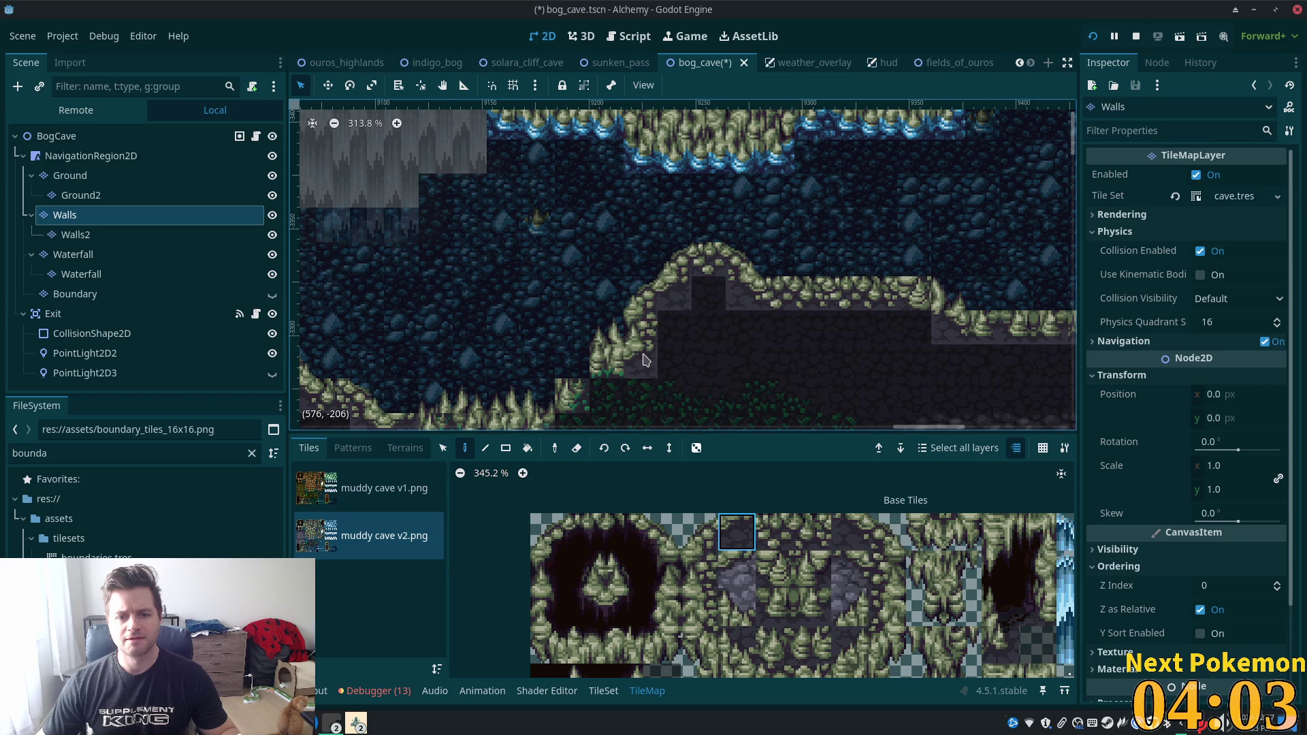
click(699, 531)
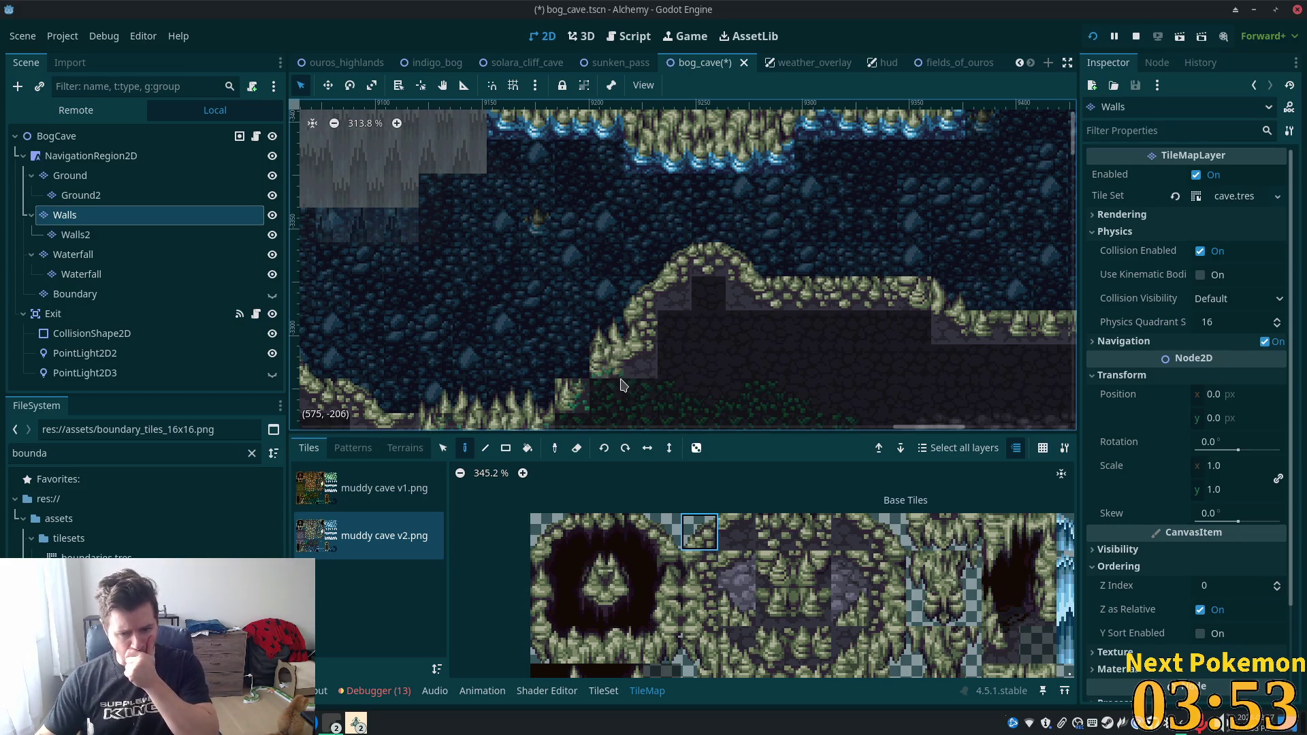
Reopen the TileSet panel and run the game with F5 to test the cave.
scroll(781, 673, down, 2)
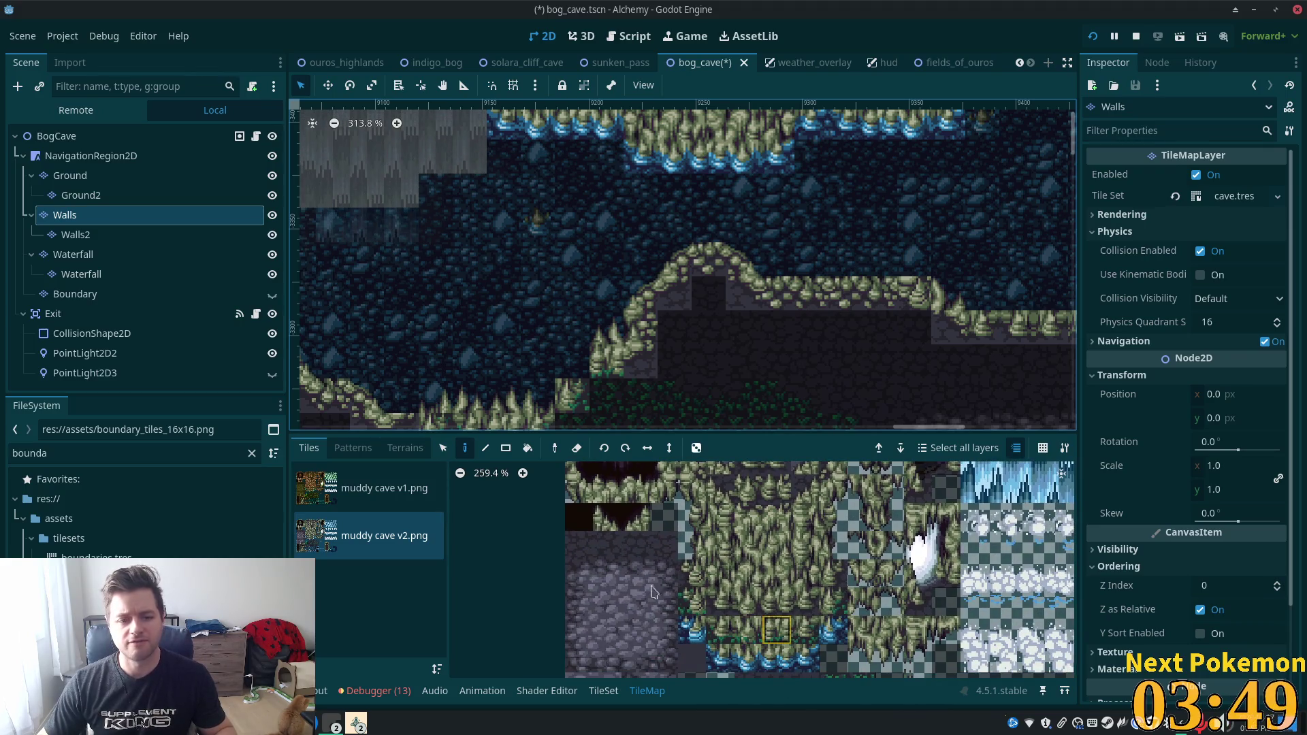
click(601, 692)
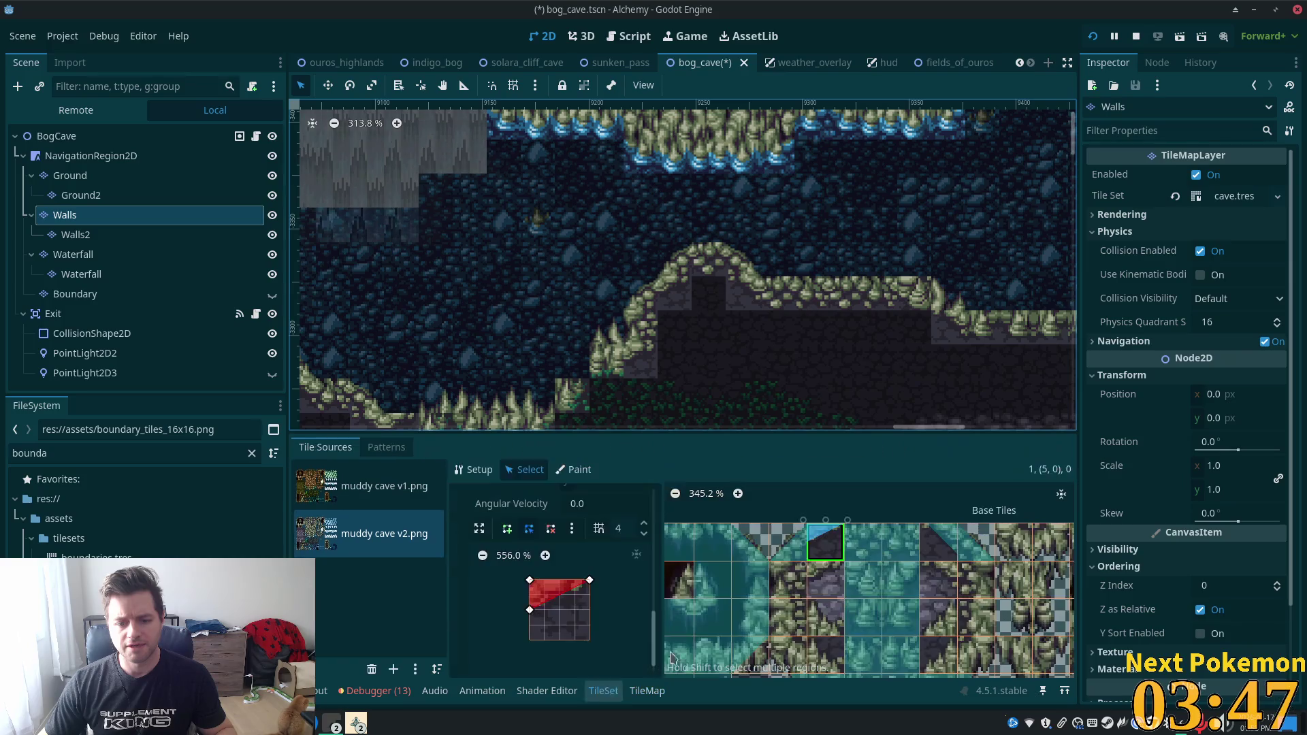
scroll(870, 650, down, 2)
key(F5)
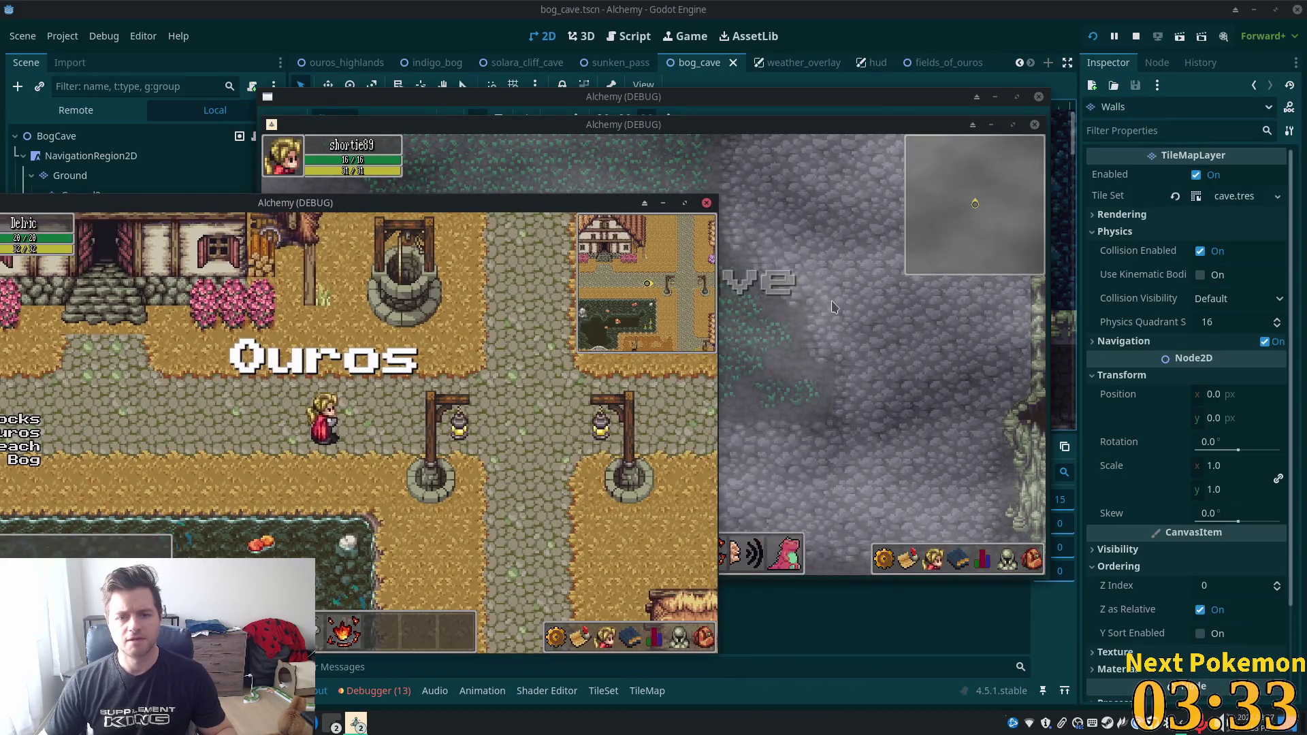
Walk the player up onto the waterfall ledge and back and forth along it, then return to the editor.
key(Up)
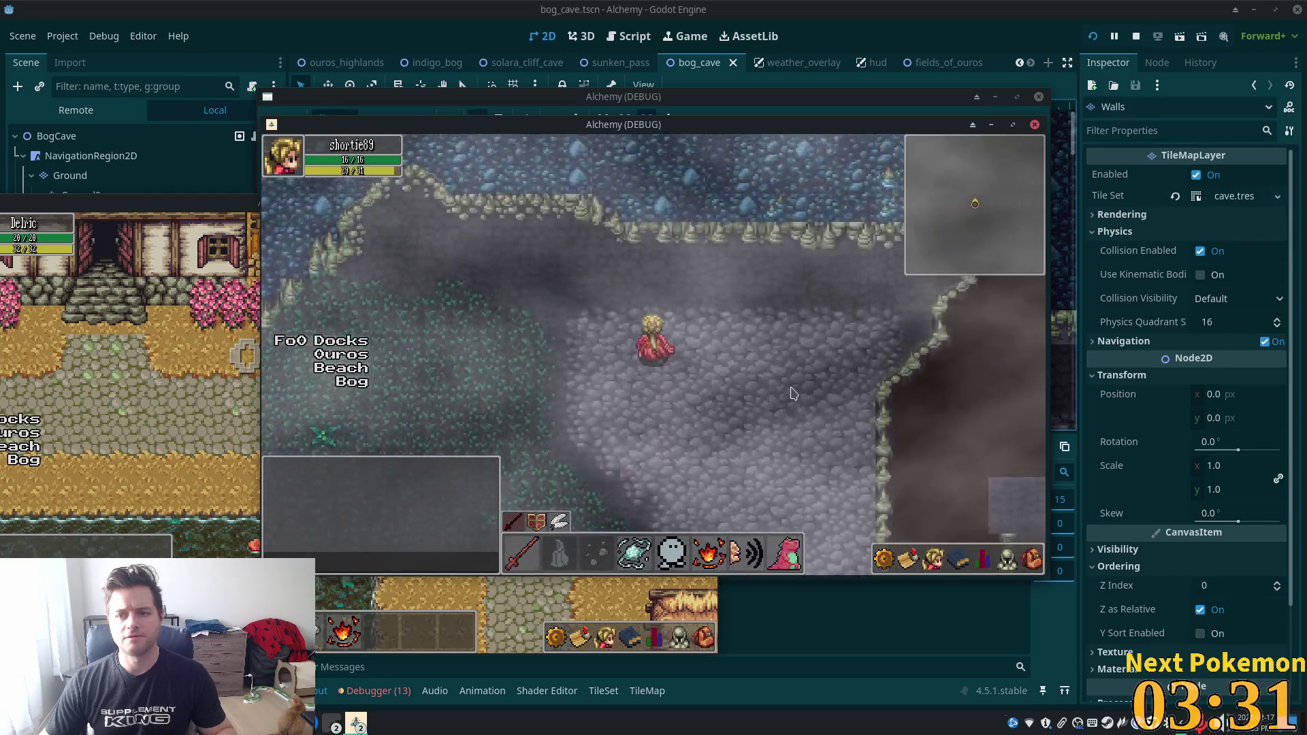
key(Left)
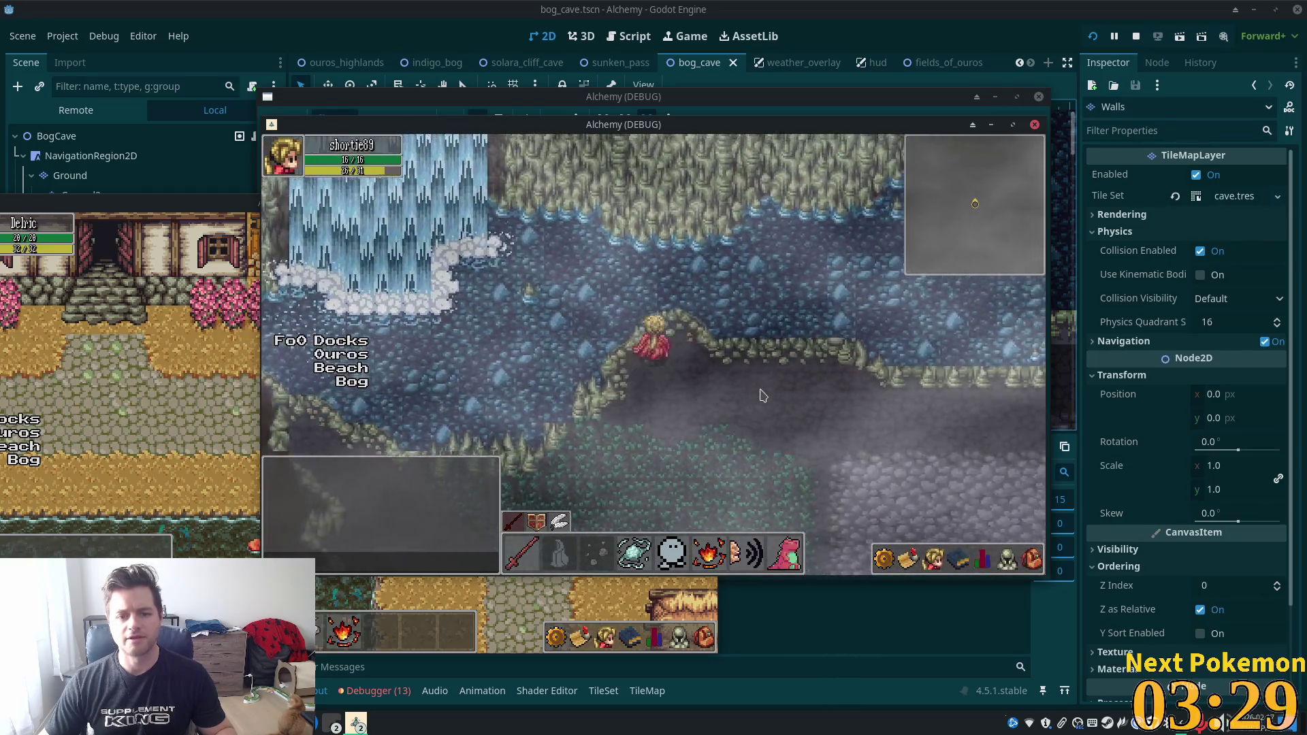
key(Right)
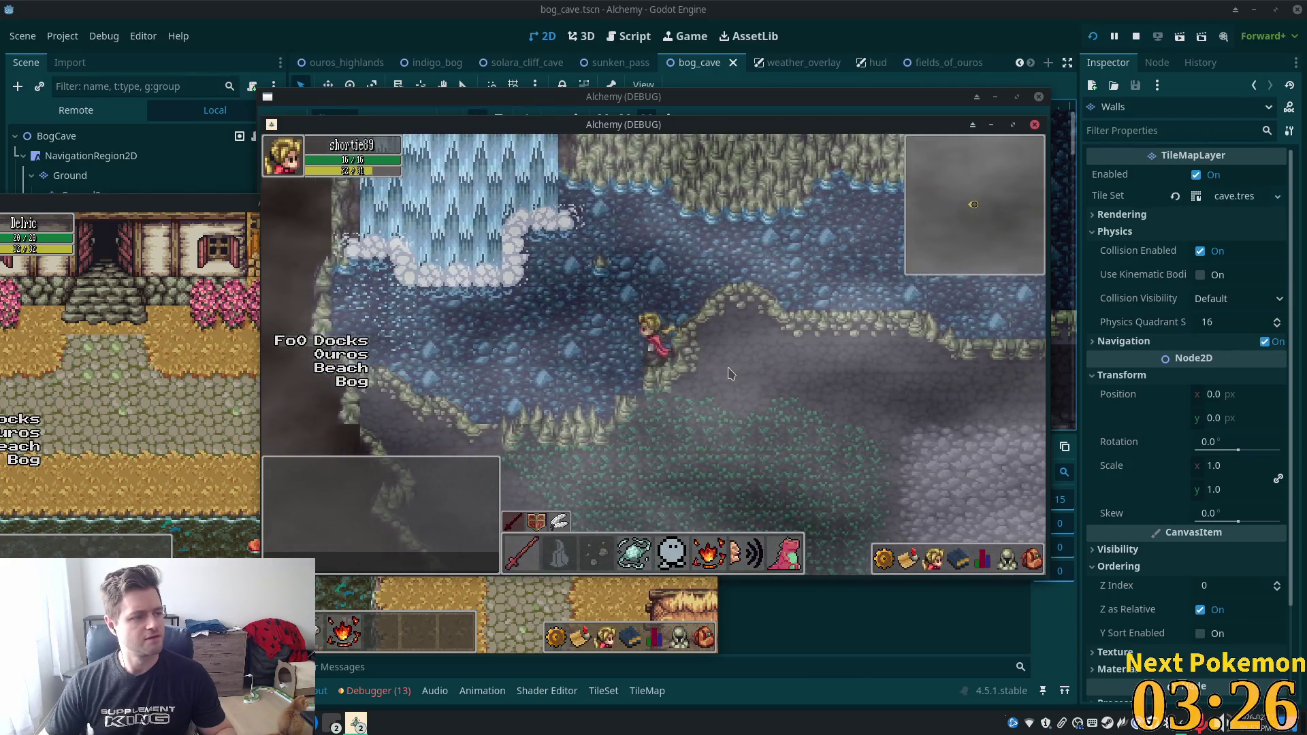
key(Left)
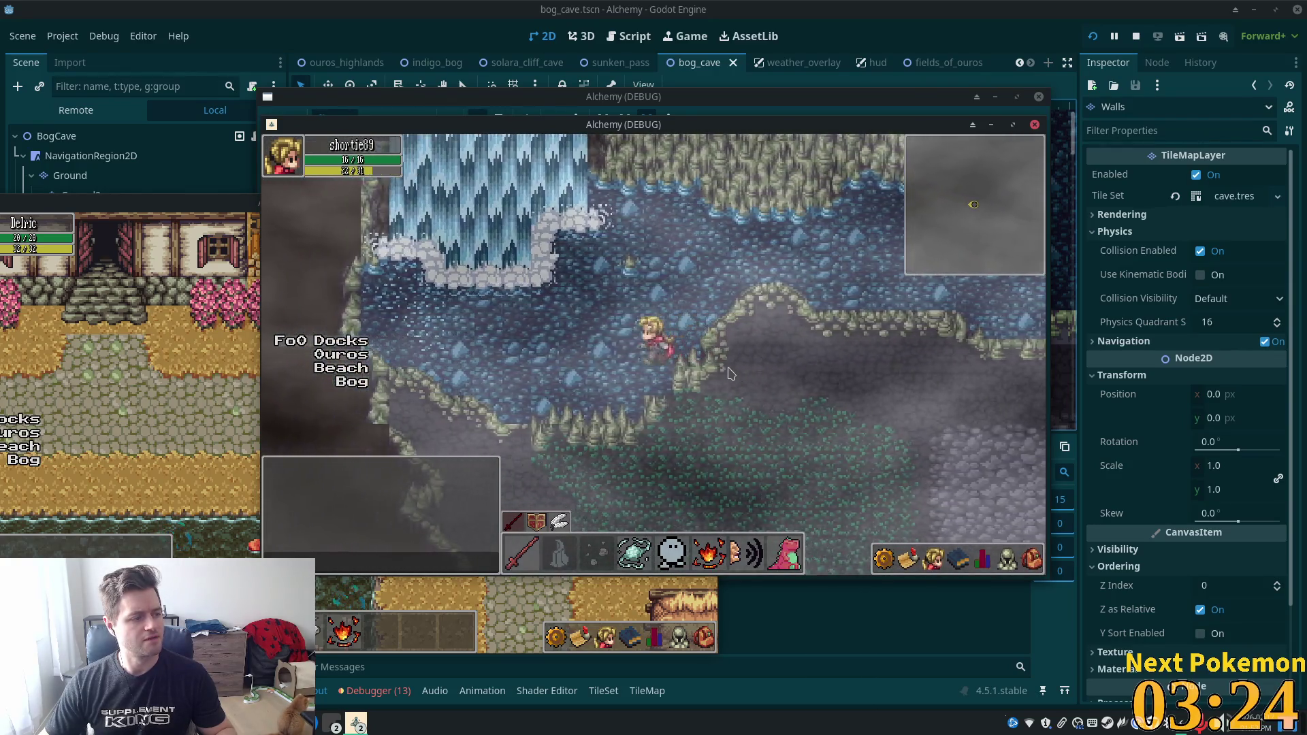
key(Right)
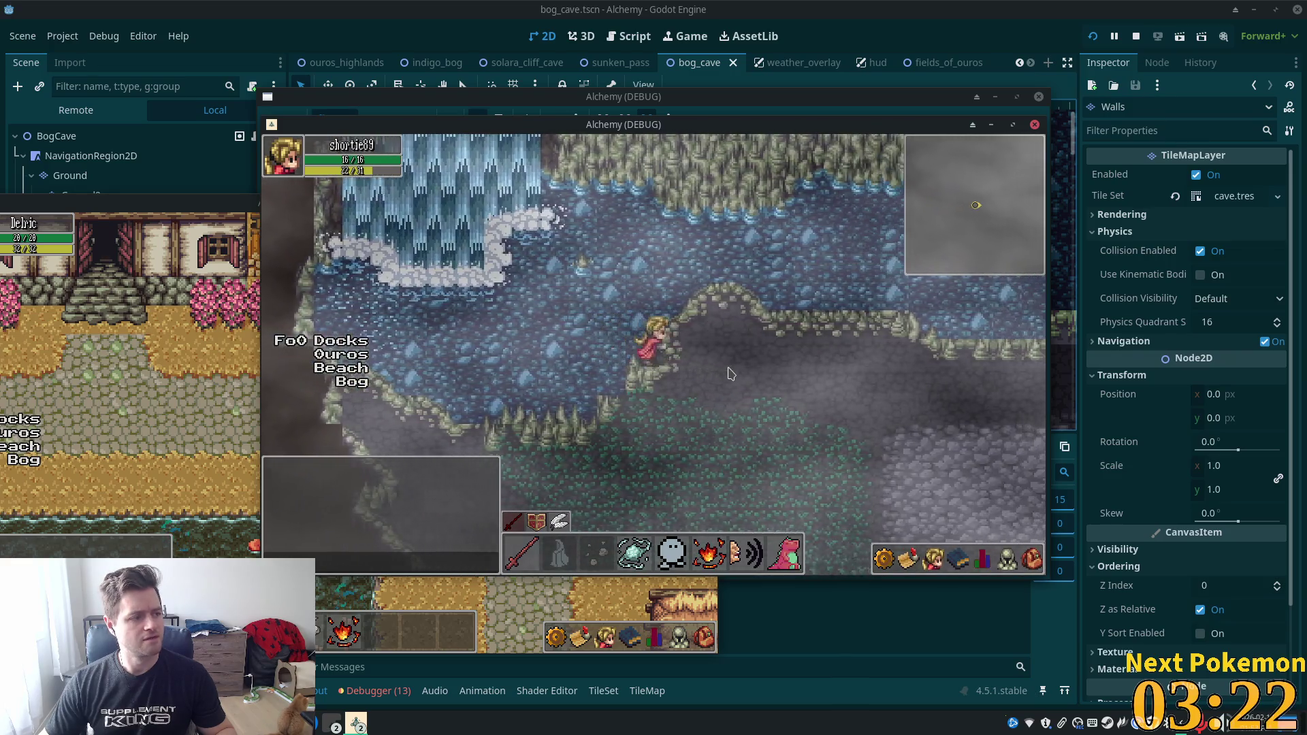
key(Right)
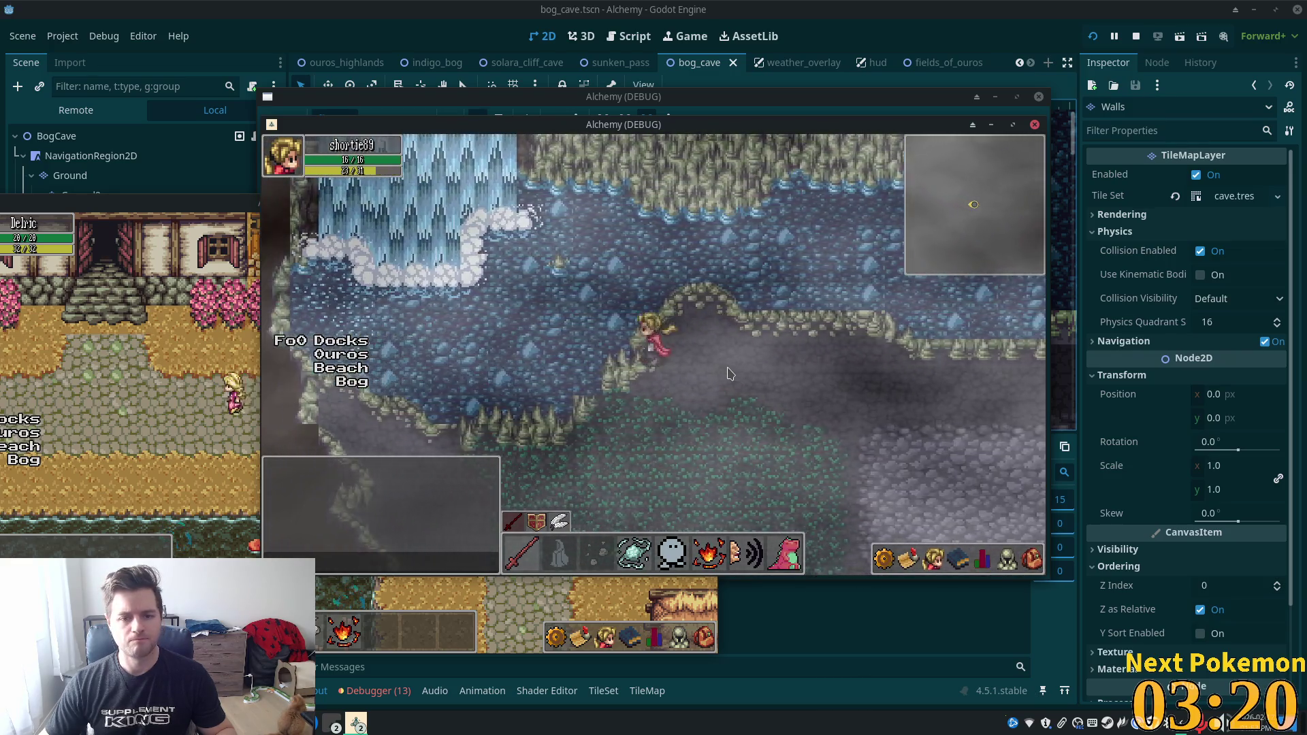
key(Left)
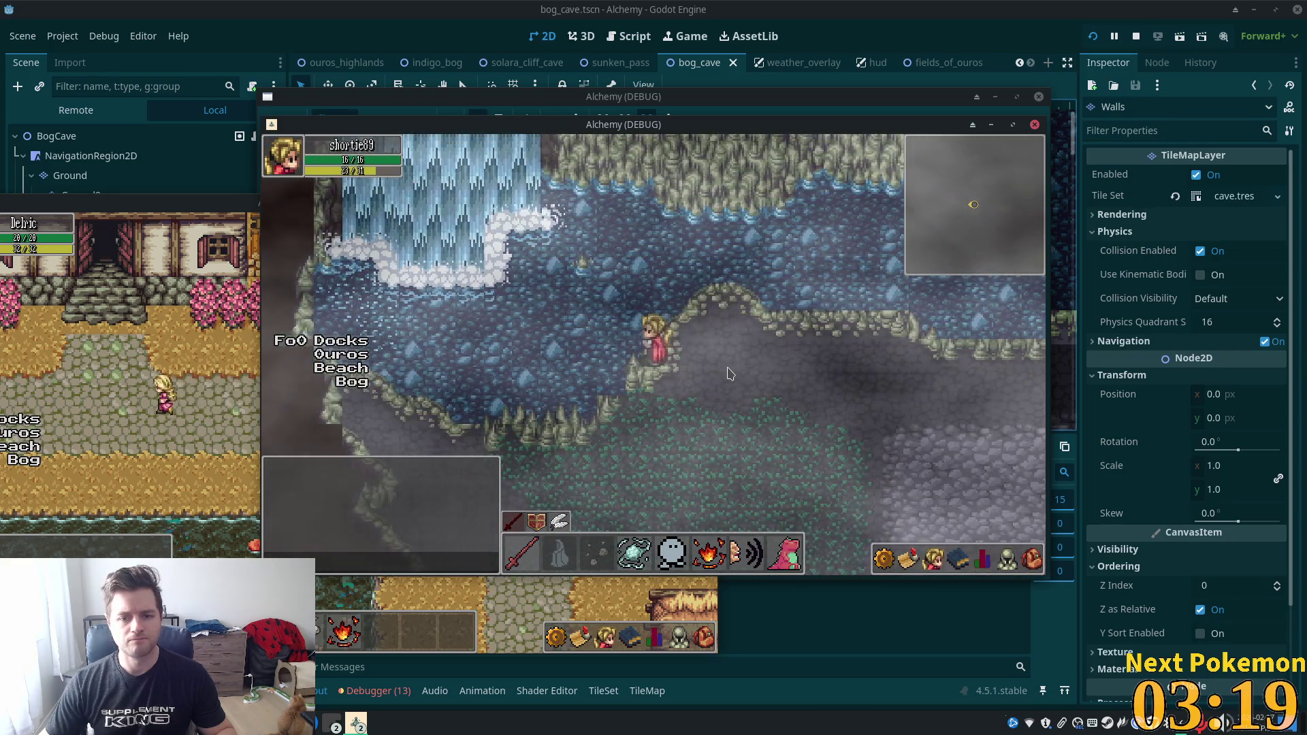
key(Right)
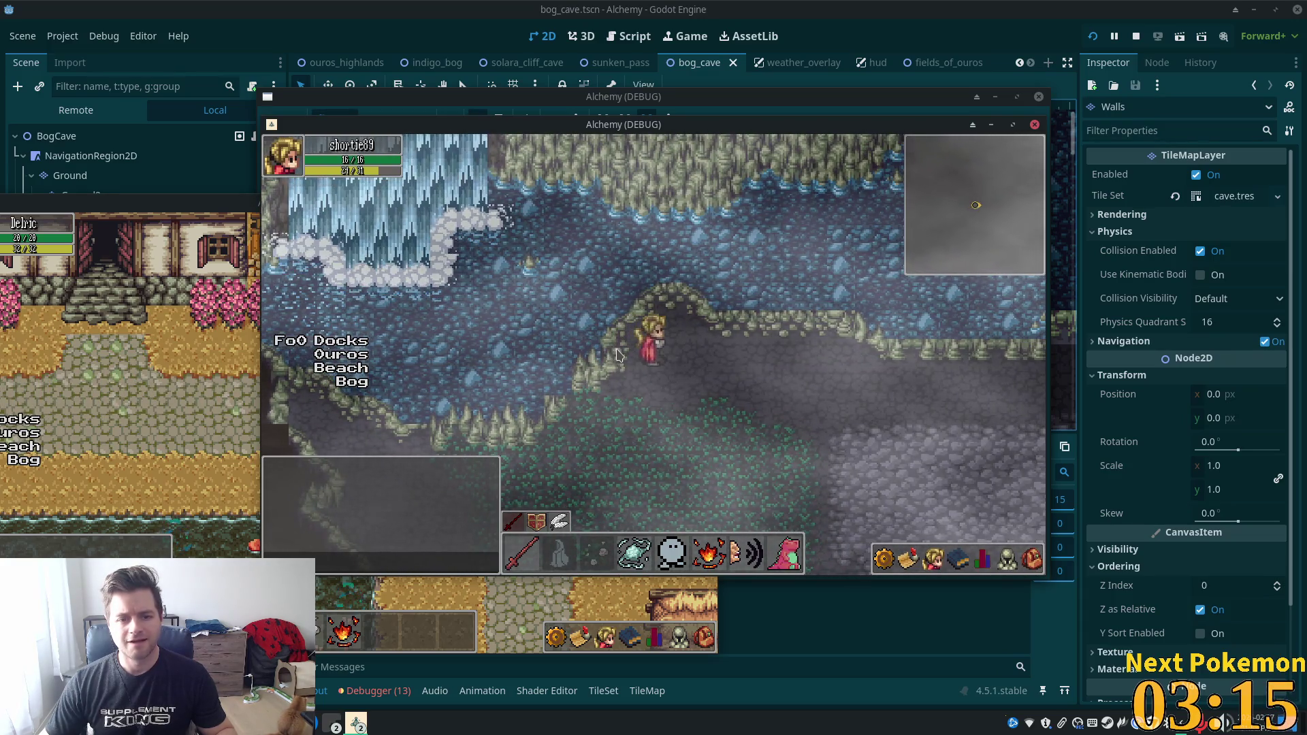
key(alt+Tab)
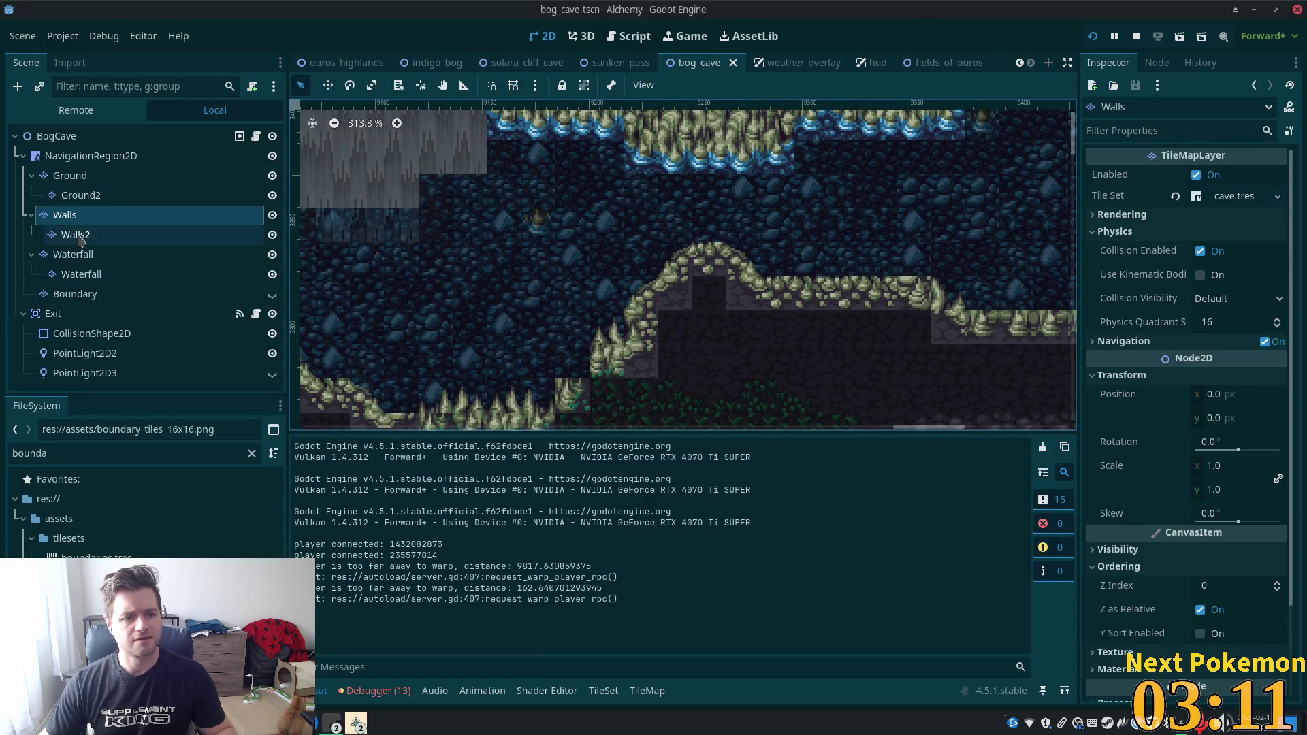
Reopen the cave.tres atlas editor and select tile (4,1), which has no collision yet.
click(64, 215)
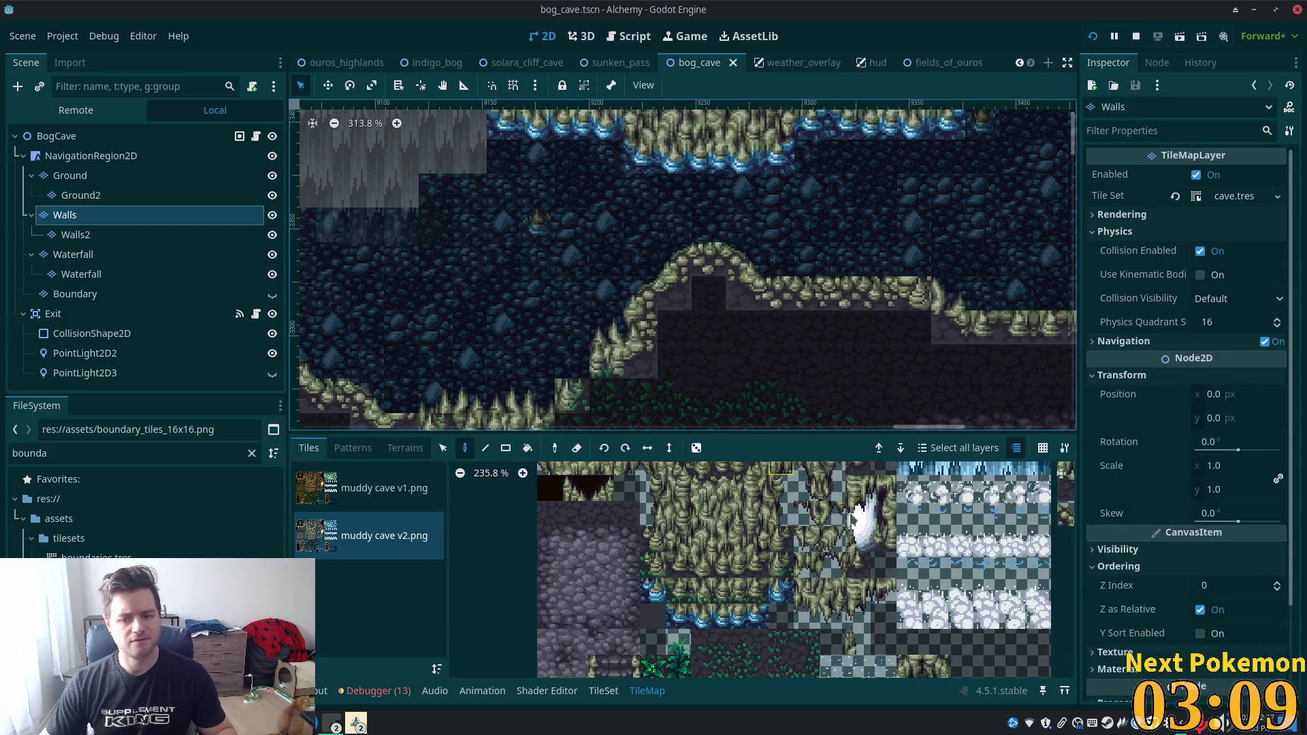
click(603, 690)
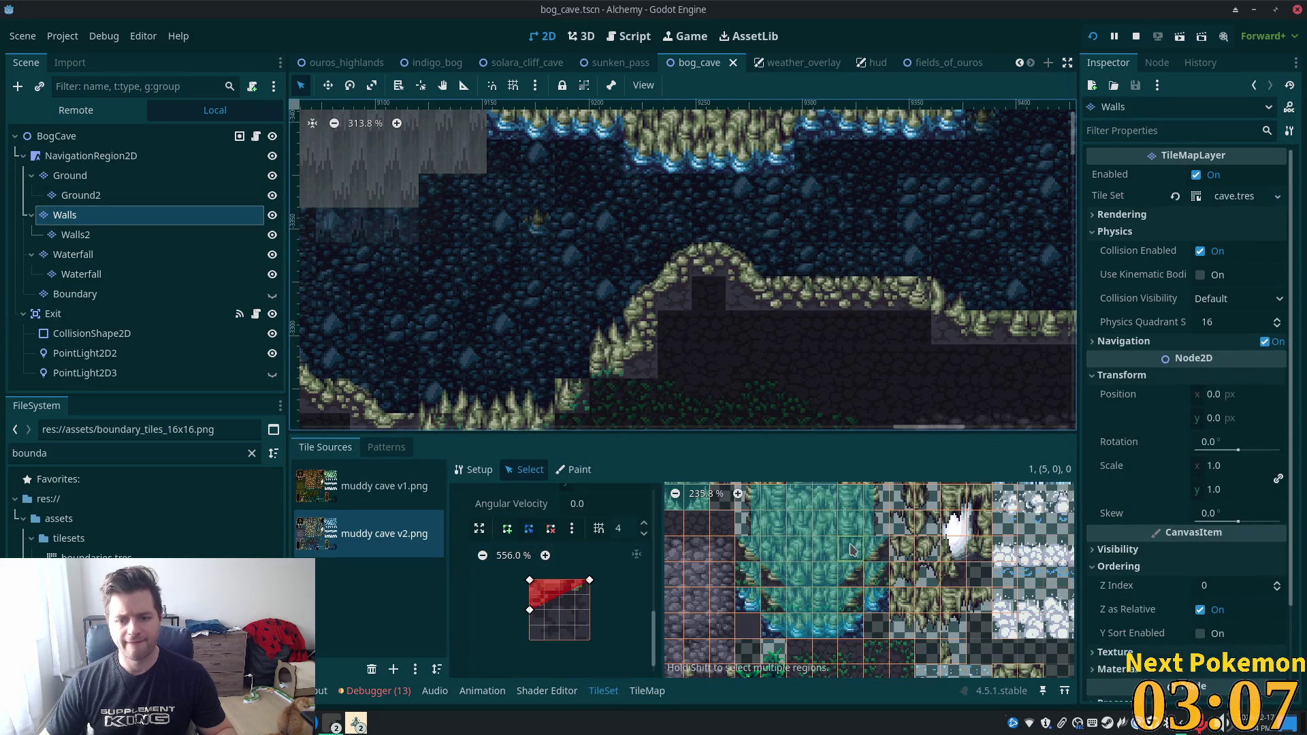
scroll(850, 564, up, 4)
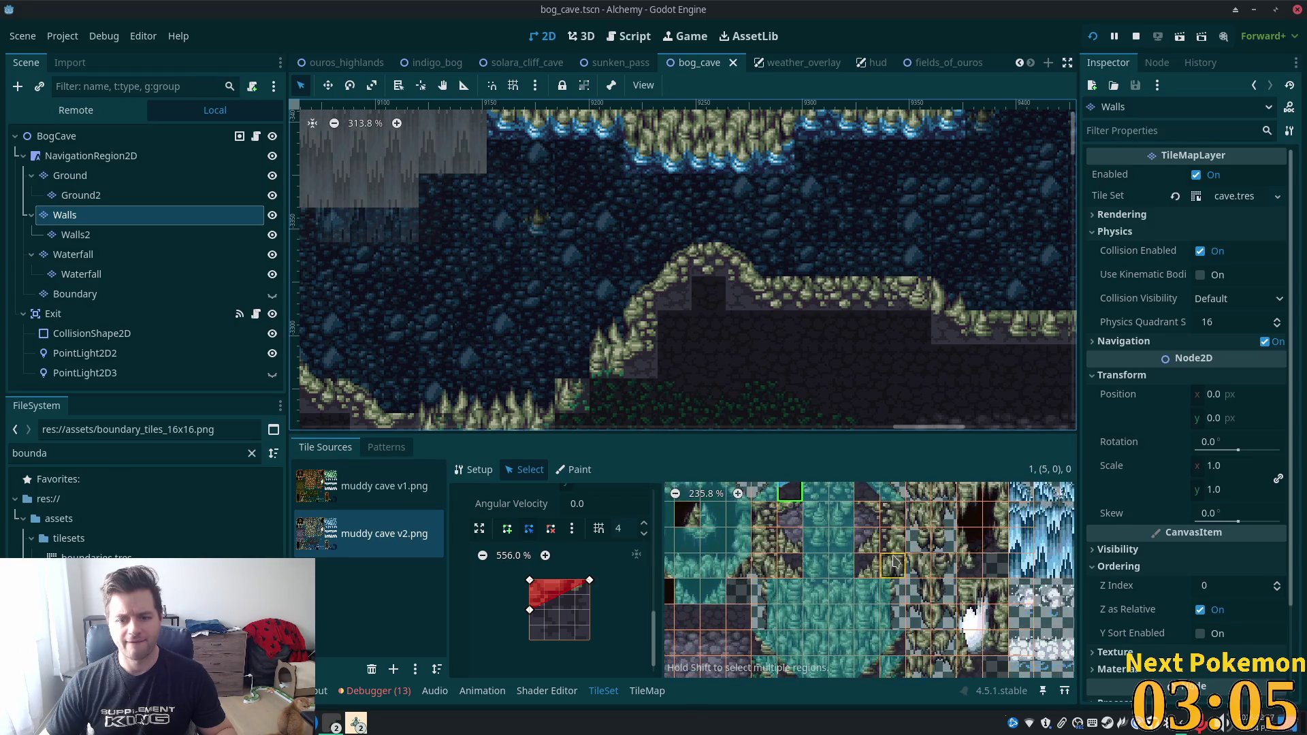
scroll(883, 565, down, 3)
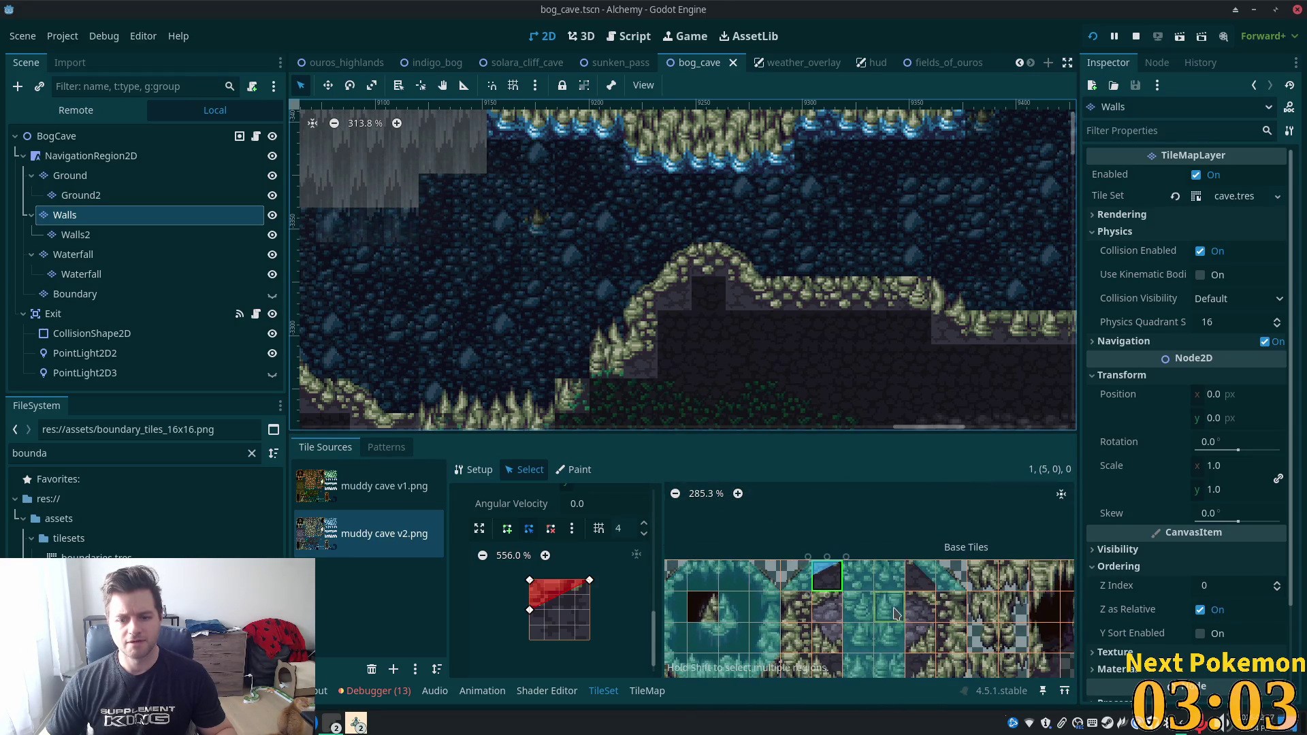
scroll(860, 564, down, 3)
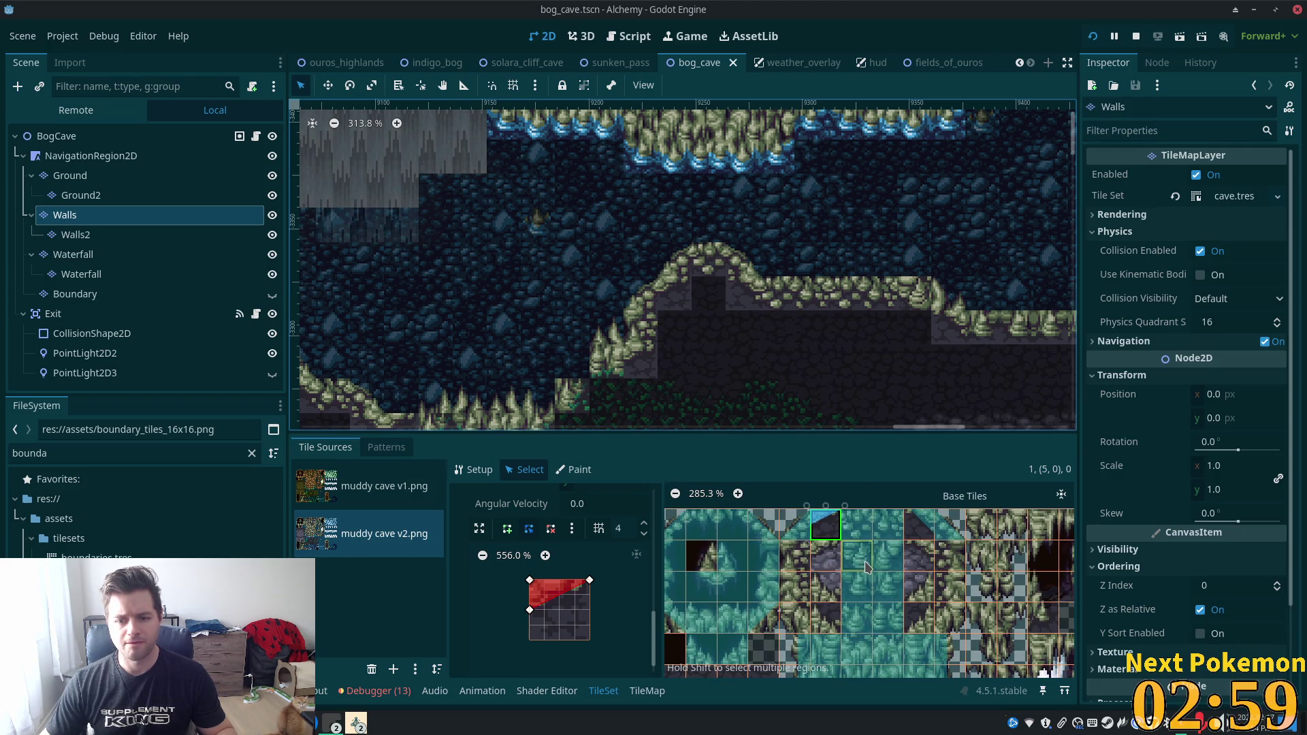
scroll(855, 599, down, 1)
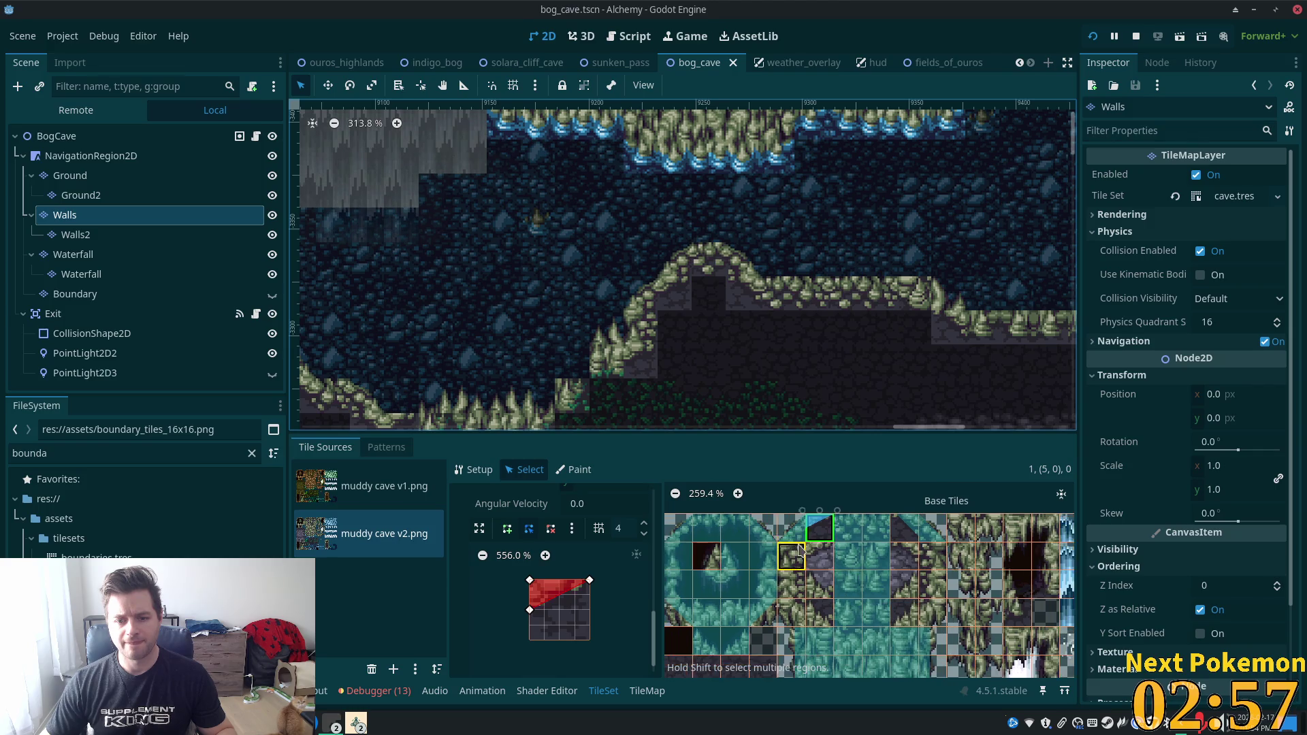
click(791, 556)
Give tiles (4,1), (4,2) and the next wall tile full square collisions.
key(f)
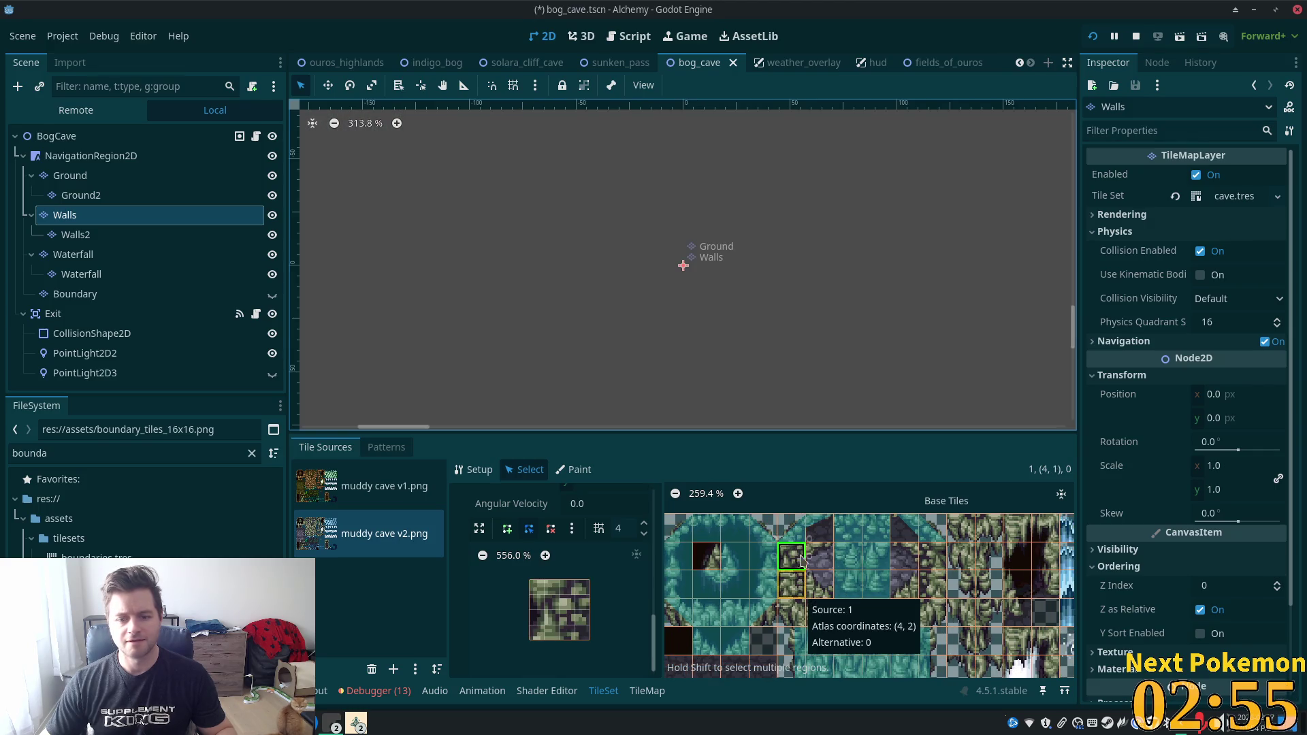
key(f)
click(798, 592)
key(f)
click(820, 601)
key(f)
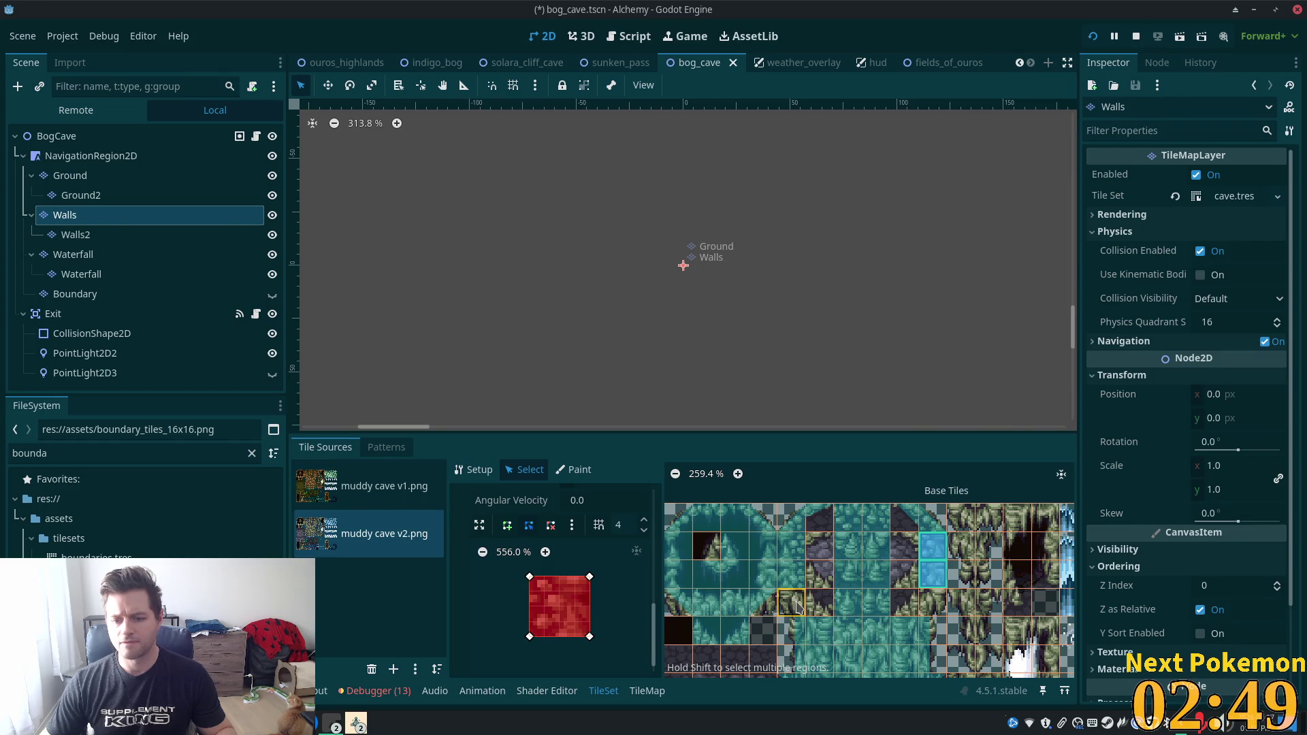
Draw a collision triangle on tile (4,3) through its top-left, bottom-right and top-right corners.
click(798, 606)
scroll(581, 635, down, 1)
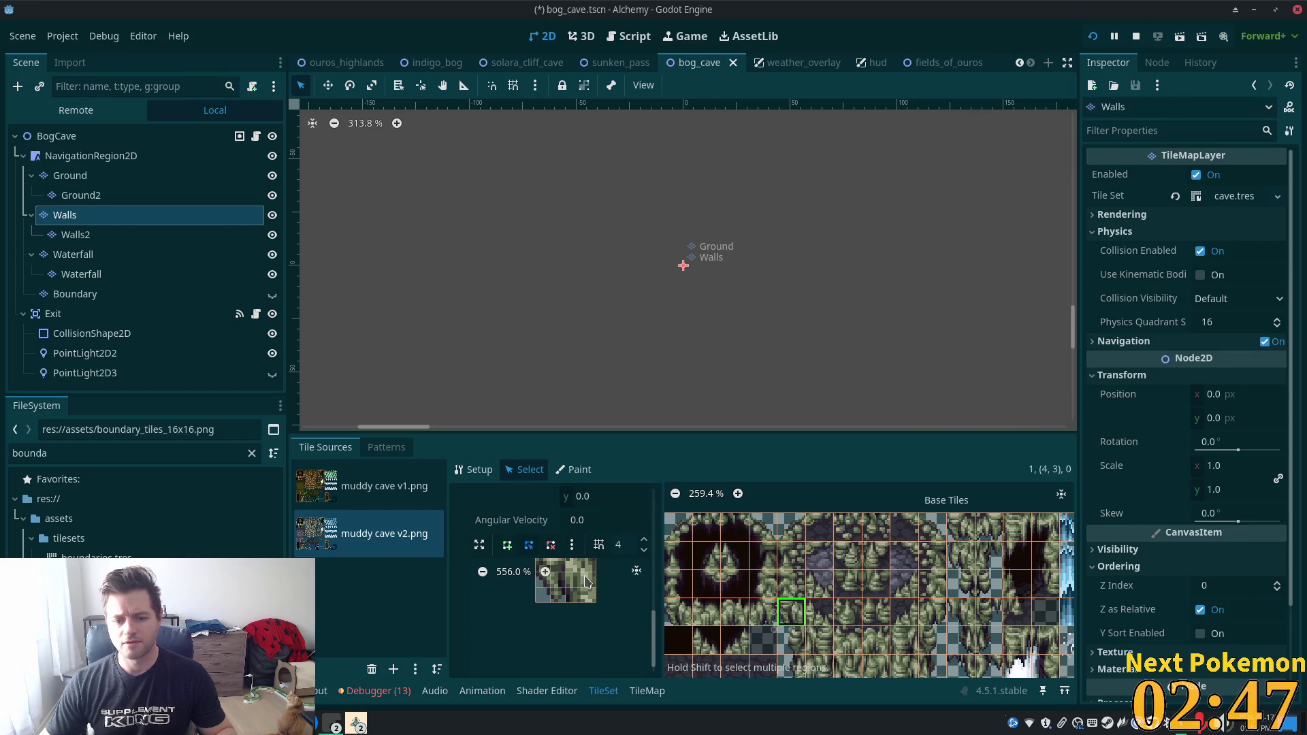
click(547, 589)
scroll(547, 588, up, 3)
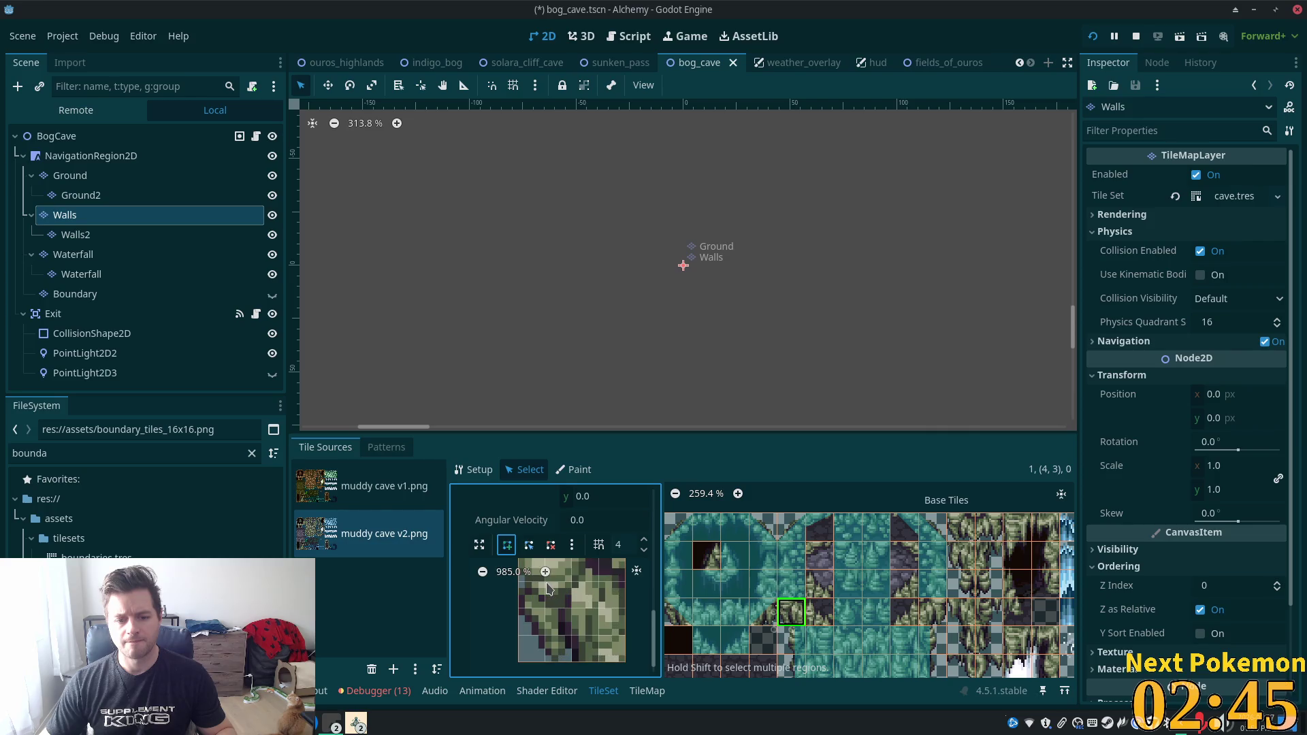
scroll(583, 617, down, 1)
scroll(560, 586, down, 2)
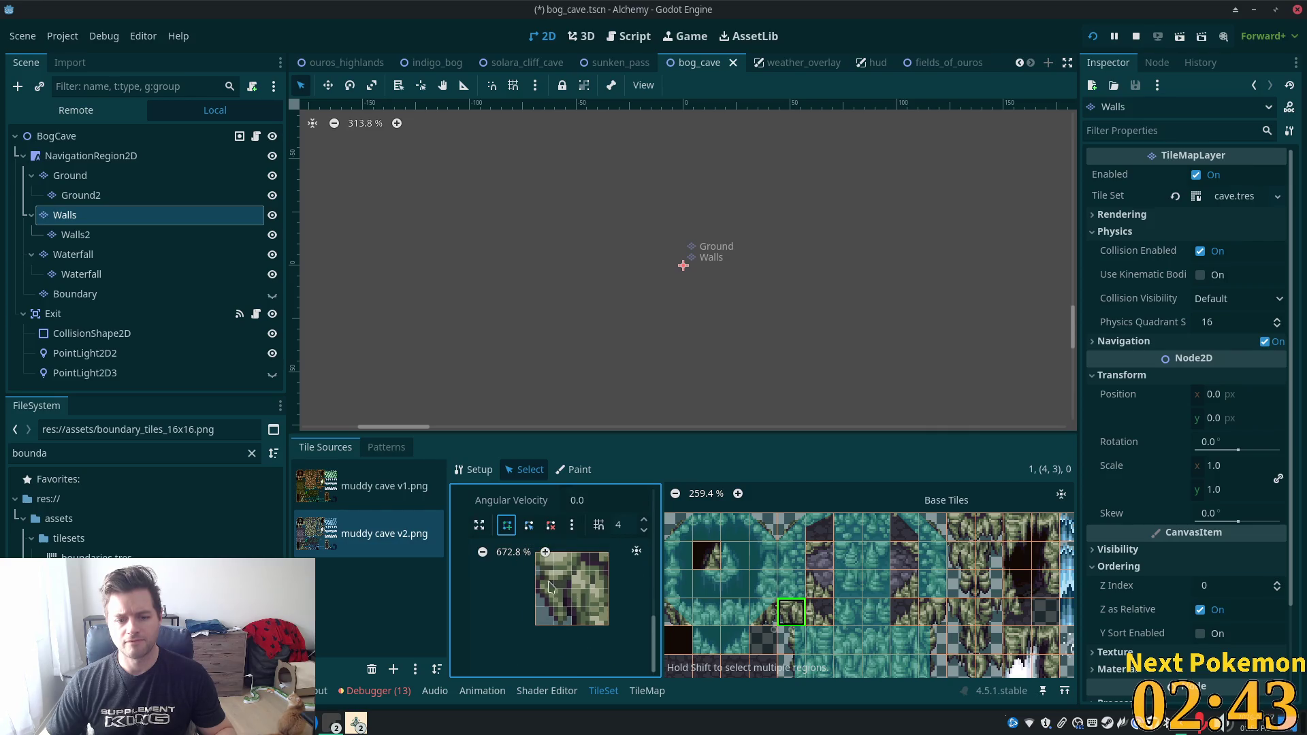
scroll(577, 605, up, 1)
click(536, 577)
click(609, 649)
click(610, 576)
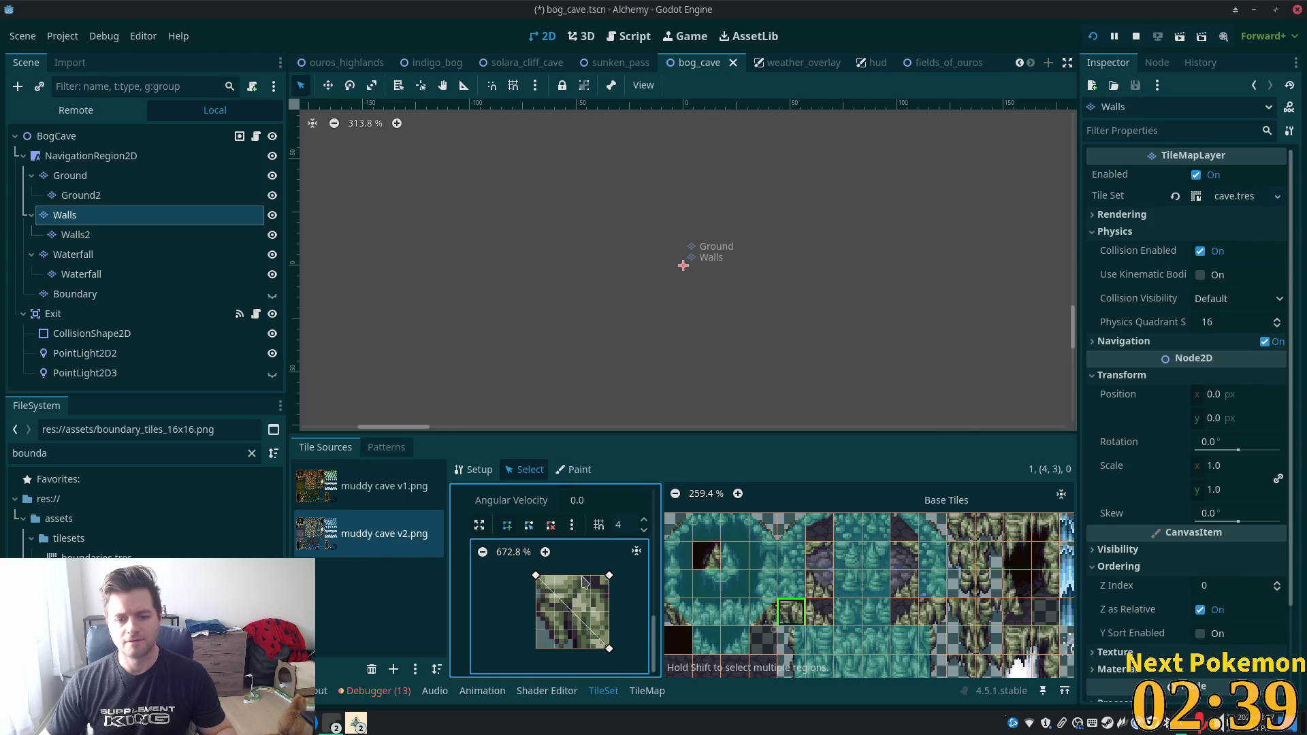
click(537, 577)
Add triangular collision polygons to wall tiles (9,3) and (8,3).
click(932, 612)
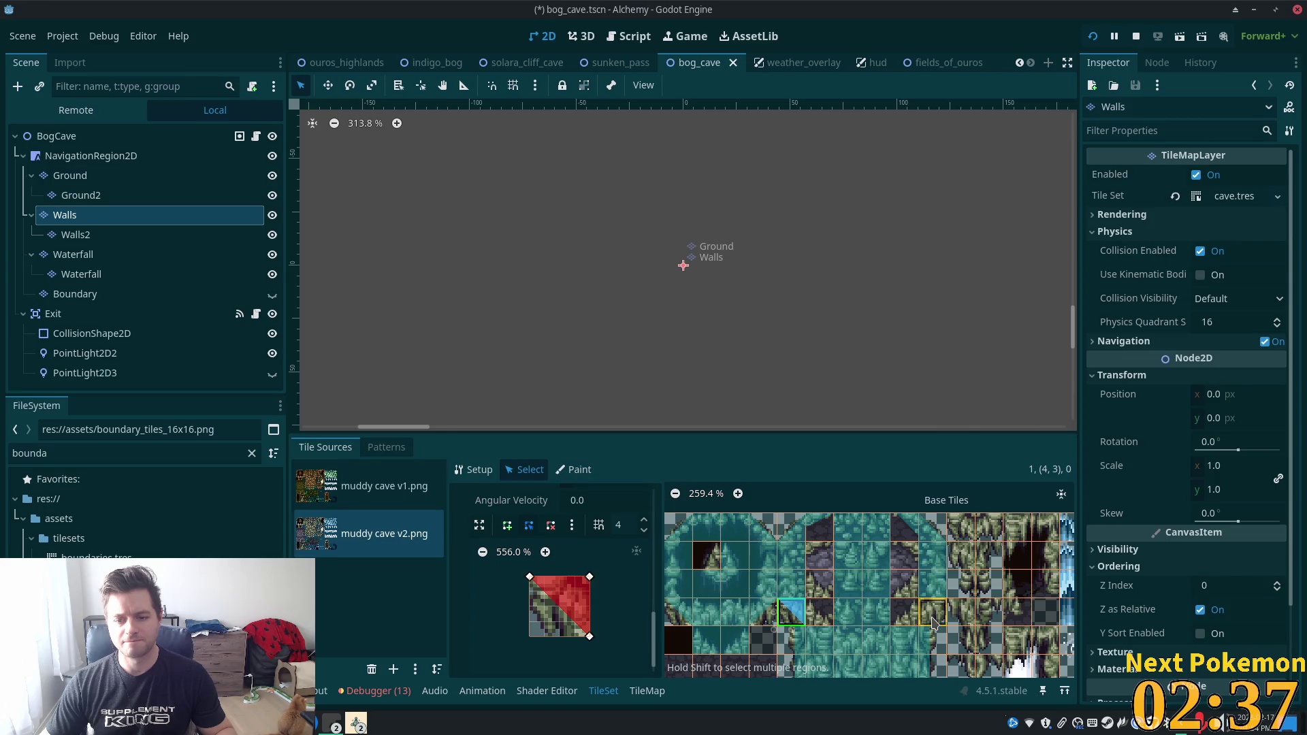
click(529, 577)
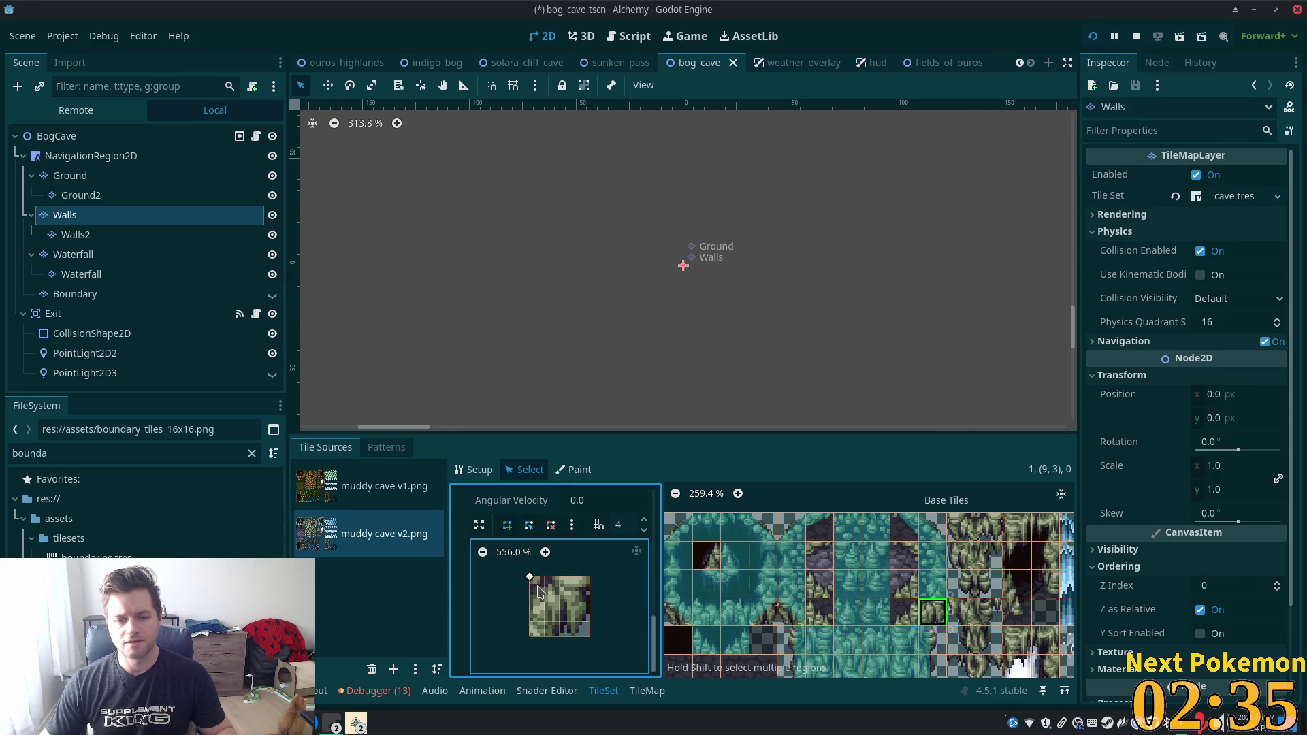
click(530, 636)
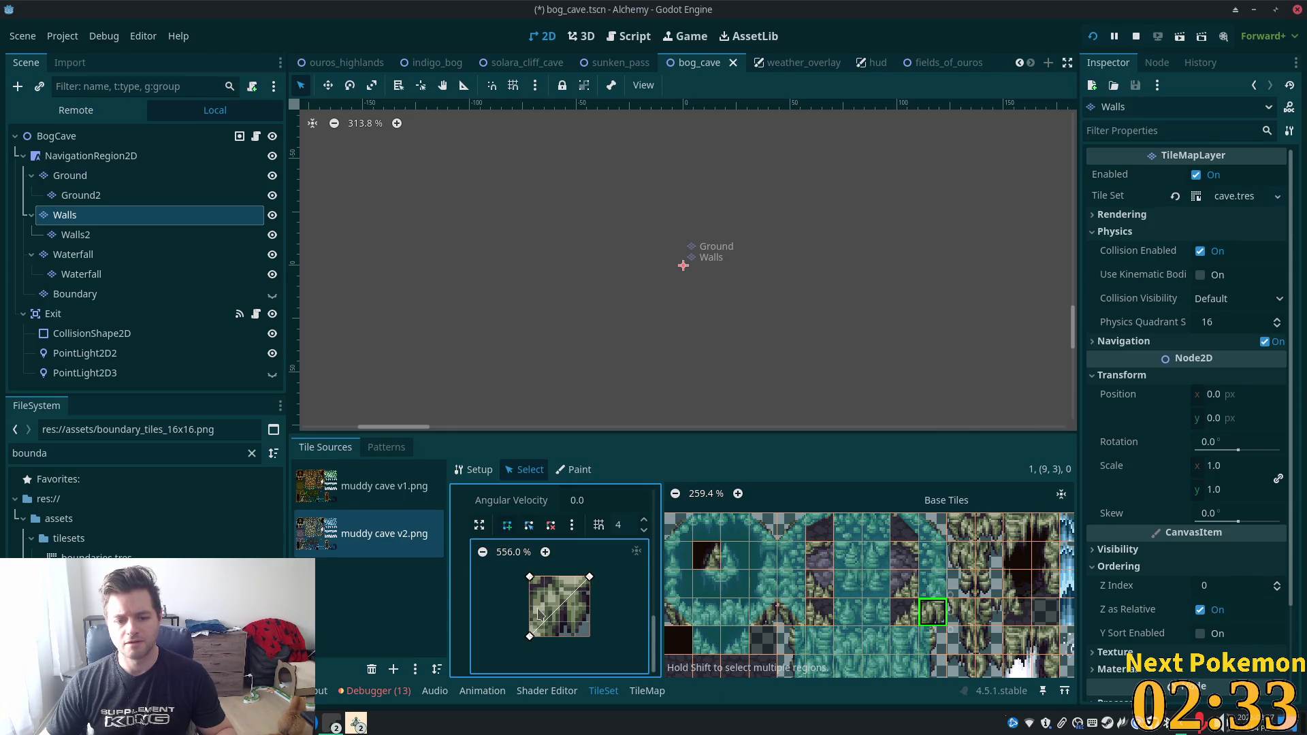
click(531, 578)
click(902, 623)
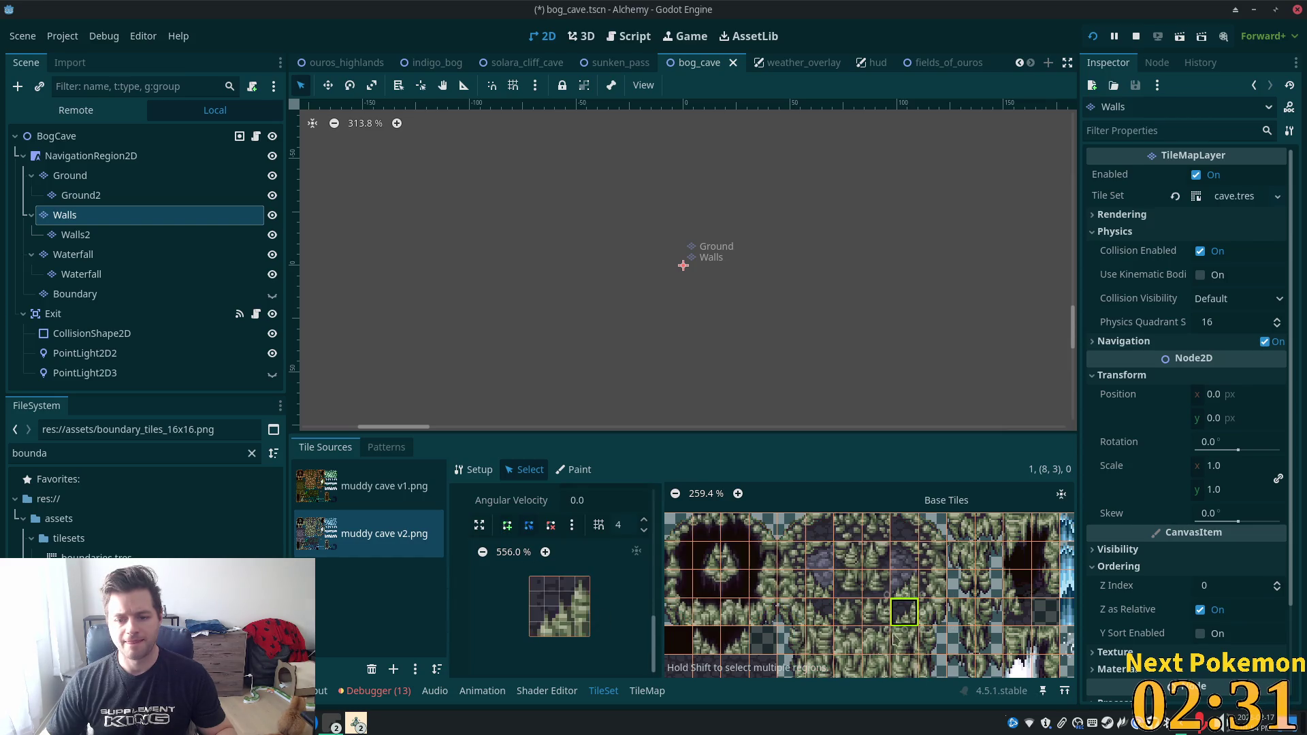
click(537, 637)
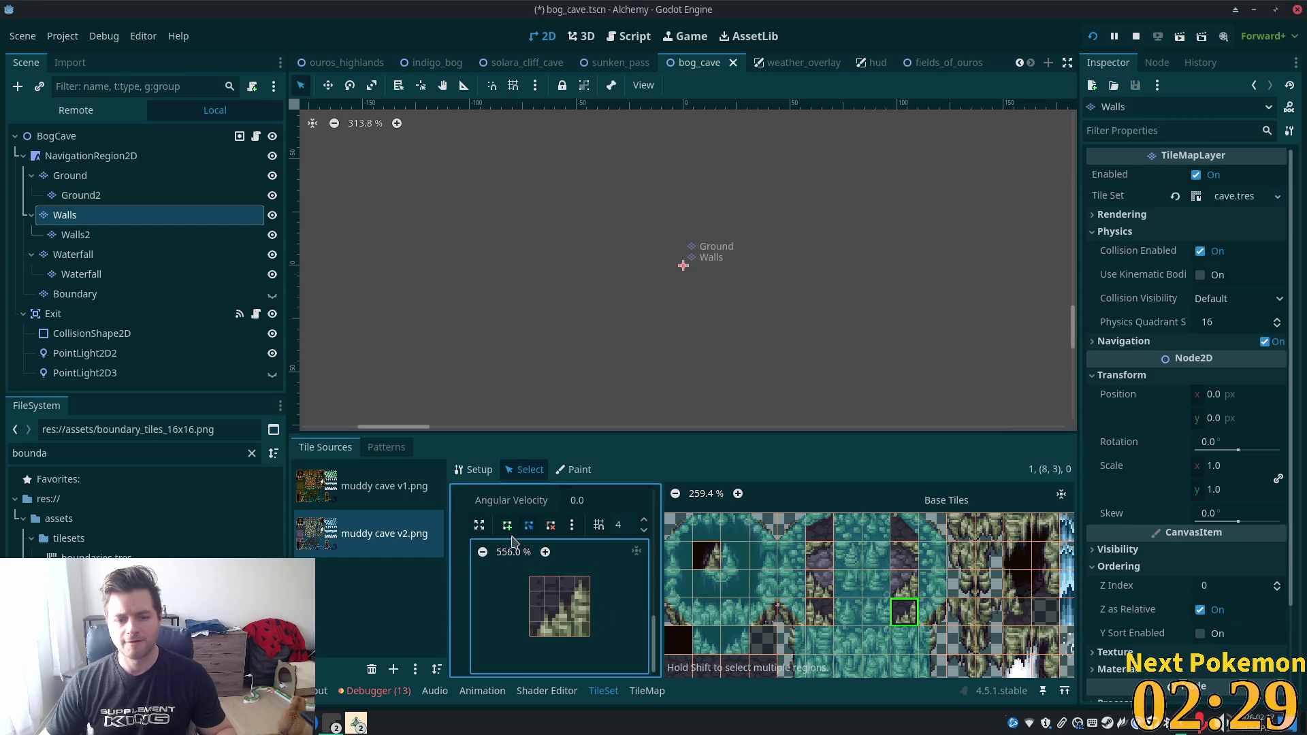
click(530, 637)
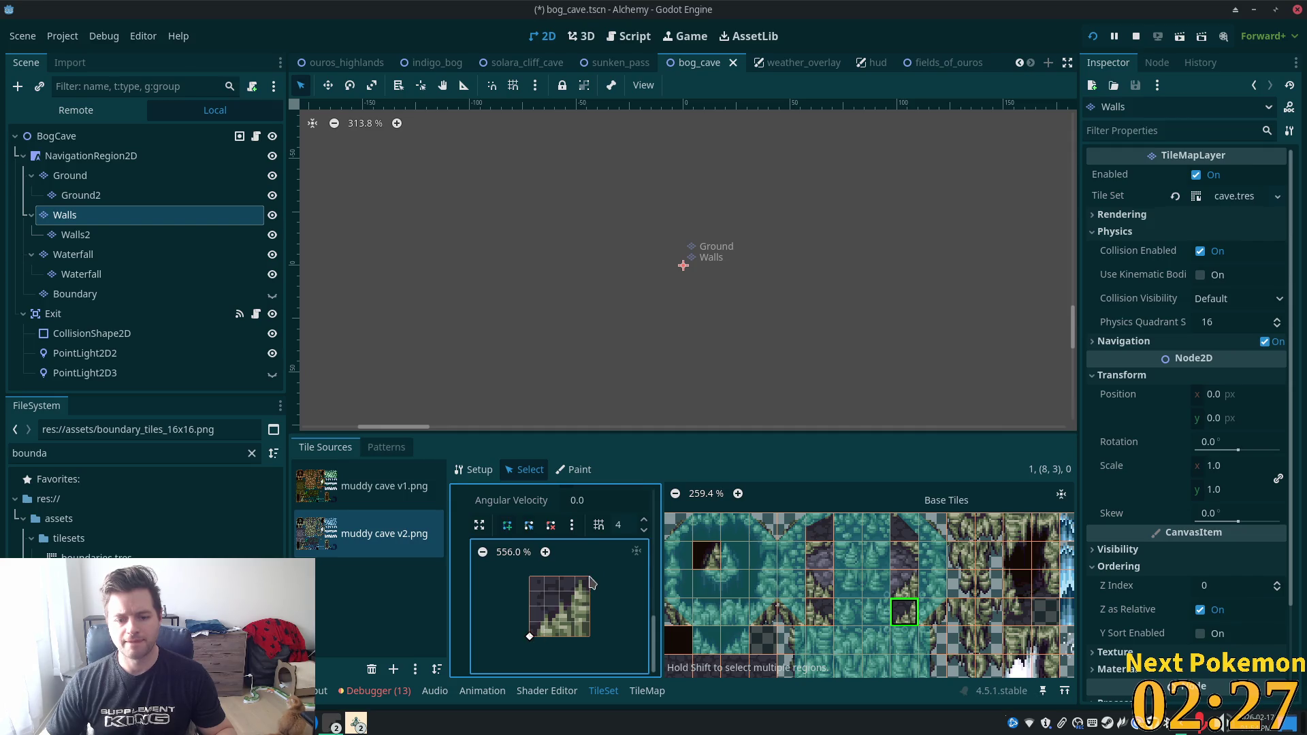
click(531, 636)
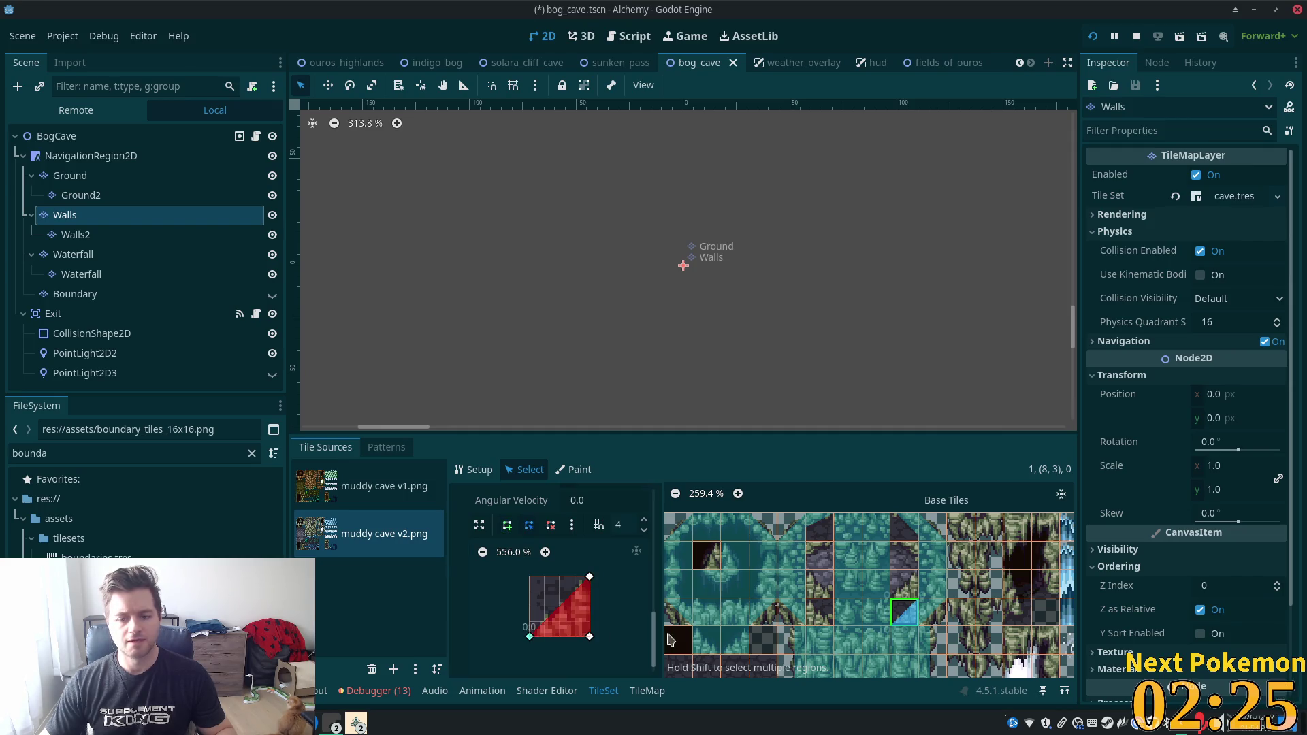
Give tile (5,3) a collision triangle with top-left, bottom-right and bottom-left corners.
click(830, 623)
click(507, 525)
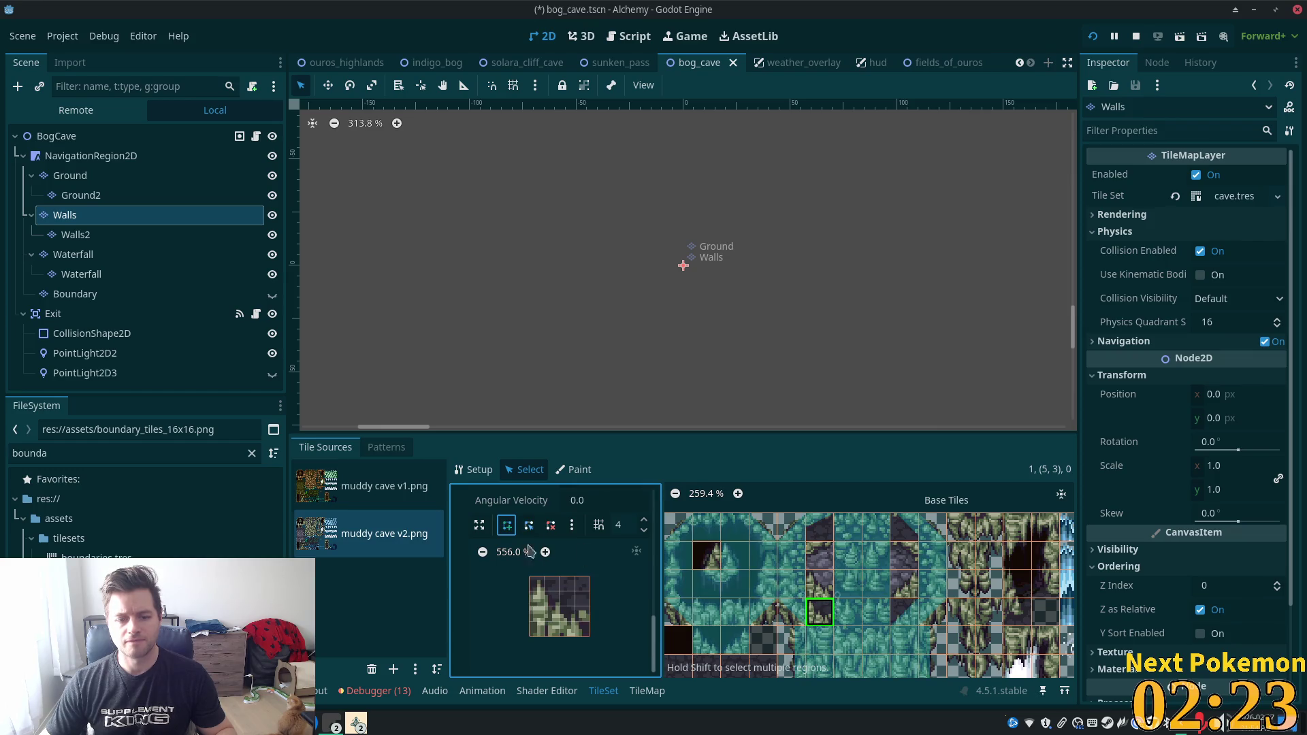
click(531, 578)
click(590, 637)
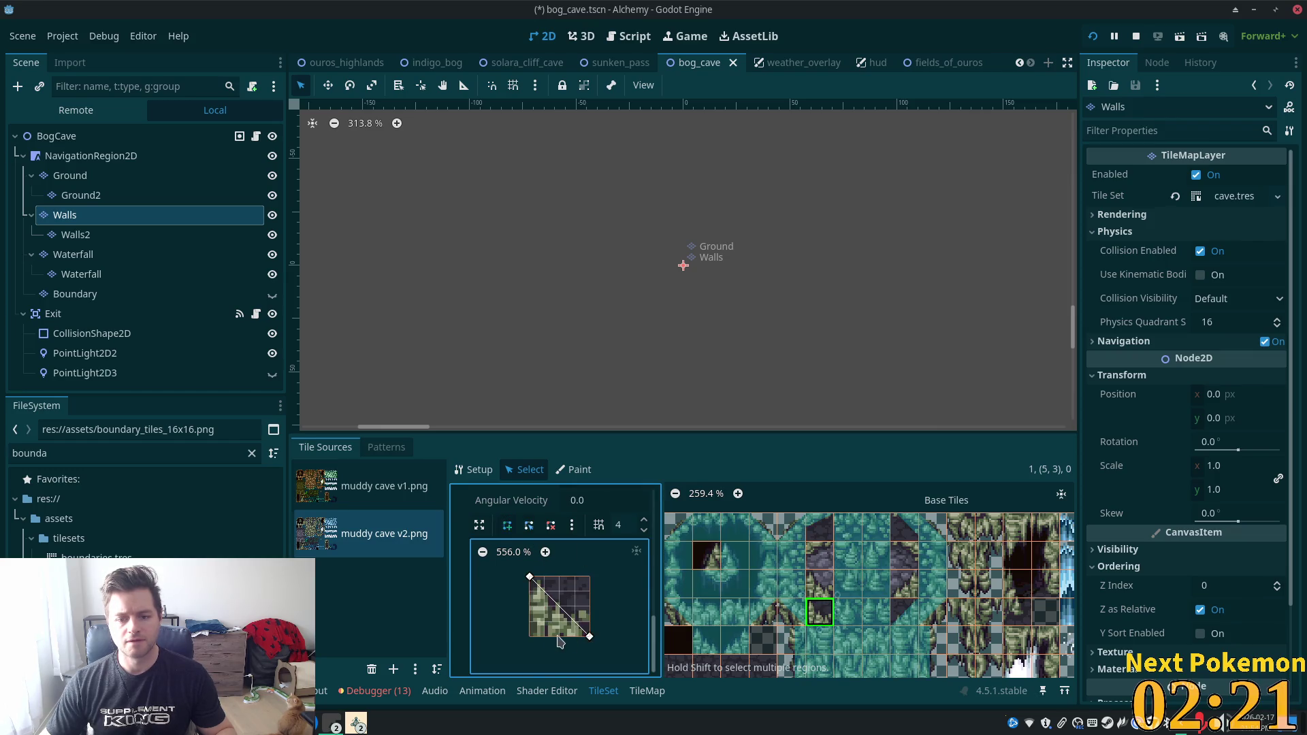
click(530, 637)
click(529, 577)
Save bog_cave, launch and stop the game, and uncheck Fog on the BogCave root.
key(ctrl+s)
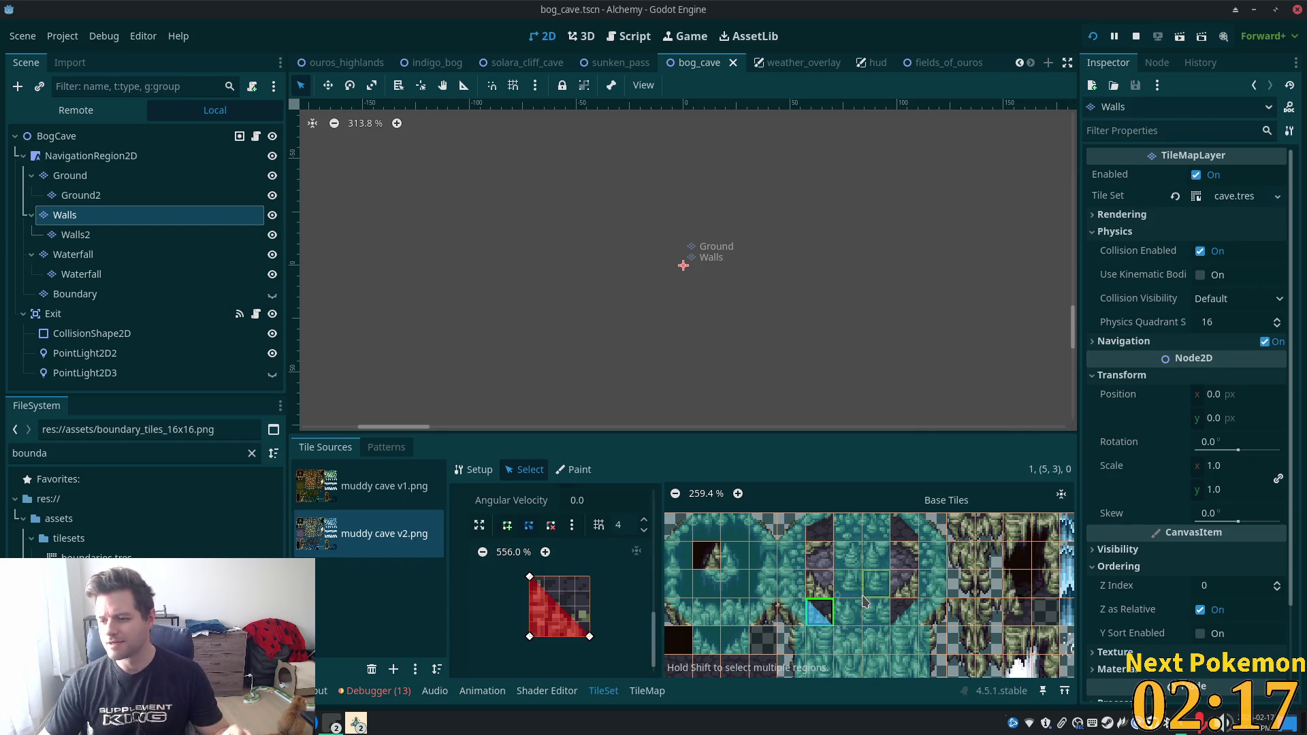
scroll(625, 329, down, 5)
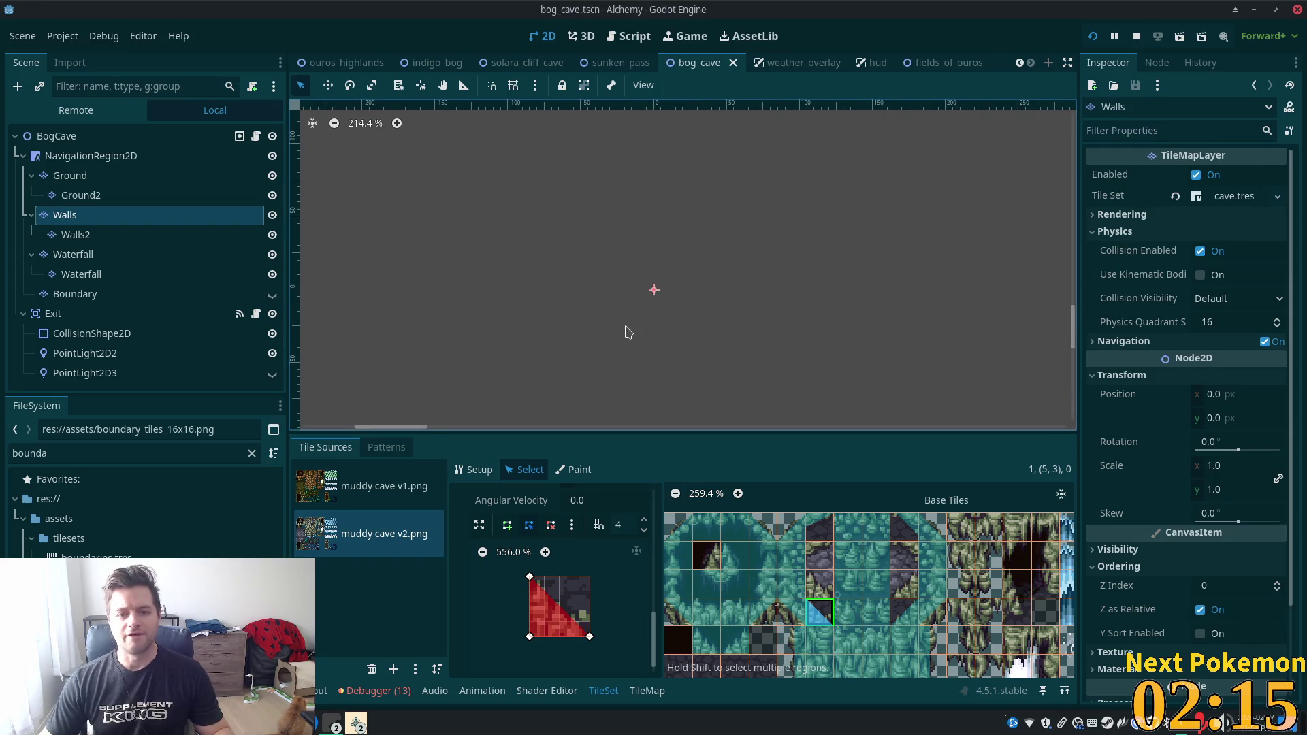
key(ctrl+s)
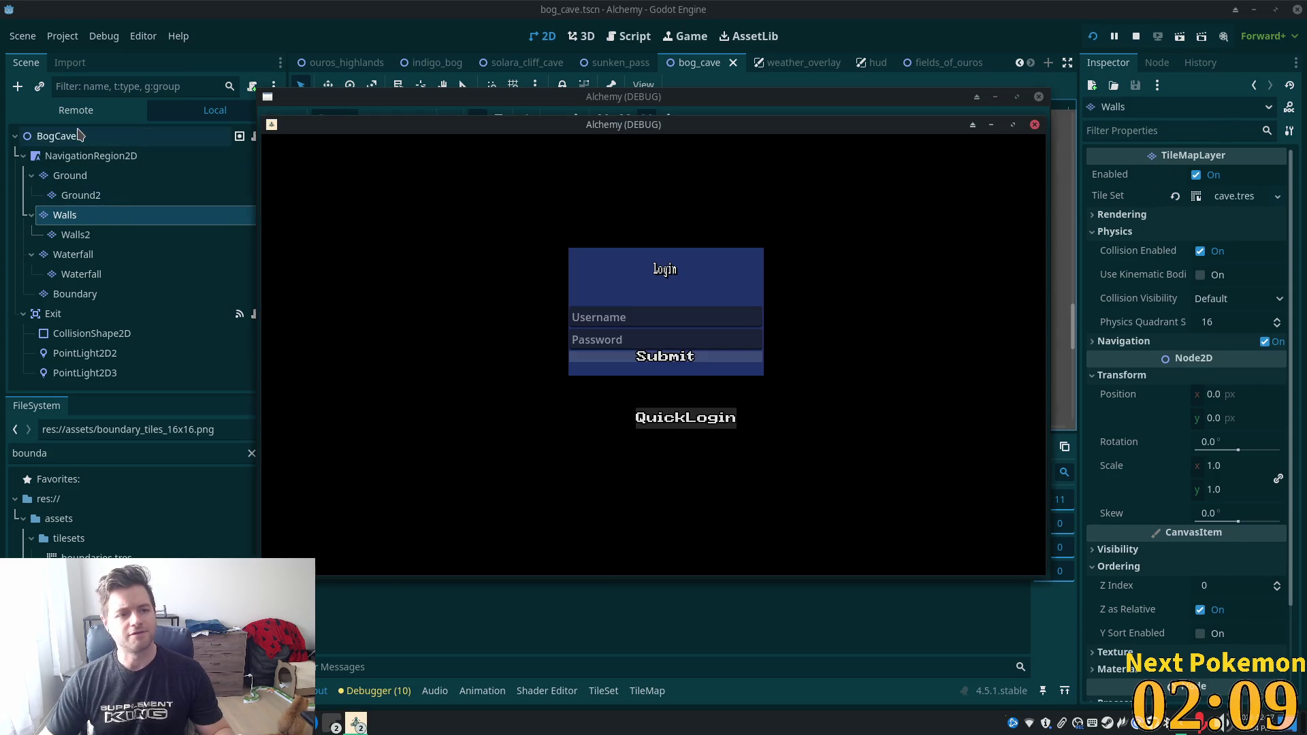
key(F8)
click(1199, 197)
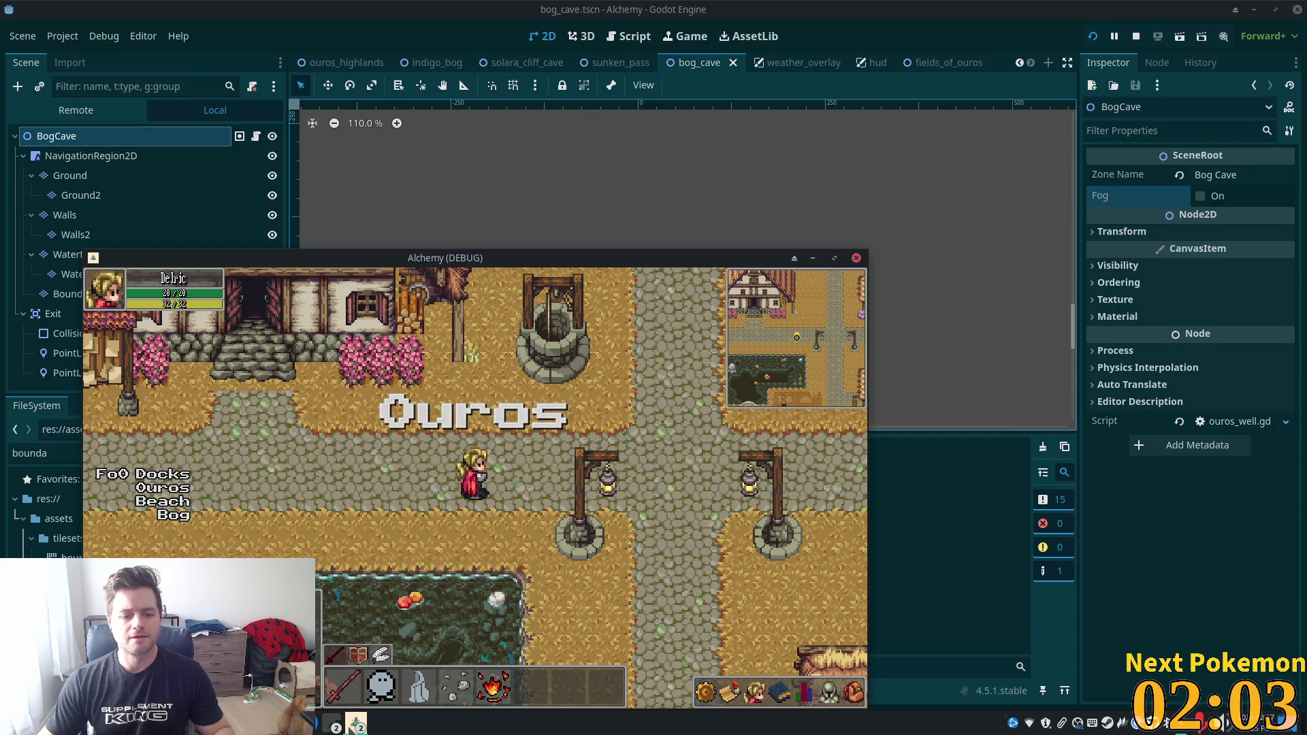
Bring the second Alchemy (DEBUG) game window to the front.
click(332, 723)
click(383, 661)
click(356, 723)
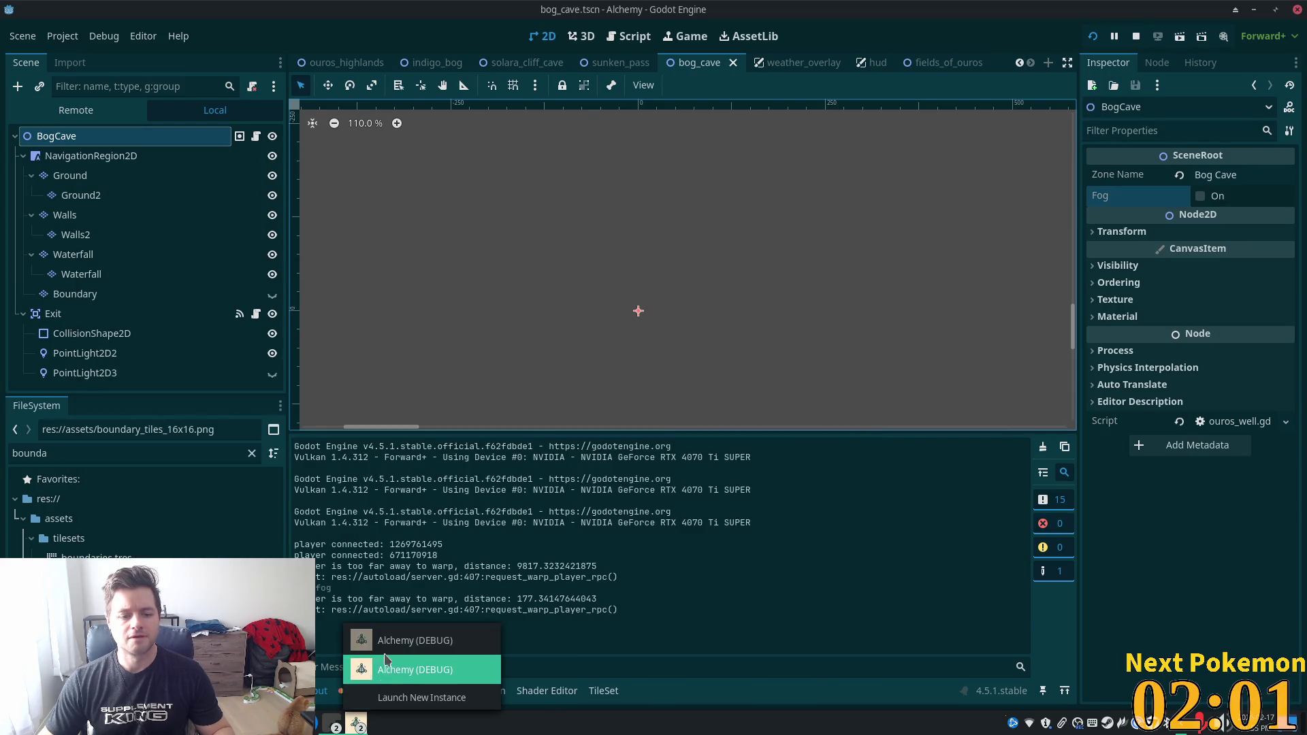
click(377, 674)
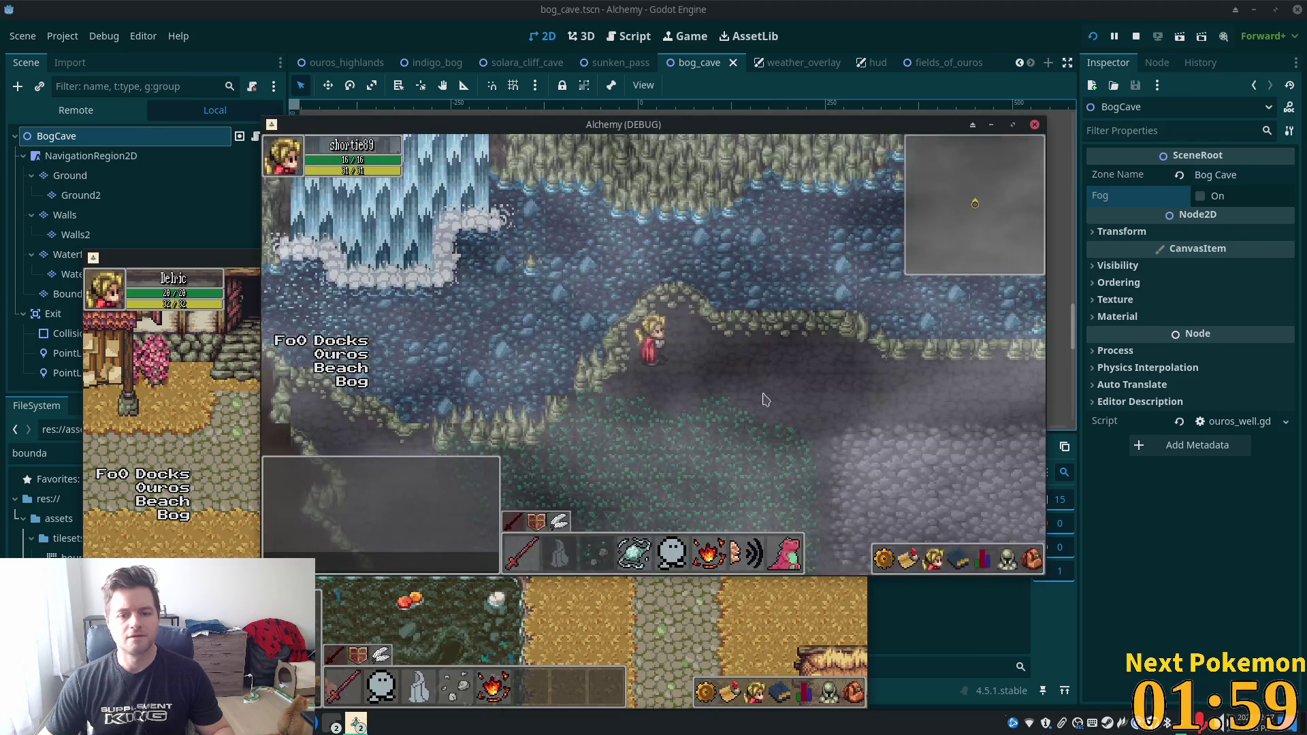
Walk the character off the ledge and left through the cave, testing the walls.
key(Down)
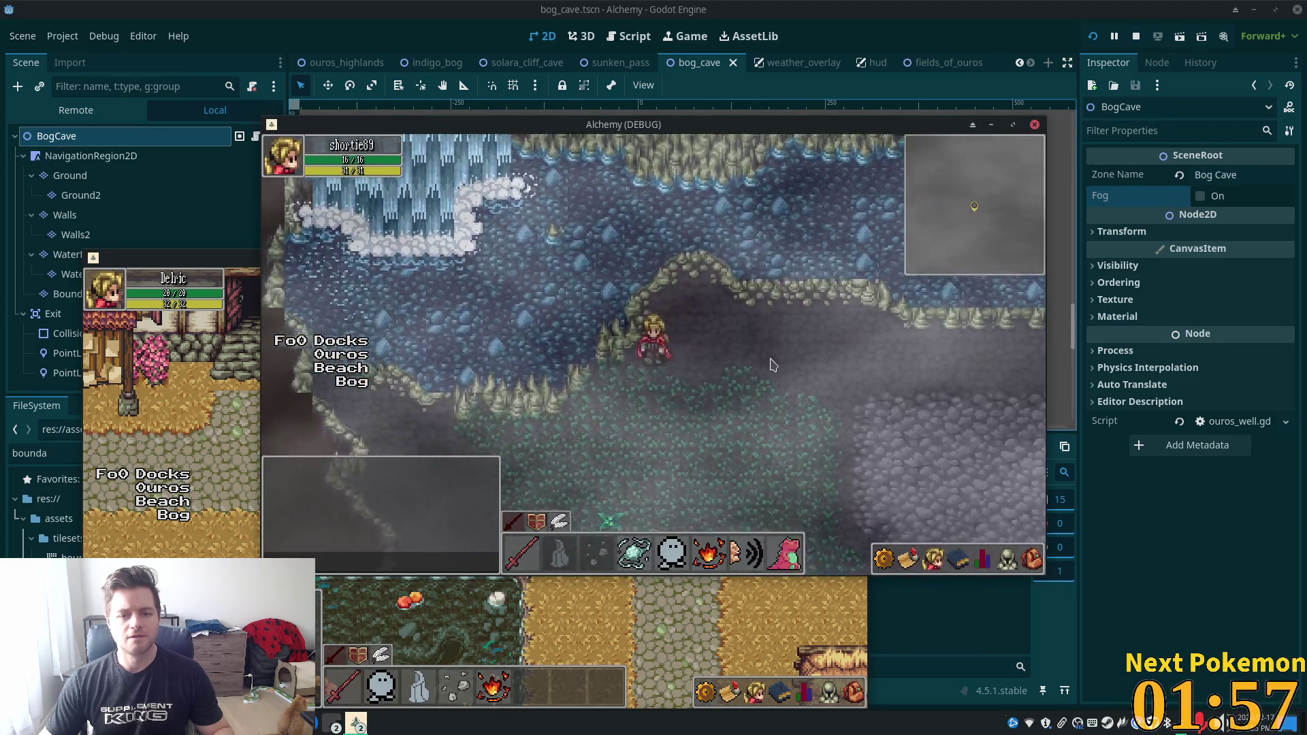
key(Left)
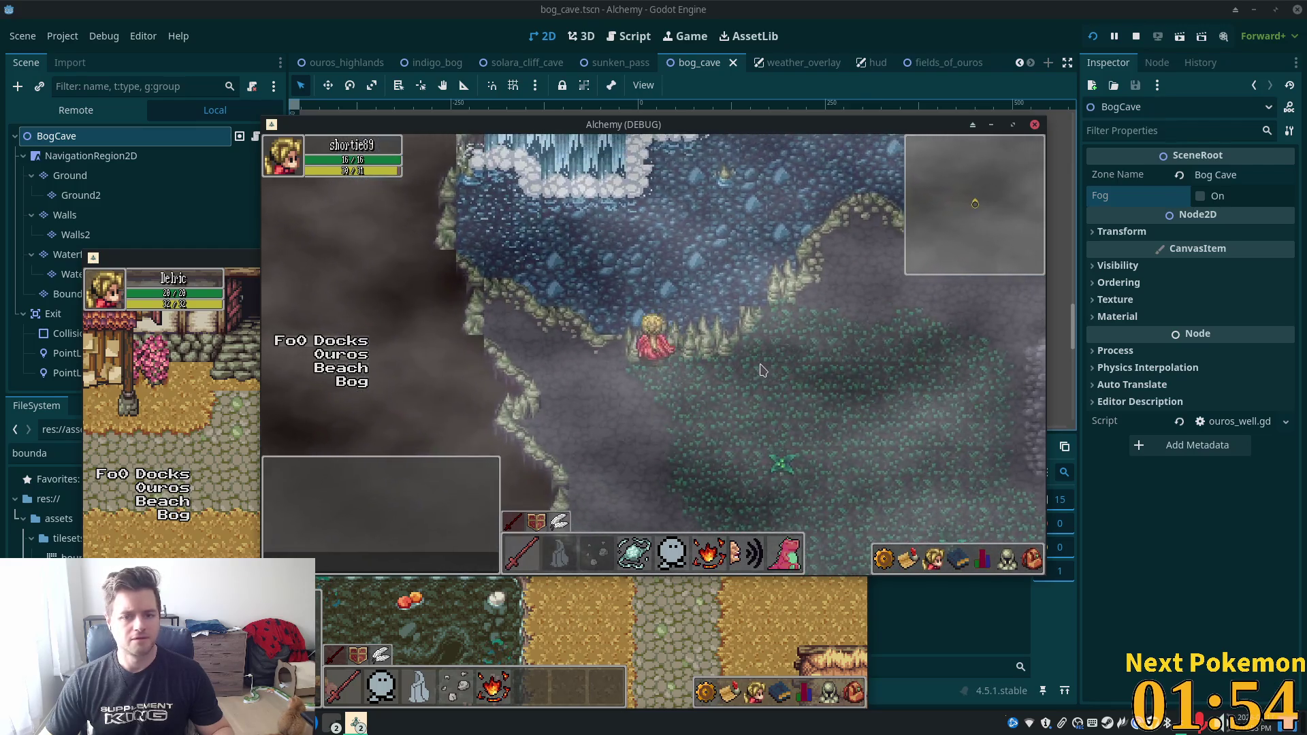
key(Left)
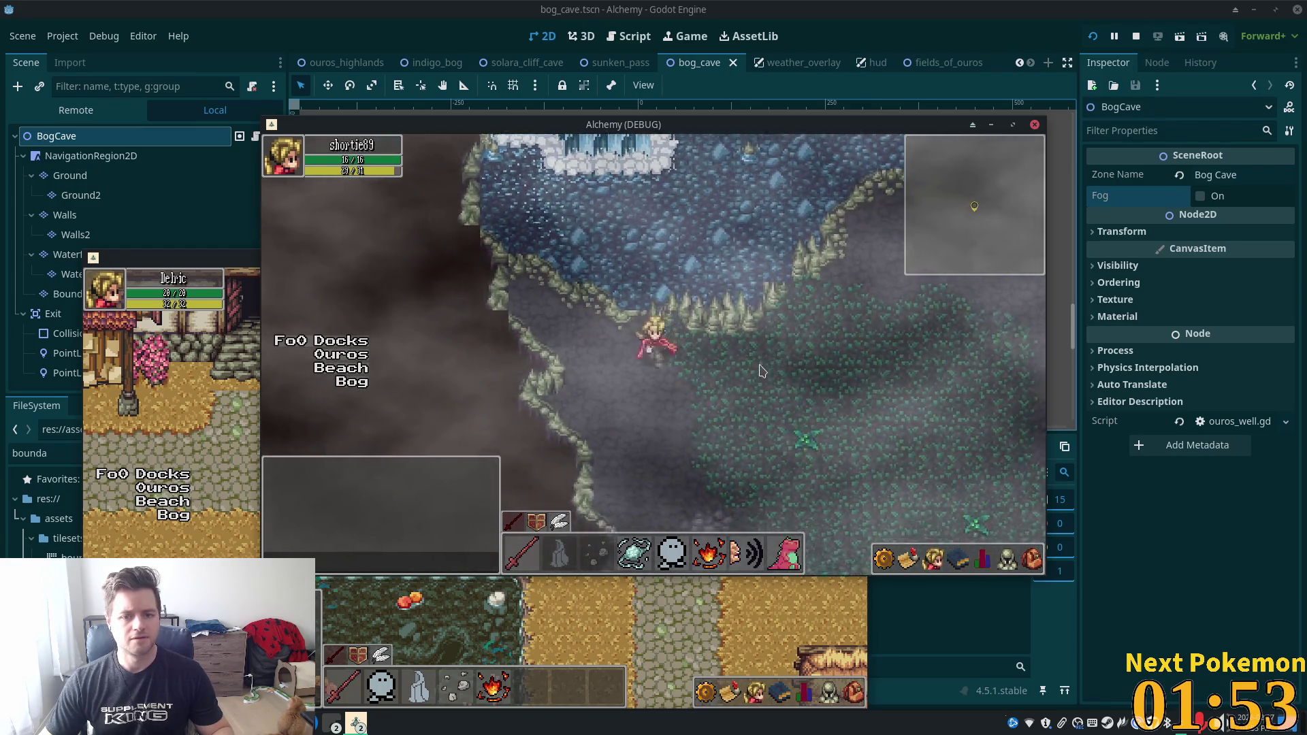
key(Down)
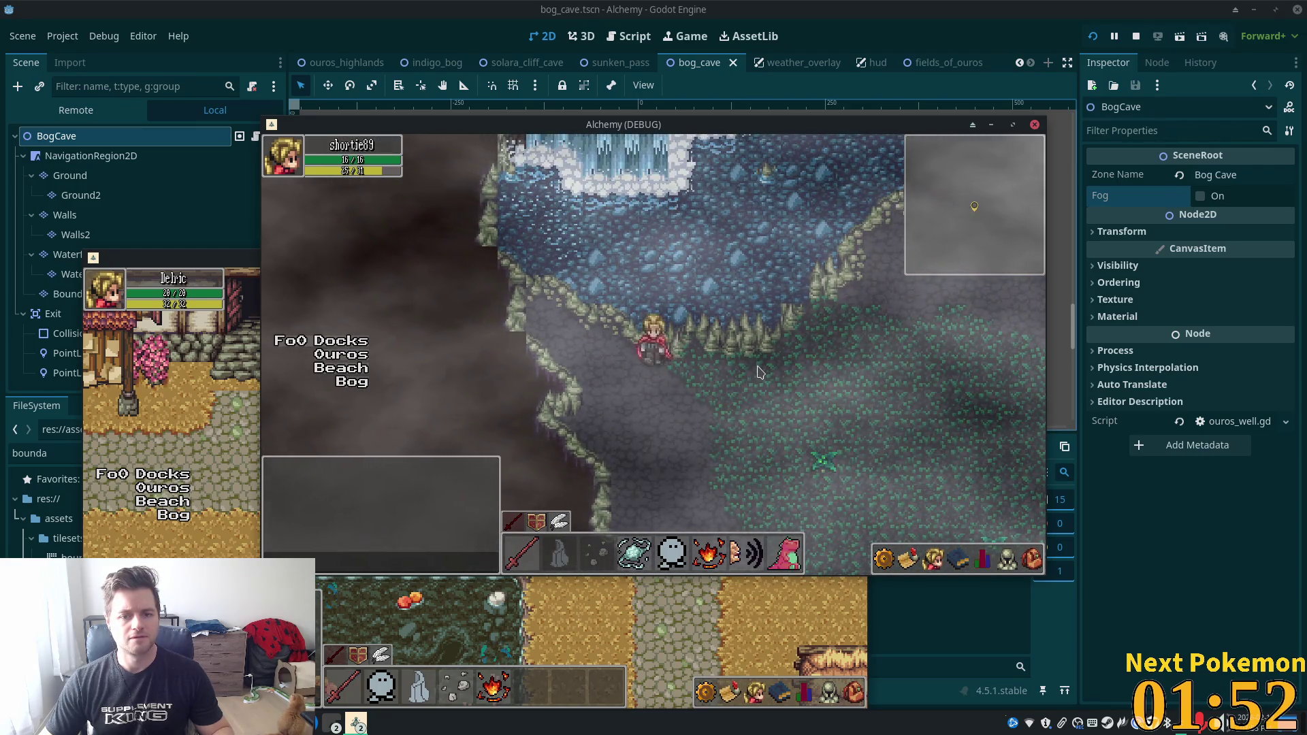
key(Left)
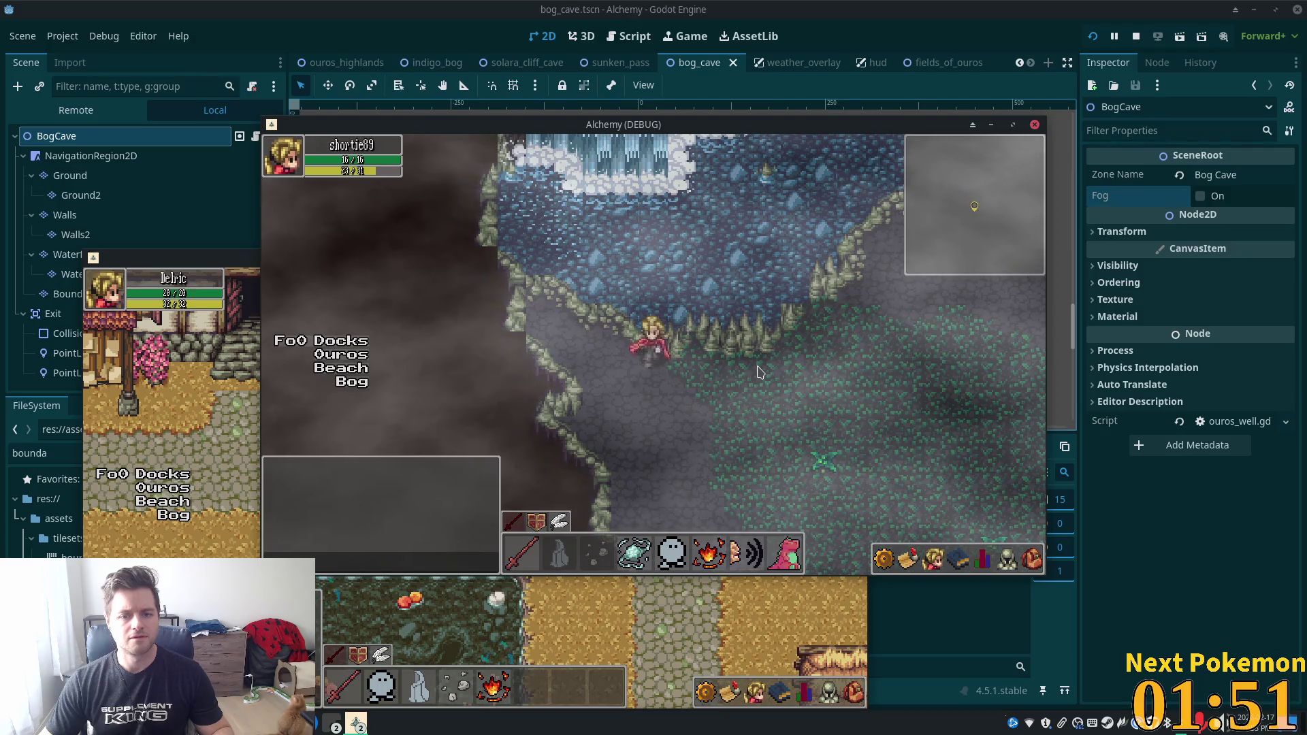
key(Up)
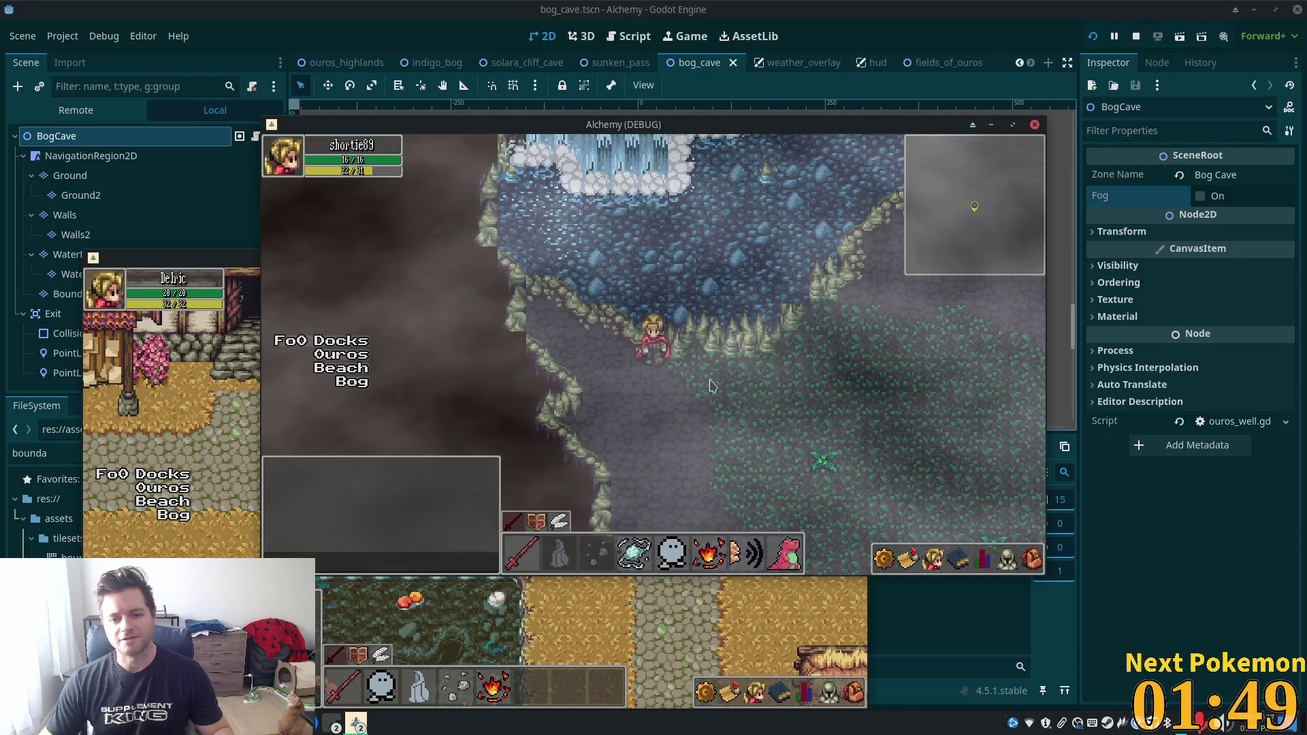
key(Down)
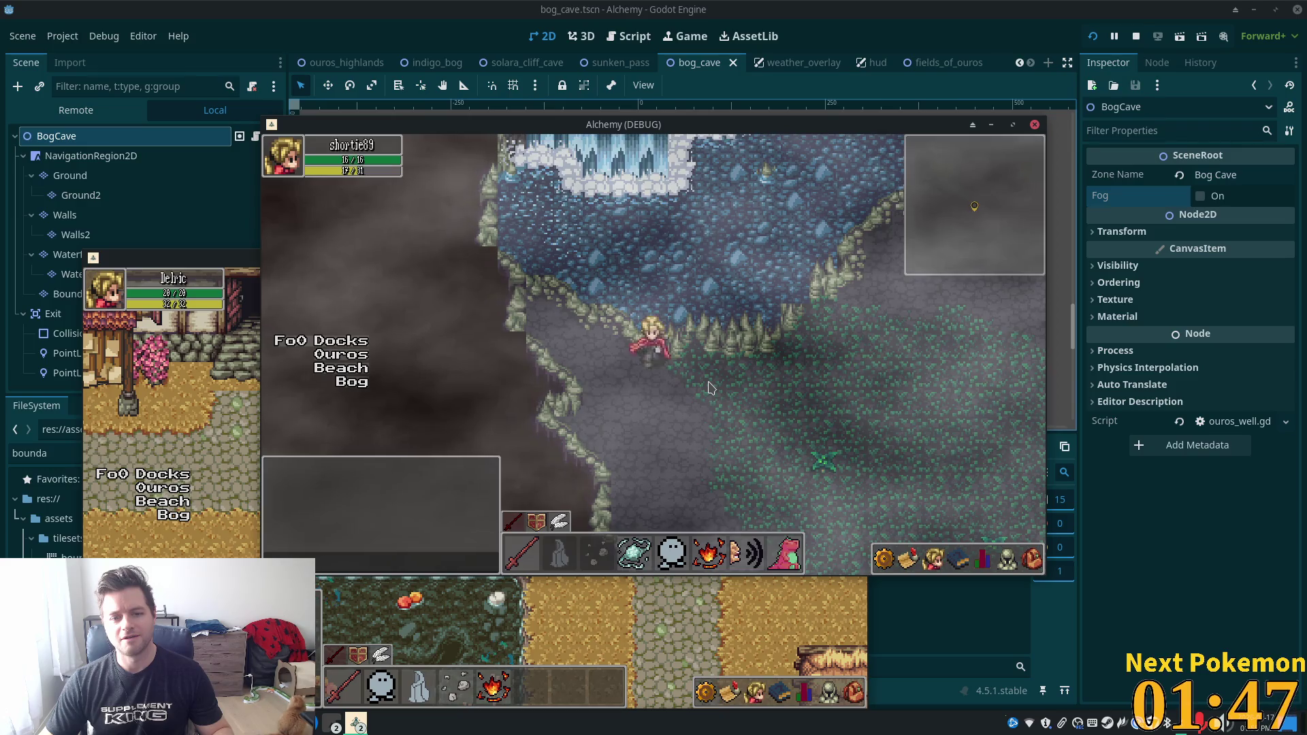
key(Right)
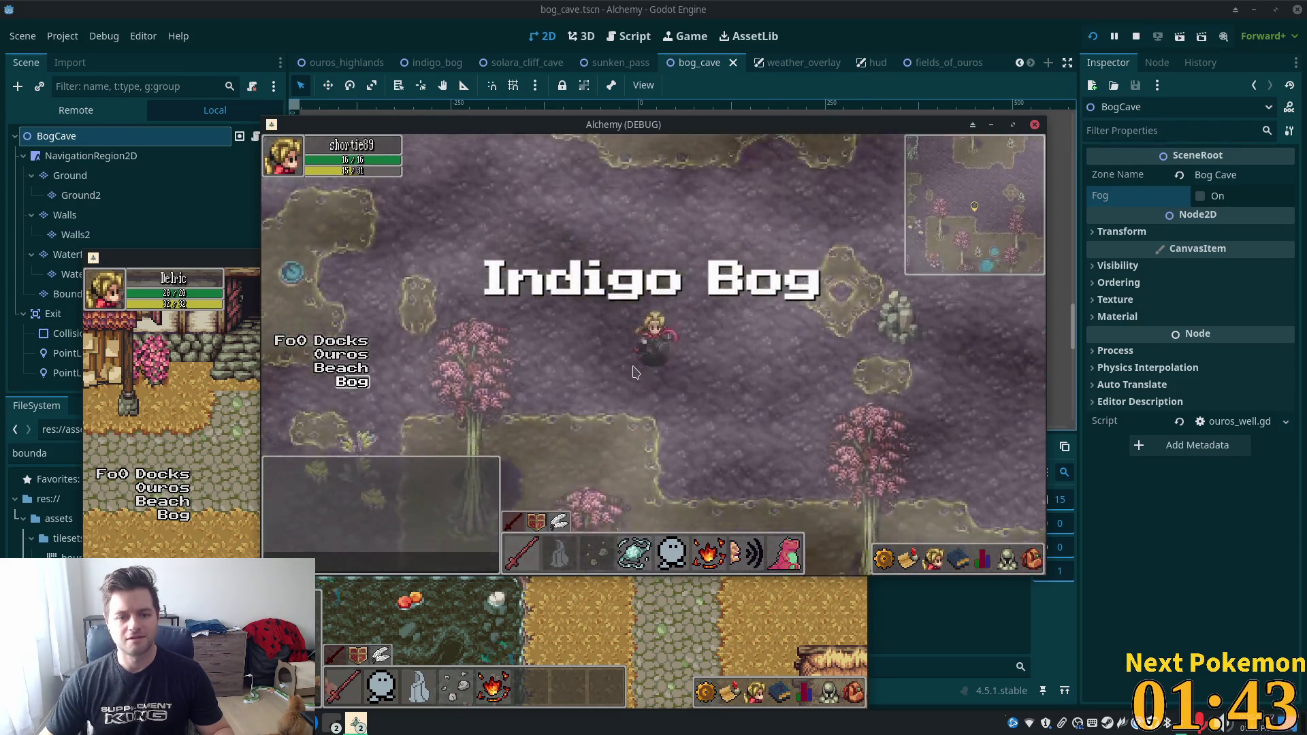
Walk into Indigo Bog and back through Bog Cave, then stop the game and select Boundary.
key(Down)
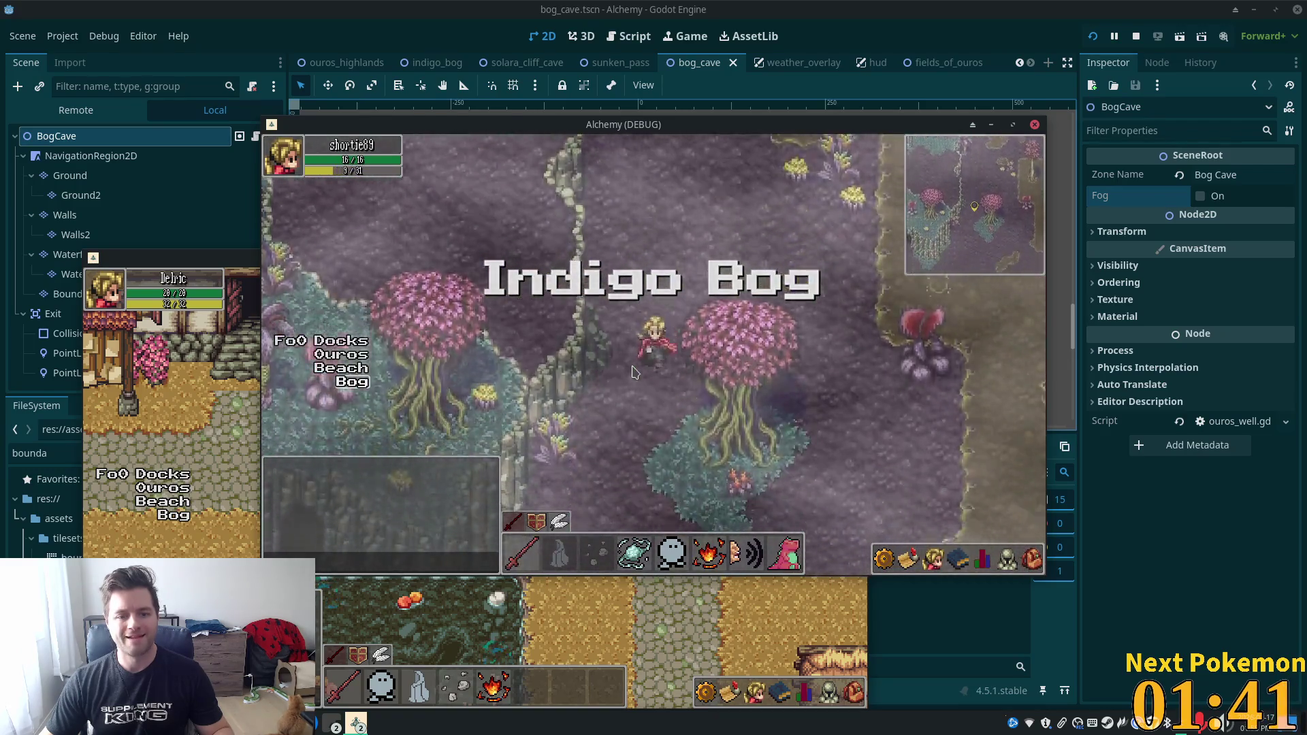
key(Up)
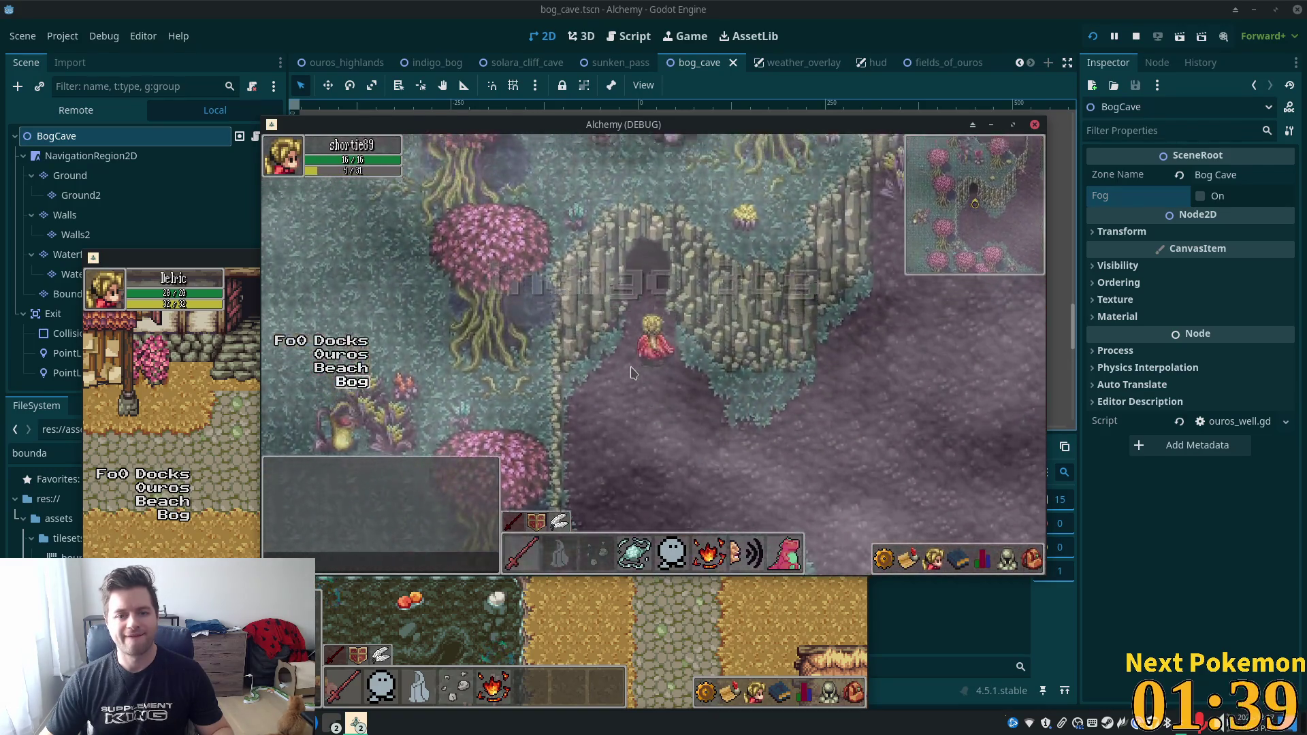
key(Down)
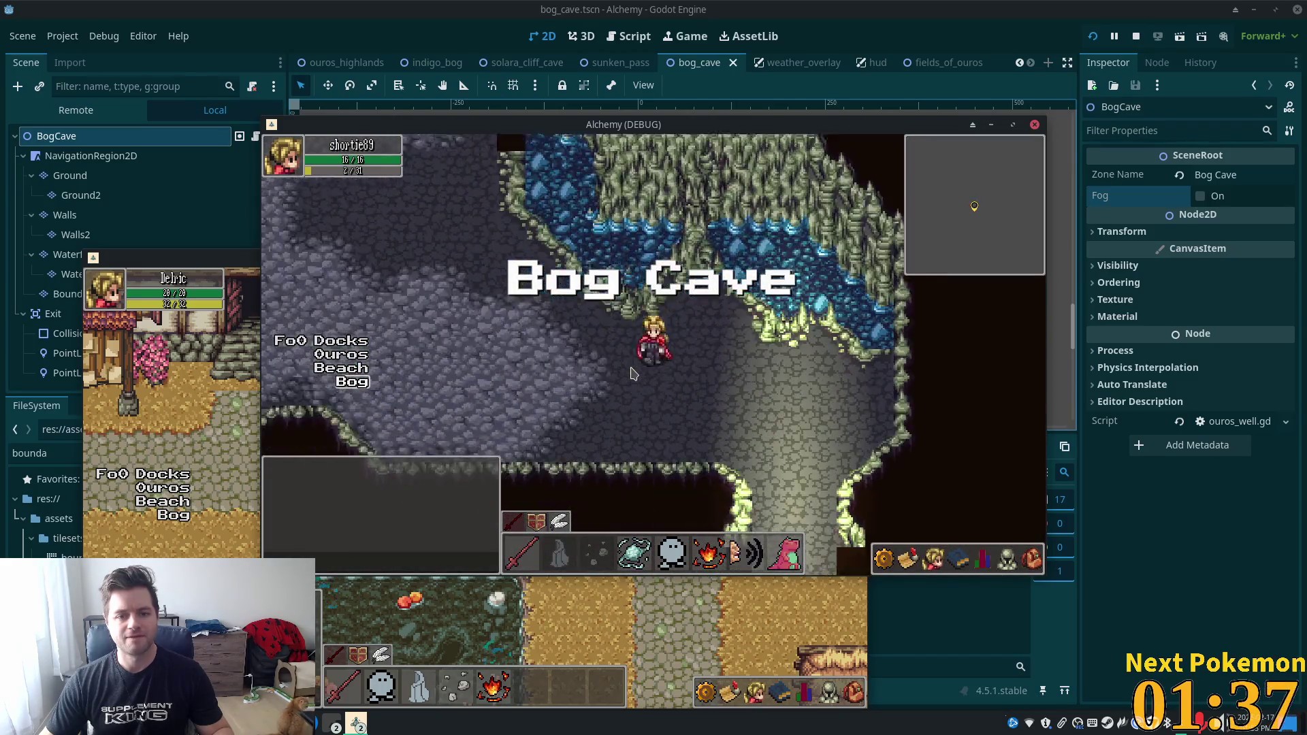
key(Right)
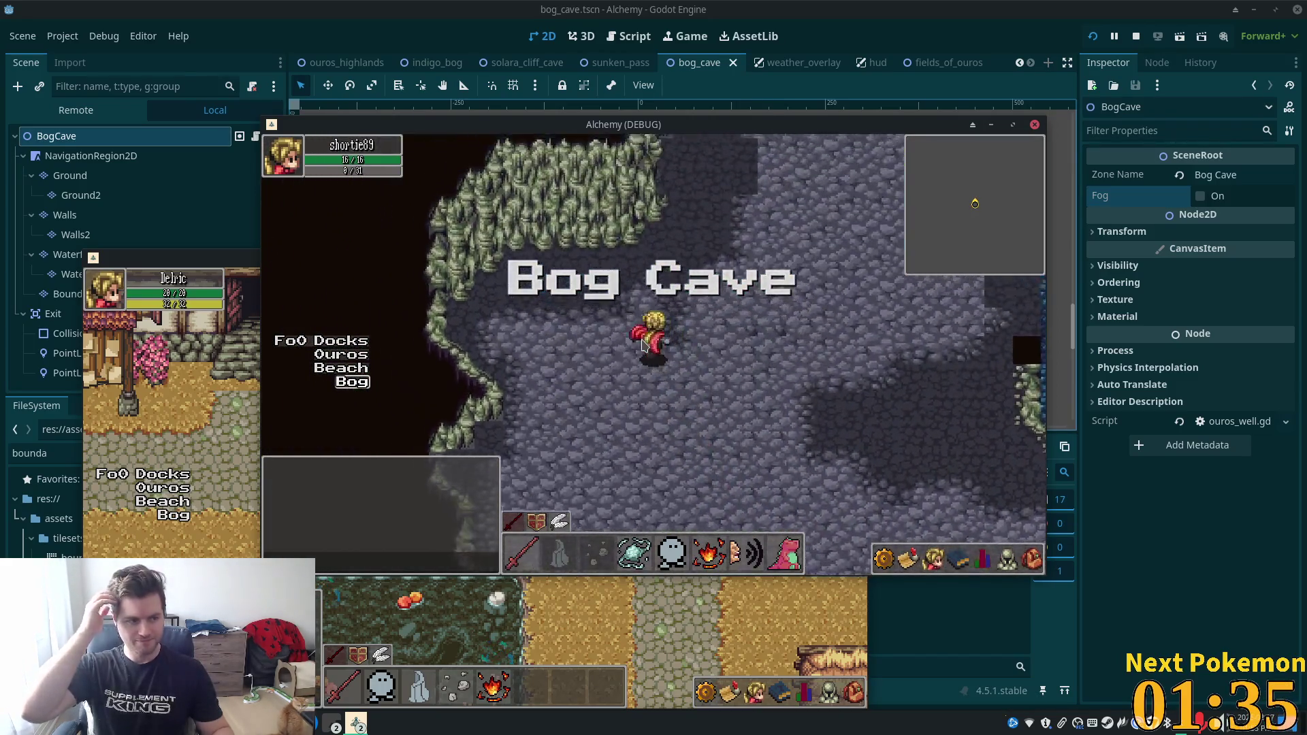
key(Up)
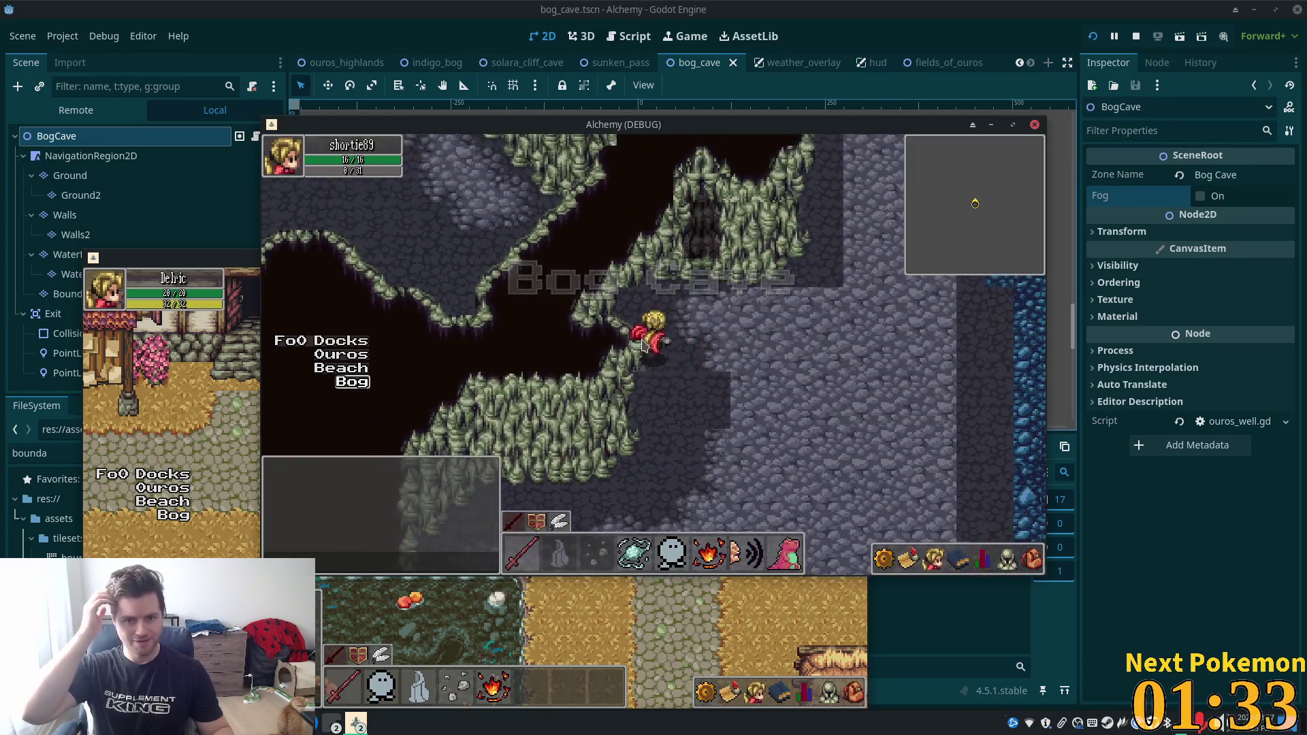
key(Up)
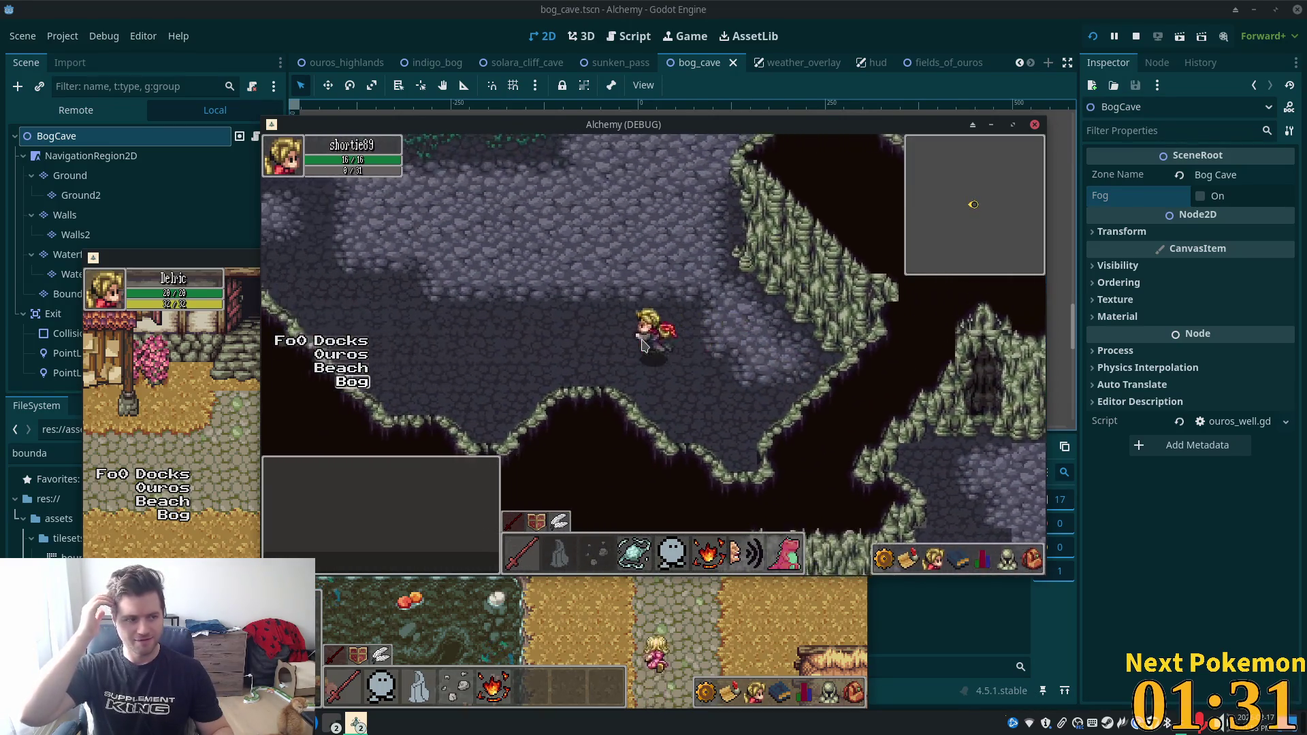
key(Up)
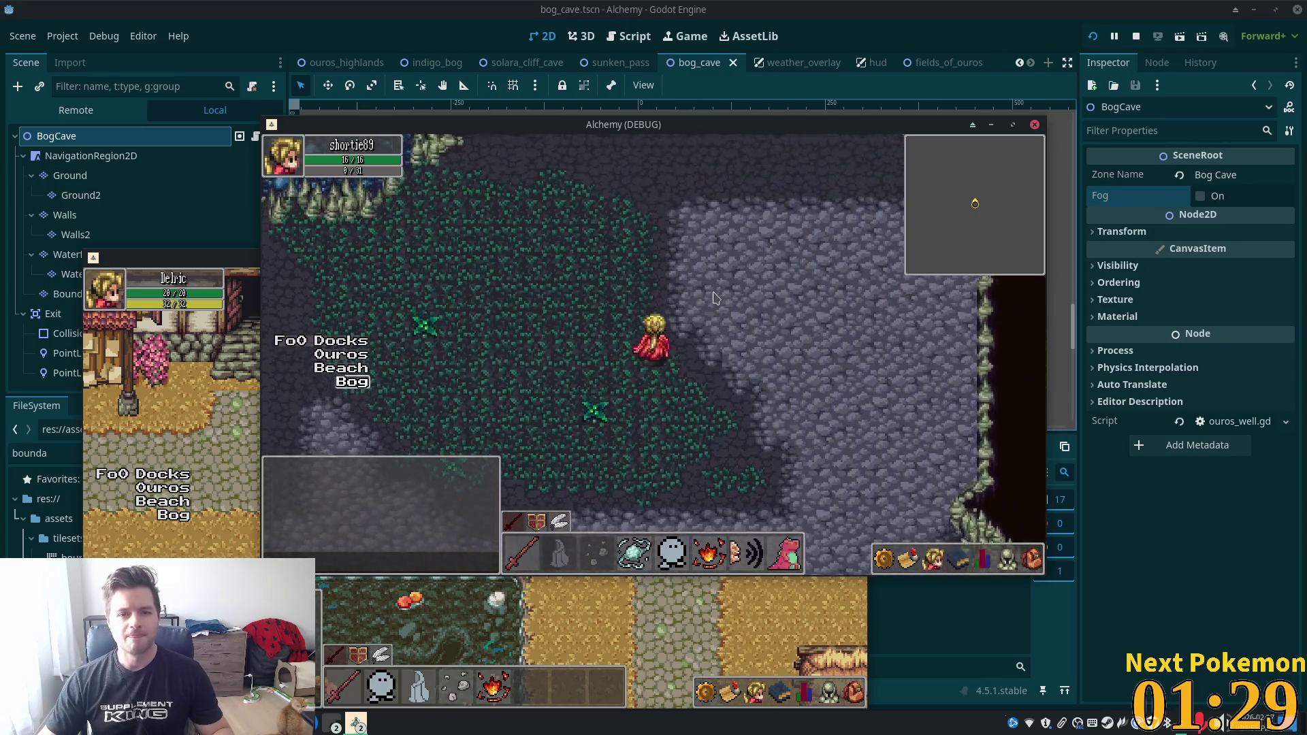
key(Left)
key(Down)
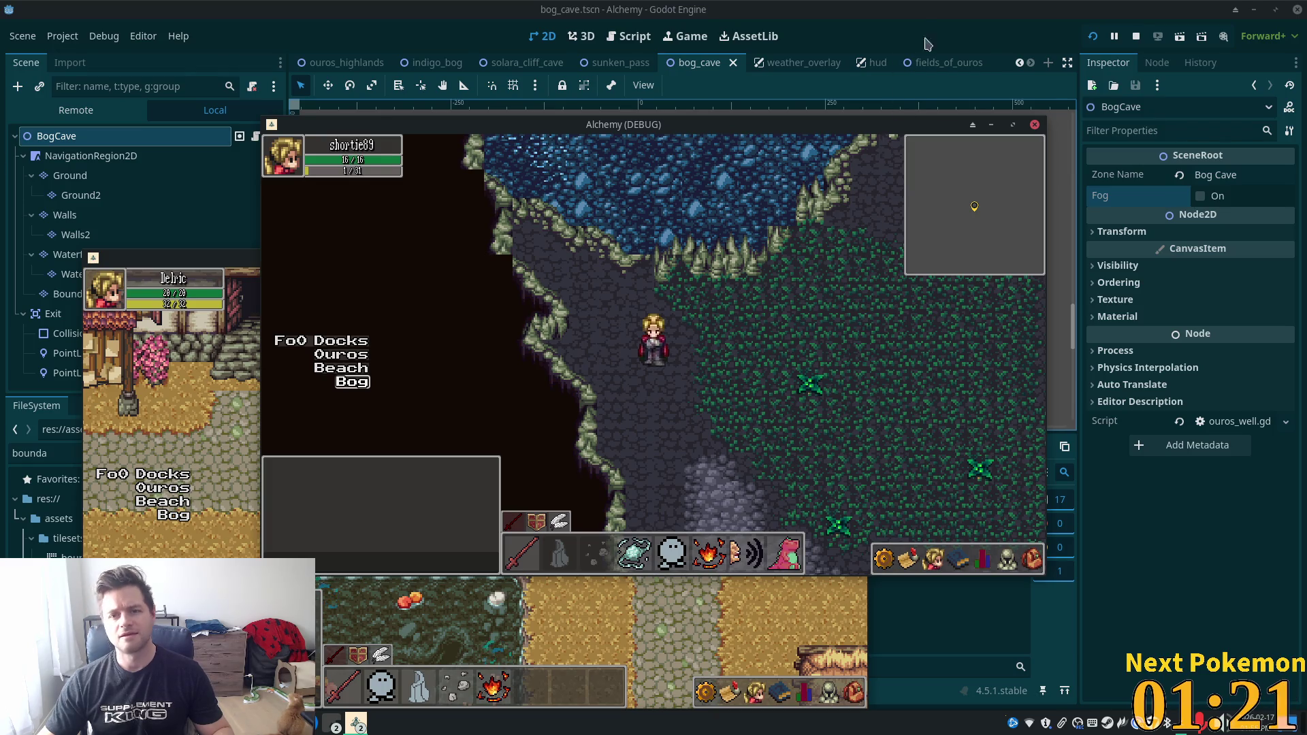
key(F8)
click(75, 293)
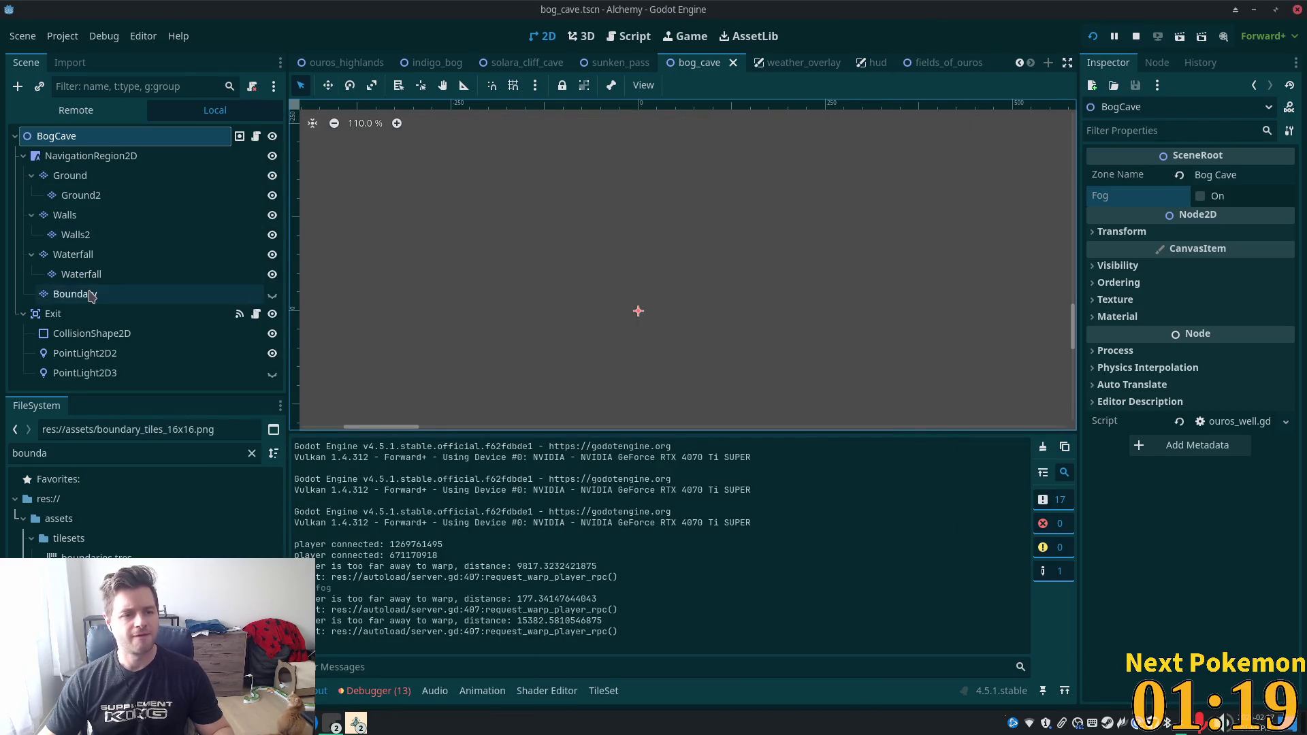
Frame the cave map, make the Boundary layer visible and pick a boundary tile.
scroll(659, 307, down, 6)
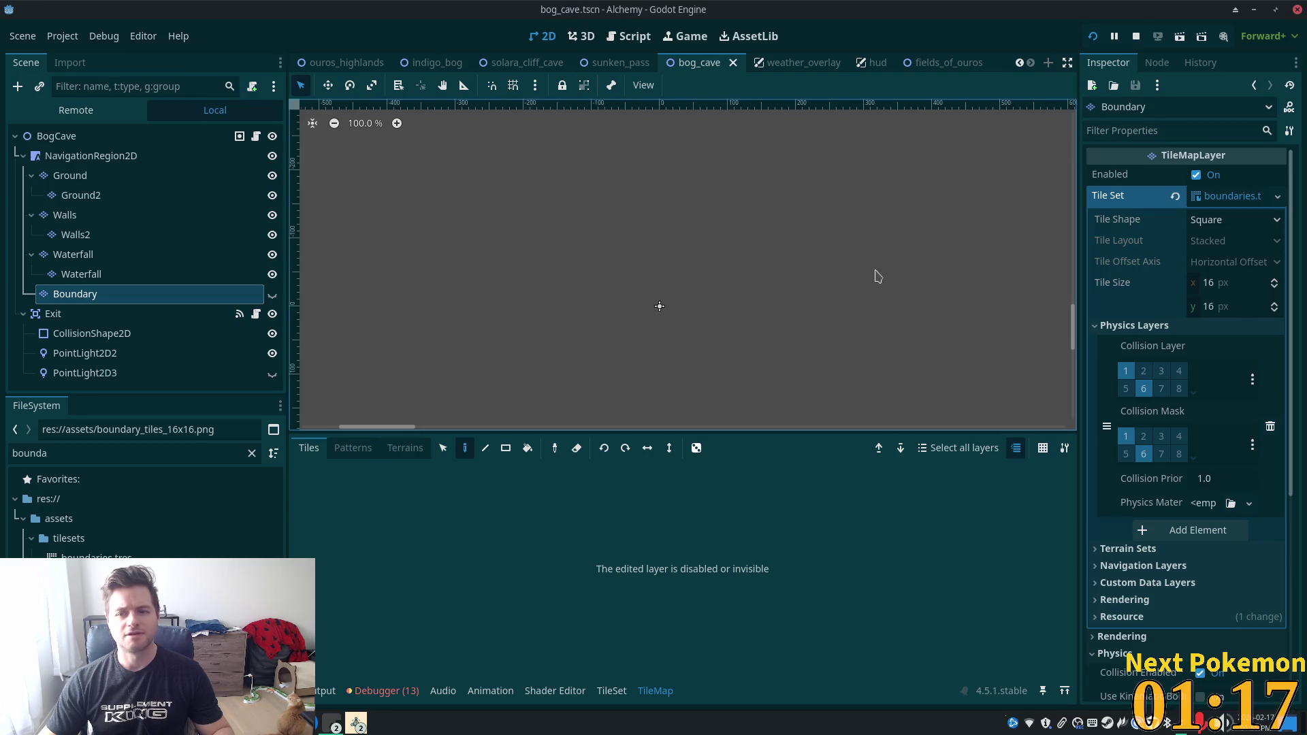
scroll(814, 298, down, 8)
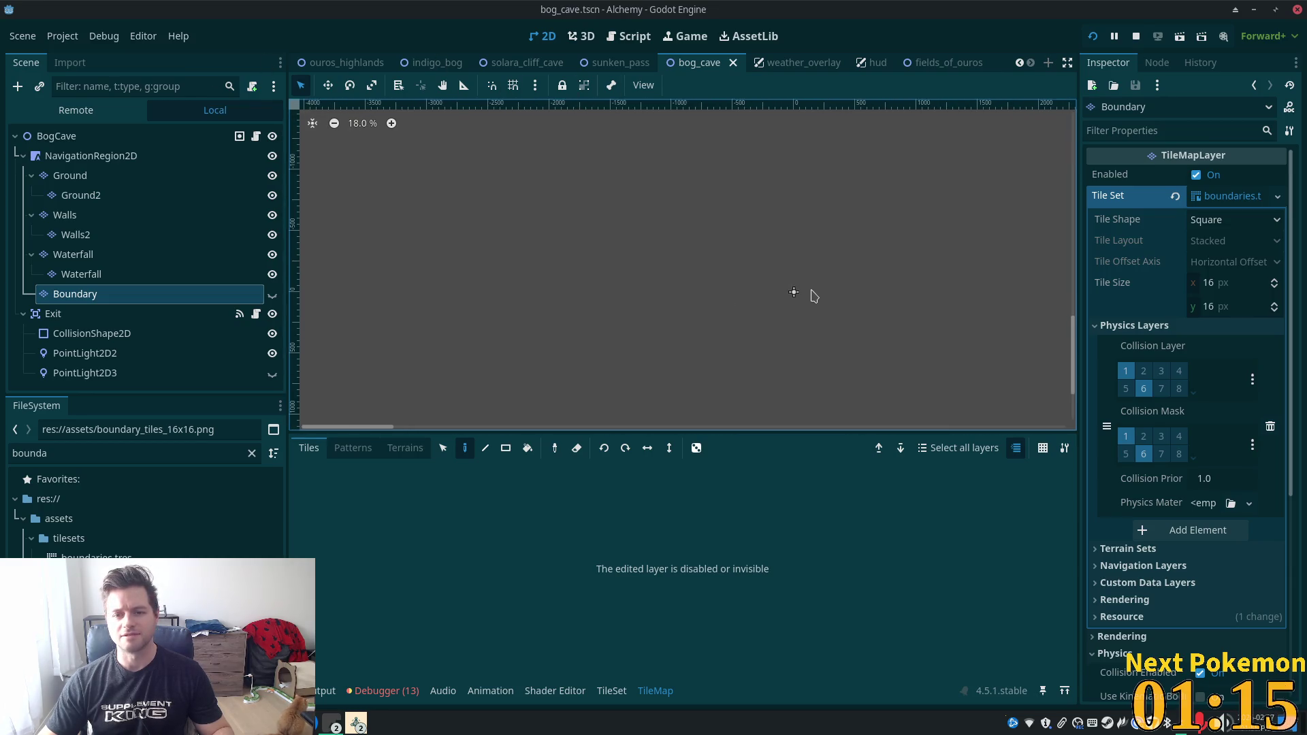
key(f)
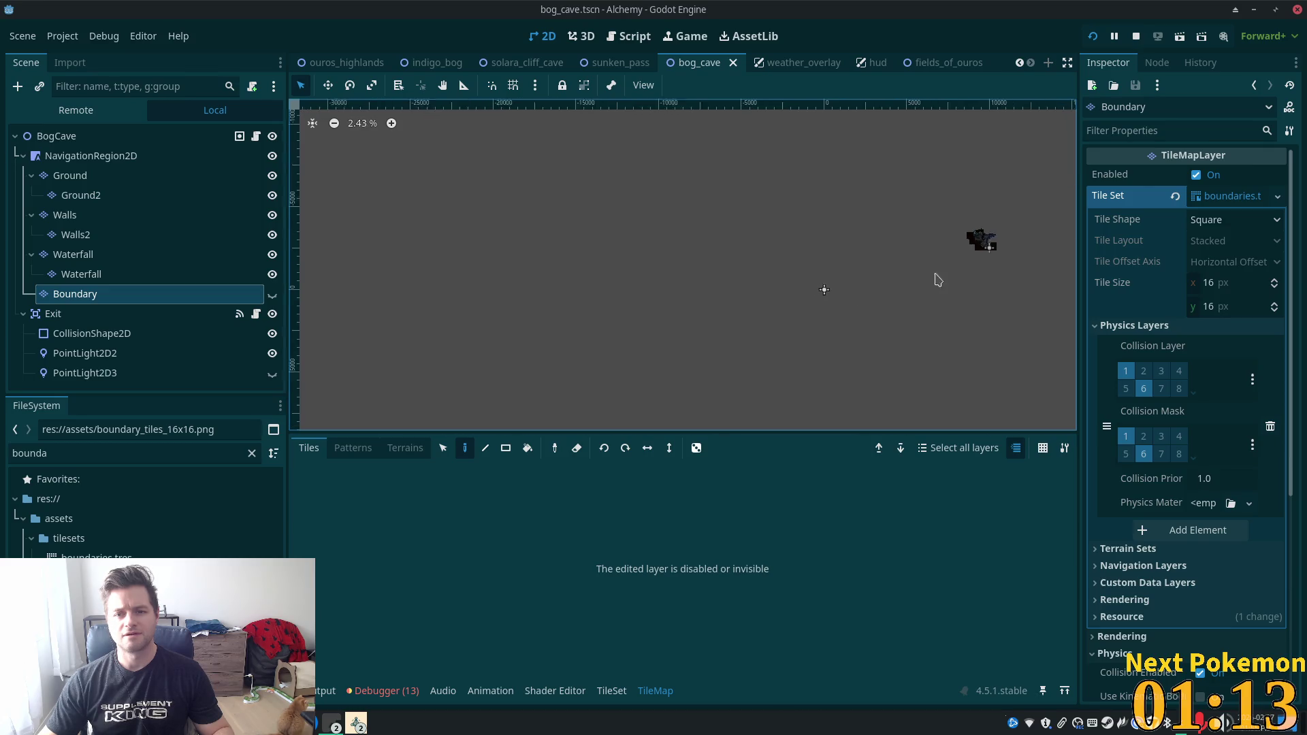
scroll(688, 300, up, 5)
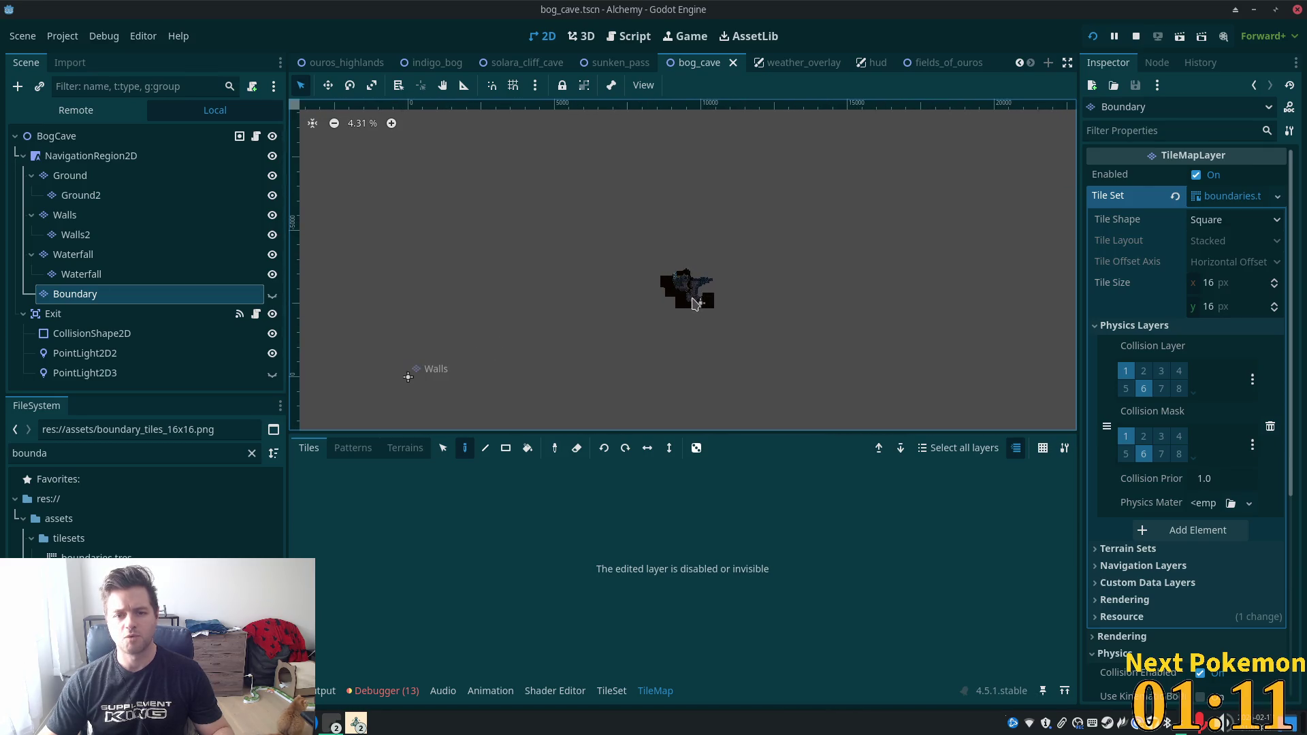
scroll(671, 264, up, 9)
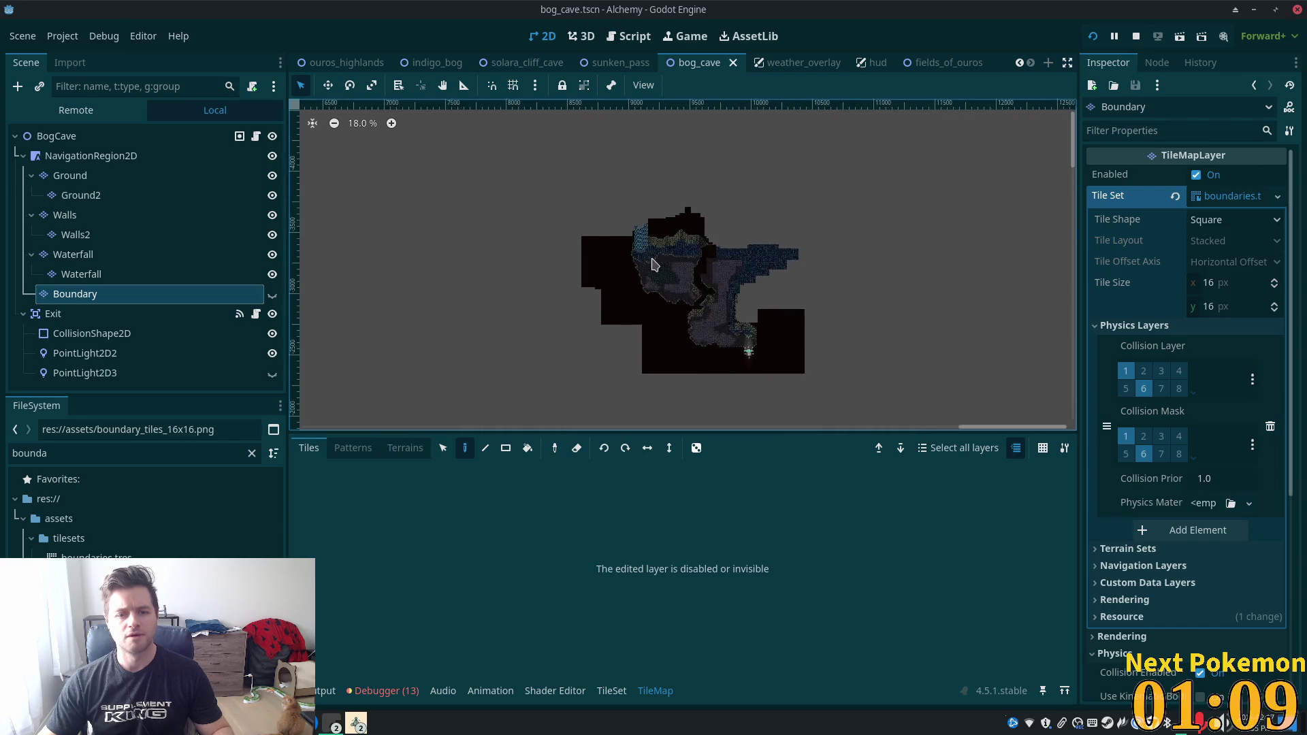
scroll(584, 247, up, 7)
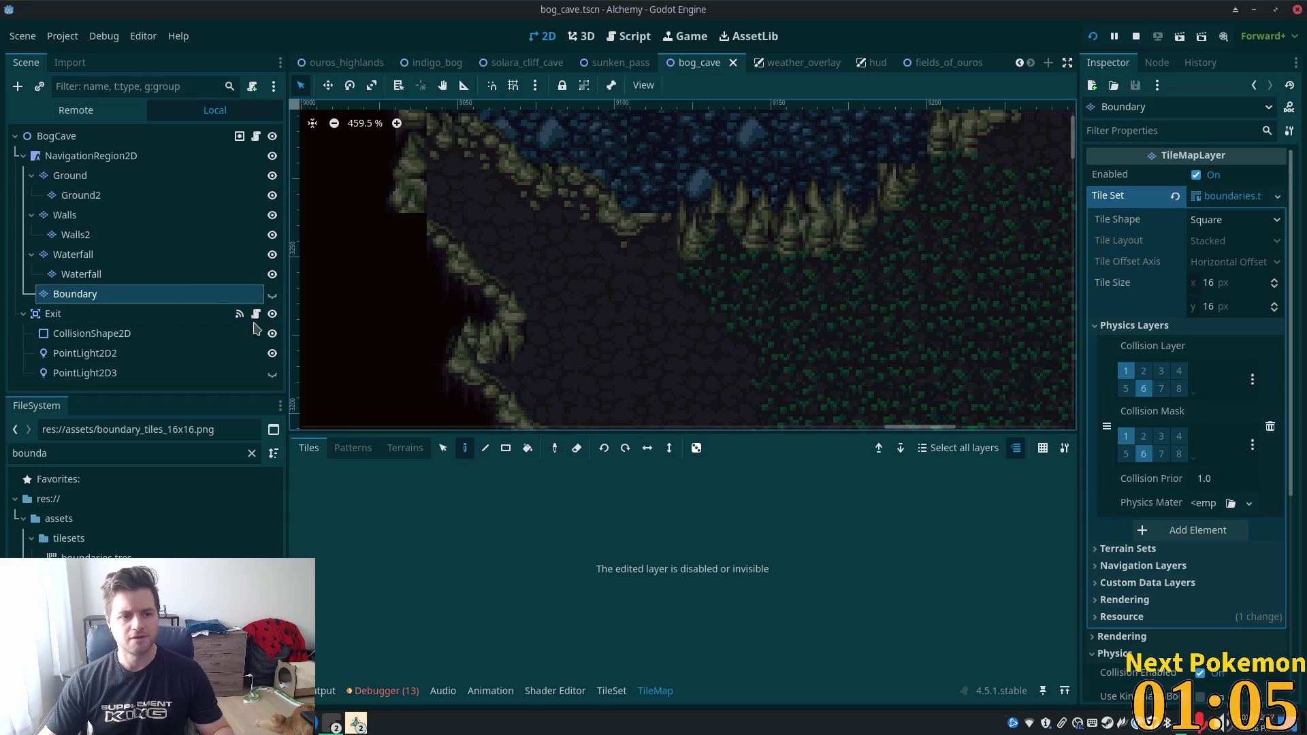
click(272, 296)
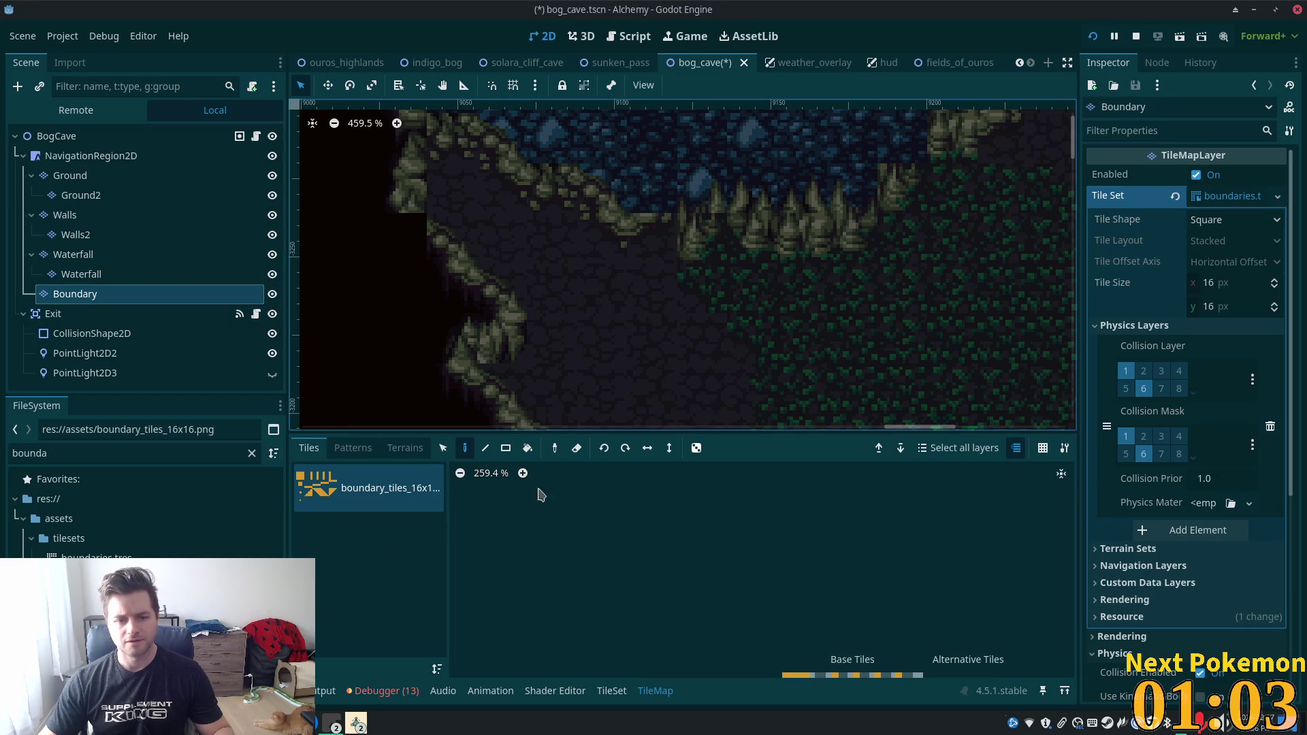
scroll(753, 587, down, 1)
scroll(684, 558, up, 3)
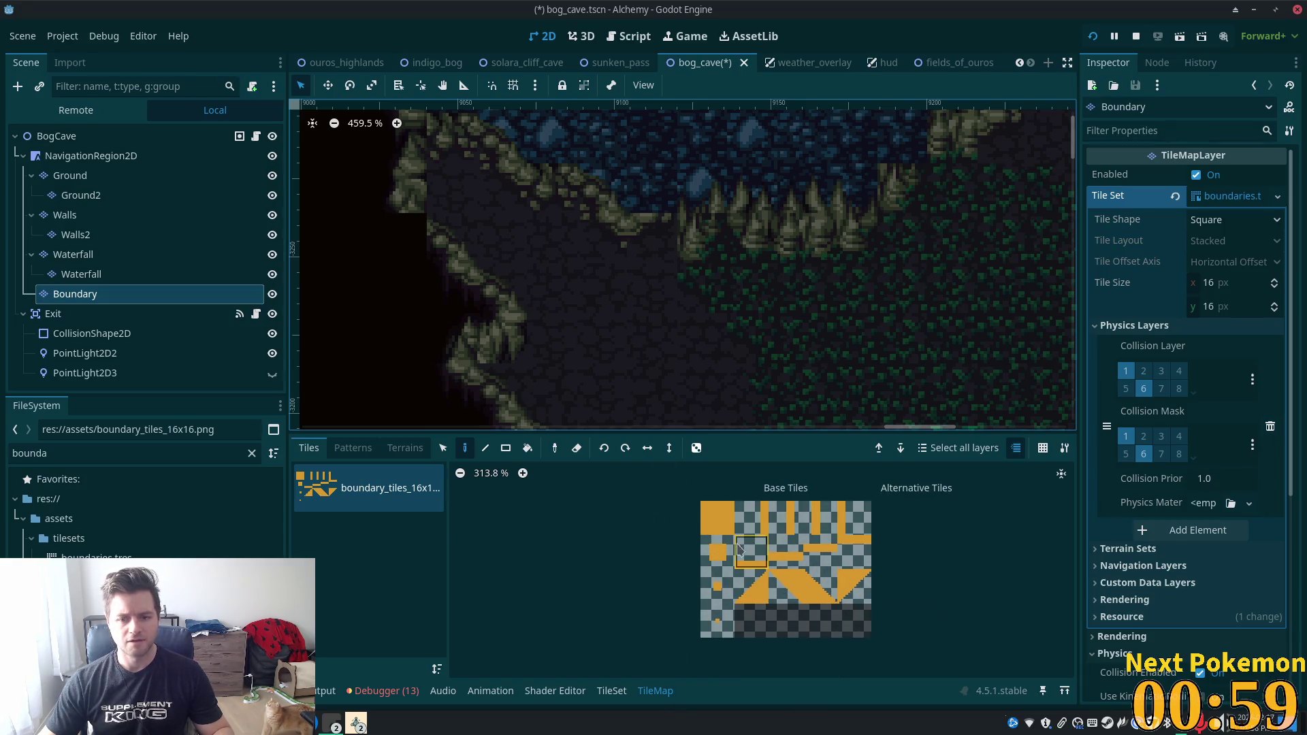
click(725, 557)
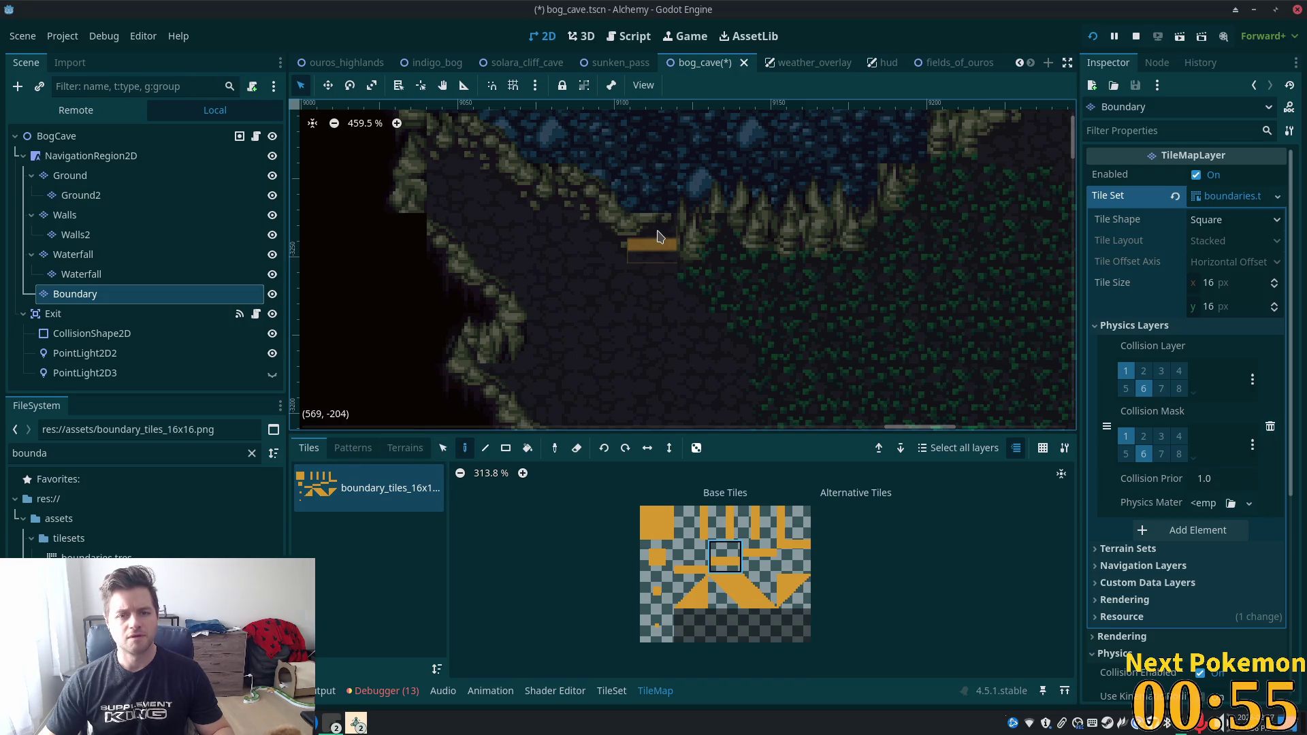
Save and run the game with F5, walking the player through the cave.
key(F5)
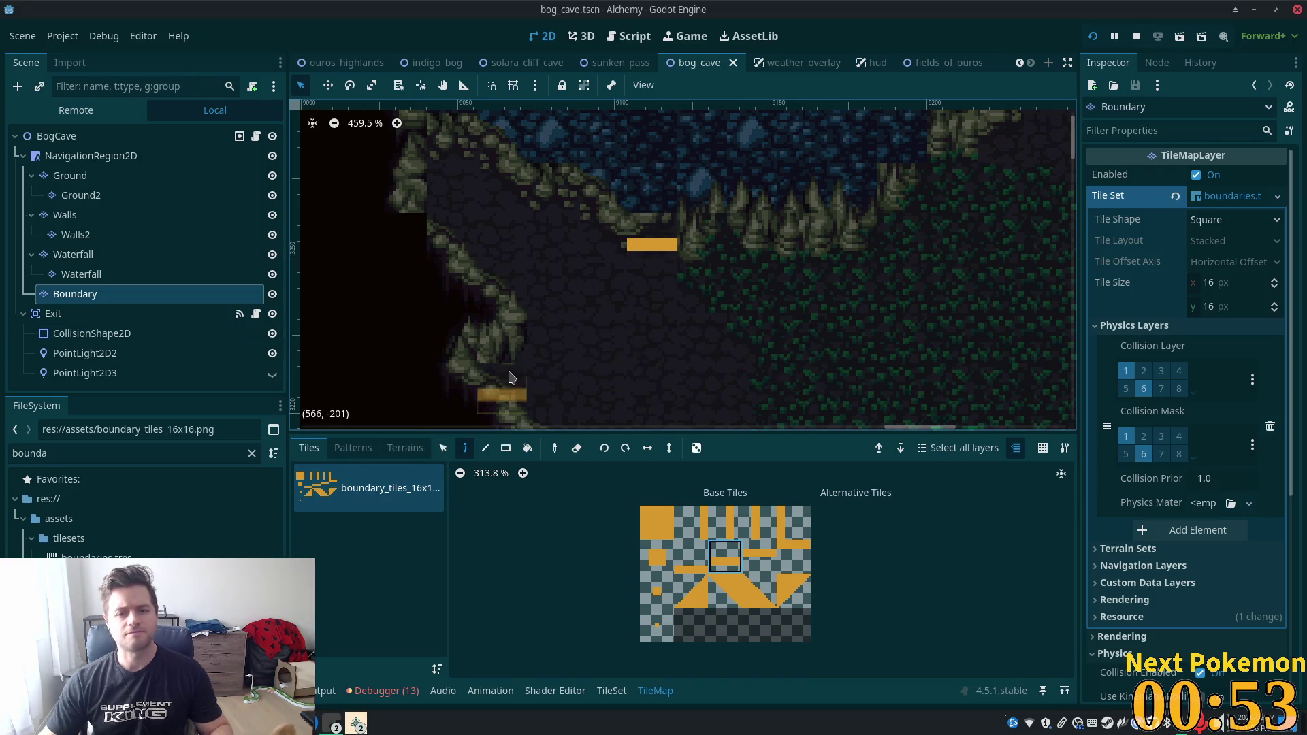
key(Up)
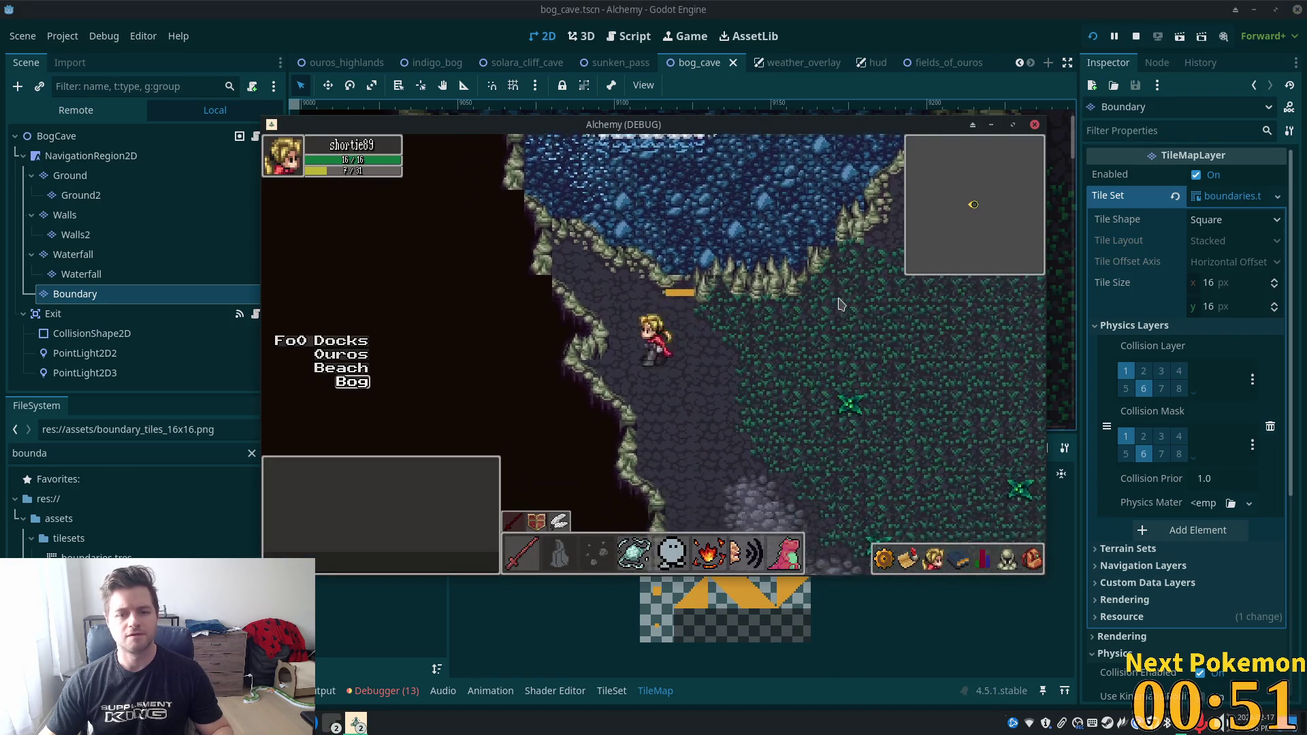
key(Down)
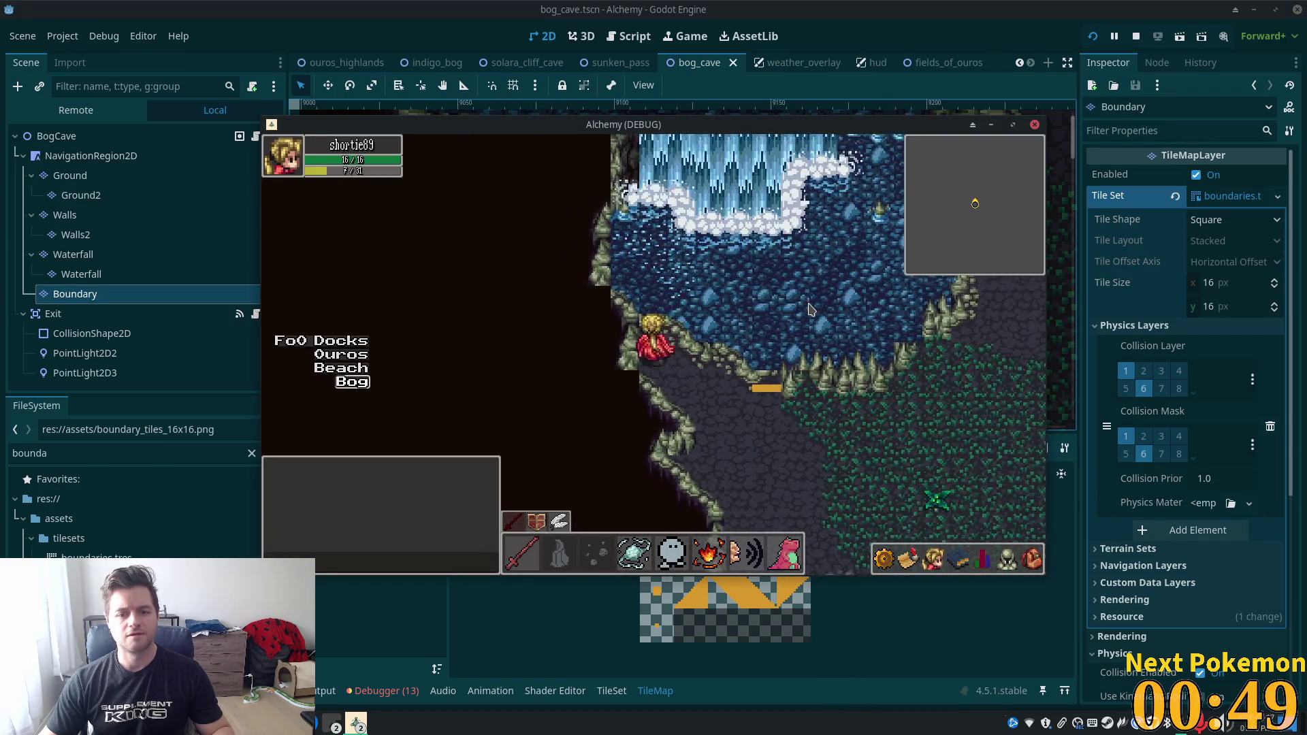
Walk the player right and up across the cave's water area.
key(Right)
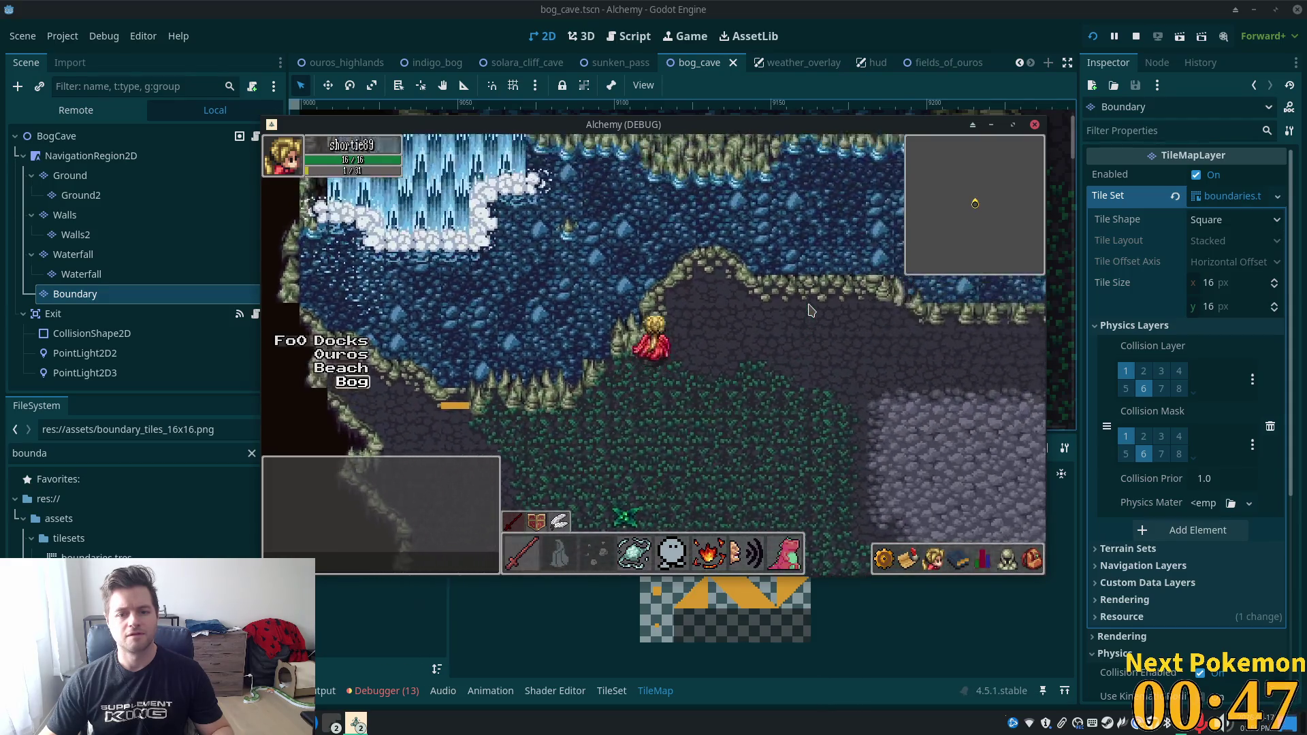
key(Up)
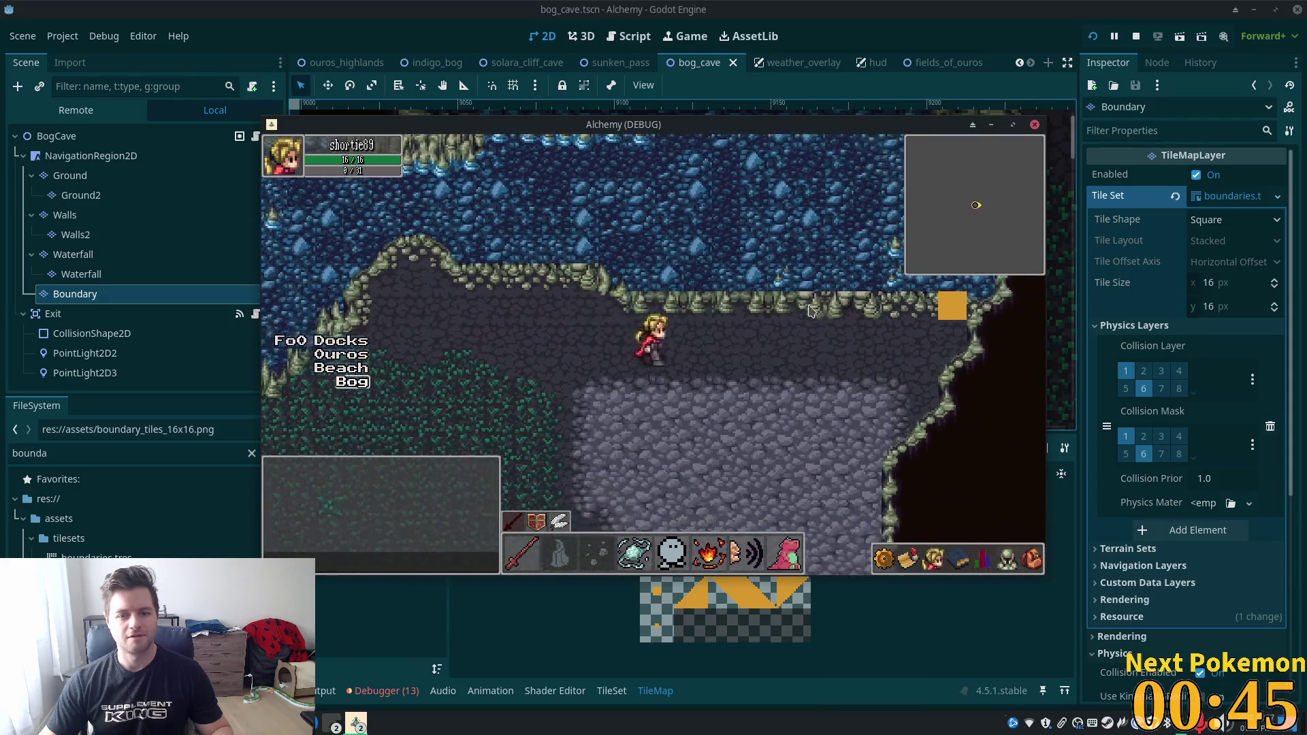
key(Right)
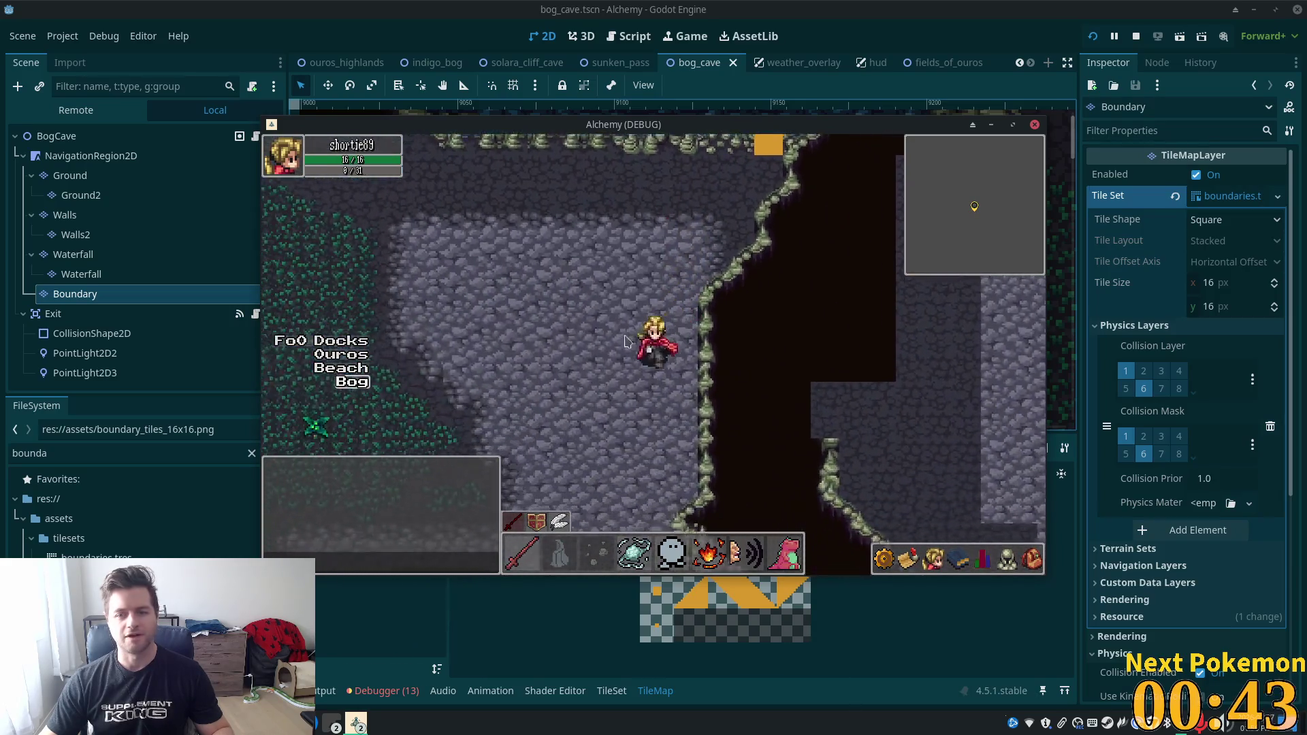
Hide the Boundary layer, save bog_cave, and walk north in the running game.
key(alt+Tab)
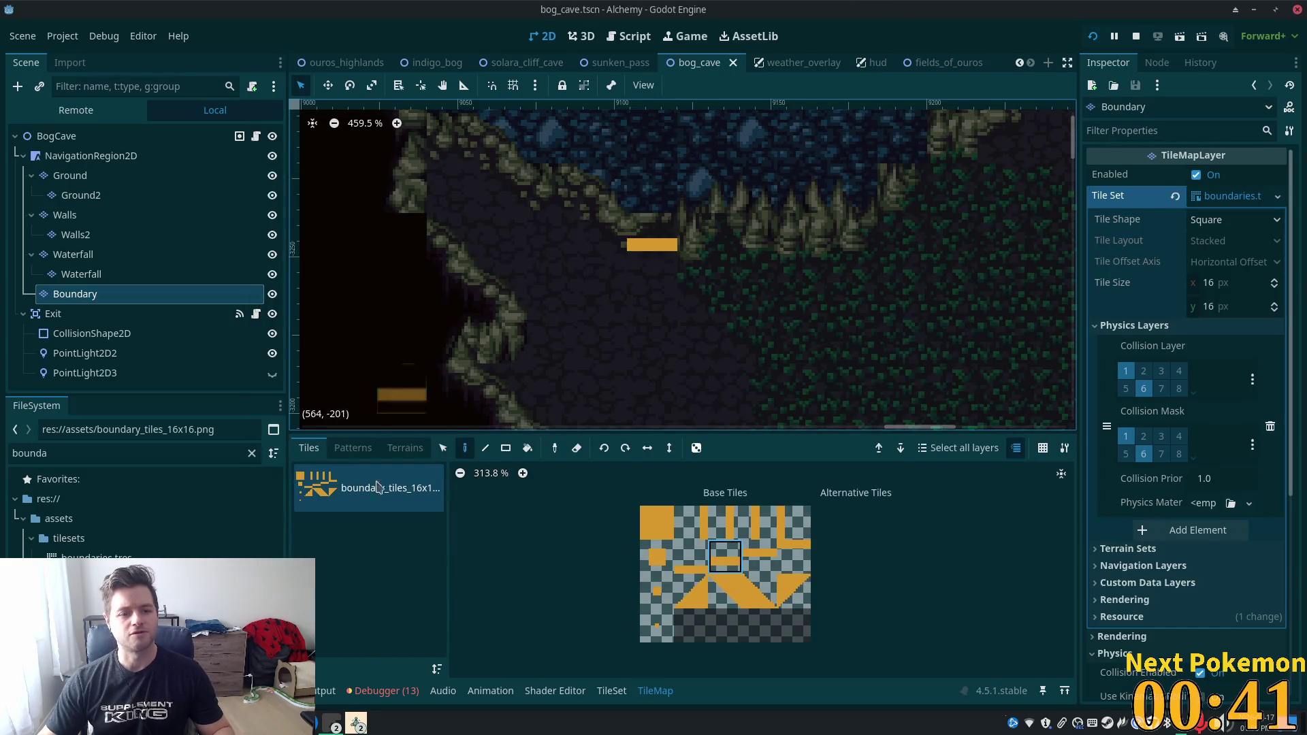
click(272, 294)
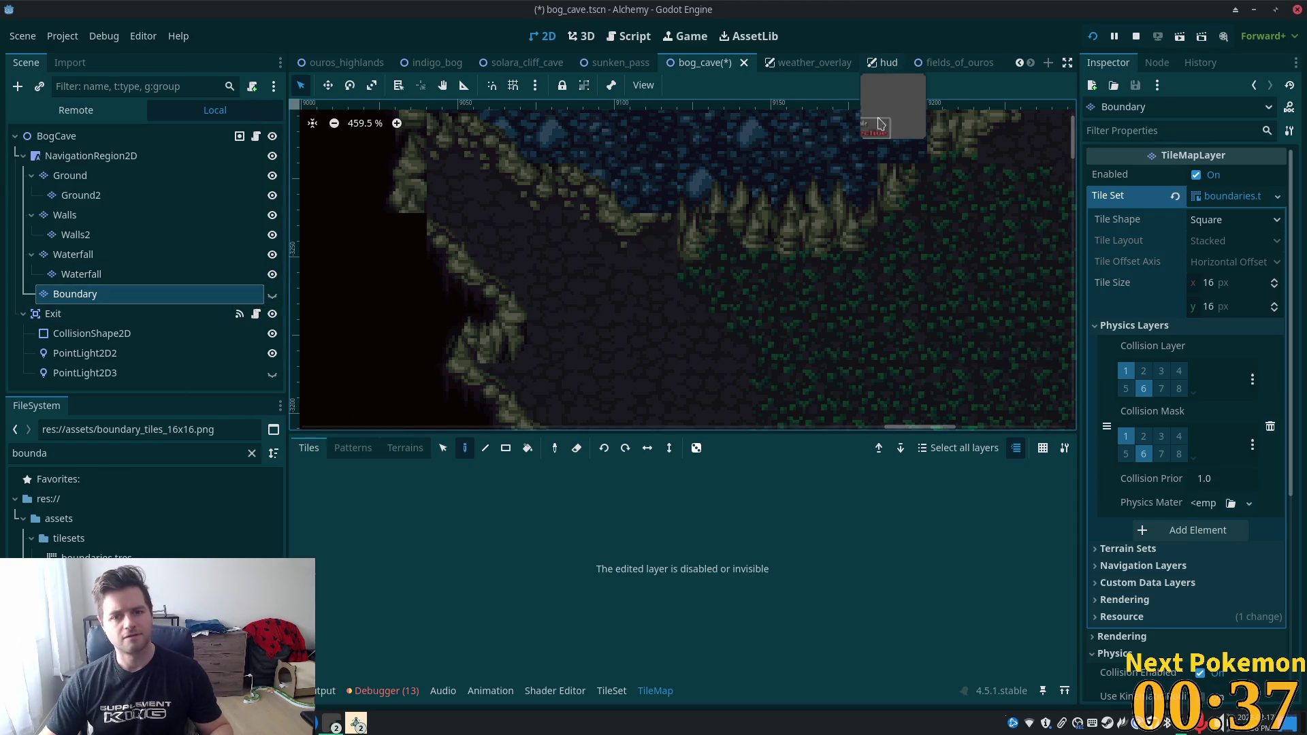
key(alt+Tab)
key(alt+Tab)
key(ctrl+s)
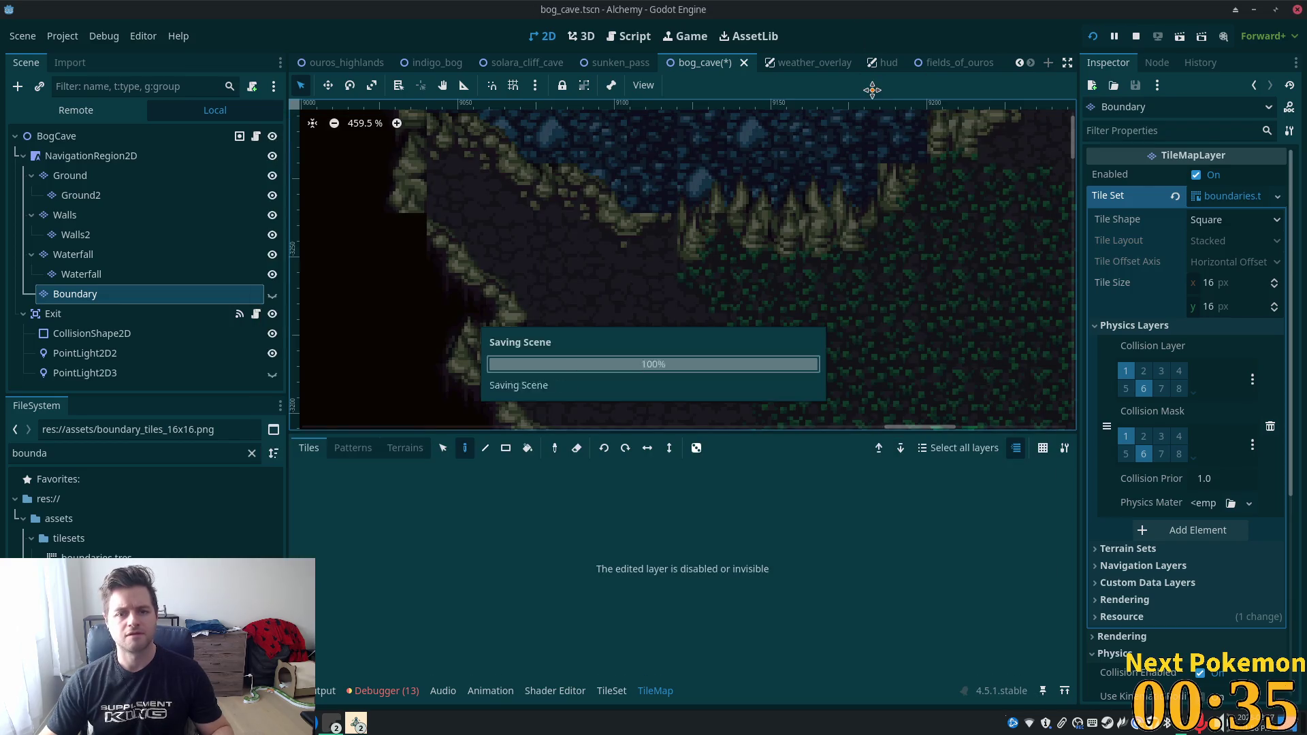
key(alt+Tab)
key(Up)
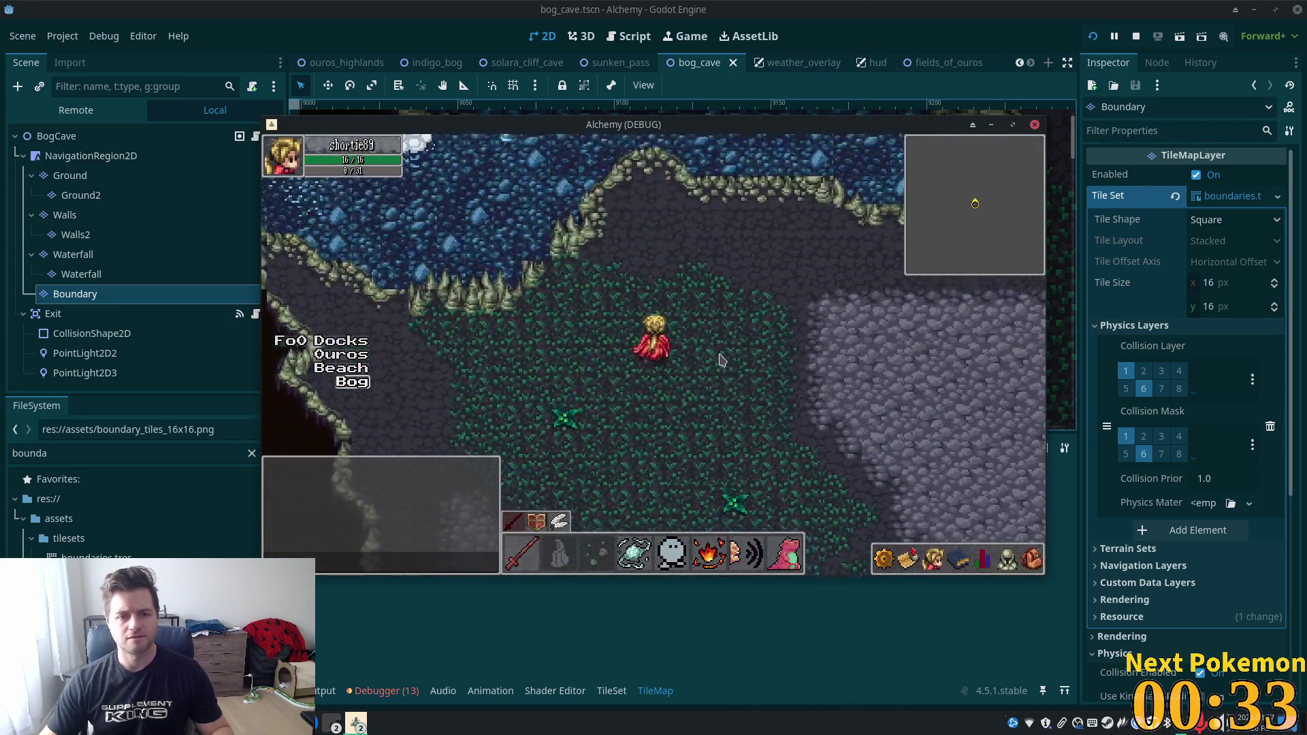
Walk the player across the cave floor, up onto the upper rock ledge, then back south off it.
key(Right)
key(Down)
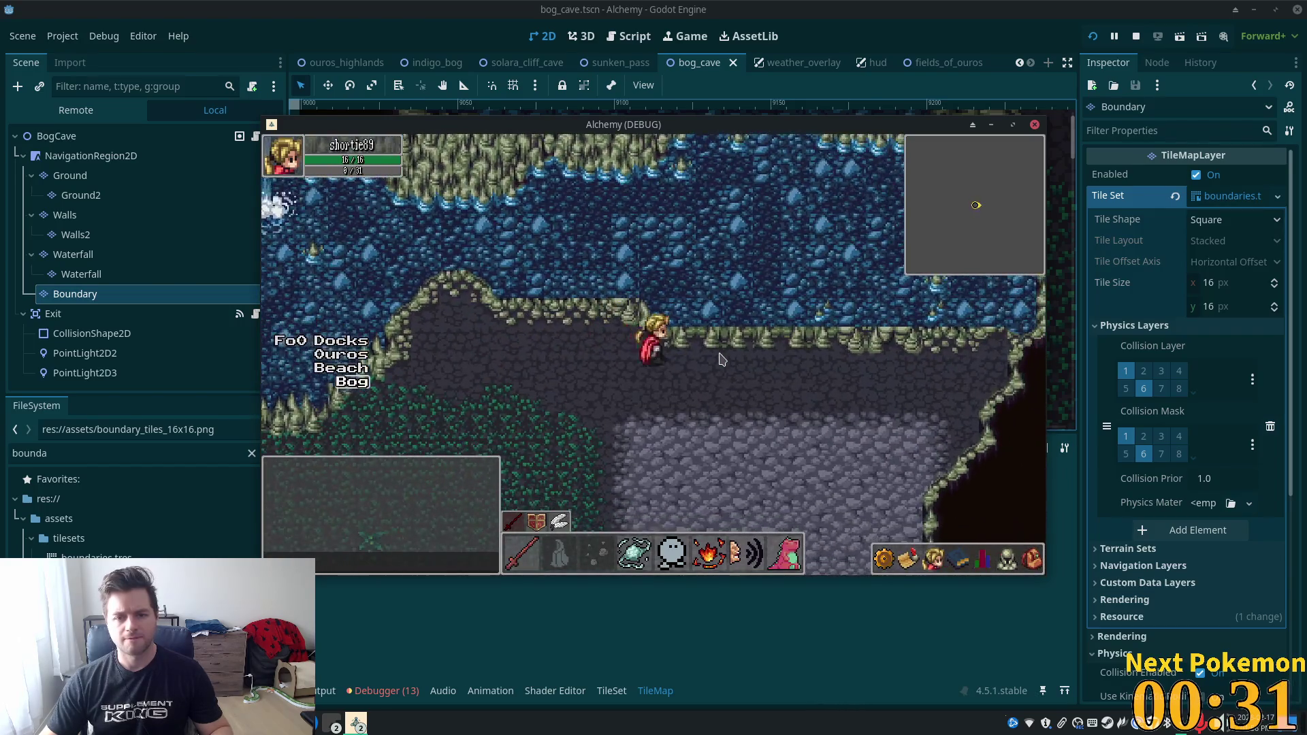
key(Up)
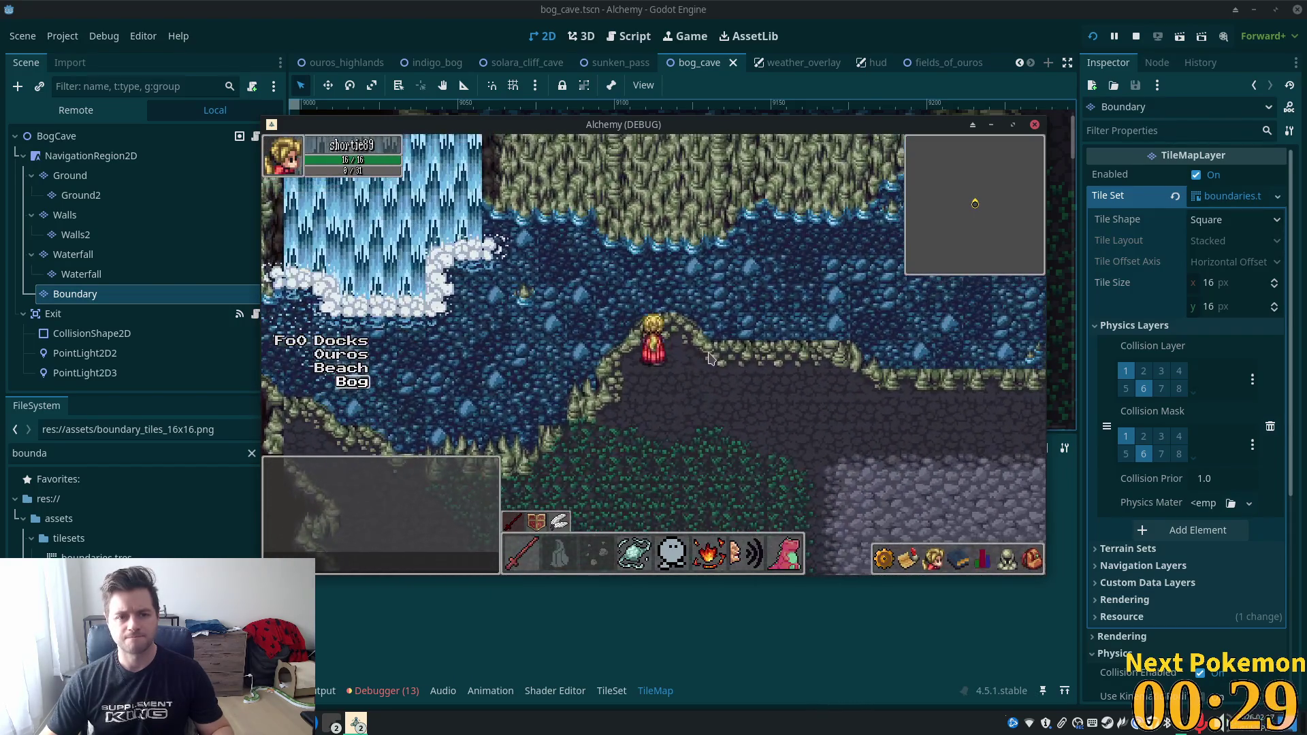
key(Left)
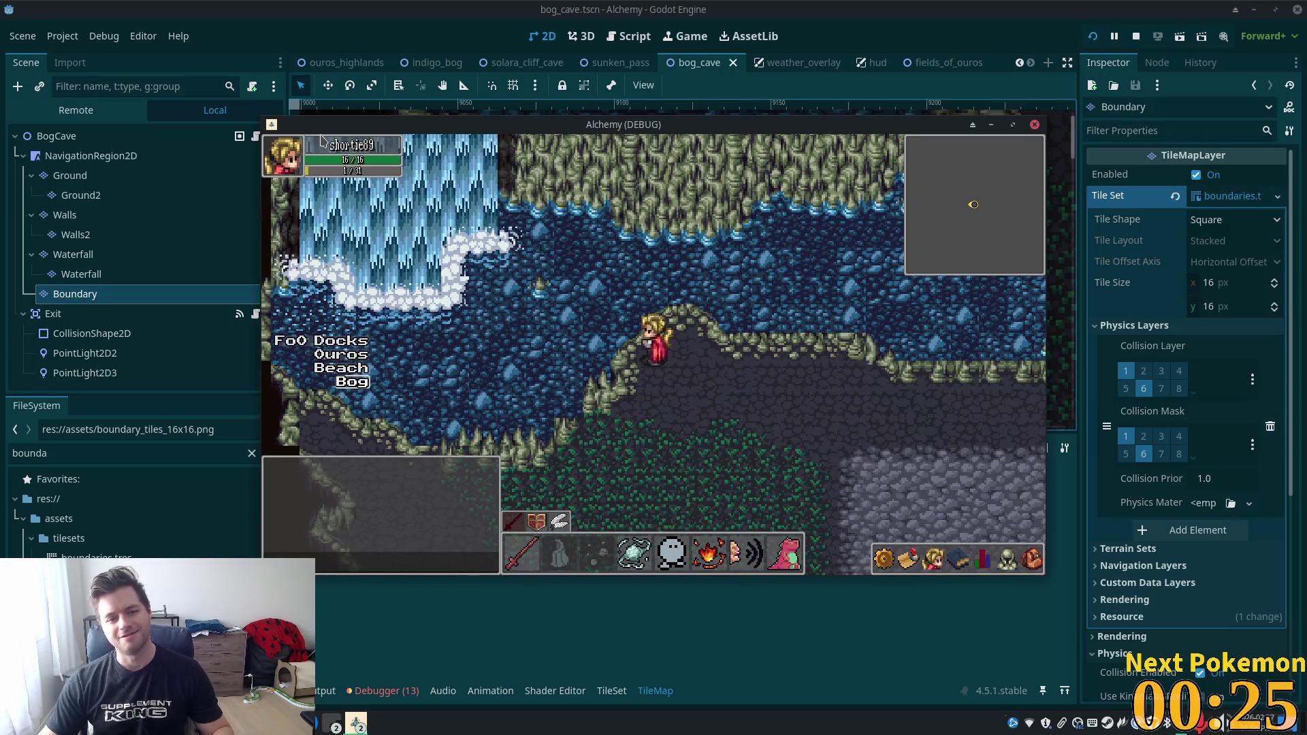
key(Down)
key(Left)
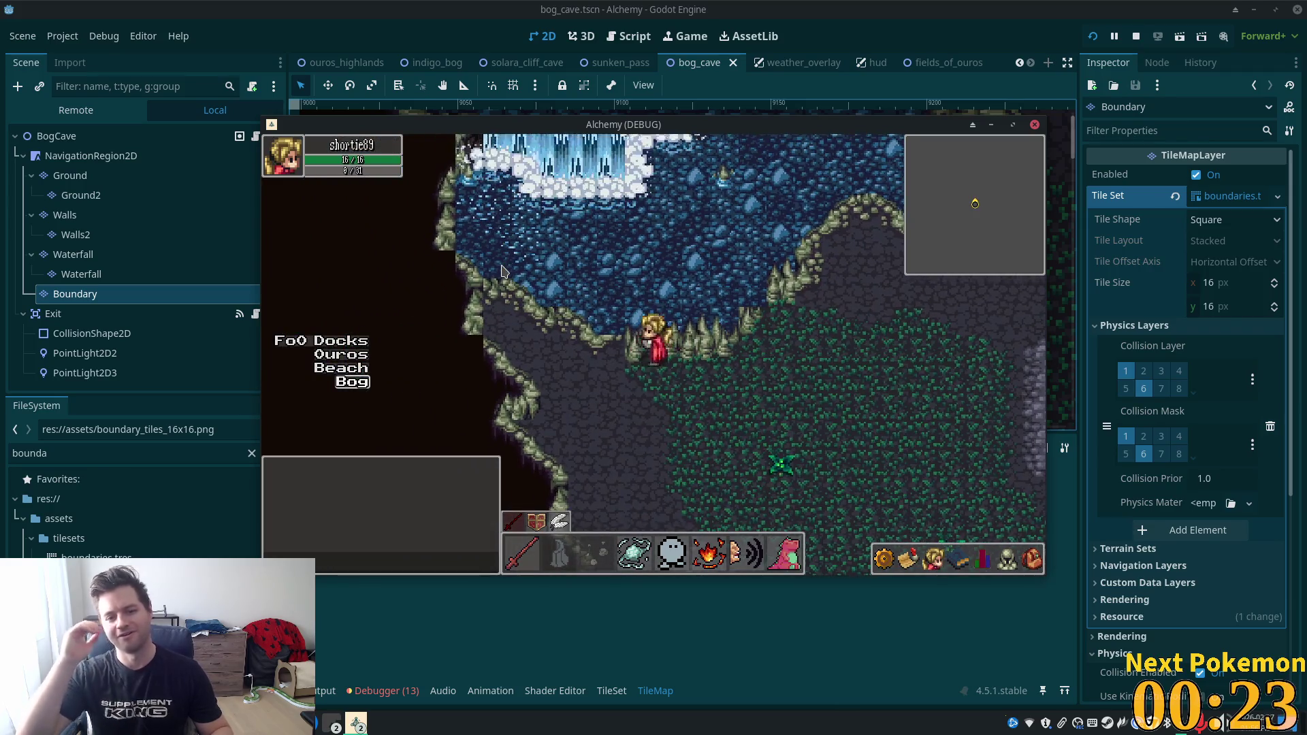
key(Up)
key(Right)
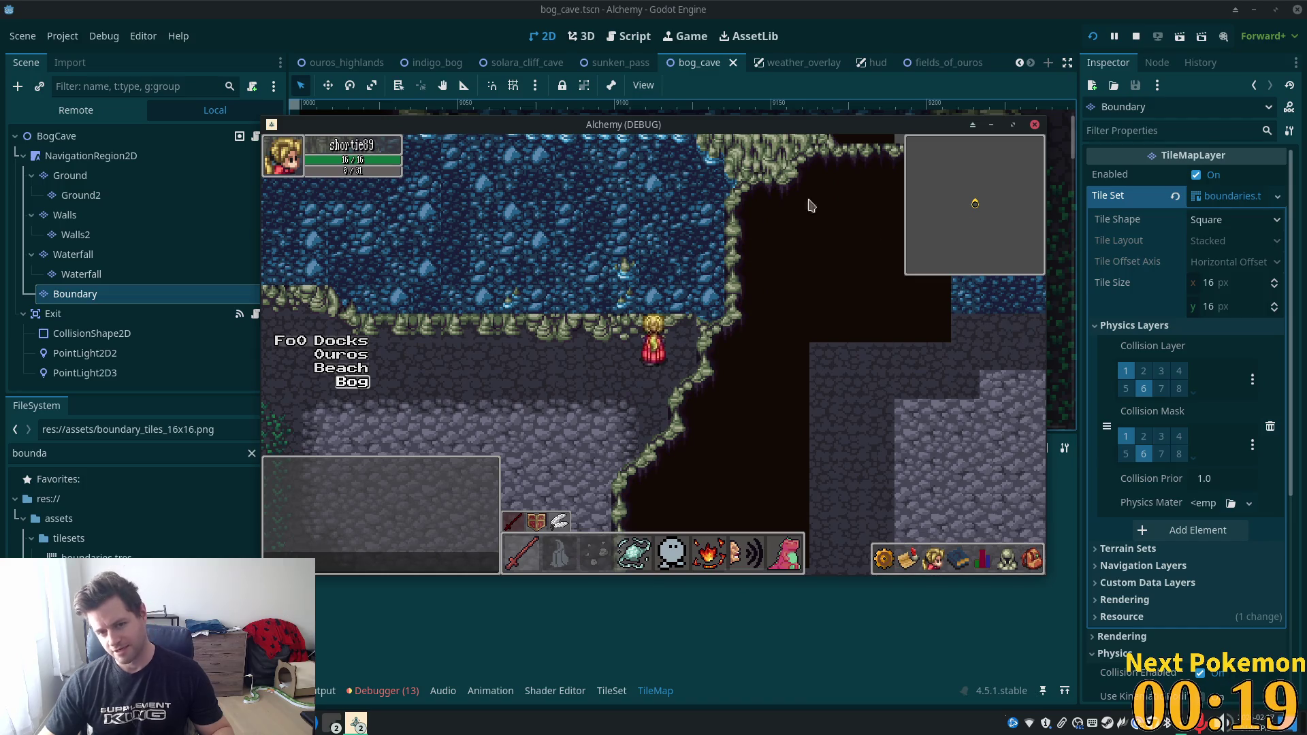
key(Down)
key(Left)
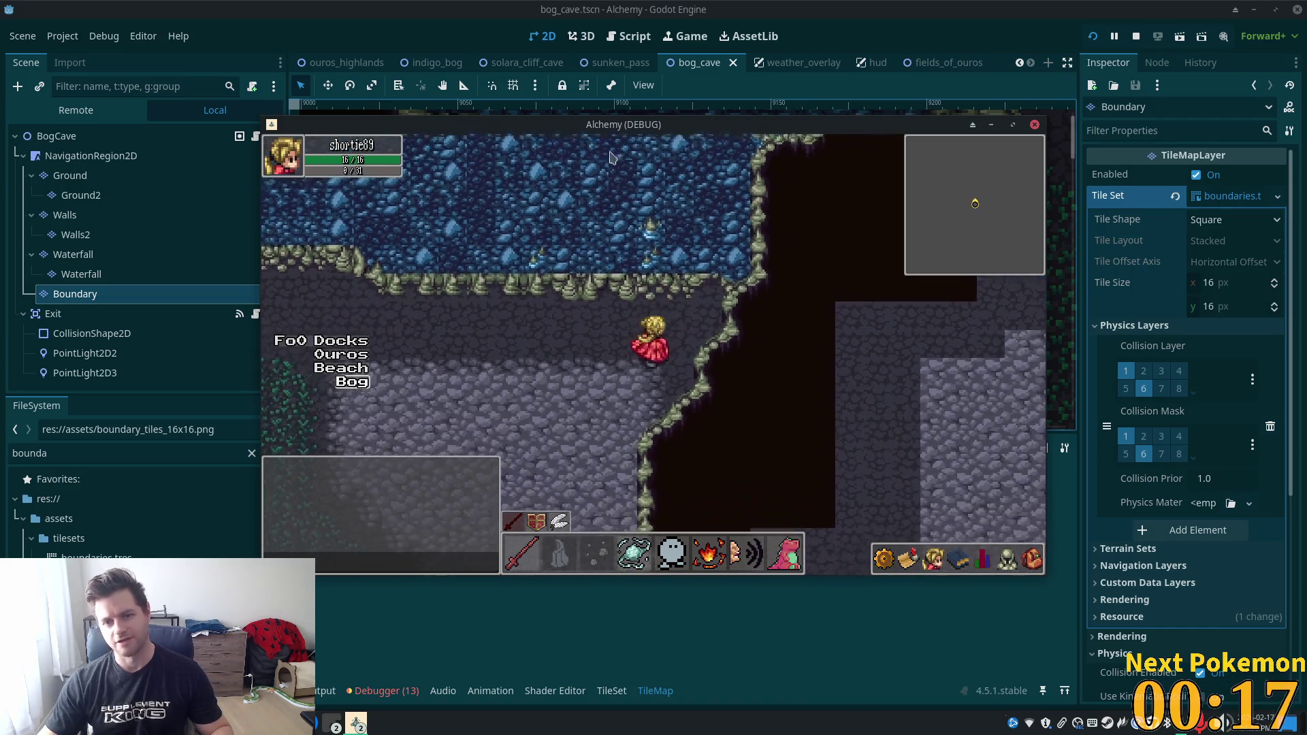
key(Down)
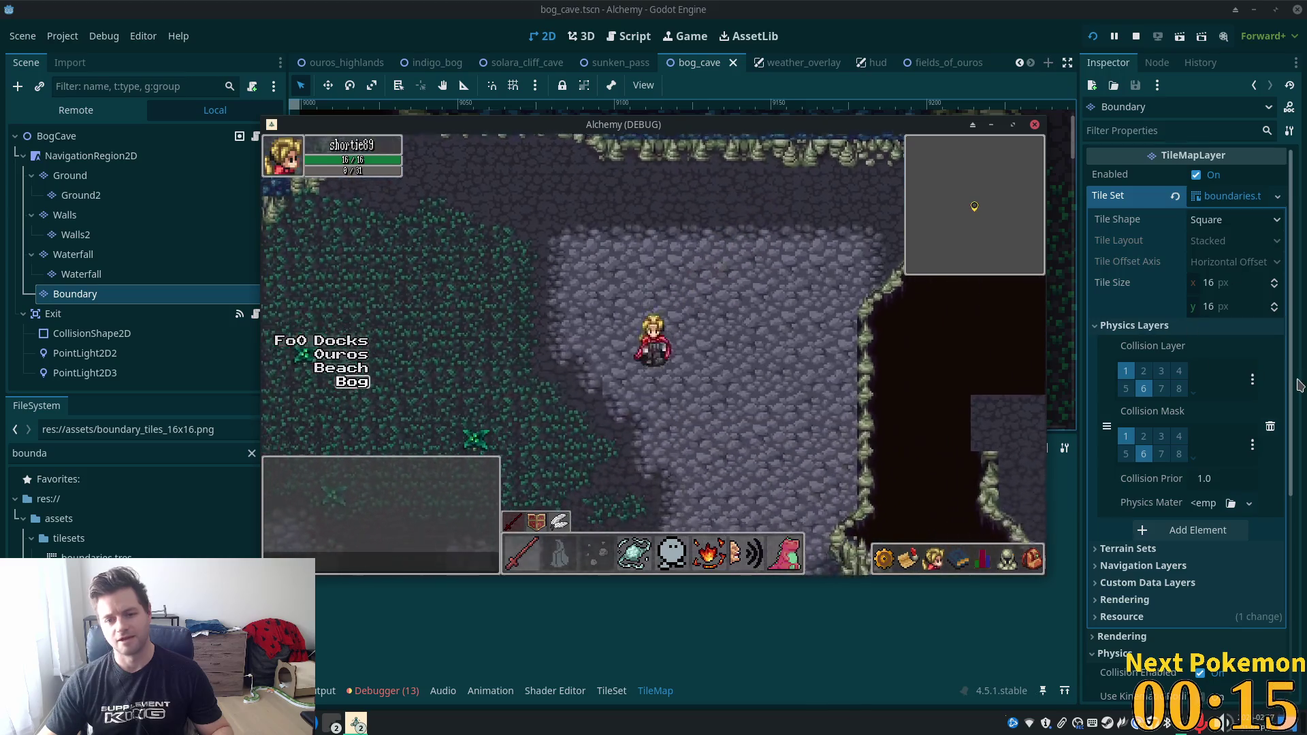
key(Down)
Walk east past the cliff, then north toward the water and west through the cave to the waterfall.
key(Right)
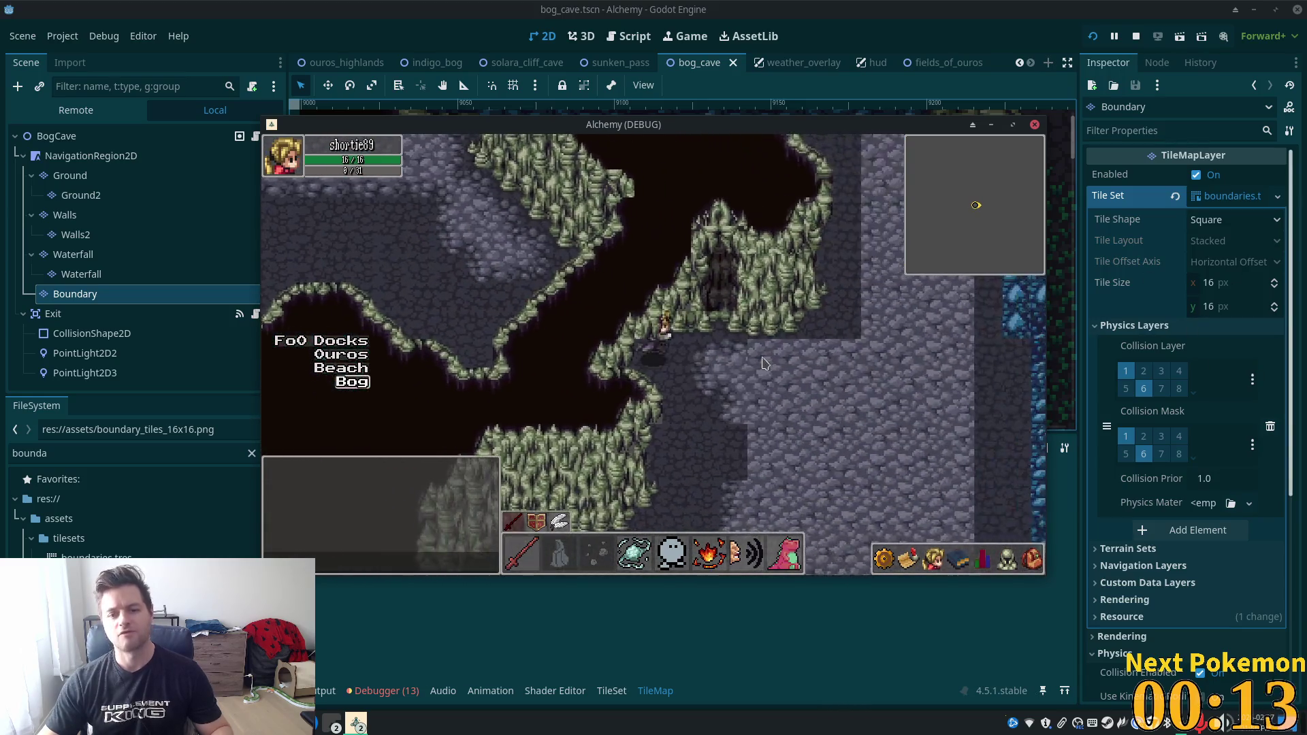
key(Left)
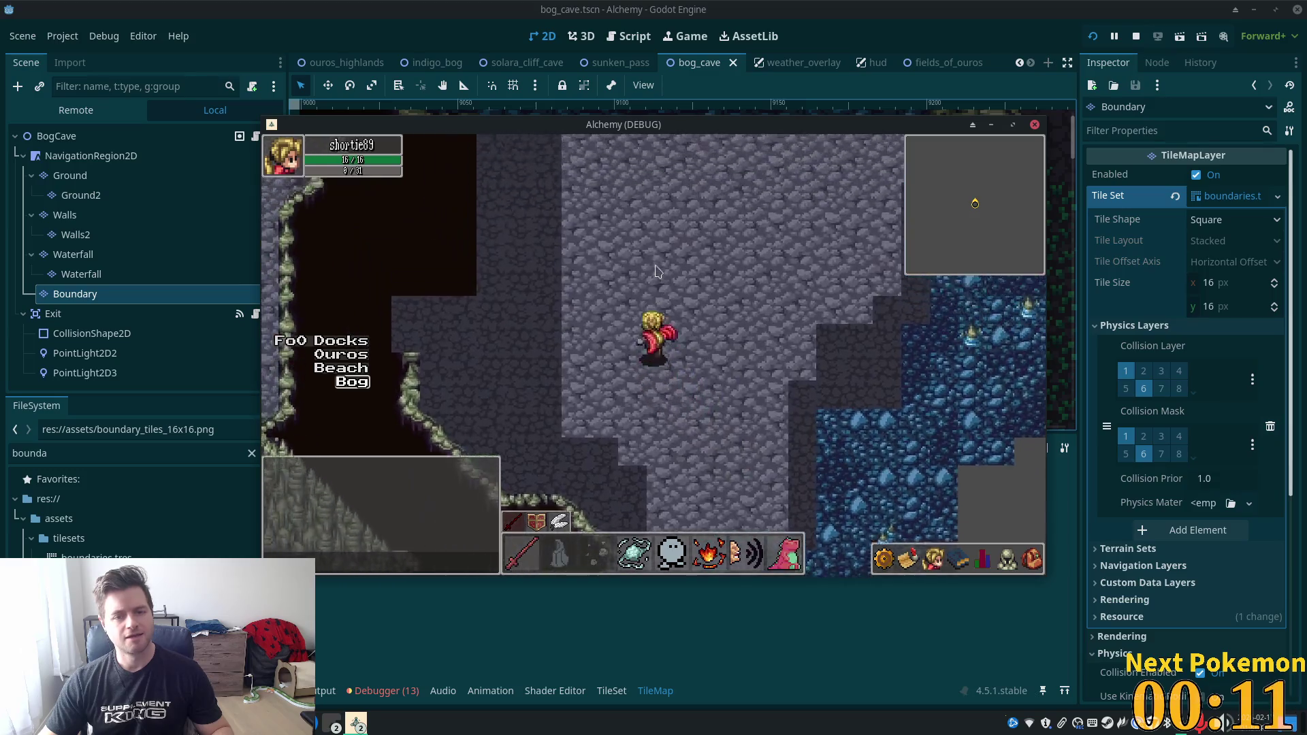
key(Up)
key(Up)
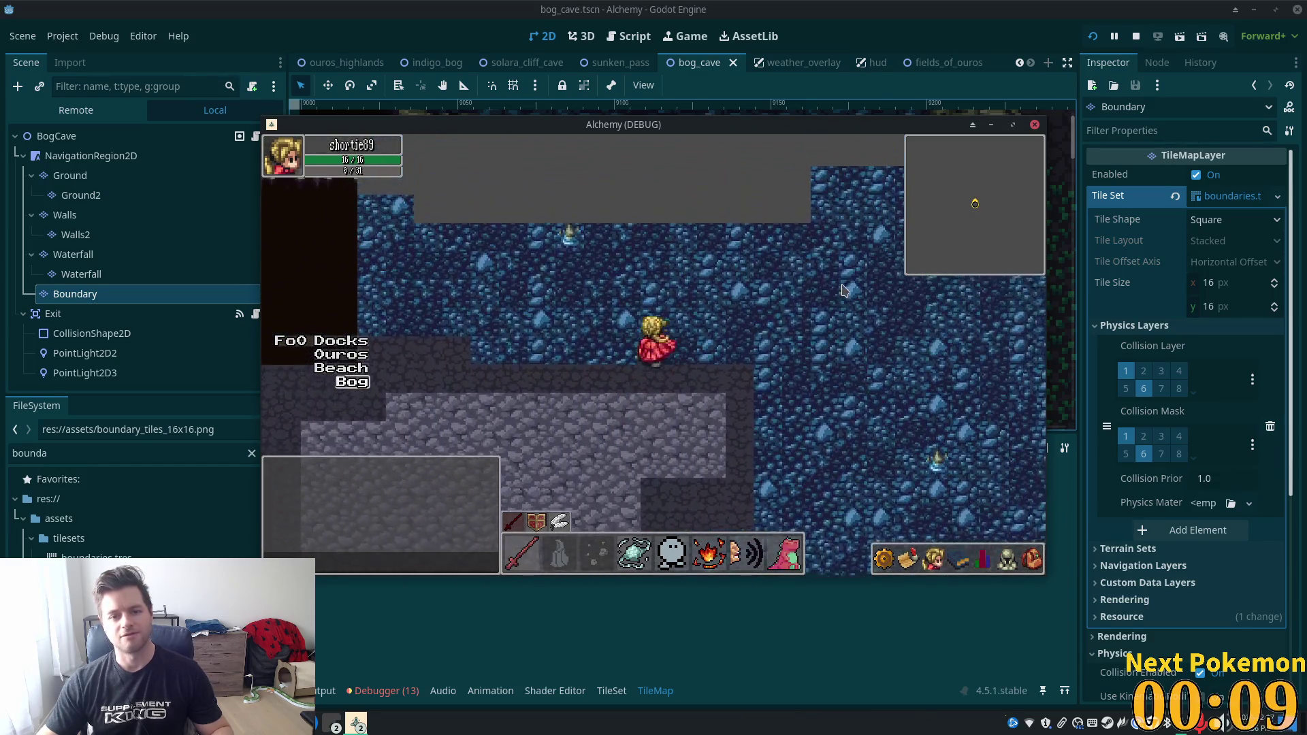
key(Left)
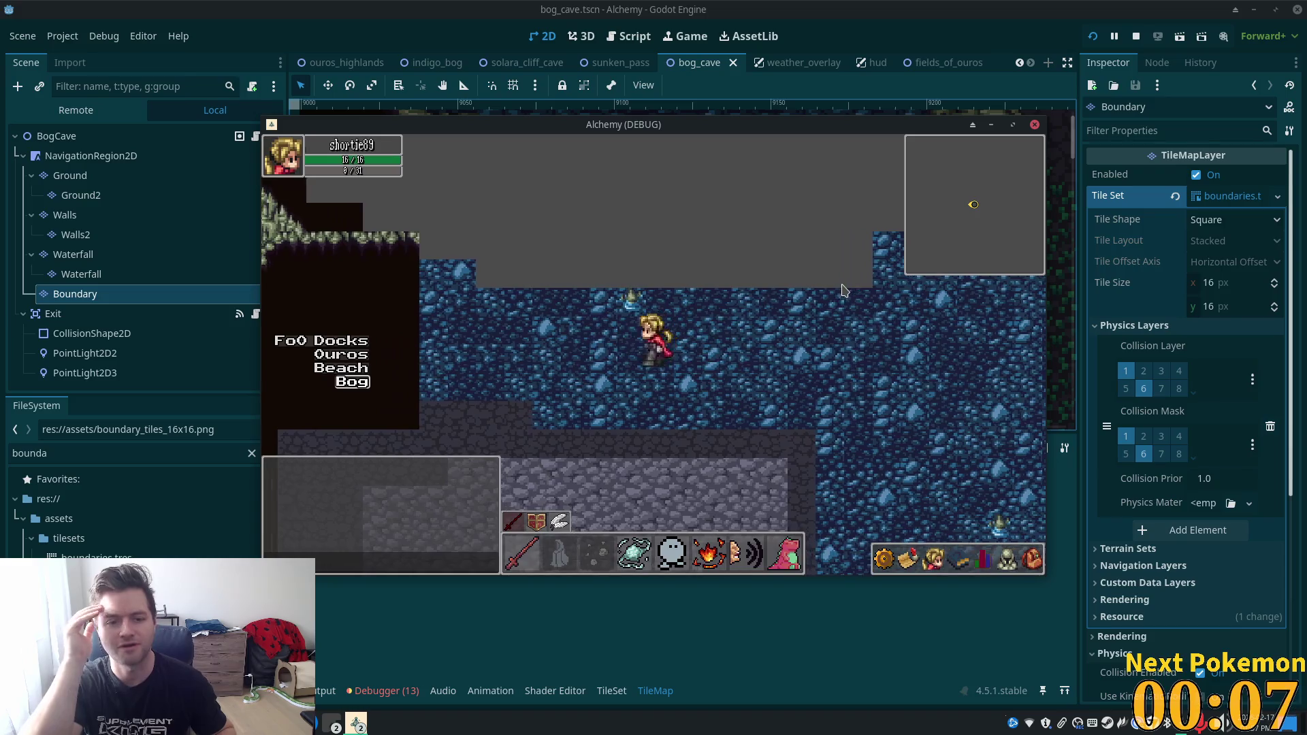
key(Left)
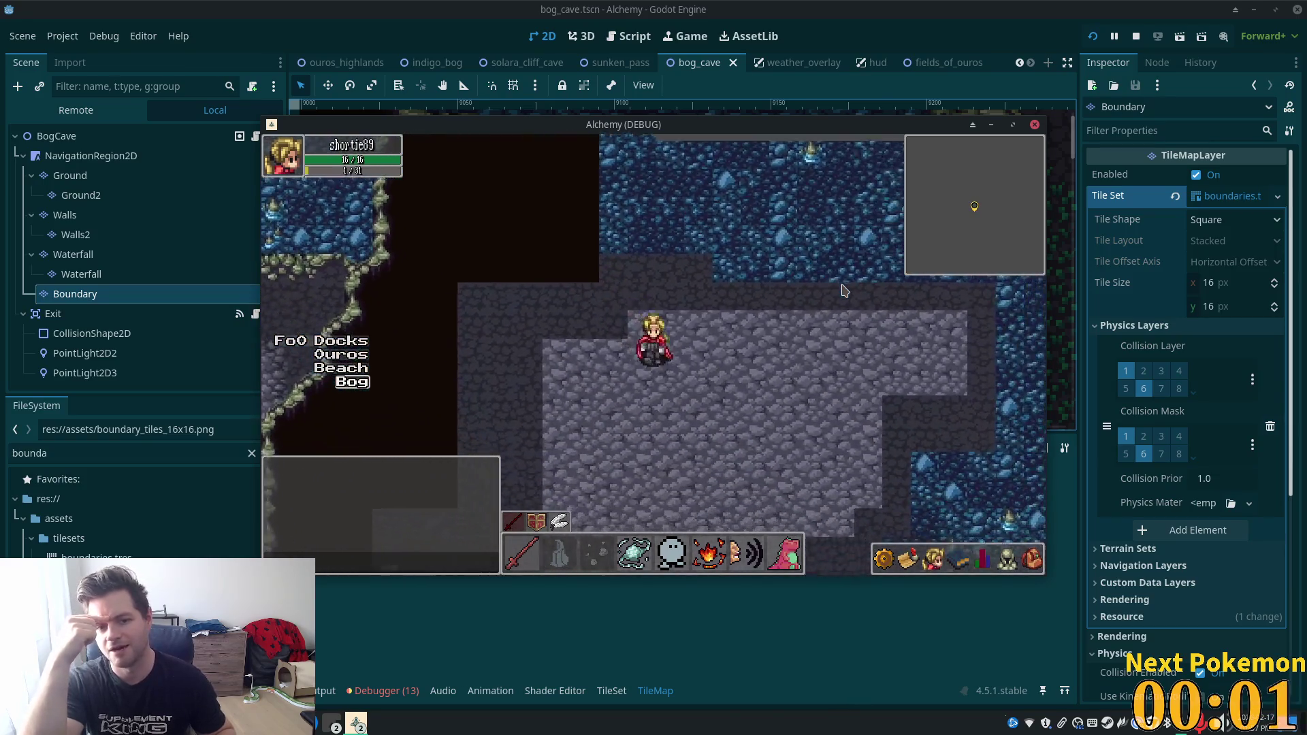
key(Down)
key(Left)
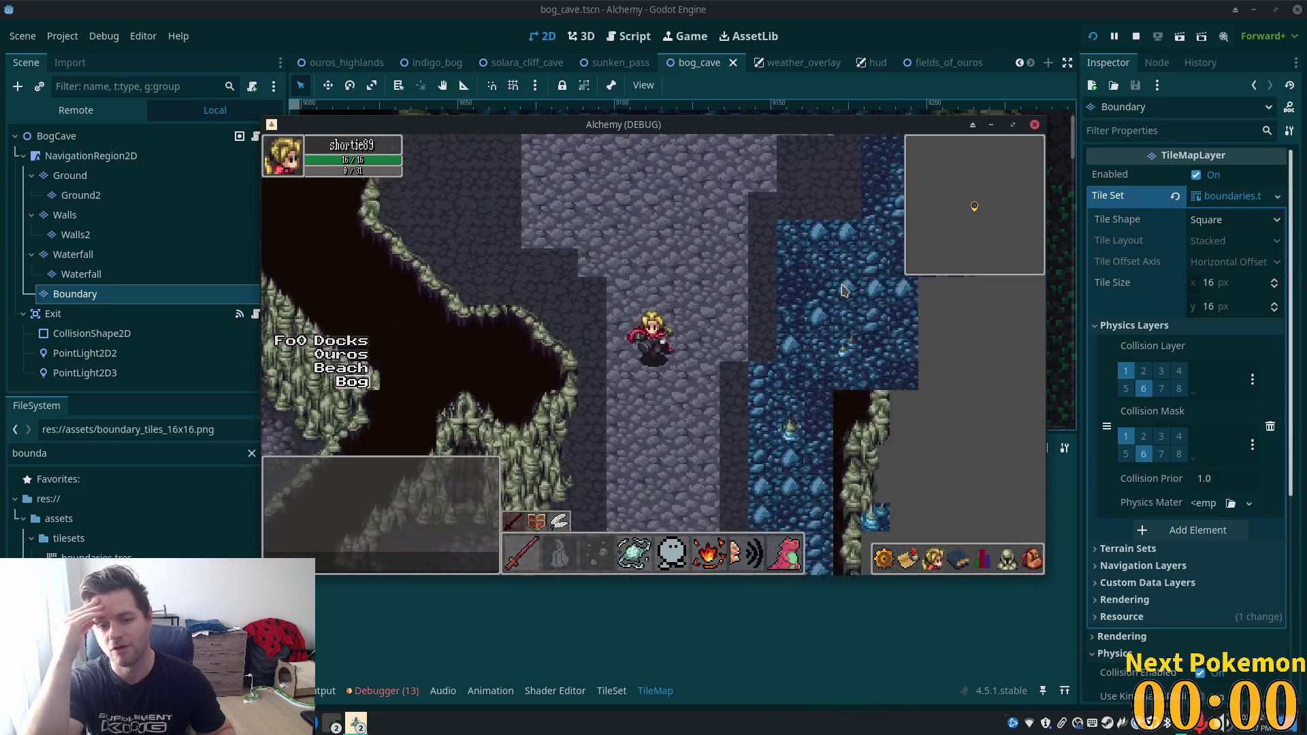
key(Down)
key(Left)
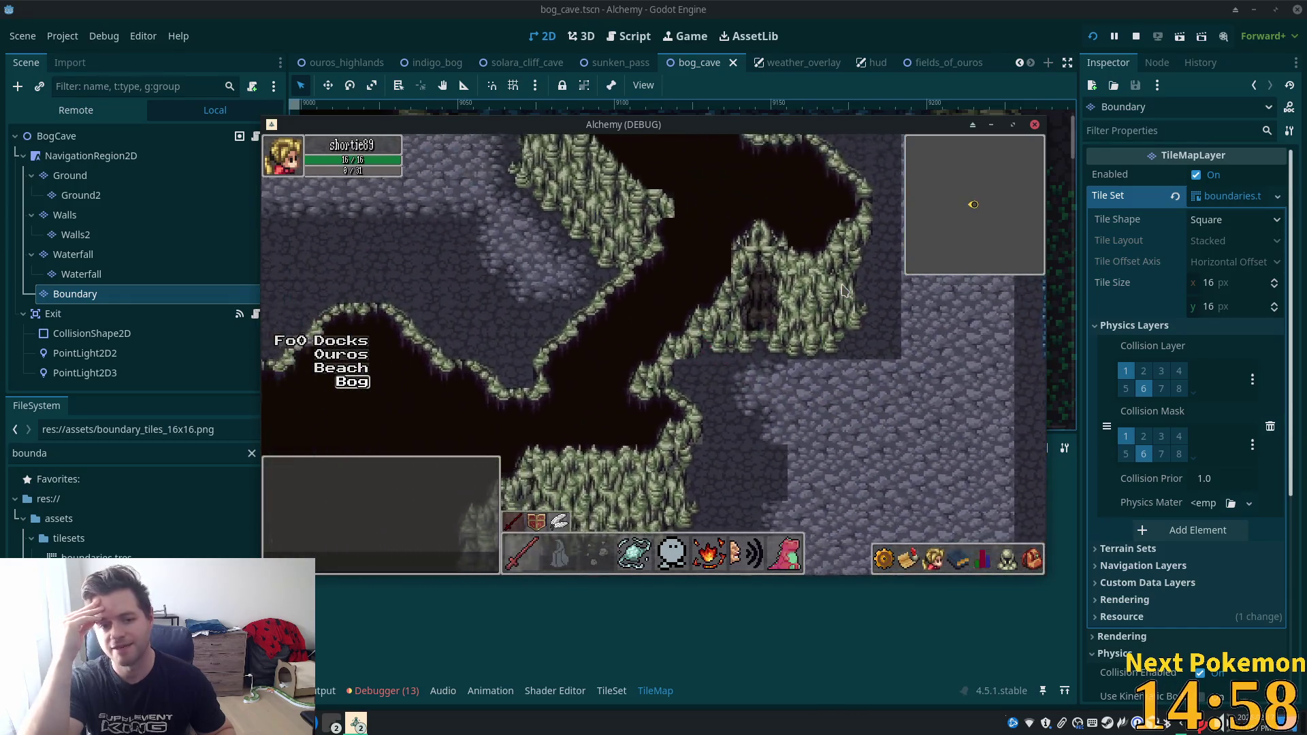
key(Up)
key(Left)
key(Up)
key(Left)
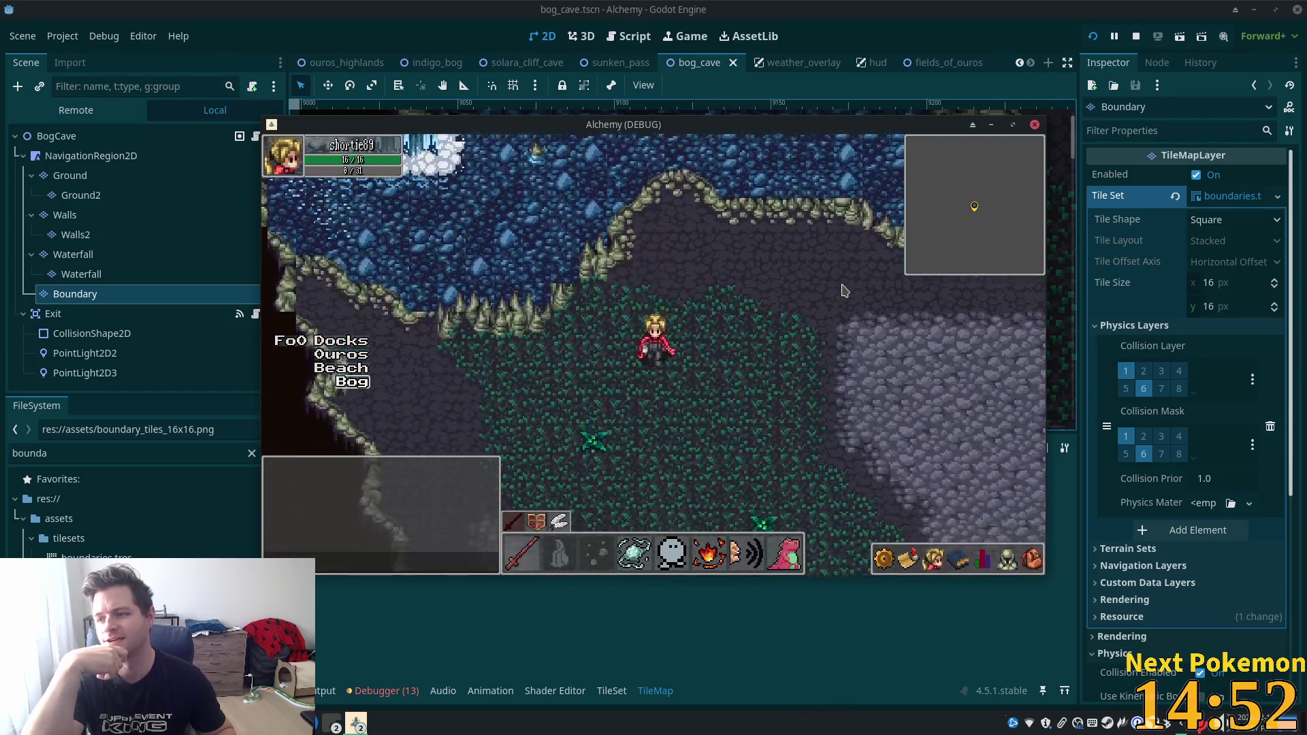
Cross the mossy floor and grey walkway beside the water, then exit the cave into Indigo Bog.
key(Down)
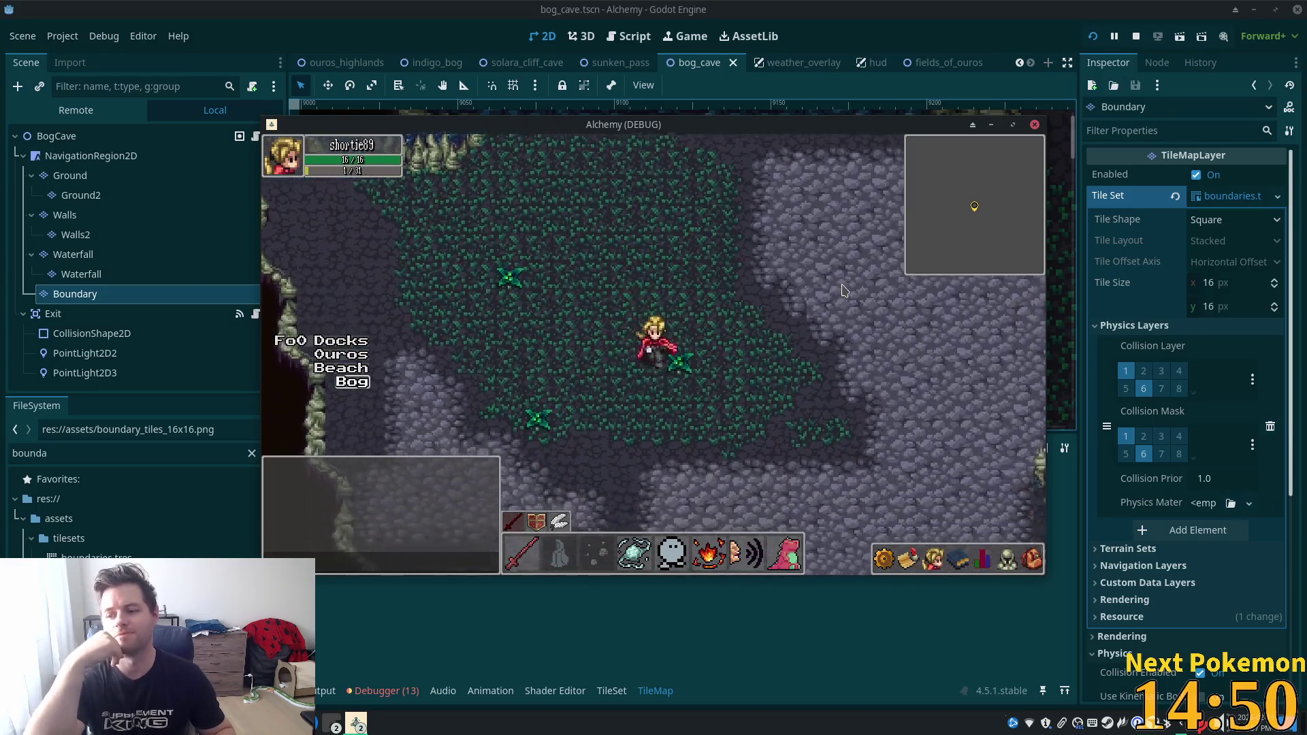
key(Down)
key(Down)
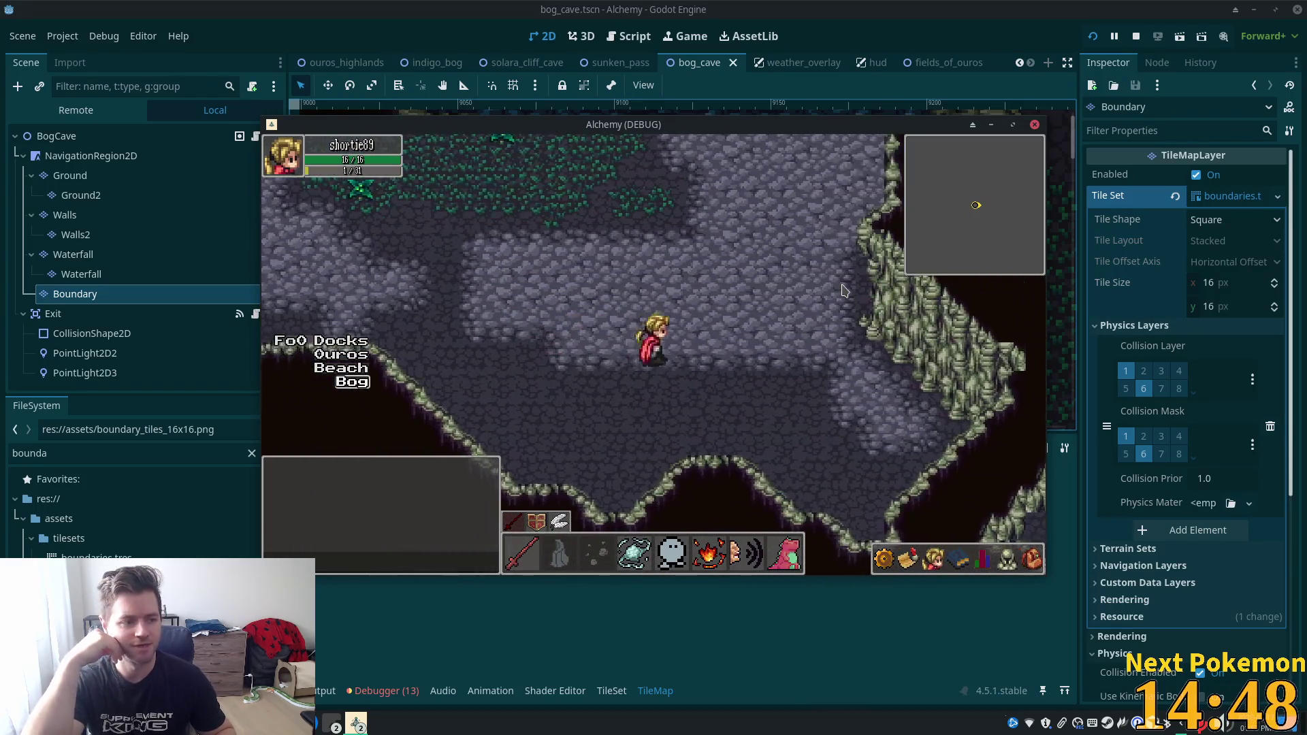
key(Right)
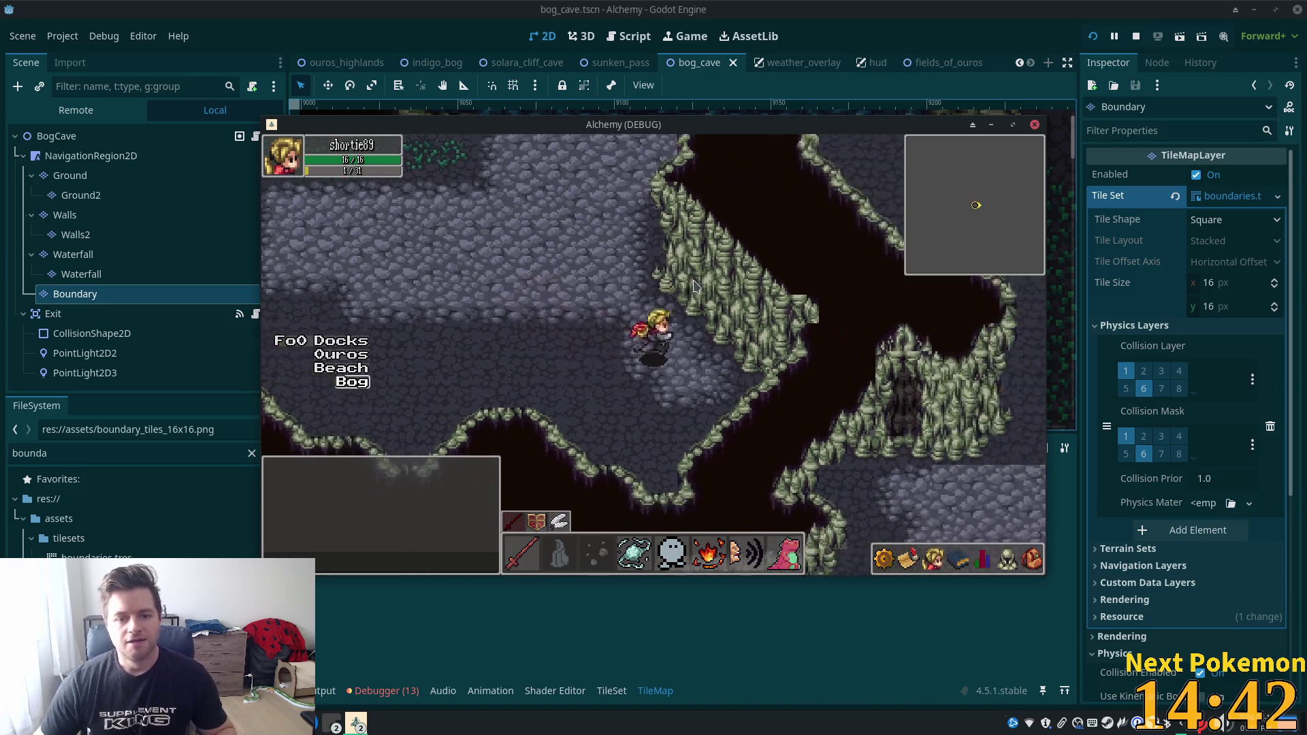
key(Right)
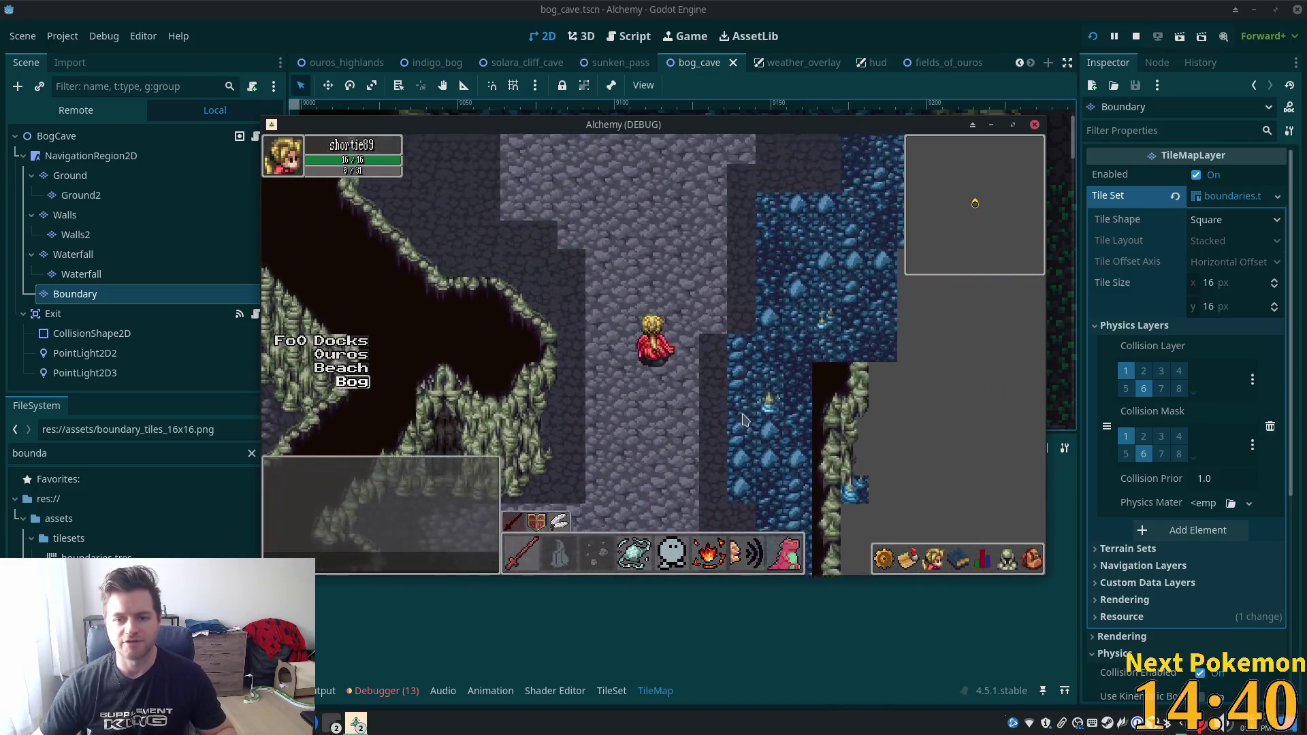
key(Up)
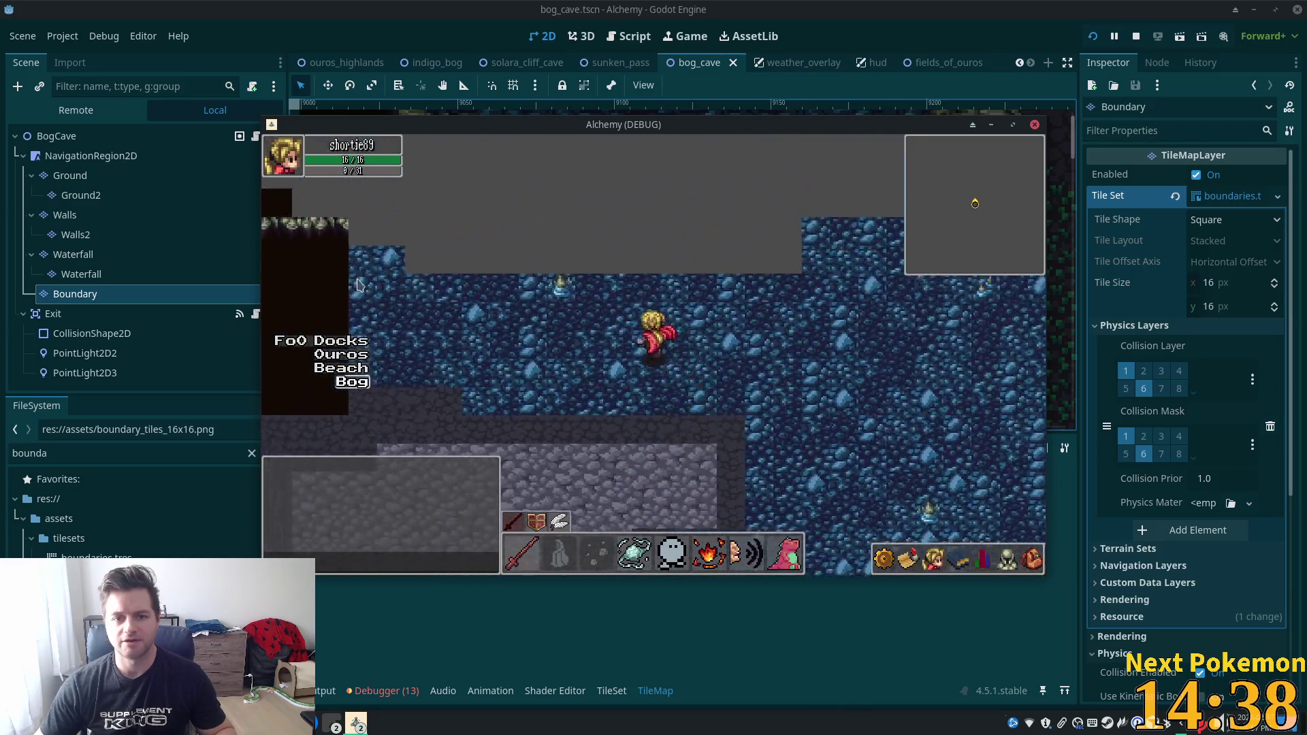
key(Left)
key(Down)
key(Up)
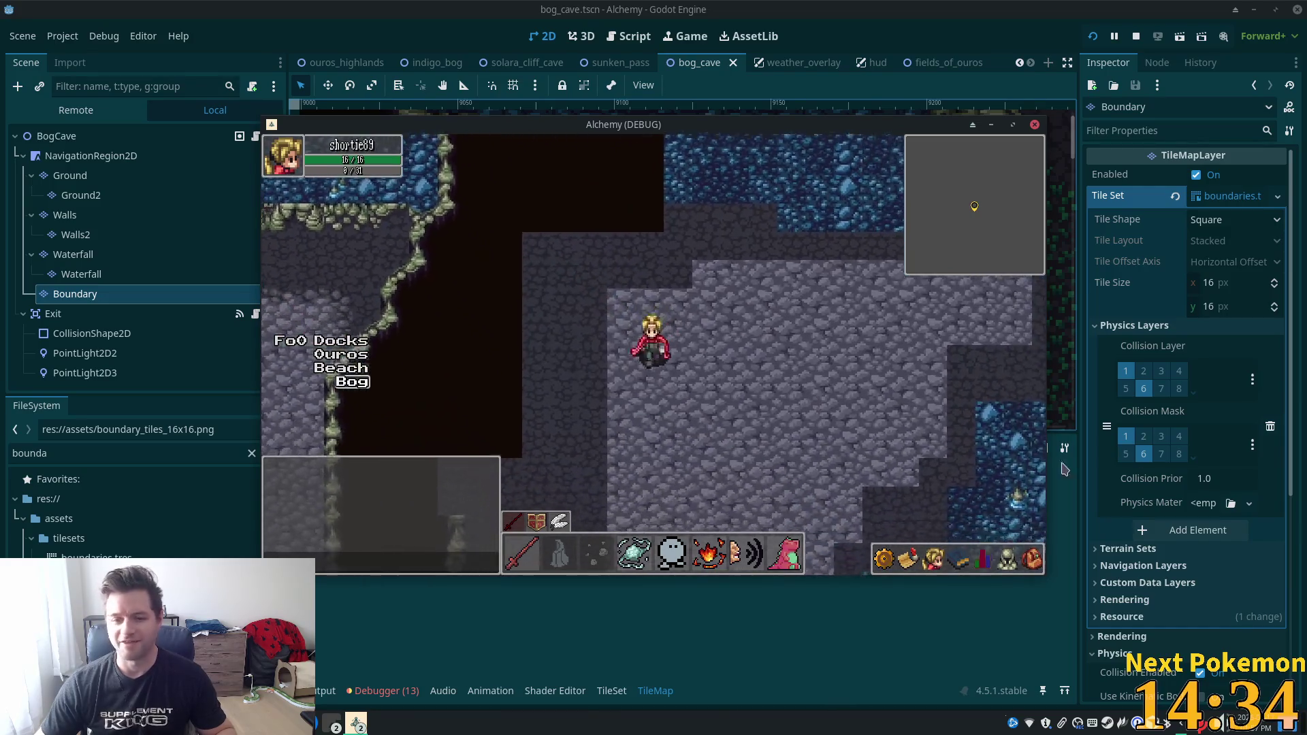
key(Up)
key(Down)
key(Right)
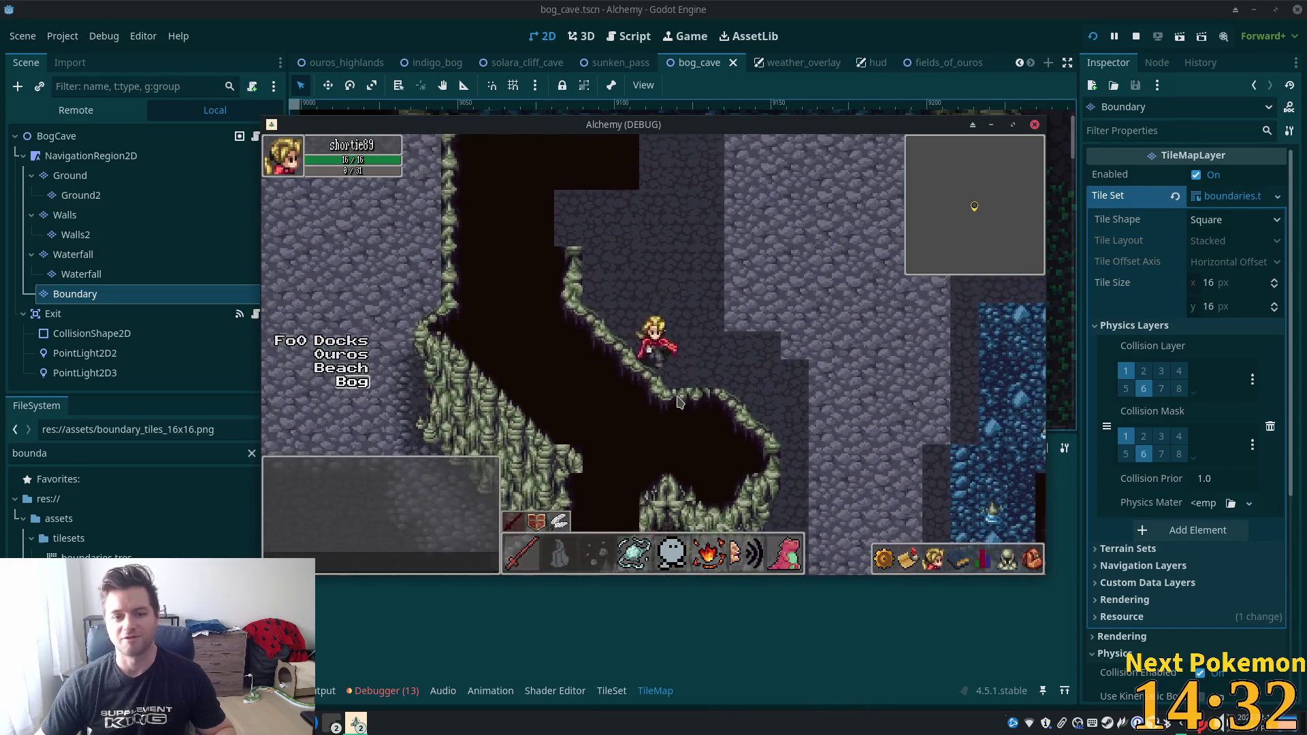
key(Up)
key(Left)
key(Down)
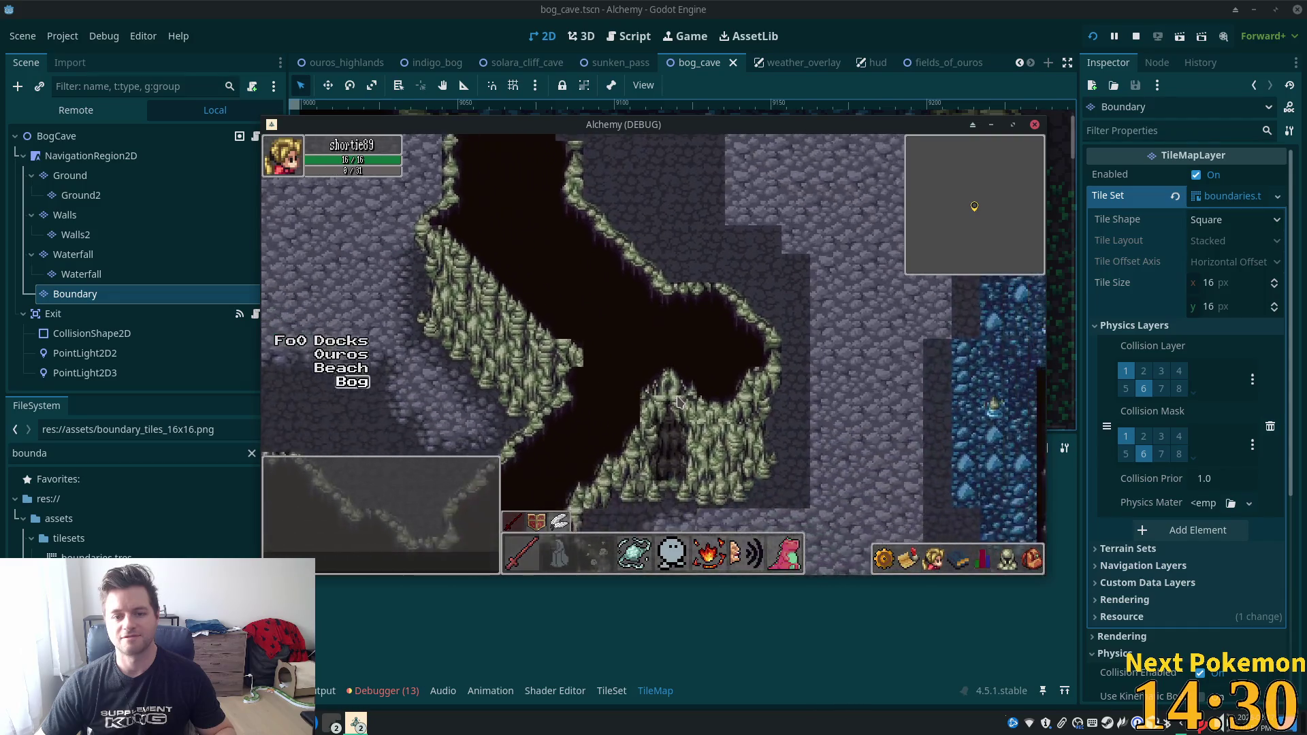
key(Down)
key(Left)
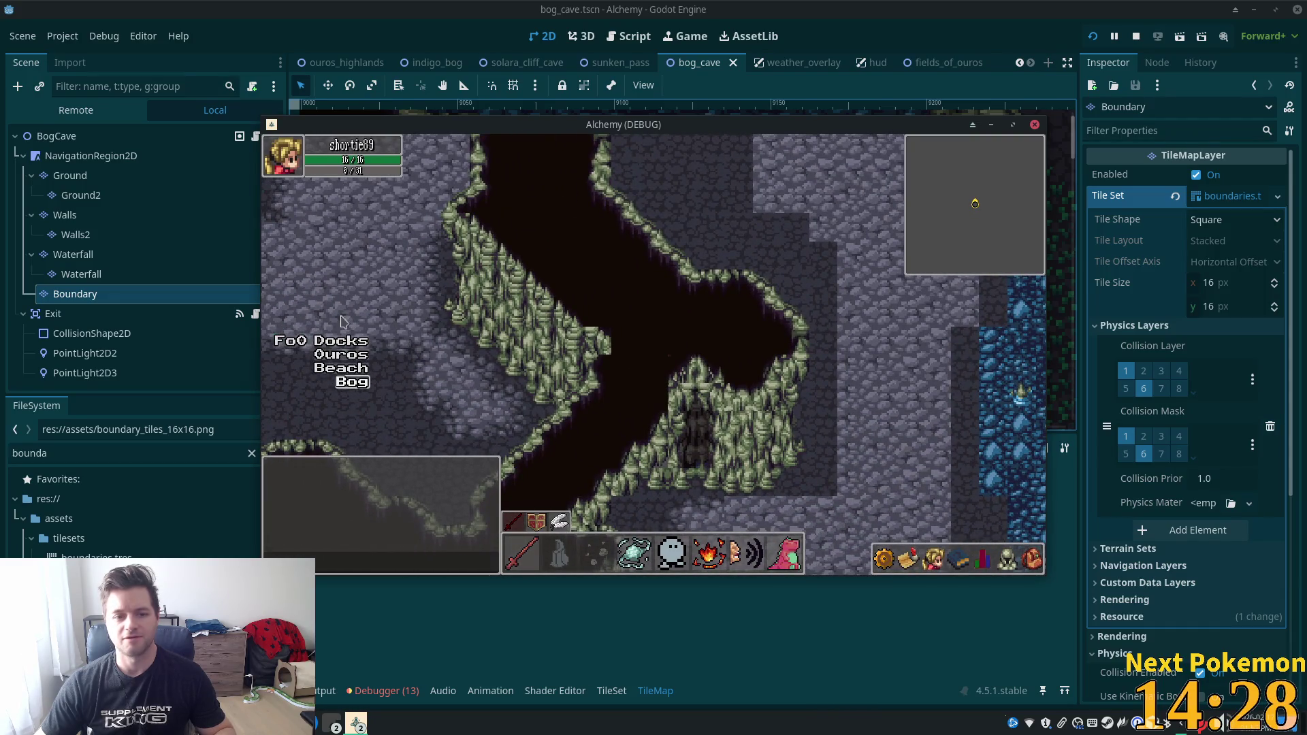
key(Down)
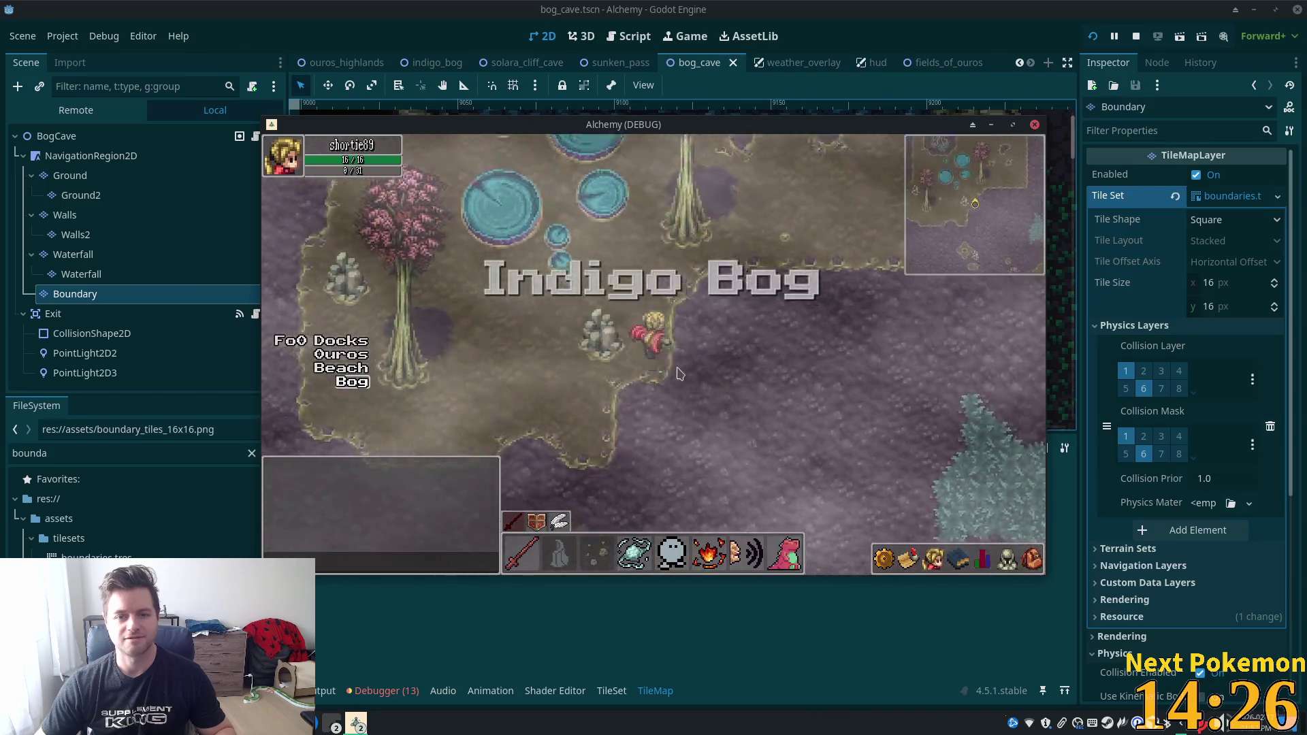
Walk north through Indigo Bog into Sunken Pass, then back south into the bog.
key(Up)
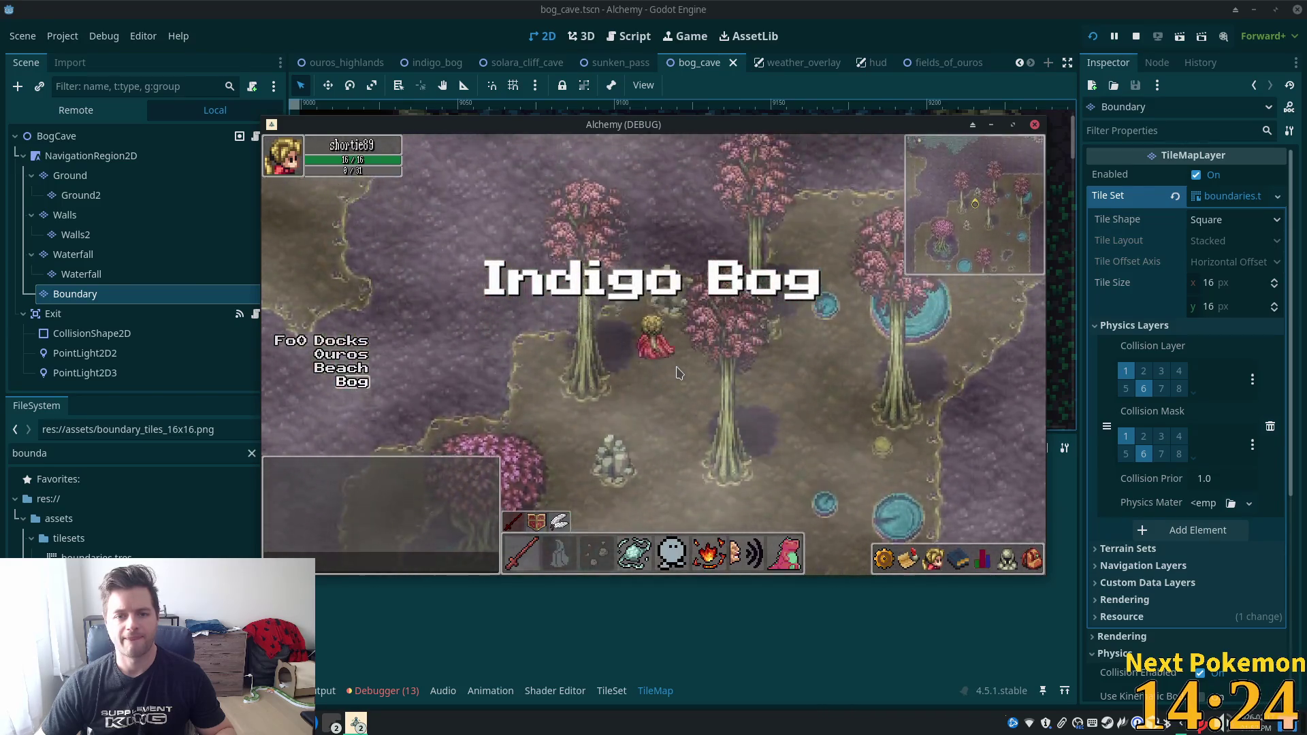
key(Up)
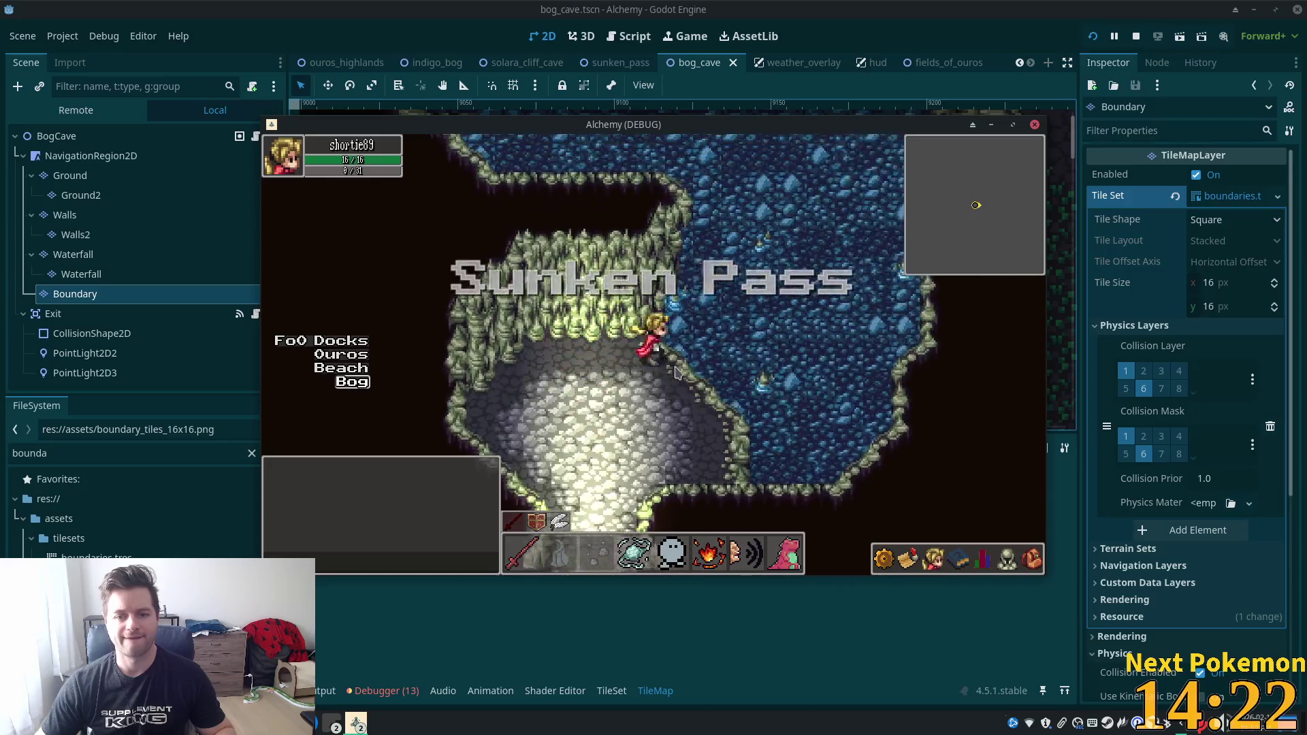
key(Up)
key(Down)
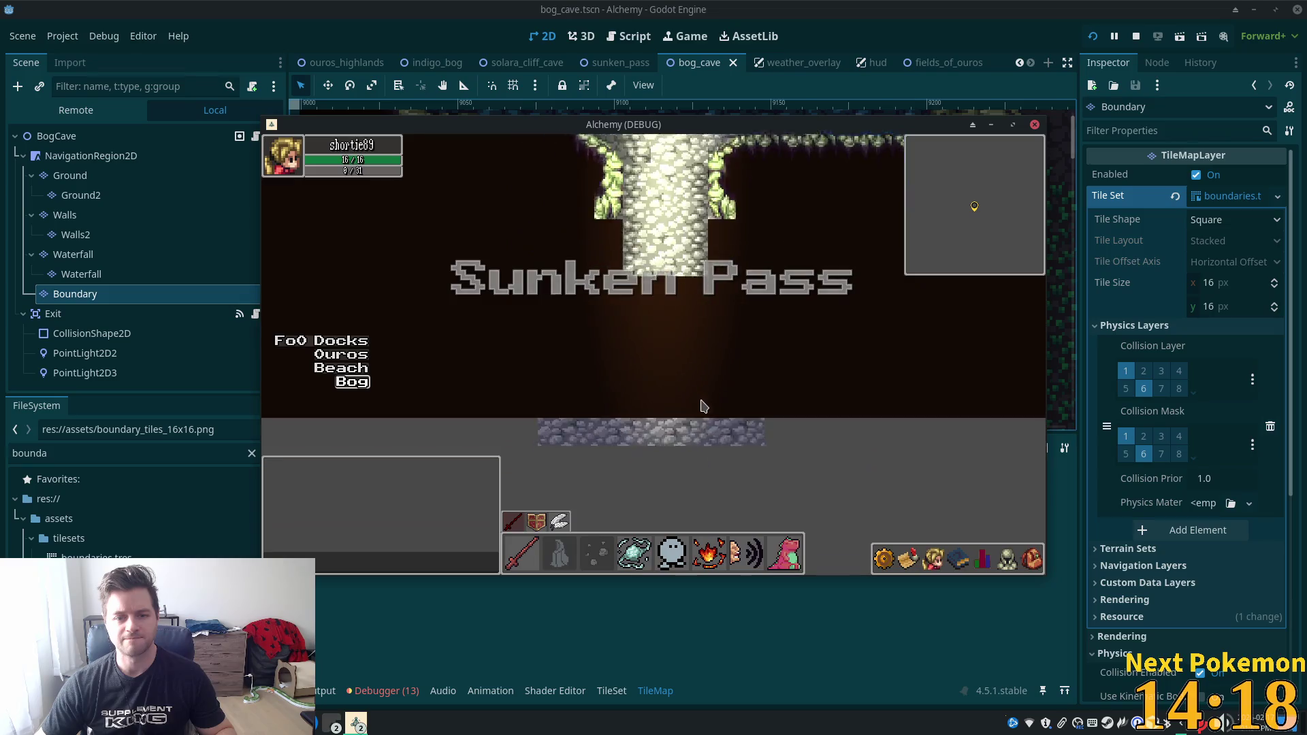
key(Down)
key(Down)
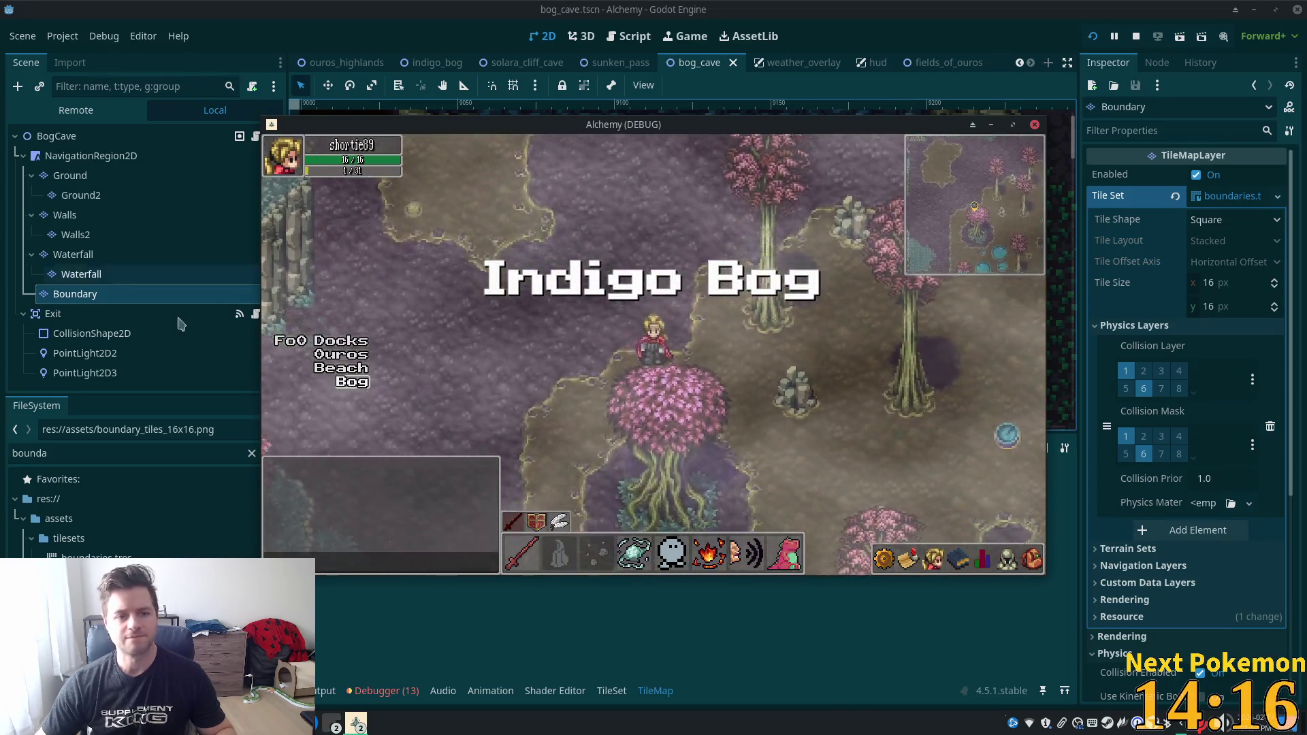
key(Down)
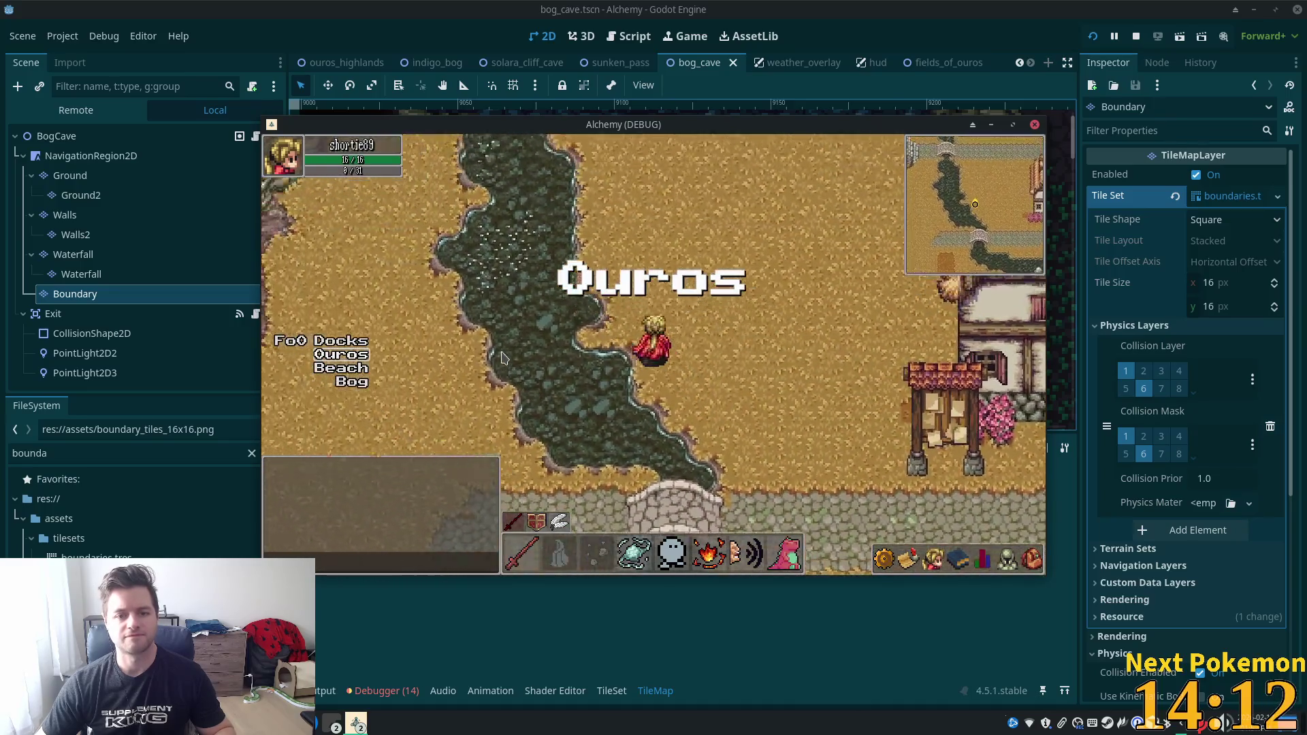
Walk along the Ouros river toward the birch tree and chop it for wood.
key(Down)
key(Left)
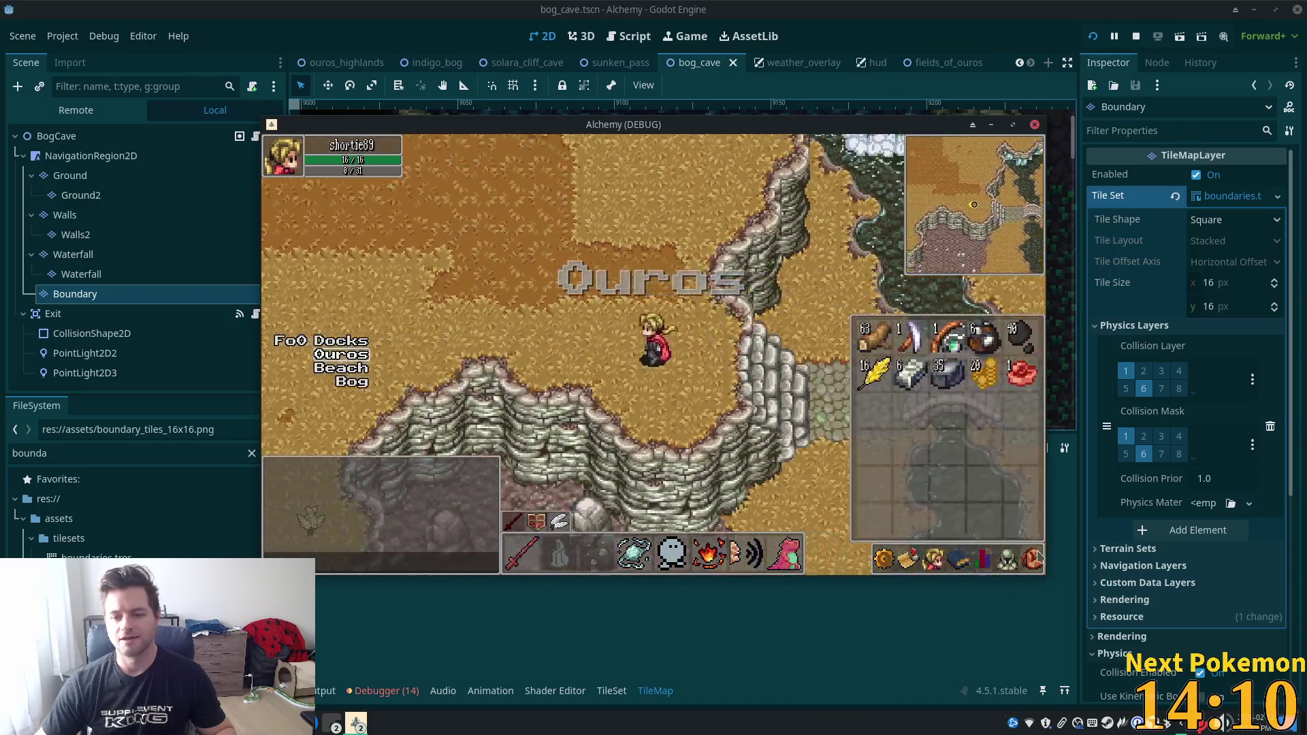
key(Up)
key(Up)
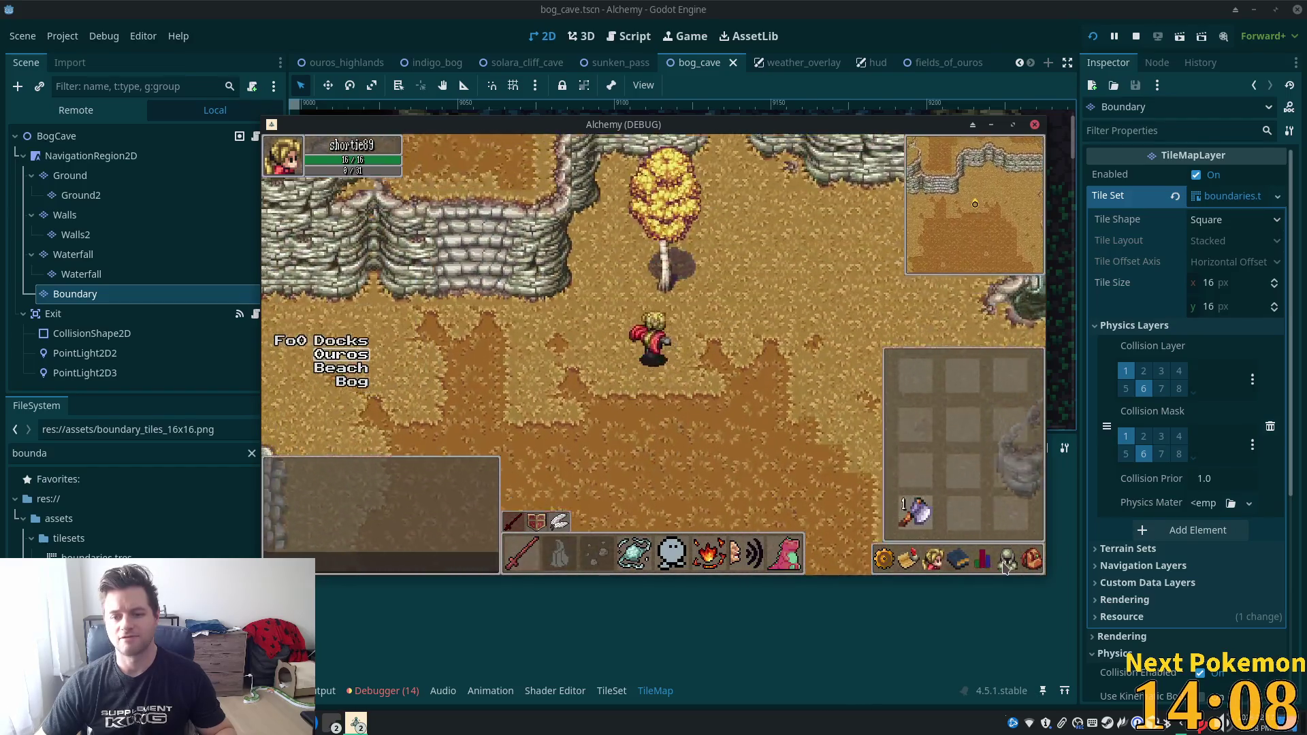
key(i)
click(671, 309)
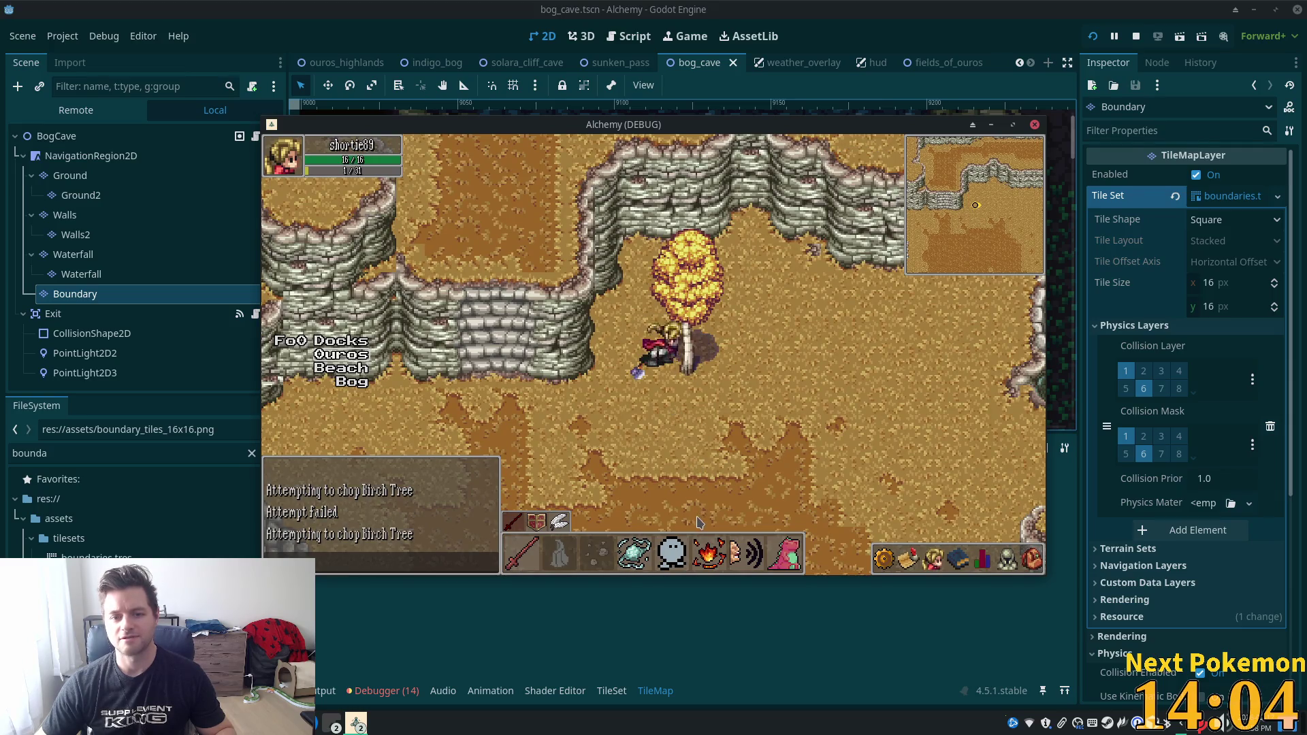
Enter Ouros Caves and walk between the braziers down the corridor into the next map.
key(Up)
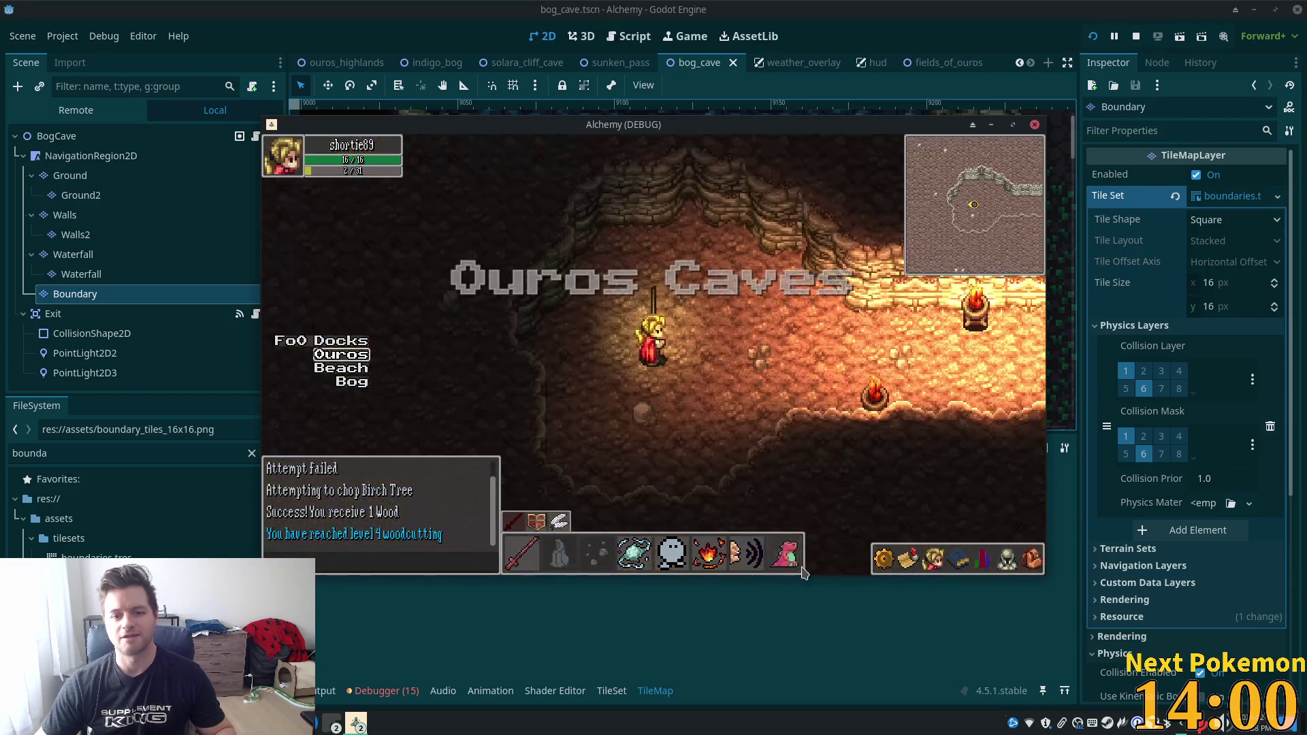
key(Right)
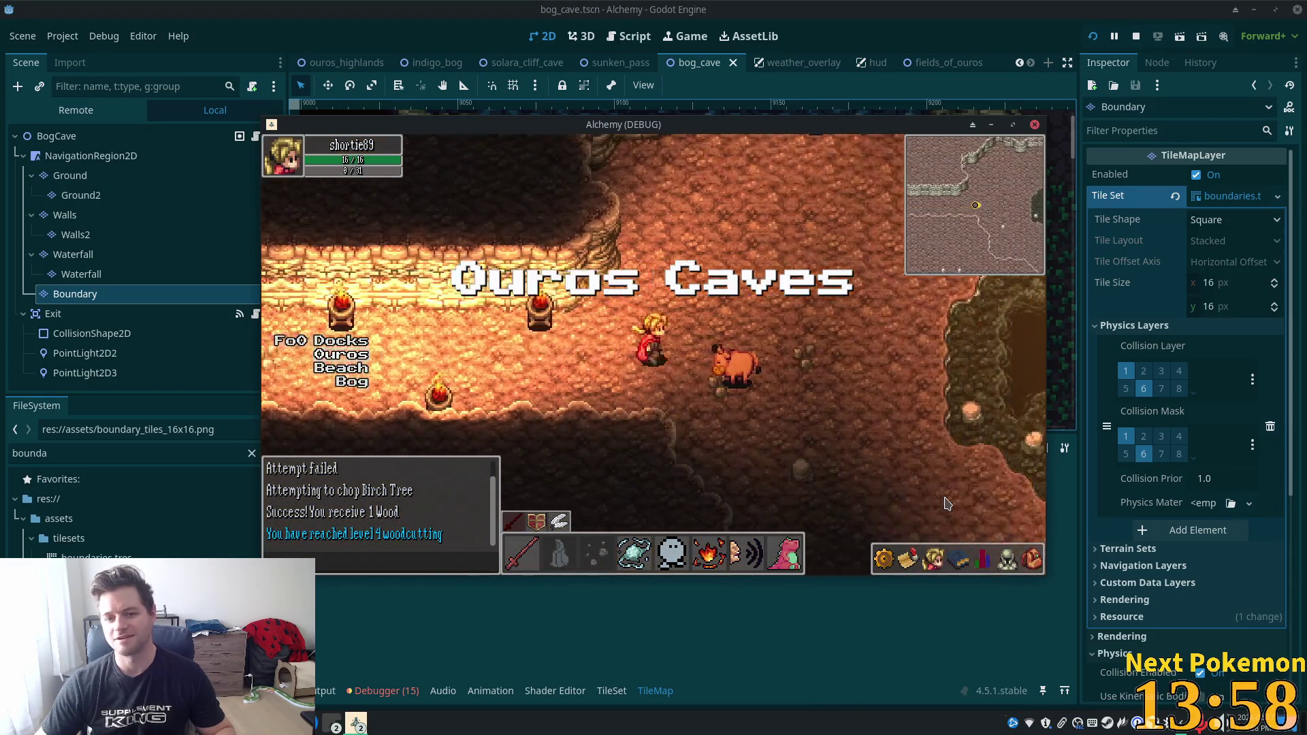
key(Down)
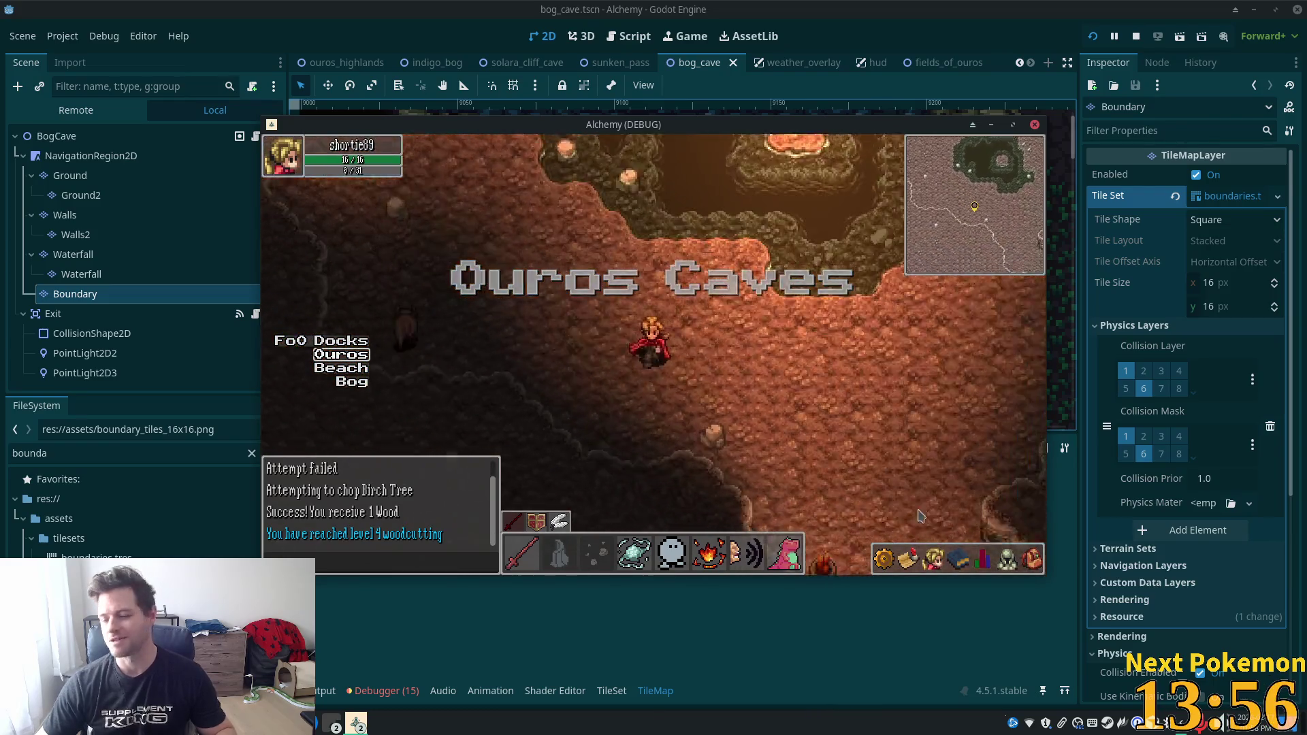
key(Down)
key(Down)
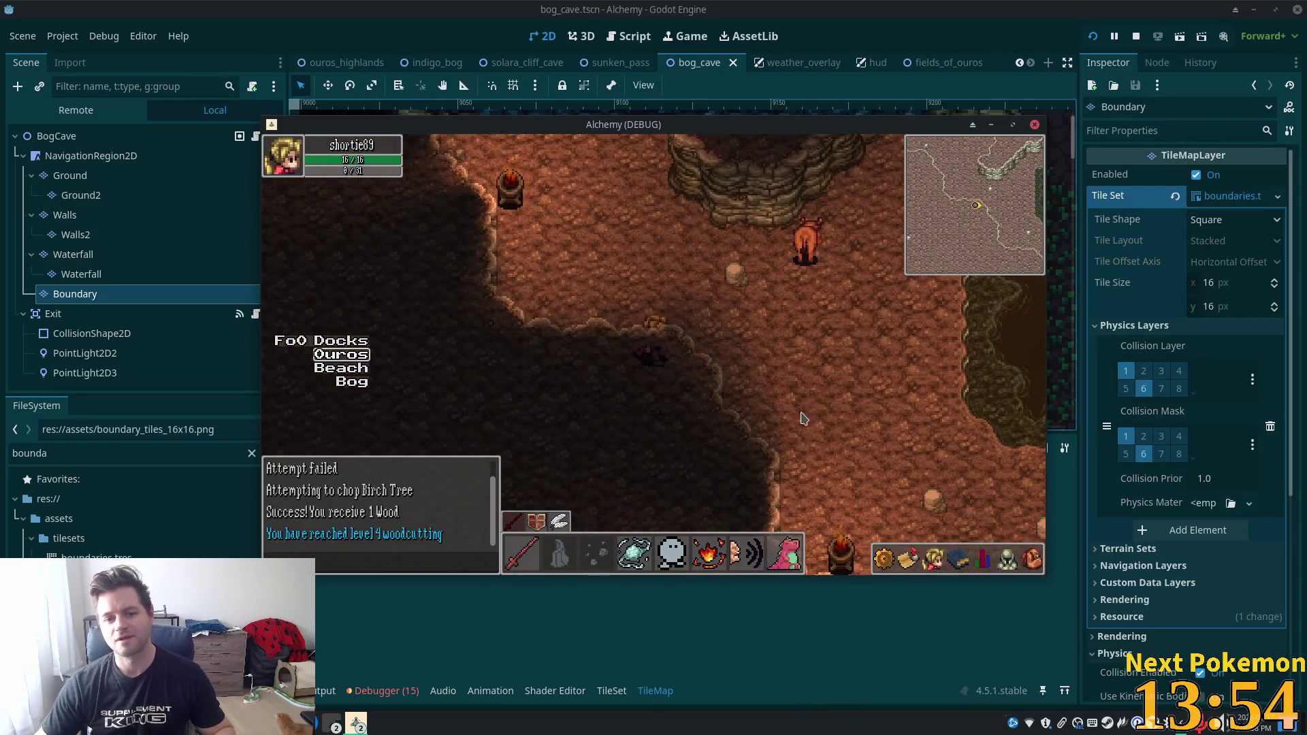
key(Right)
key(Up)
key(Down)
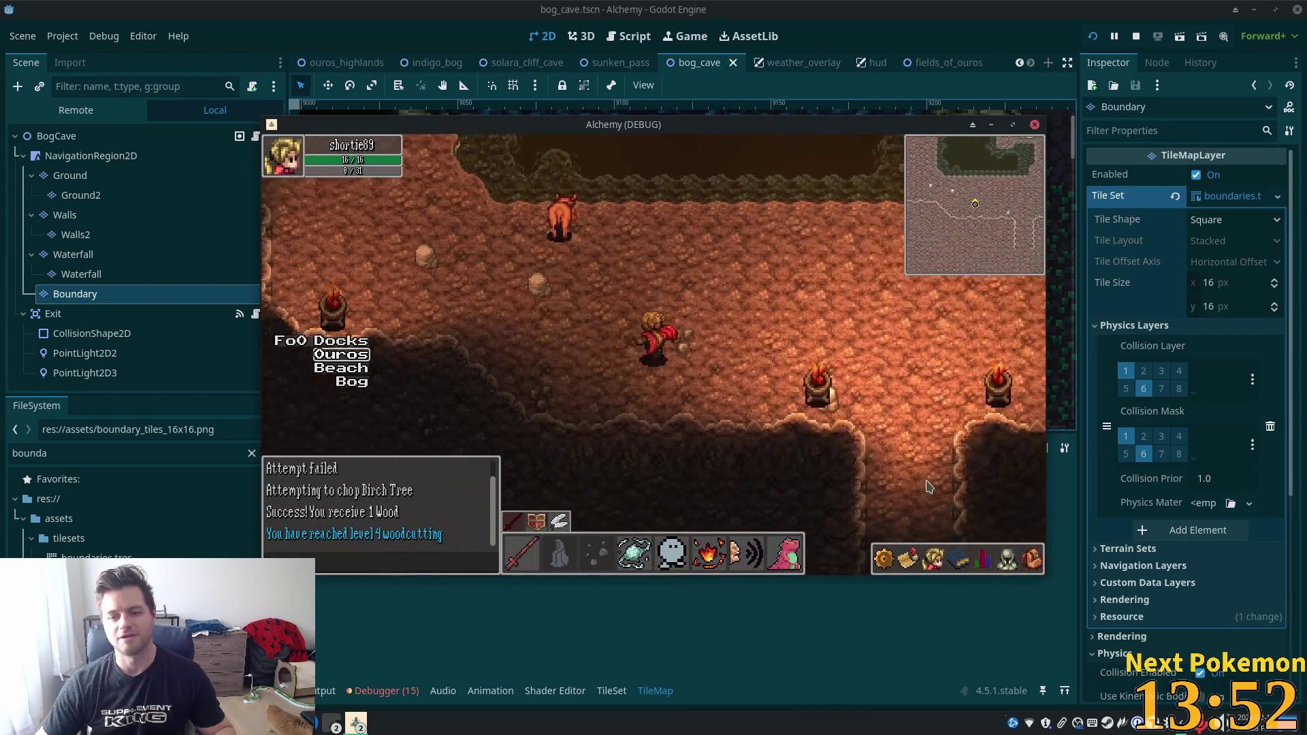
key(Down)
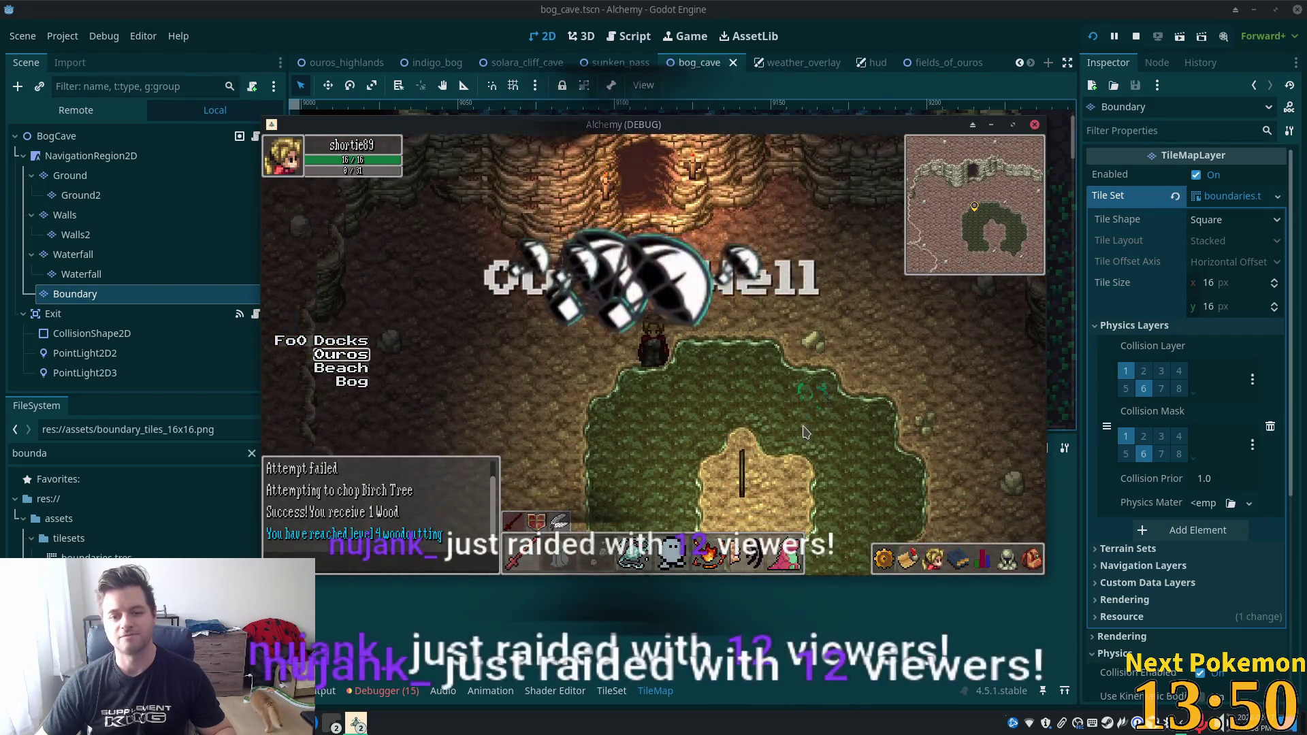
key(Down)
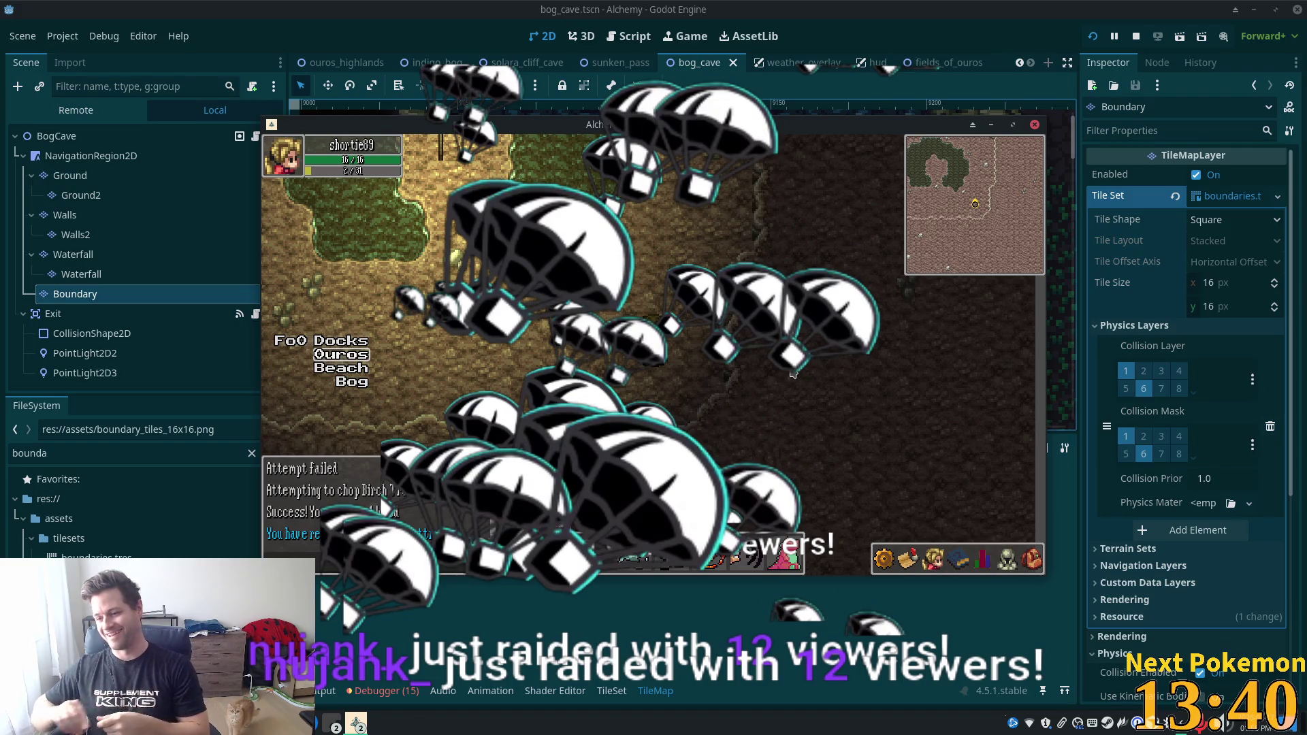
Raise the system sound volume.
key(XF86AudioRaiseVolume)
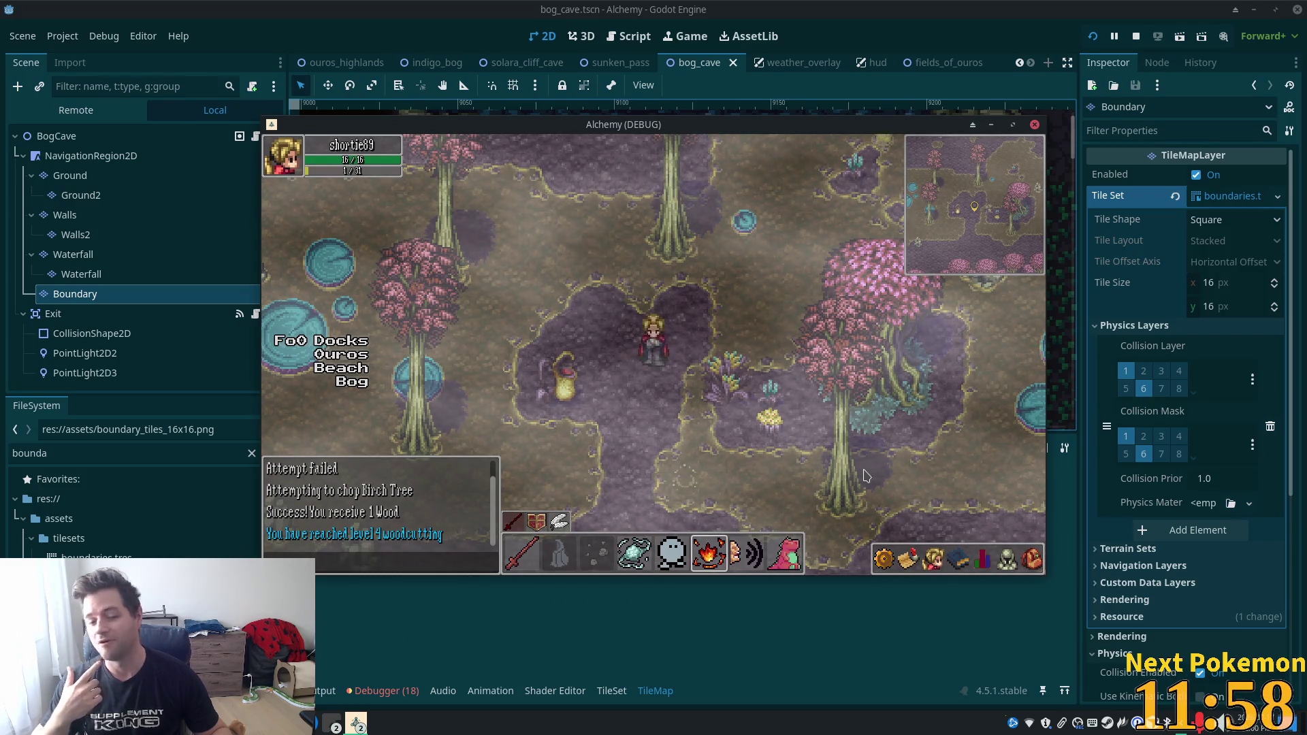
Walk the player left, down and north across the bog toward the cave cliff.
key(a)
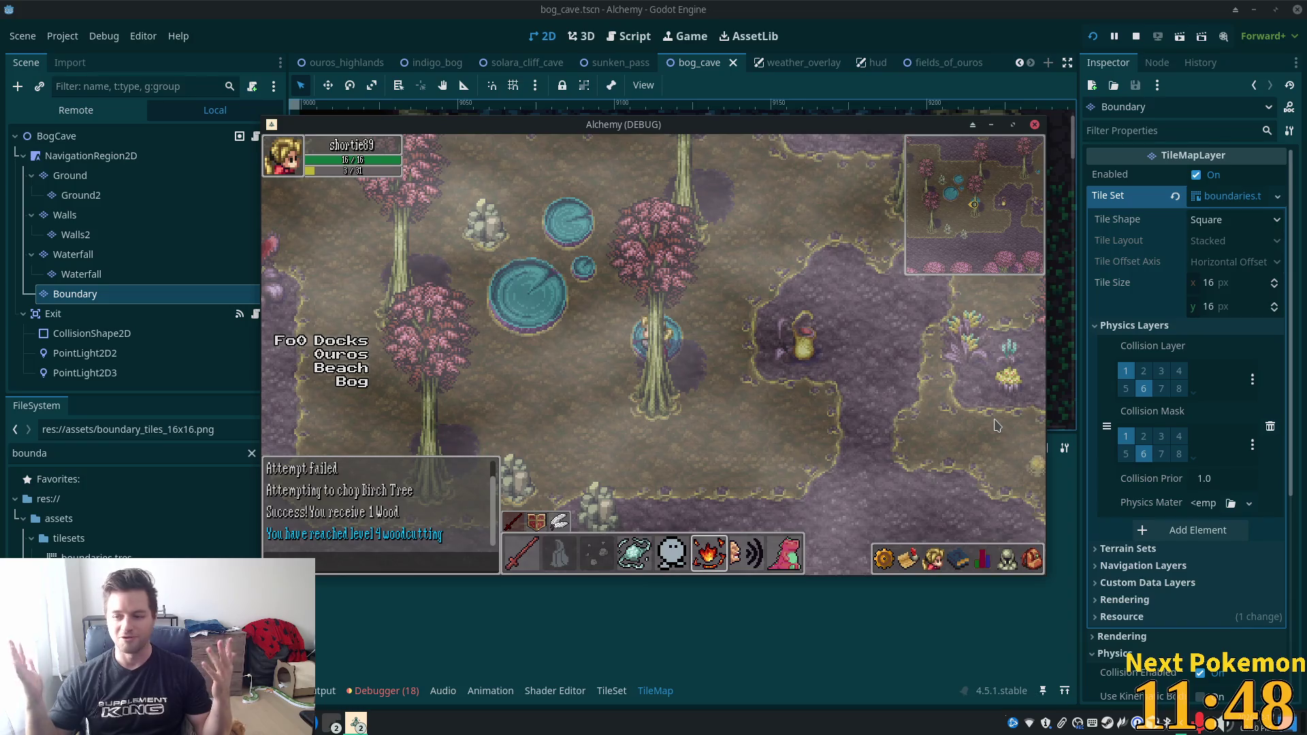
key(w)
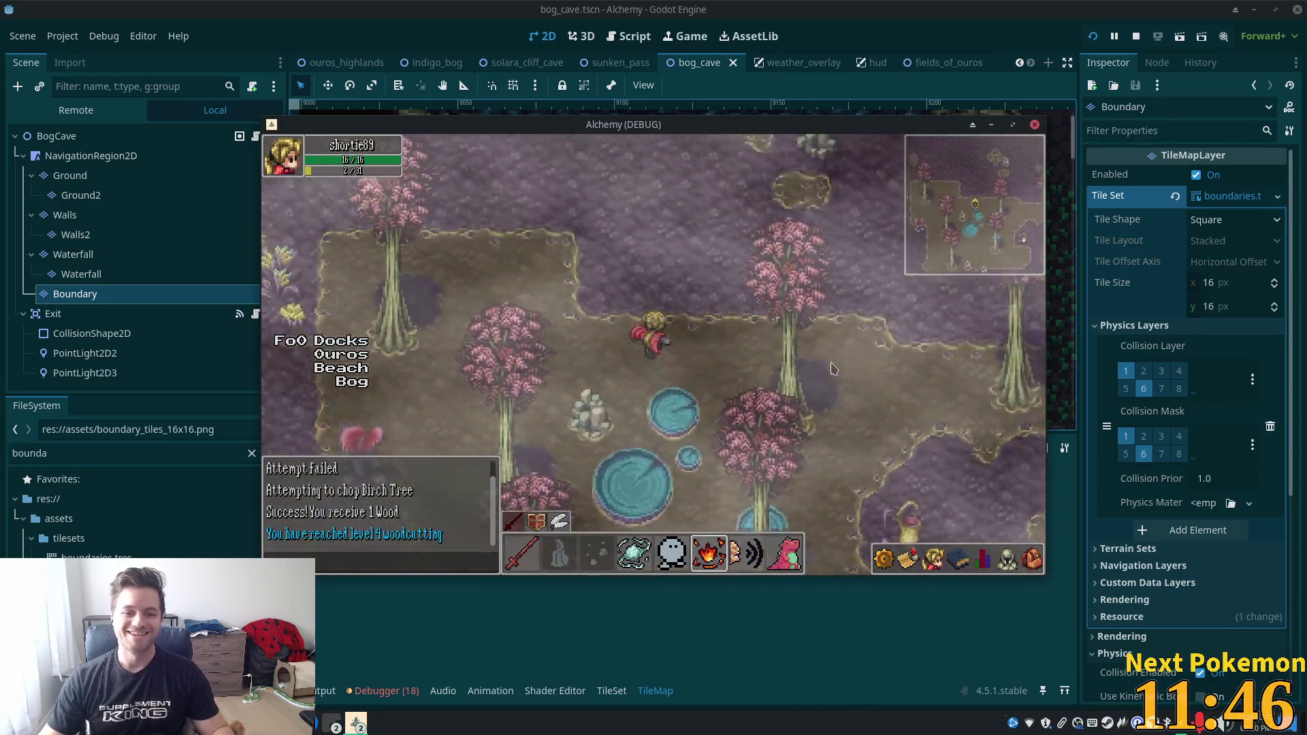
key(w)
key(s)
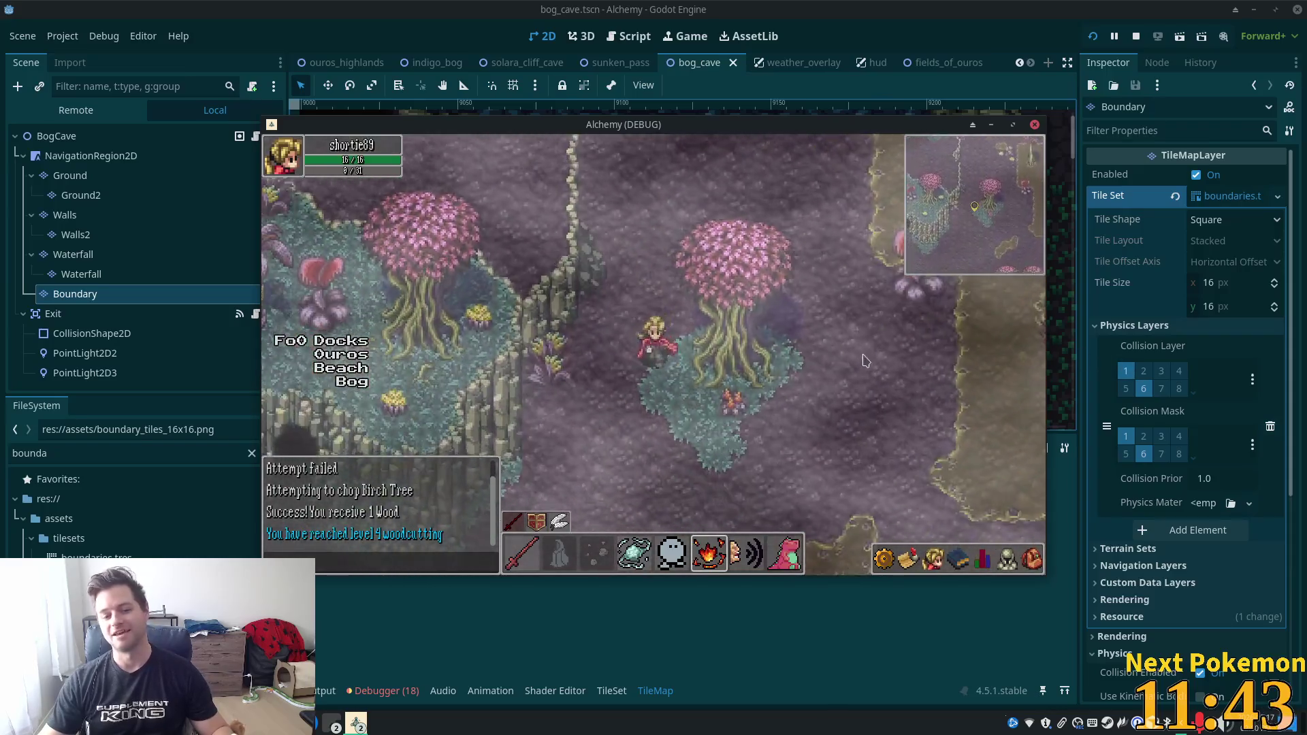
key(s)
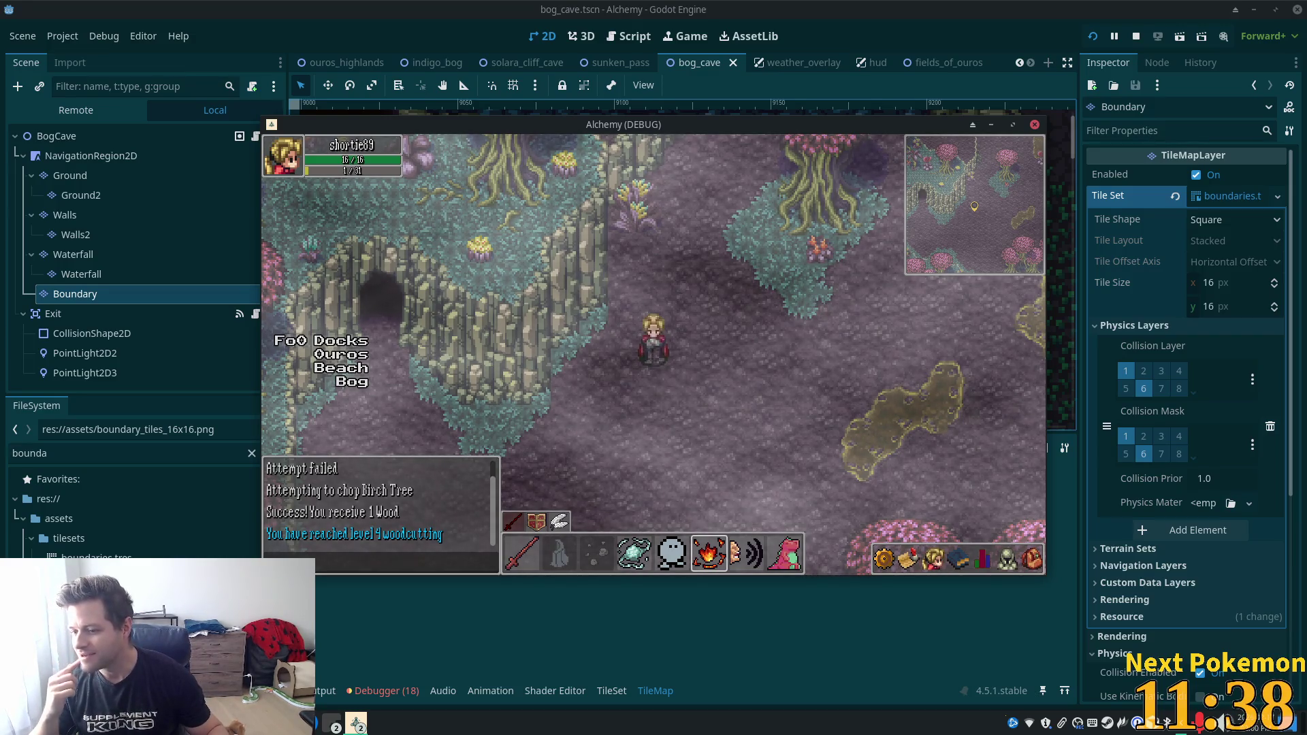
key(Down)
key(Right)
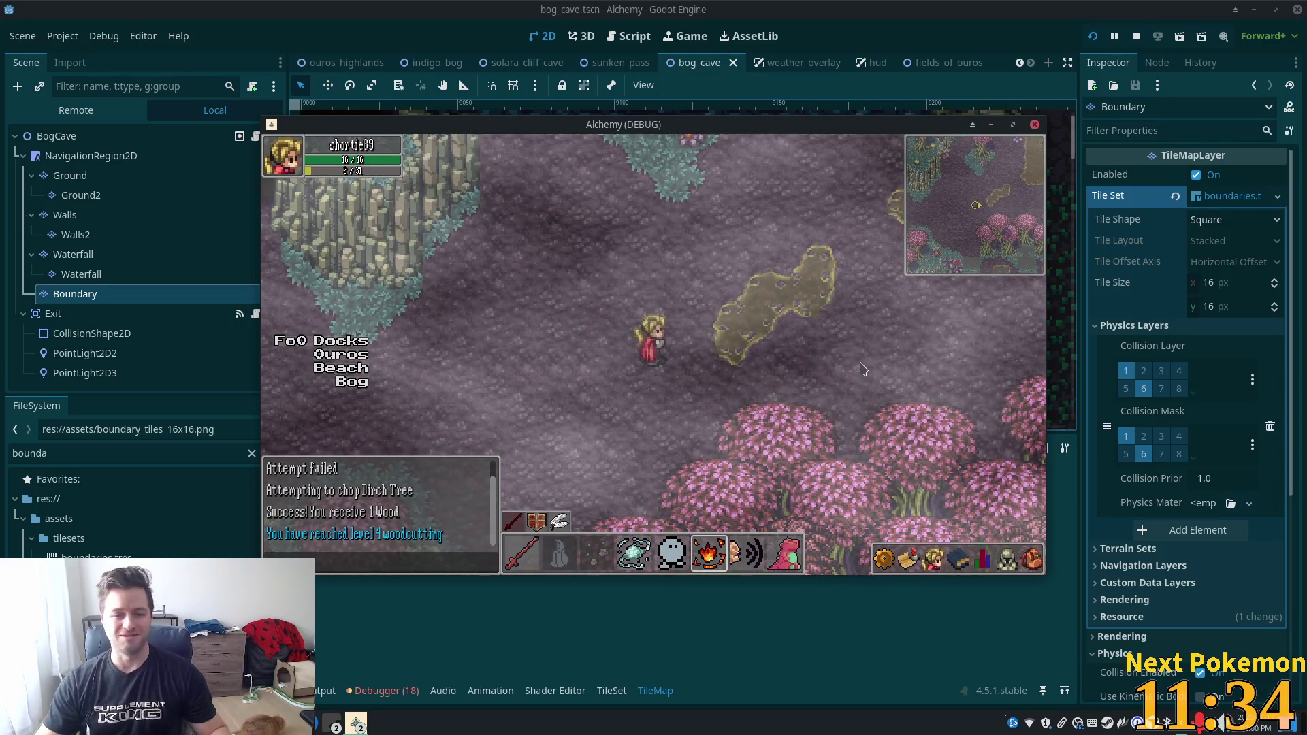
key(Up)
key(Left)
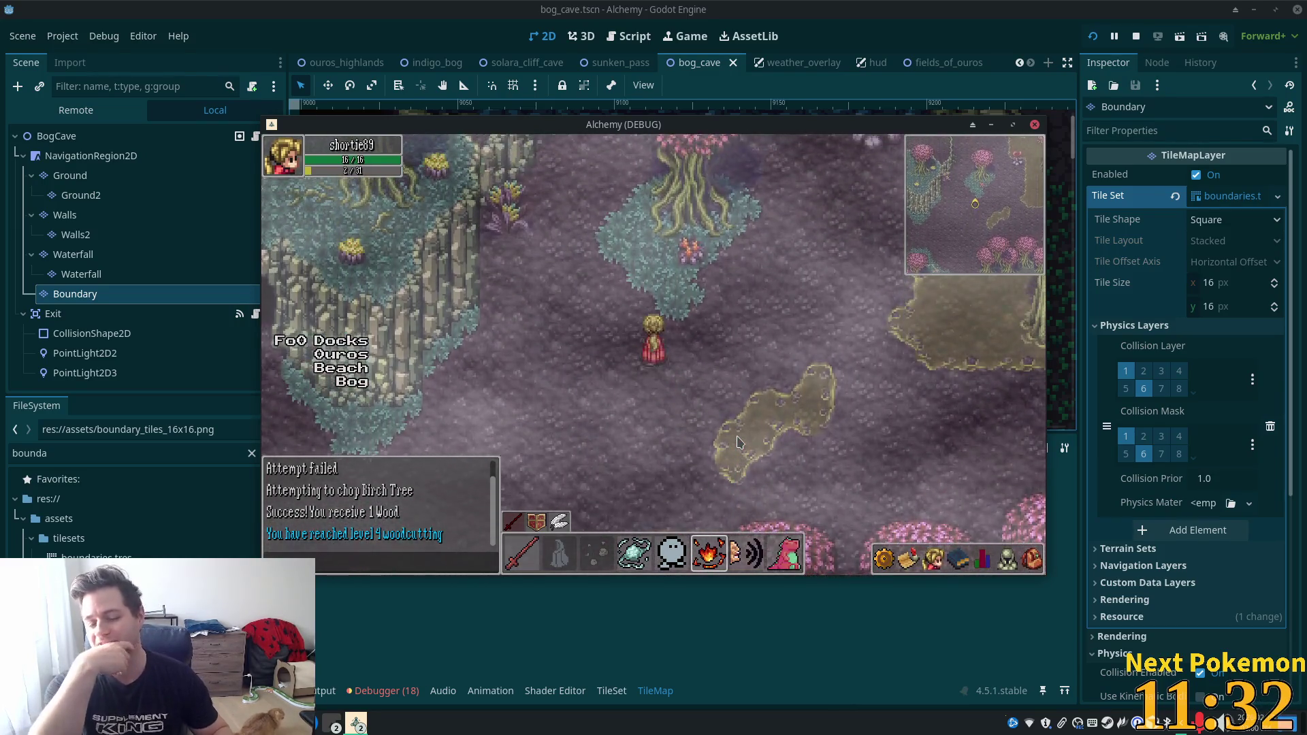
key(Up)
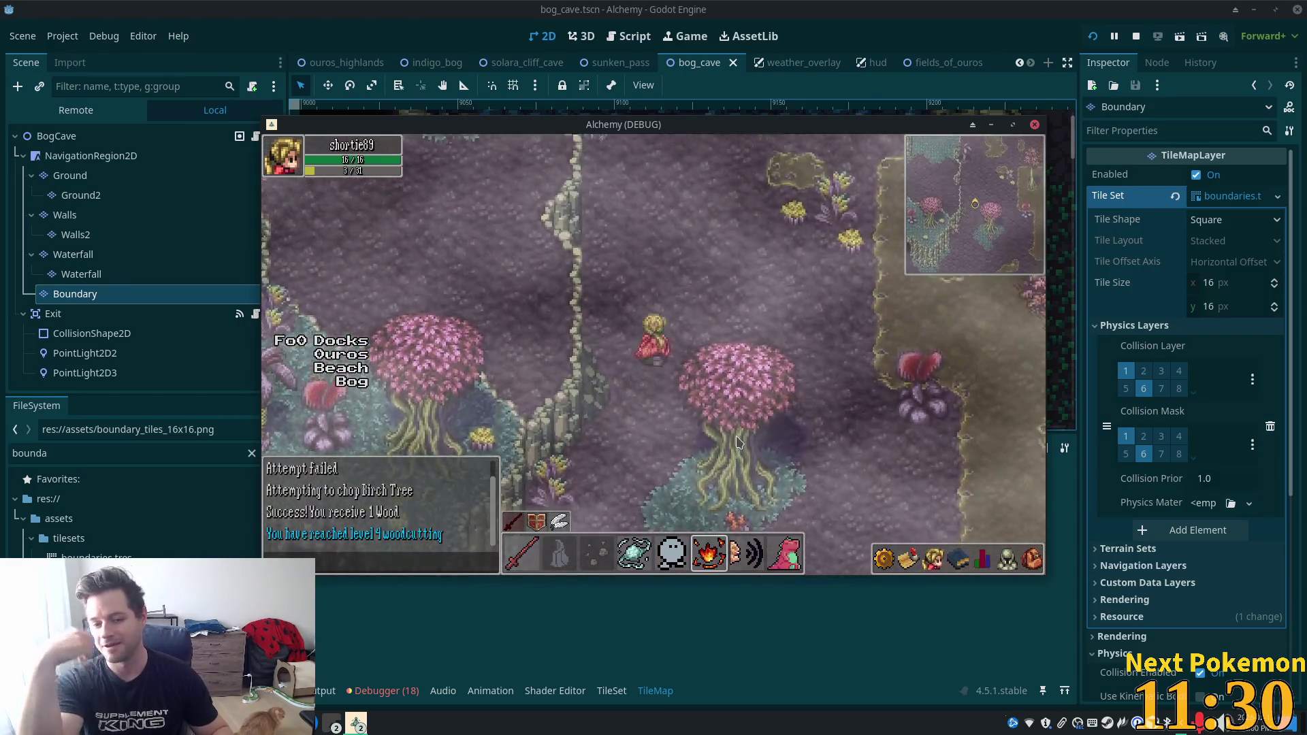
key(Up)
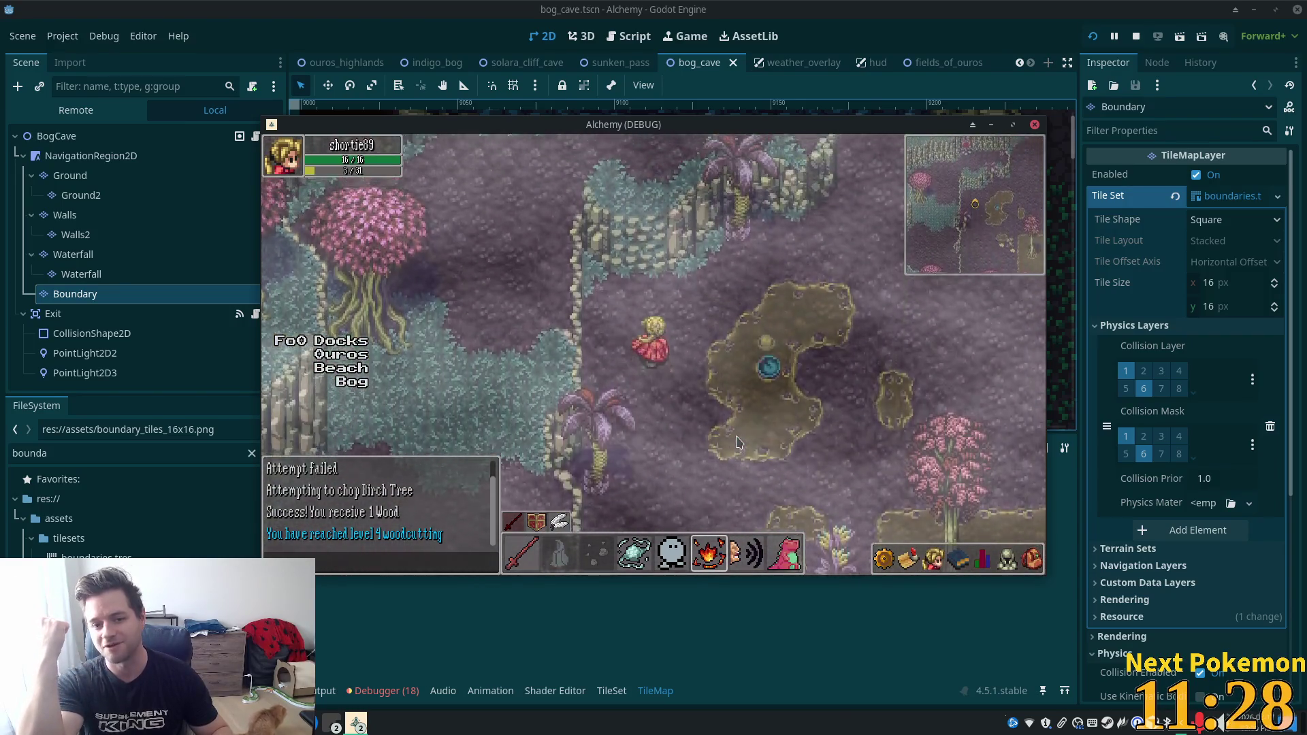
Drop off the cliff past the pond, head south-west, then north-west into the Bog Cave entrance.
key(Down)
key(Right)
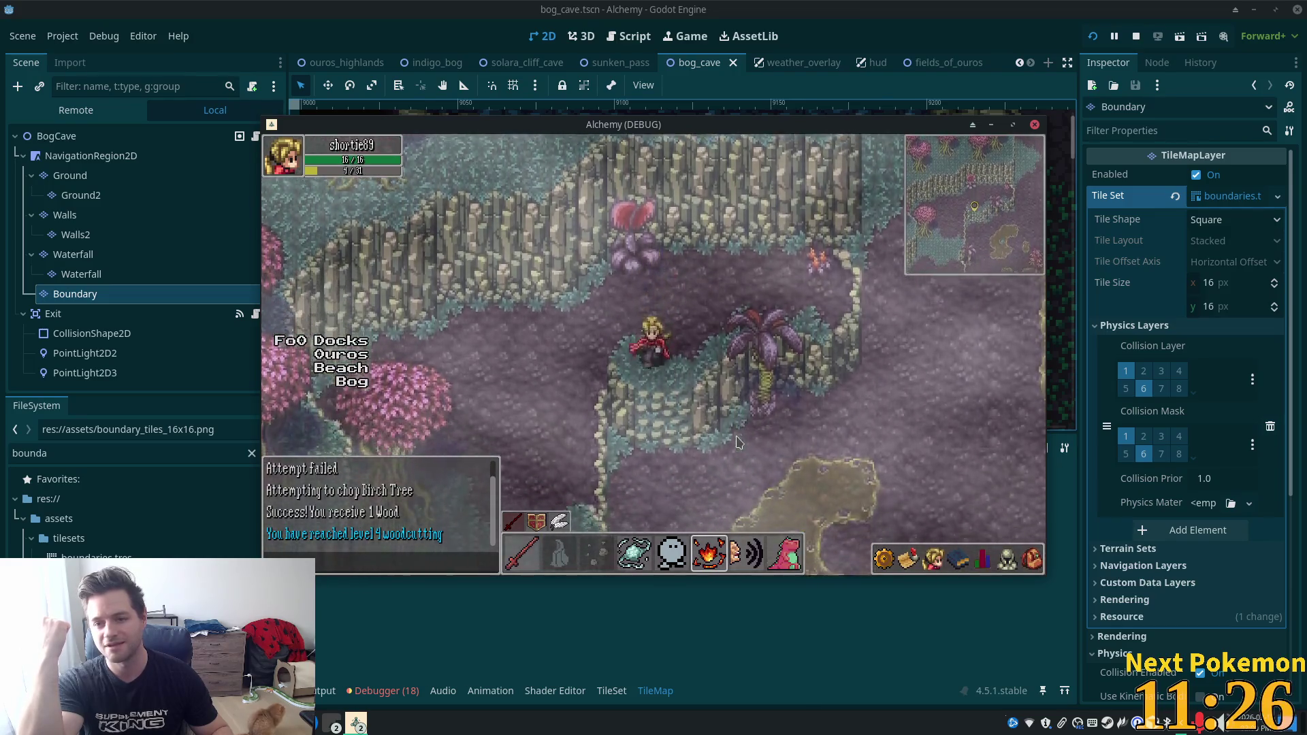
key(Right)
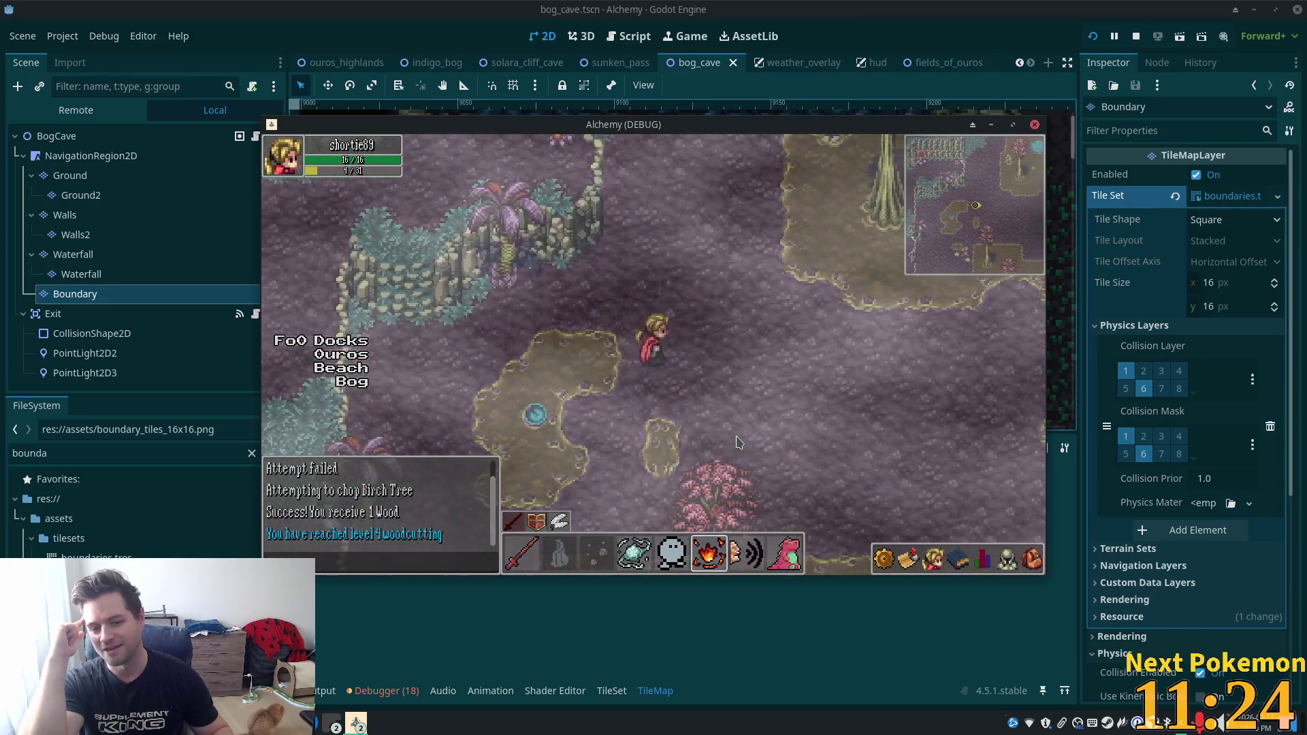
key(Down)
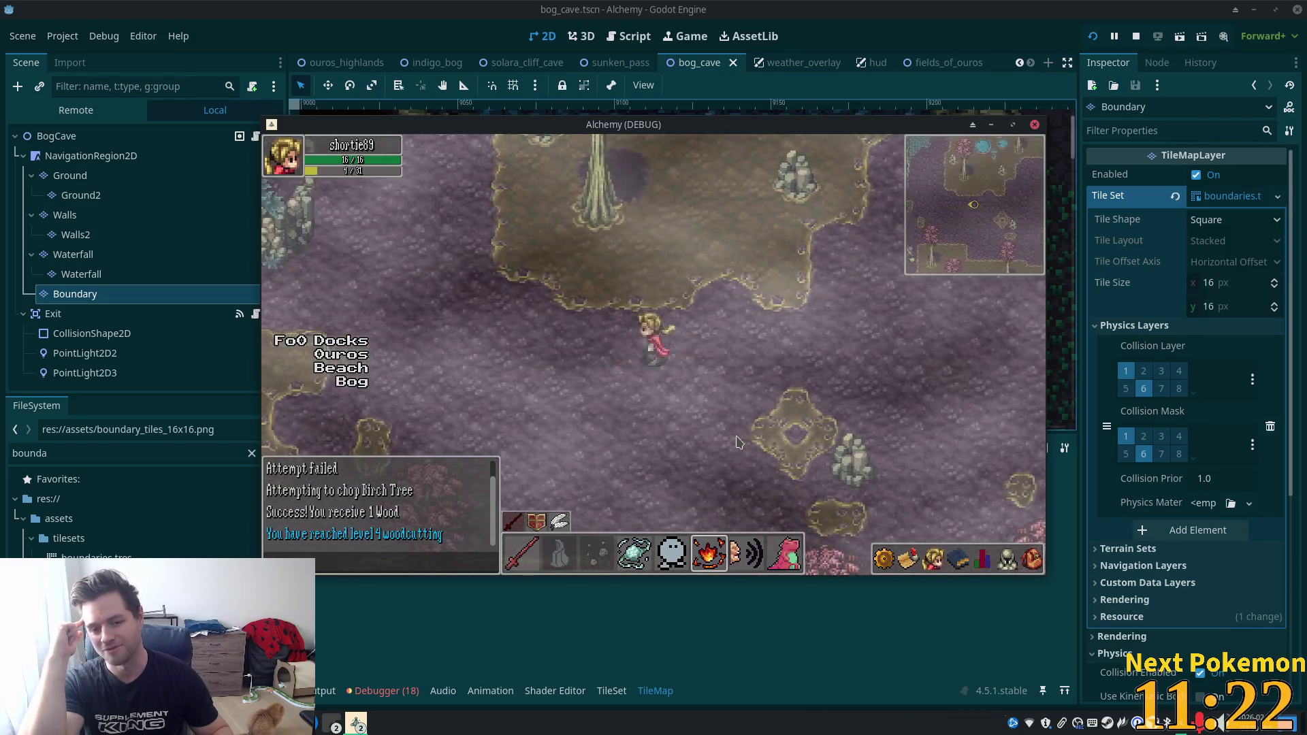
key(Down)
key(Left)
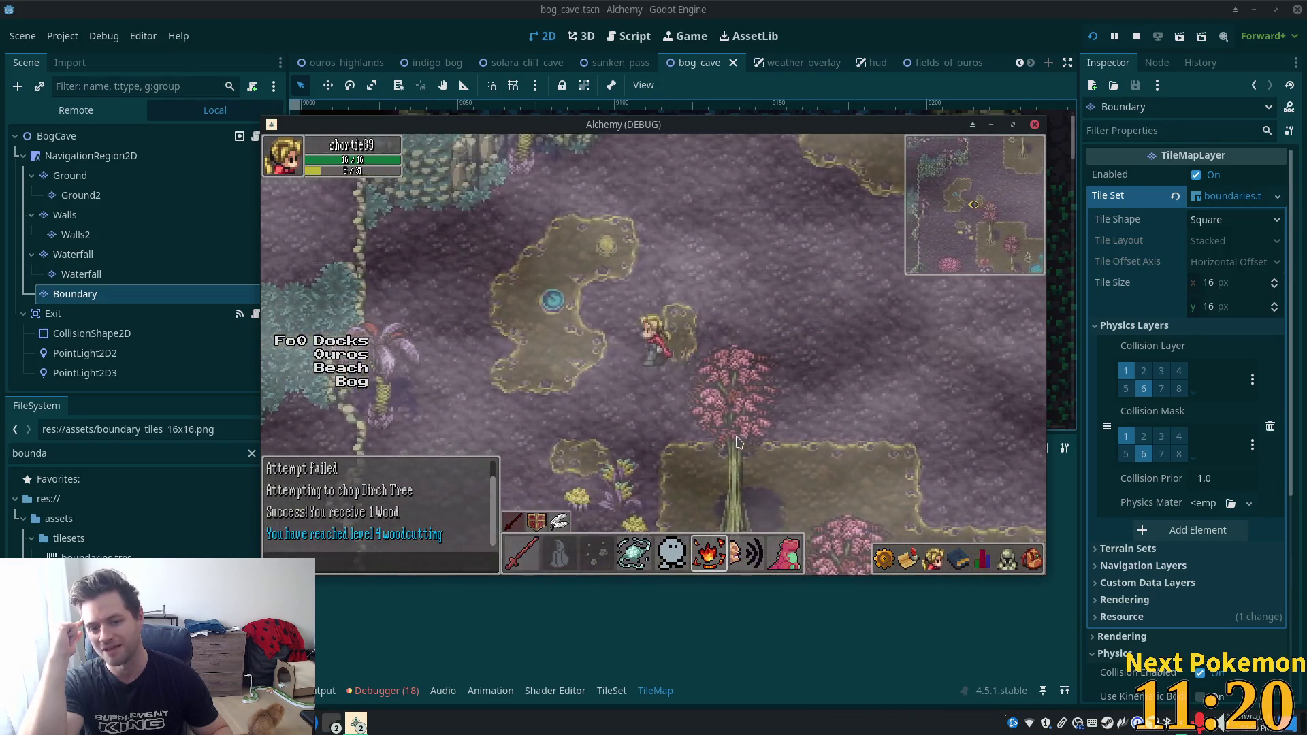
key(Down)
key(Left)
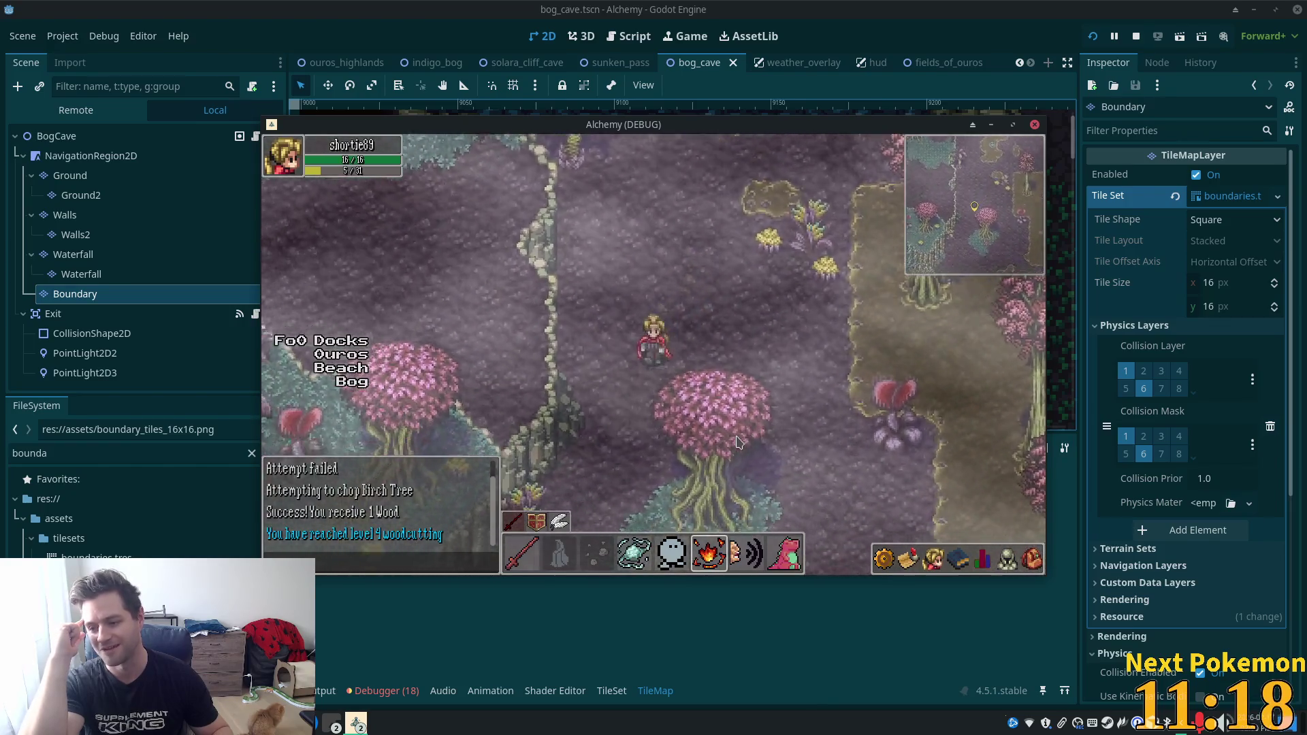
key(Down)
key(Left)
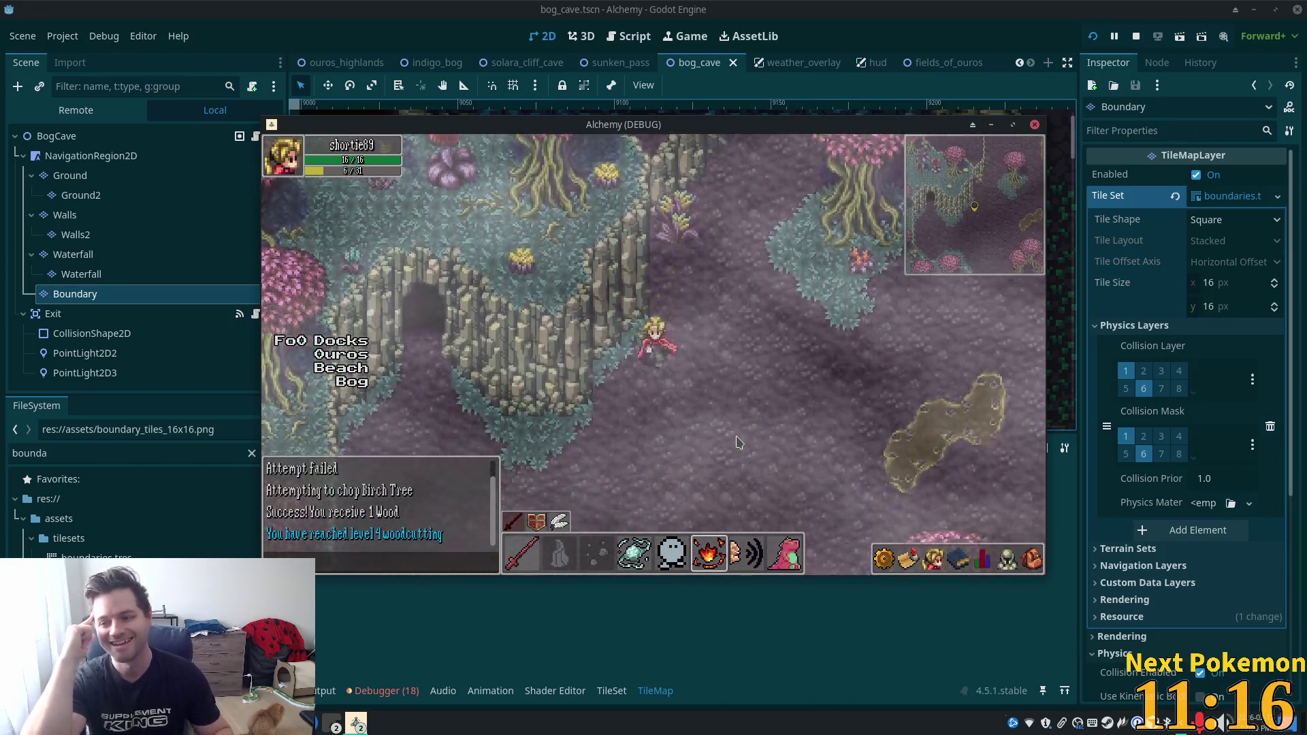
key(Up)
key(Left)
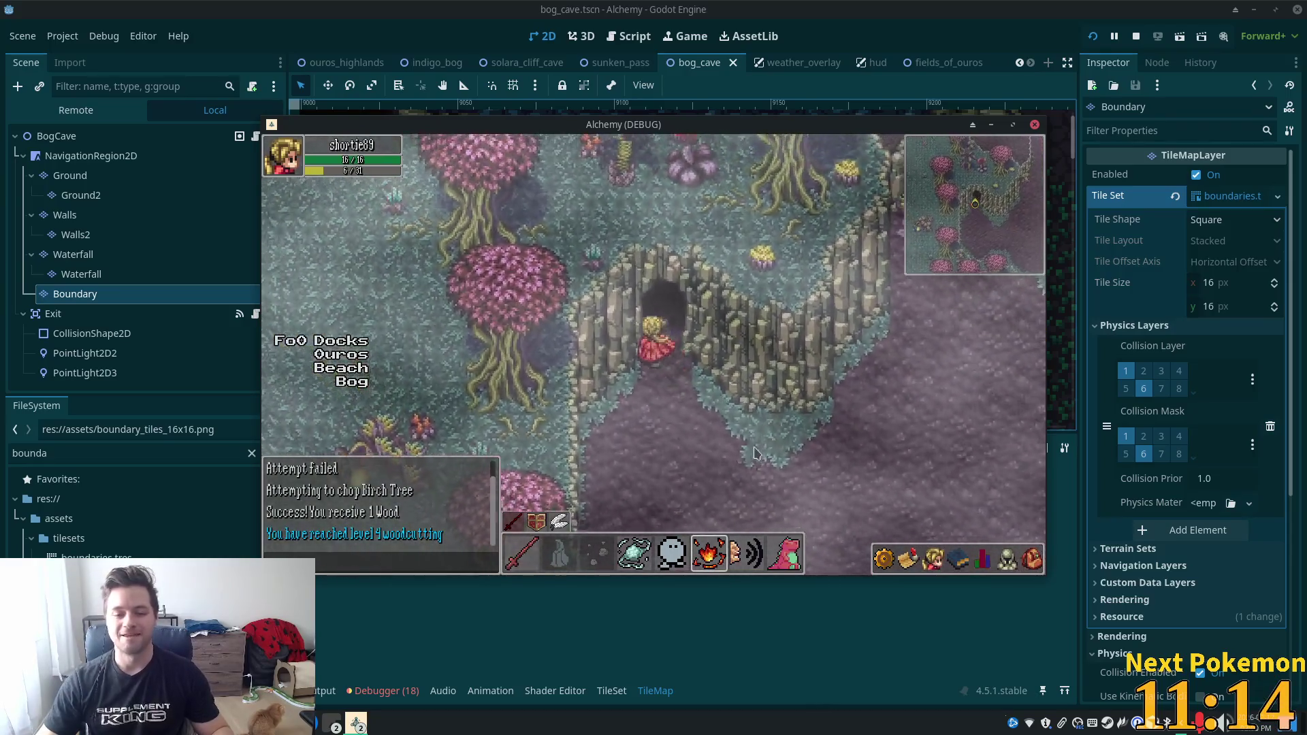
key(Up)
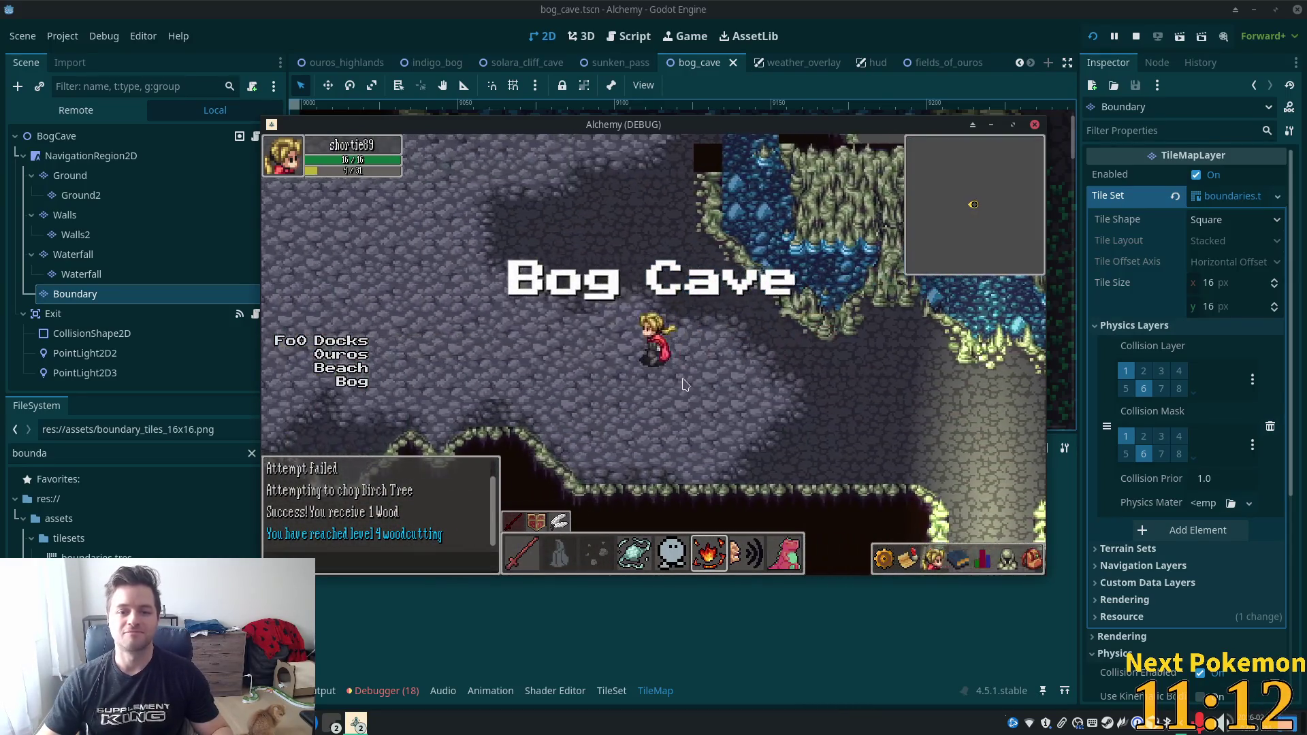
Walk north and left inside Bog Cave, then down-right past the waterfall against the rock edges.
key(Up)
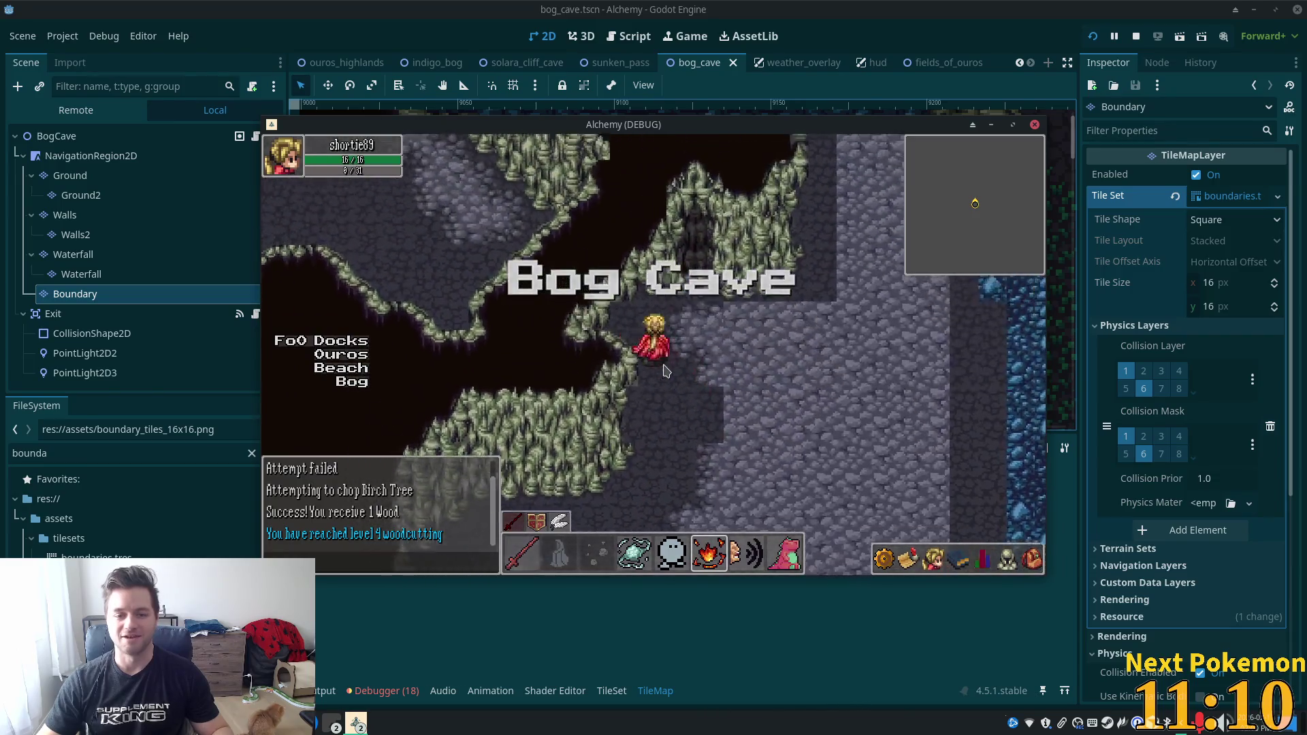
key(Up)
key(Left)
key(Up)
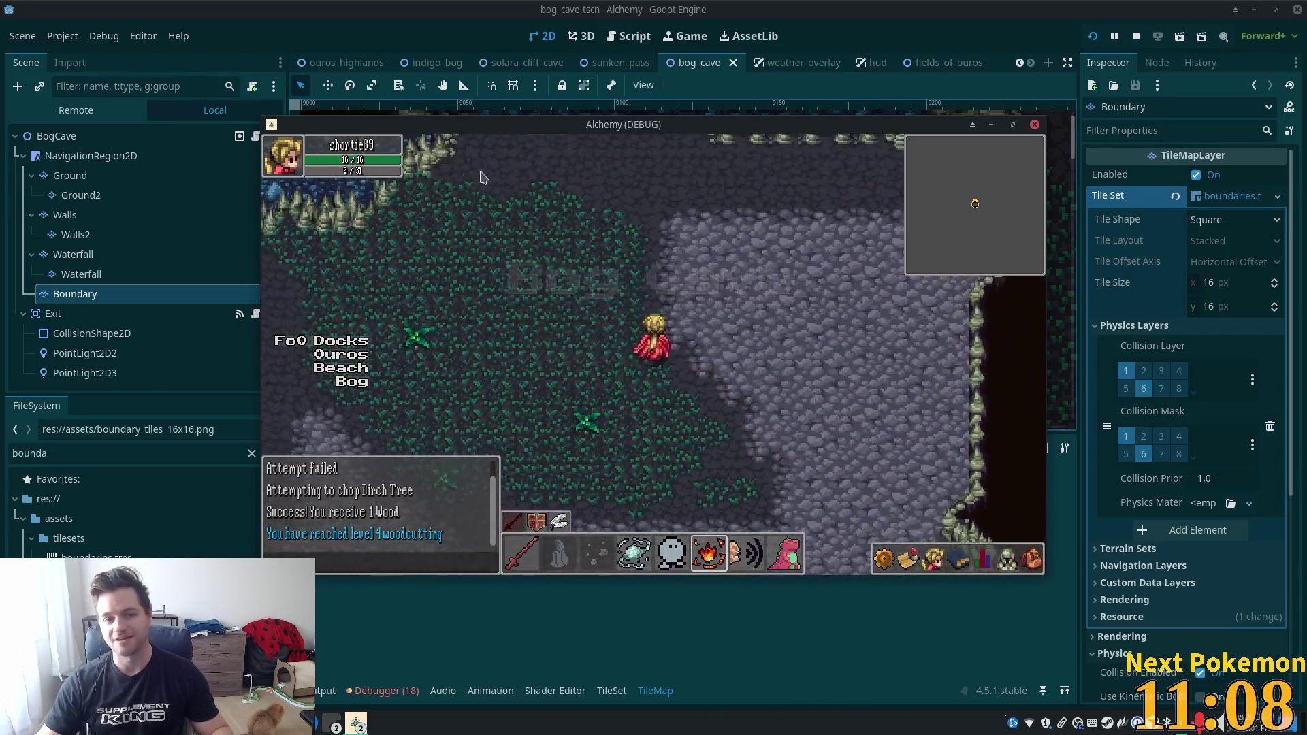
key(Left)
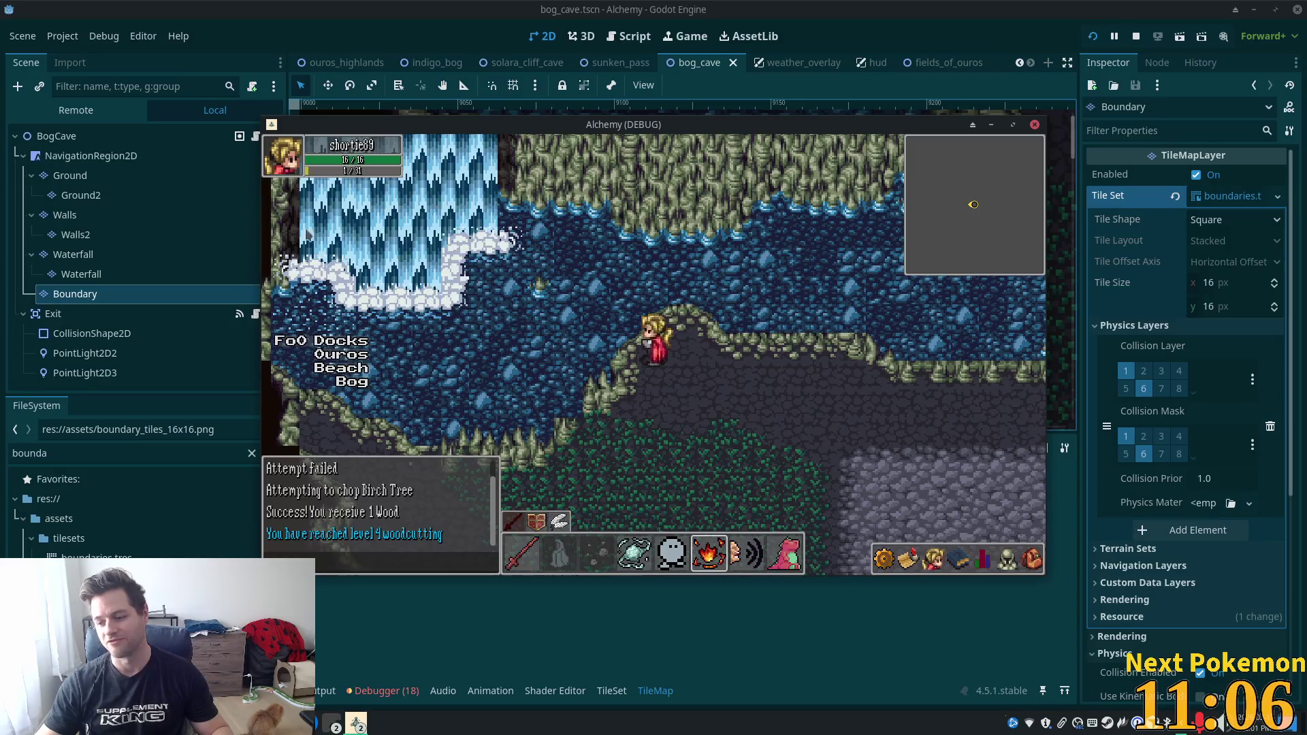
key(Down)
key(Down)
key(Right)
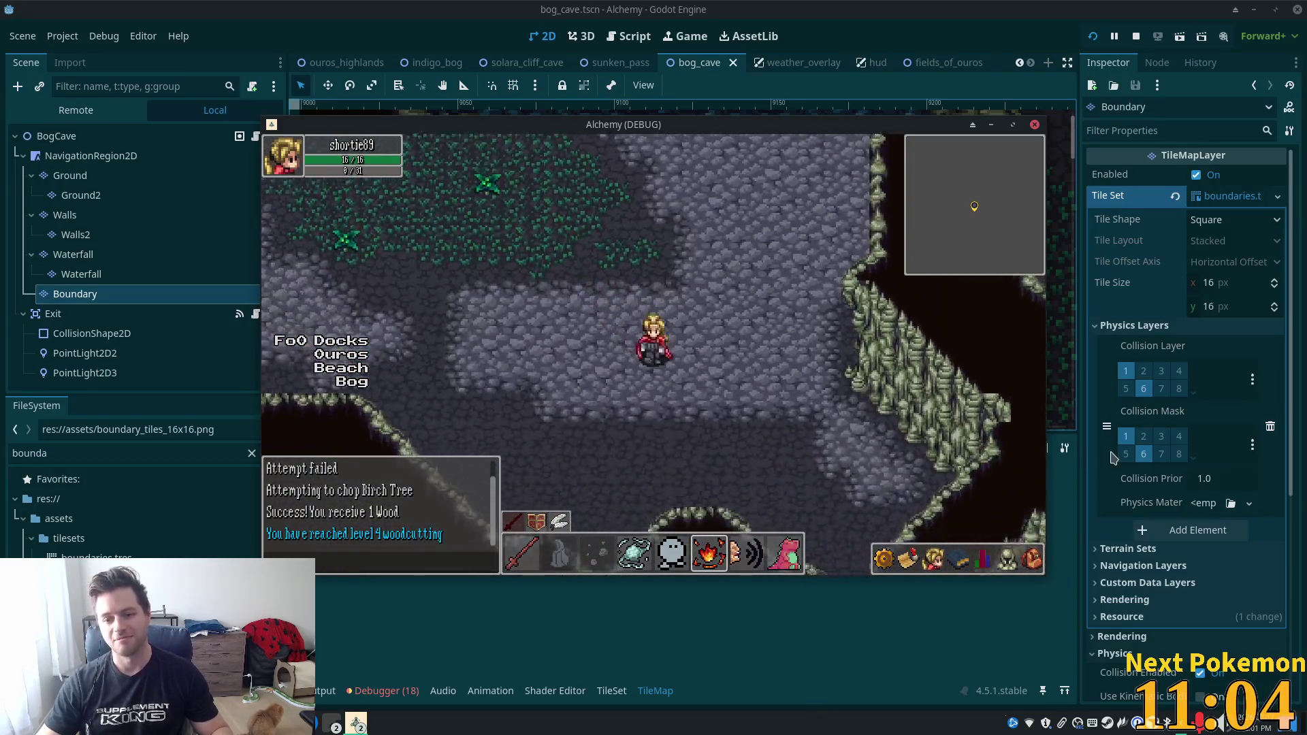
key(Right)
key(Down)
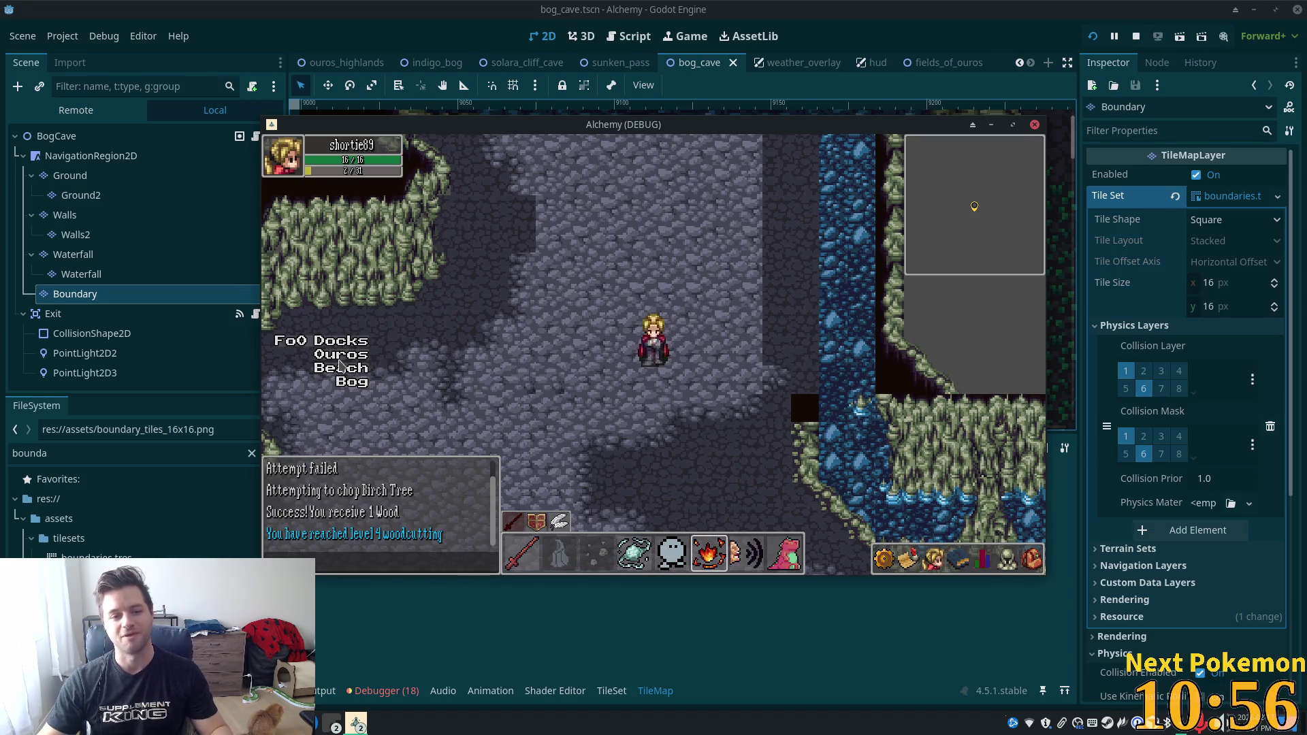
Leave the cave for Ouros town, opening and closing the inventory on the way.
click(345, 359)
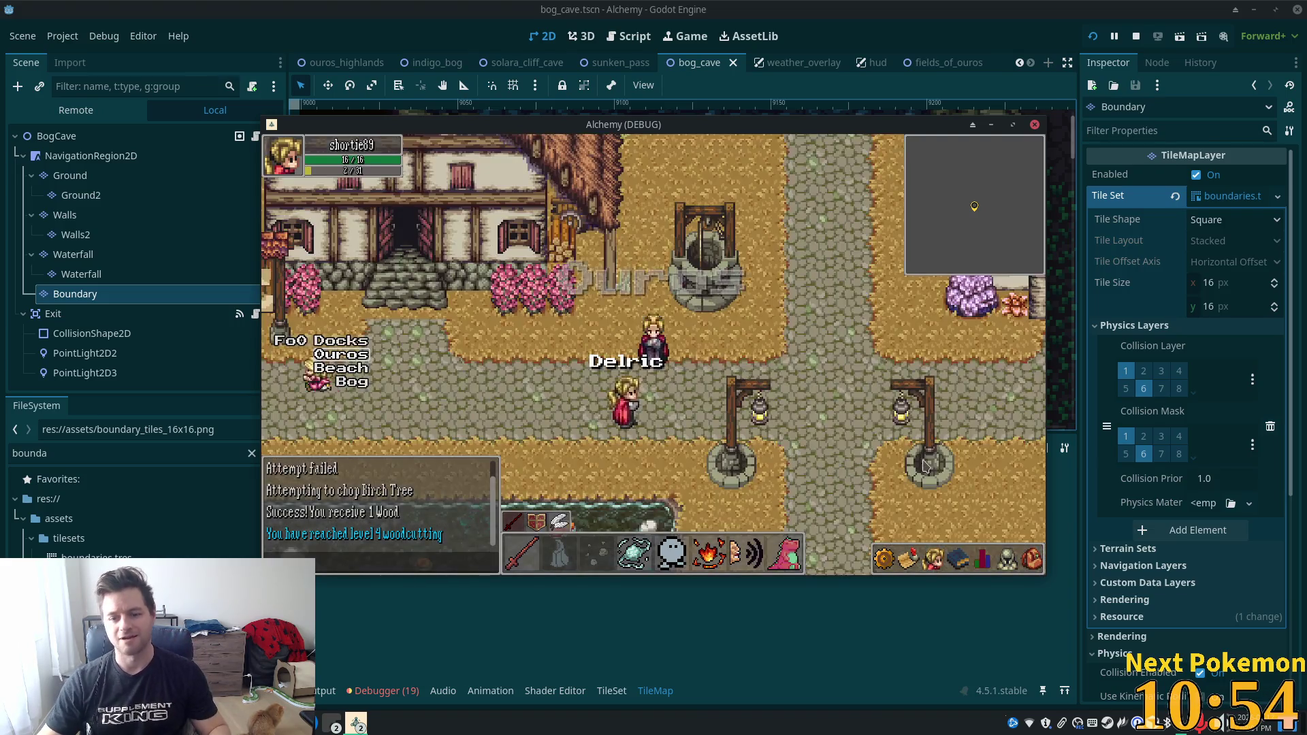
click(1031, 569)
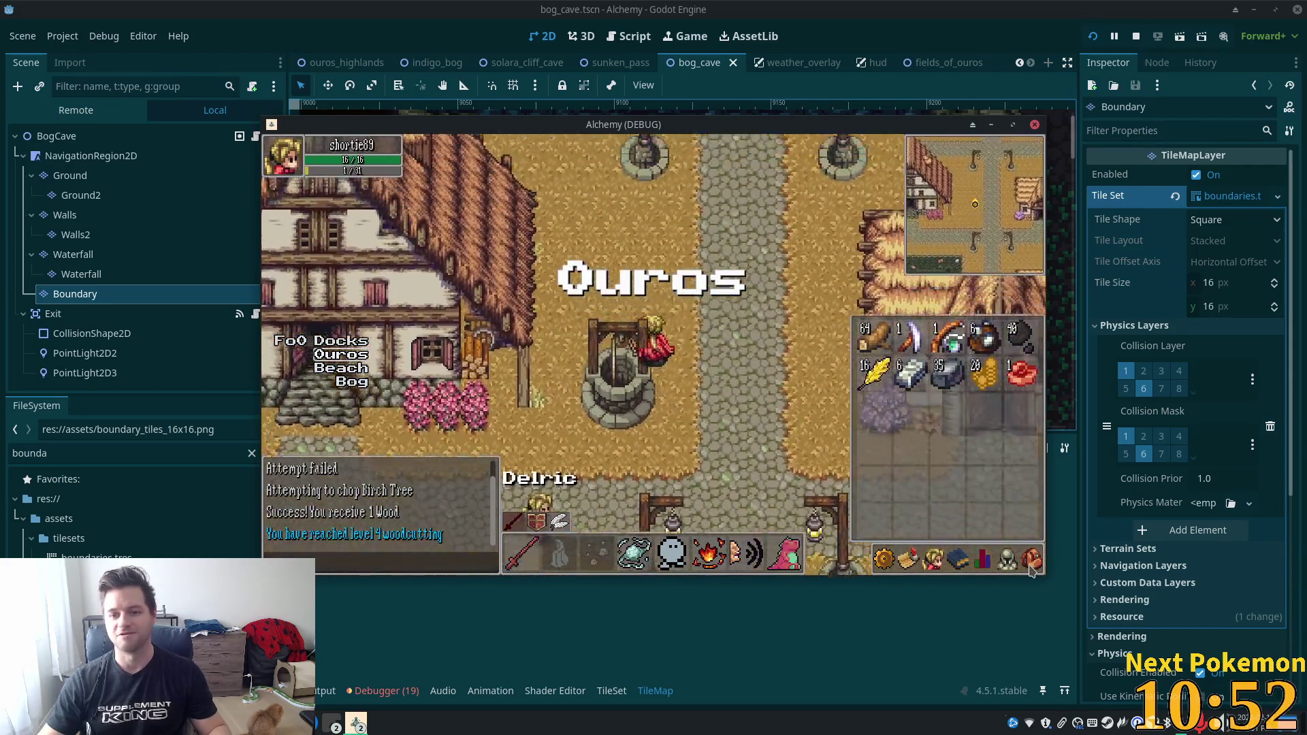
click(1031, 568)
Enter the shop, try buying 10 Stone without enough gold, and move the Alchemy (DEBUG) window aside.
click(555, 164)
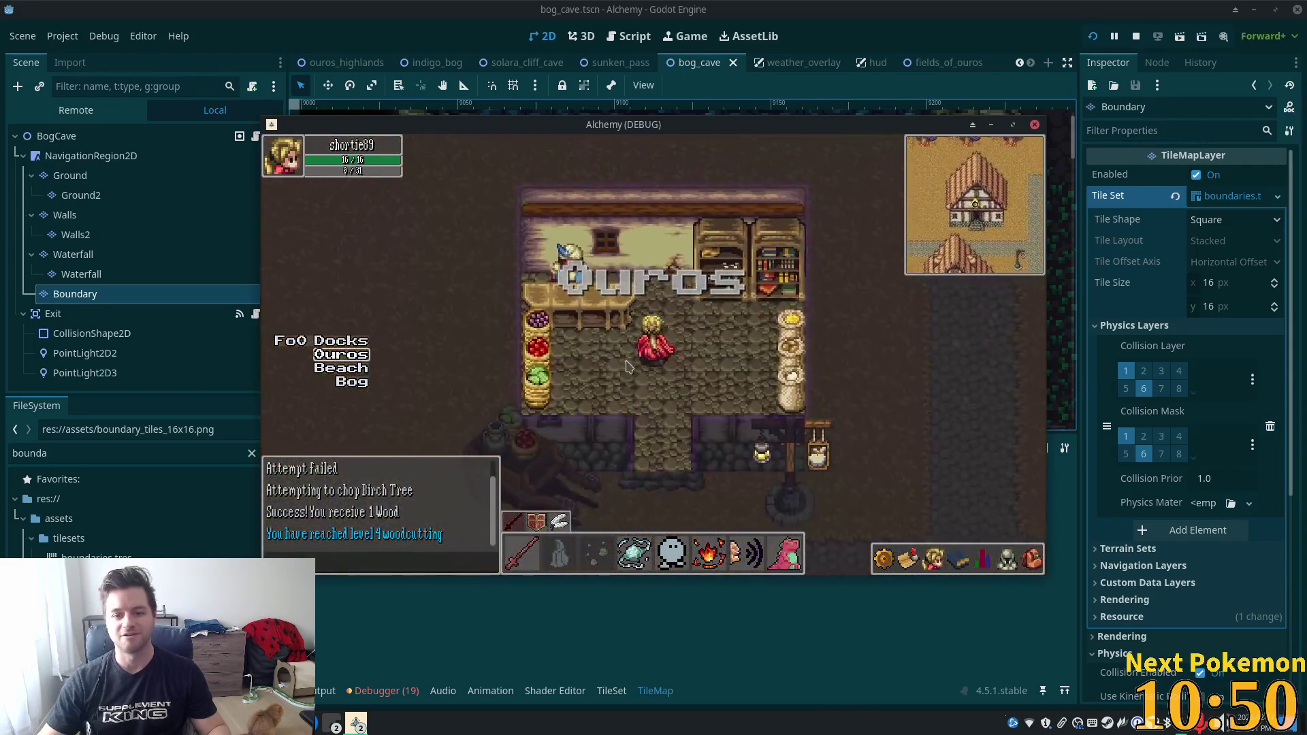
click(579, 305)
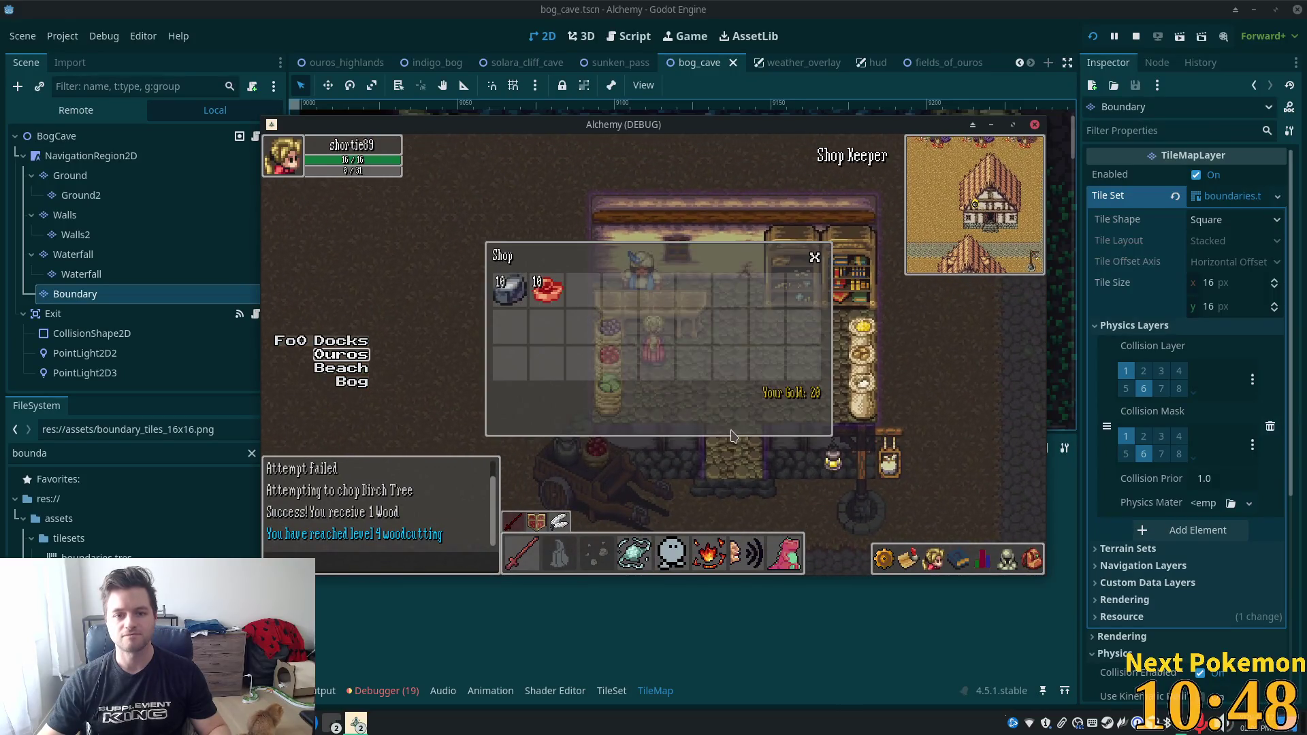
click(736, 416)
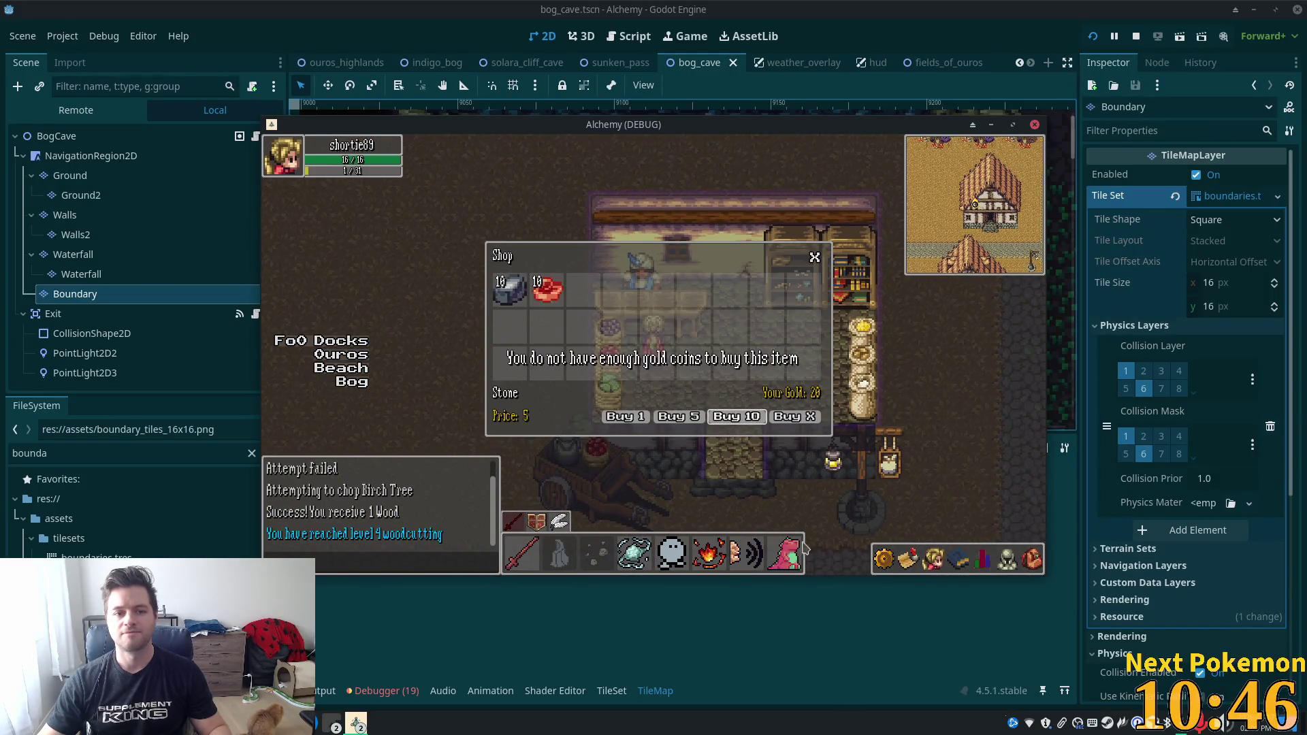
click(739, 455)
mouse_move(783, 125)
mouse_down()
mouse_move(698, 106)
mouse_move(974, 197)
mouse_move(1306, 218)
mouse_up()
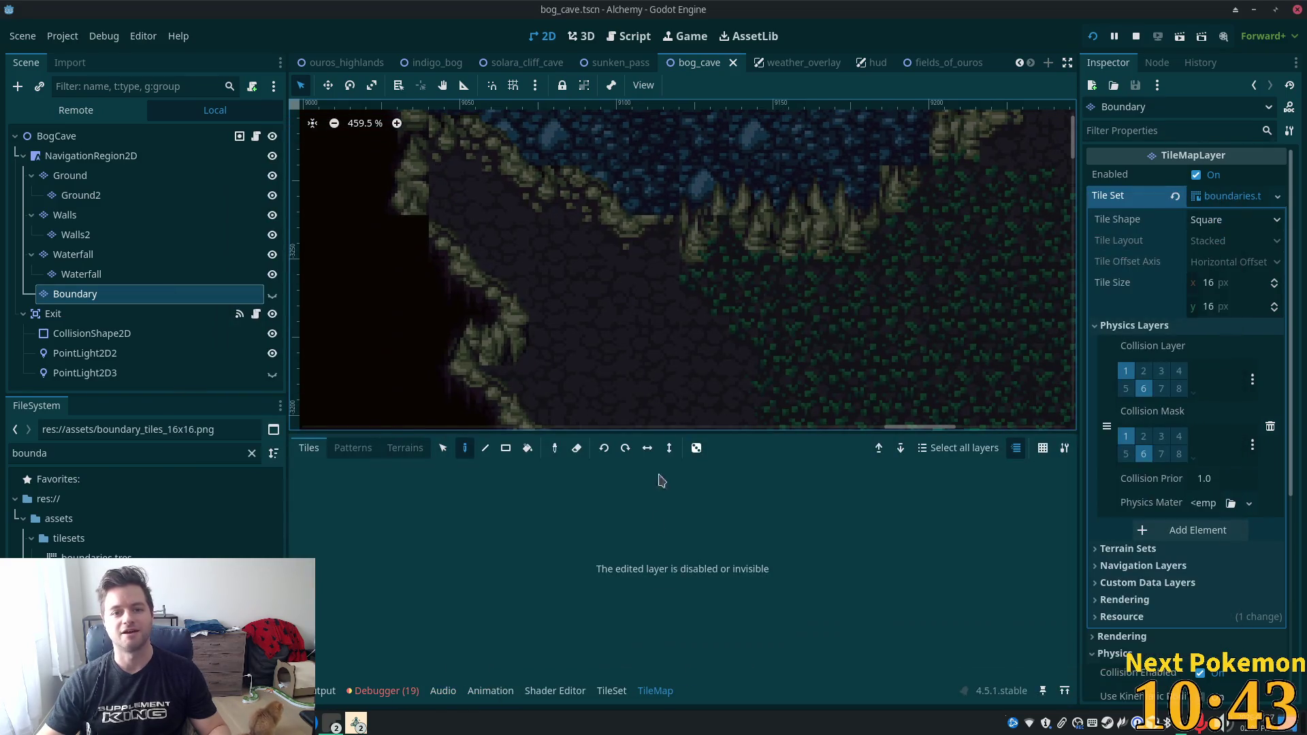
Restore the Alchemy (DEBUG) window from the taskbar and walk the player past the town houses.
click(358, 725)
click(412, 666)
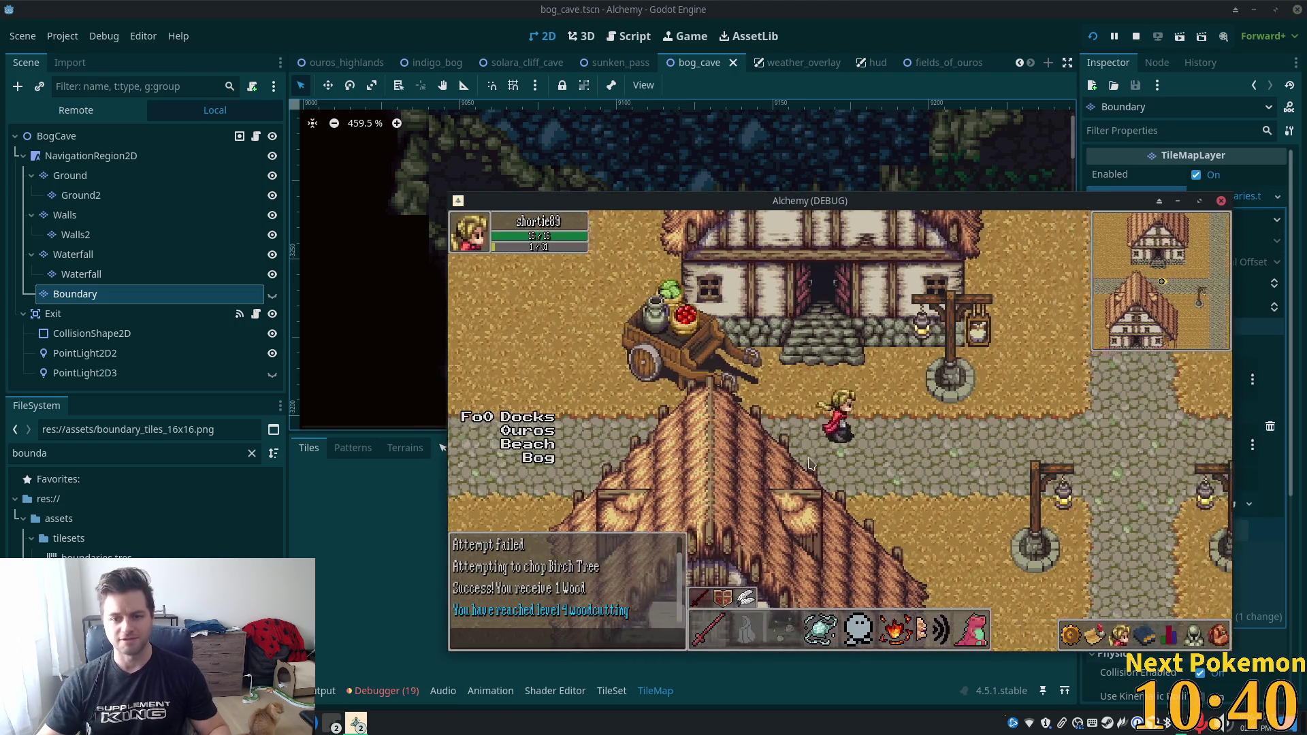
key(Right)
key(Down)
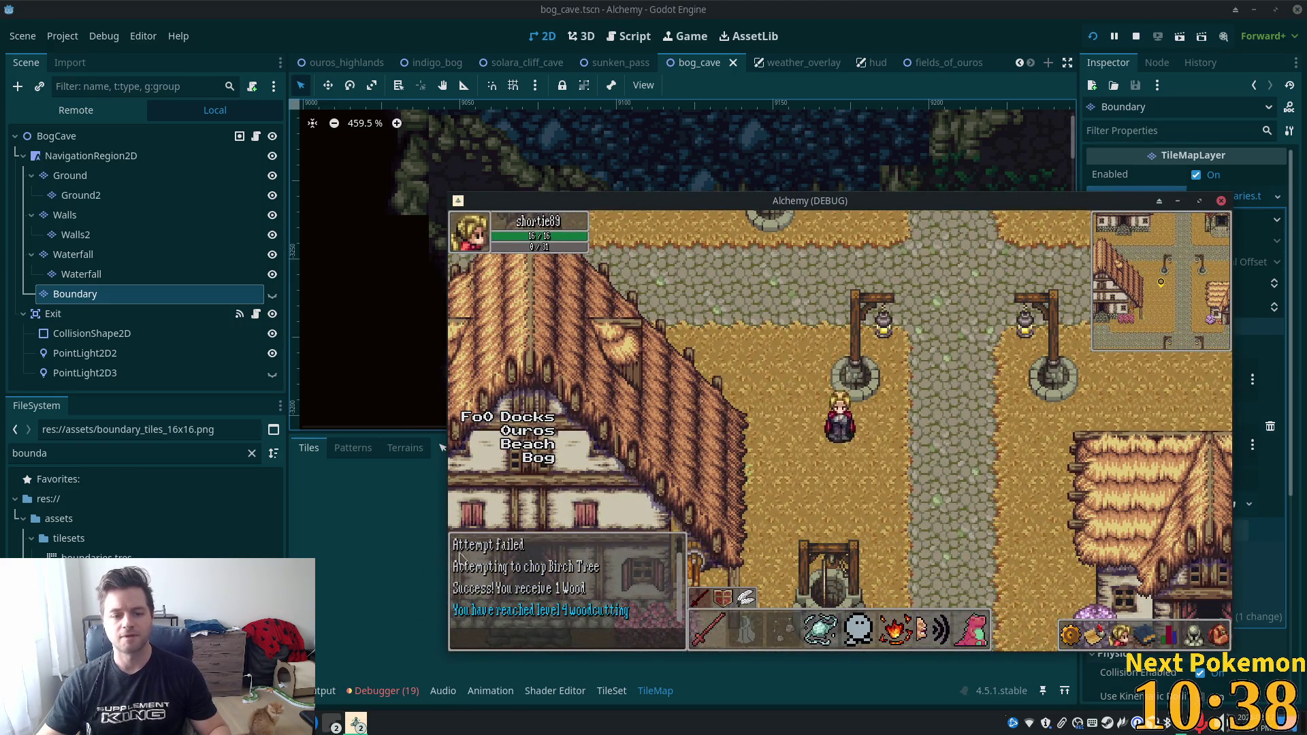
Bring the second debug client forward and walk its character around Ouros near the first player.
click(358, 725)
click(412, 640)
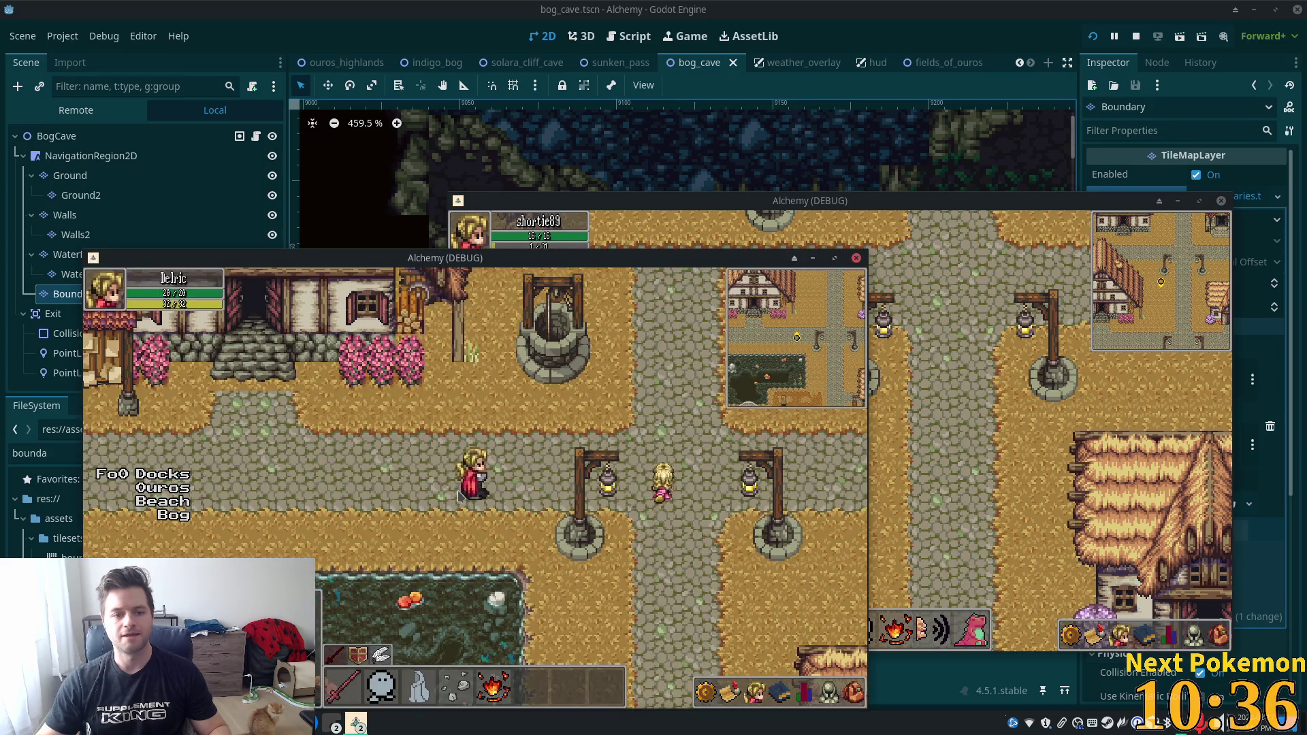
key(Right)
key(Up)
key(Right)
key(Down)
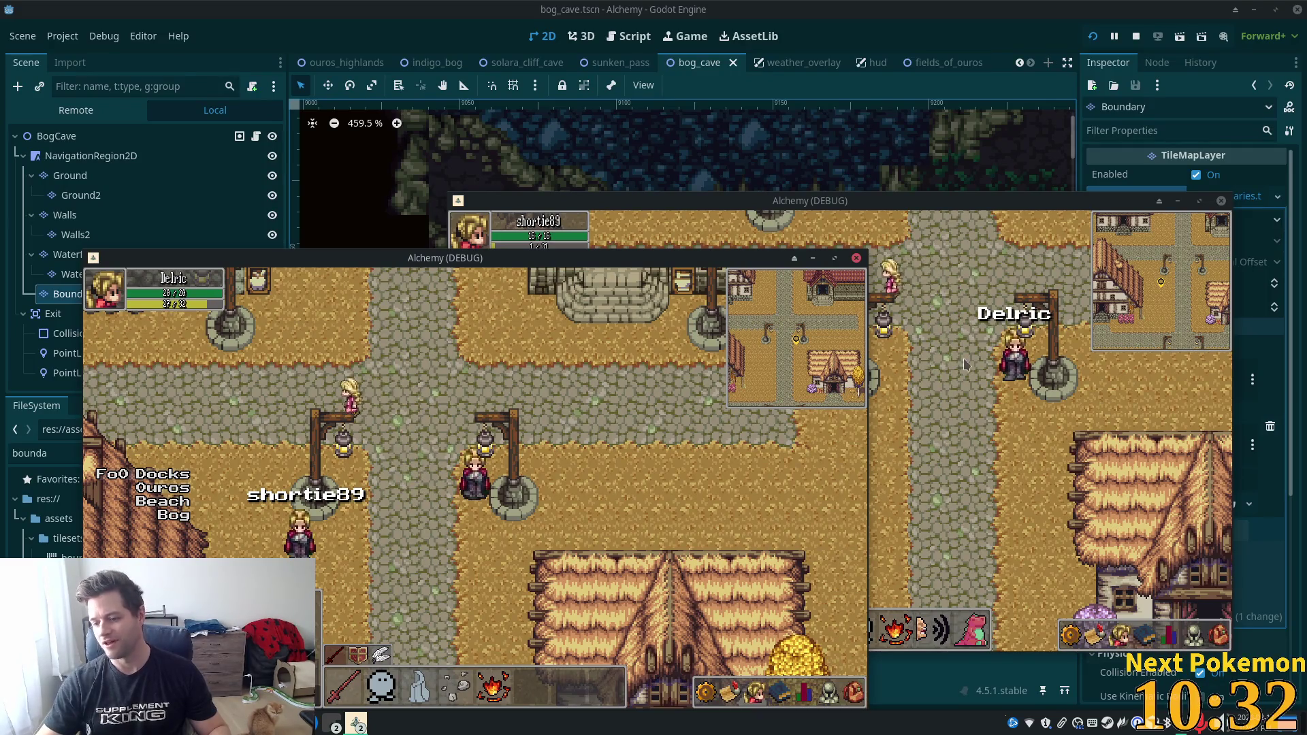
key(Up)
key(Left)
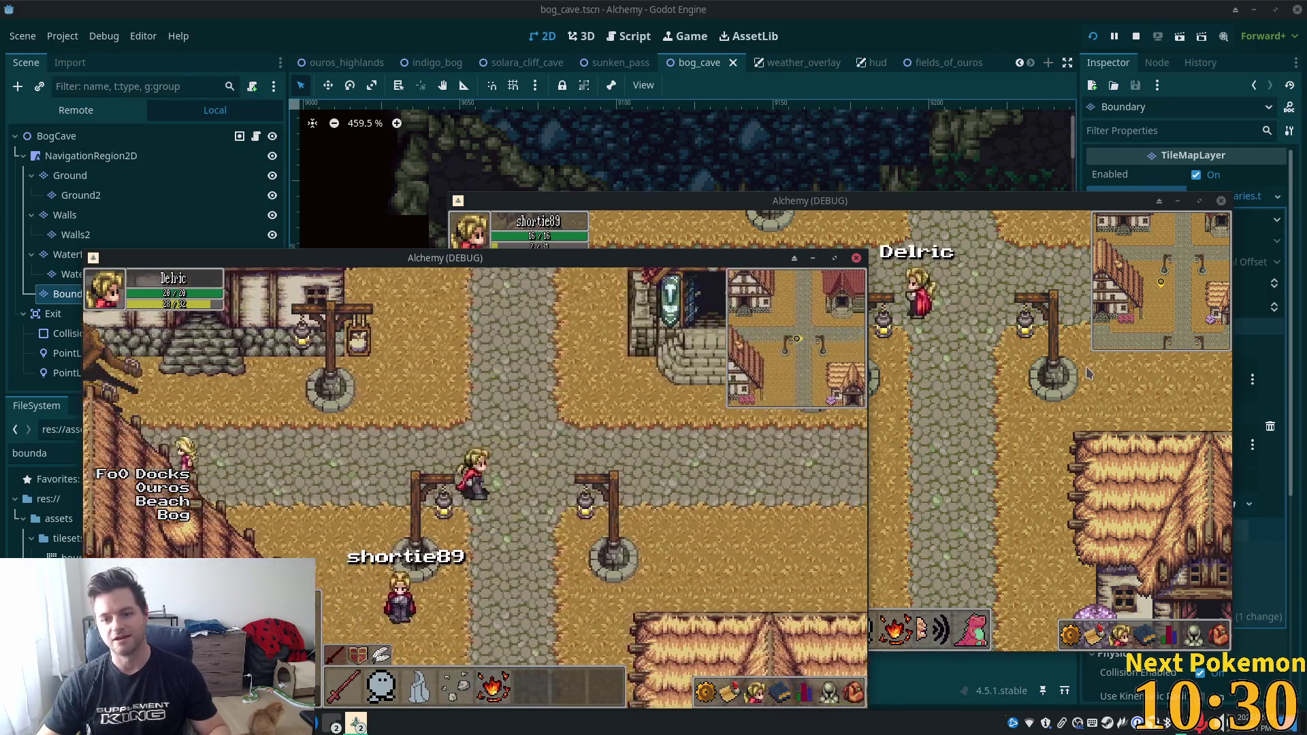
key(Right)
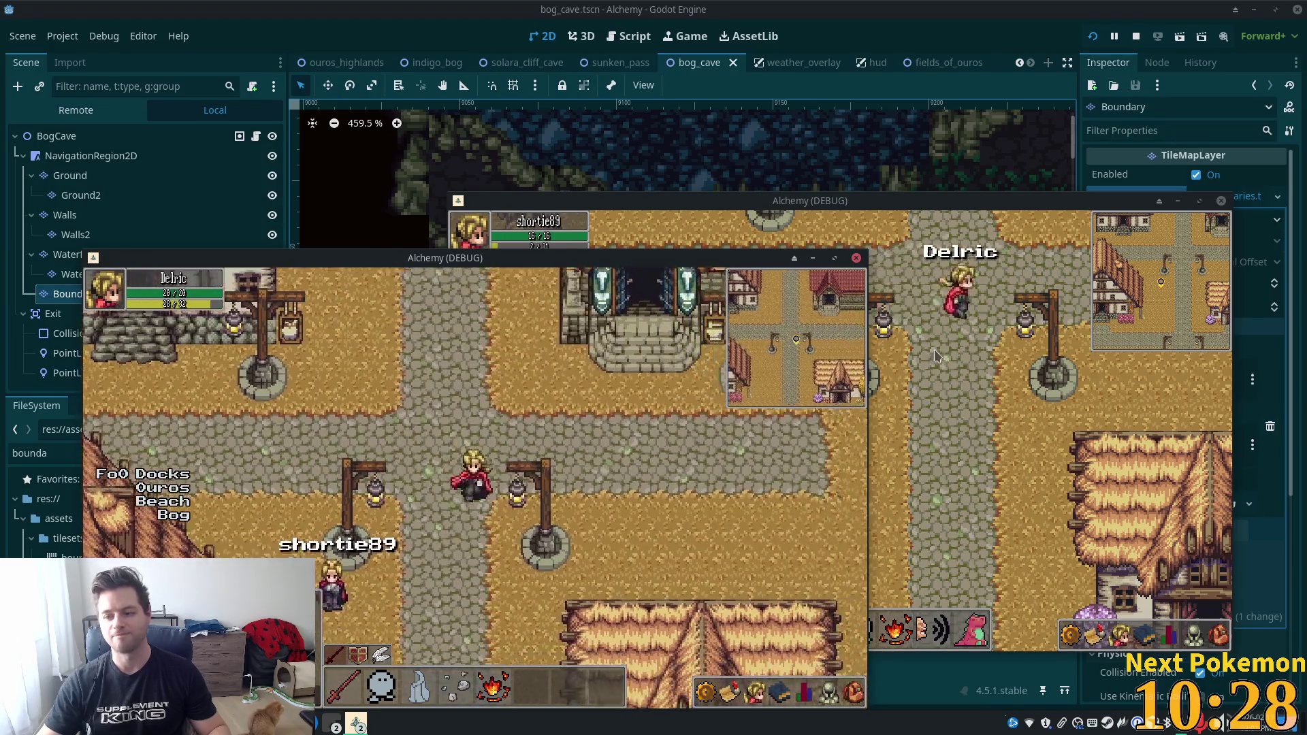
key(Down)
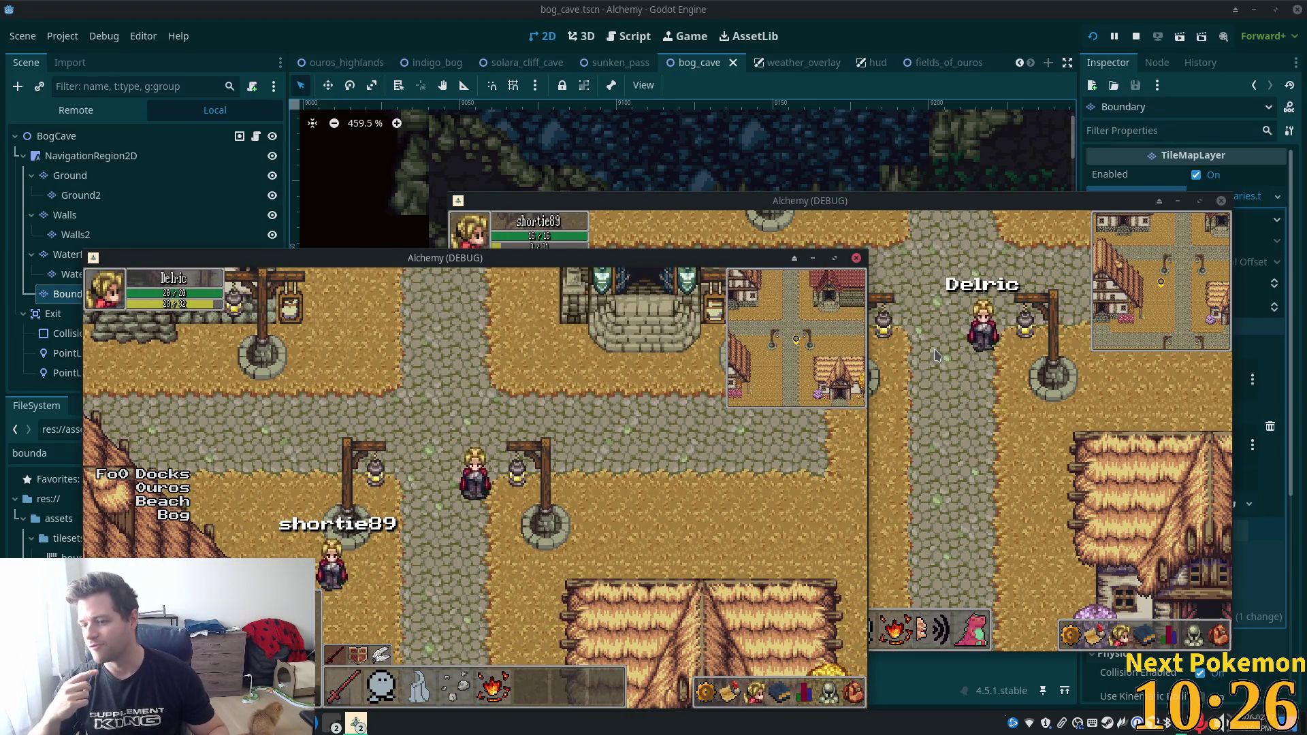
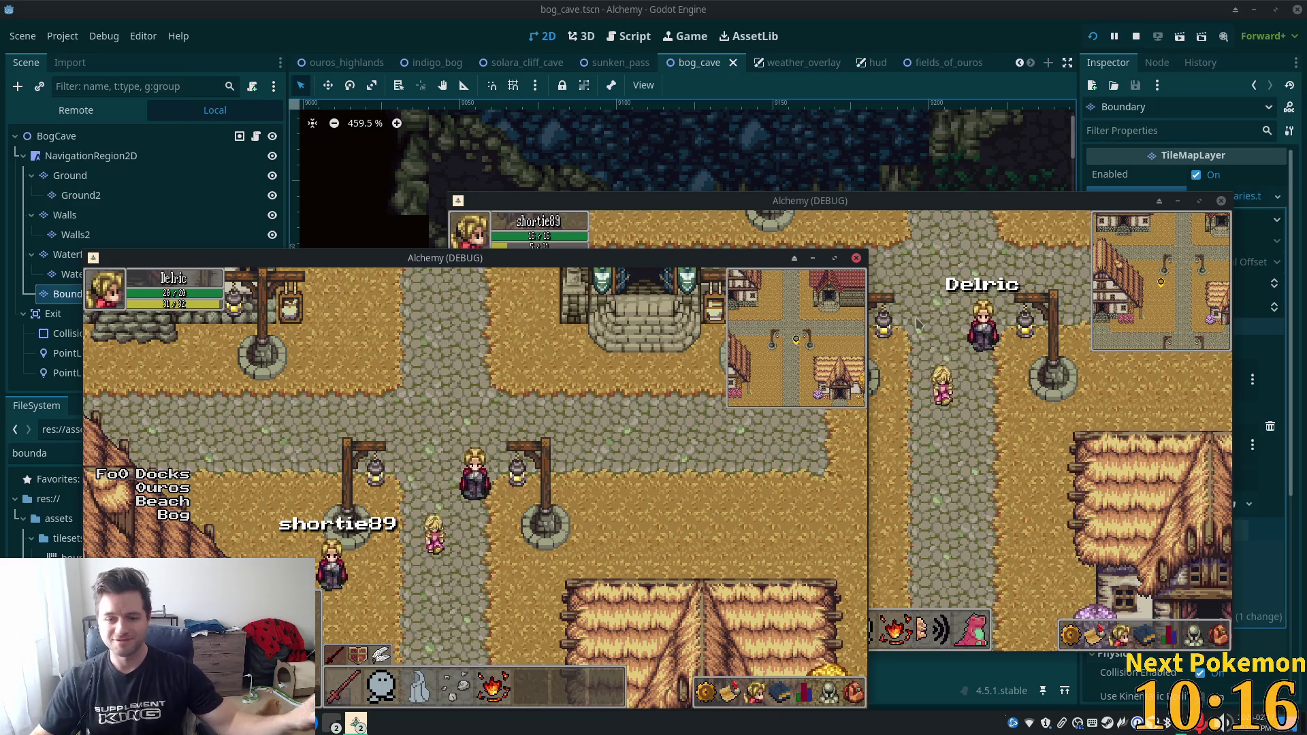
Walk the character through the village, opening and closing the friends list and item inventory.
key(Down)
key(Left)
click(788, 695)
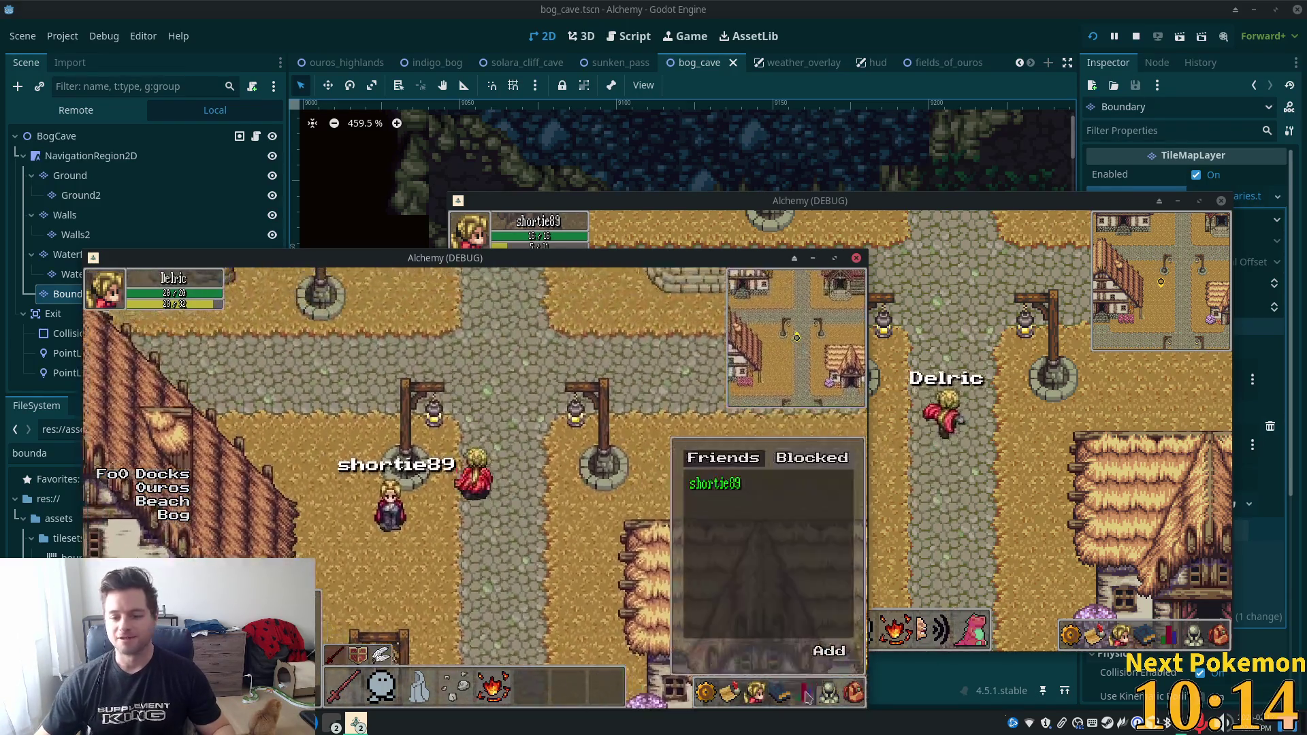
key(Up)
click(853, 694)
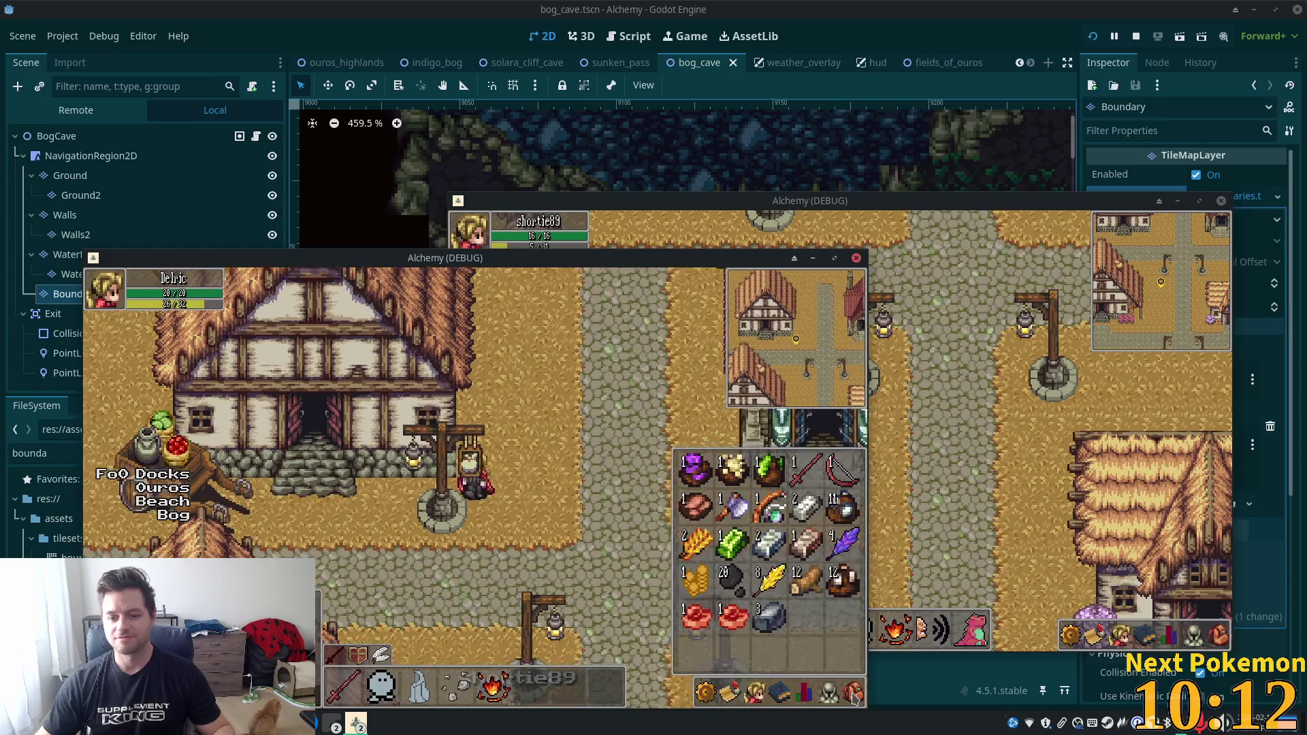
key(Escape)
key(Left)
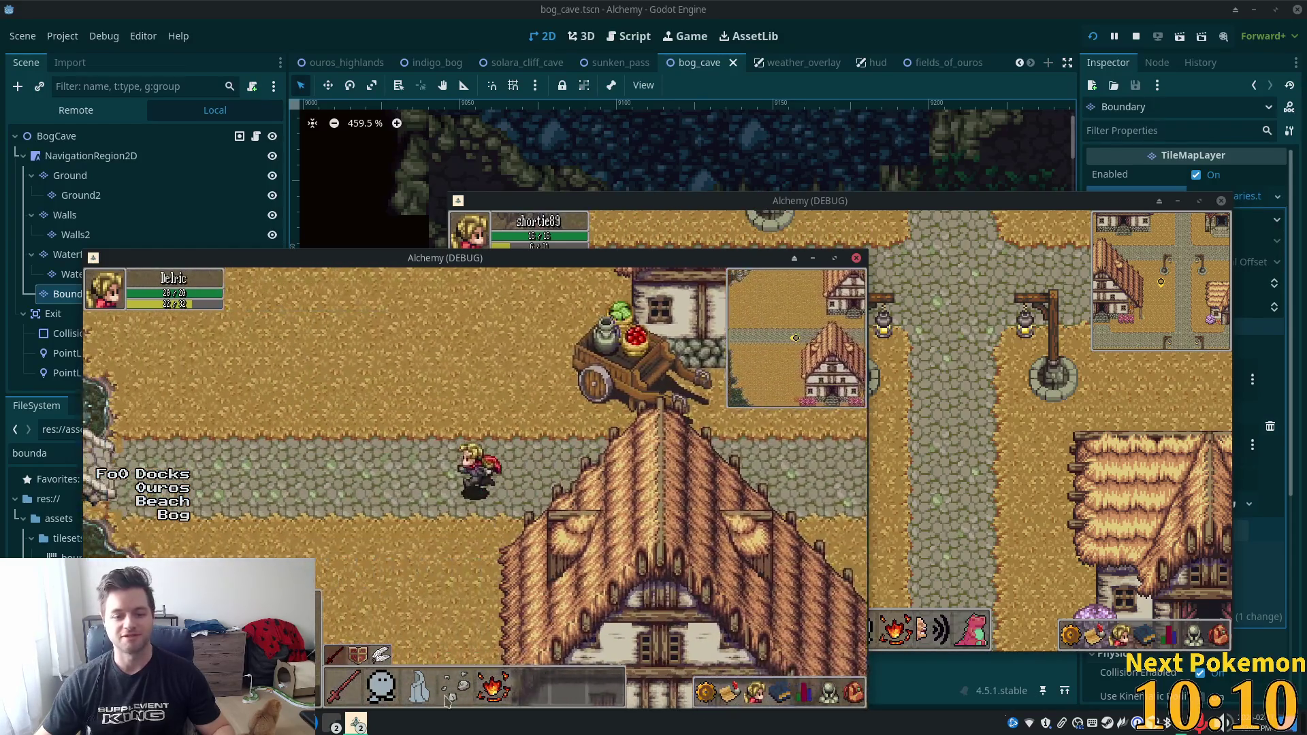
Head left toward the bog, checking the friends, equipment and inventory panels along the way.
key(Left)
click(788, 694)
click(755, 695)
key(Escape)
key(Down)
click(855, 691)
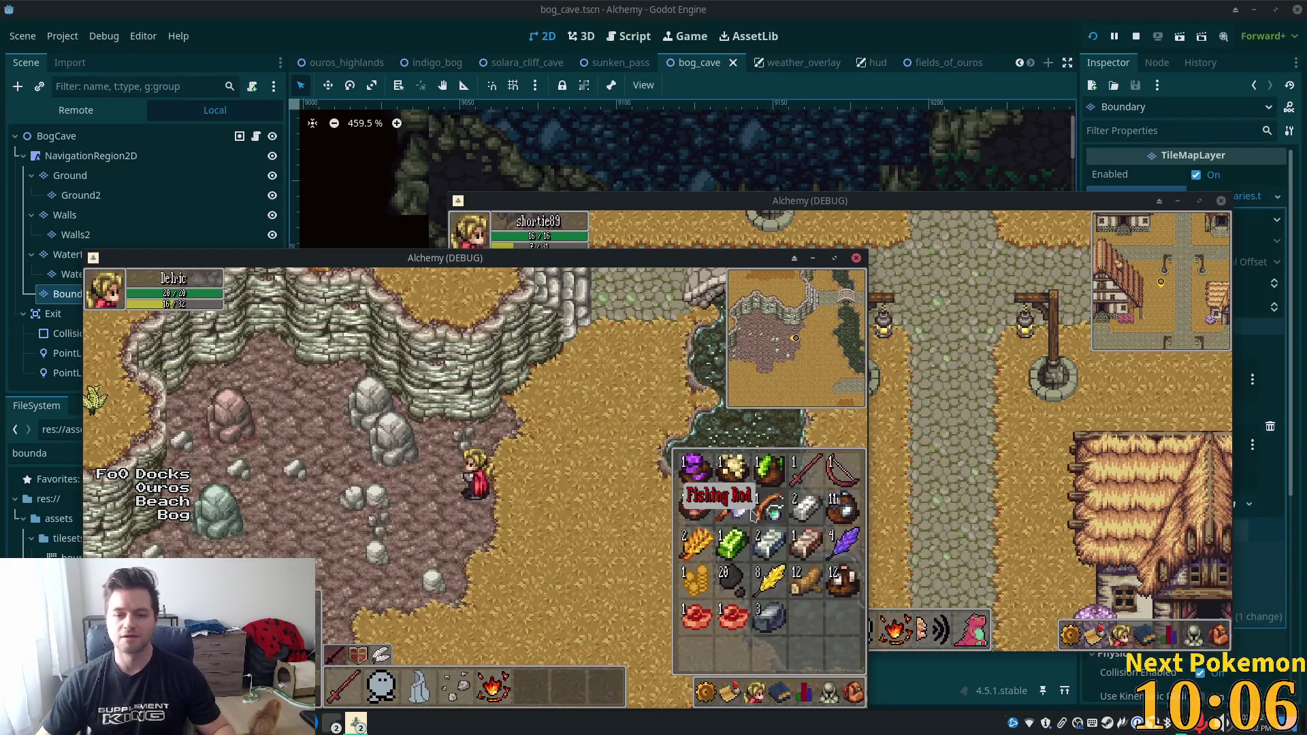
Close the inventory and walk into the cave to face the Stone Deposit.
key(i)
key(a)
key(w)
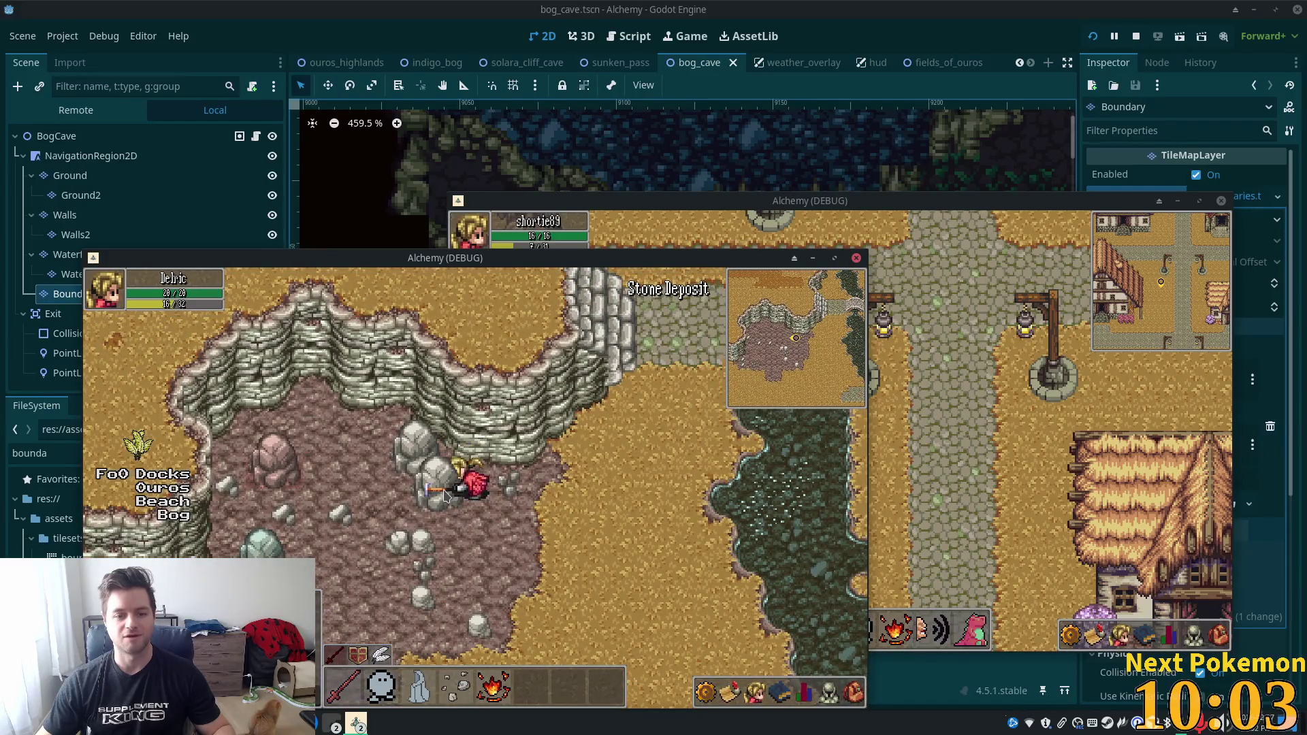
key(a)
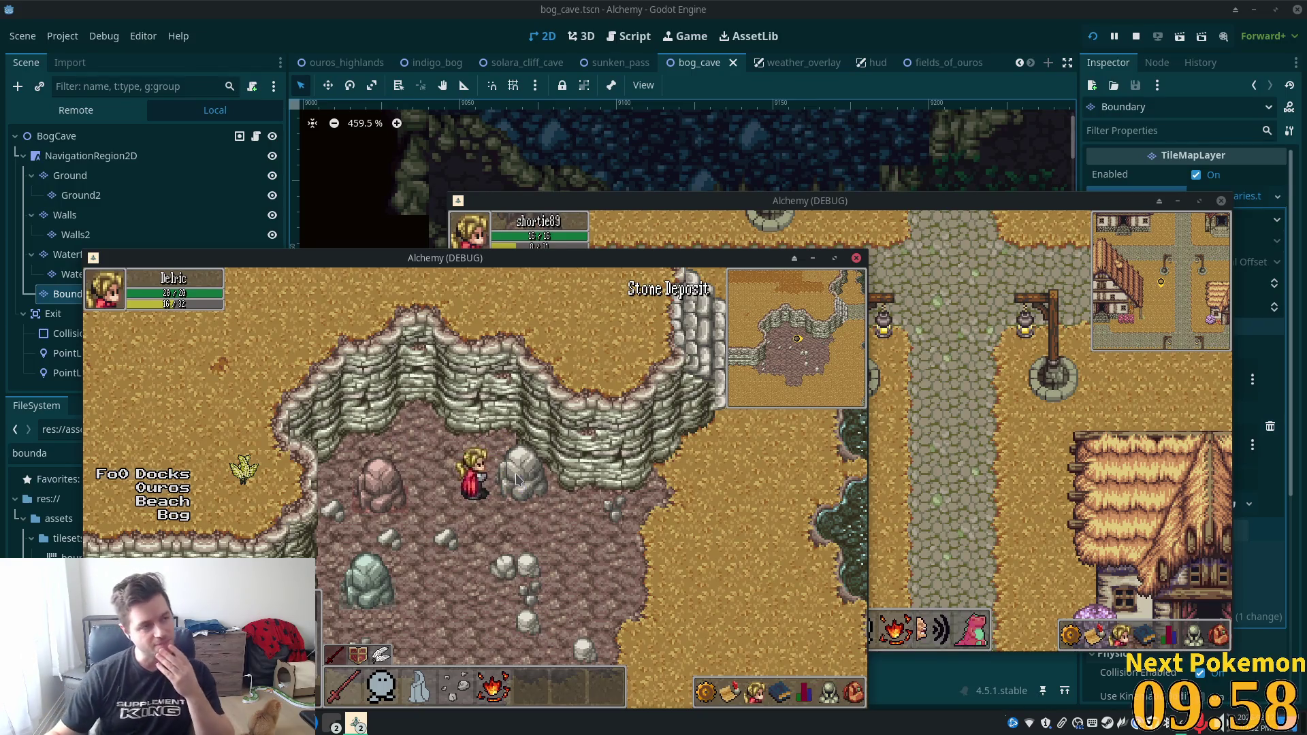
Mine the first two Stone Deposit rocks until they break.
click(516, 480)
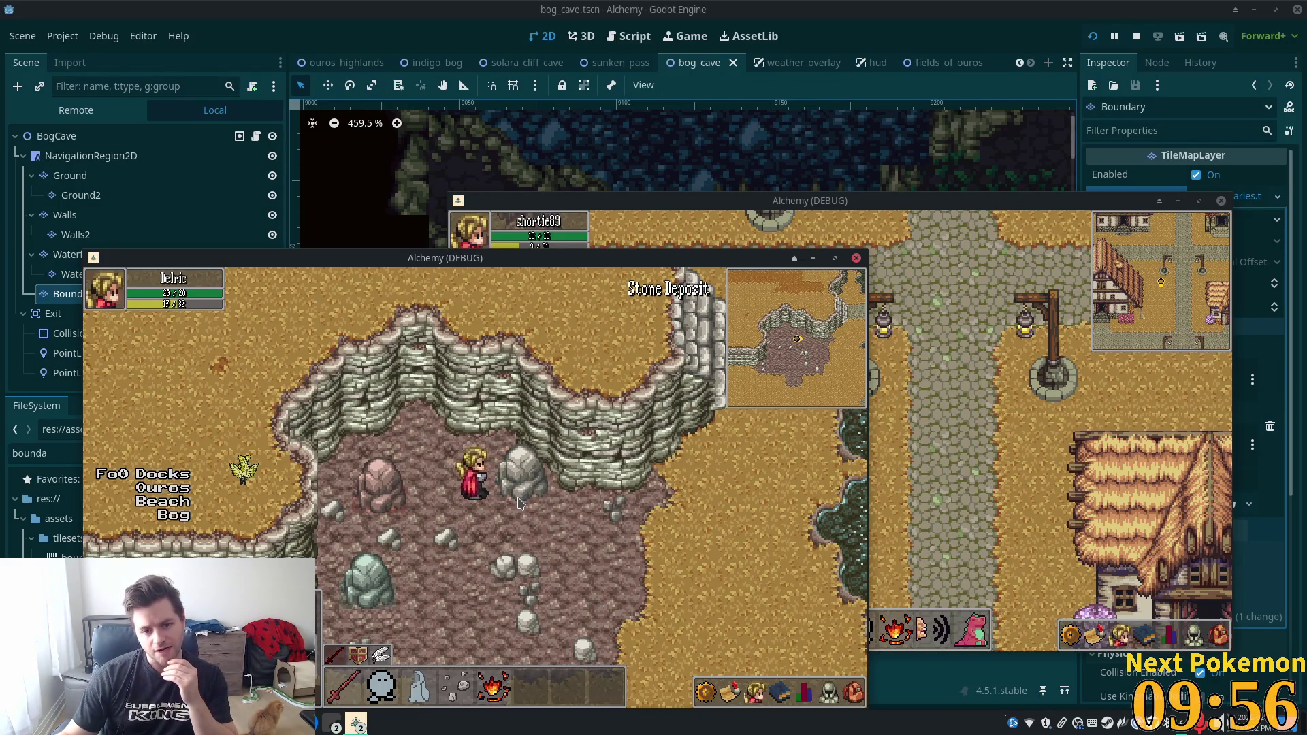
click(534, 484)
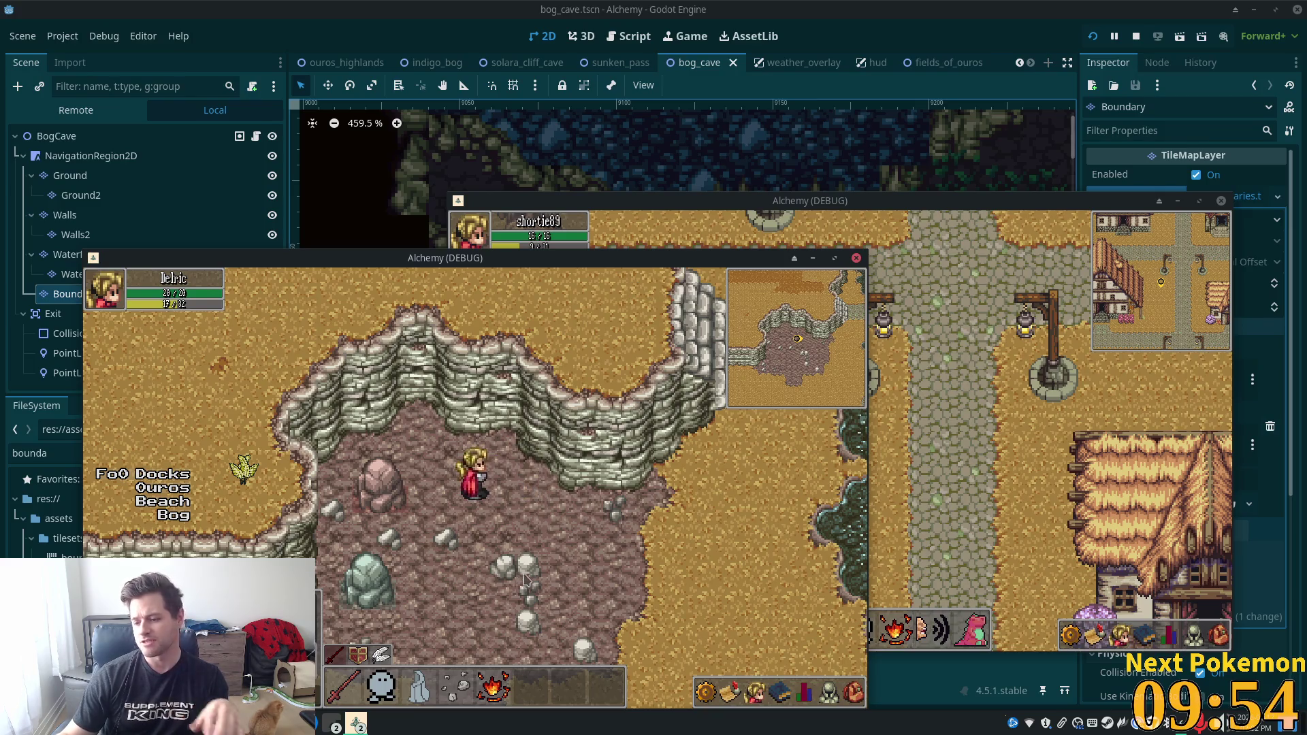
click(534, 515)
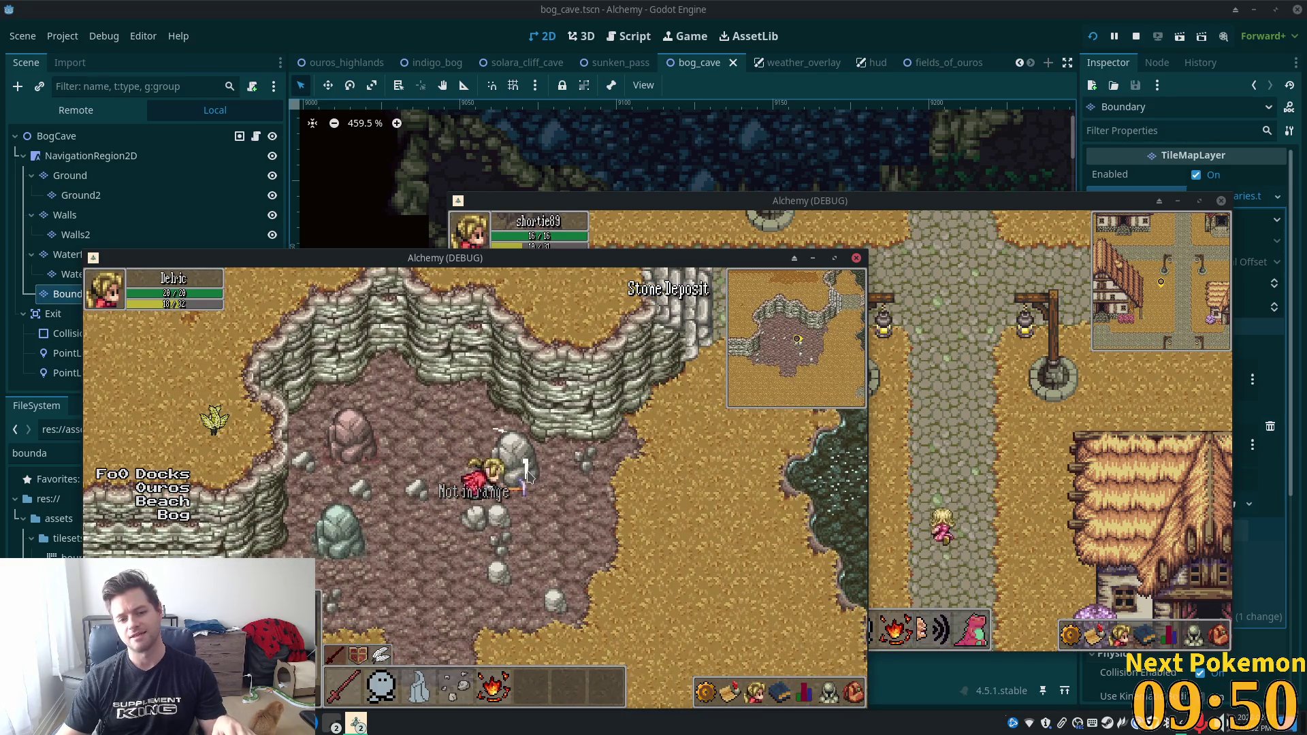
click(519, 480)
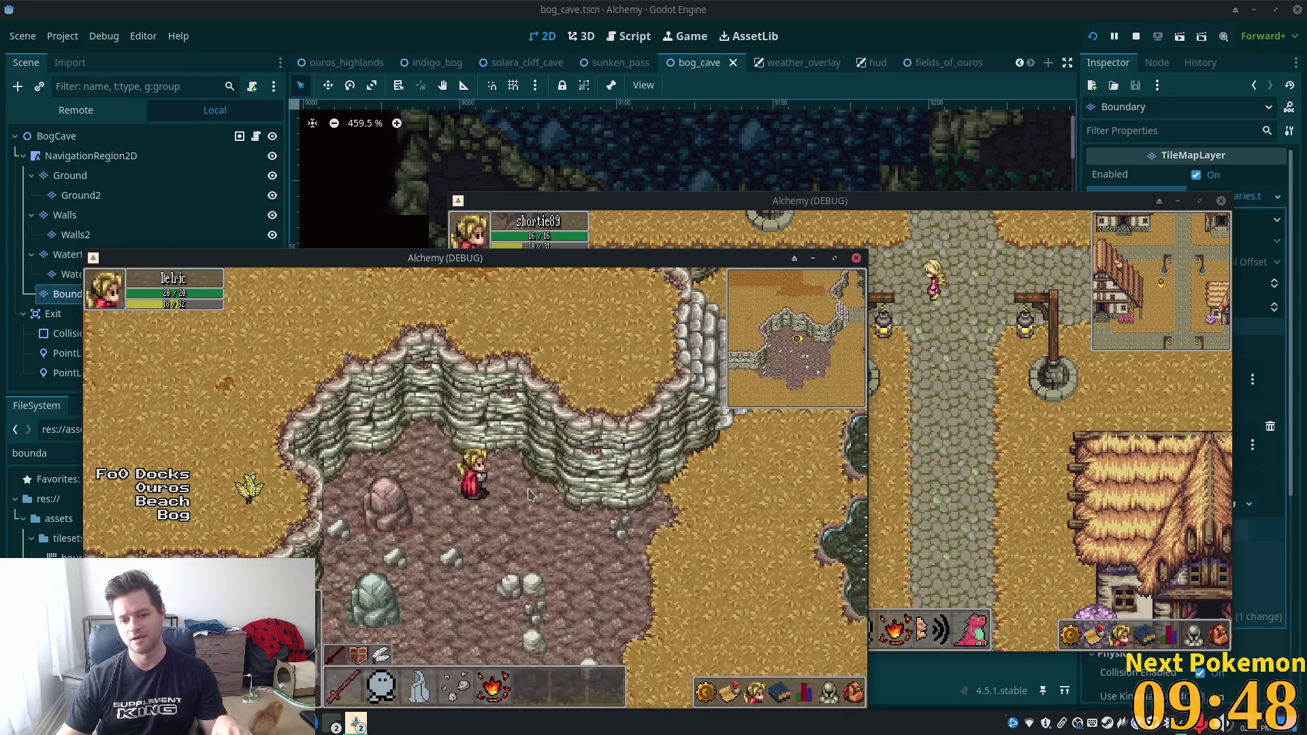
Step out onto the sand, return to the cave and break another nearby Stone Deposit rock.
key(d)
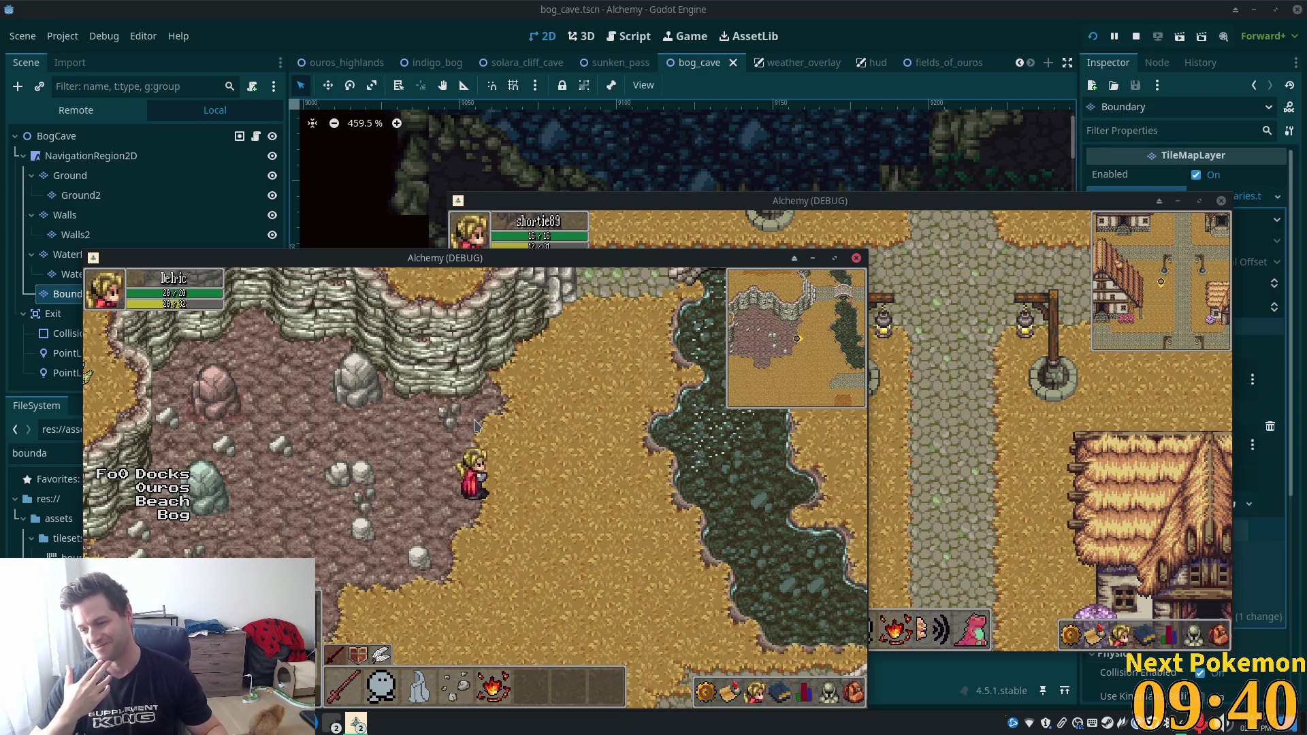
key(Up)
key(Left)
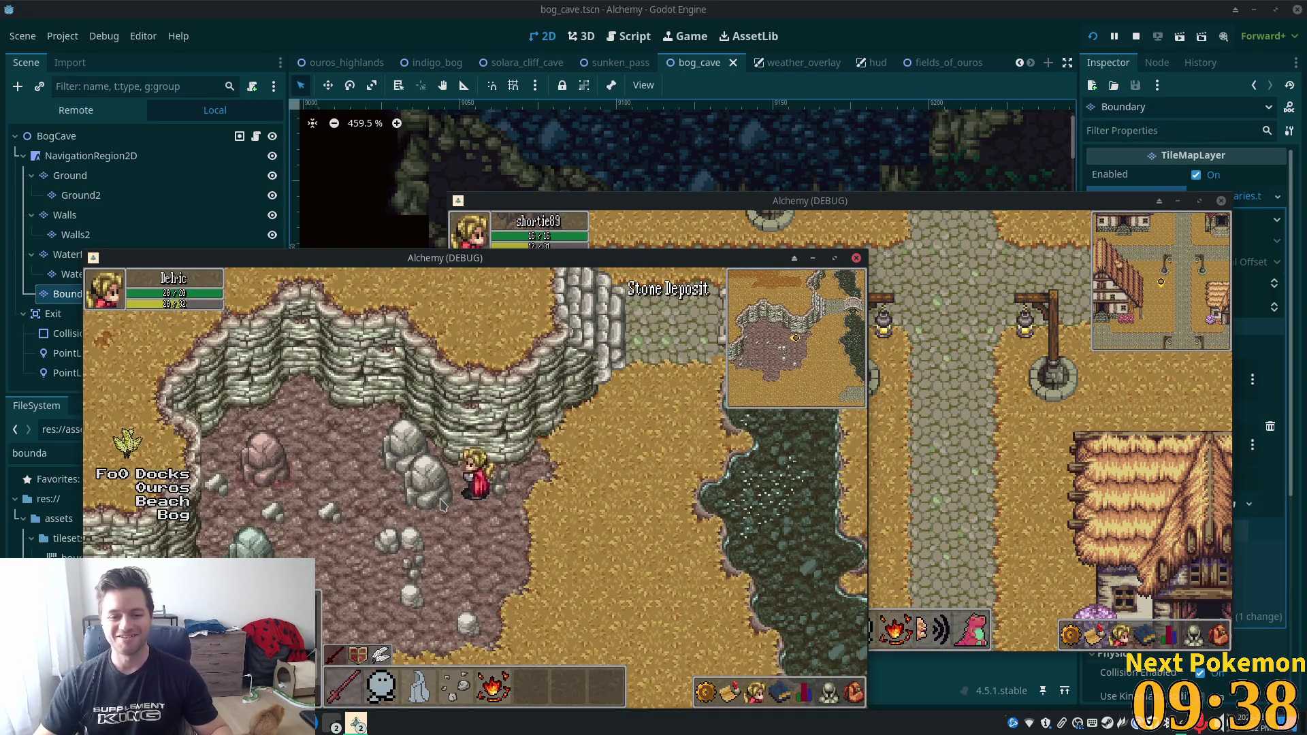
click(441, 505)
click(443, 502)
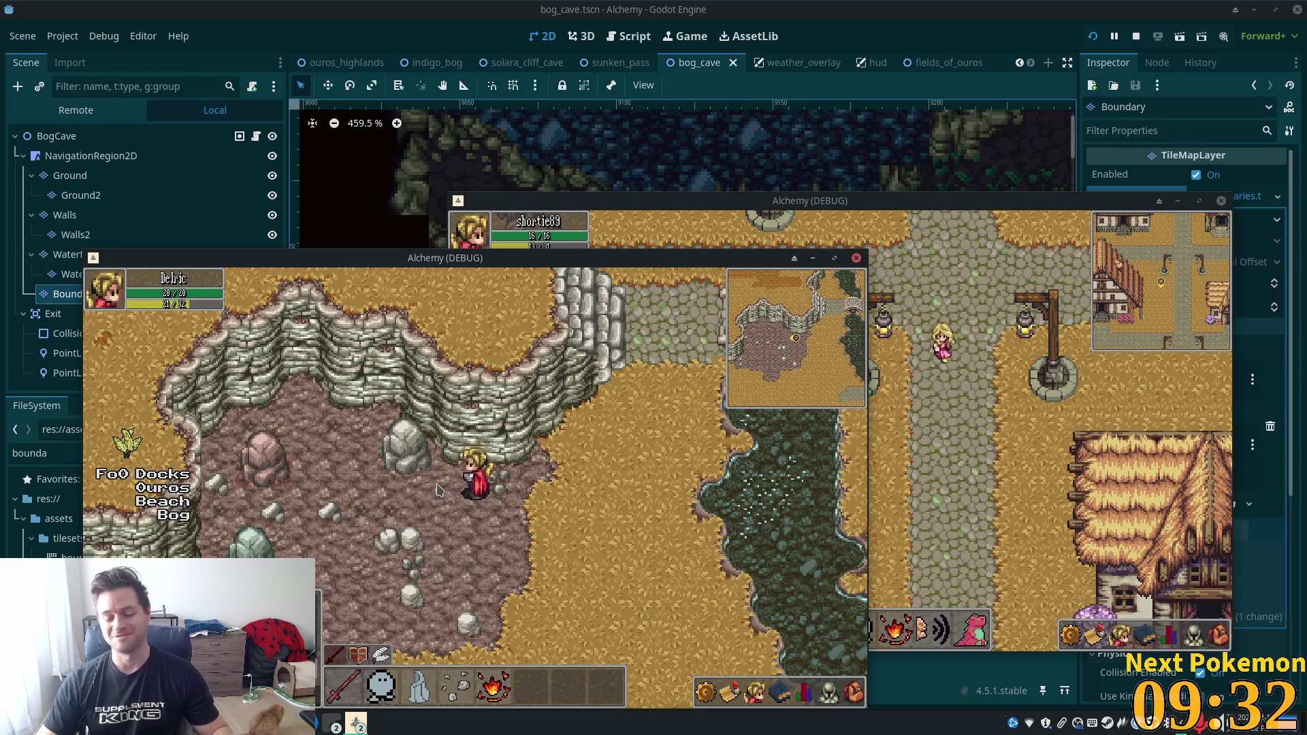
click(443, 494)
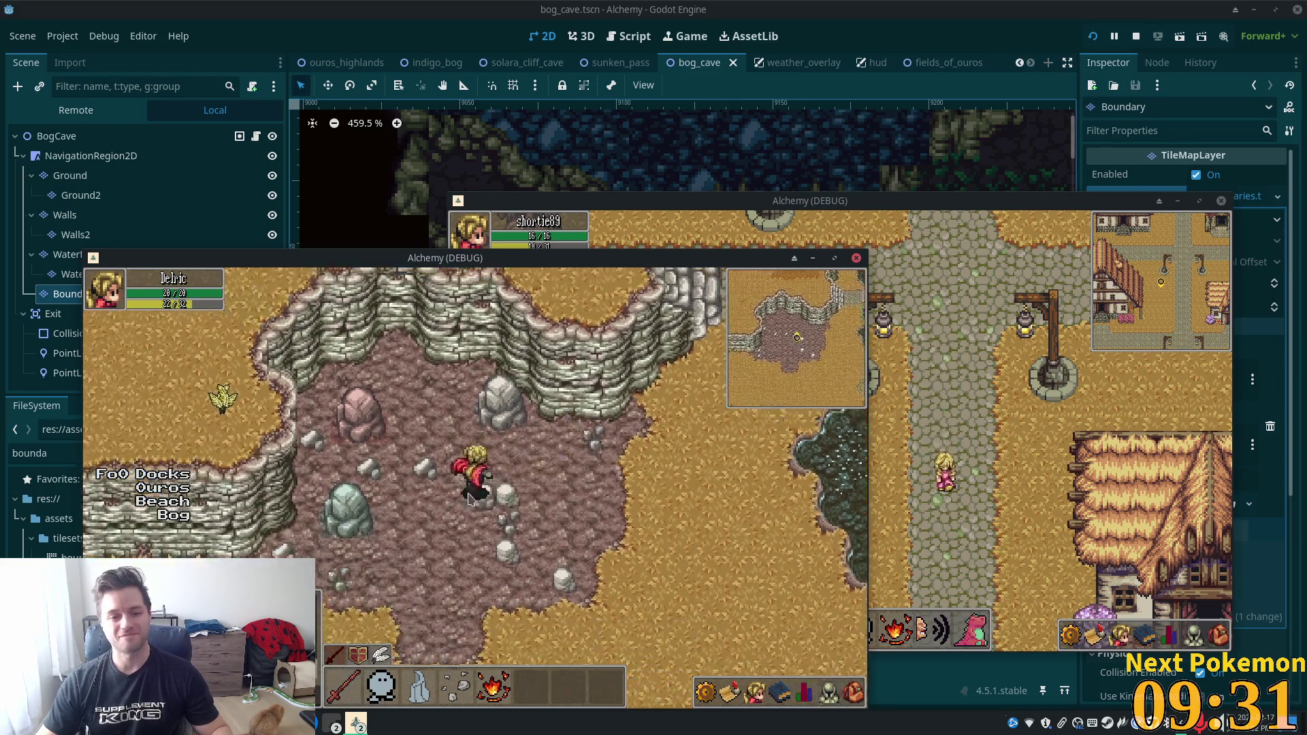
key(w)
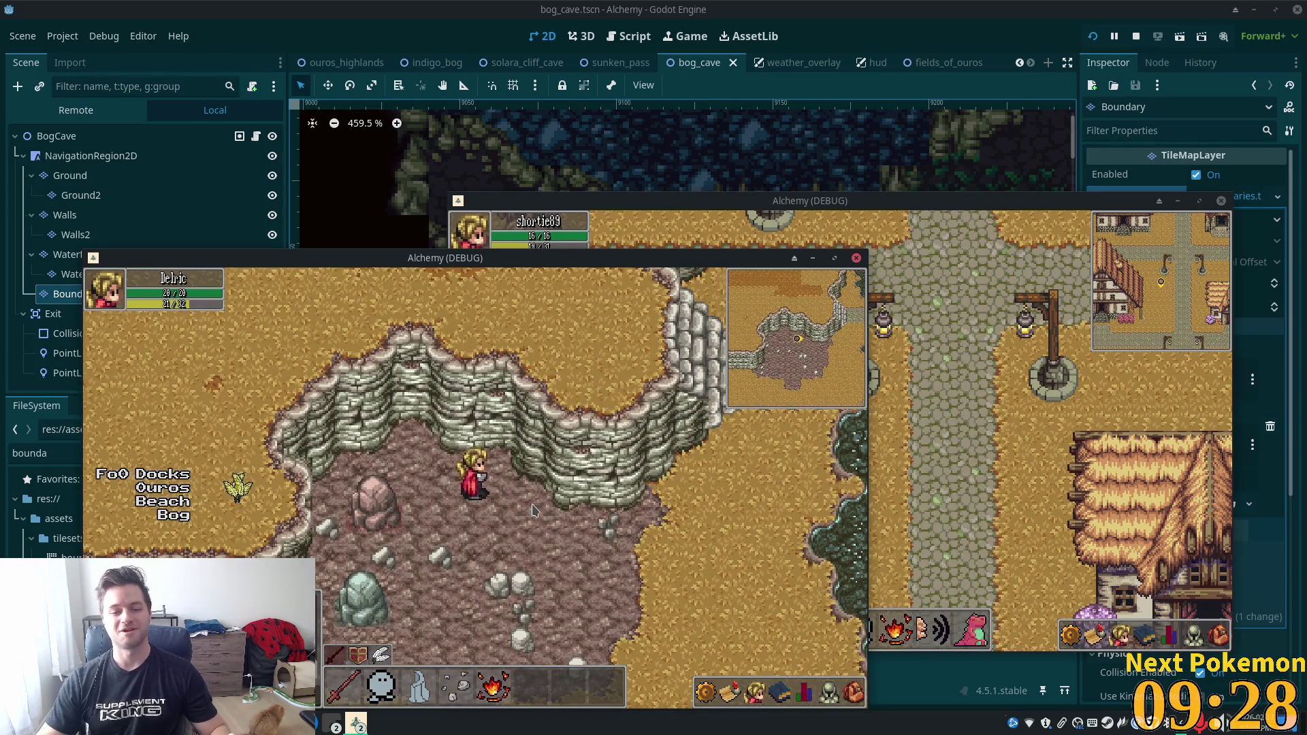
Walk out of the cave, across the river bridge and through the village toward the barn.
key(s)
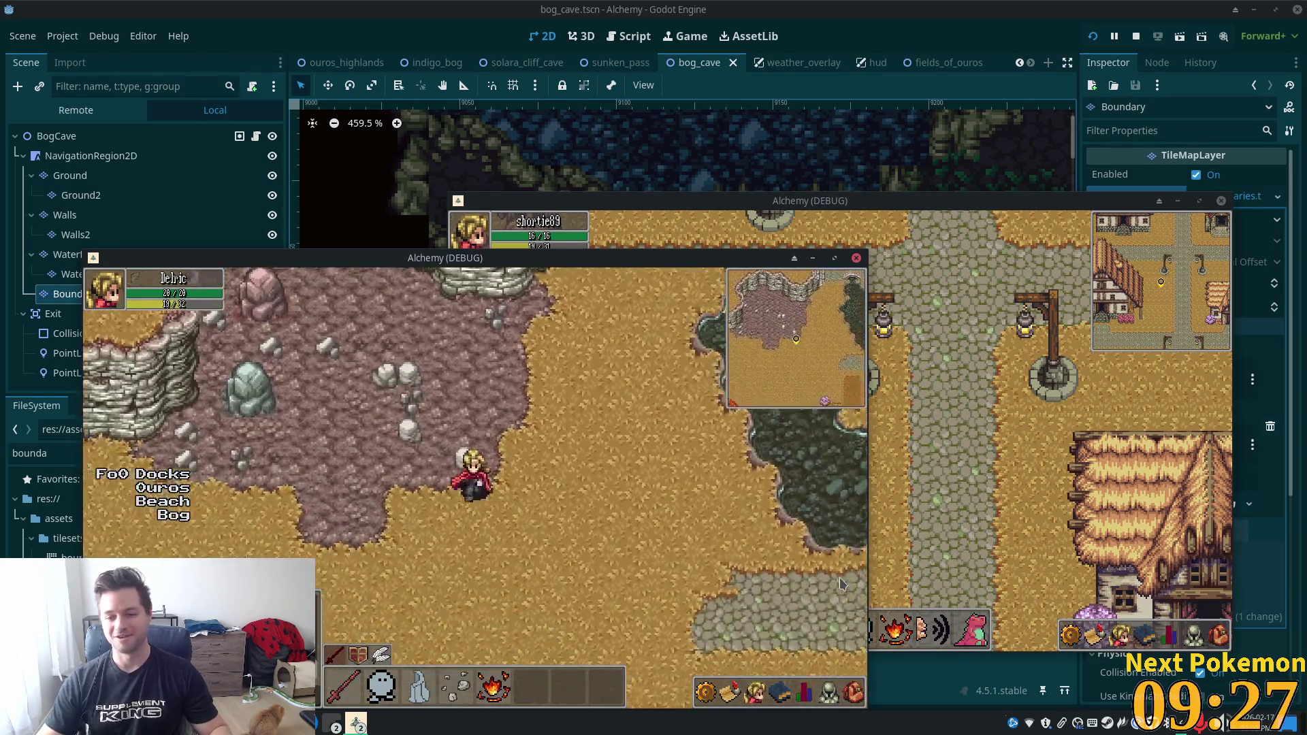
key(d)
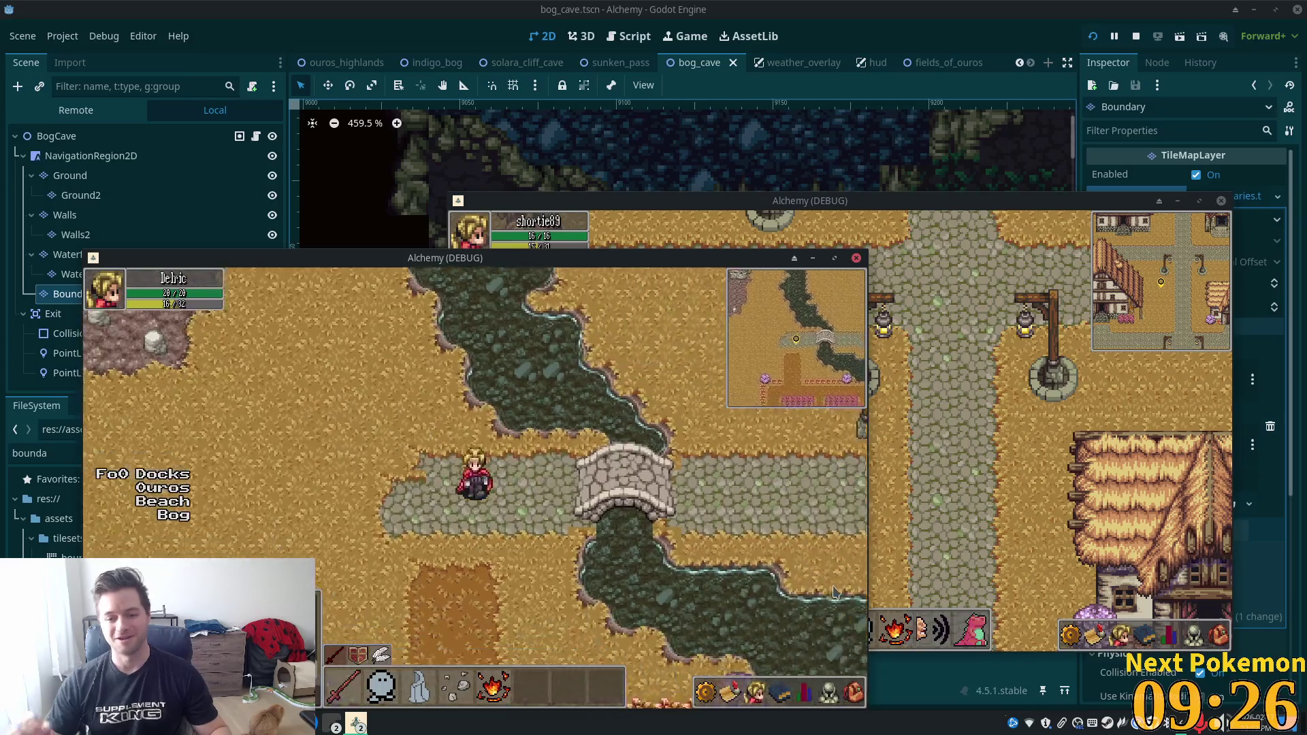
key(d)
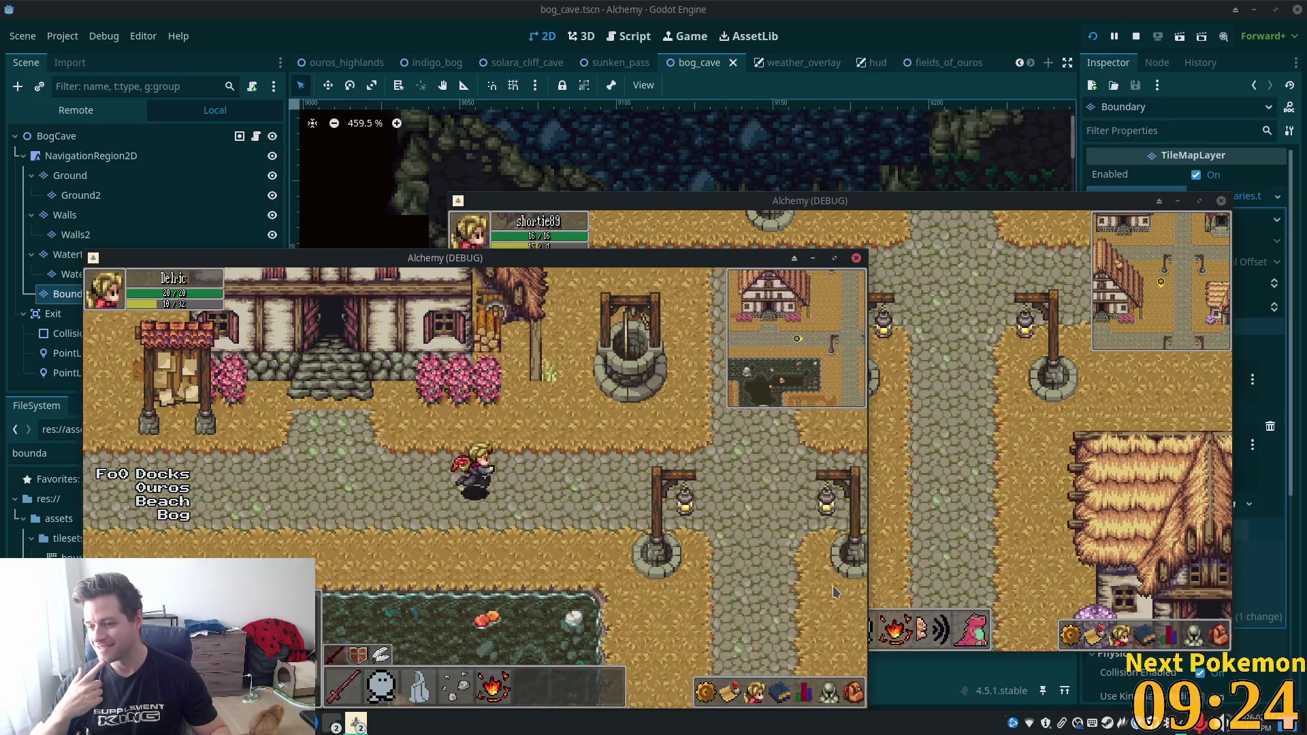
key(w)
key(d)
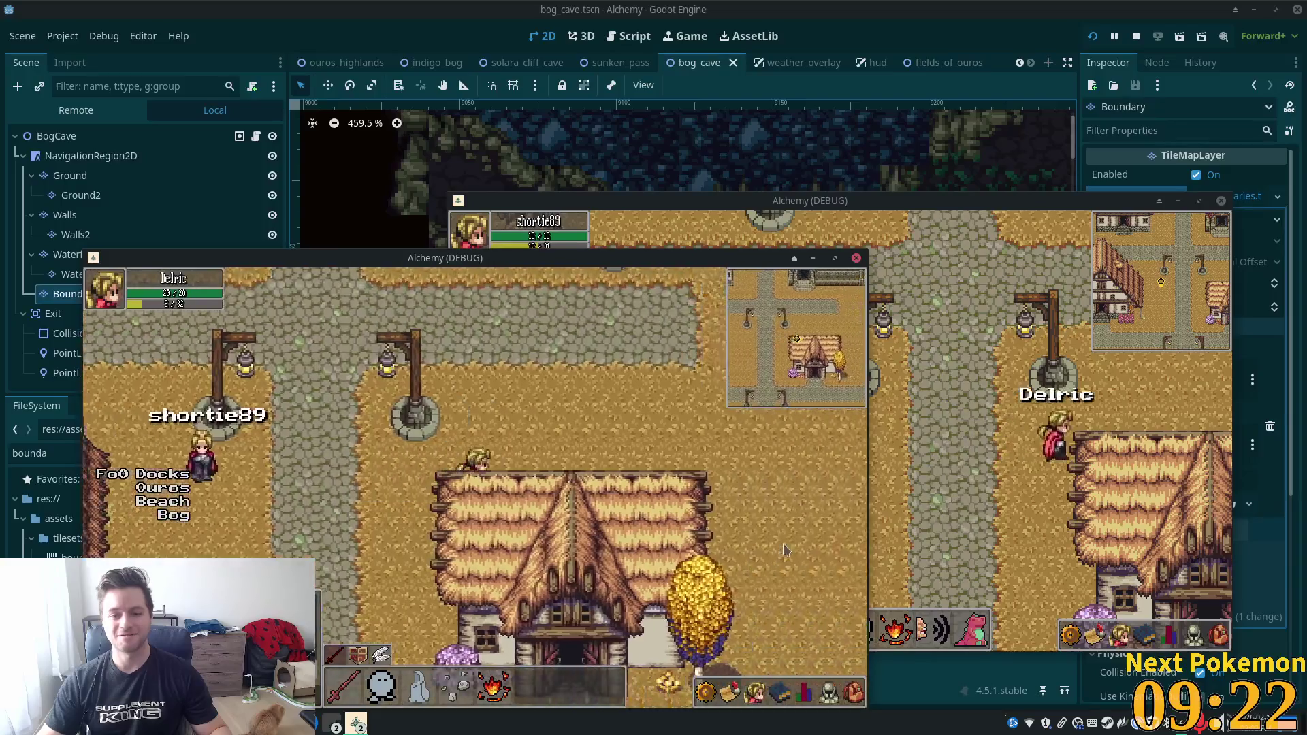
key(s)
key(d)
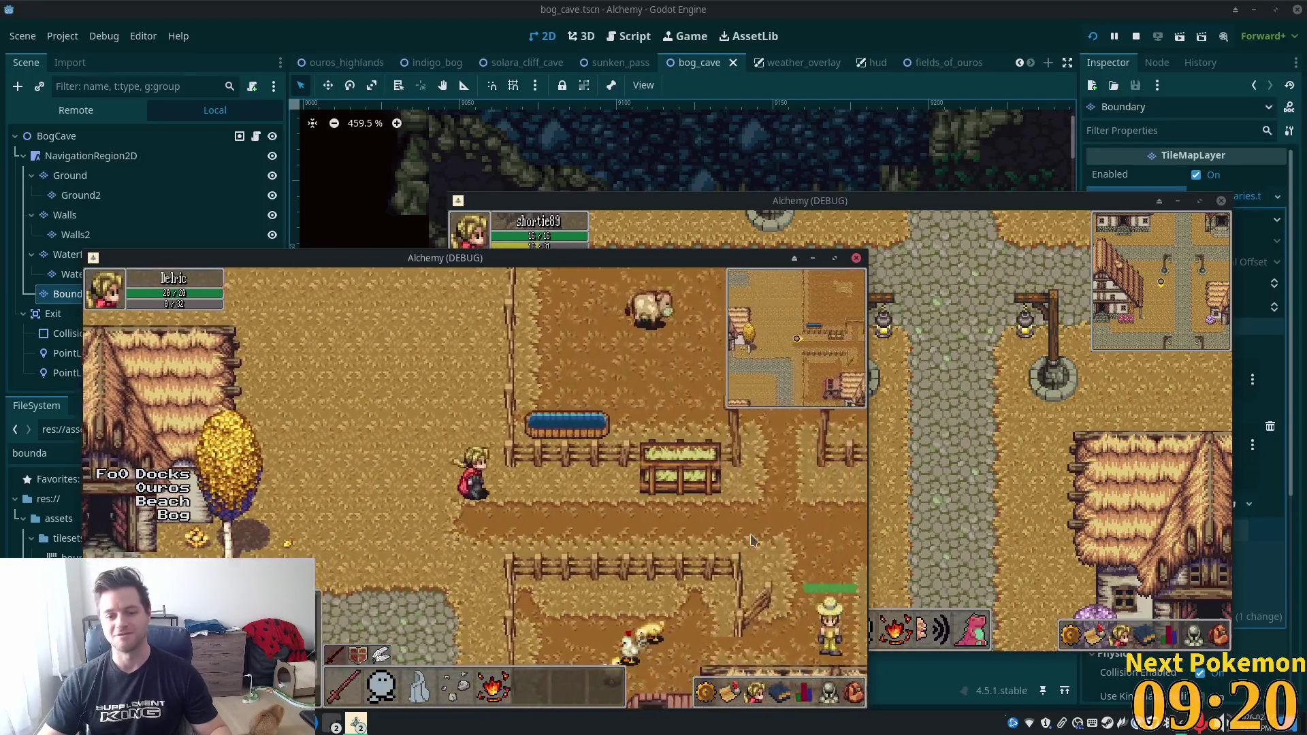
key(s)
key(d)
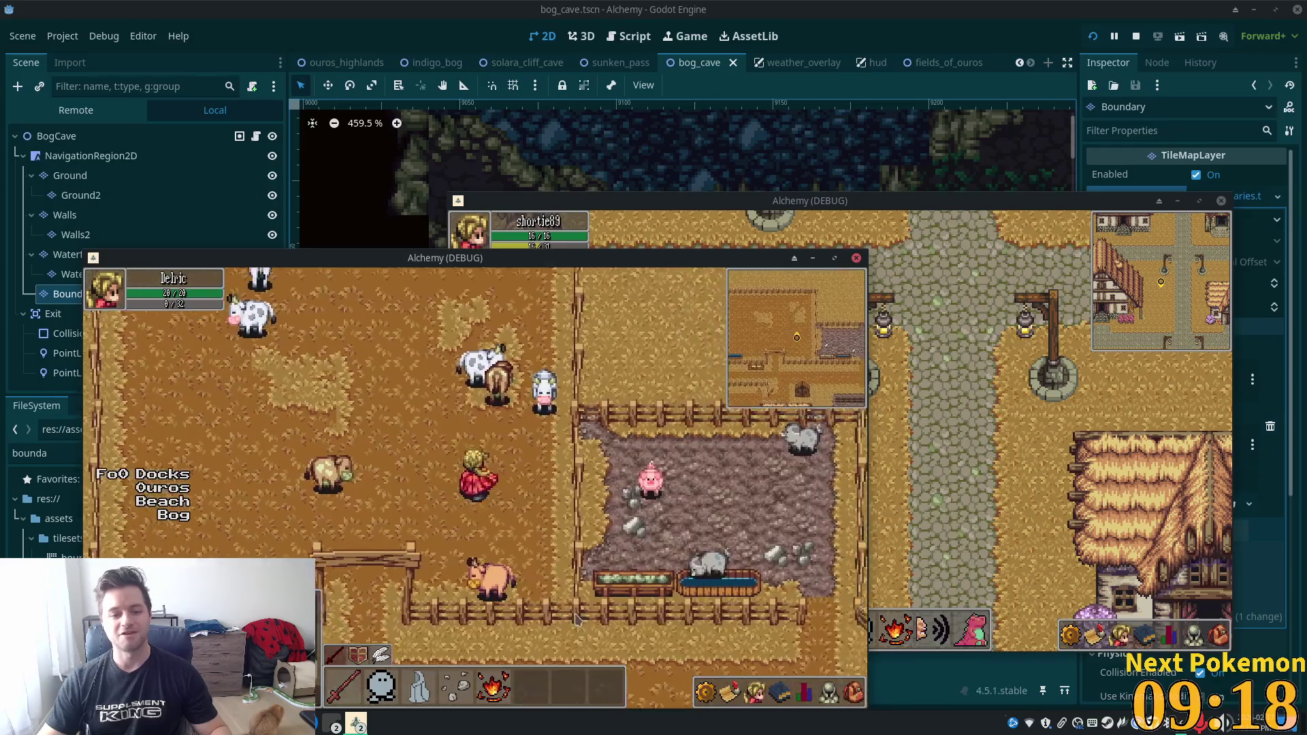
Roam the pasture along the wheat field and back along the fence.
key(a)
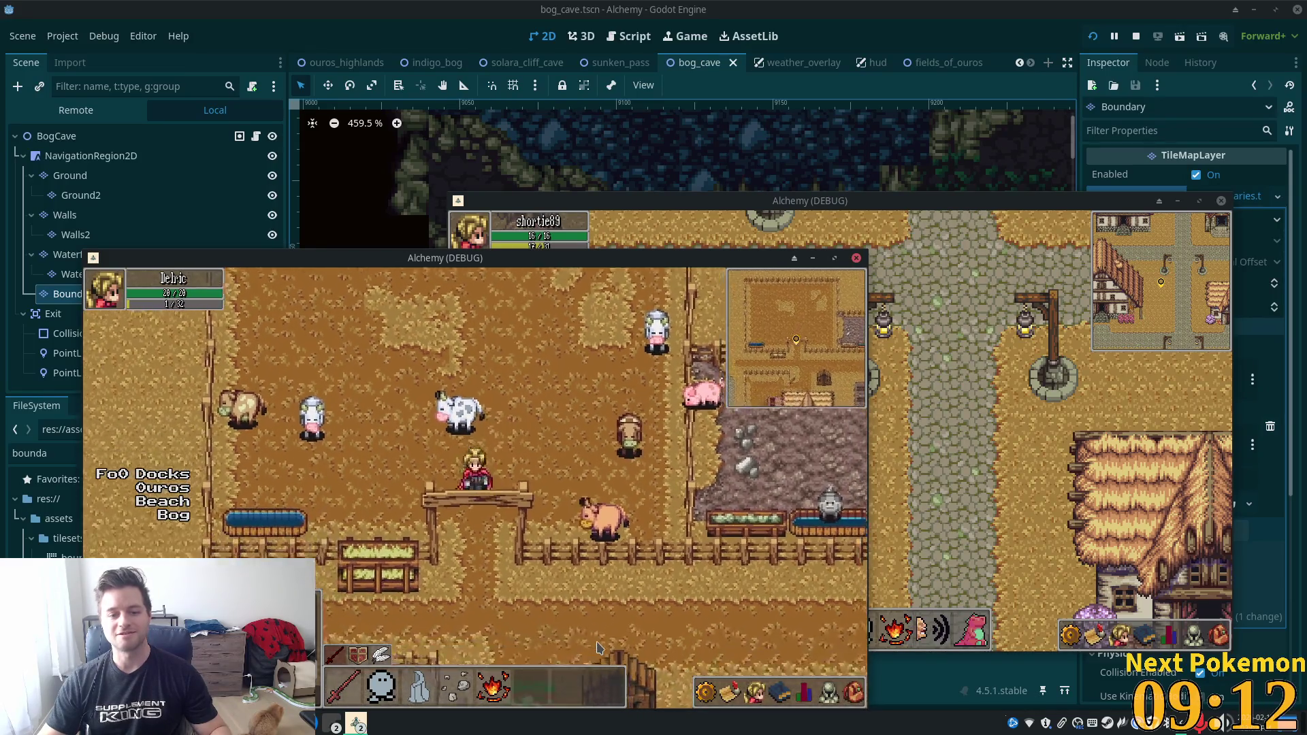
key(d)
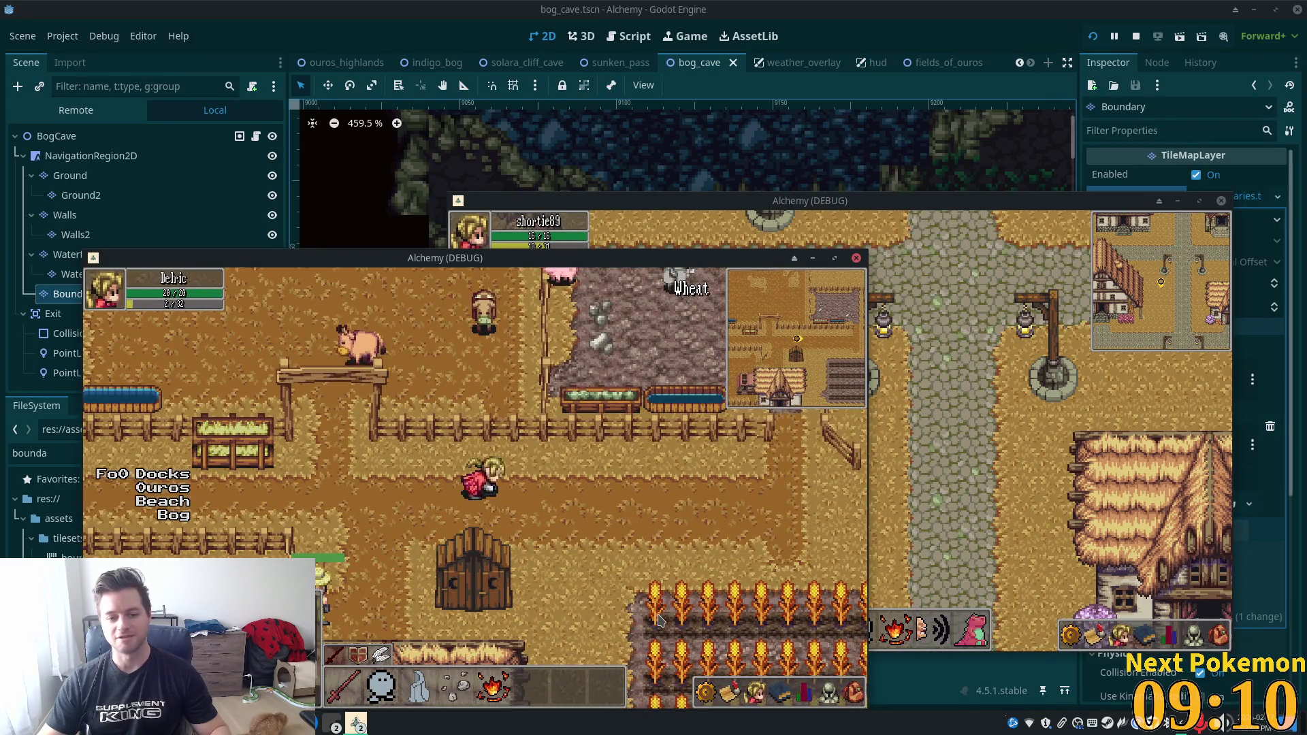
key(d)
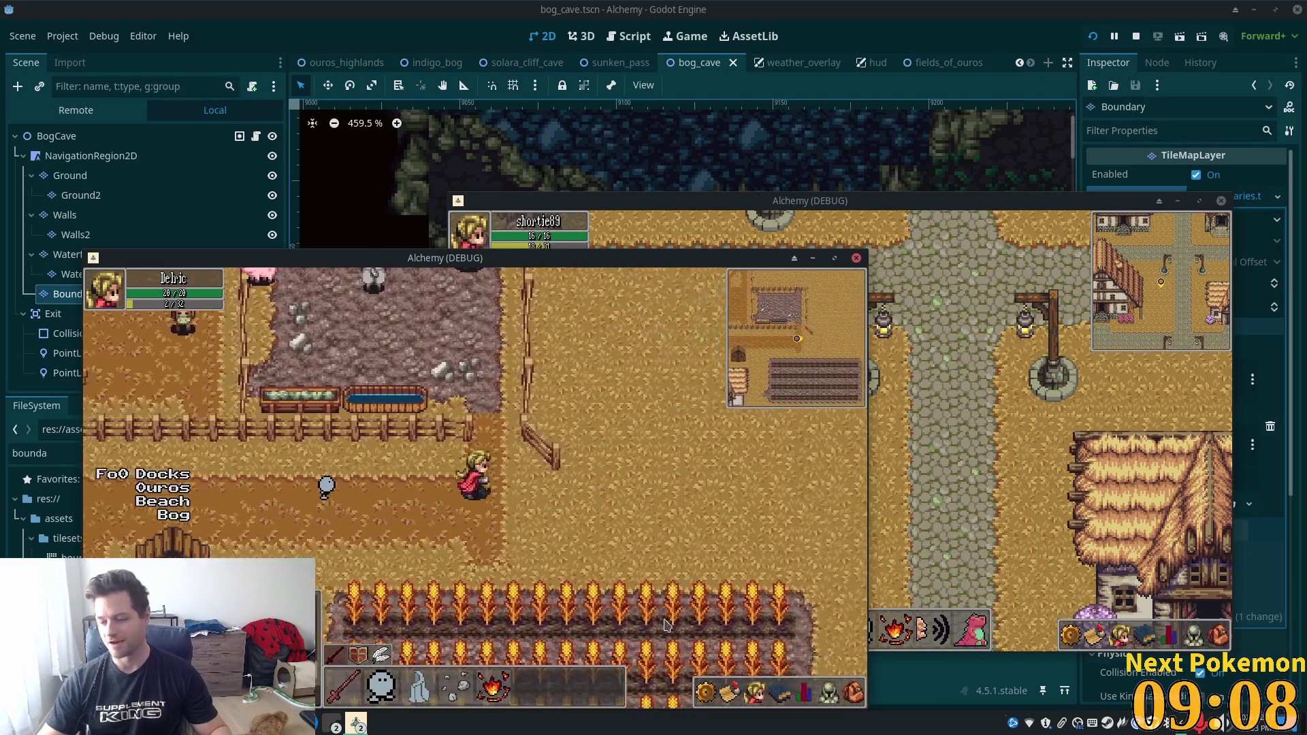
key(d)
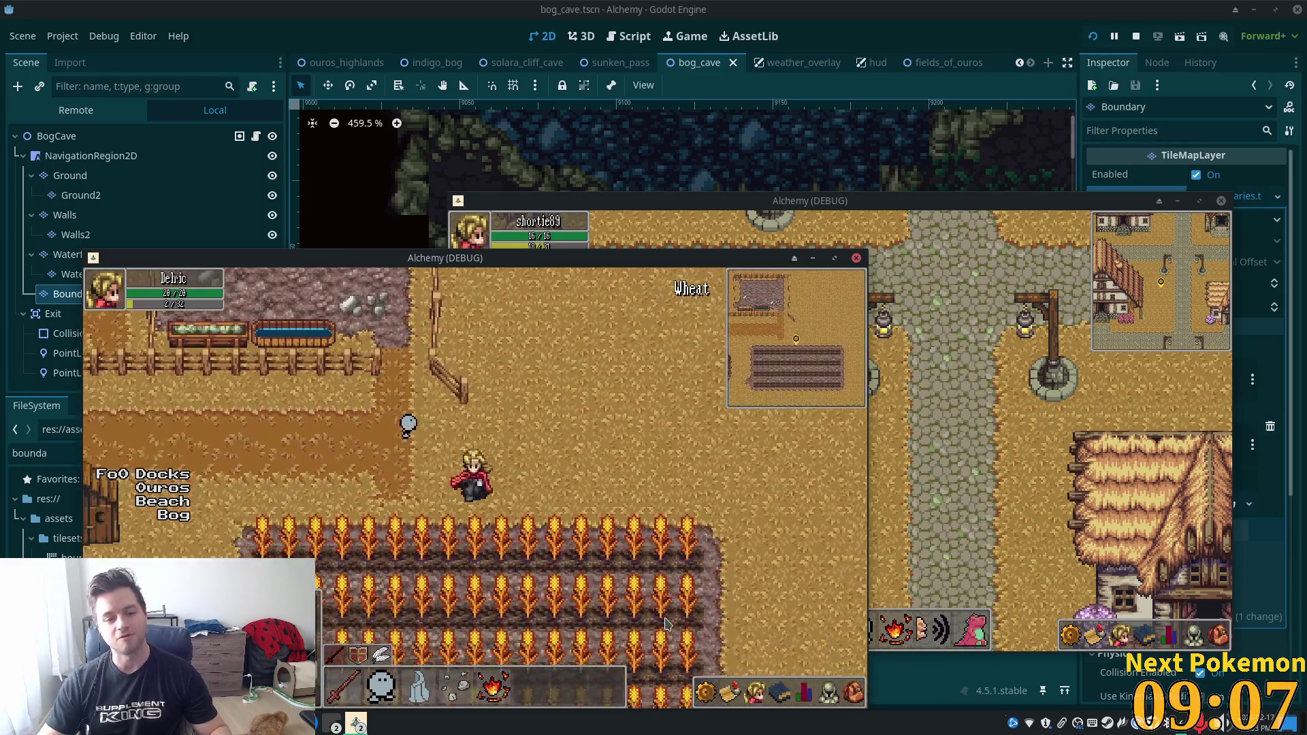
key(a)
key(a)
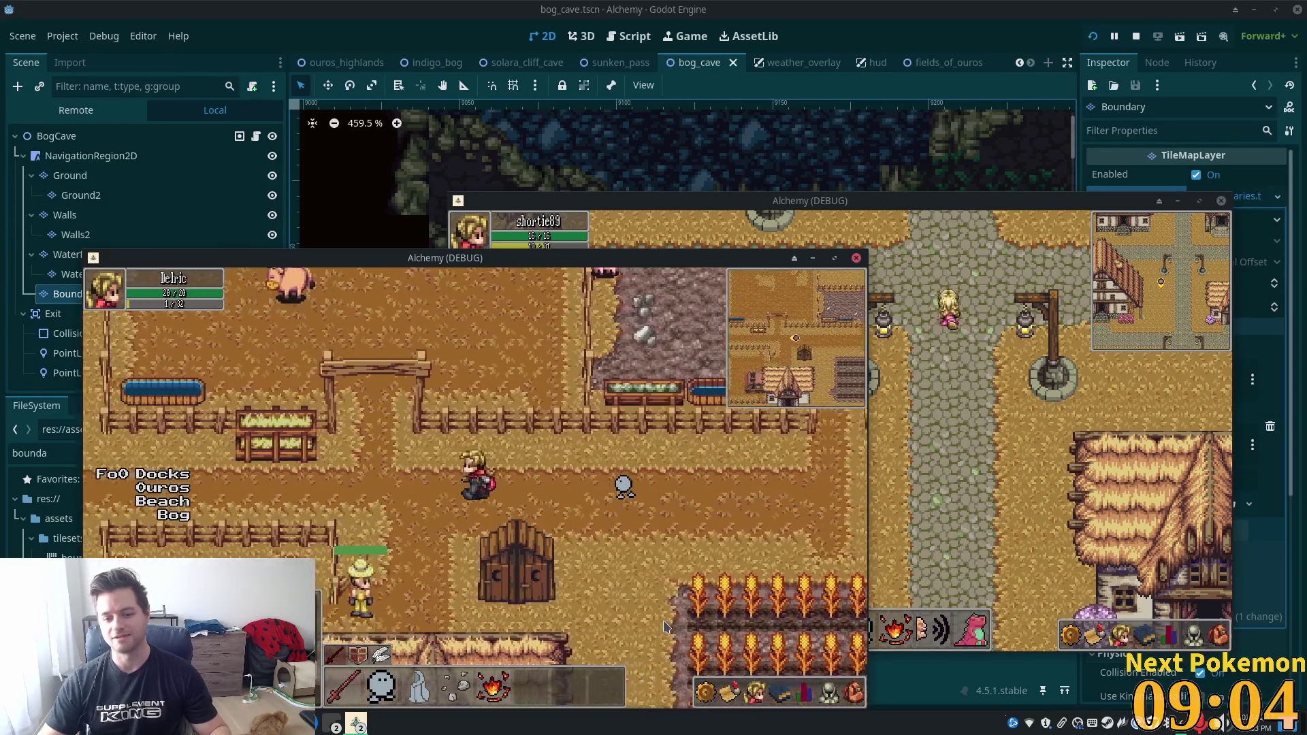
key(a)
key(w)
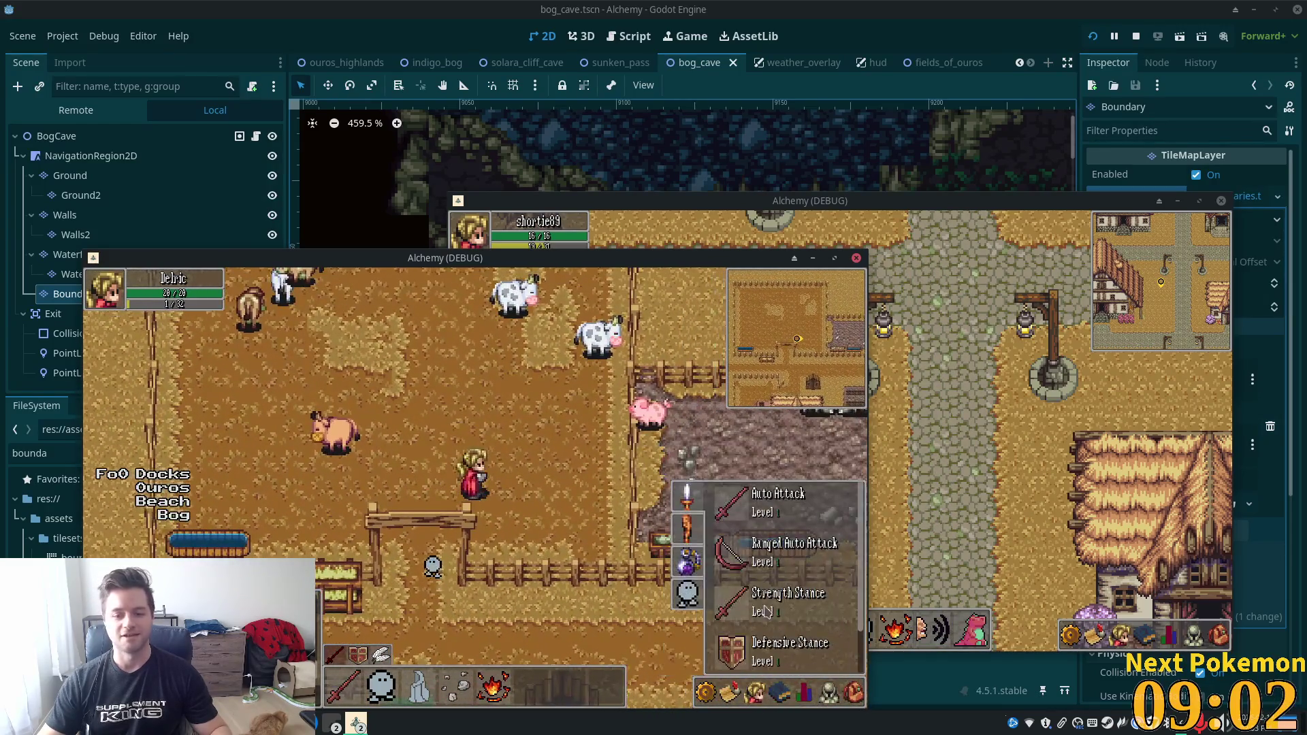
Wander the pasture among the cows, switching to another group of skills.
key(a)
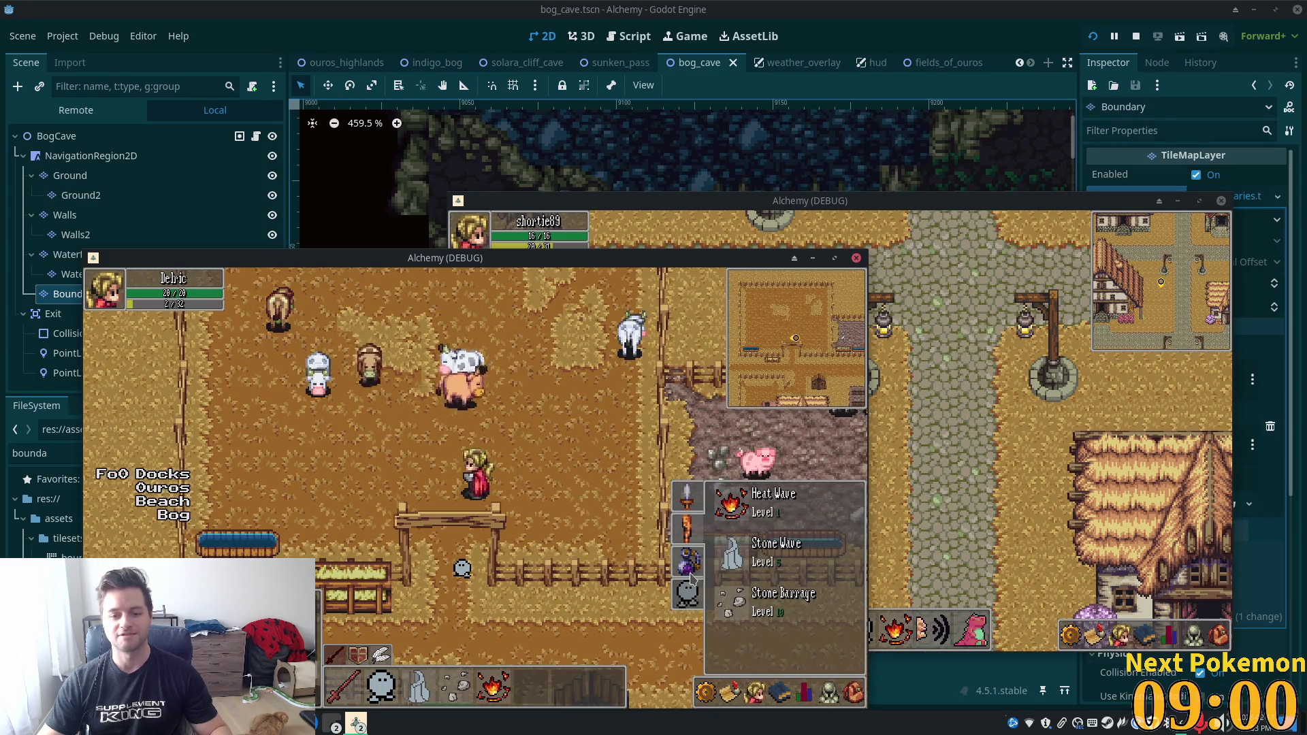
click(689, 597)
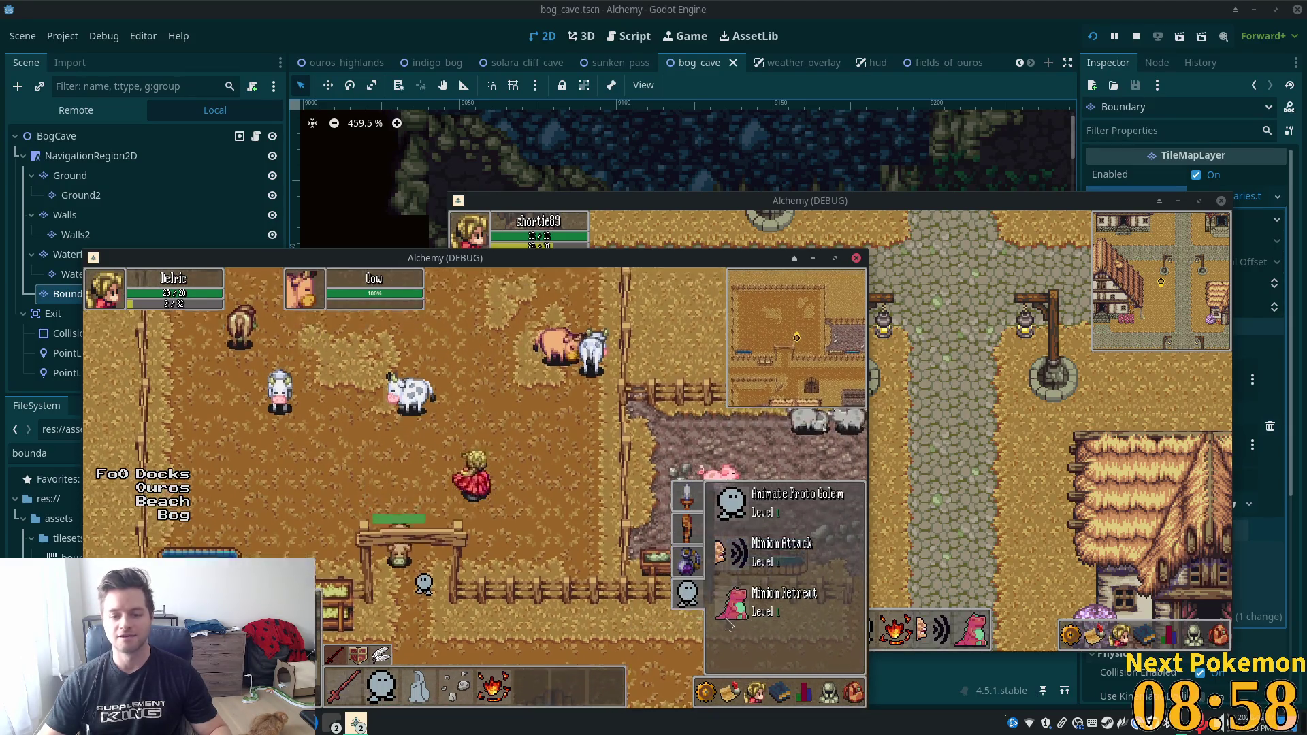
key(a)
key(w)
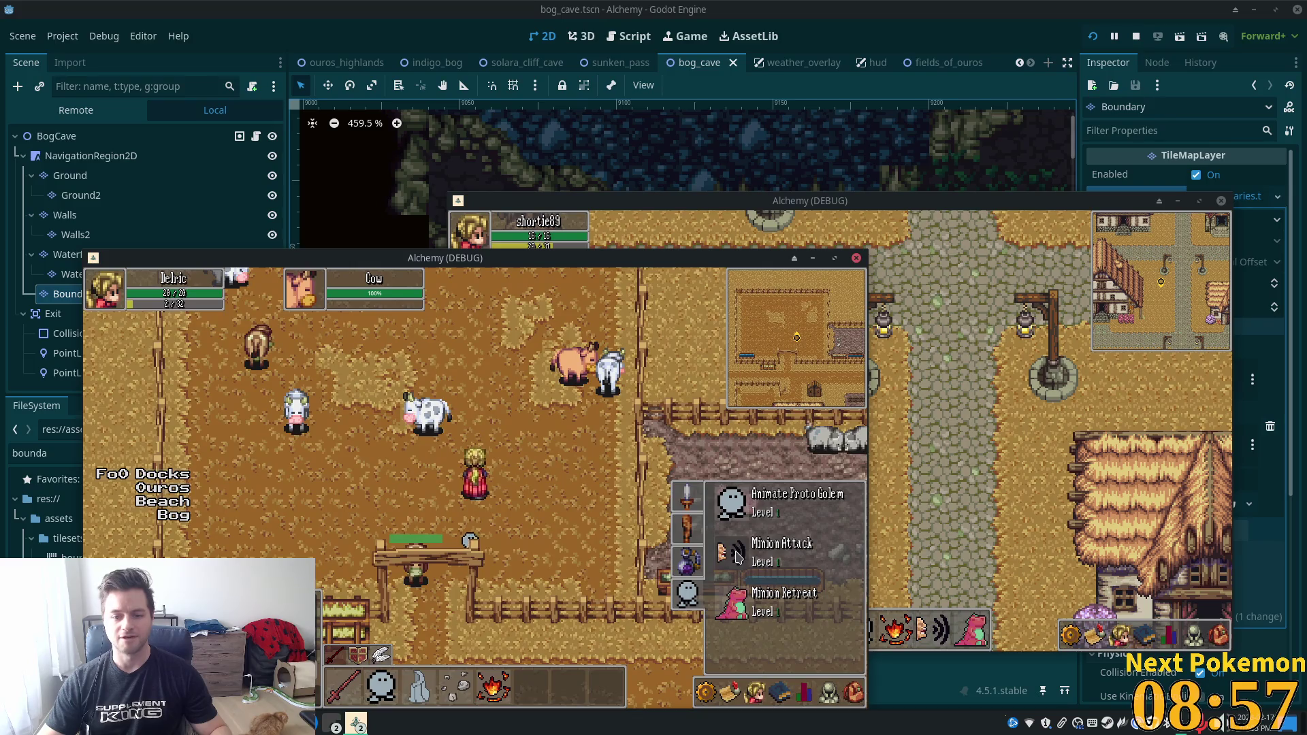
key(d)
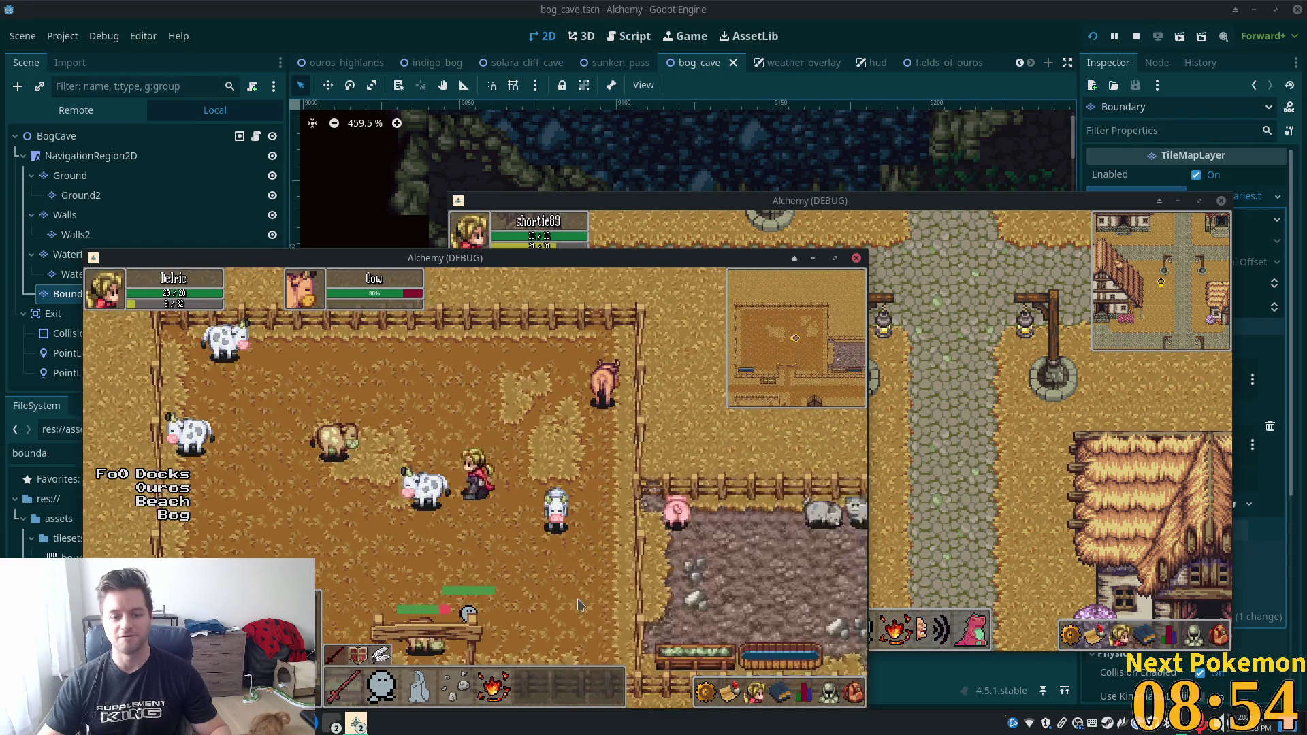
key(a)
key(s)
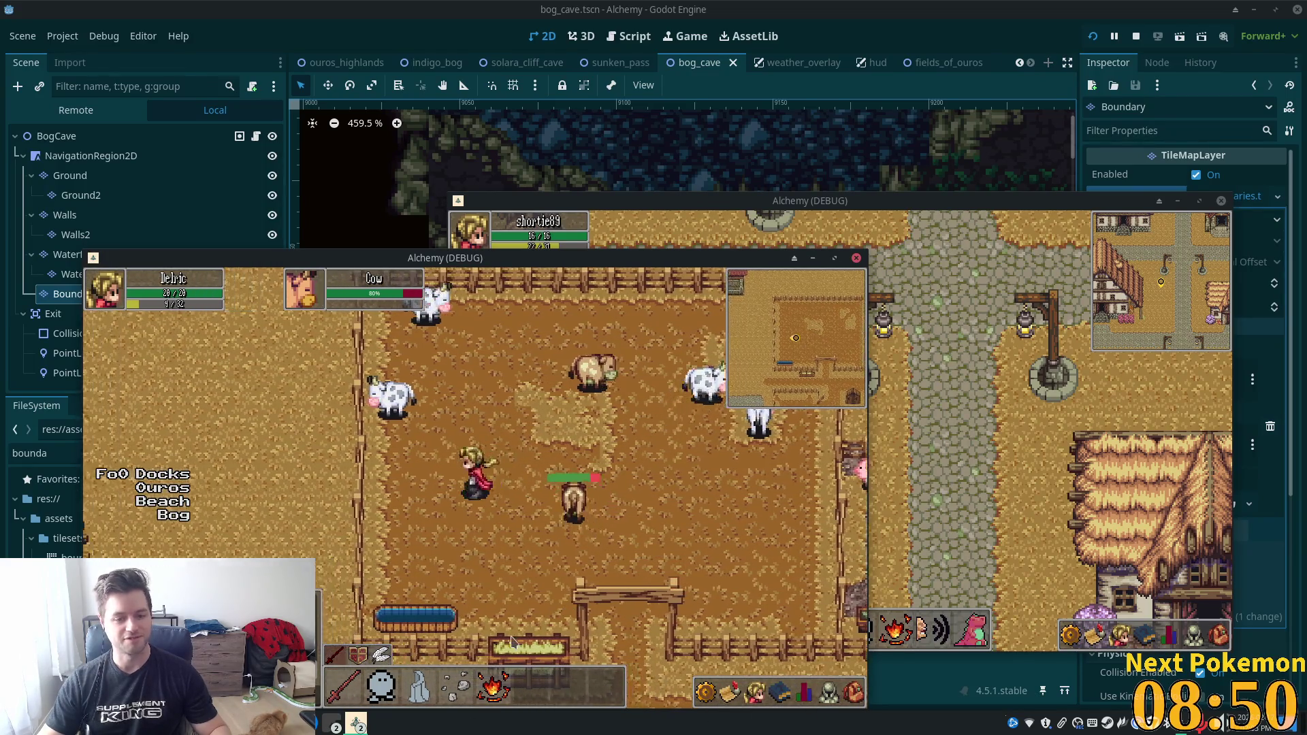
key(a)
key(s)
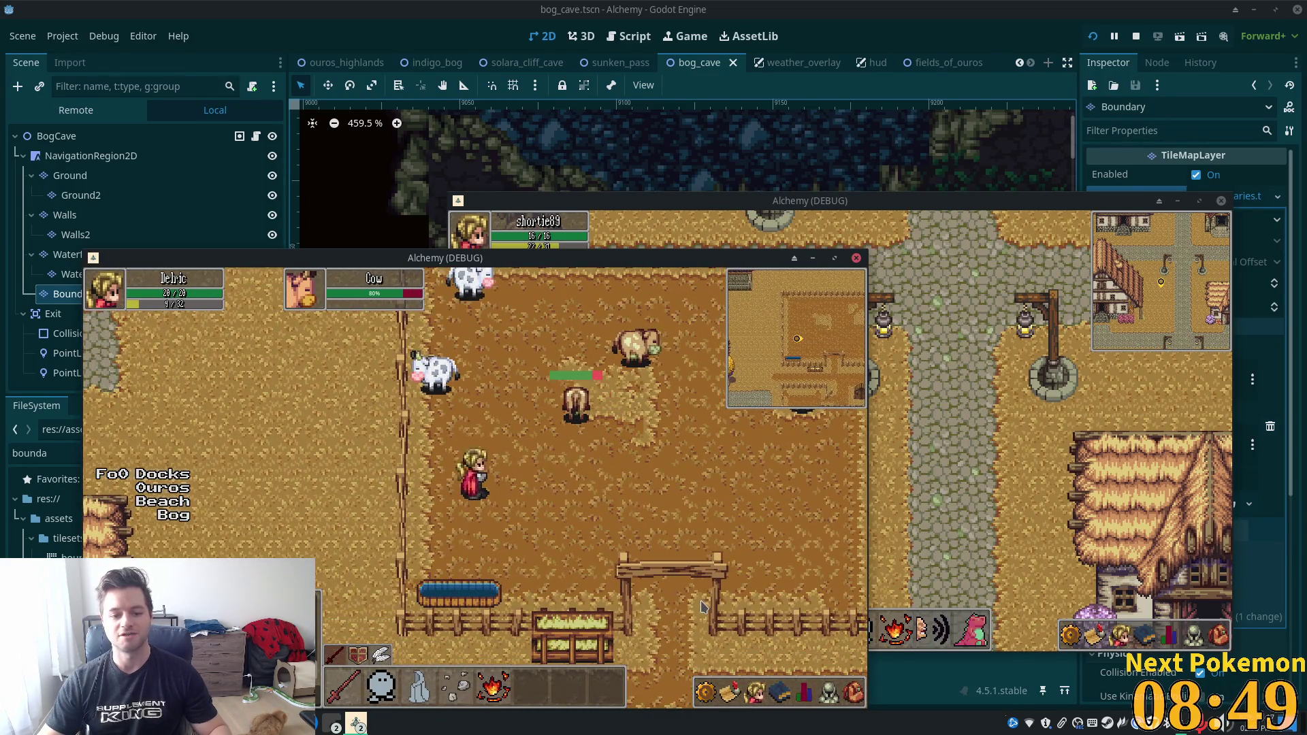
Check the equipment panel and minion spell list while heading left into the village.
key(s)
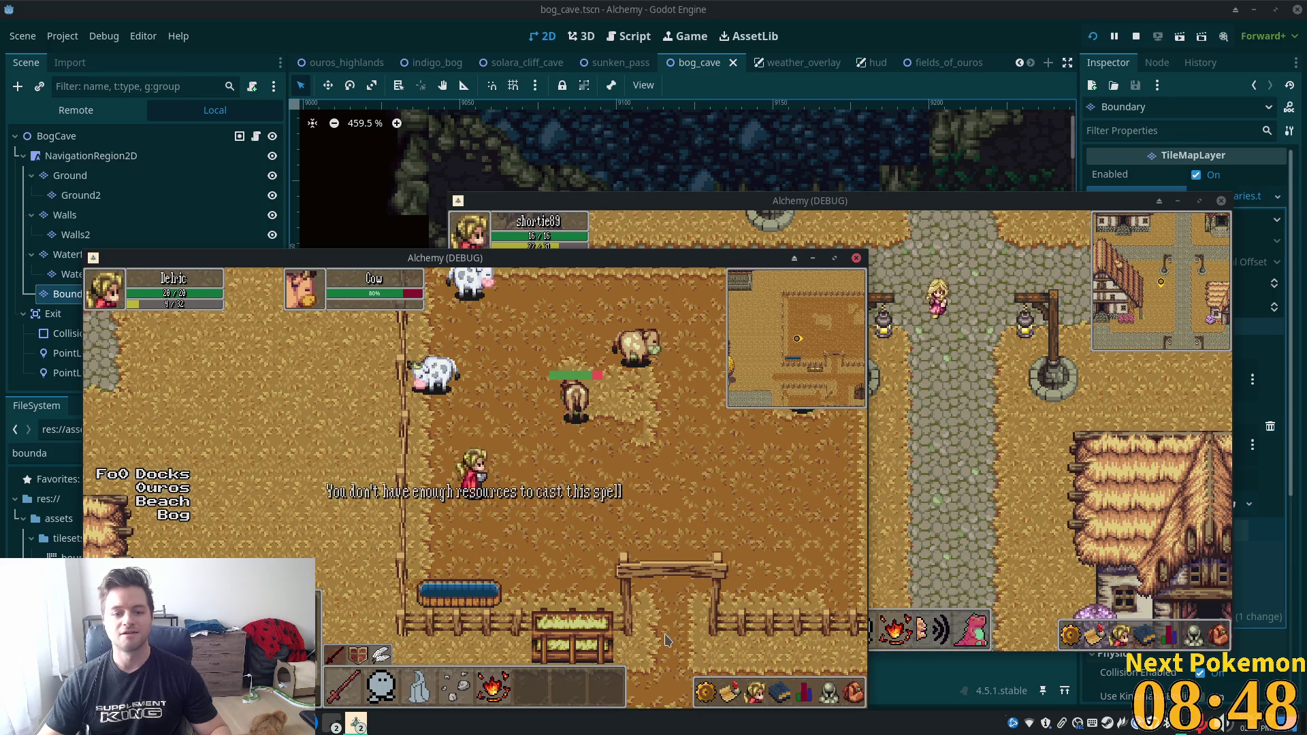
click(829, 691)
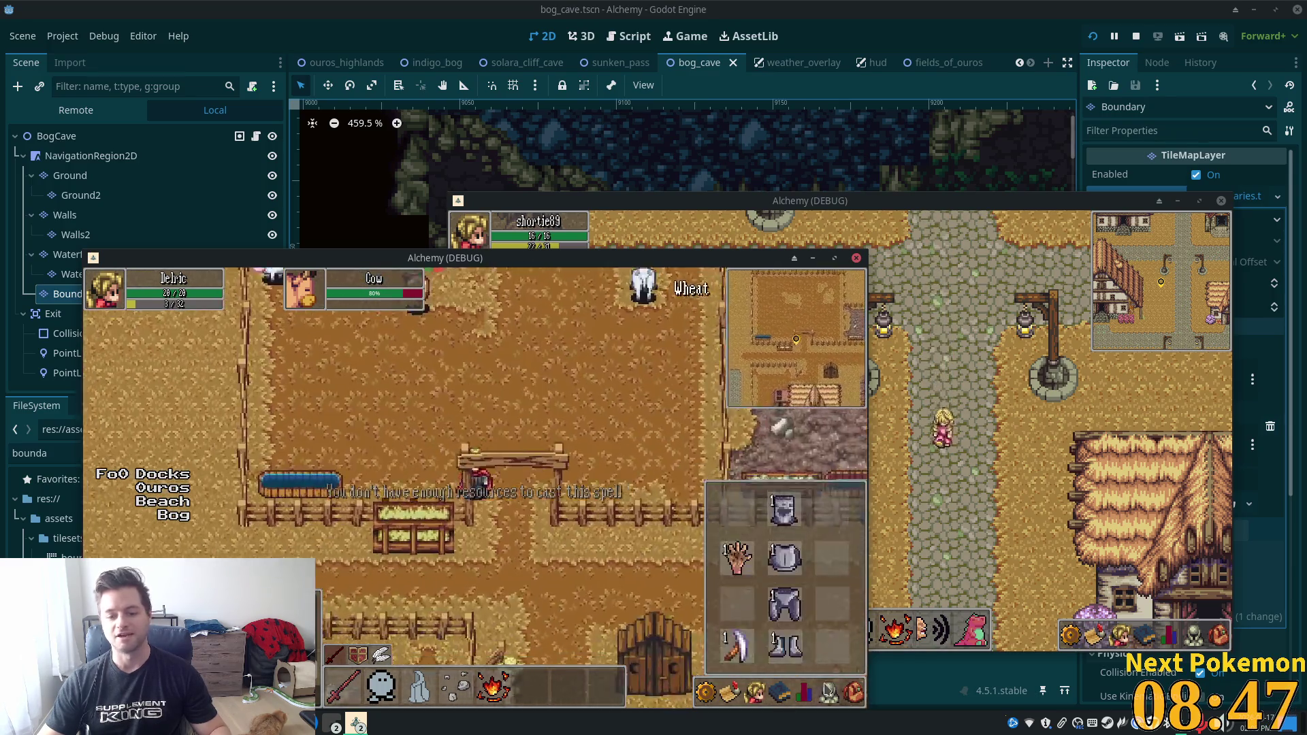
click(779, 691)
key(a)
key(s)
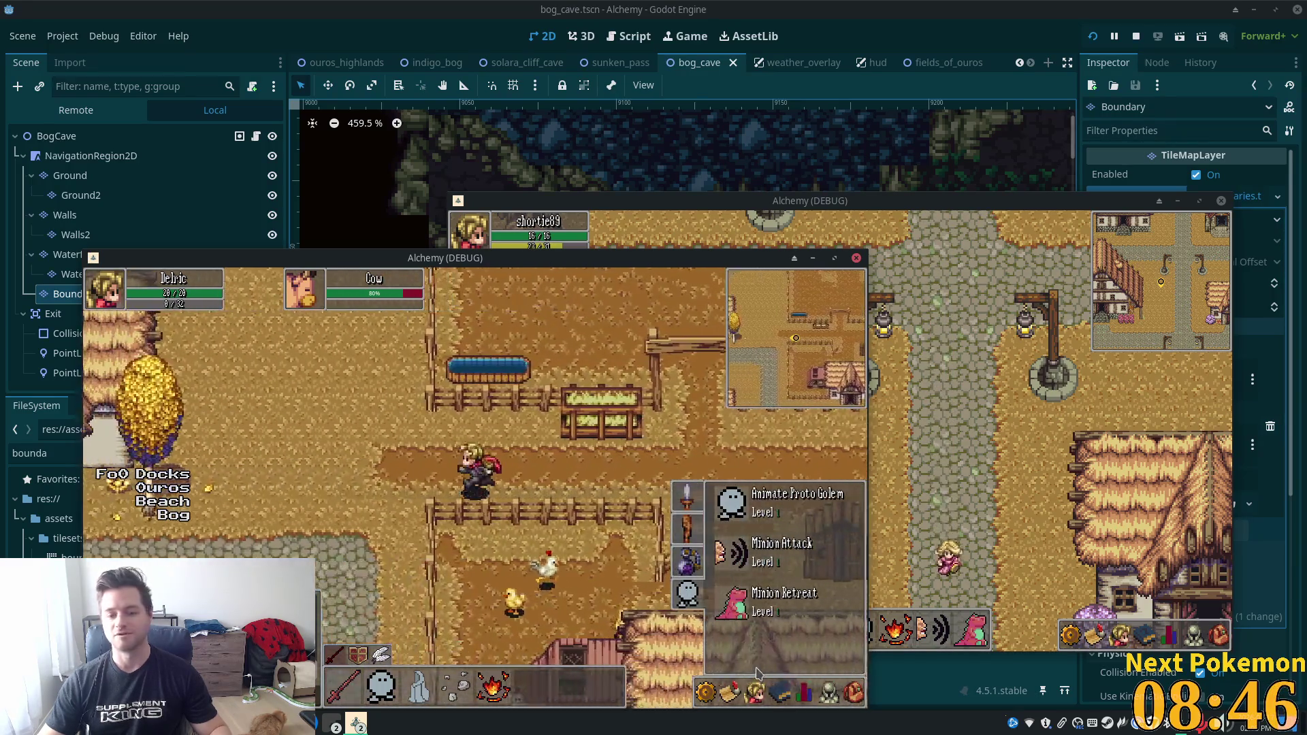
key(a)
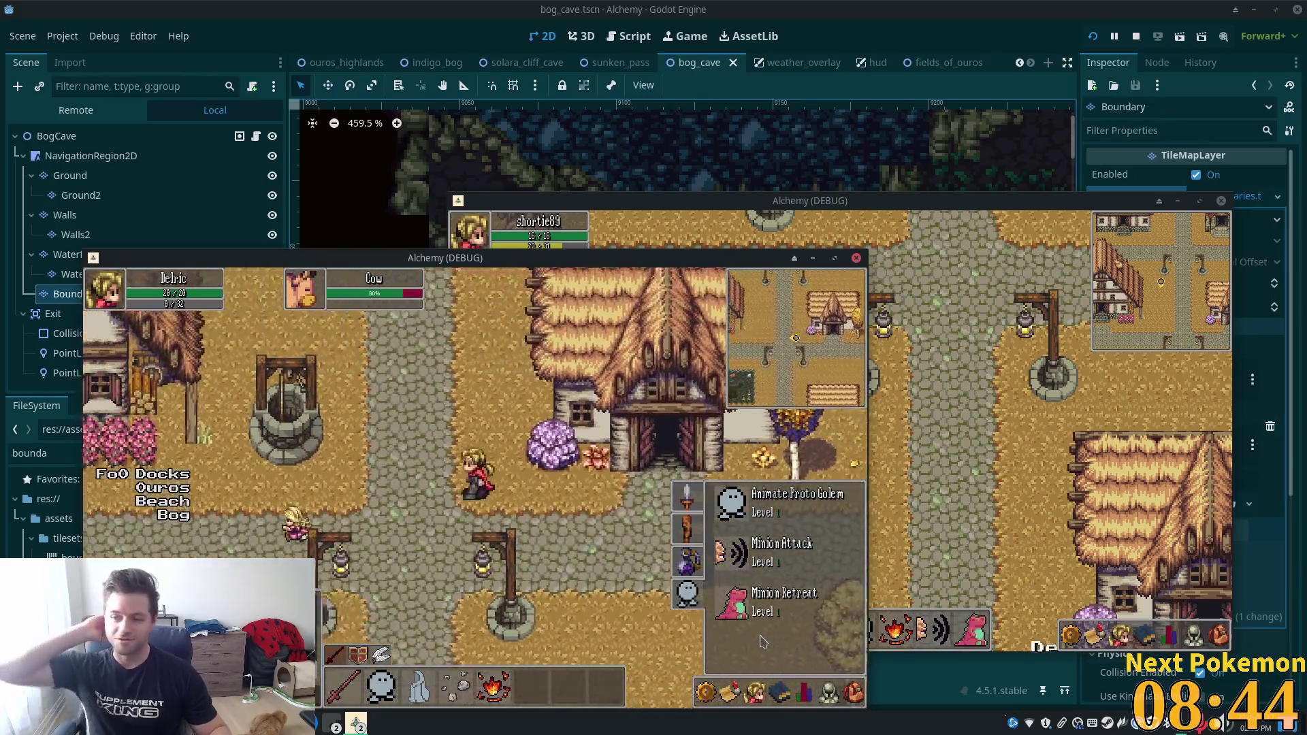
key(a)
key(s)
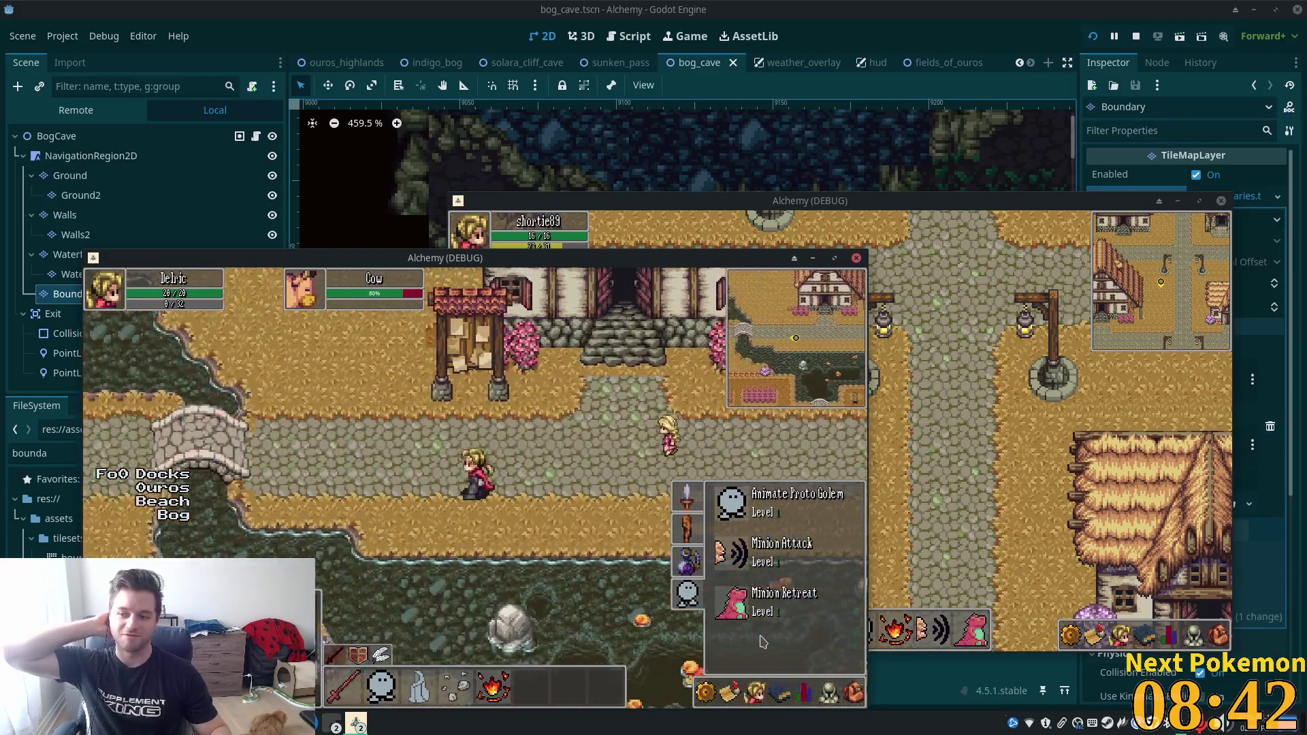
Walk left past the bridge and along the bog into the rocky cave area.
key(a)
key(s)
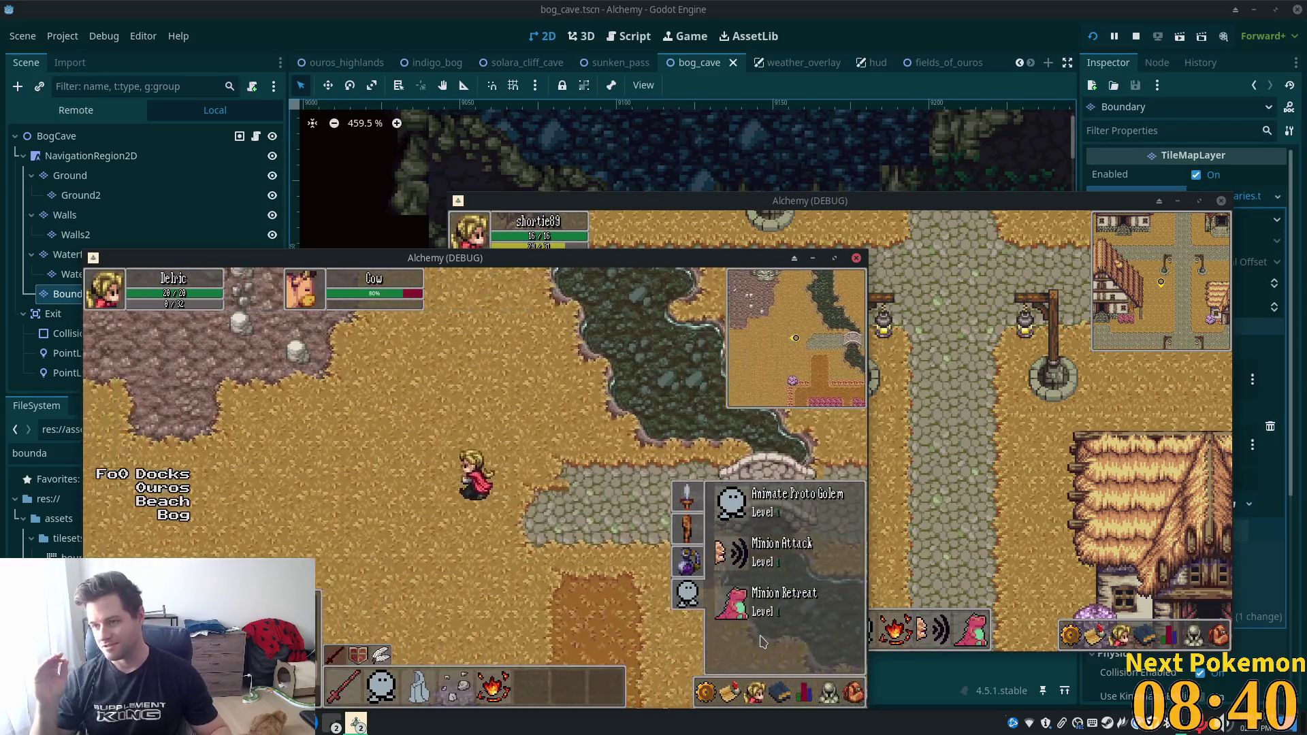
key(a)
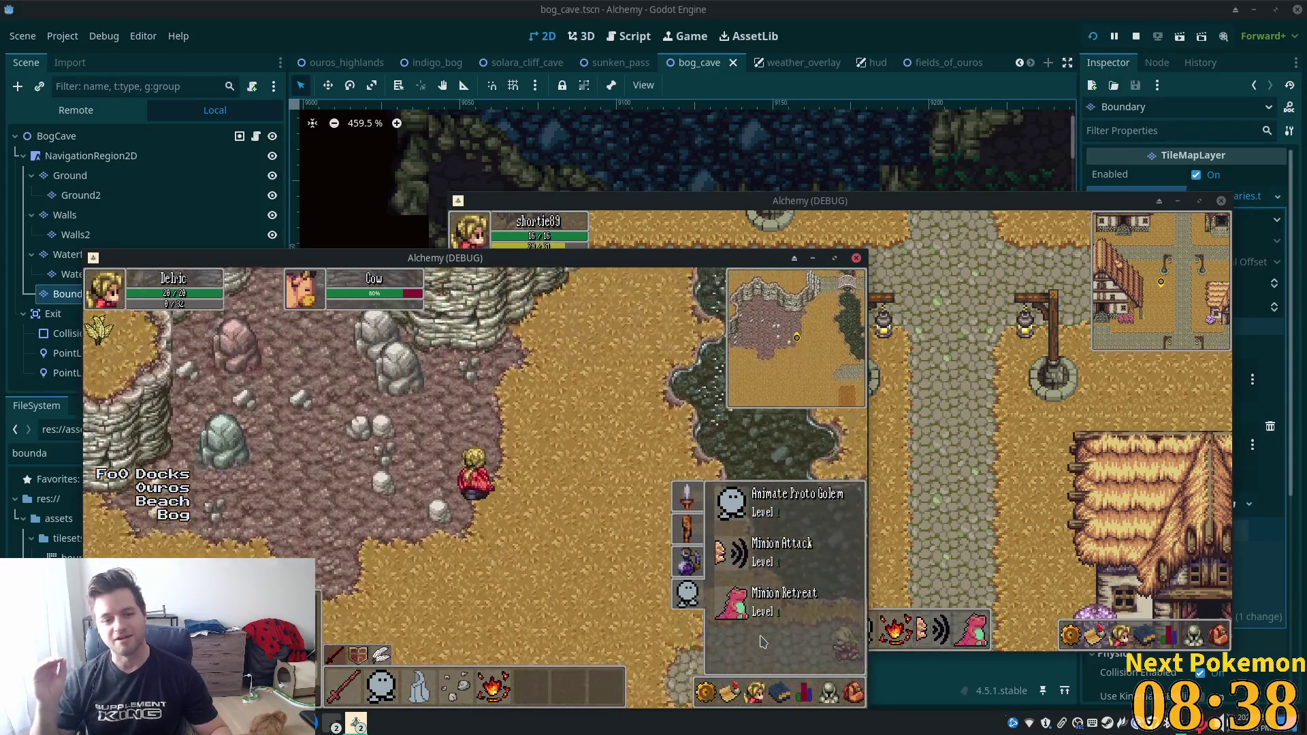
key(w)
key(a)
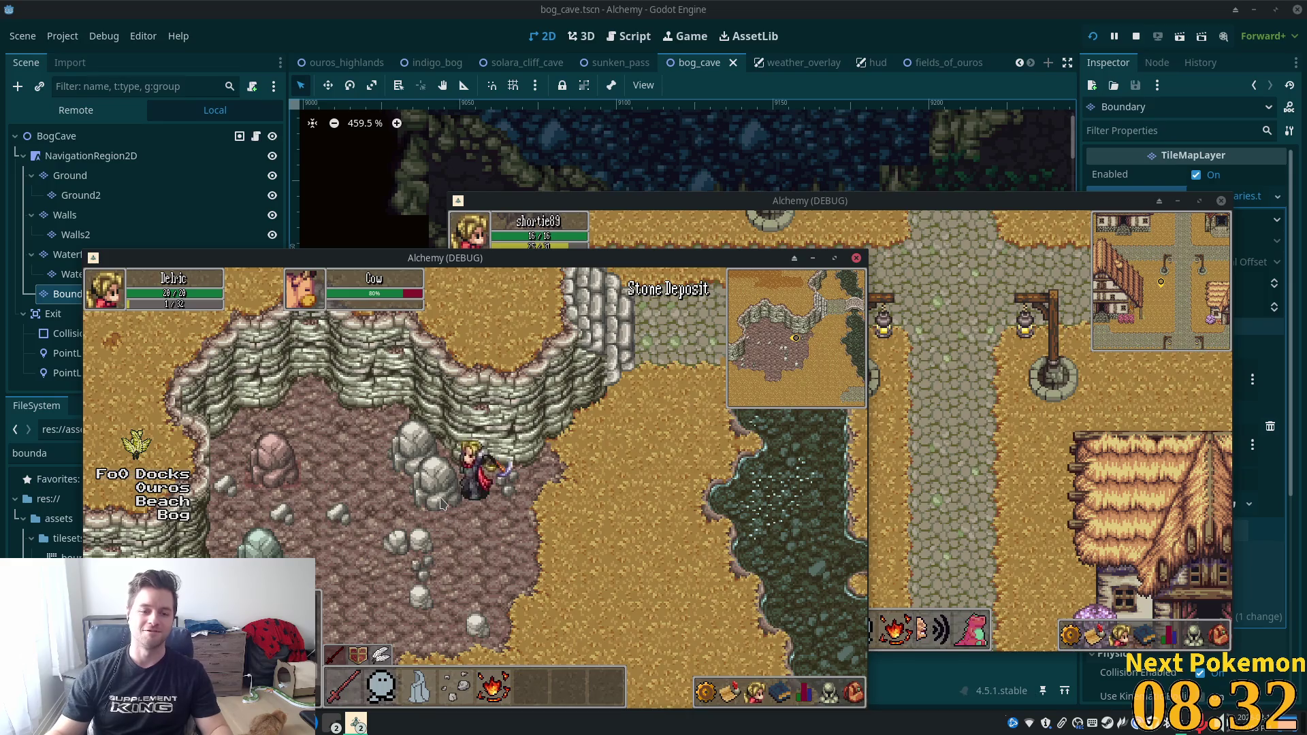
Cross the cave floor, mine the stone deposit and head back toward the bog.
key(s)
key(a)
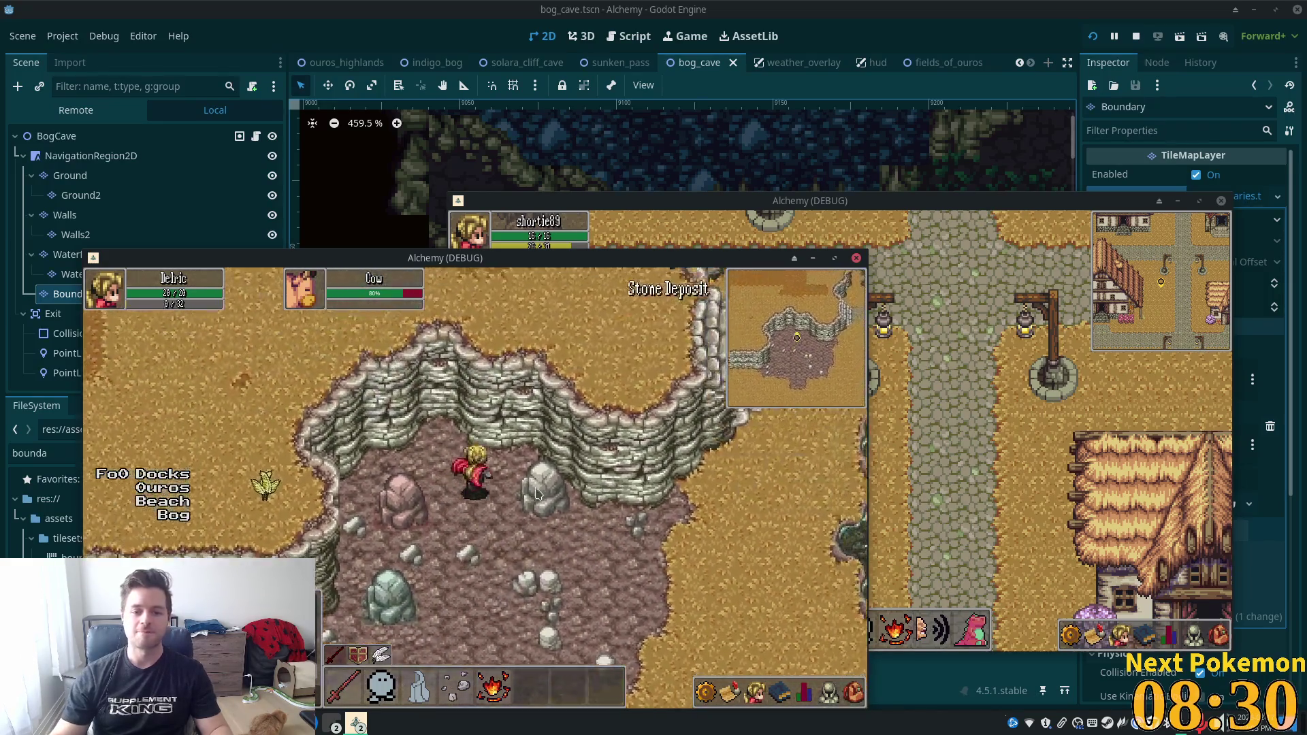
key(d)
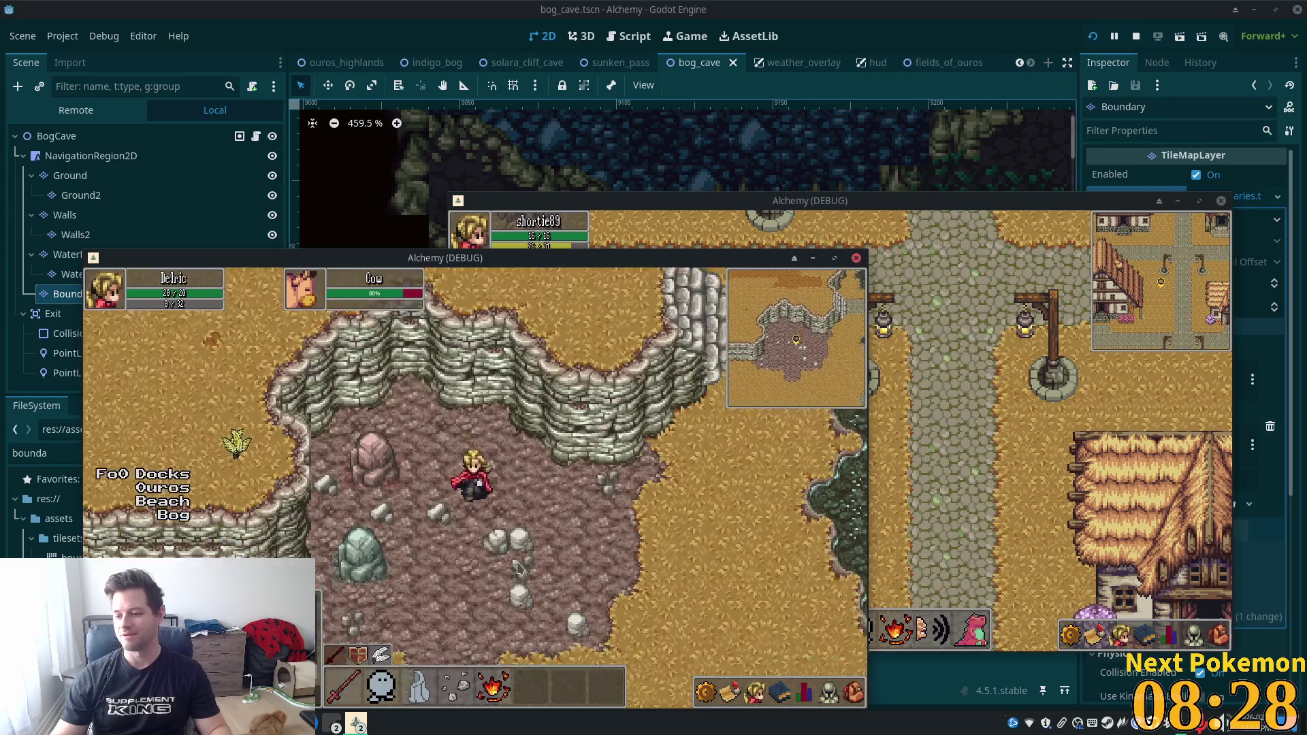
key(s)
key(d)
key(a)
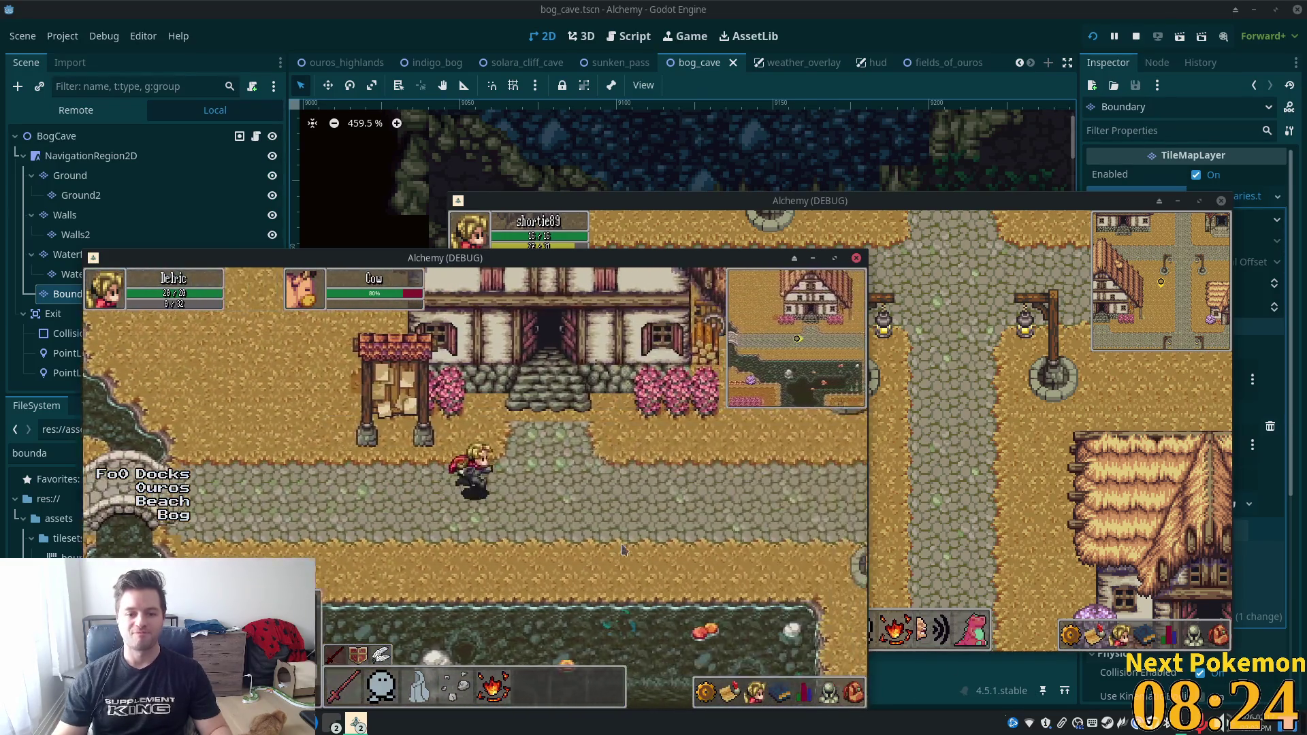
Walk right through the village past the houses to the cow pen.
key(d)
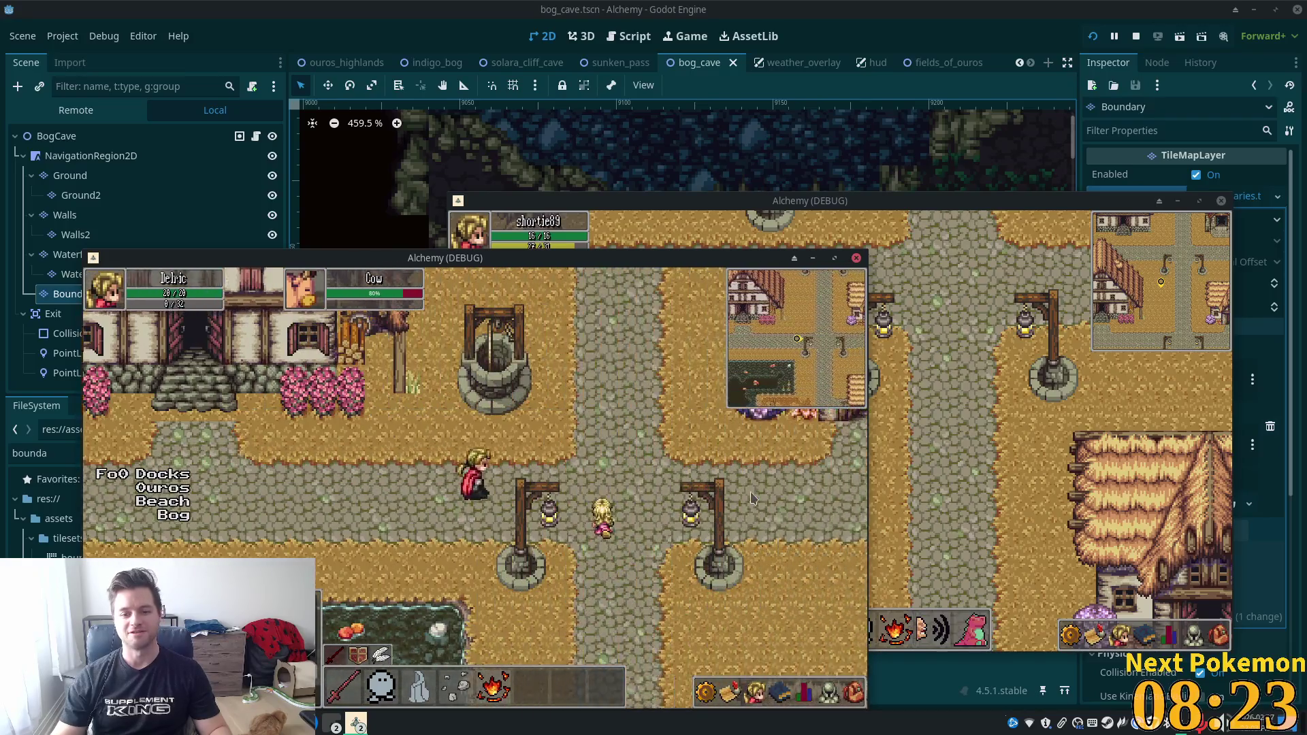
key(d)
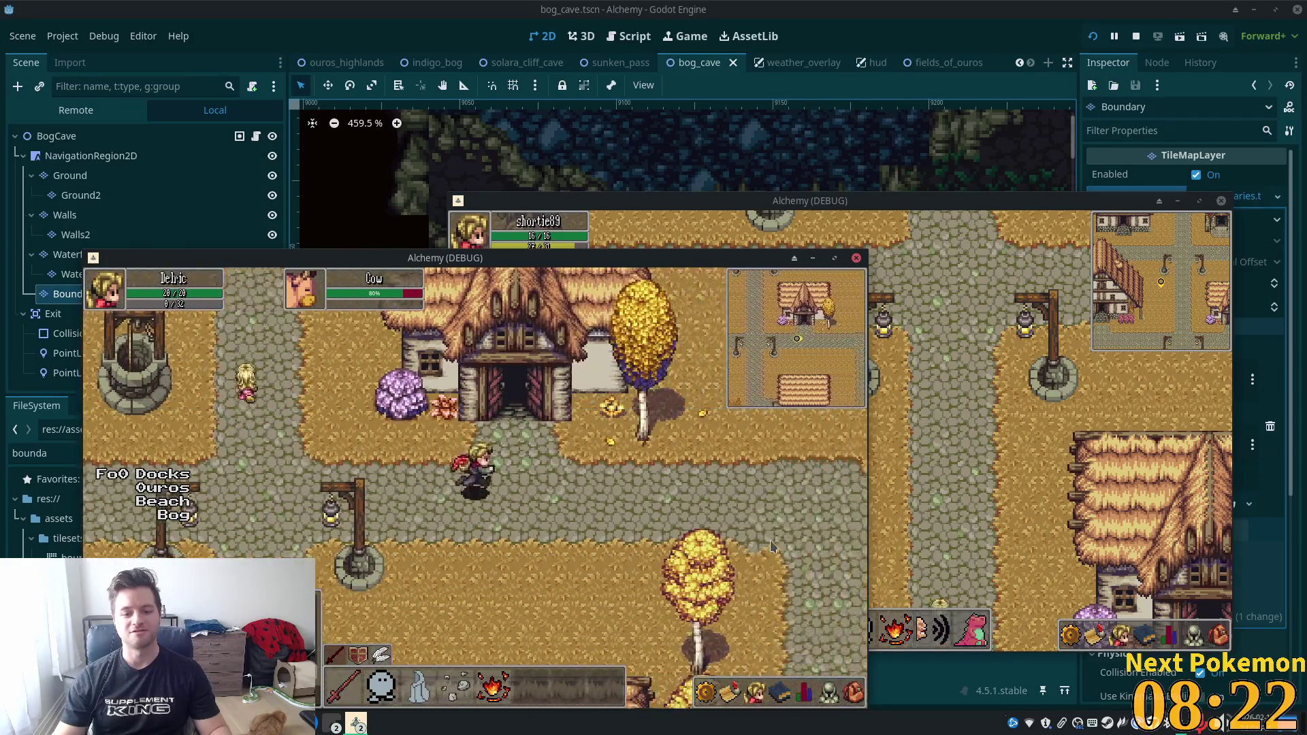
key(w)
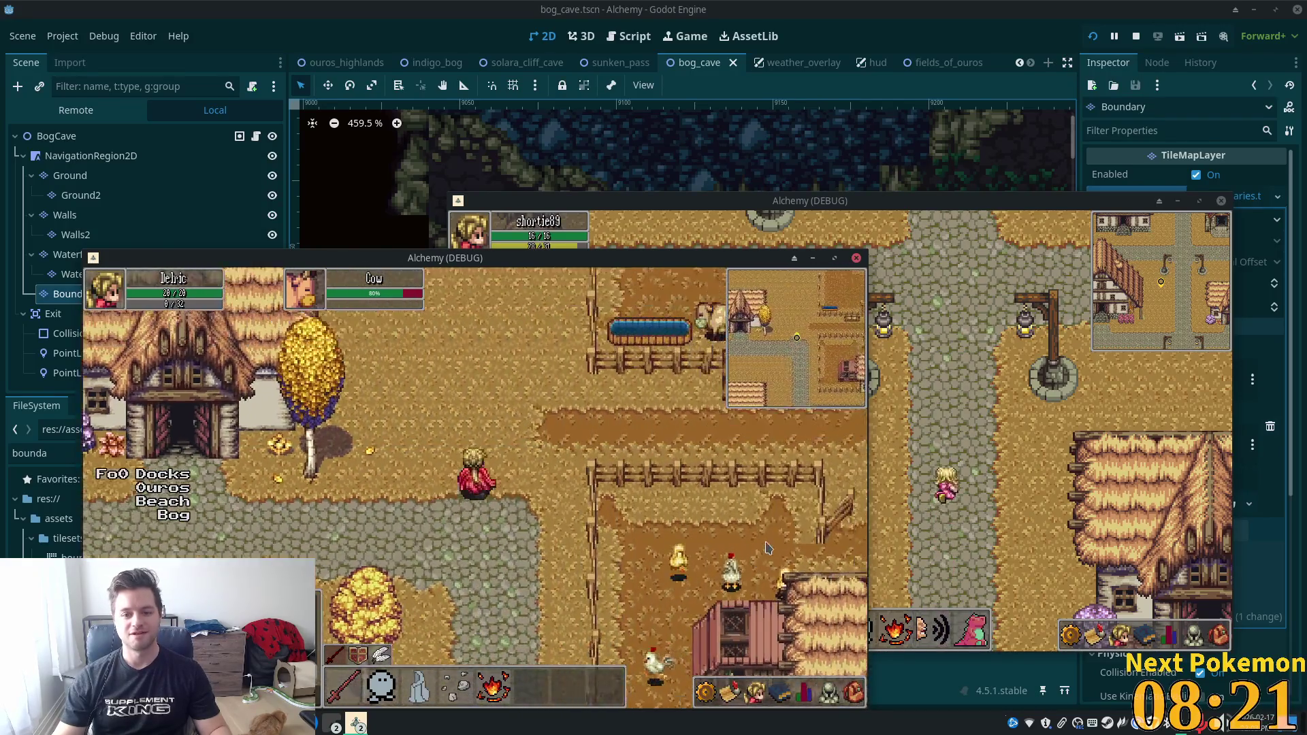
key(w)
key(d)
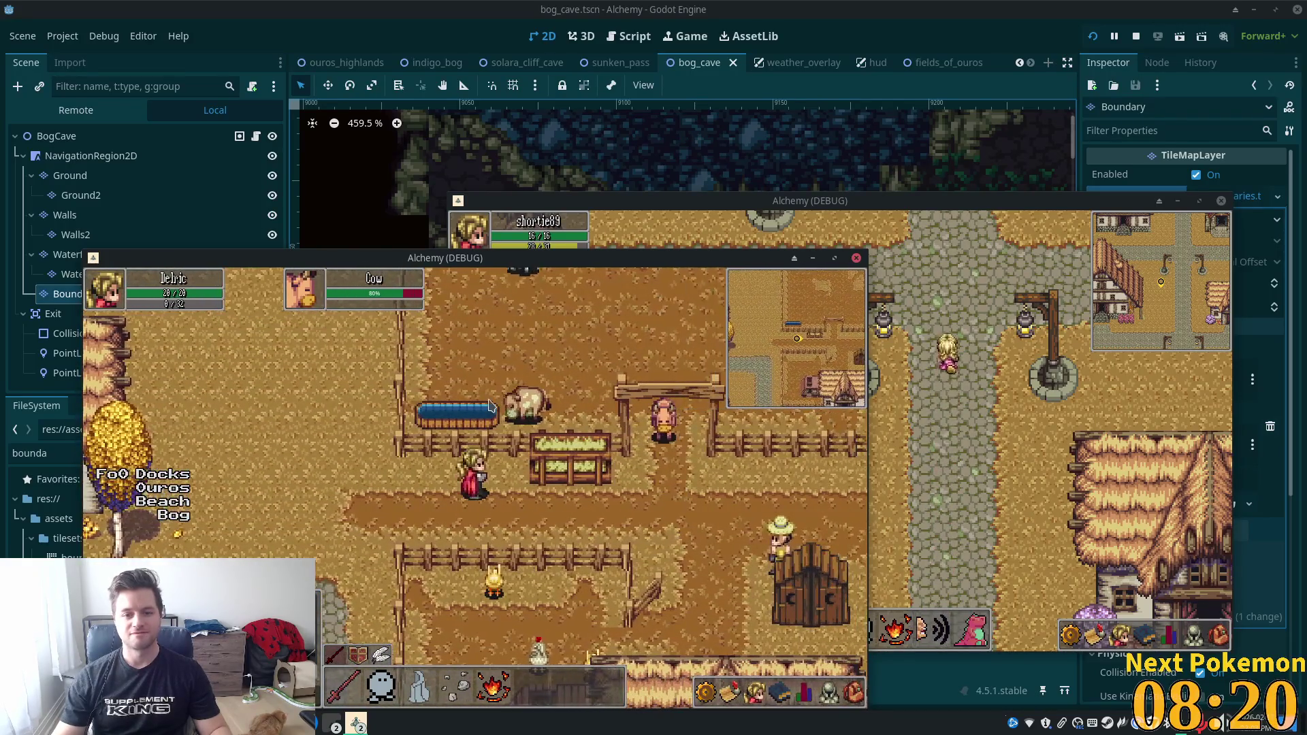
key(a)
key(d)
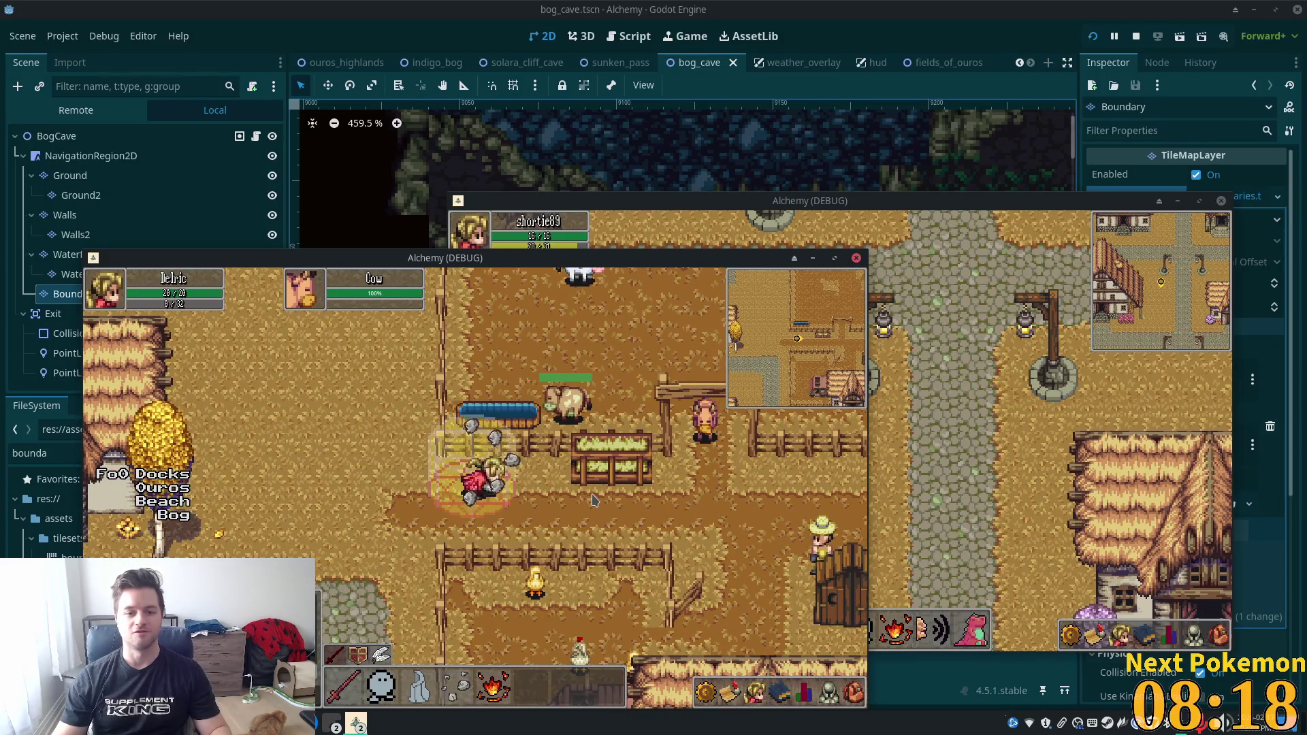
key(d)
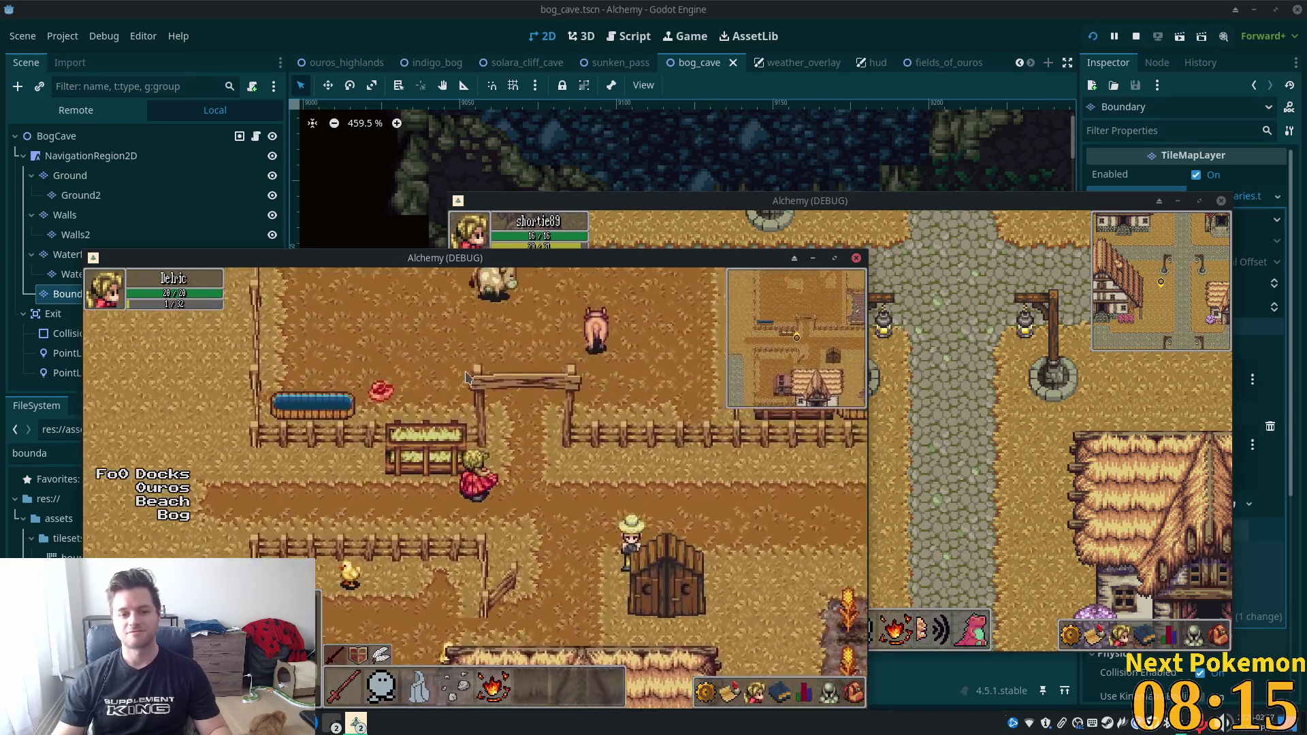
Move around inside the cow pen, closing and reopening the character stats panel.
key(w+d)
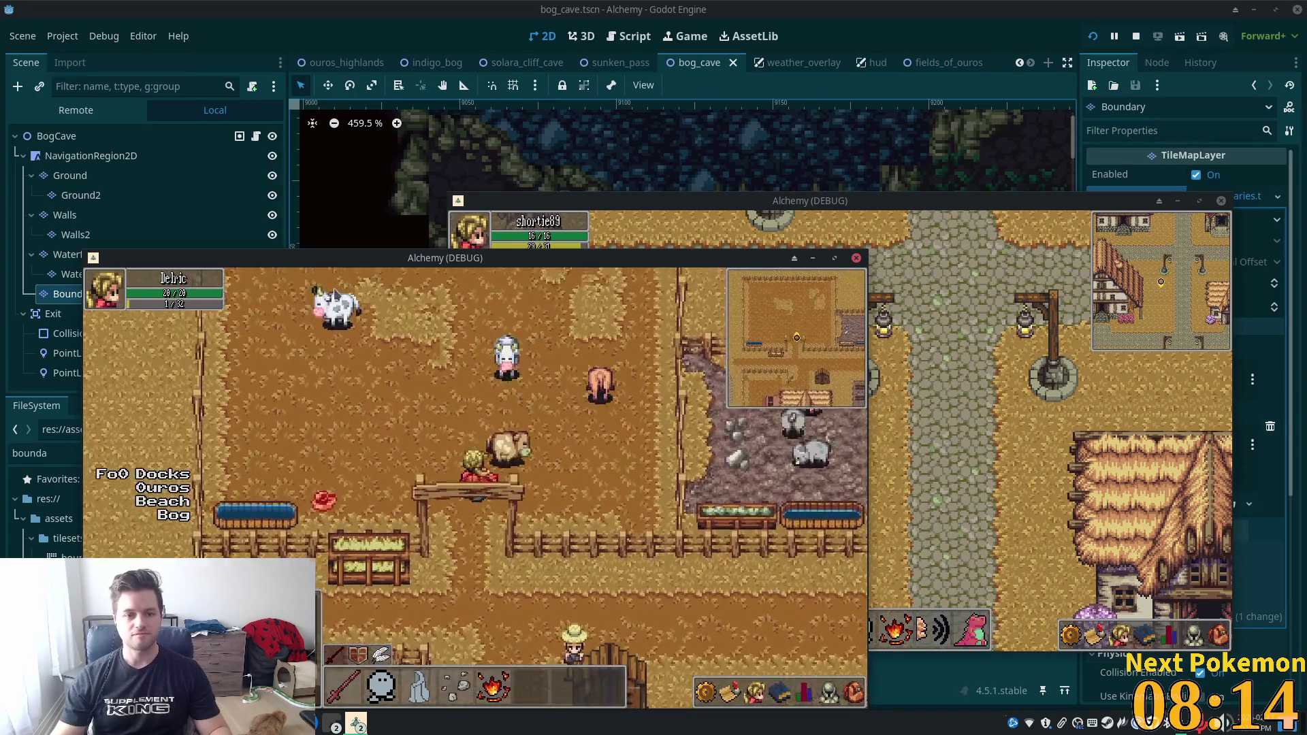
key(w)
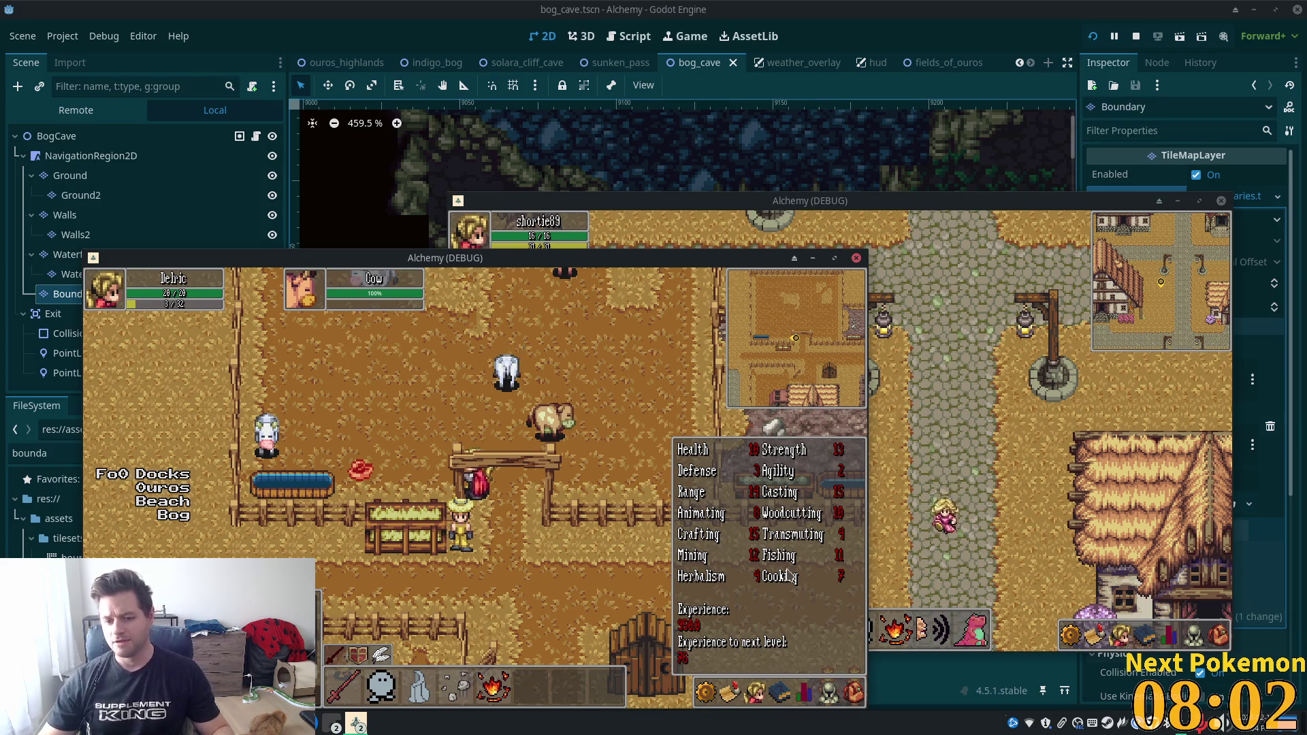
key(Escape)
key(s)
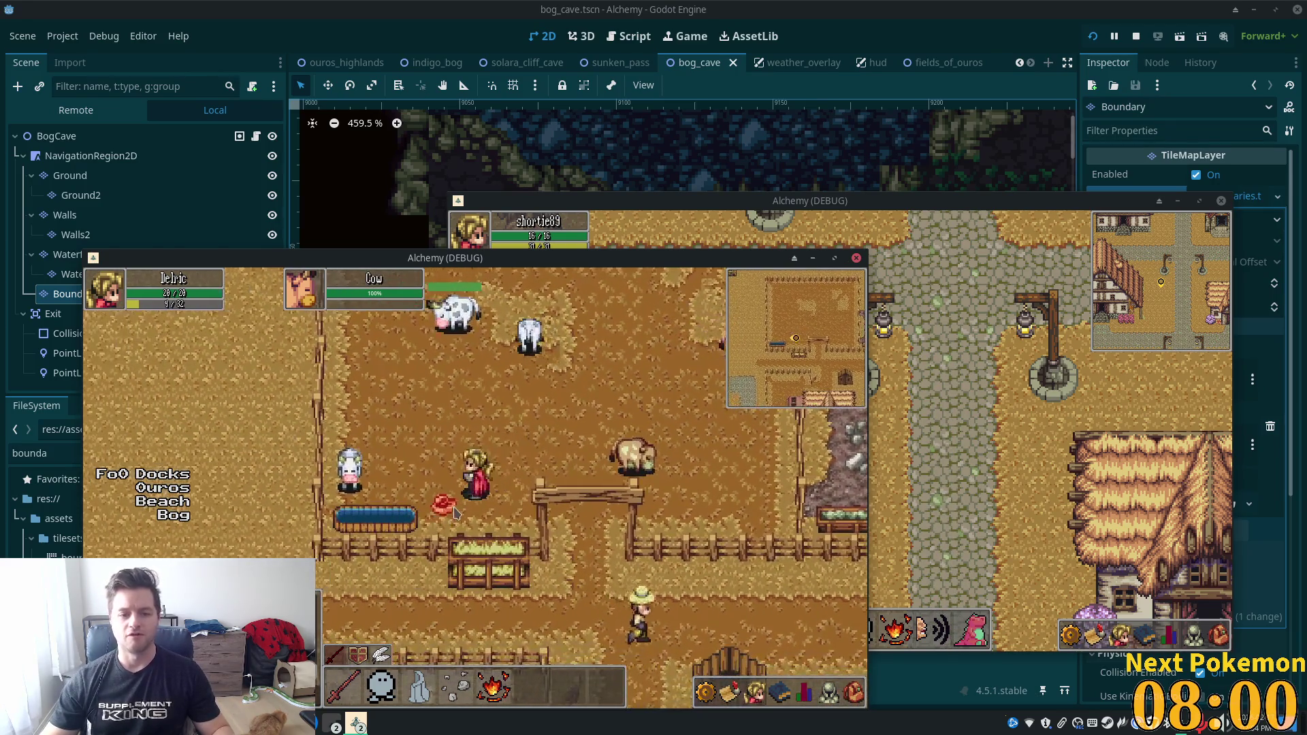
click(804, 691)
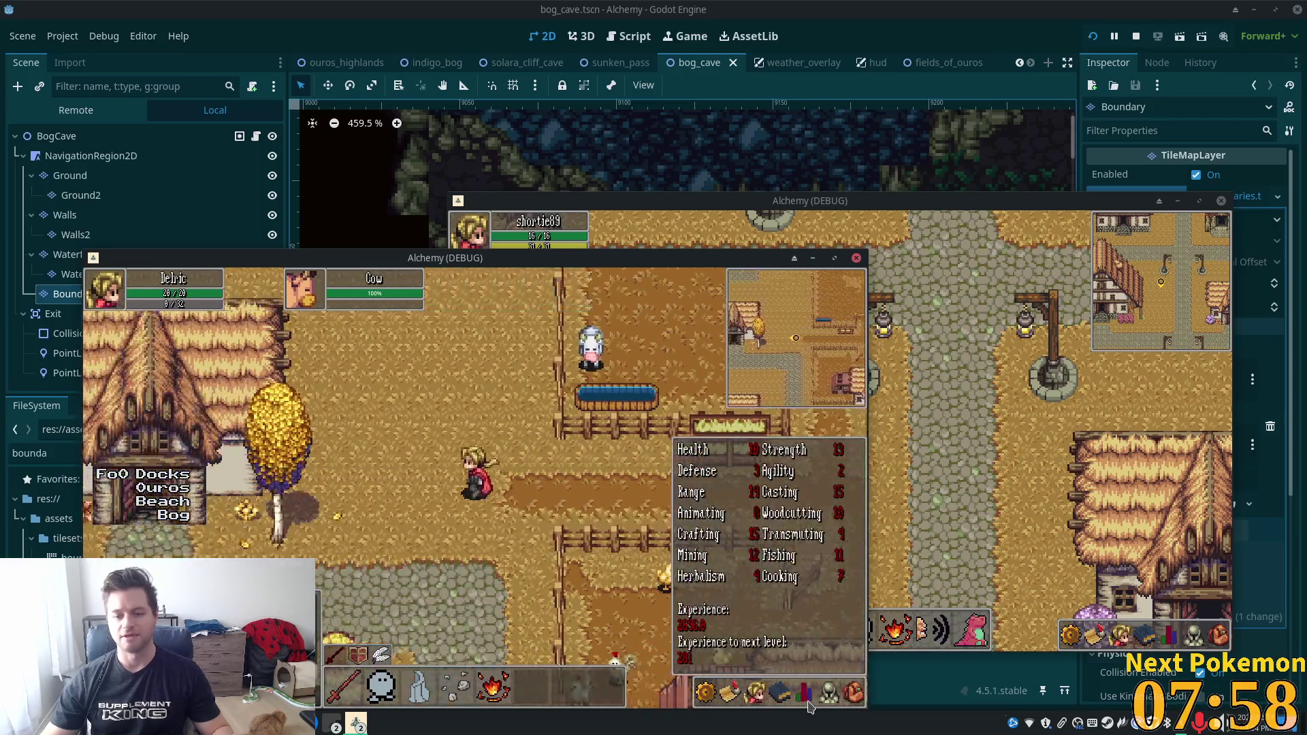
Enter the house and view the inventory grid beside the cauldron.
key(w)
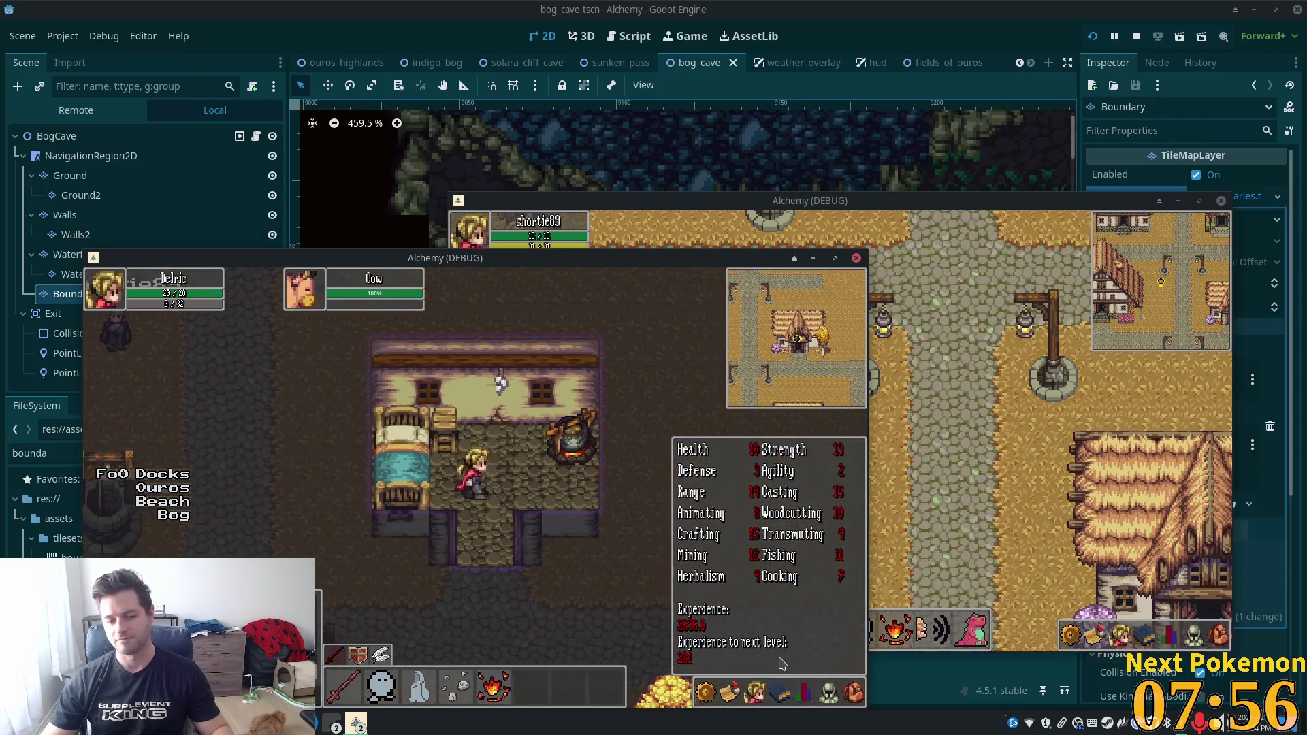
click(856, 694)
key(d)
click(528, 461)
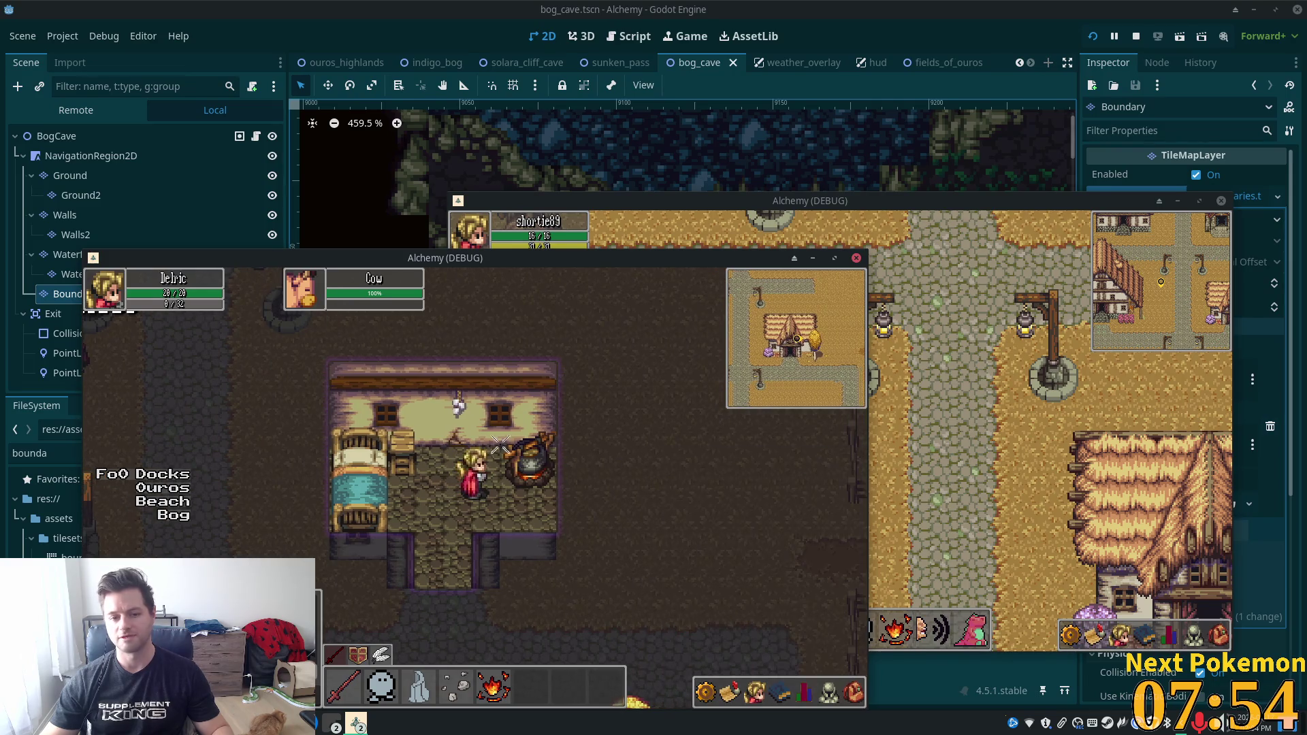
Walk down the street, through the fence gate into Fields of Ouros toward the Orc Grunt.
key(s)
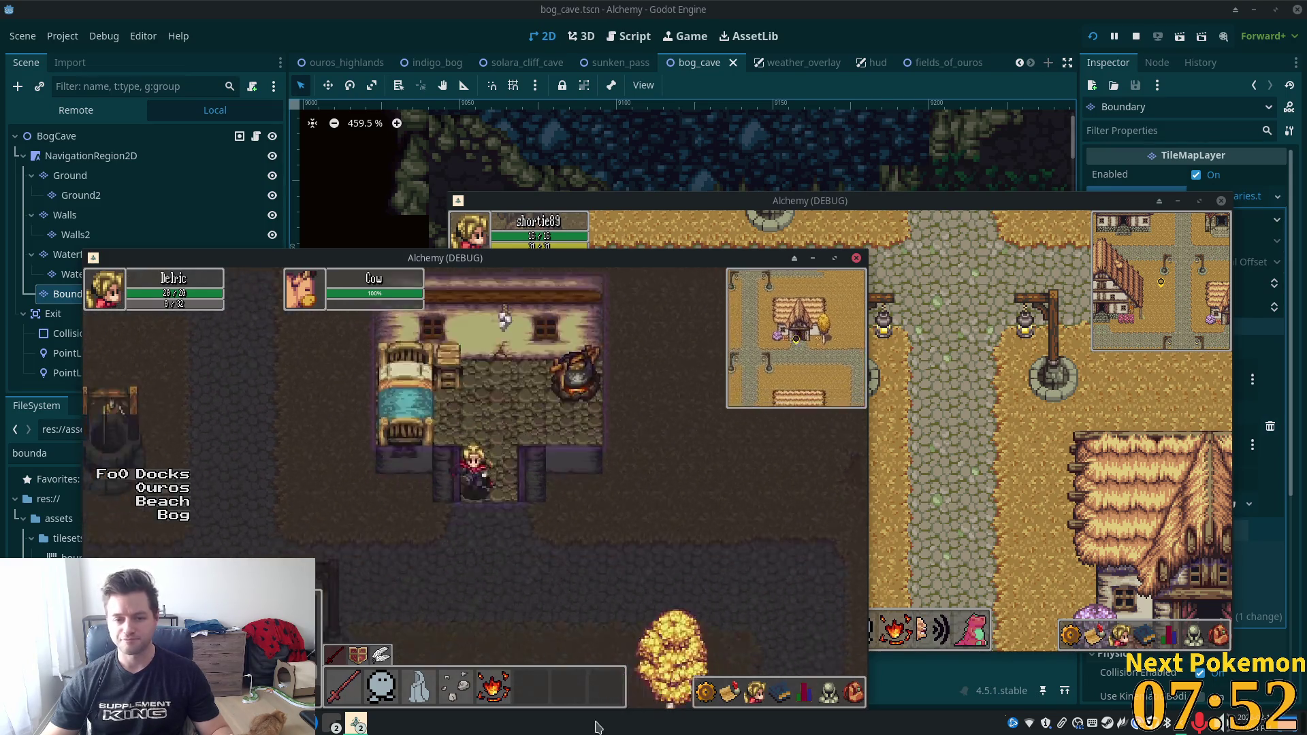
key(s)
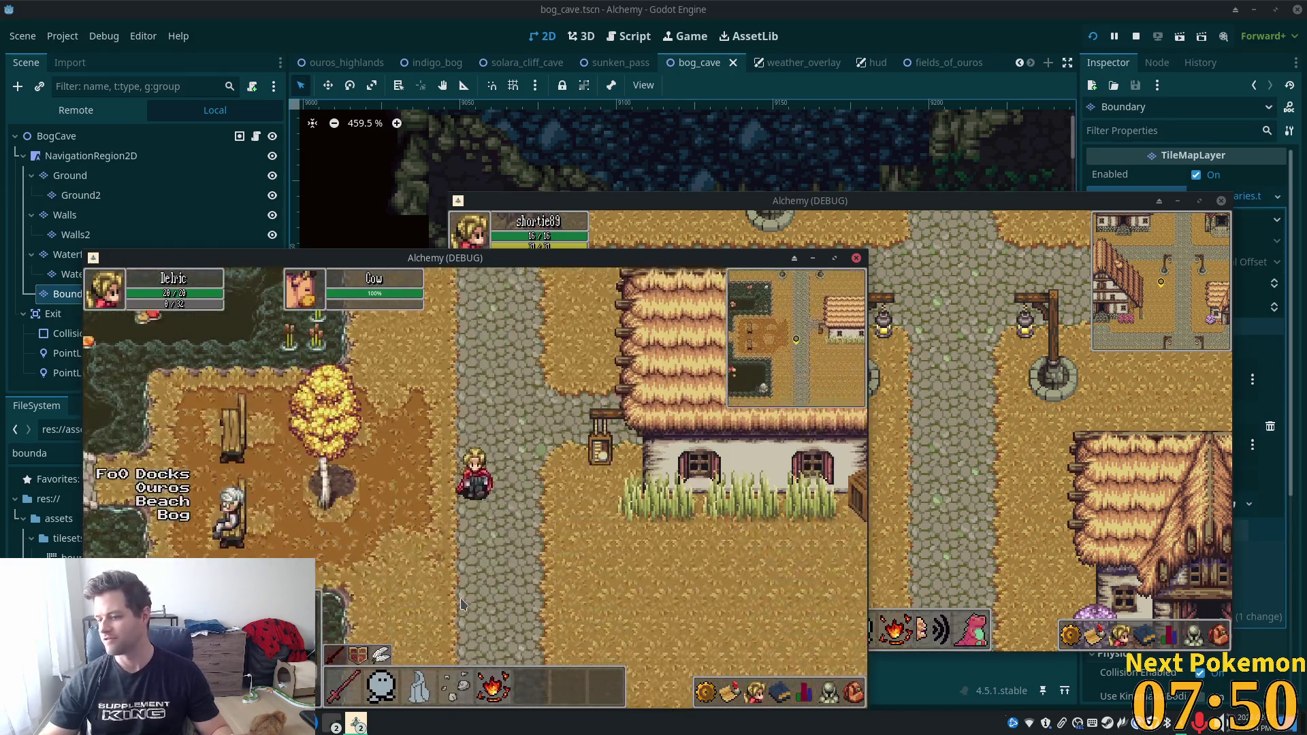
key(s)
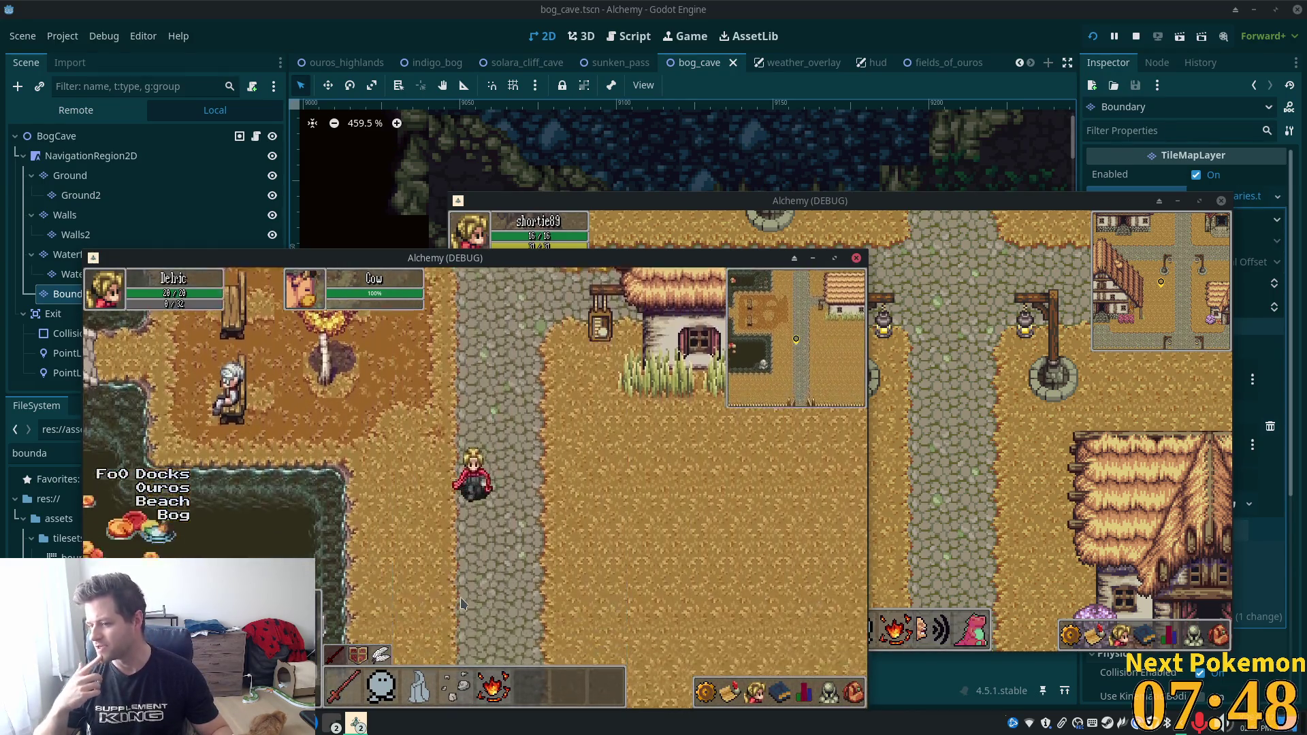
key(s)
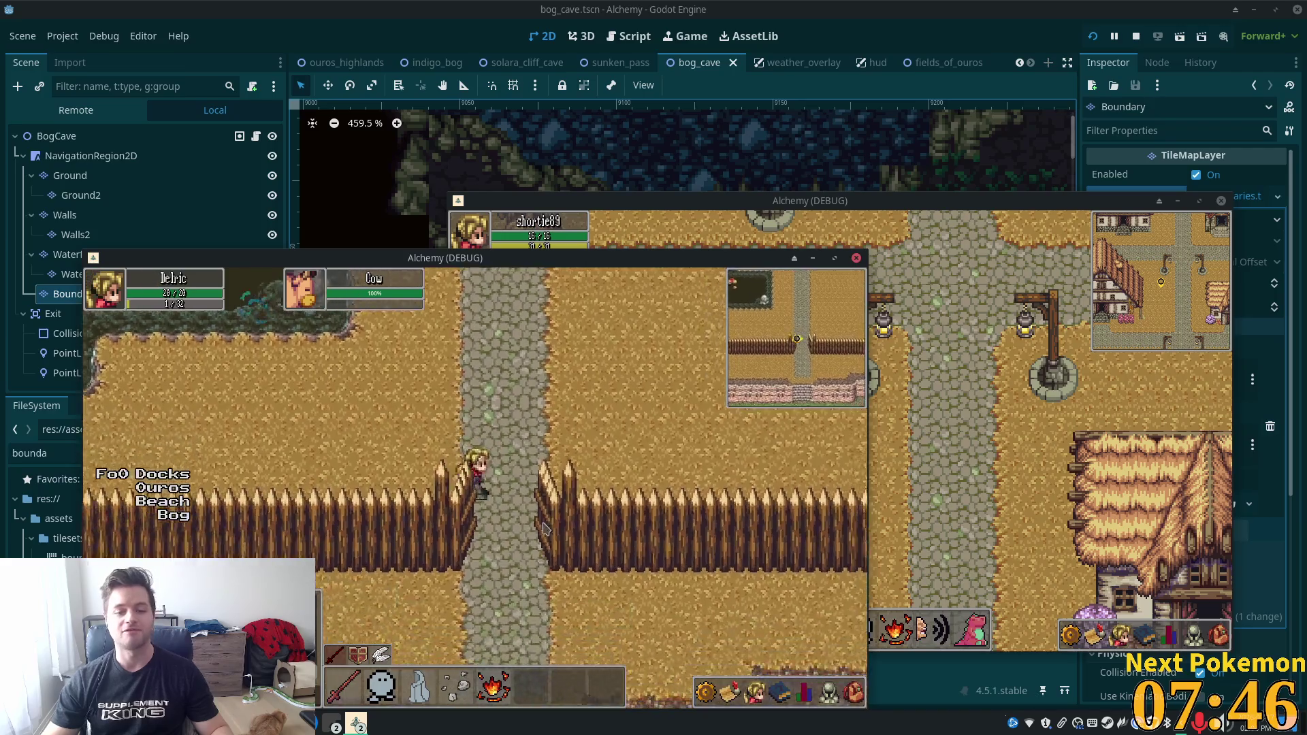
key(s)
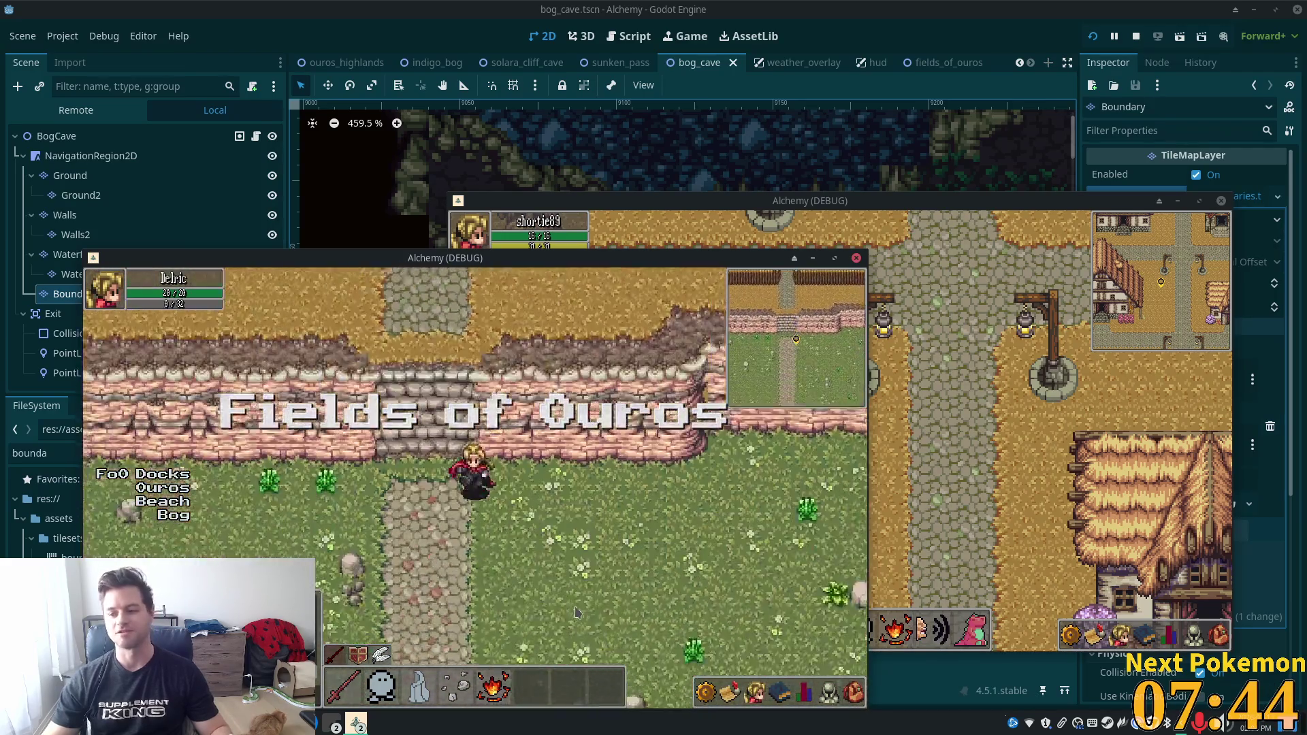
key(d)
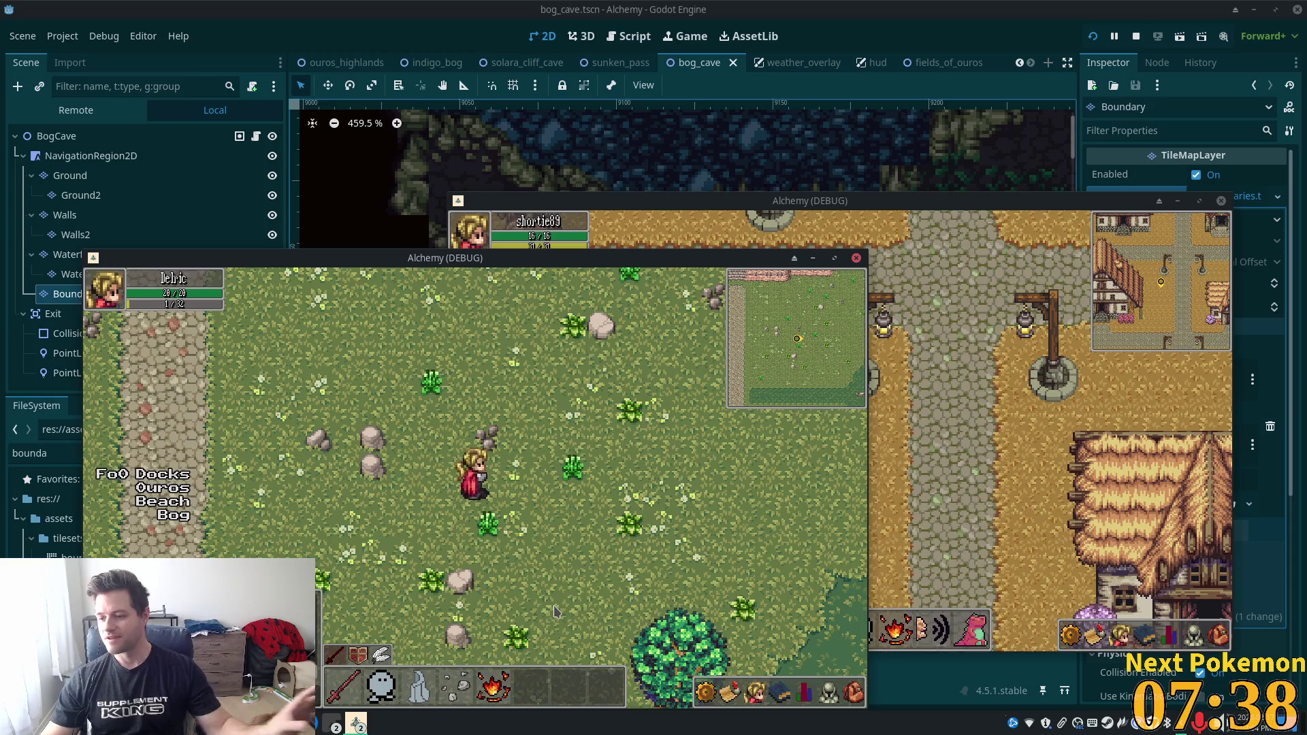
key(d)
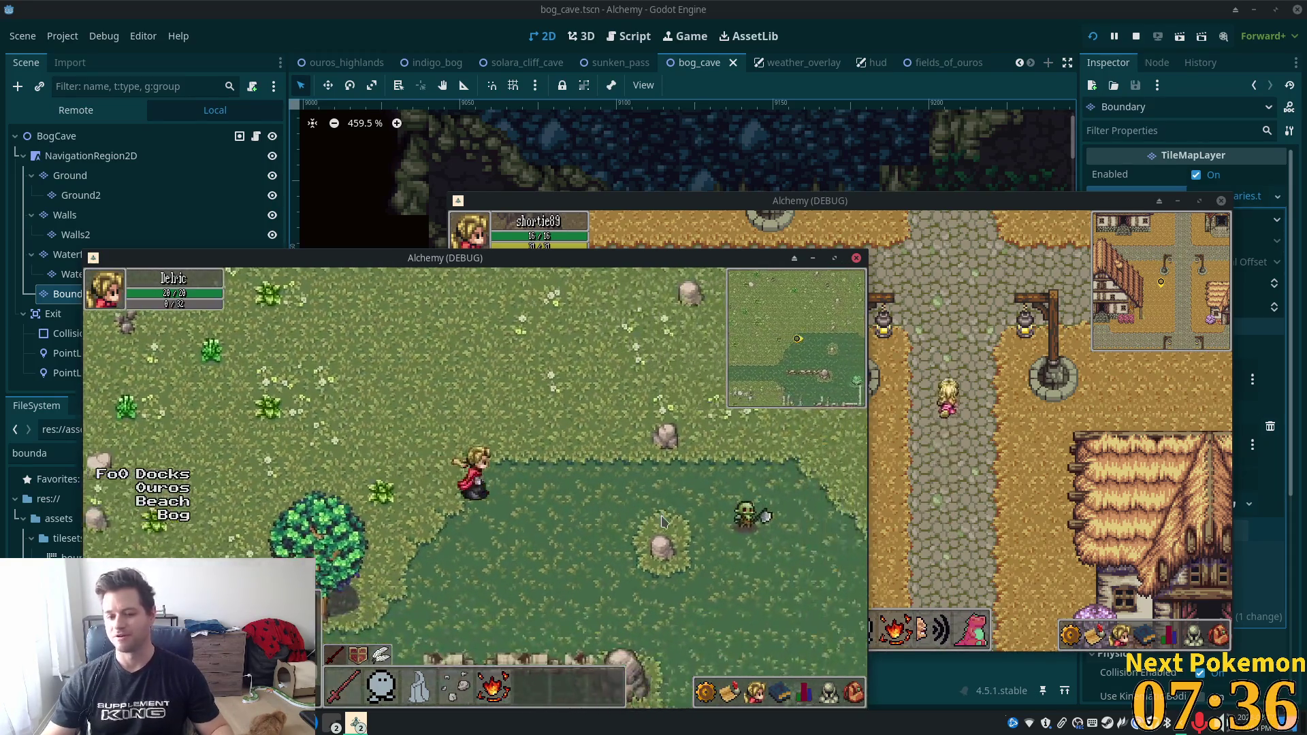
key(s)
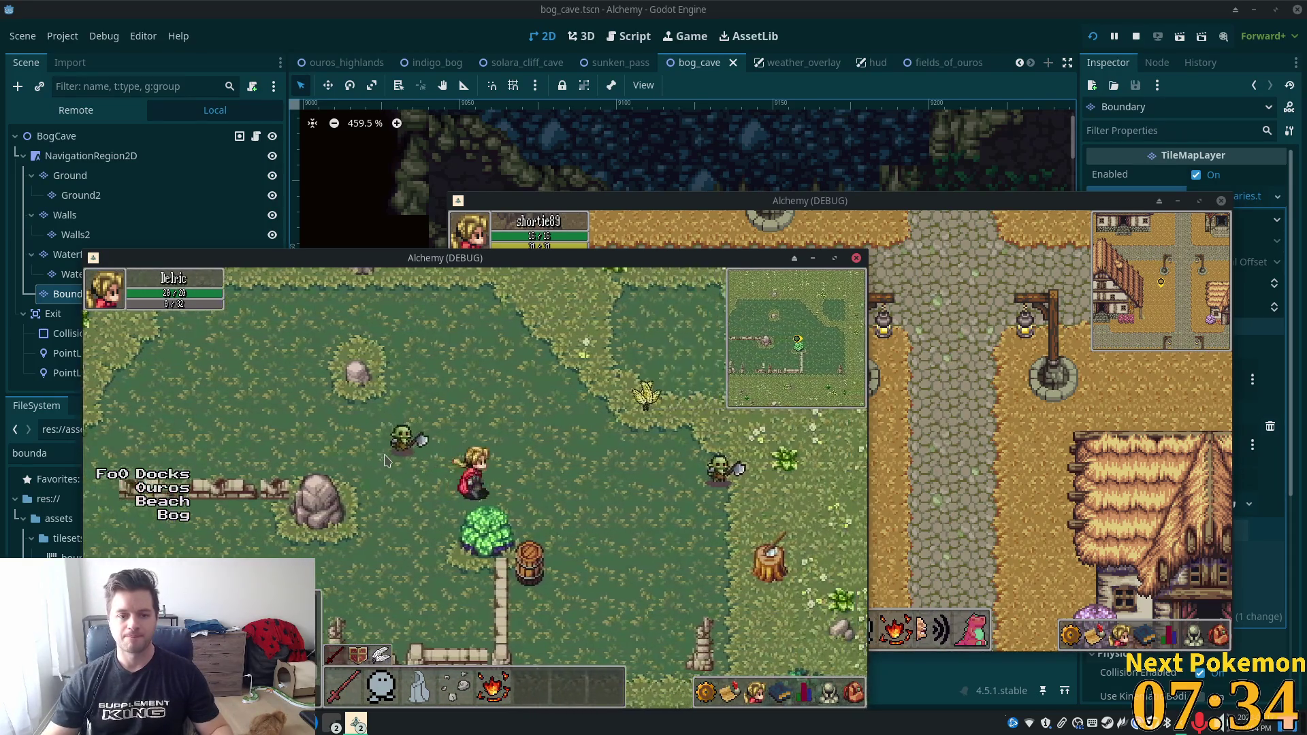
key(d)
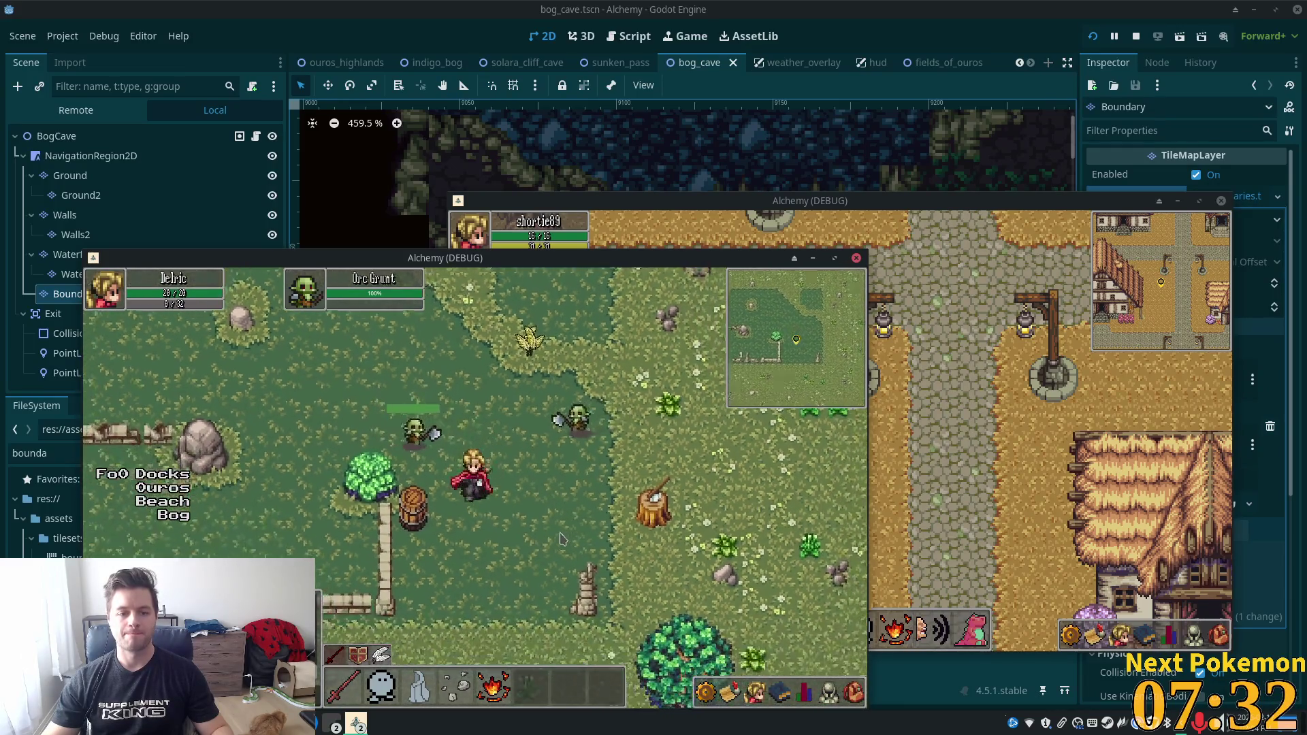
Fight the Orc Grunt with the sword, then move away across the field.
key(s)
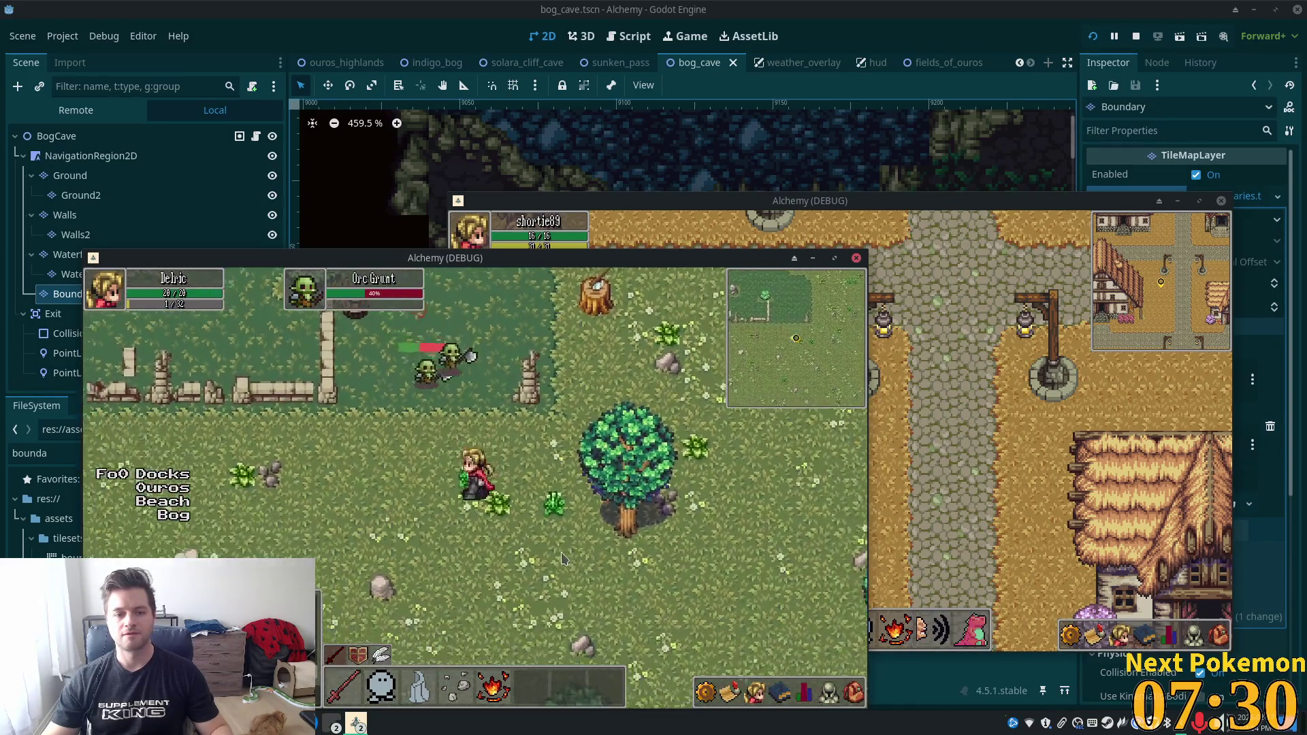
key(w)
key(a)
key(d)
key(s)
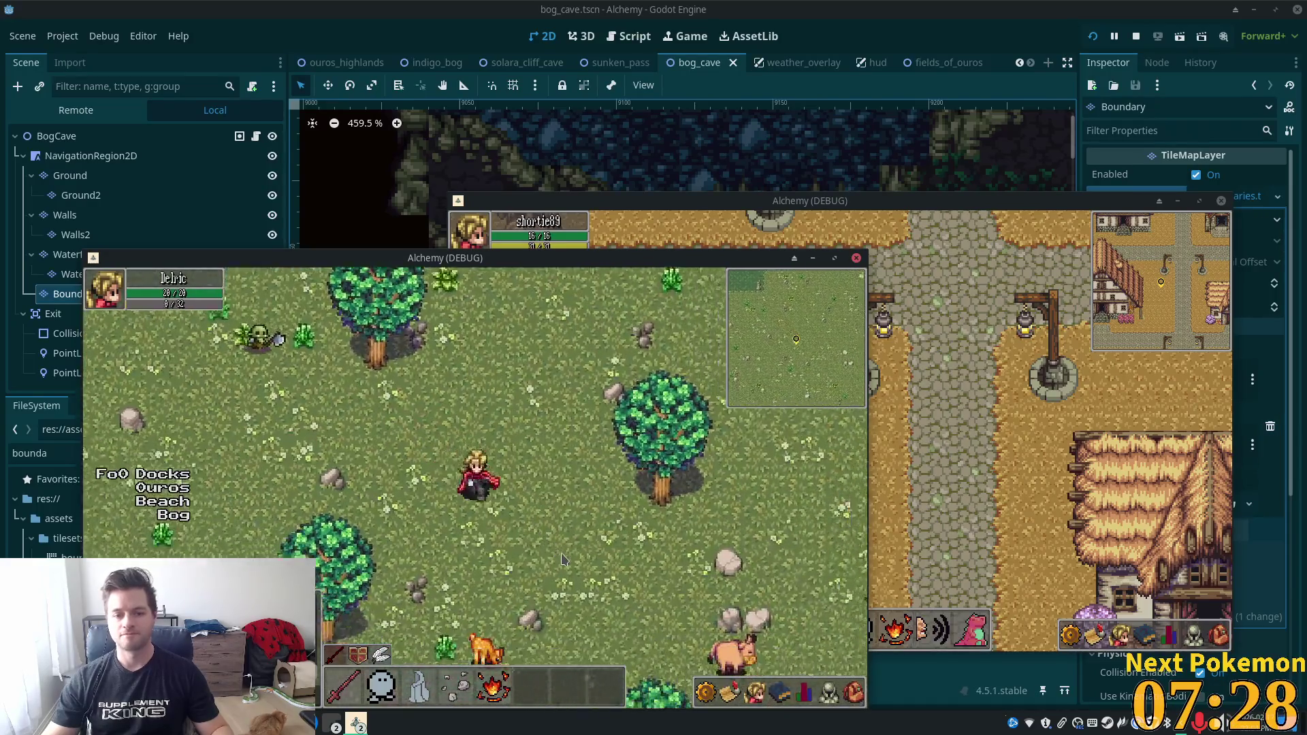
key(d)
key(s)
Walk right to the camp and target the camper there.
key(d)
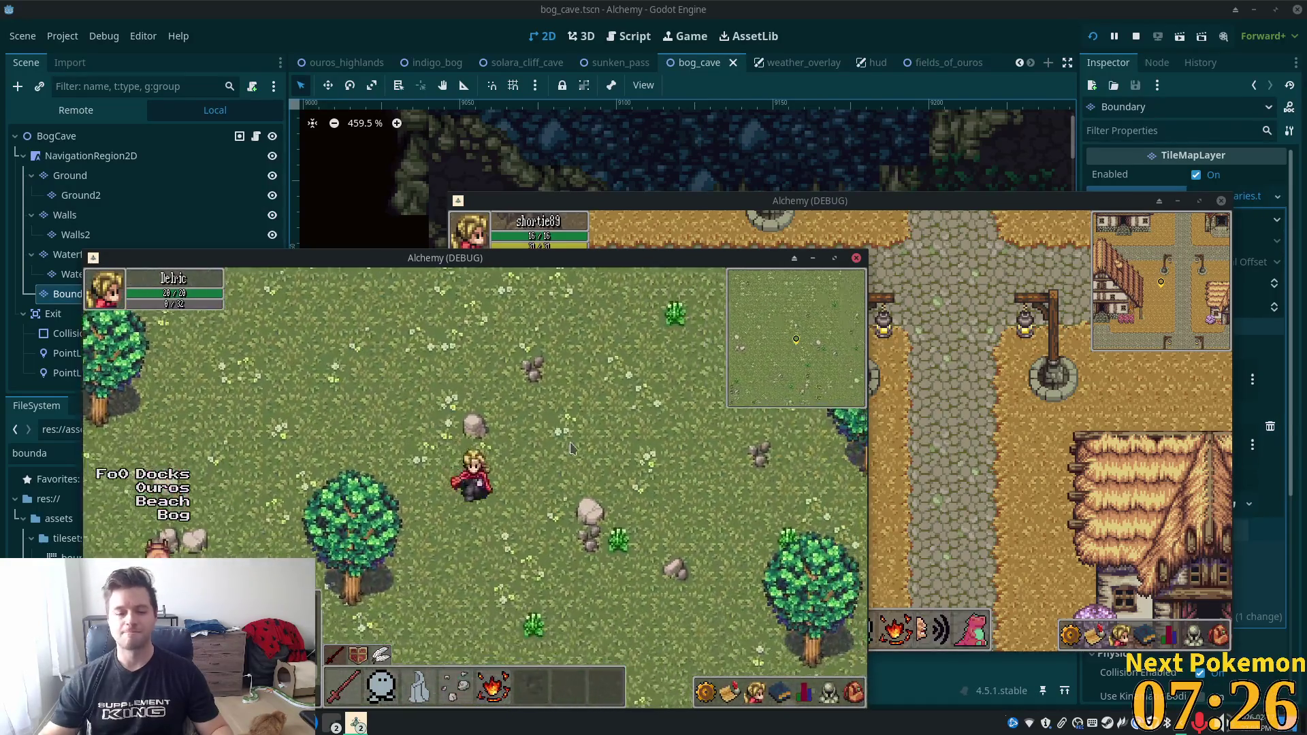
key(d)
key(s)
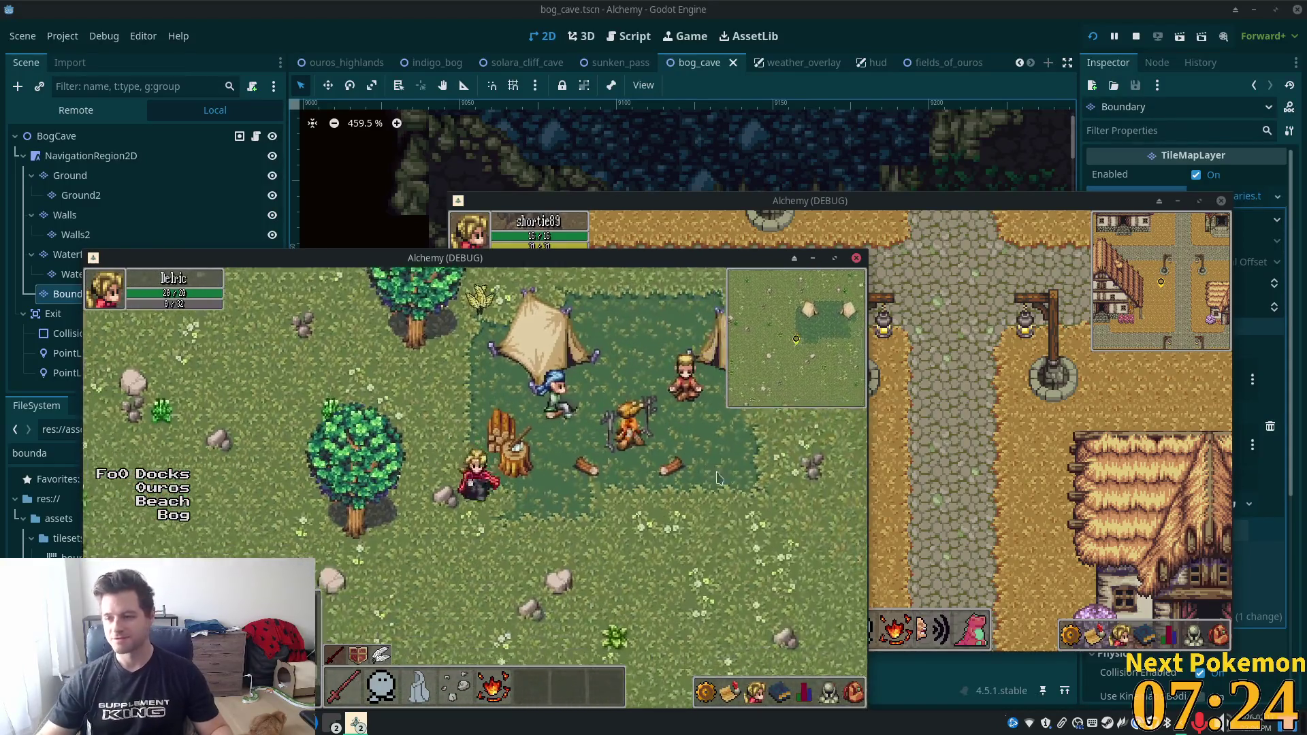
key(d)
key(w)
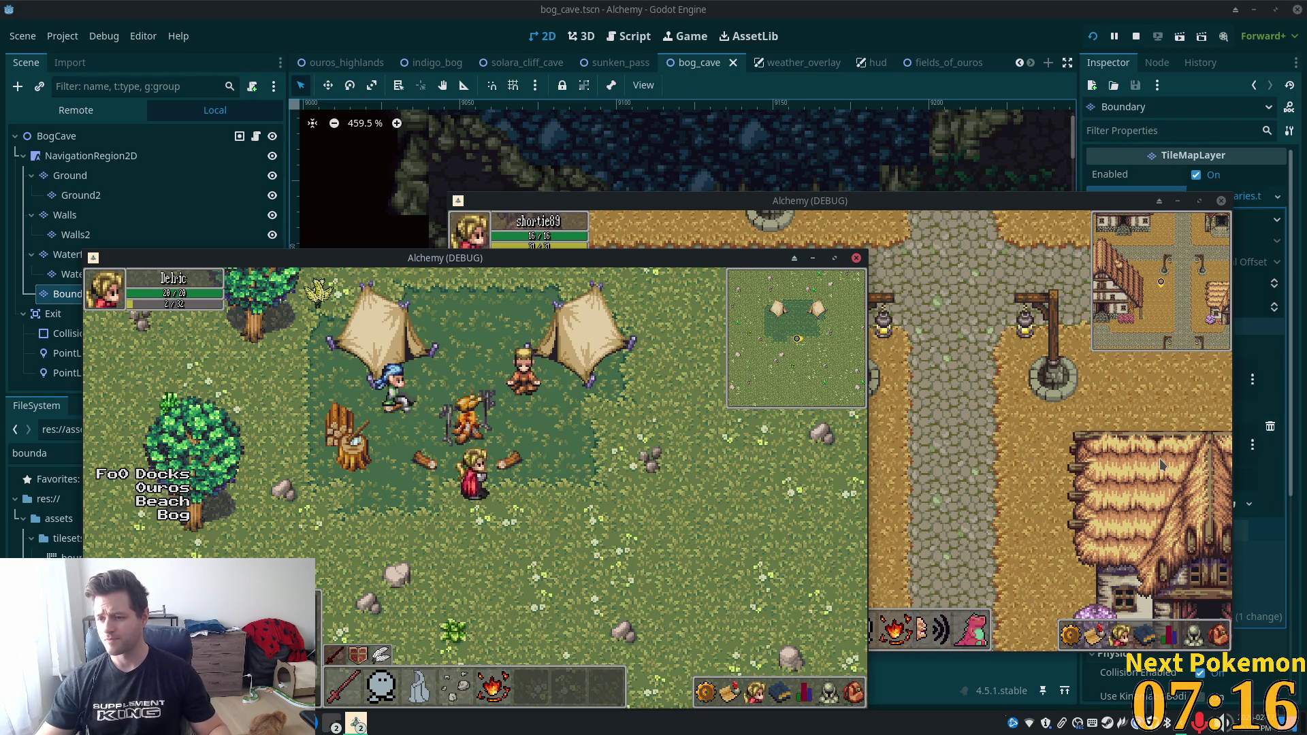
key(d)
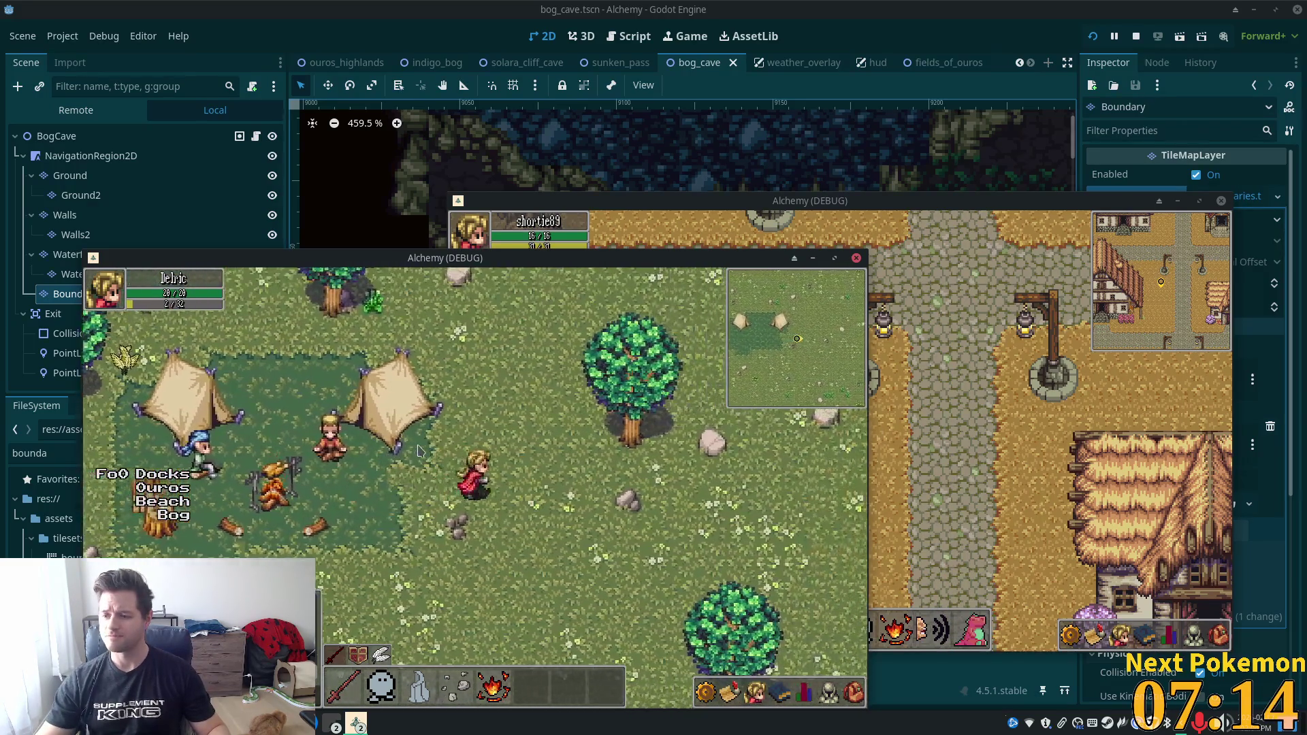
key(a)
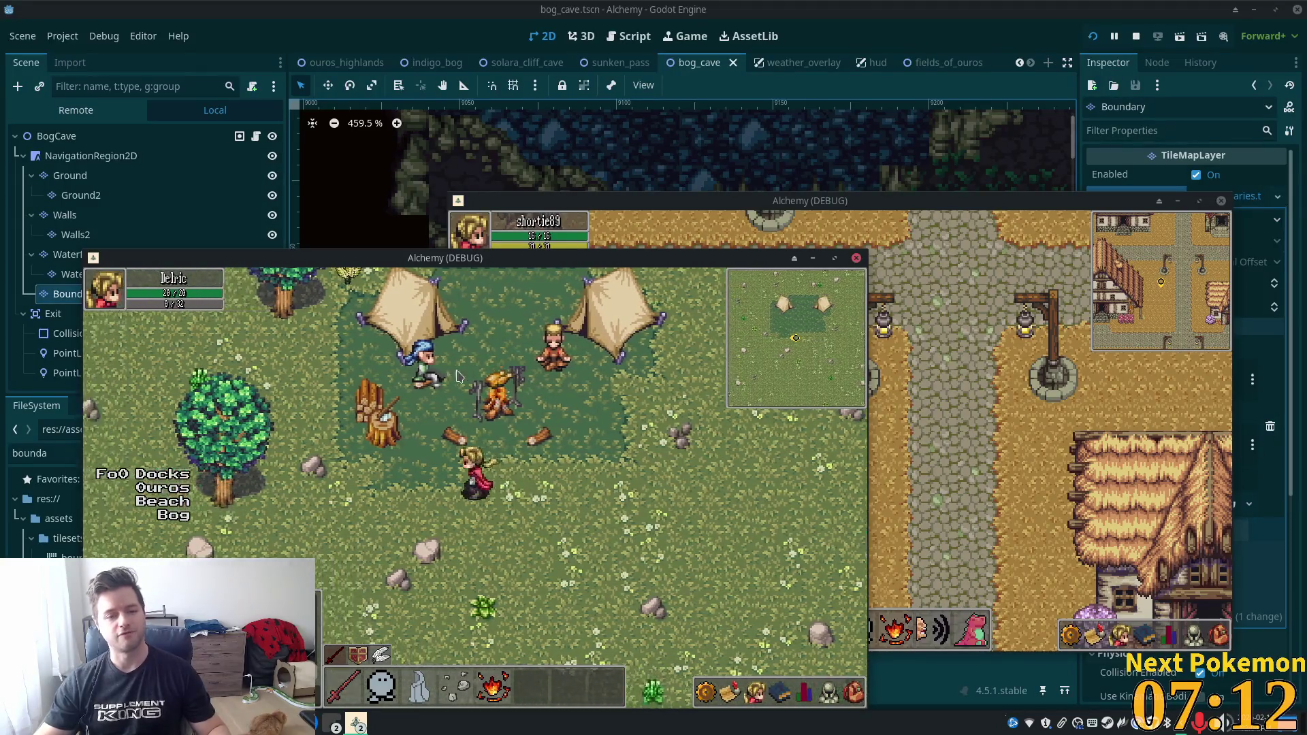
click(465, 444)
Leave the camp and cross the meadow to the edge of the desert.
key(d)
key(s)
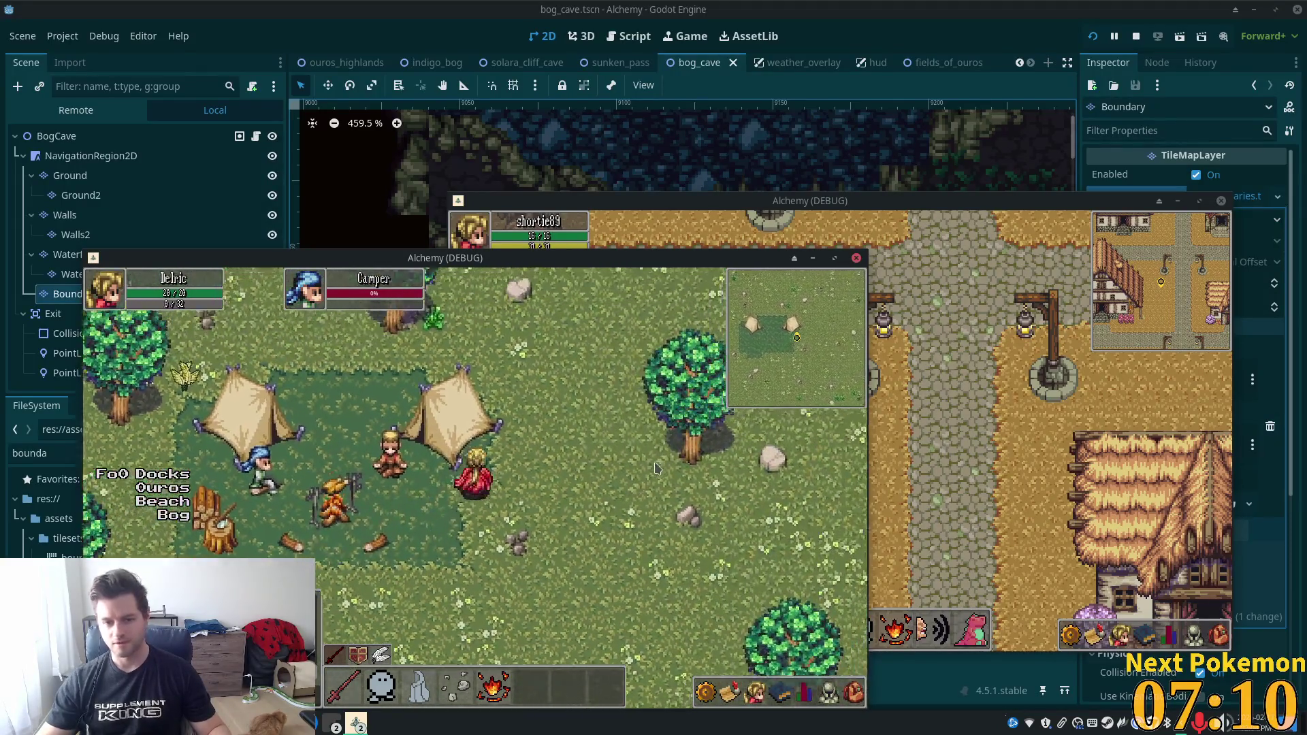
key(s)
key(w)
key(d)
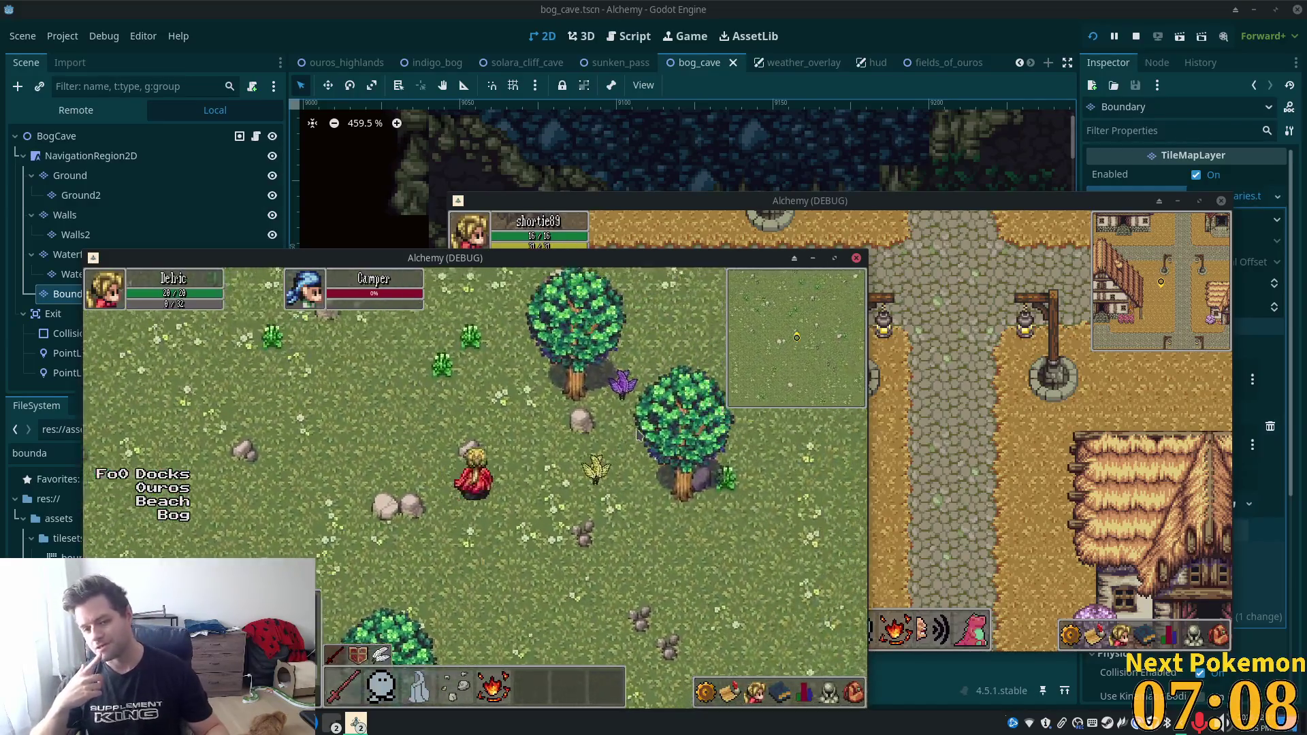
key(d)
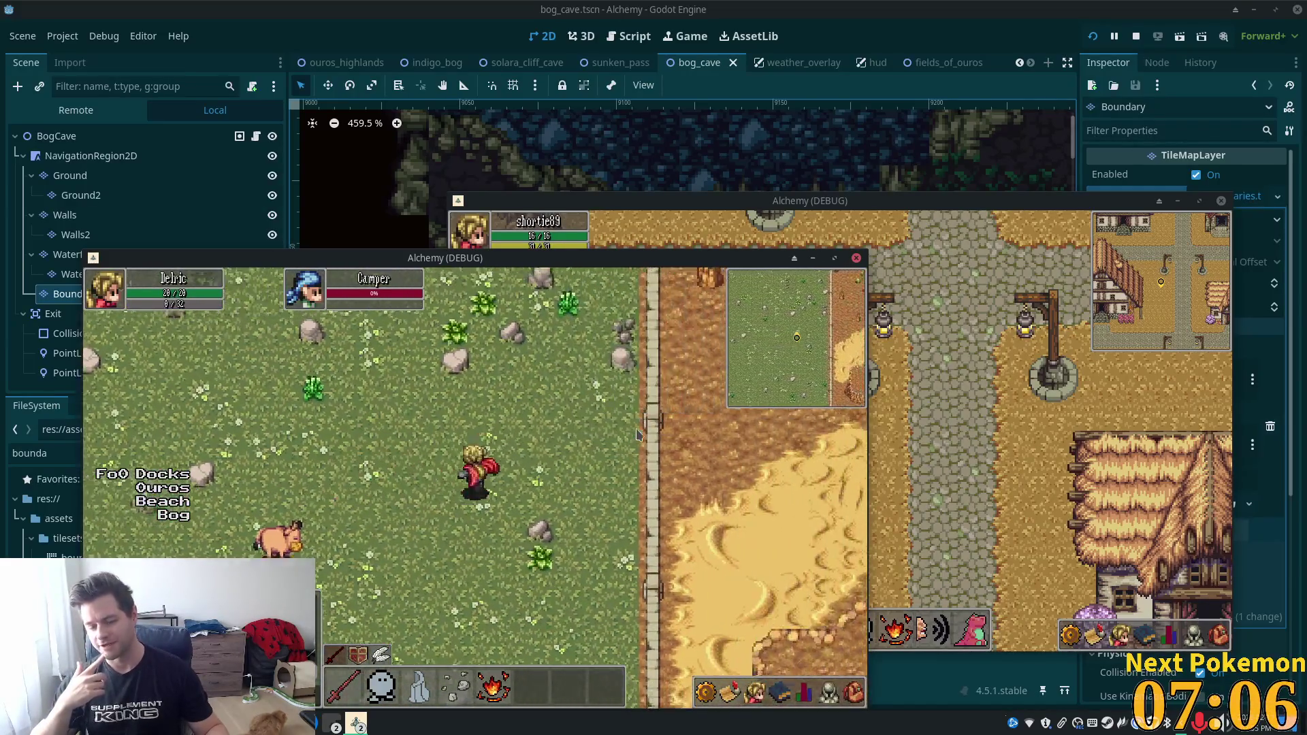
key(w)
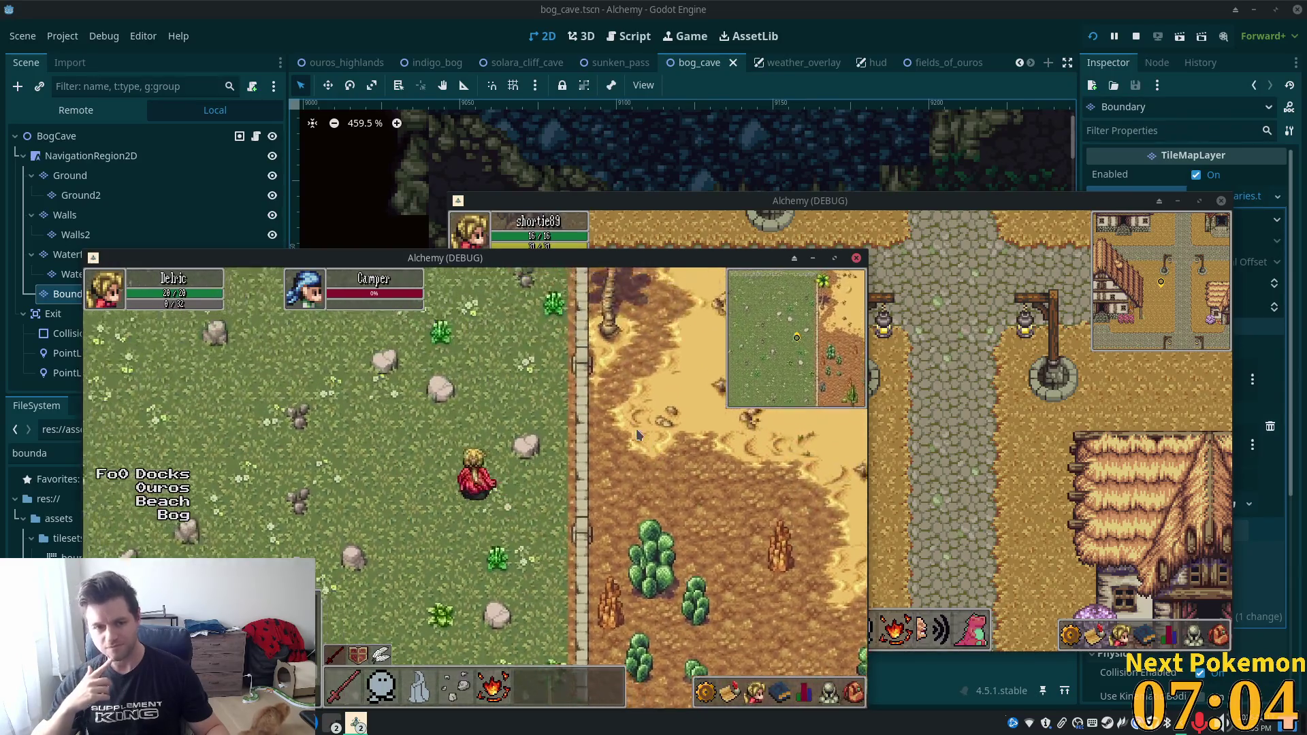
Walk into Solara Desert past the palms and lake toward the cliff cave.
key(d)
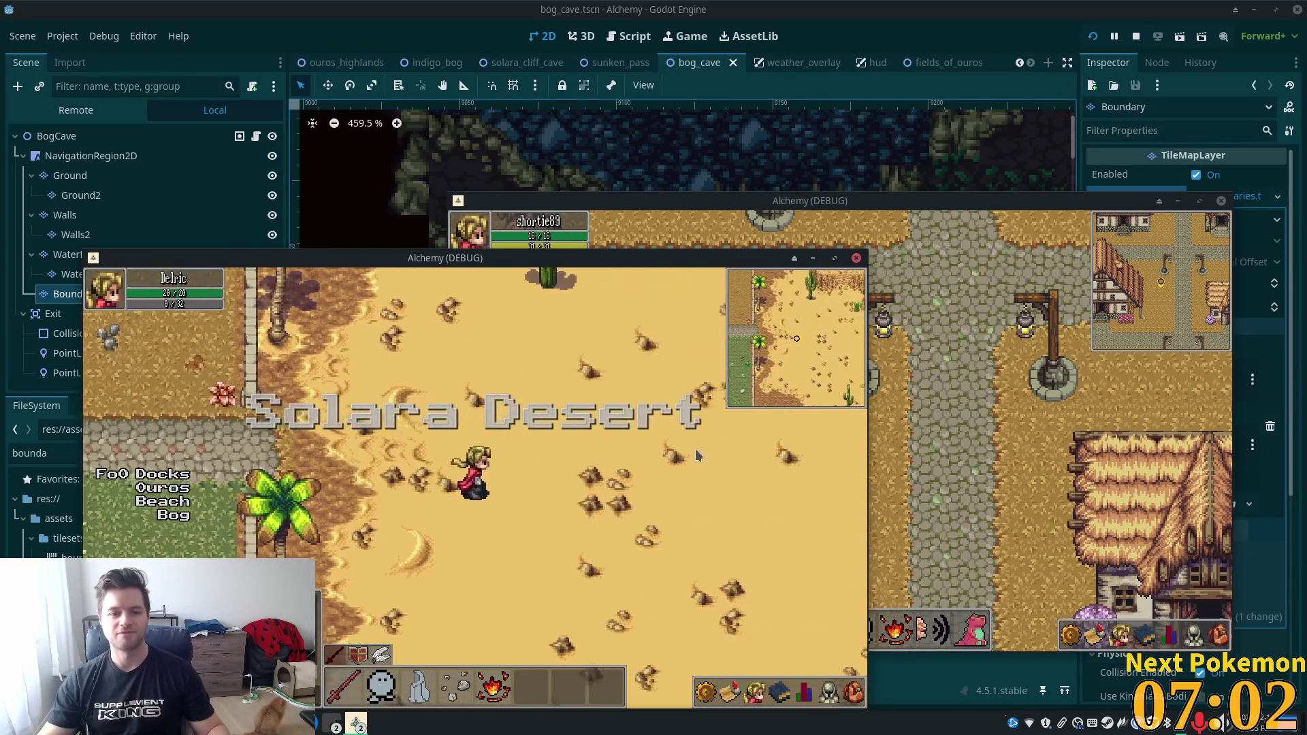
key(s)
key(s)
key(d)
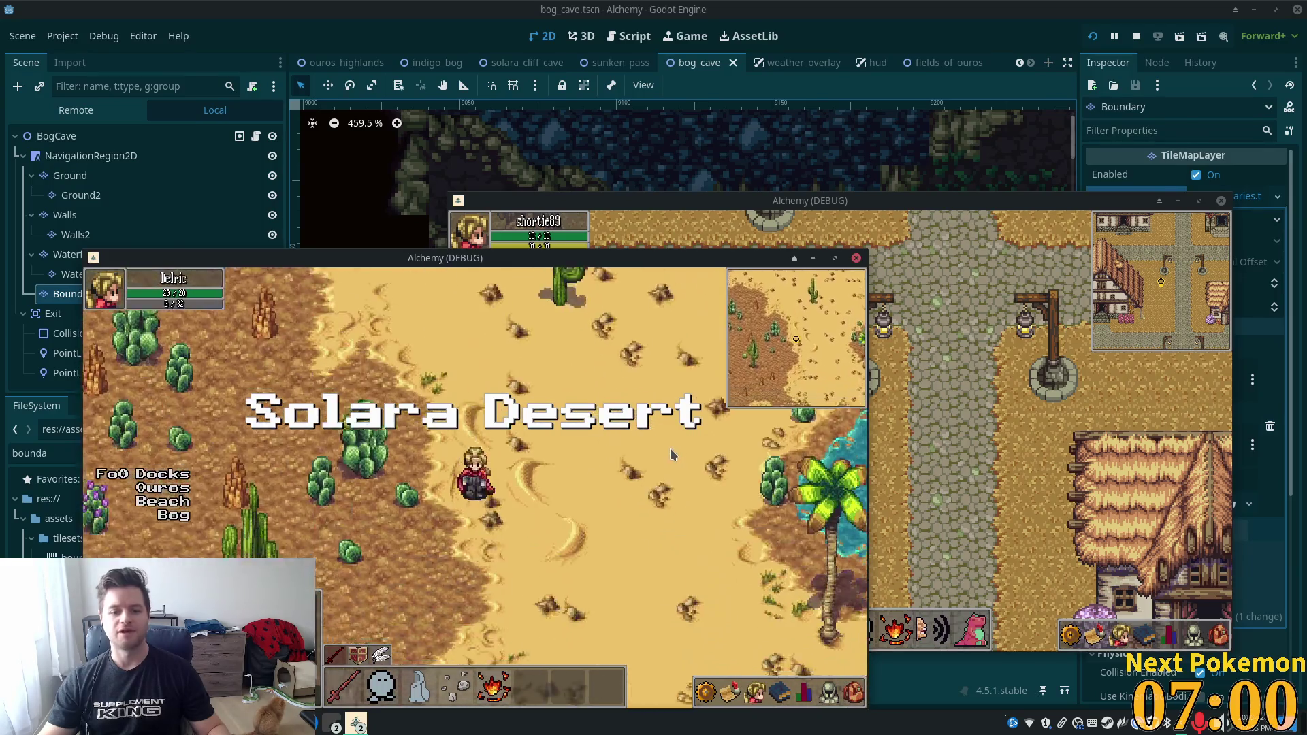
key(s)
key(d)
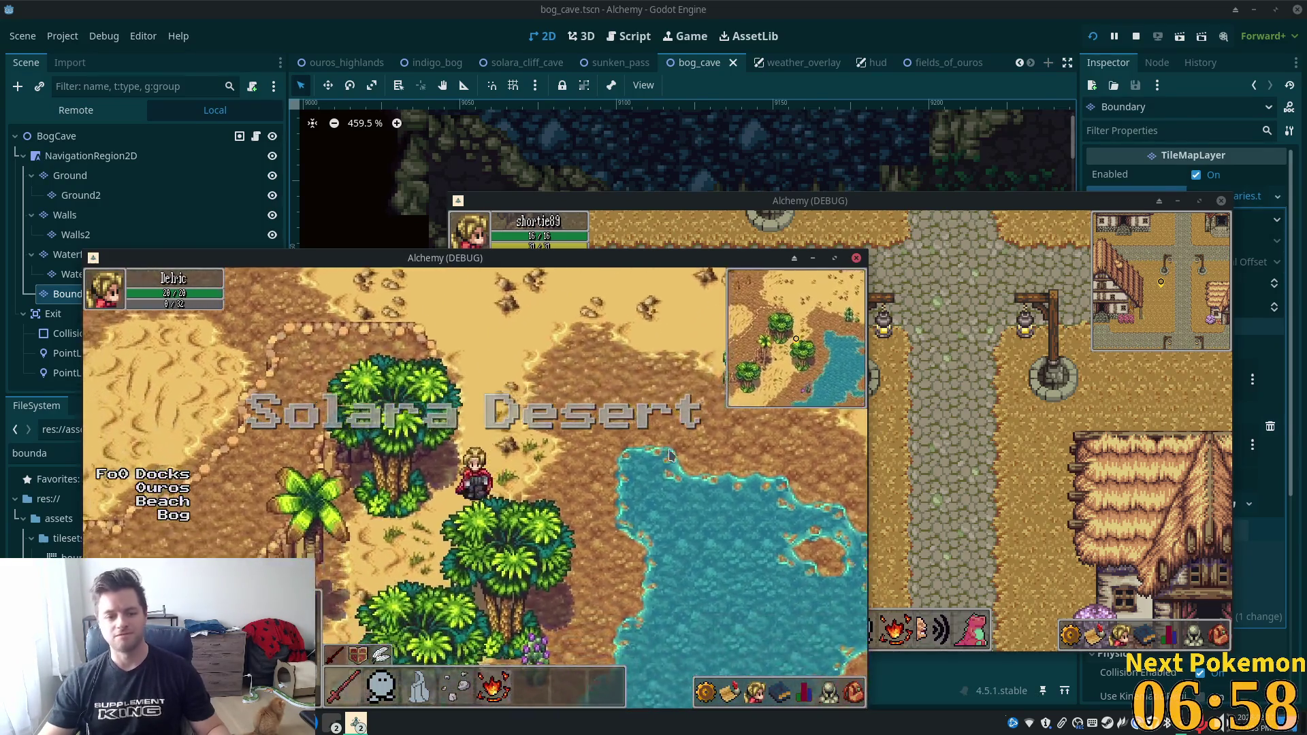
key(s)
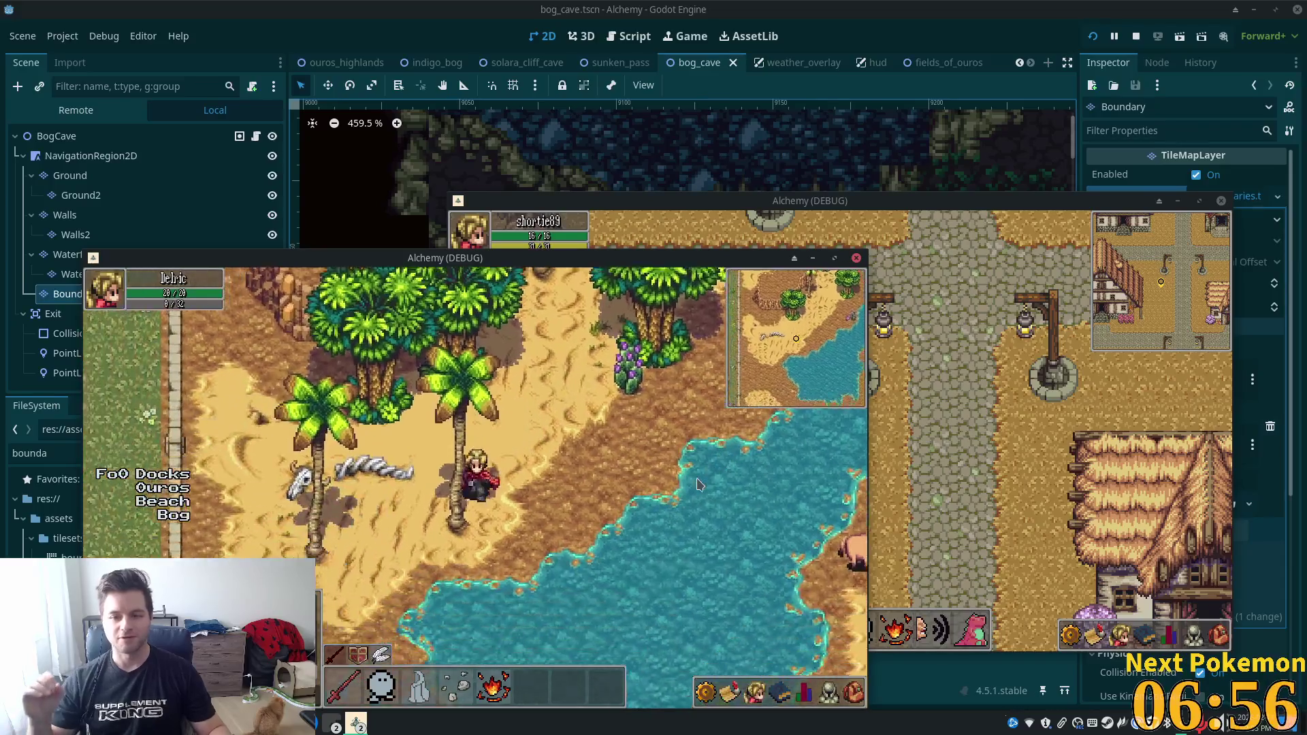
key(s)
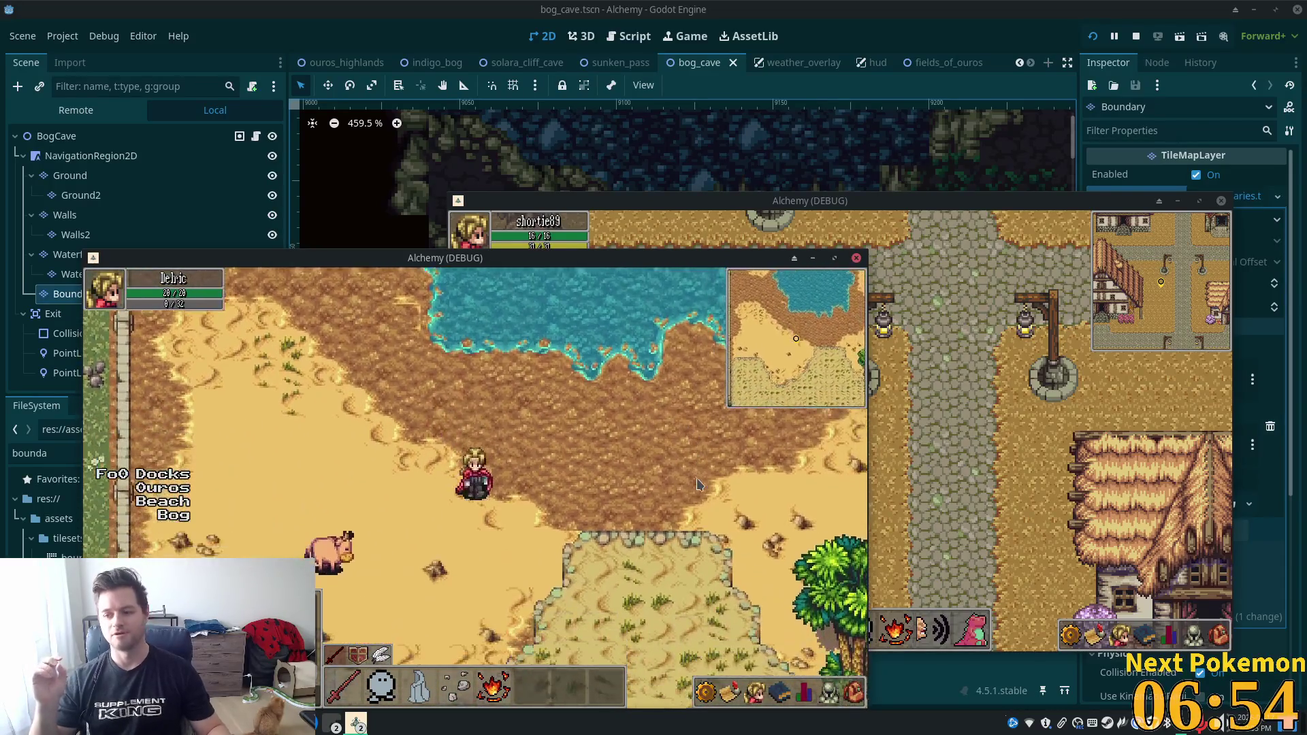
key(d)
key(s)
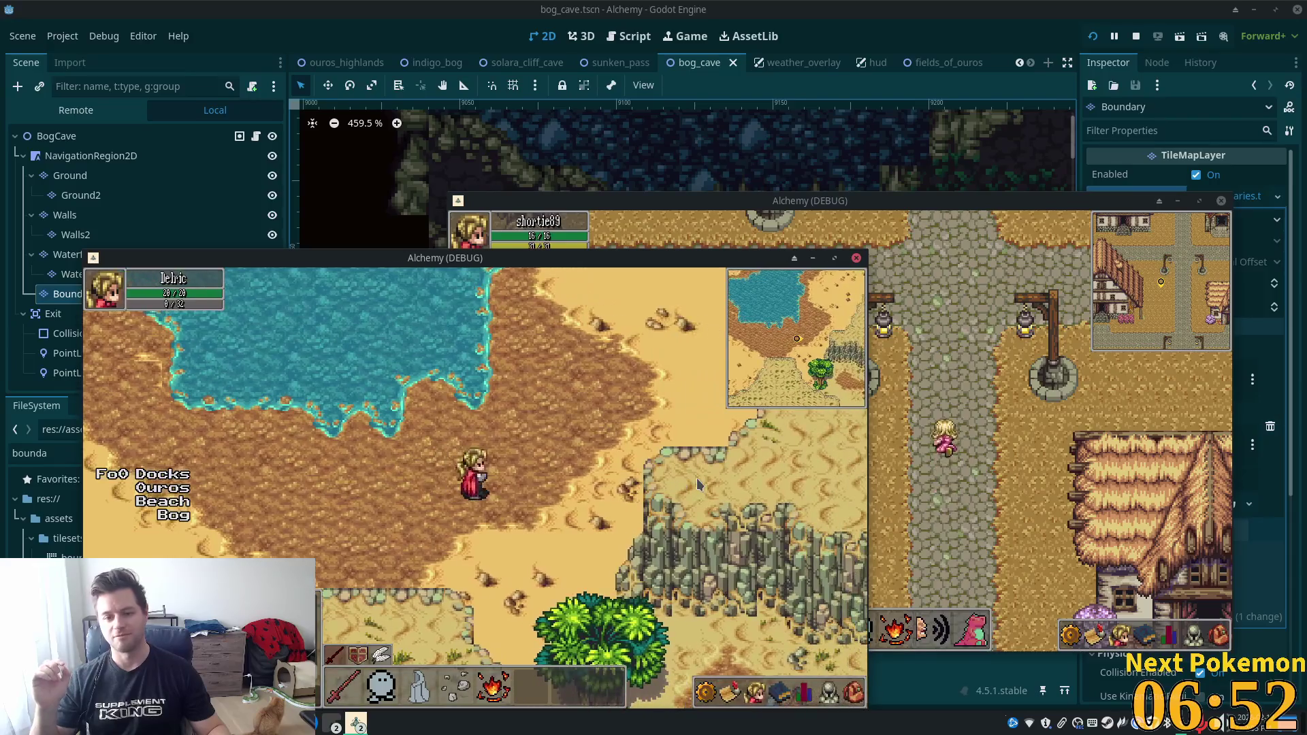
key(d)
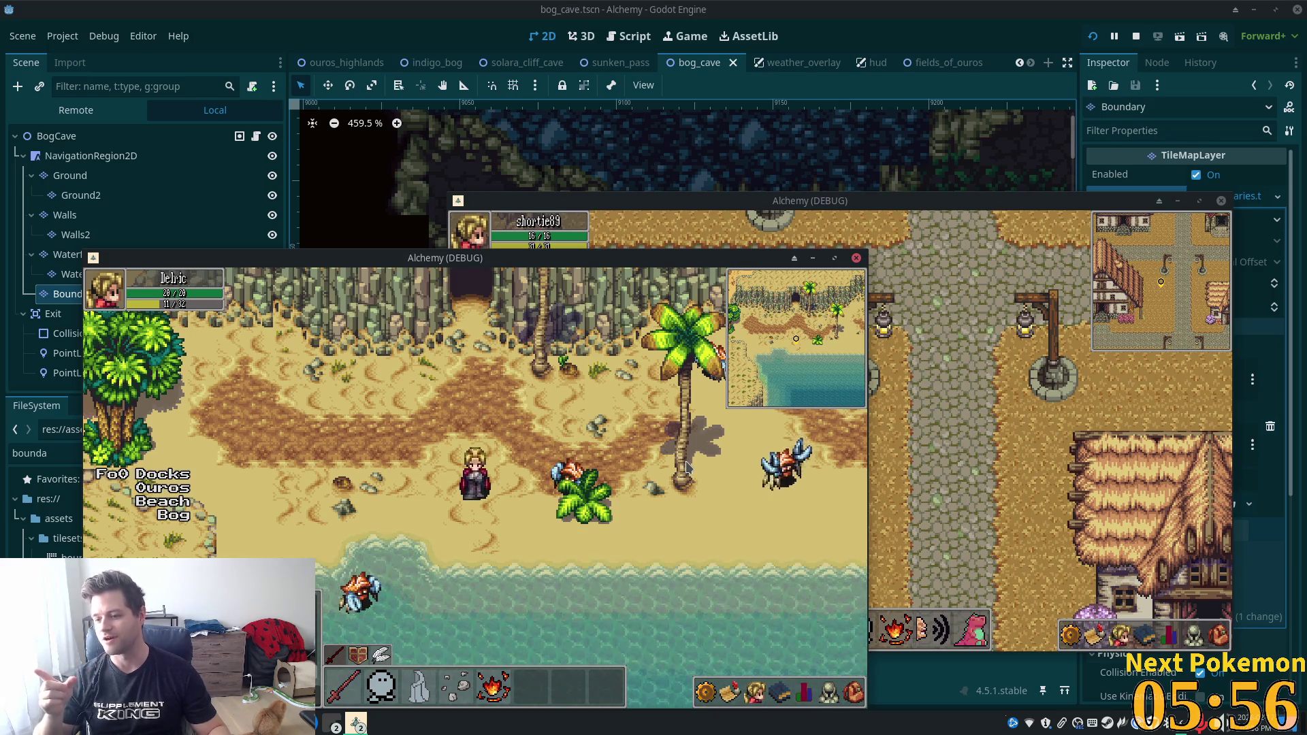
Drag to move the character up-right across the beach by the palms.
mouse_move(688, 467)
mouse_down()
mouse_move(774, 389)
mouse_move(789, 566)
mouse_move(768, 540)
mouse_move(762, 426)
mouse_up()
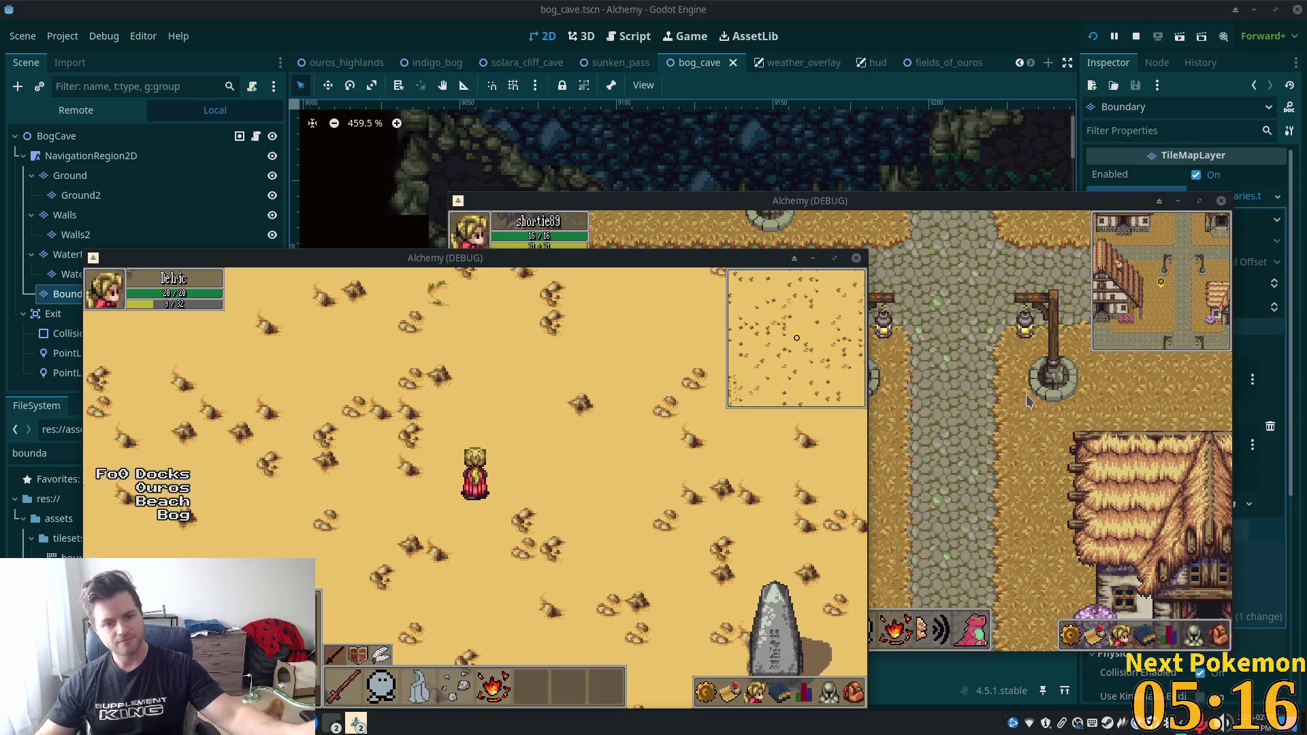
Walk east to the beach, down the shoreline and back to the cliff edge.
key(Right)
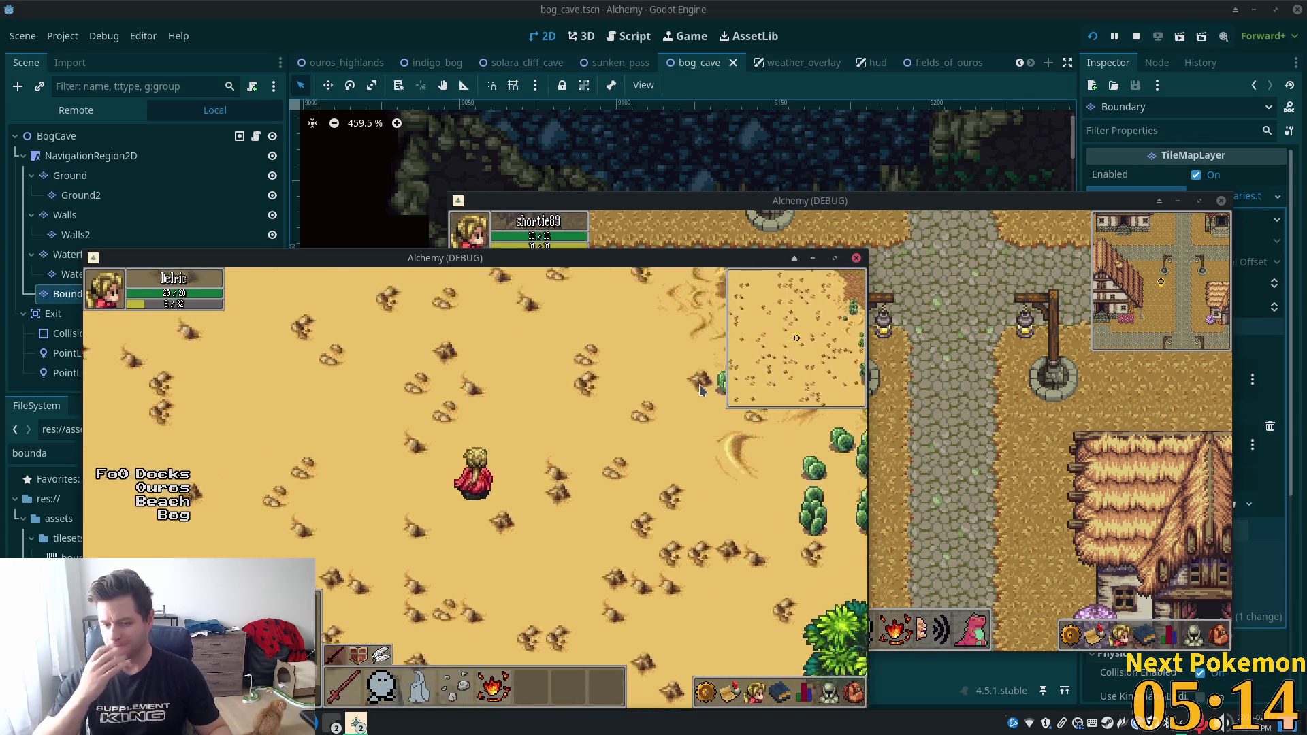
key(Right)
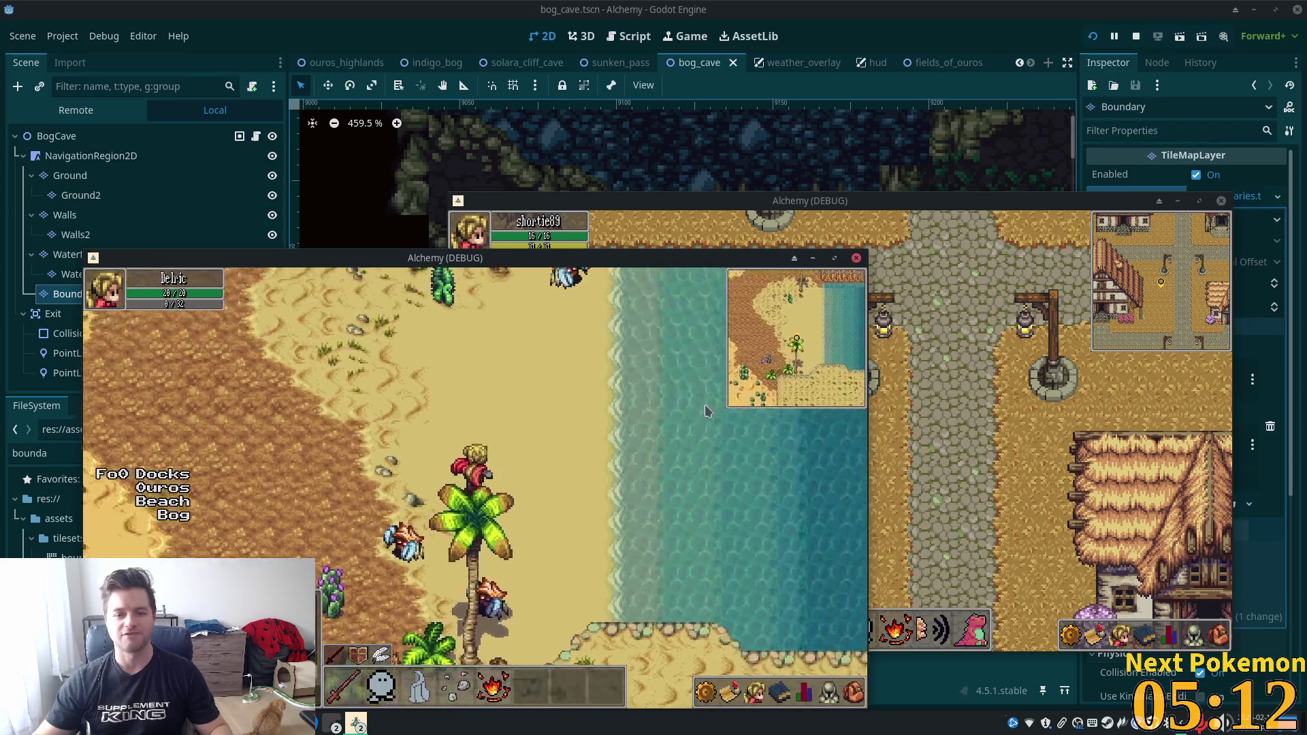
key(Down)
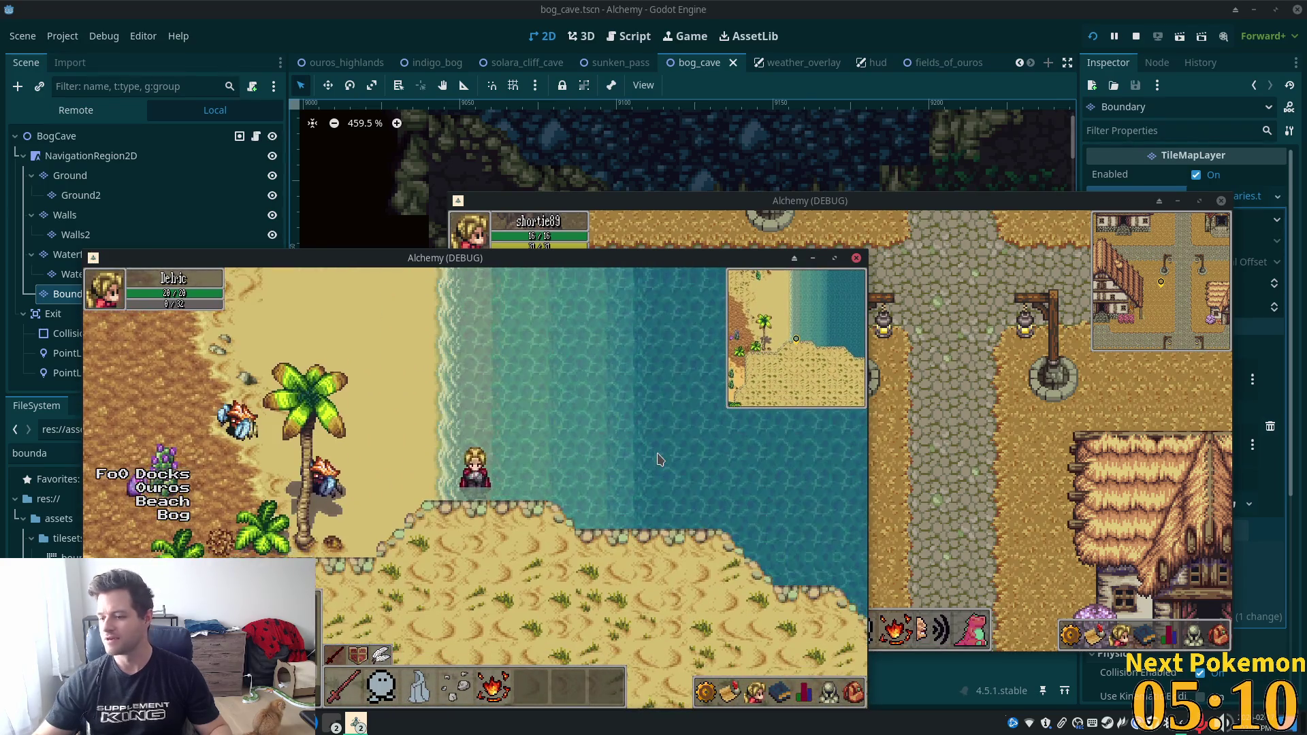
key(Up)
key(Left)
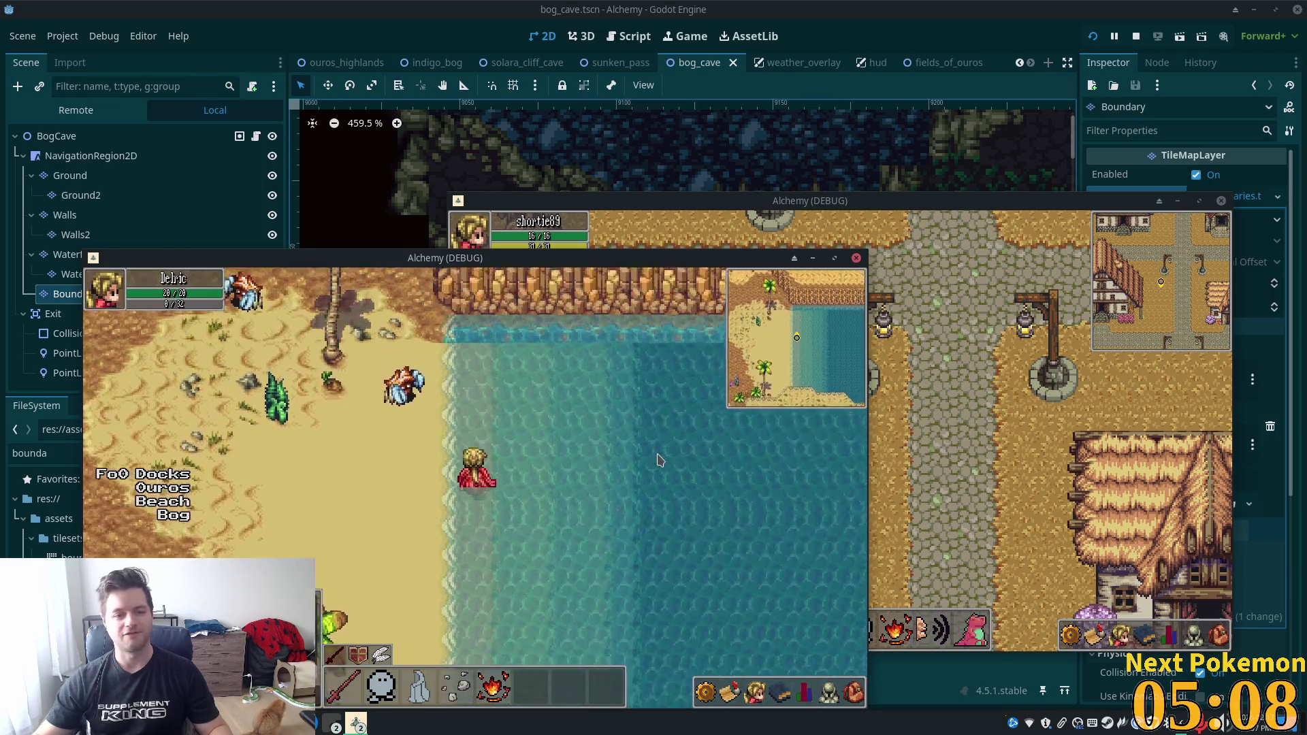
Pass north through Solara Cliff Cave and exit into Solara Desert.
key(Left)
key(Up)
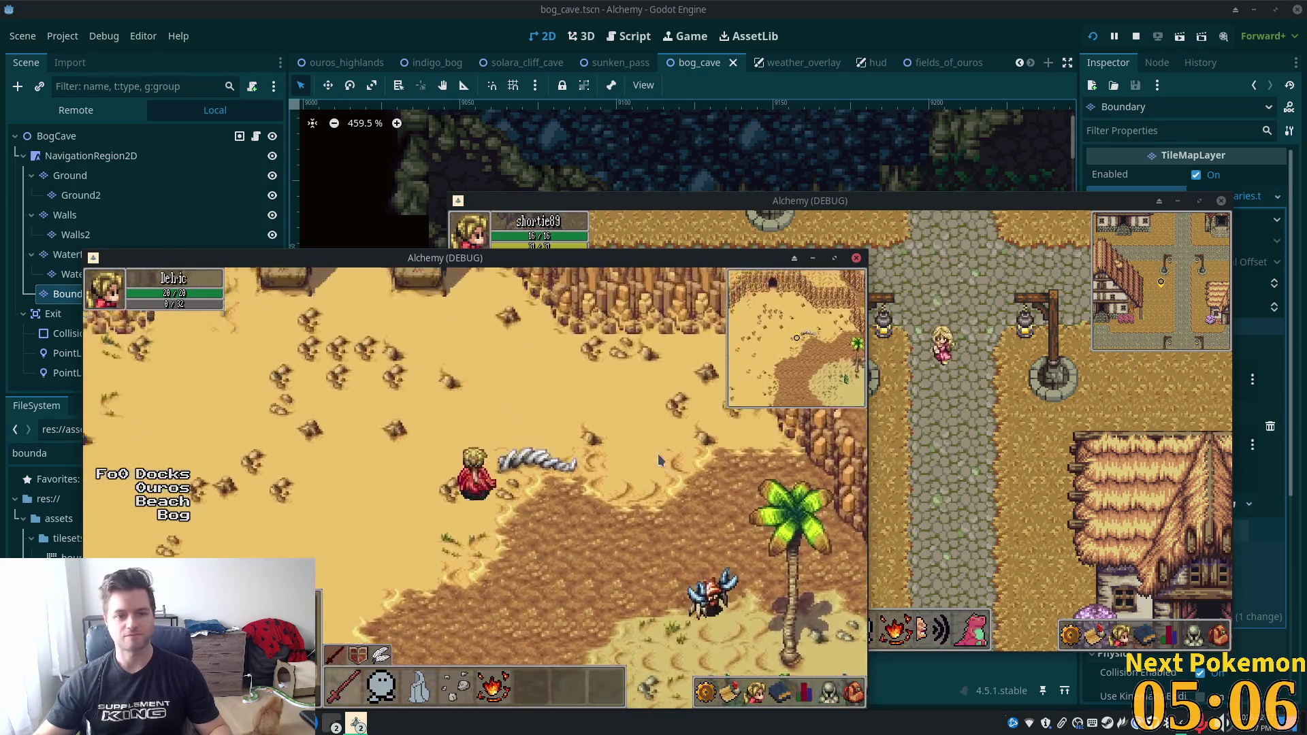
key(Up)
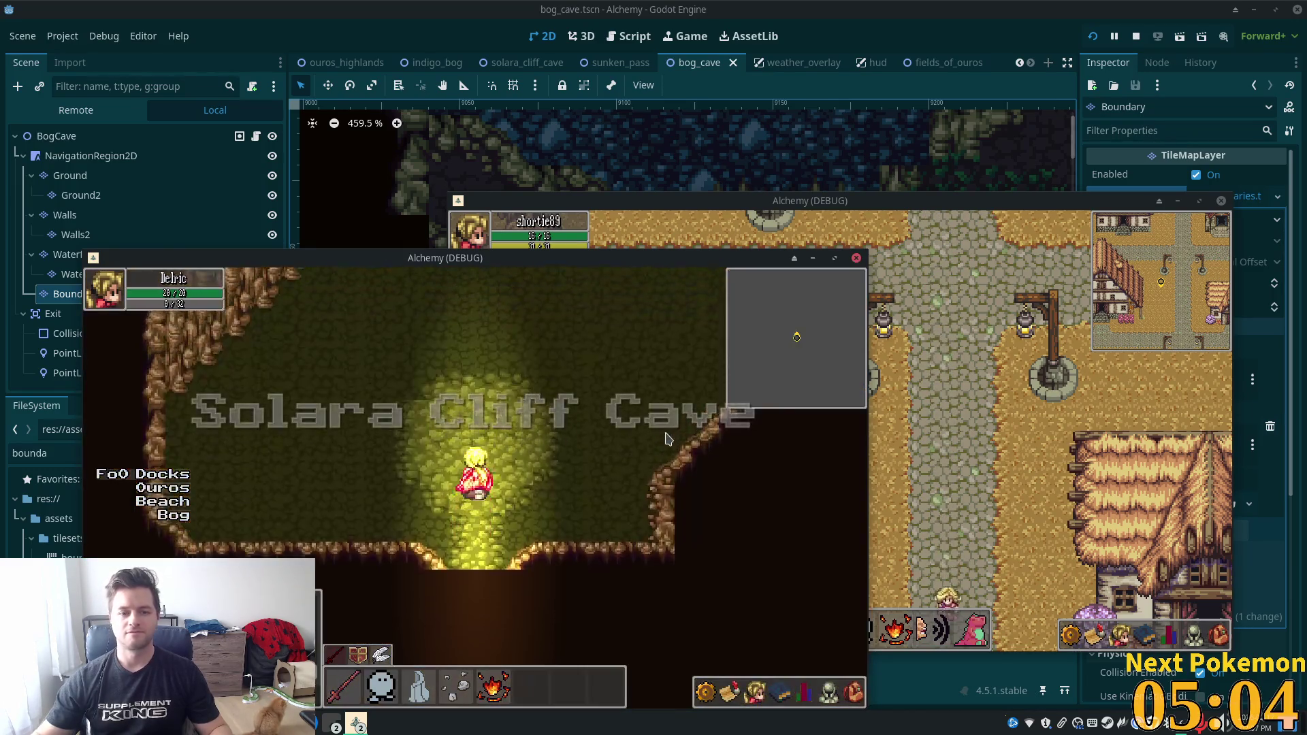
key(Up)
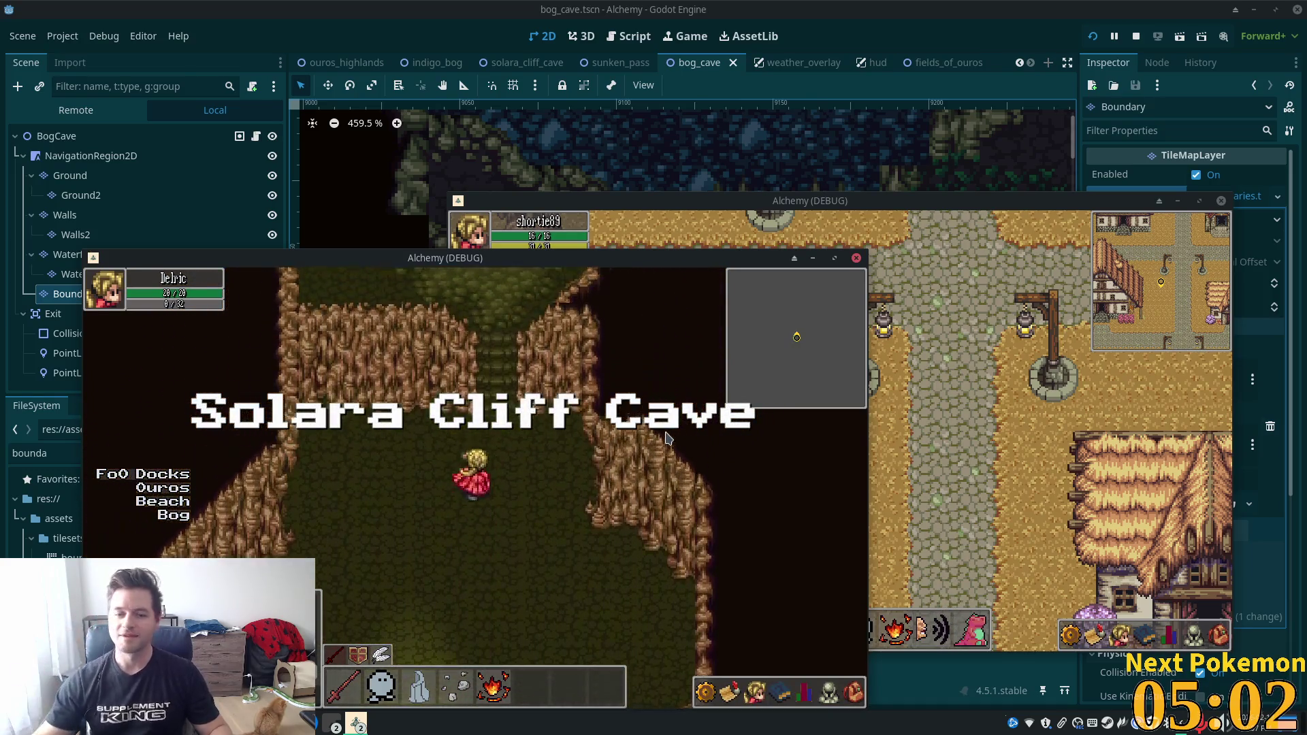
key(Up)
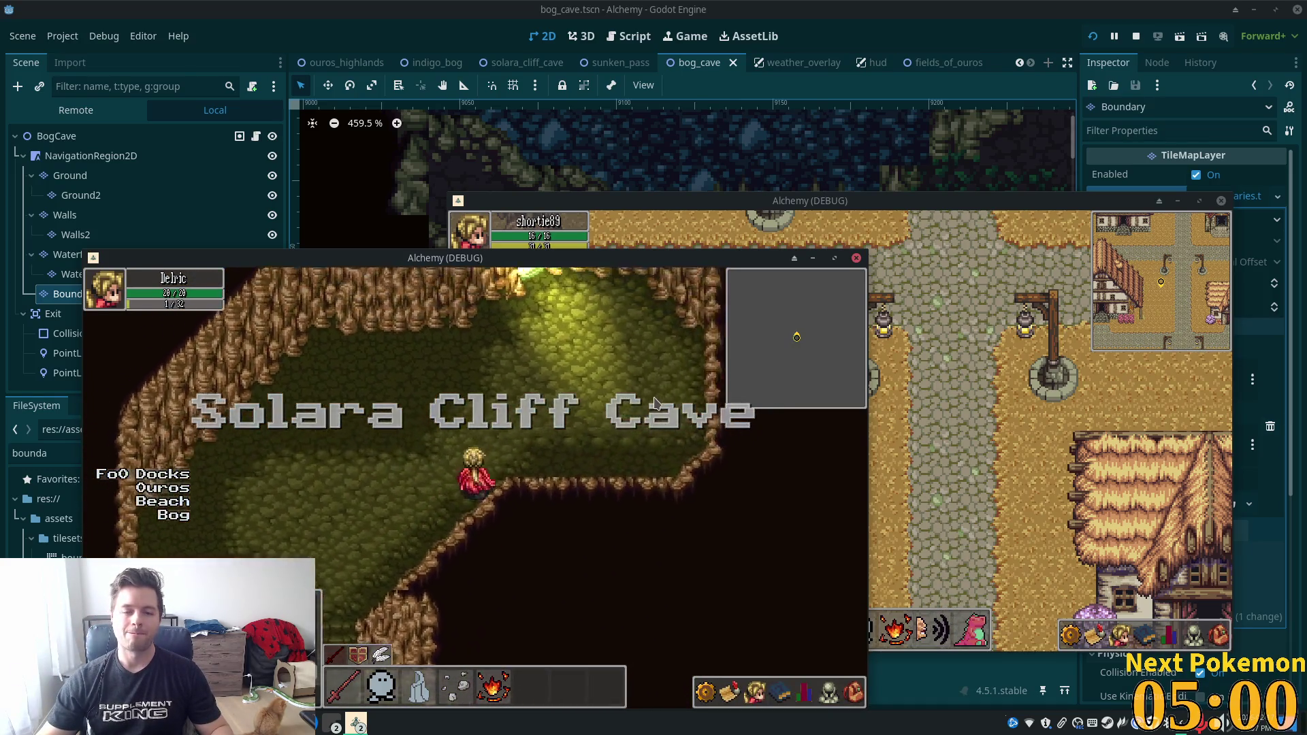
key(Up)
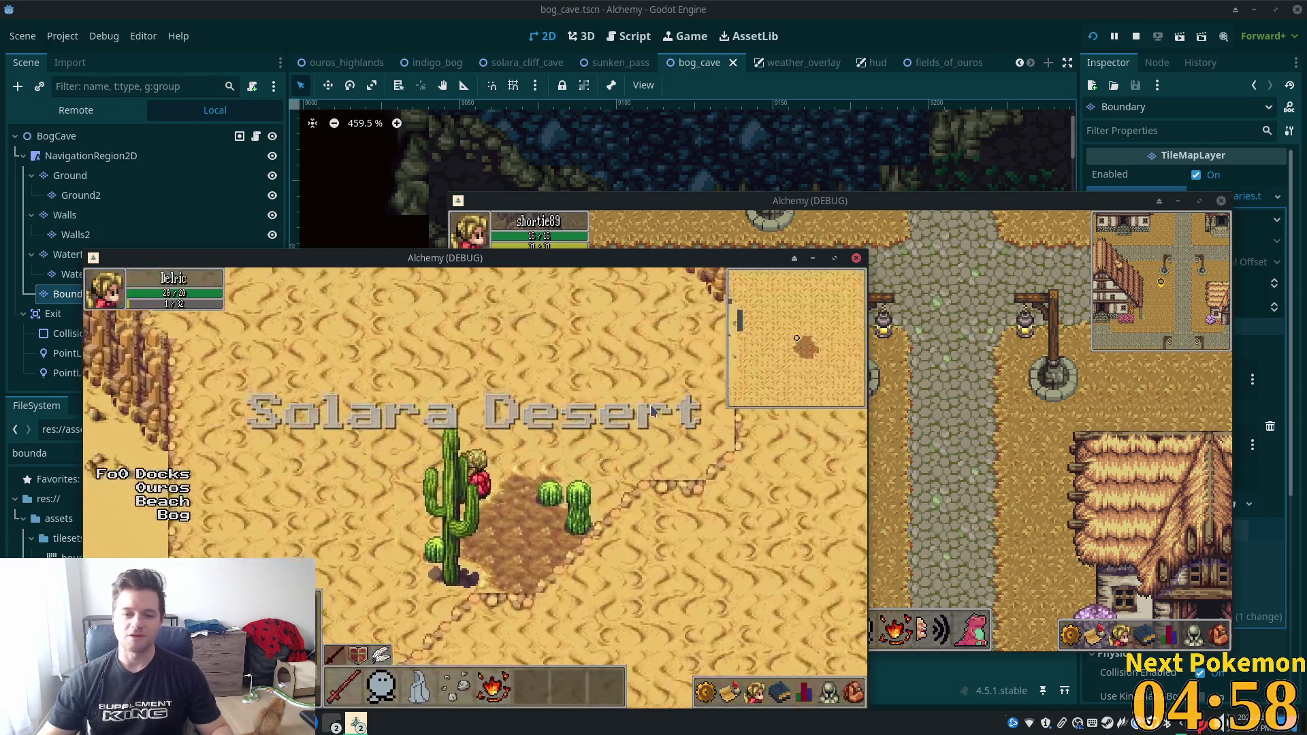
Walk the character south-west below the plateau, then north-west across Solara Desert past the cliff edge.
key(Down)
key(Left)
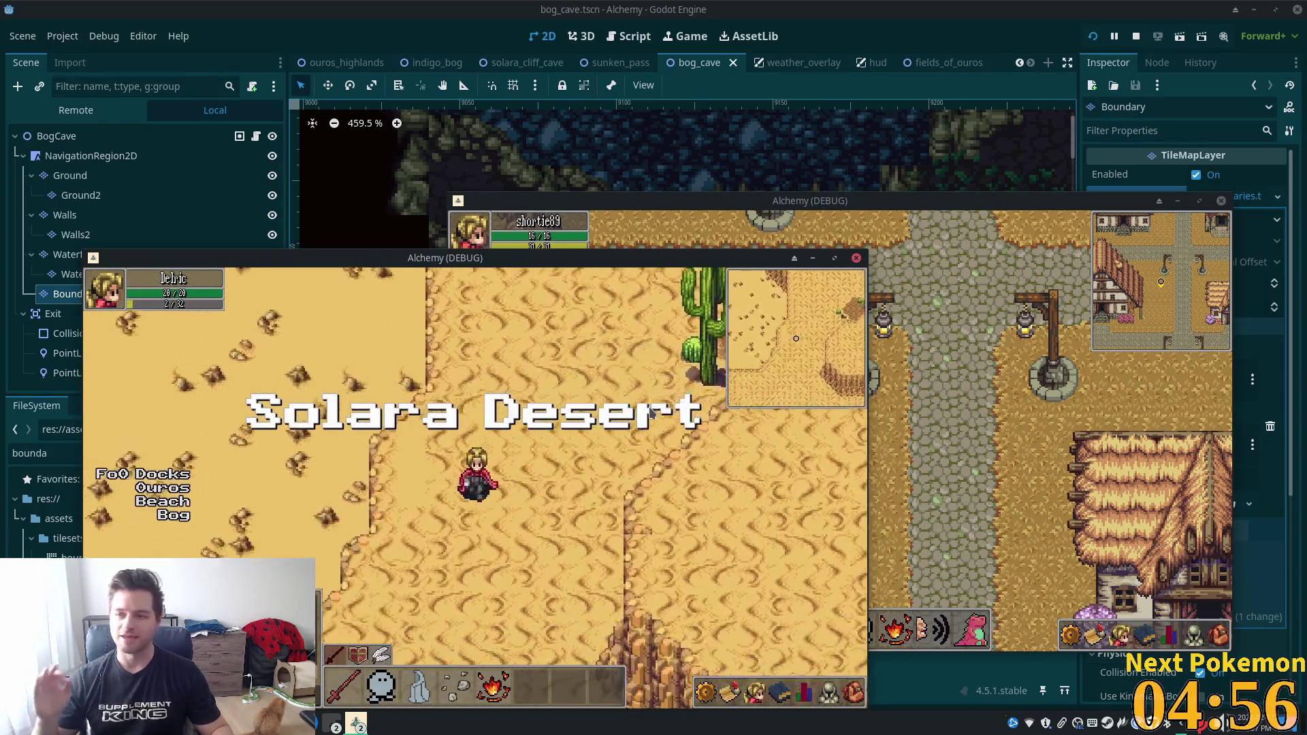
key(Down)
key(Left)
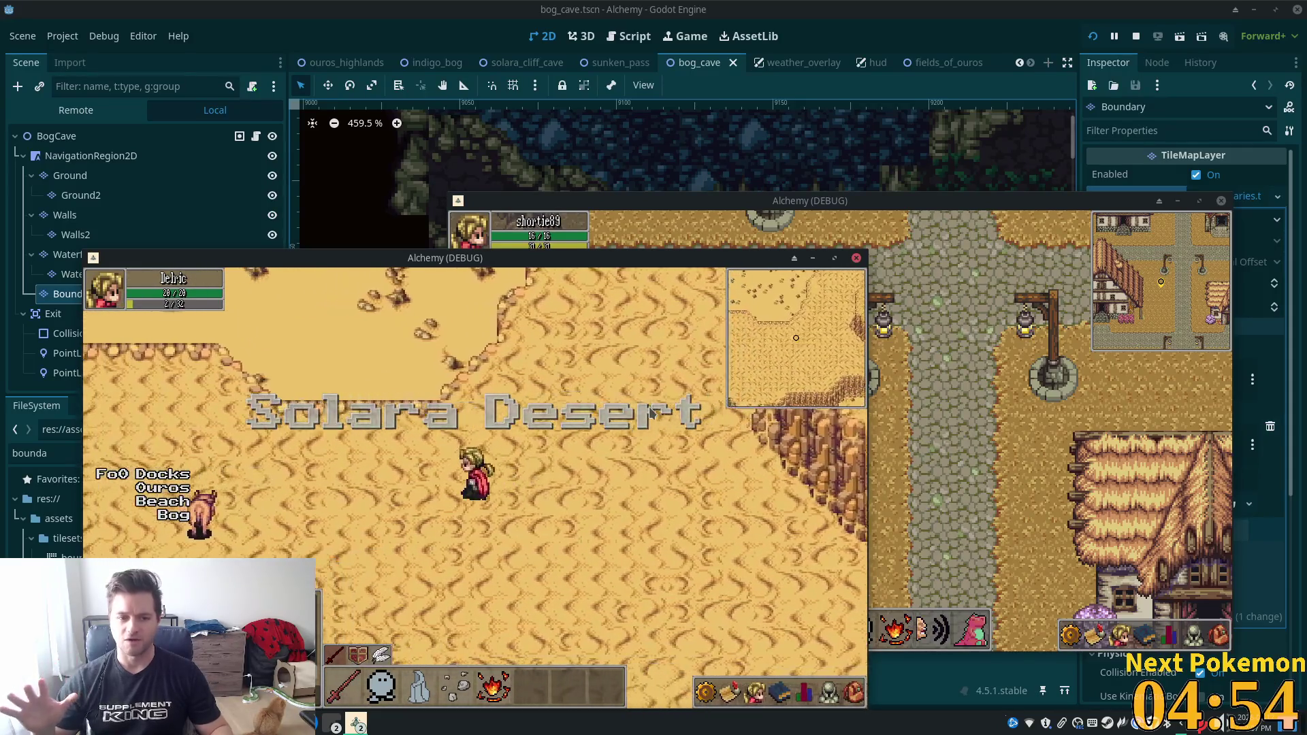
key(Left)
key(Up)
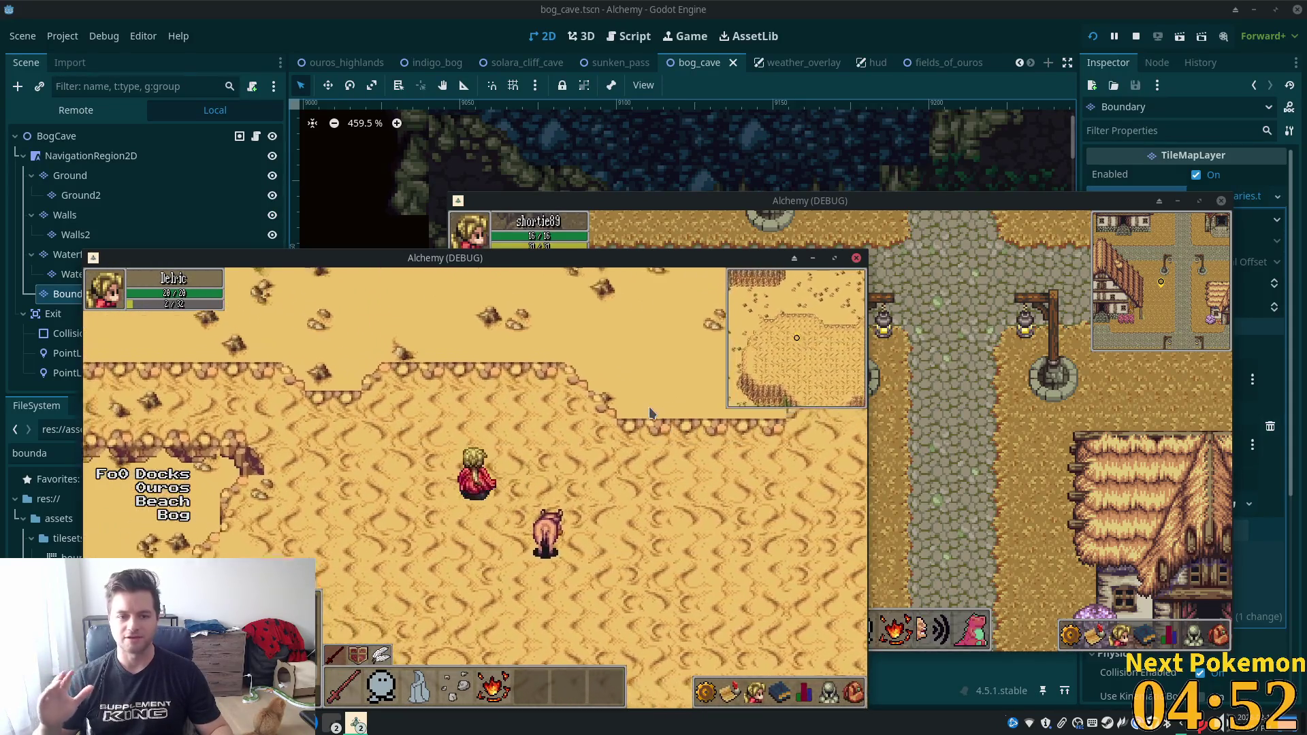
key(Left)
key(Up)
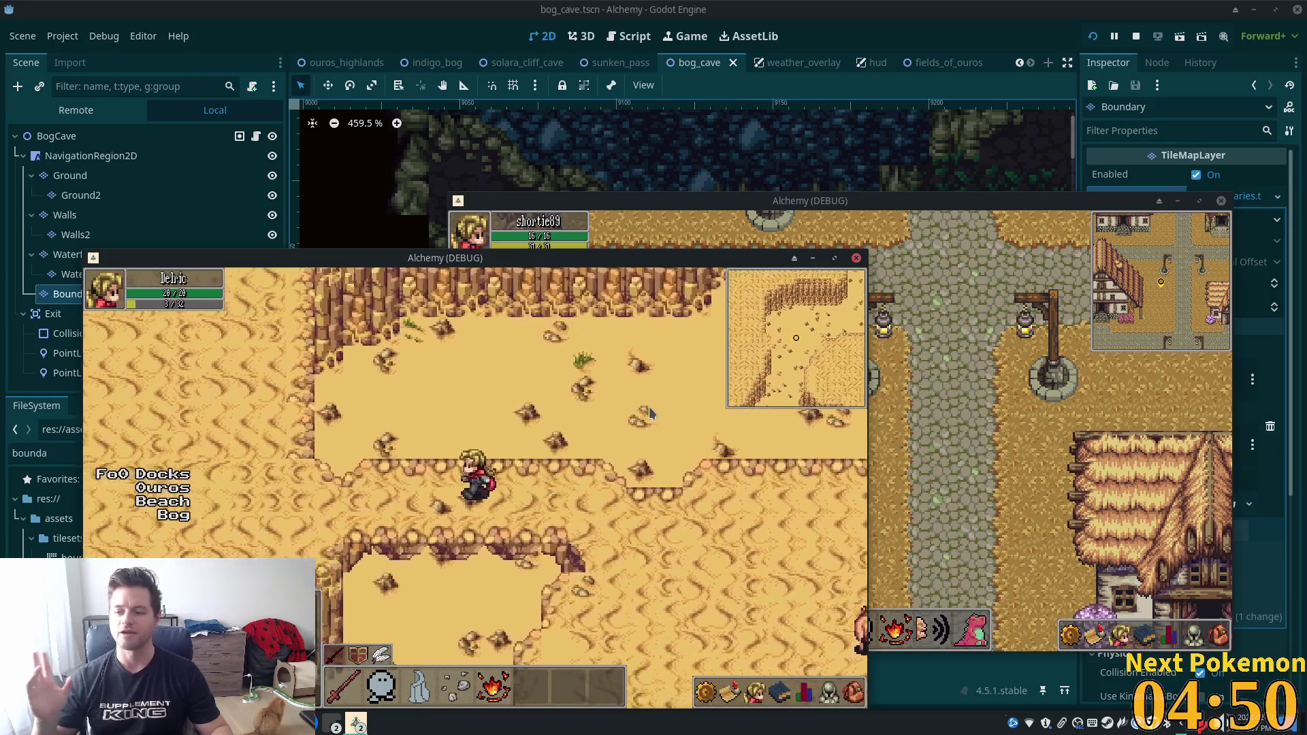
key(Left)
key(Up)
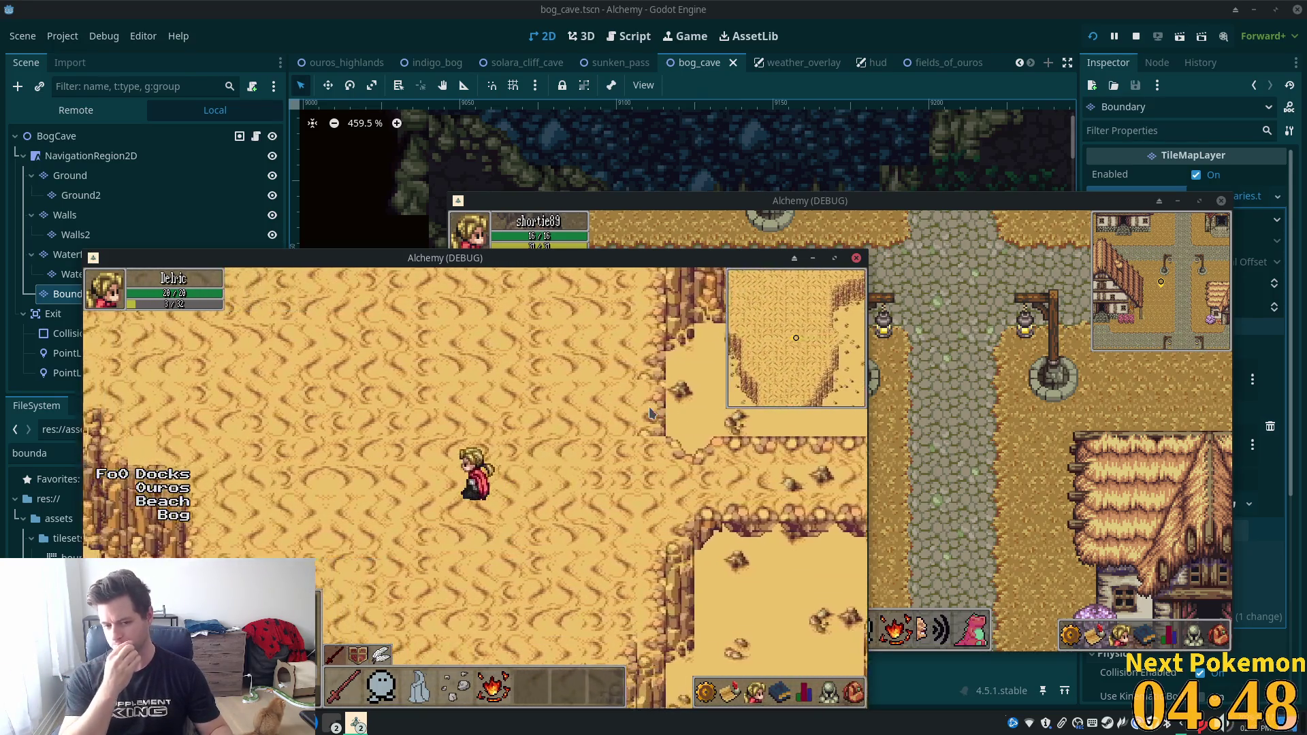
key(Left)
key(Up)
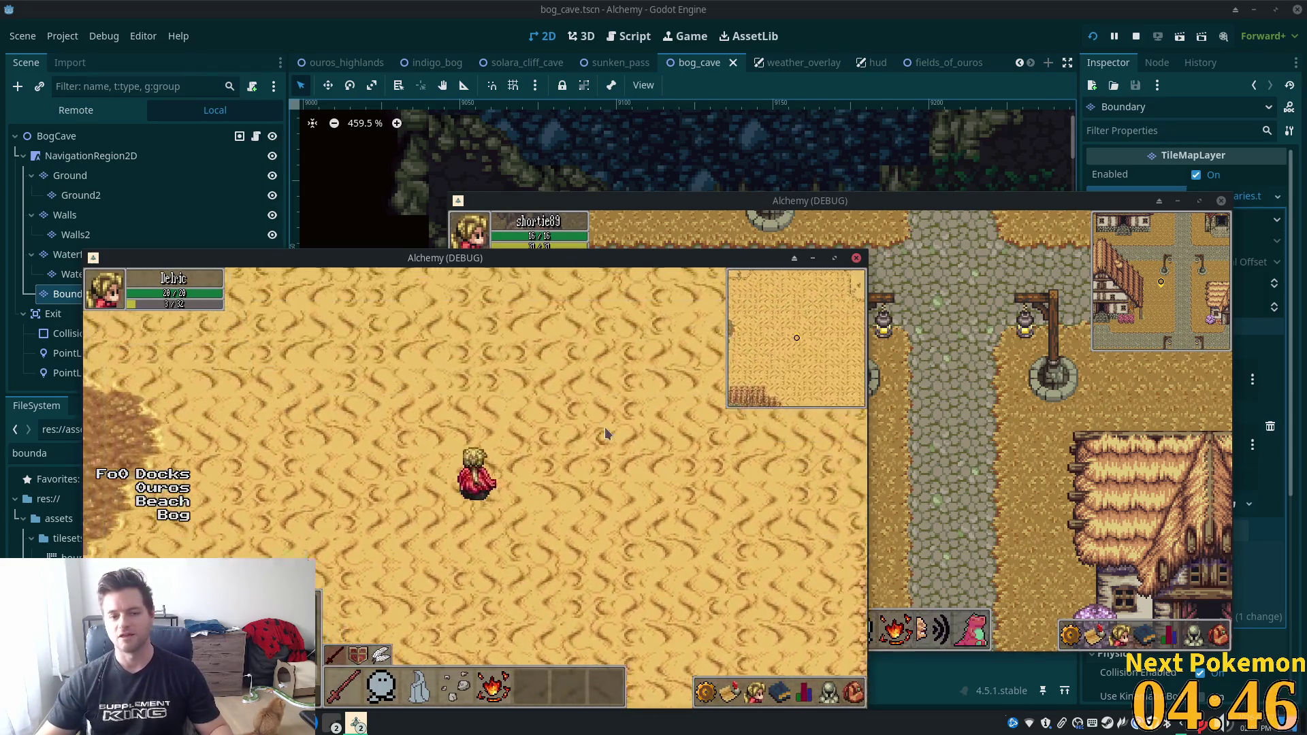
Continue north past the cacti and cliffs into the next desert area and the cliff-lined canyon.
key(Up)
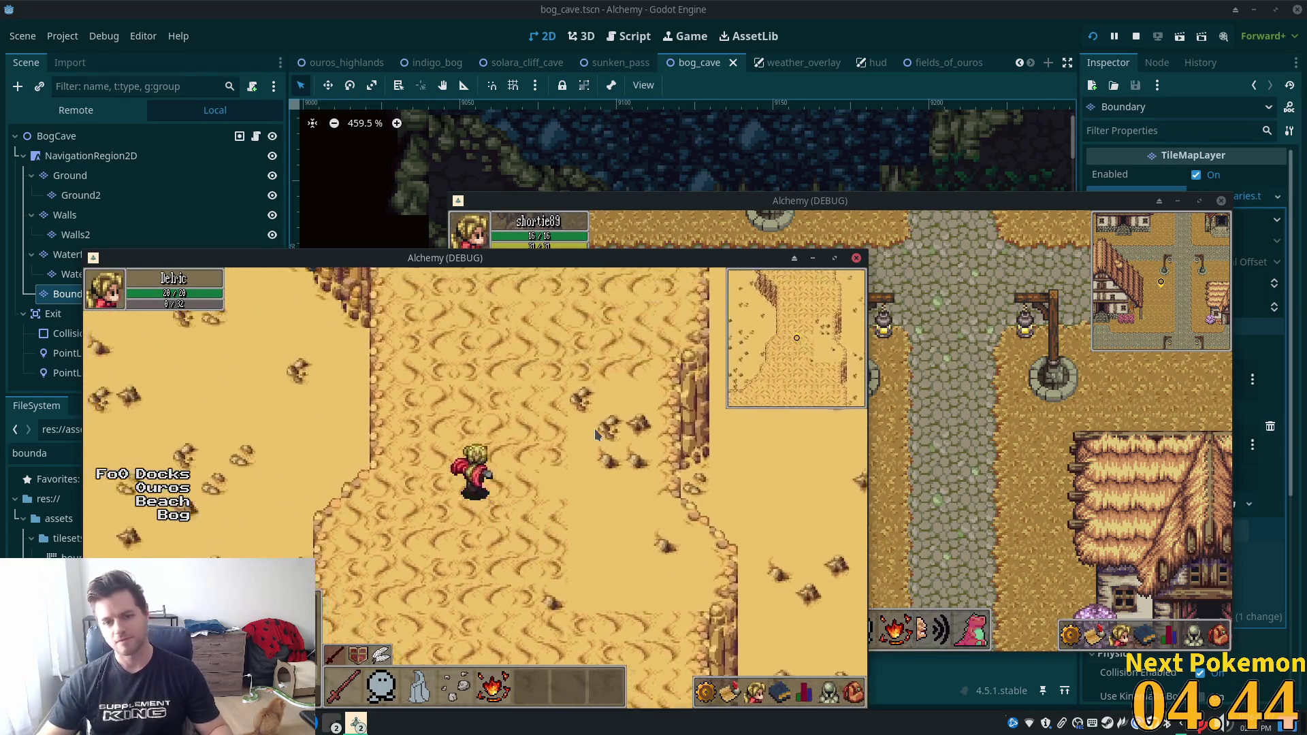
key(Up)
key(Right)
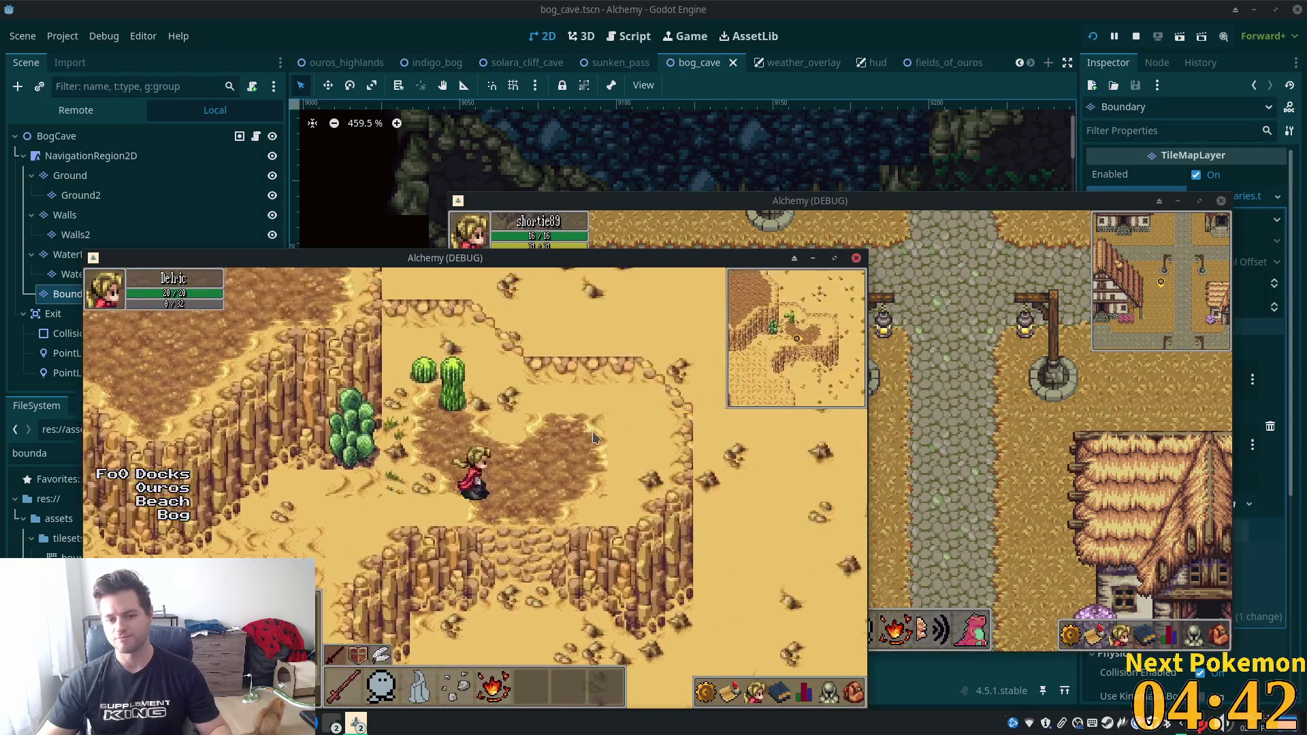
key(Up)
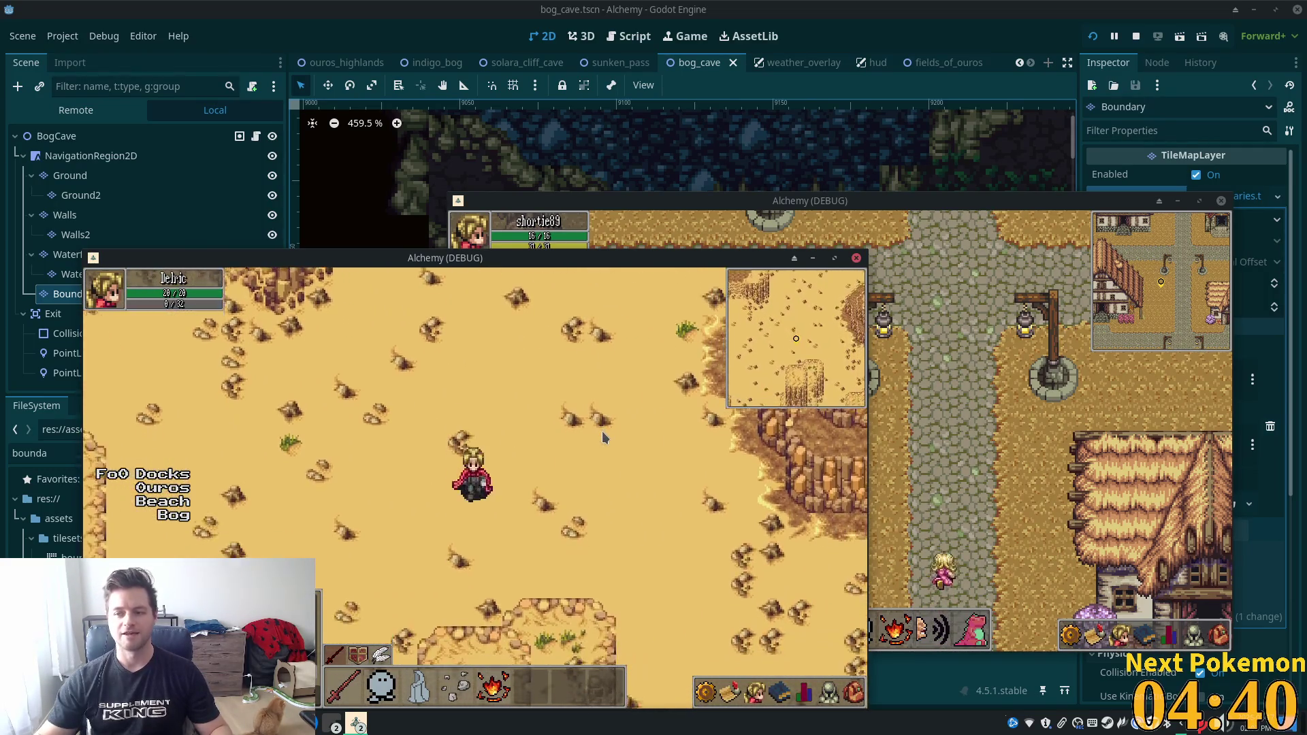
key(Up)
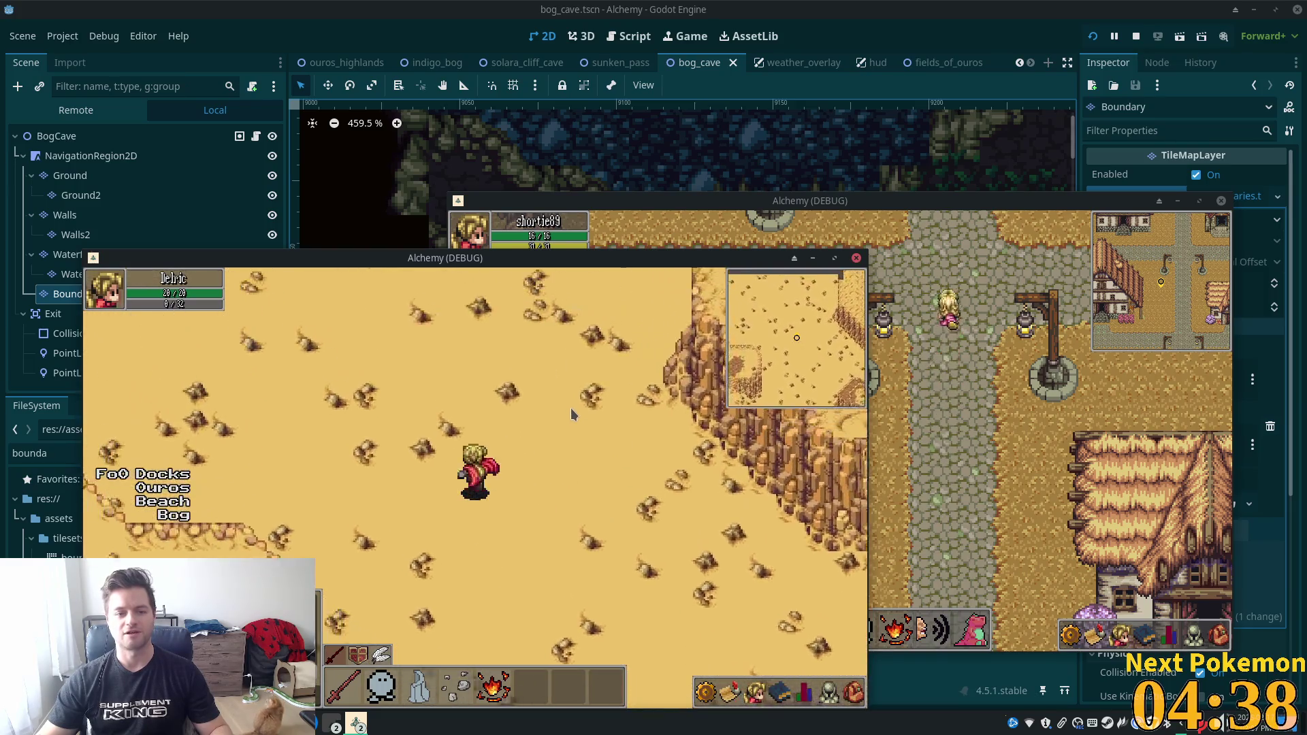
key(Up)
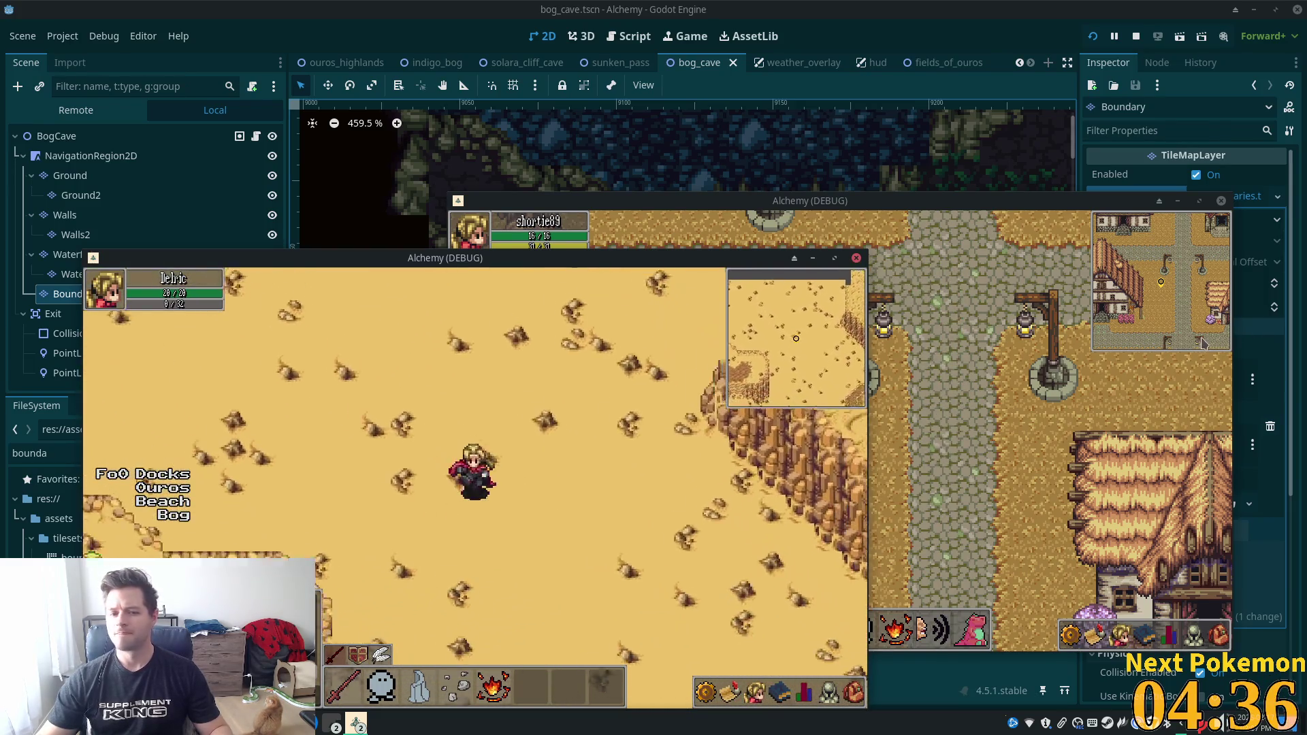
key(Down)
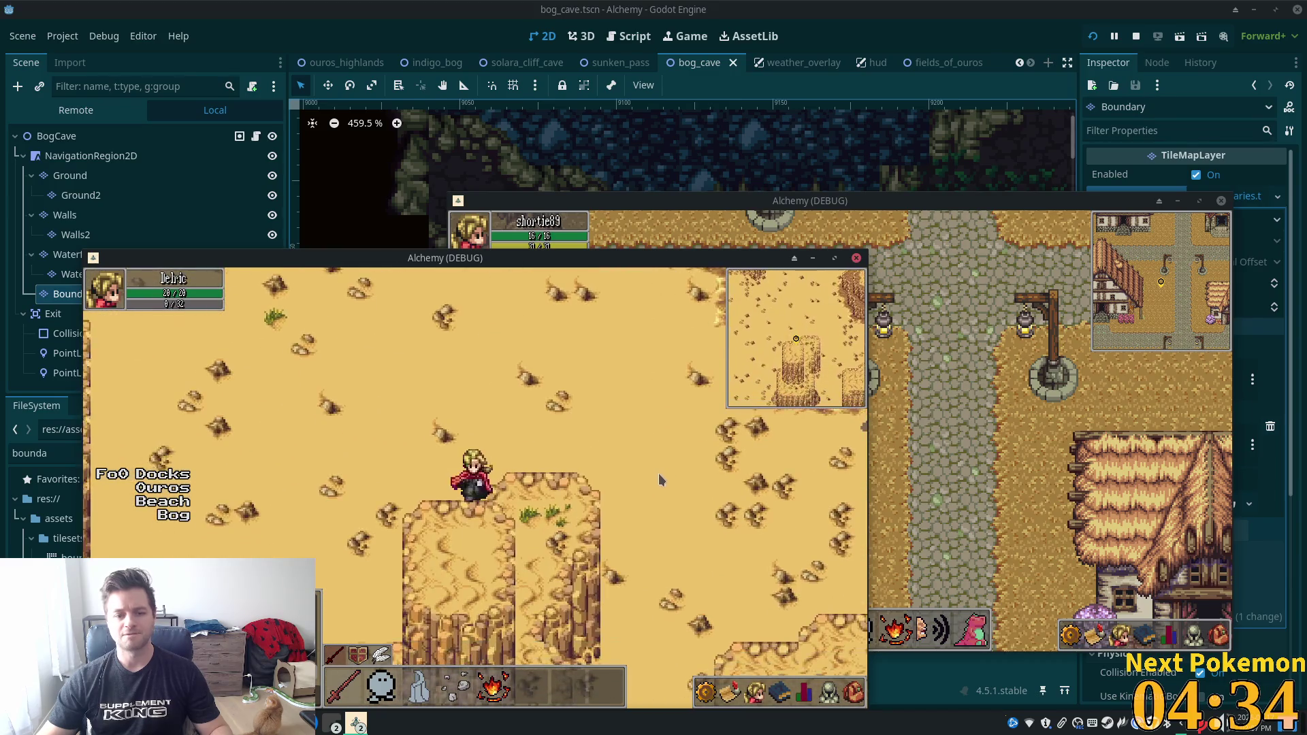
key(Down)
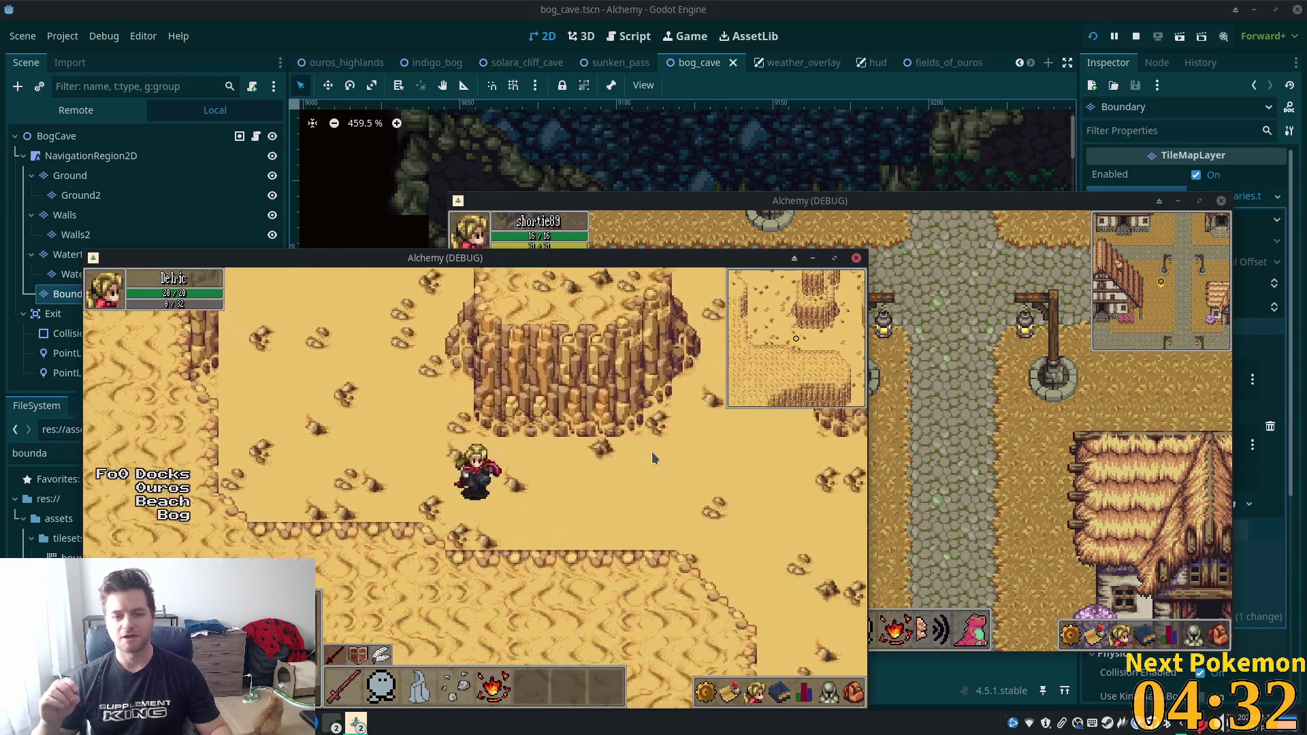
key(Up)
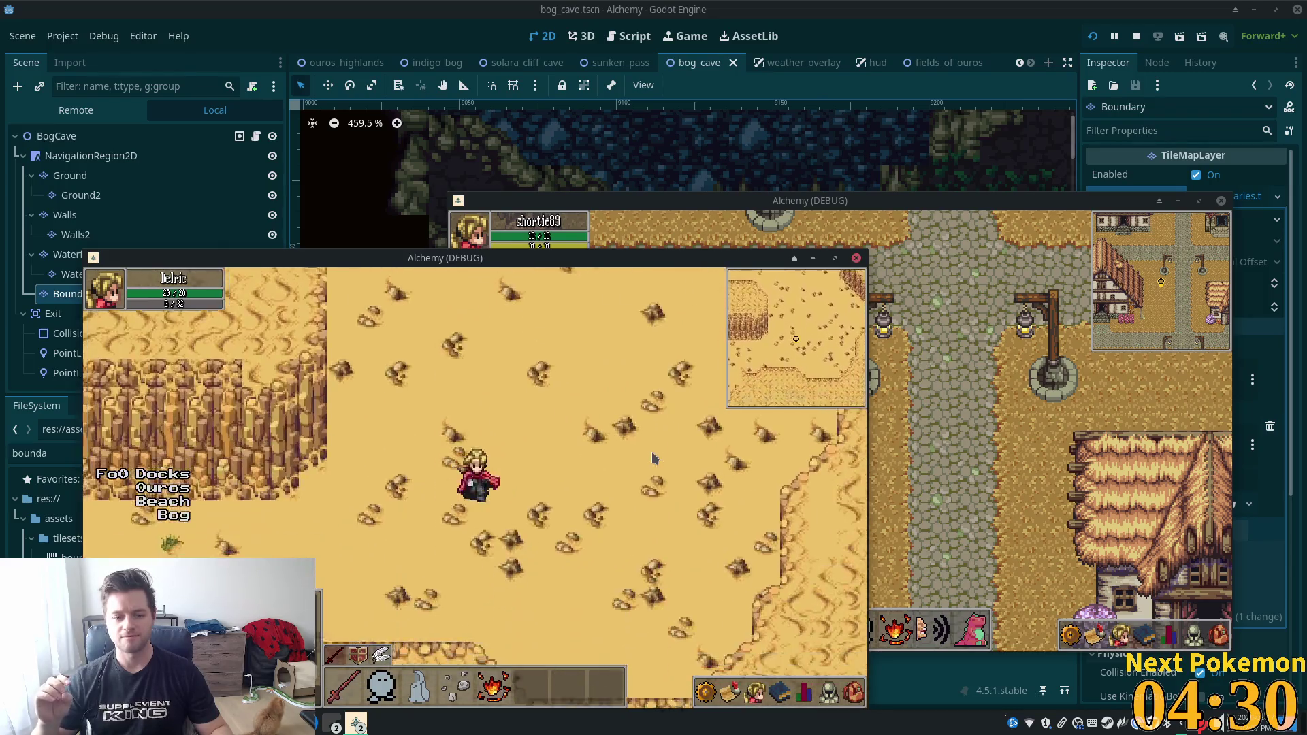
key(Up)
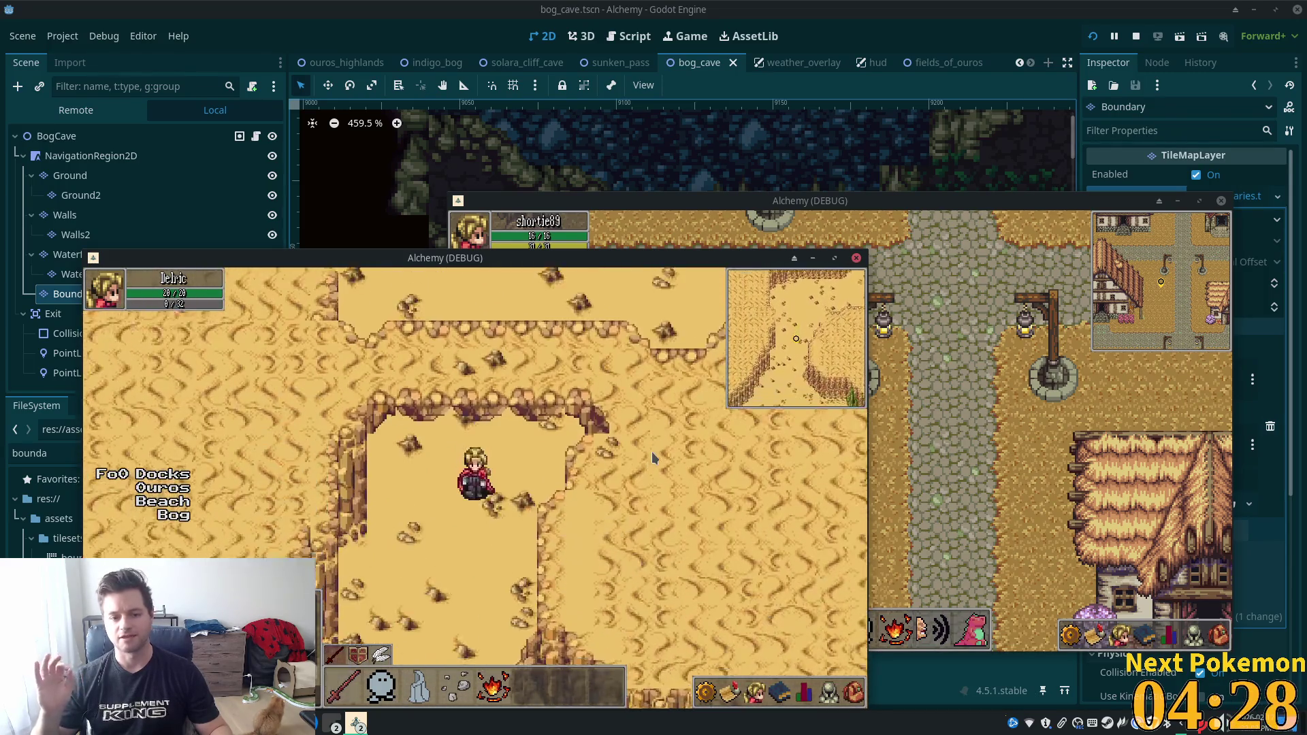
Walk out of the canyon and head west to the stone wall and path.
key(Down)
key(Left)
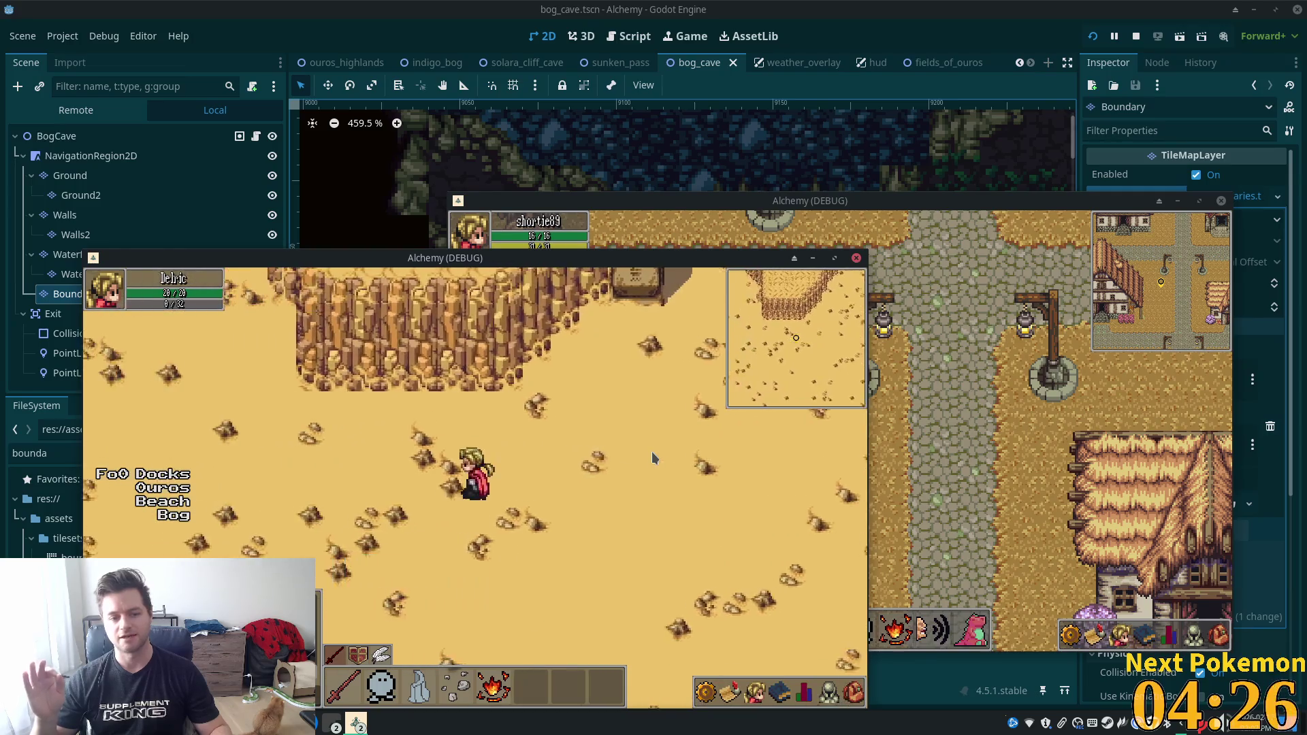
key(Left)
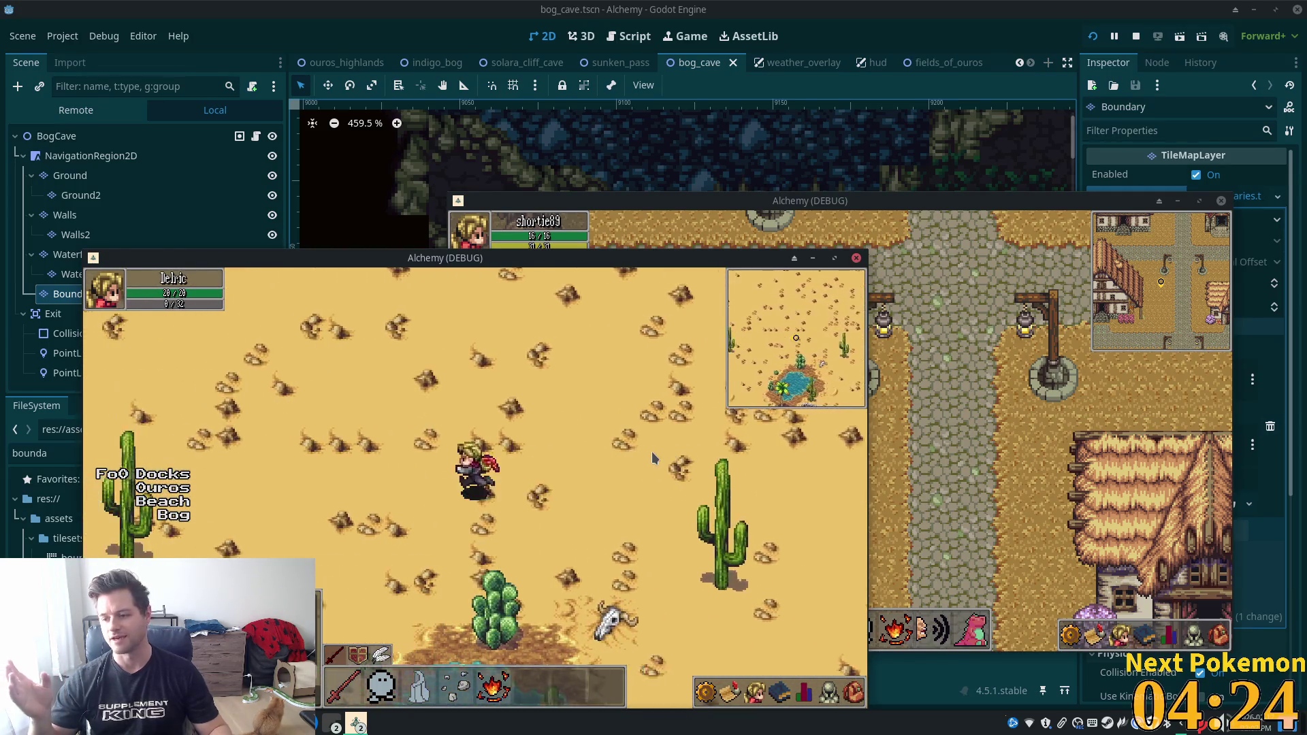
key(Left)
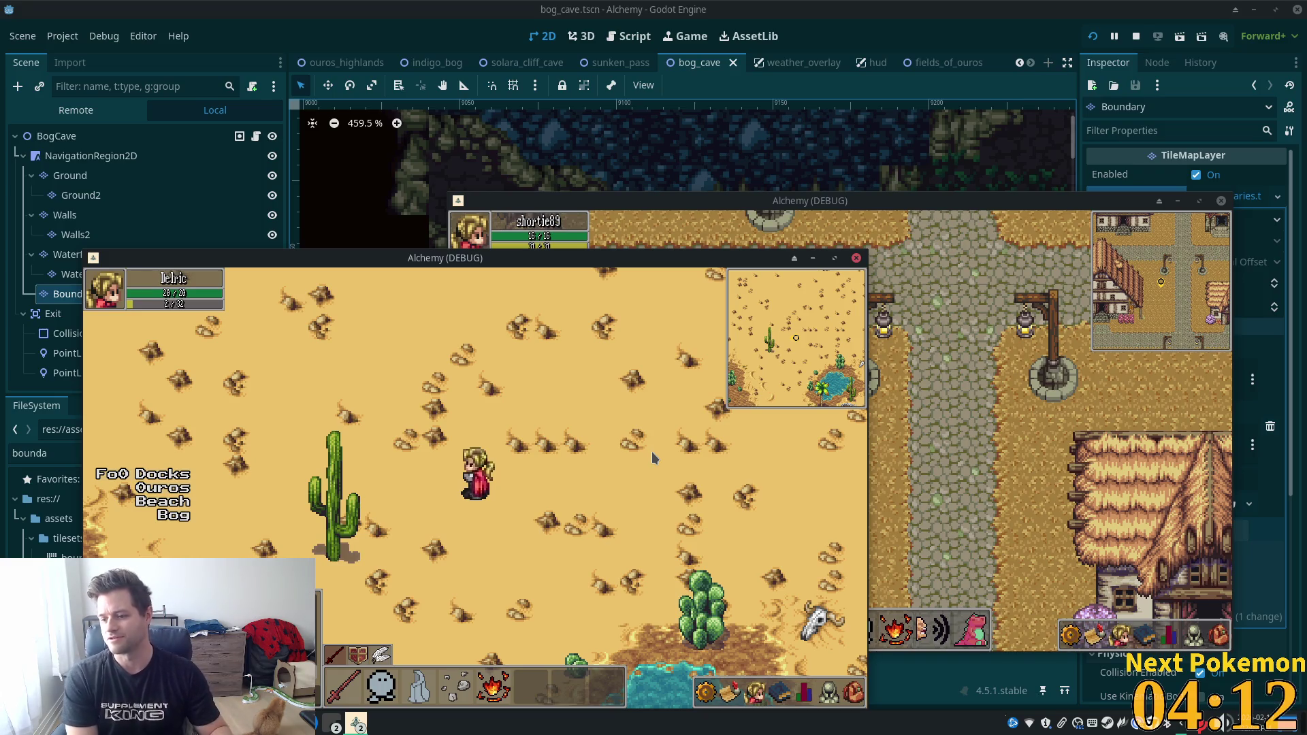
key(Left)
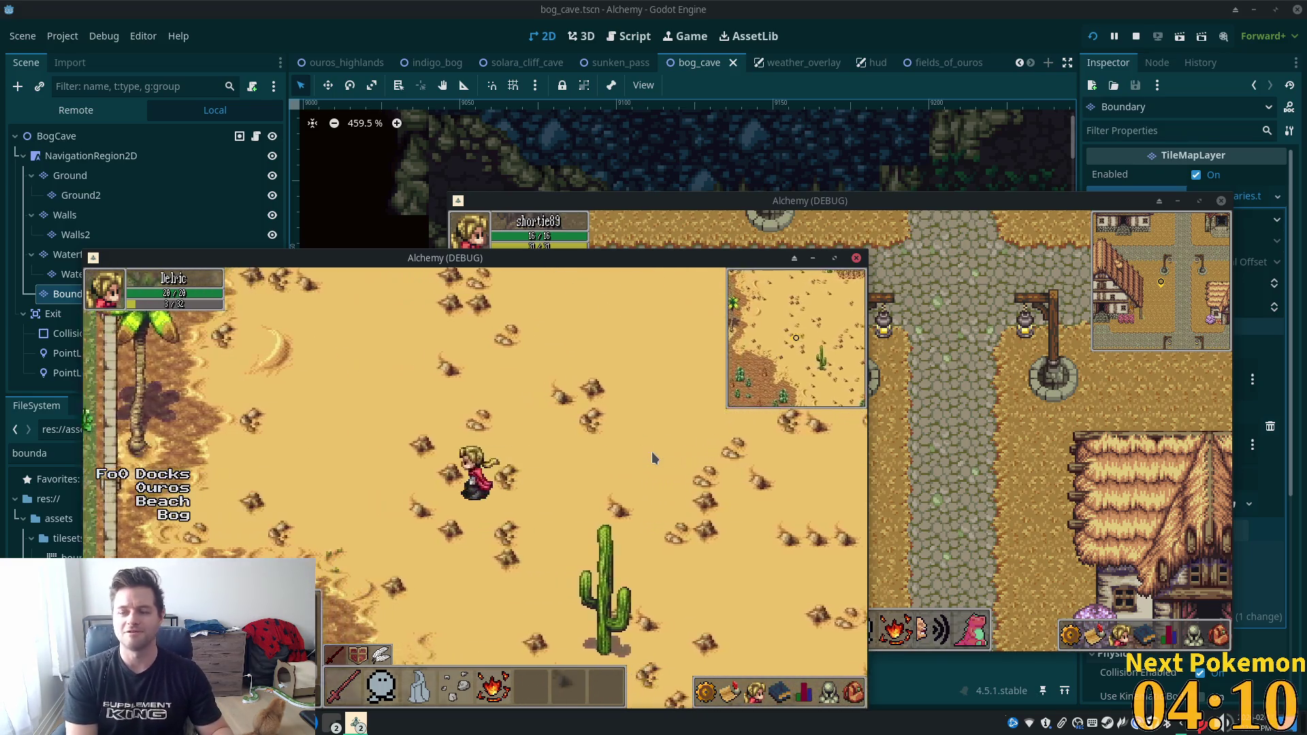
key(Left)
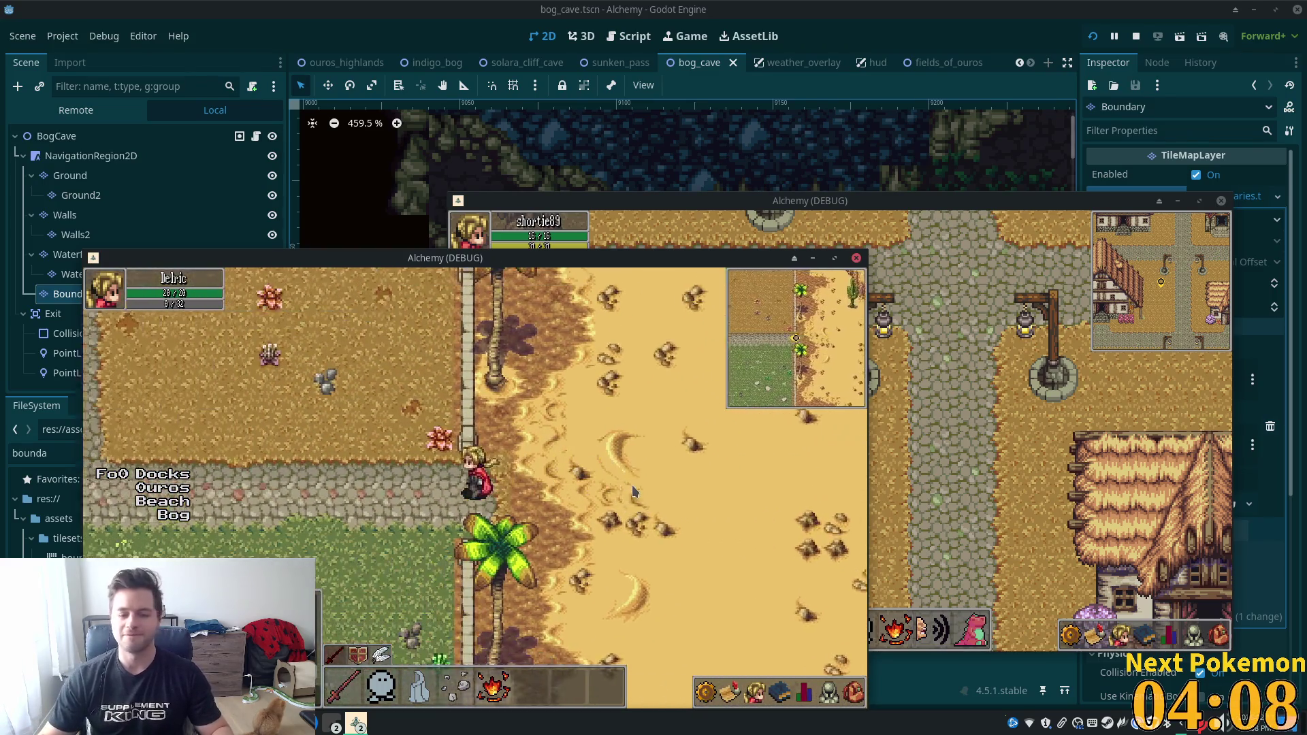
Walk the first character beside the dock, move its window aside, and walk the second character next to it.
key(Left)
key(Left)
key(Up)
key(Up)
mouse_move(696, 271)
mouse_down()
mouse_move(474, 233)
mouse_move(491, 216)
mouse_up()
click(981, 371)
key(Down)
key(Left)
key(Down)
key(Right)
Raise the large embedded Alchemy (DEBUG) game window from the taskbar window list.
click(356, 723)
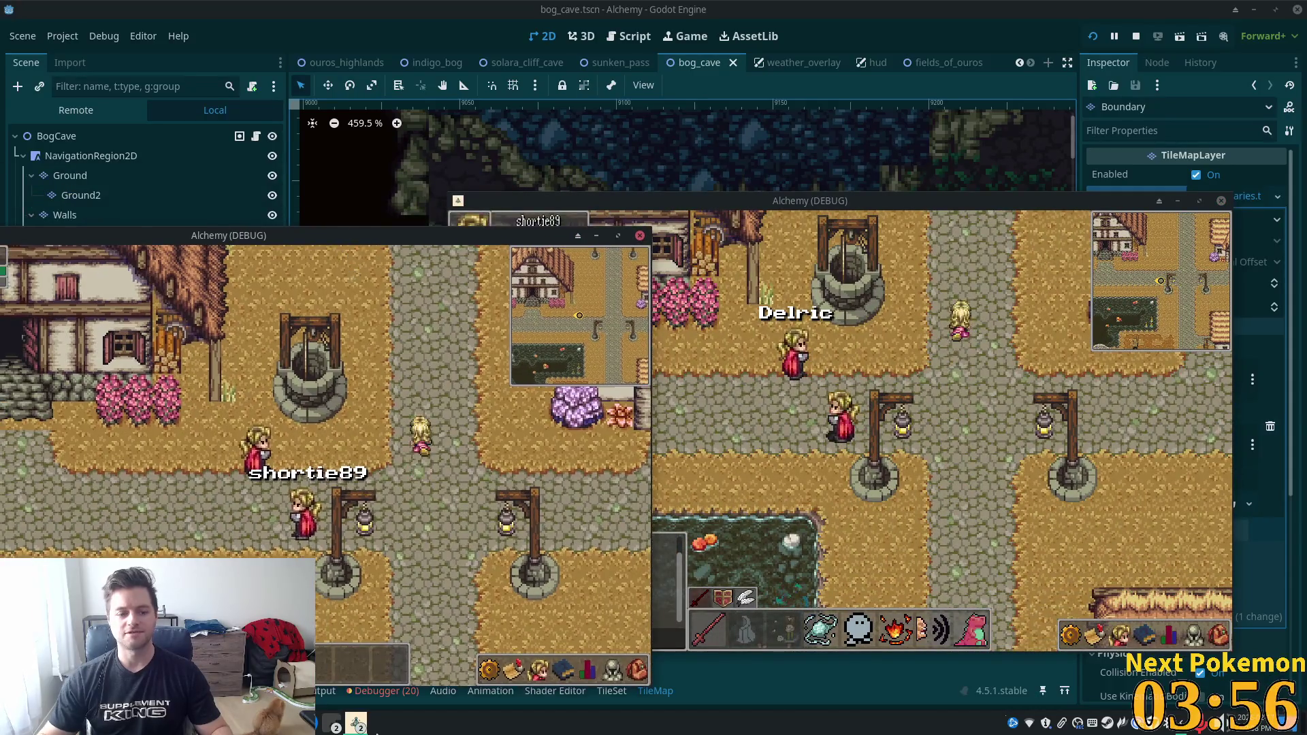
click(336, 727)
click(409, 669)
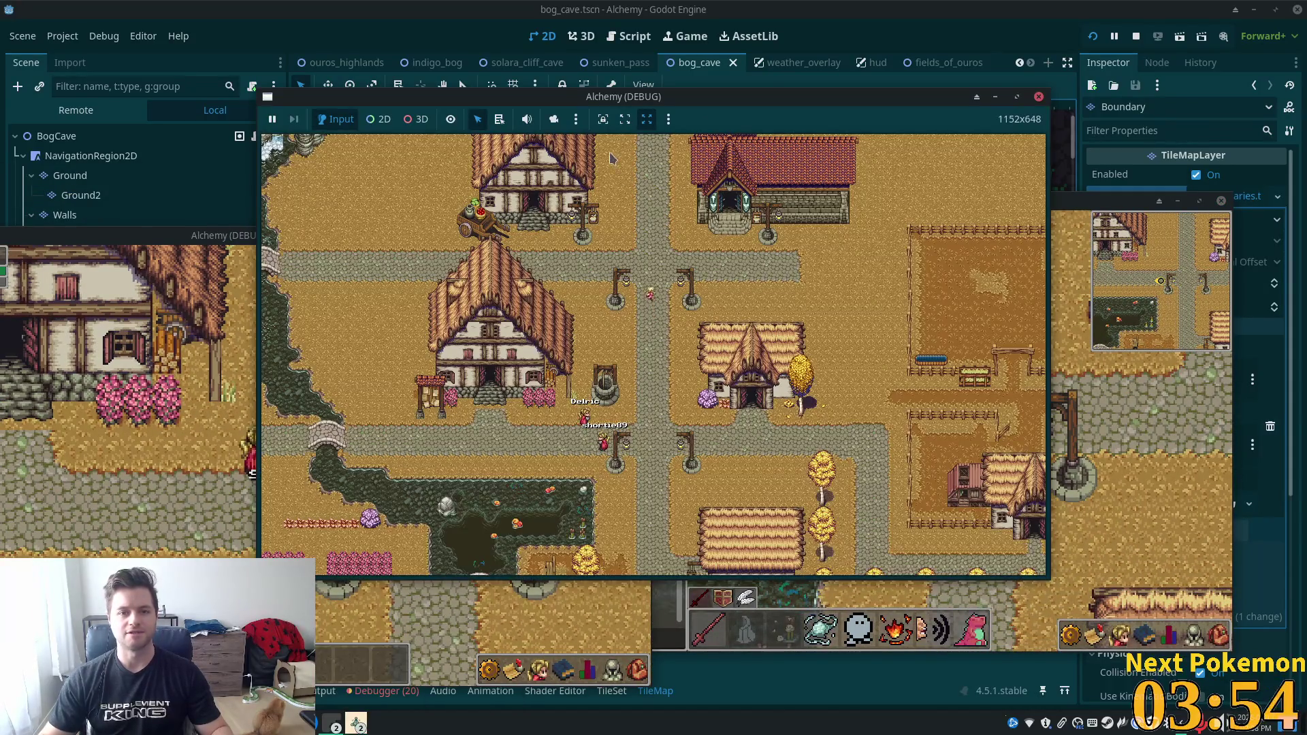
Toggle the world map with M, zoom it out, and place the overview behind the second player's window.
drag(751, 96, 1014, 94)
key(m)
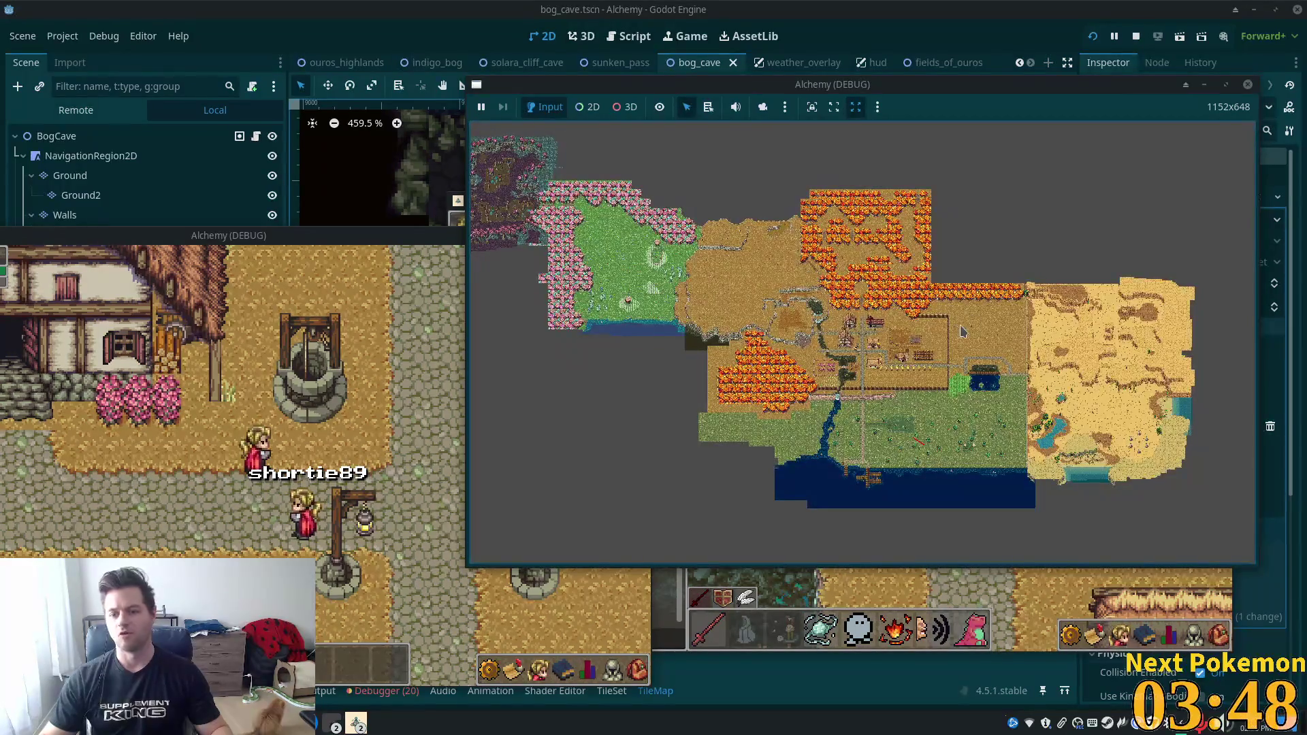
scroll(952, 345, up, 4)
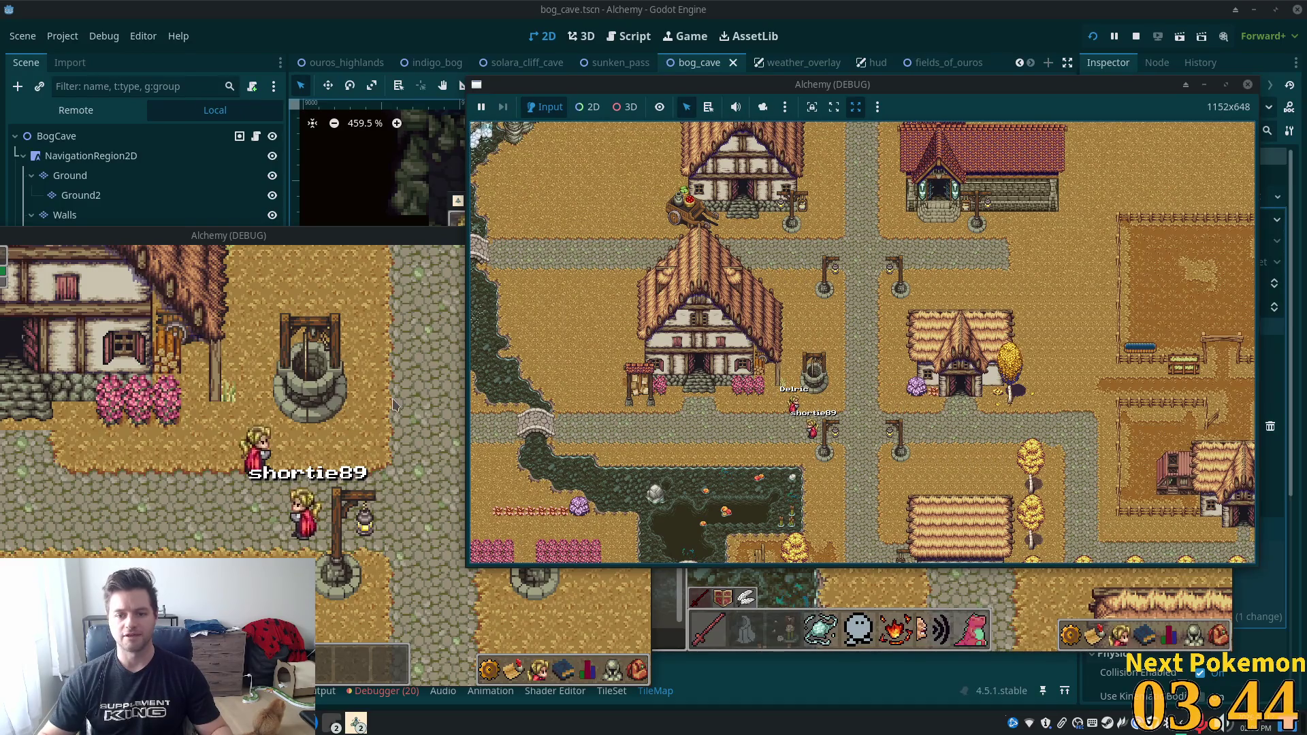
click(413, 405)
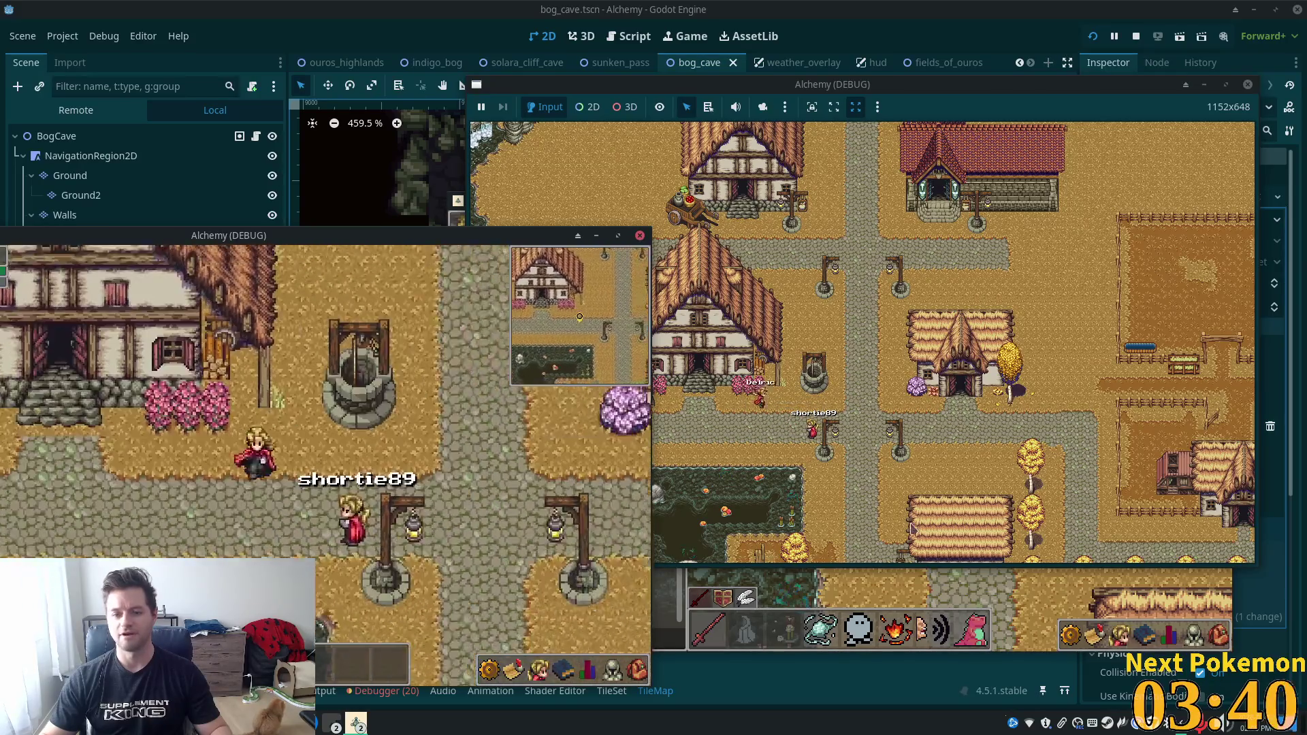
click(897, 523)
scroll(912, 327, down, 4)
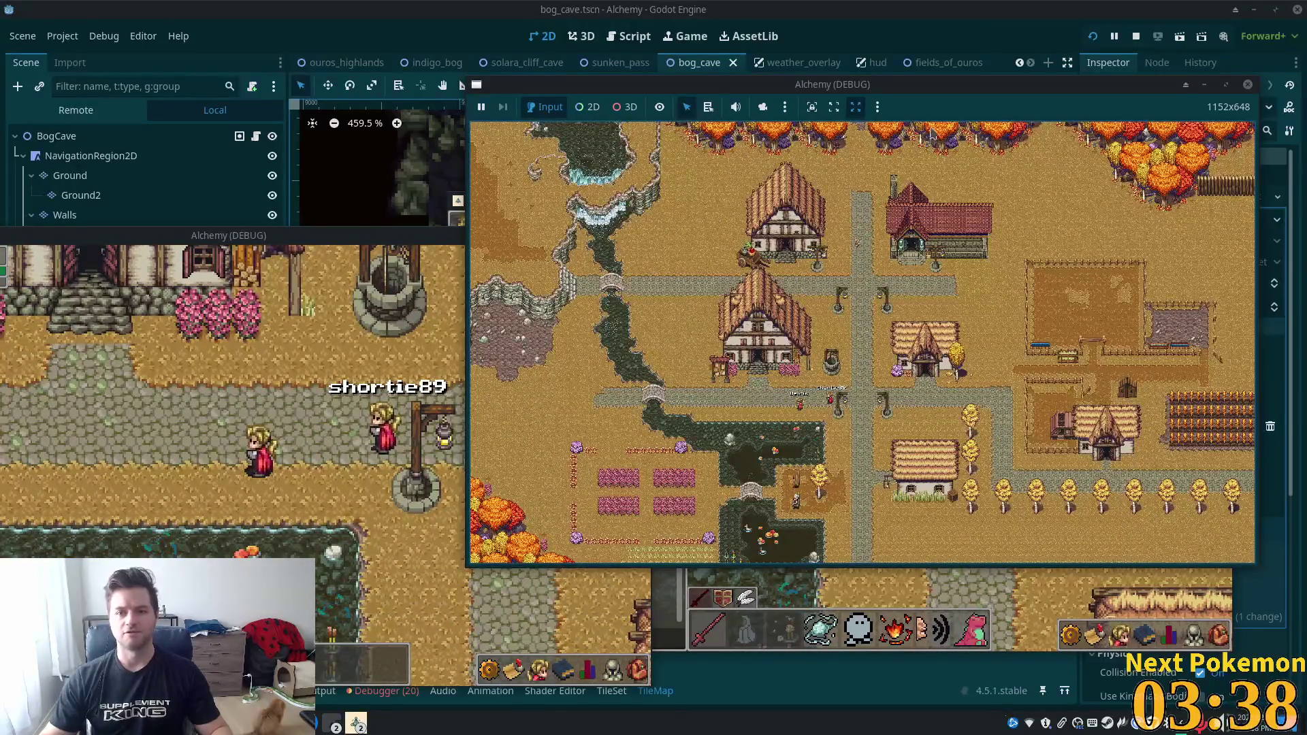
drag(888, 91, 798, 33)
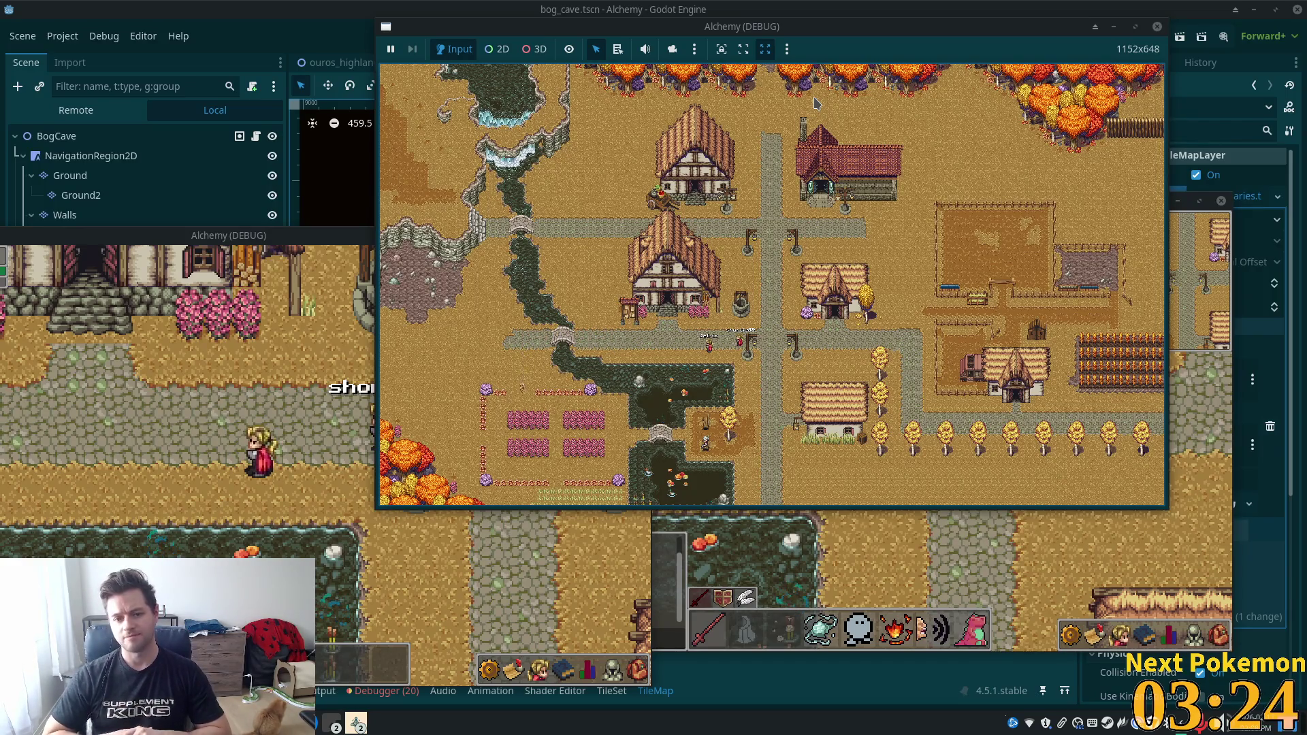
click(954, 562)
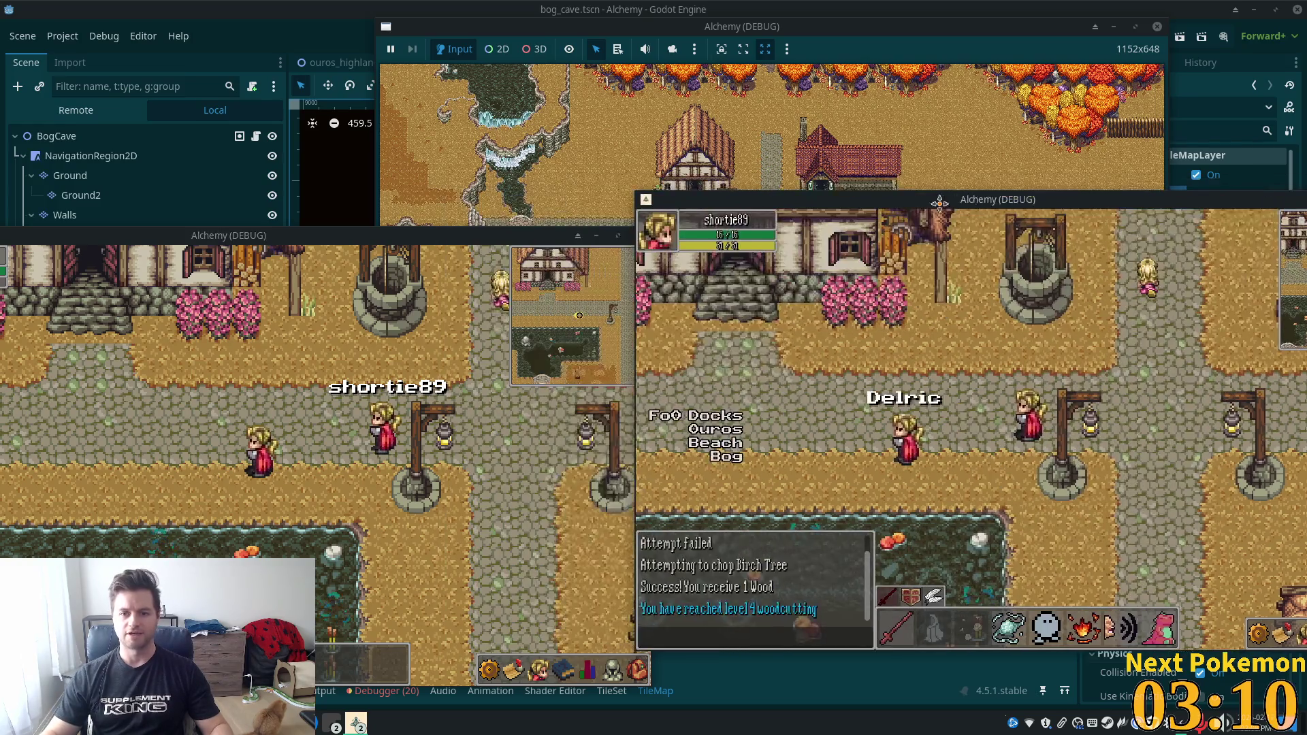
Whisper 'heya' to the other player with /w, then open the first player's friends list.
click(426, 403)
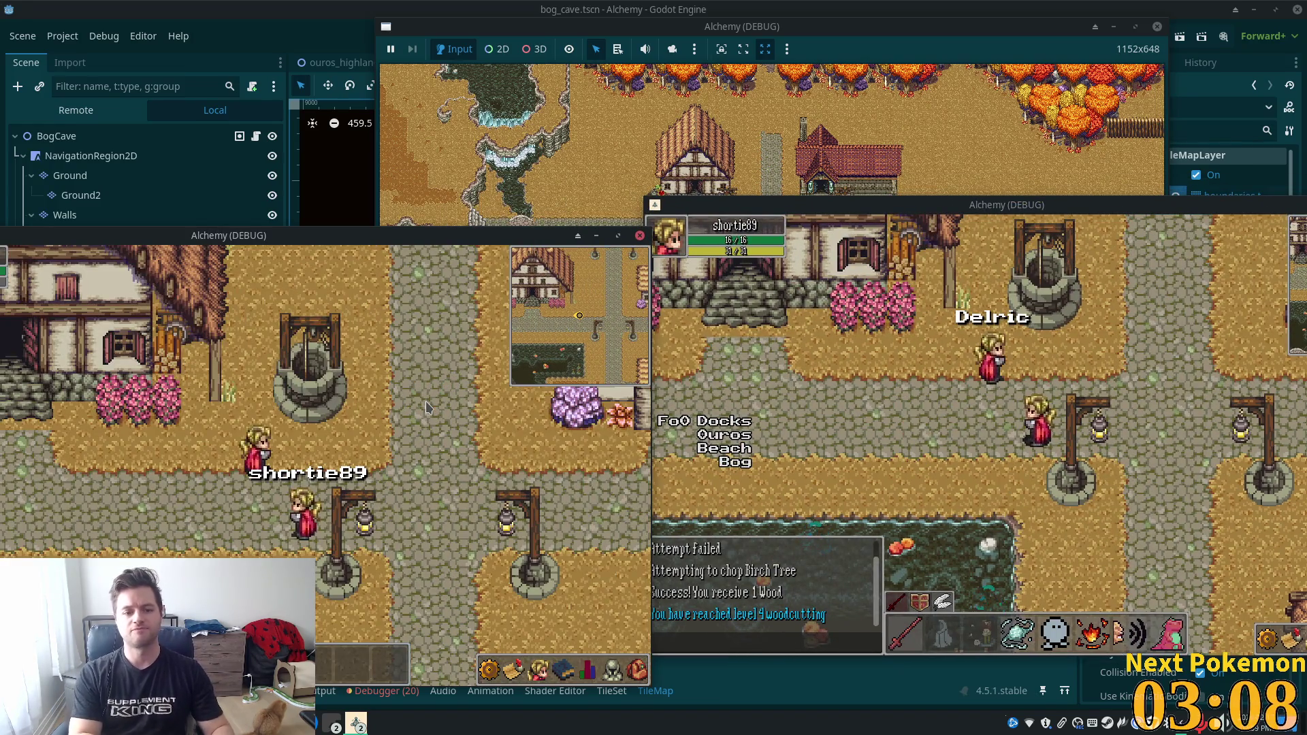
click(868, 329)
key(Return)
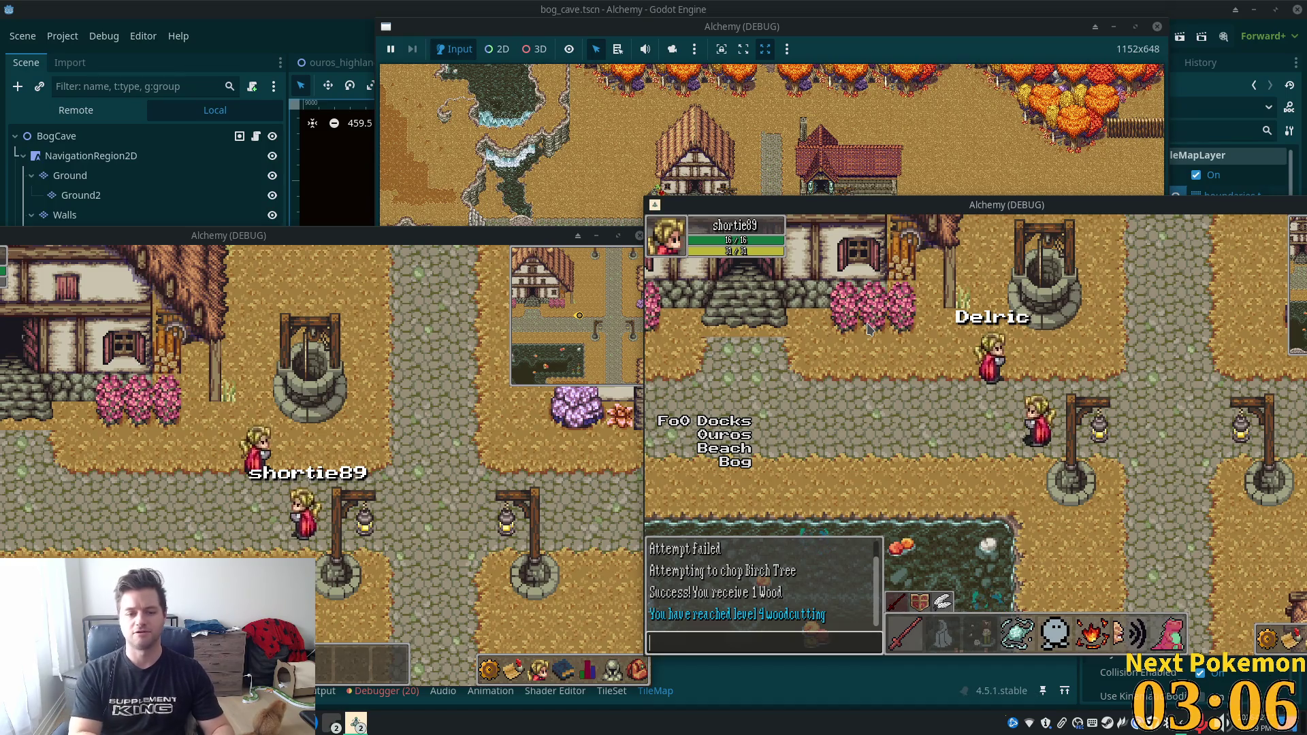
text(/w )
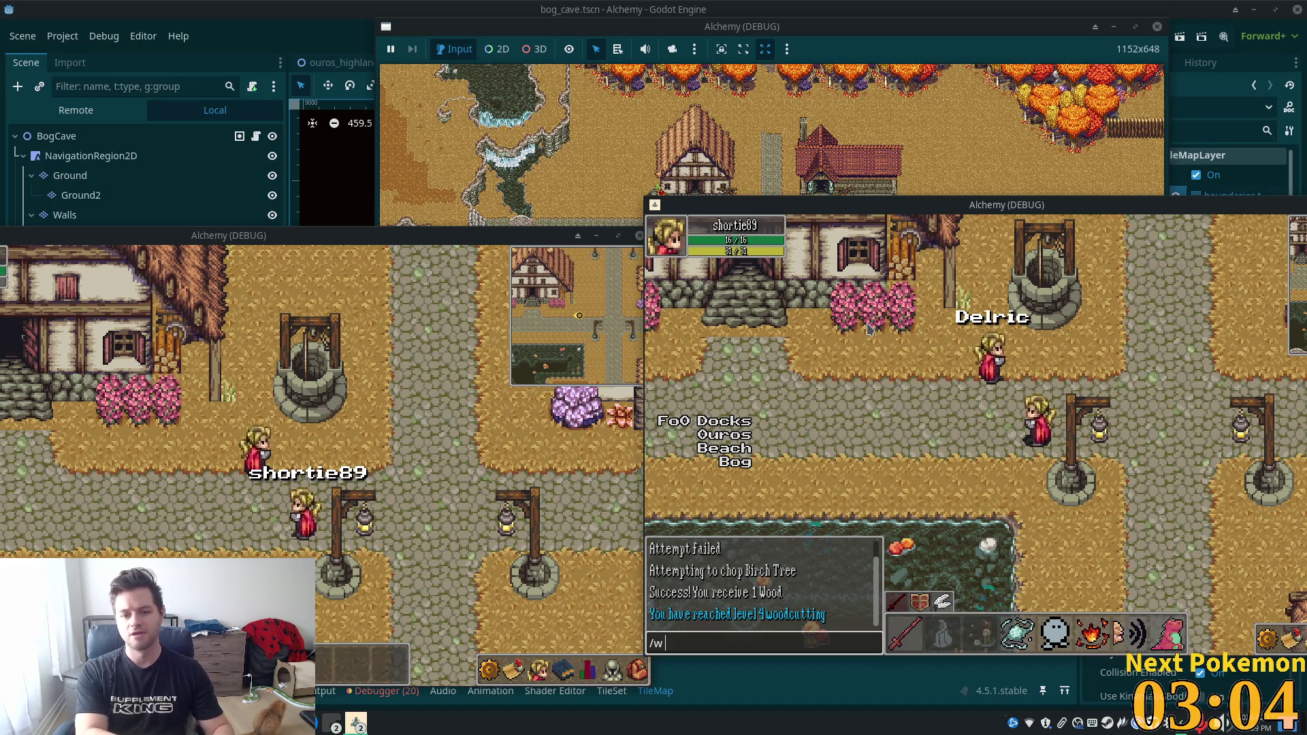
text(De)
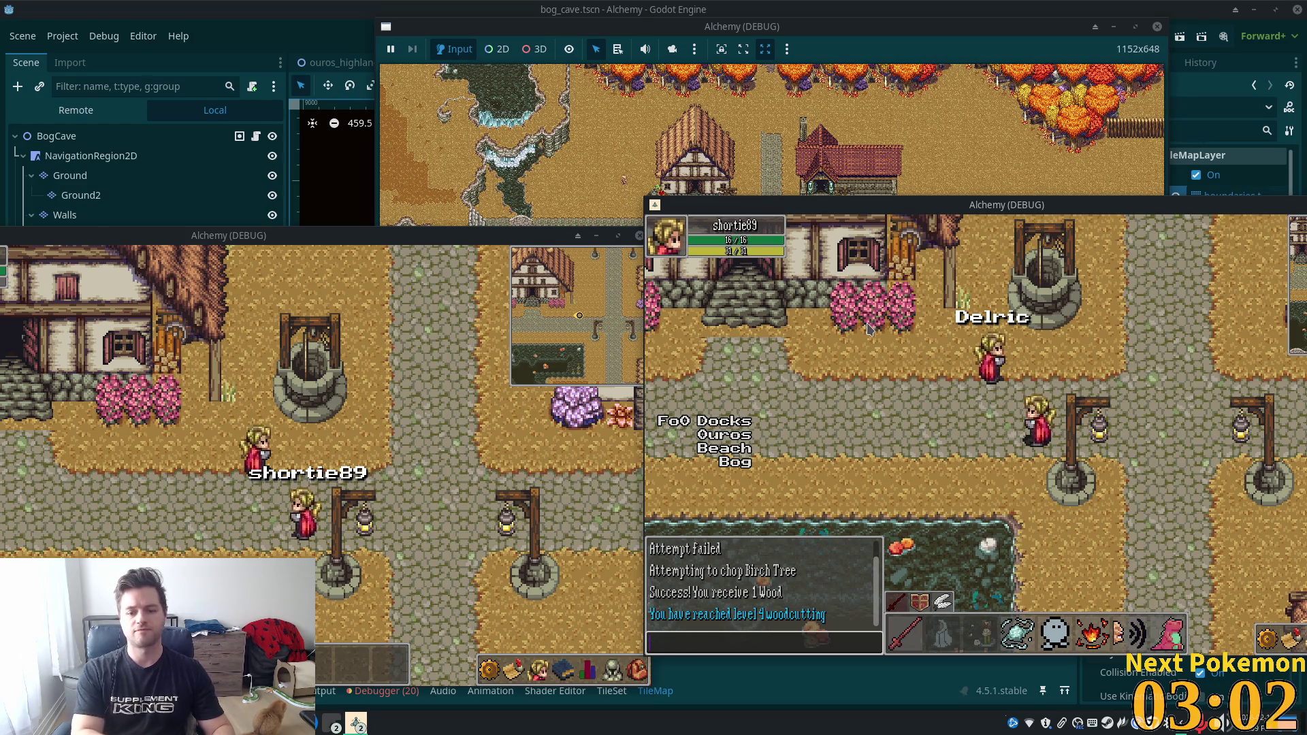
key(Return)
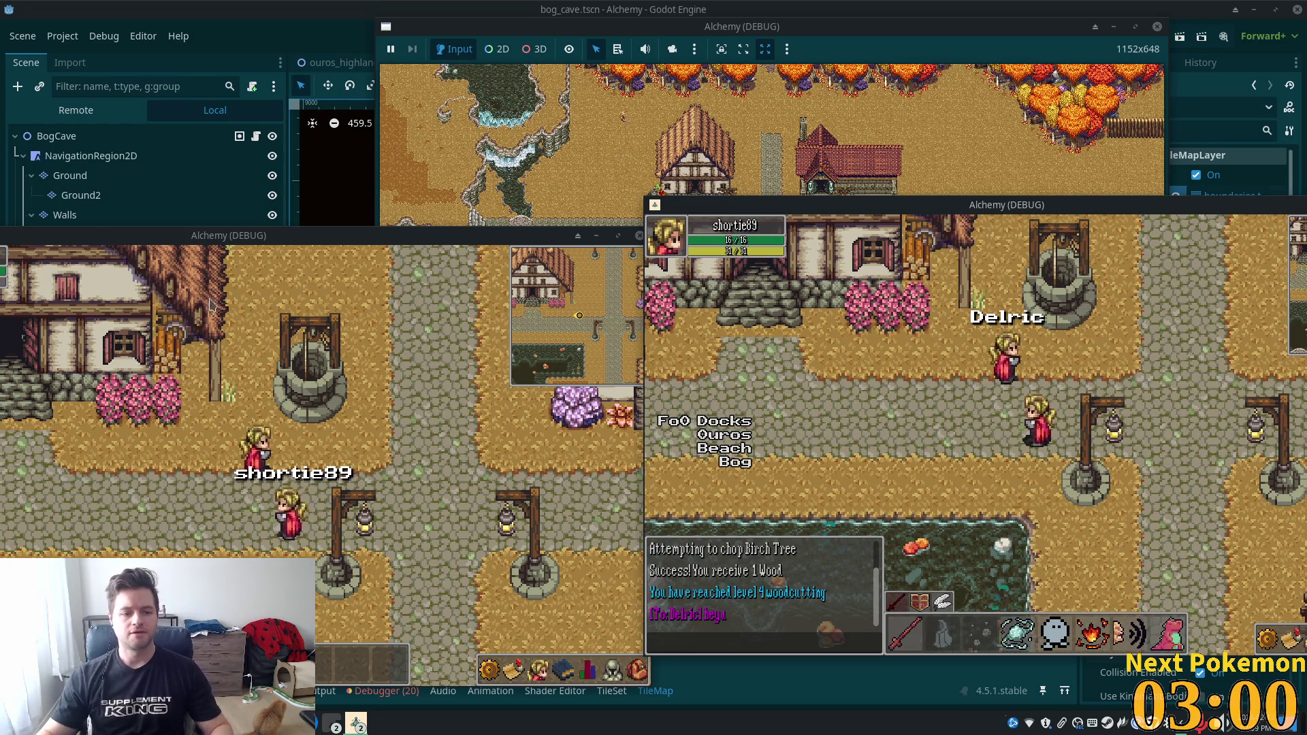
drag(286, 235, 469, 162)
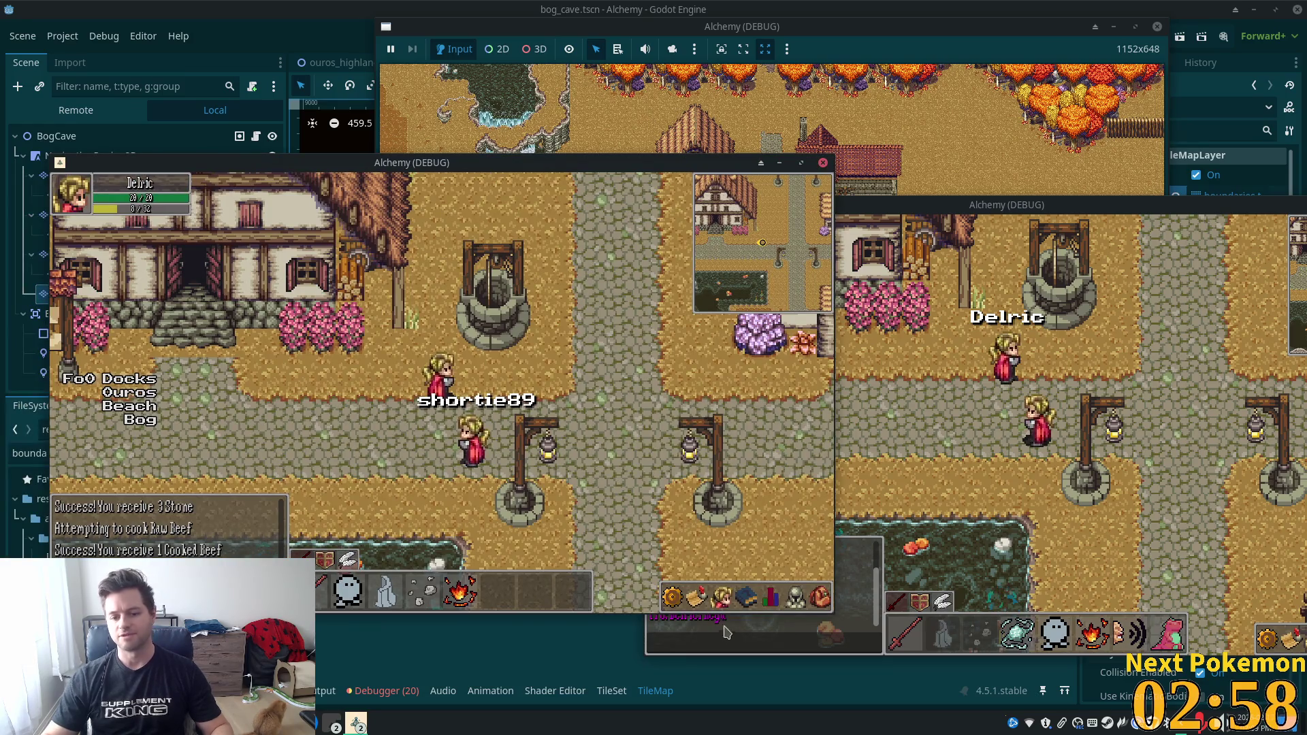
click(723, 599)
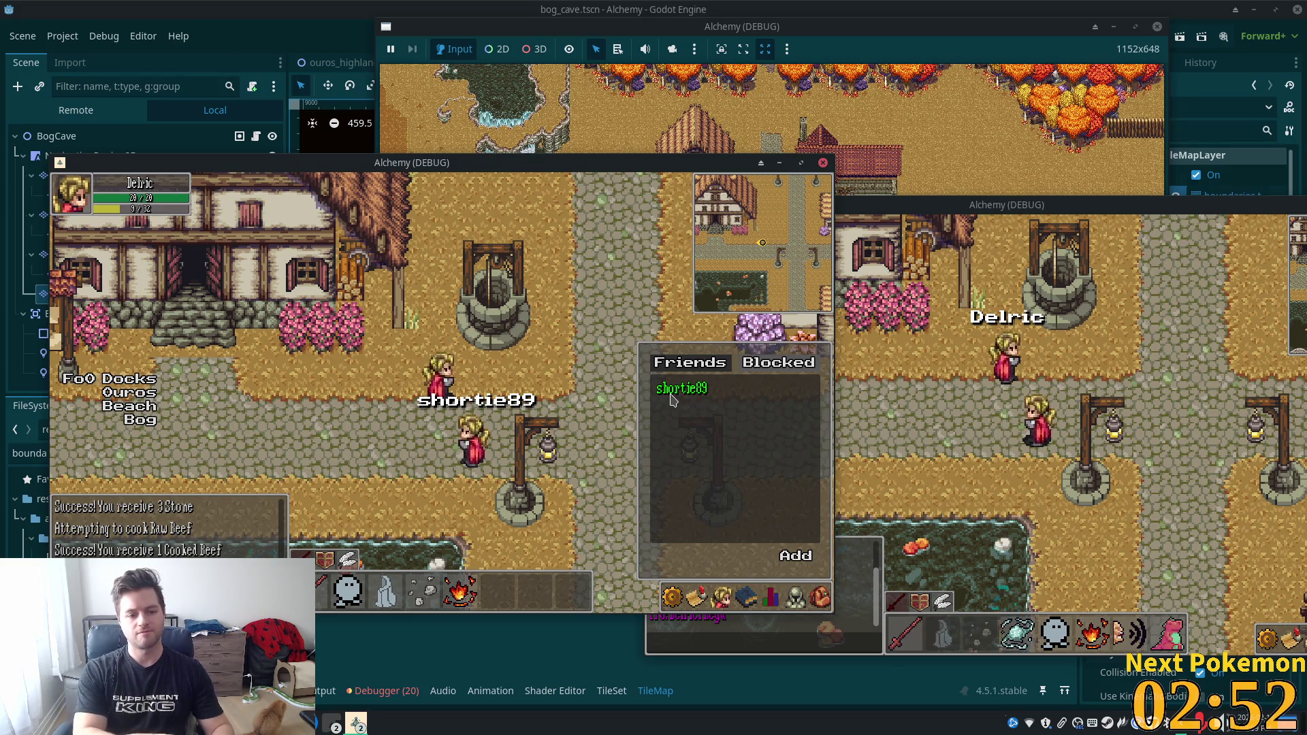
Close the friends list, request a trade with the other player, and offer the Raw Beef.
click(1037, 372)
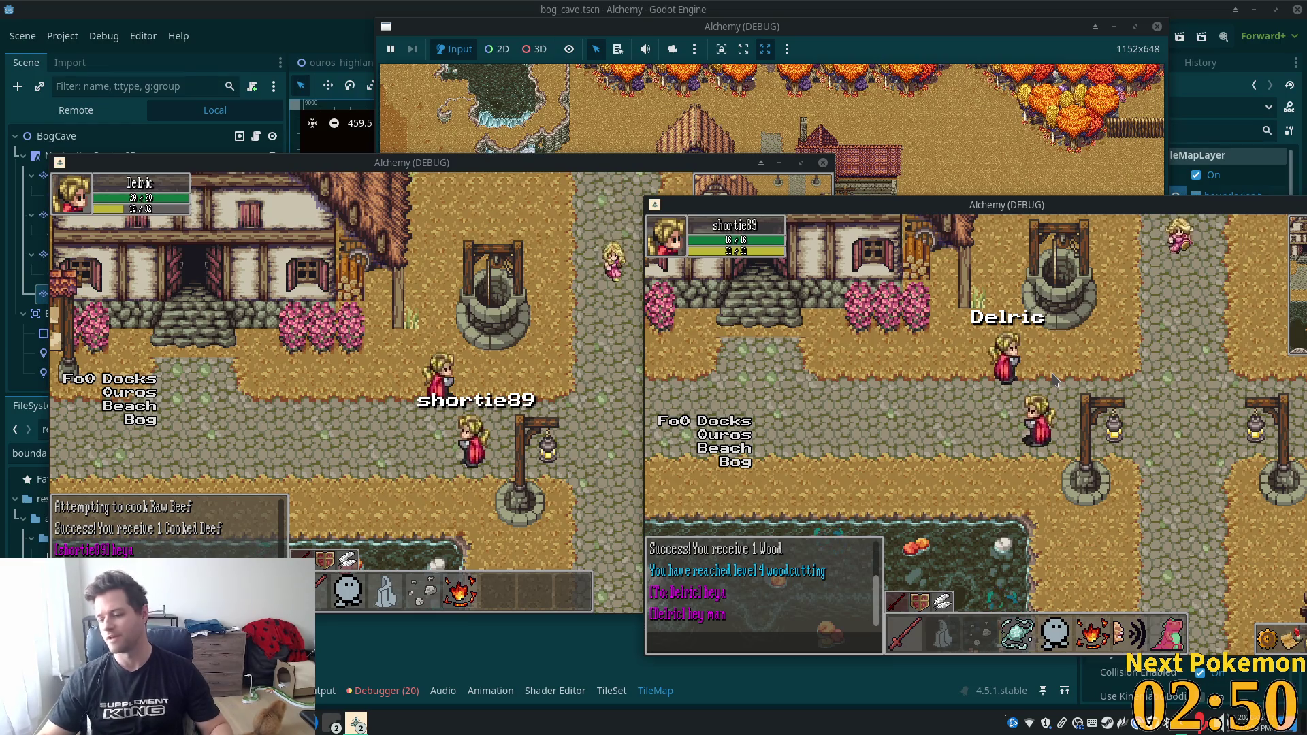
right_click(477, 449)
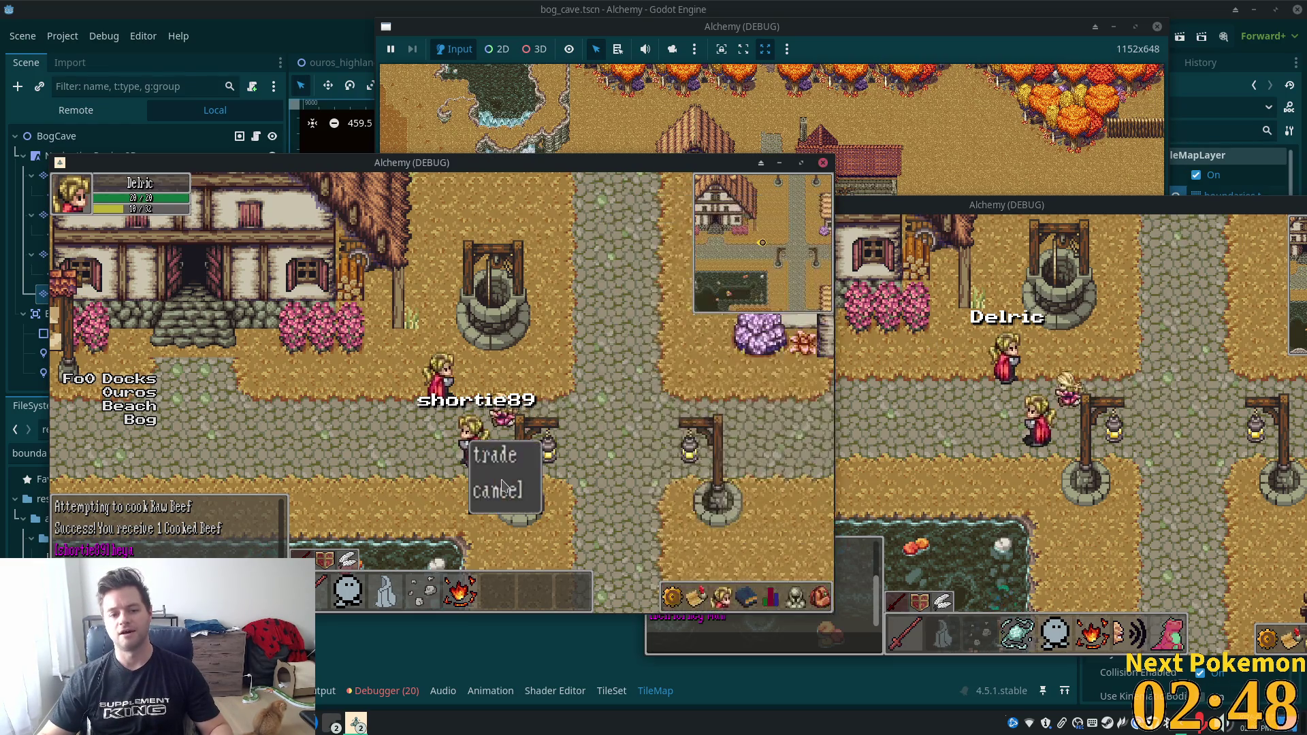
click(494, 455)
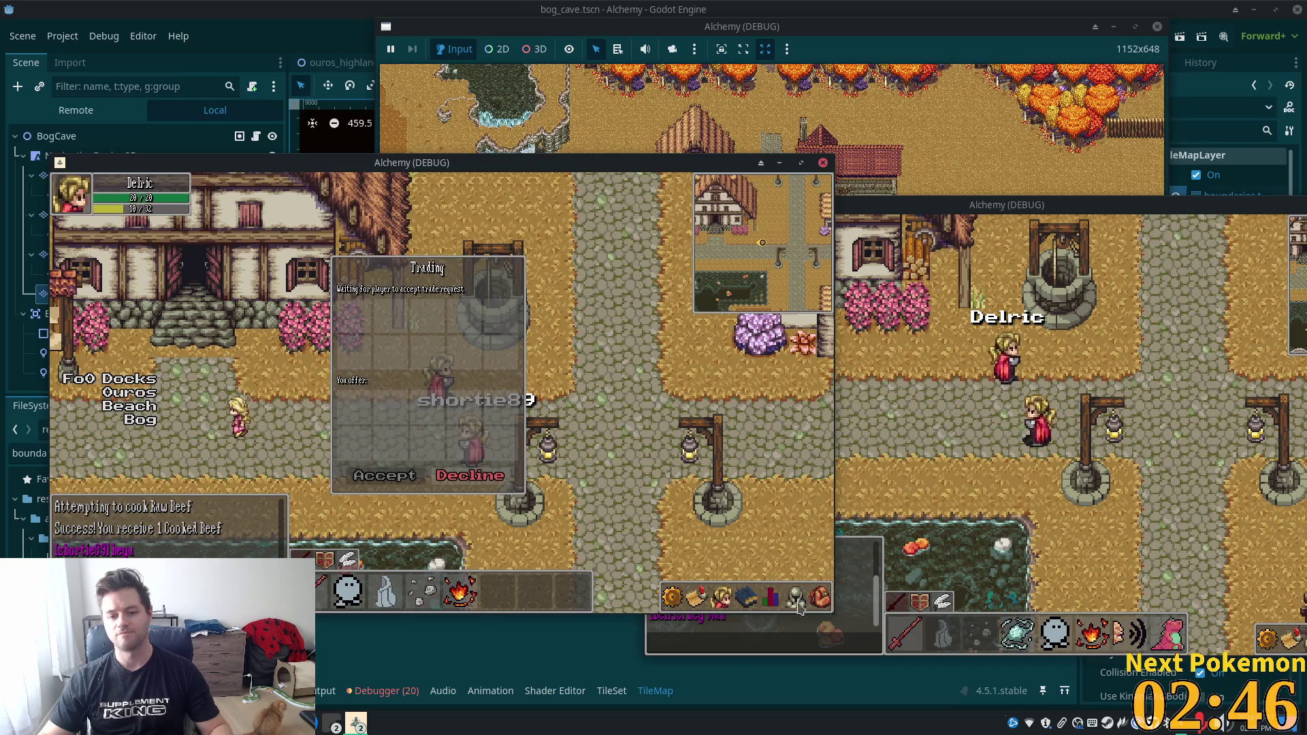
click(772, 598)
click(772, 598)
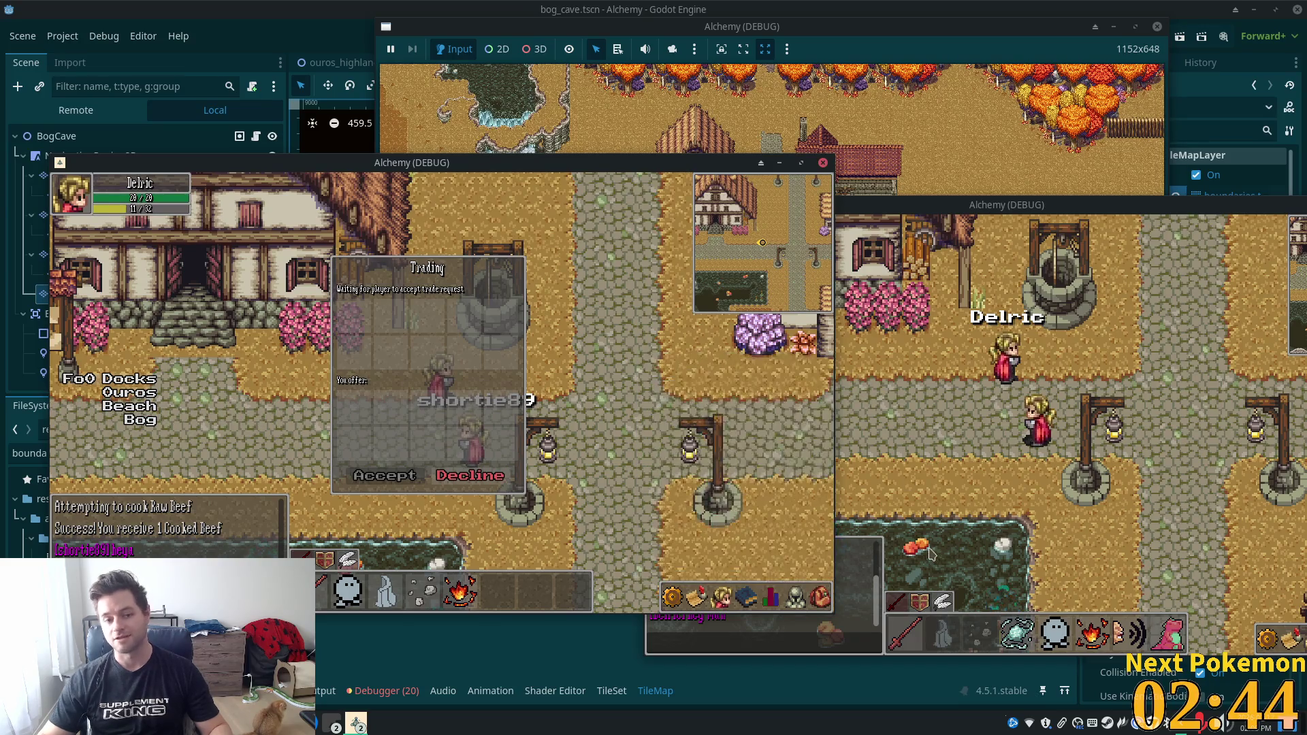
click(818, 600)
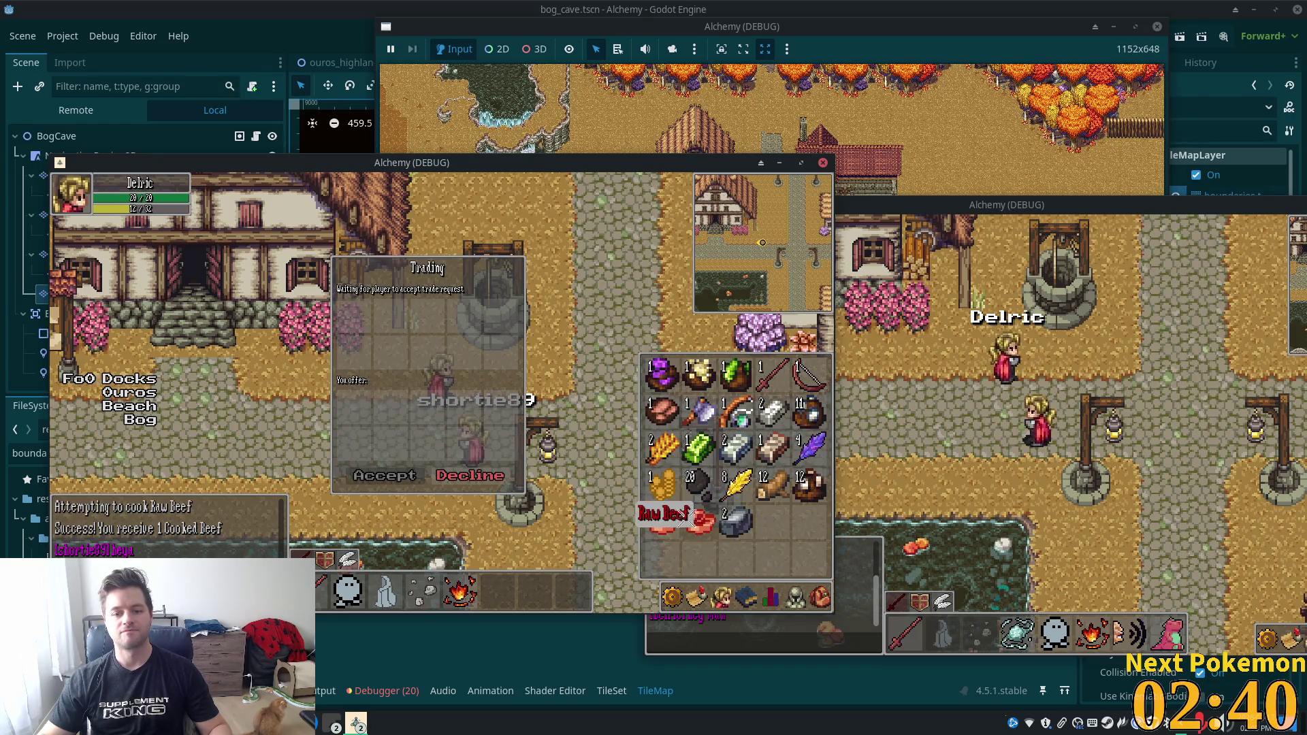
drag(689, 516, 362, 319)
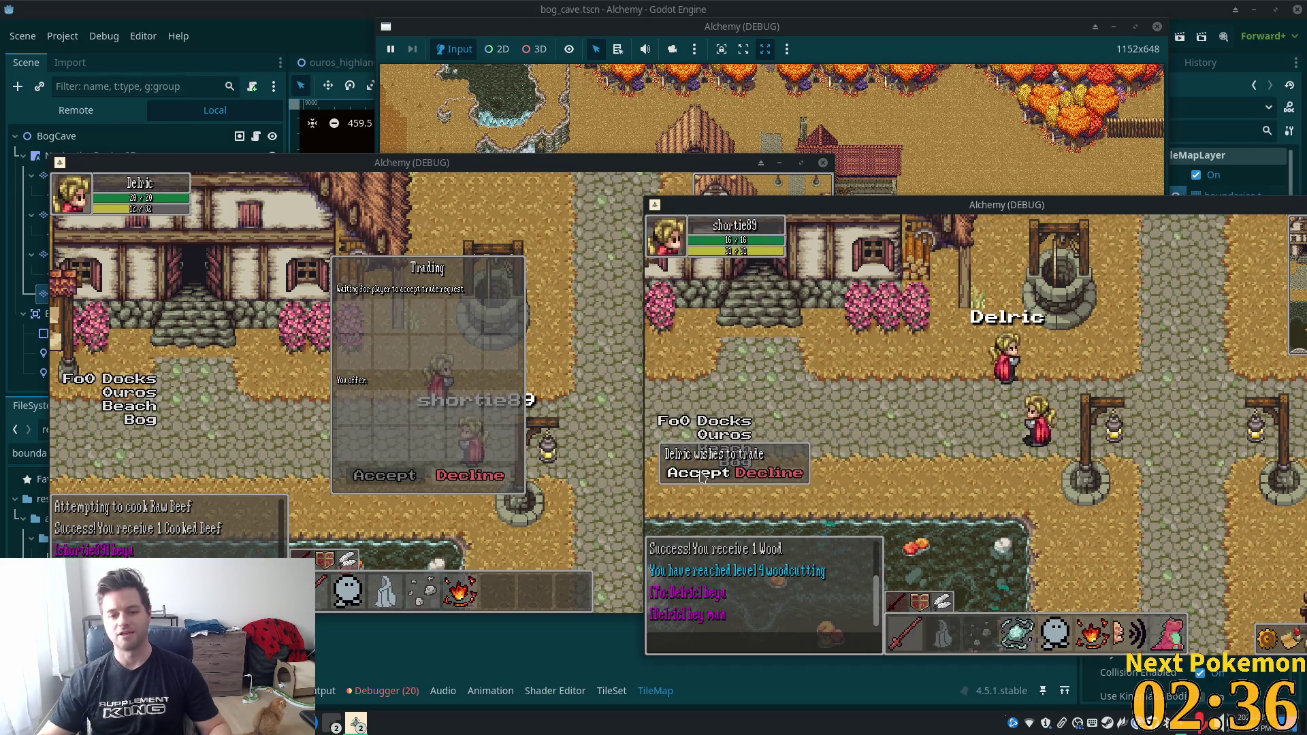
Accept the trade request, add the stone to the offer, and accept the trade in both clients.
click(700, 476)
click(570, 610)
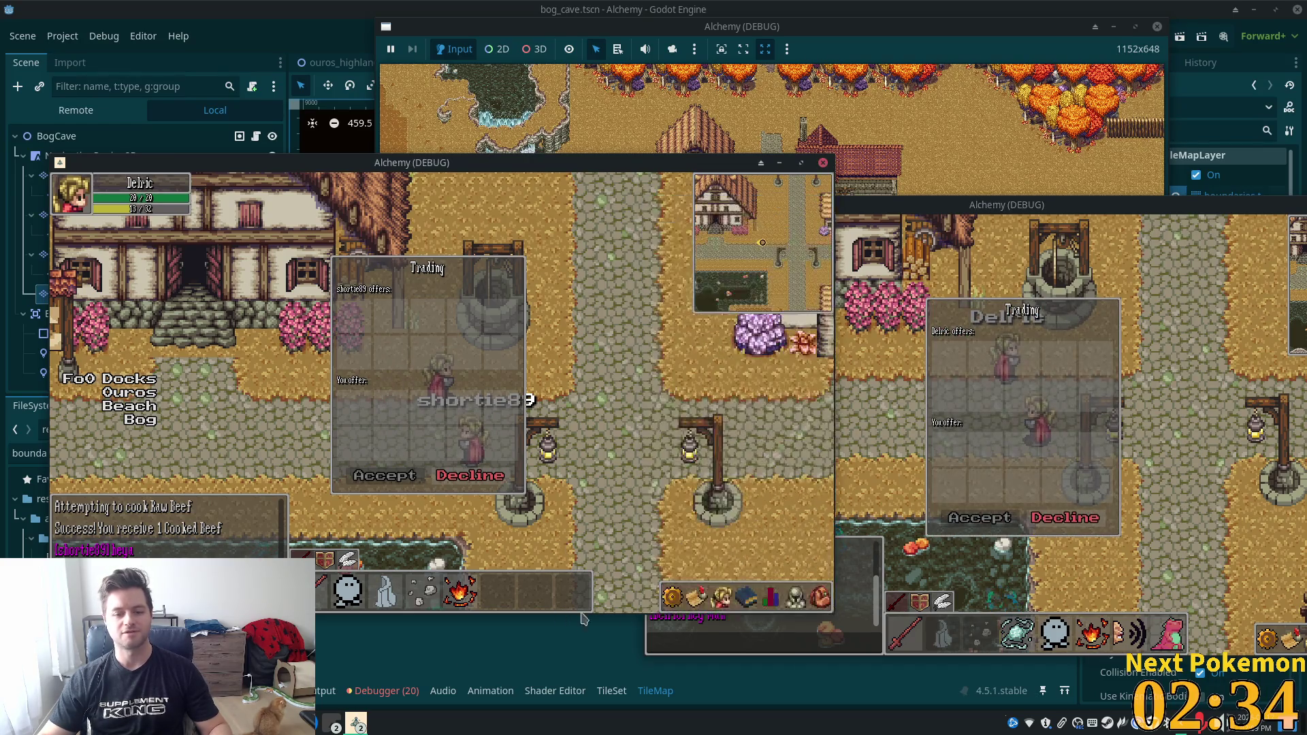
click(748, 603)
click(731, 533)
click(731, 533)
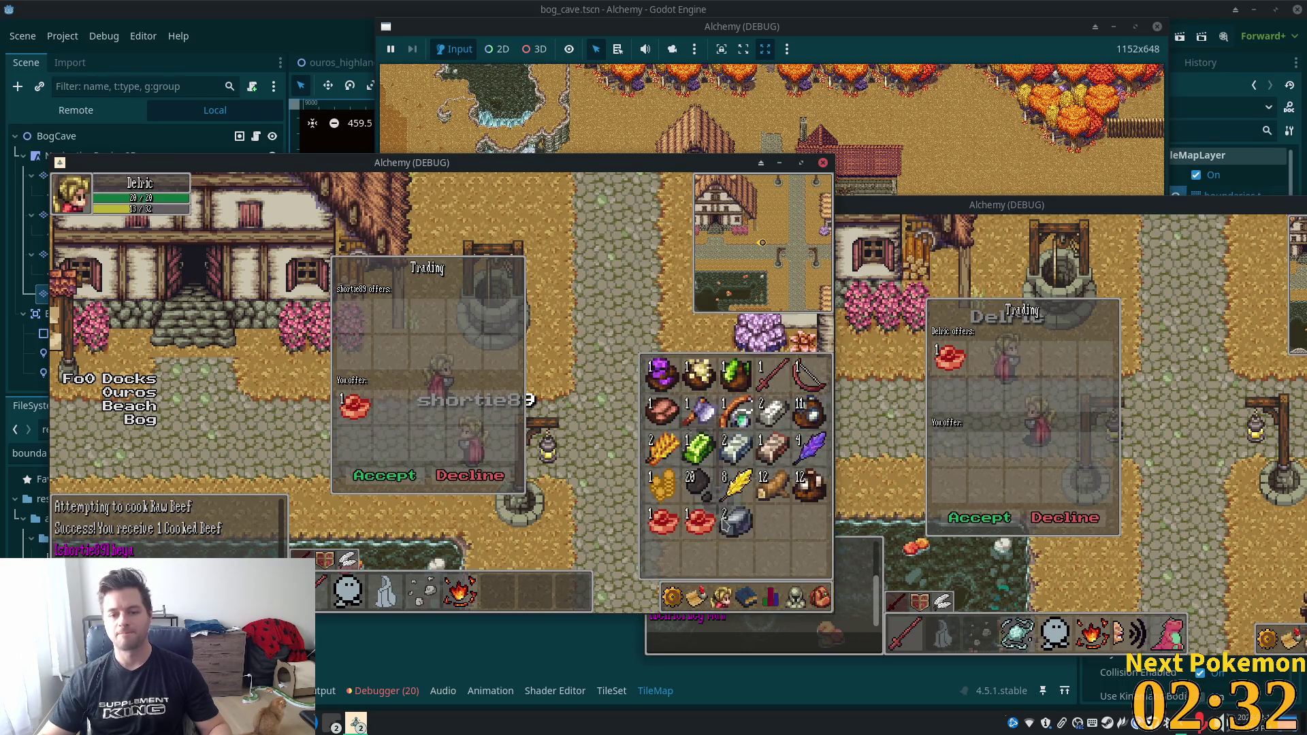
click(998, 519)
click(998, 519)
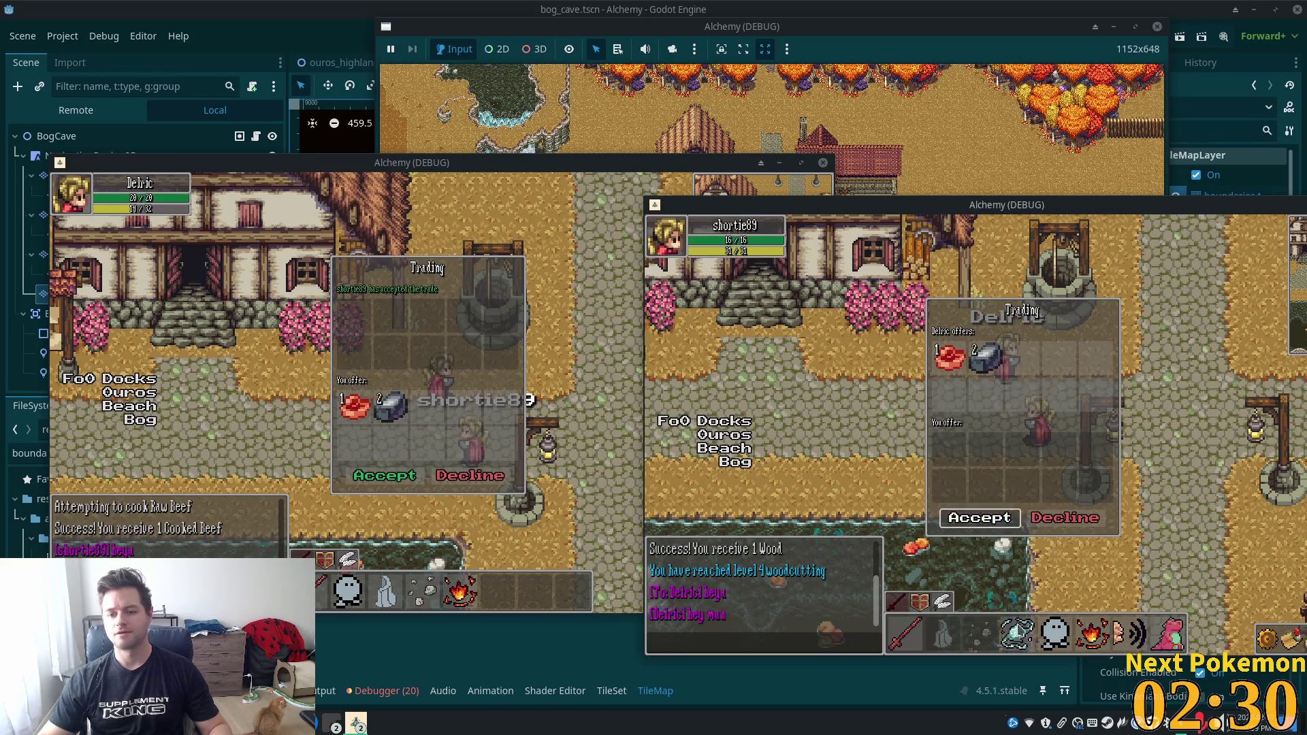
click(385, 475)
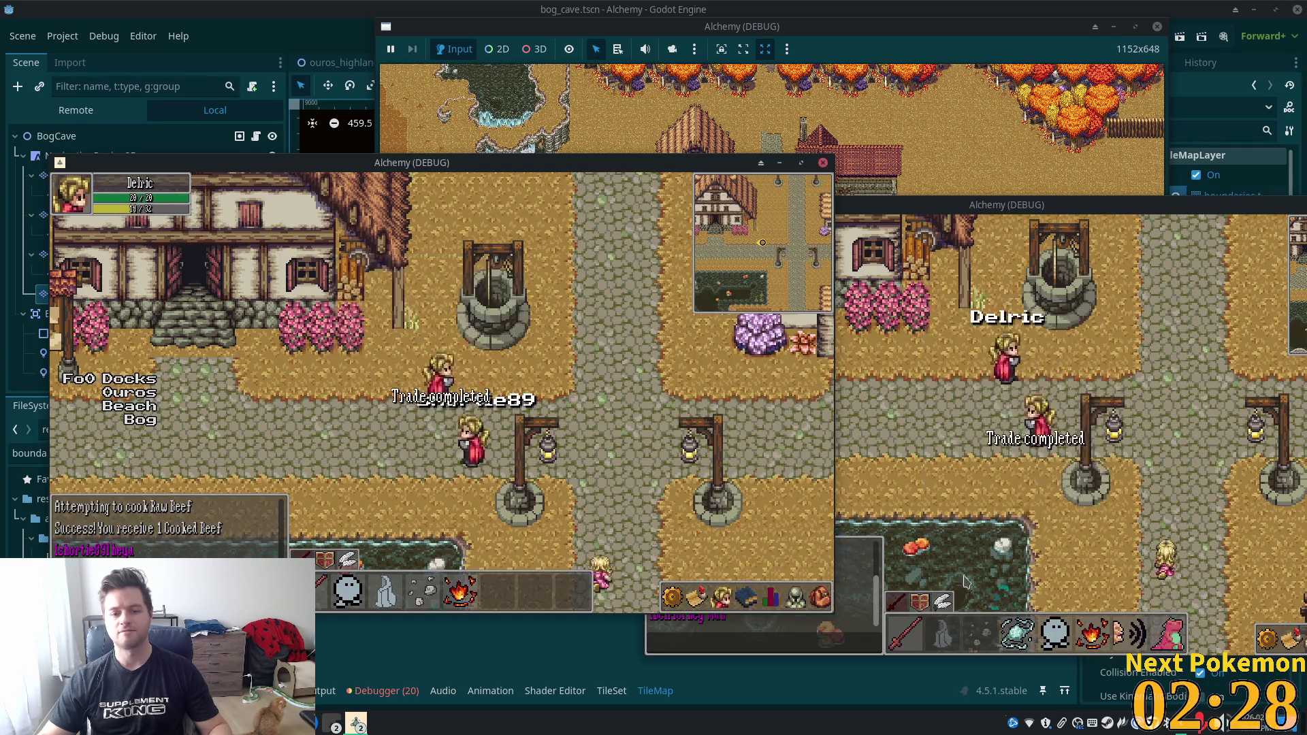
click(964, 452)
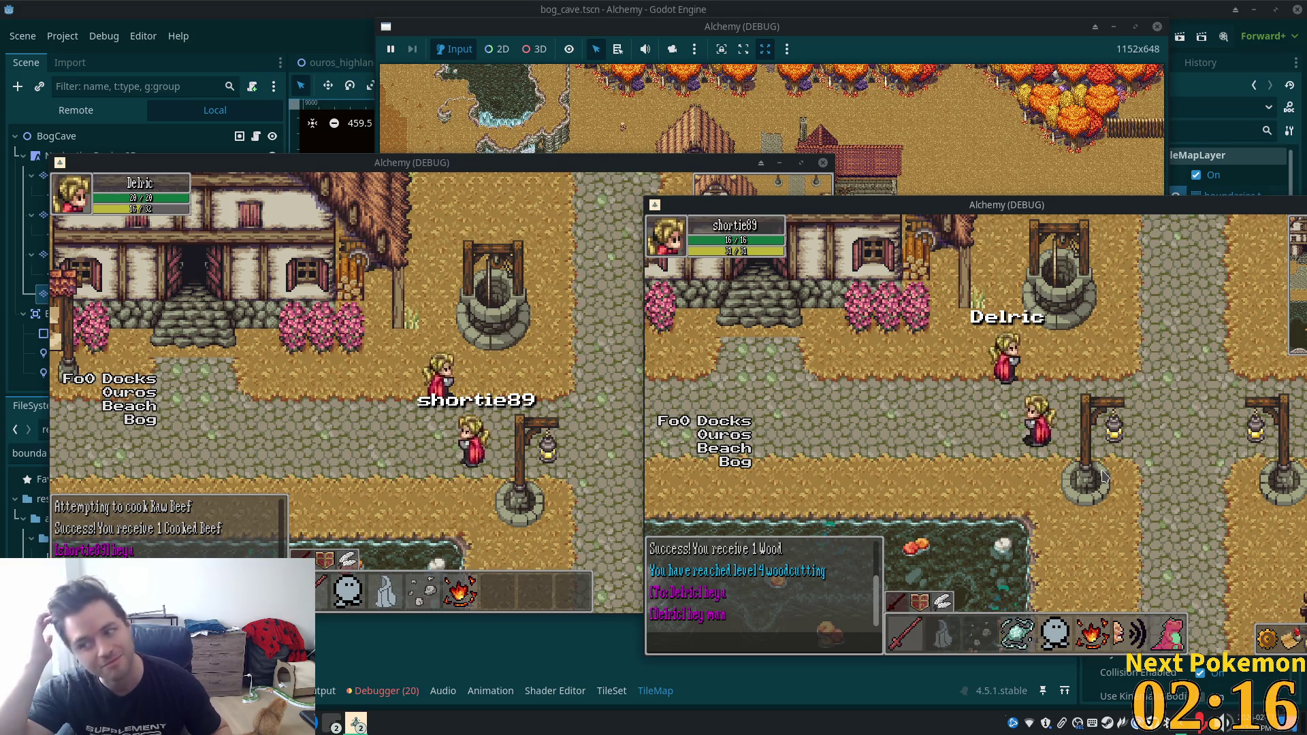
Walk the first player's character west over the stone bridge, past the cliff, into Ouros Highlands.
click(579, 411)
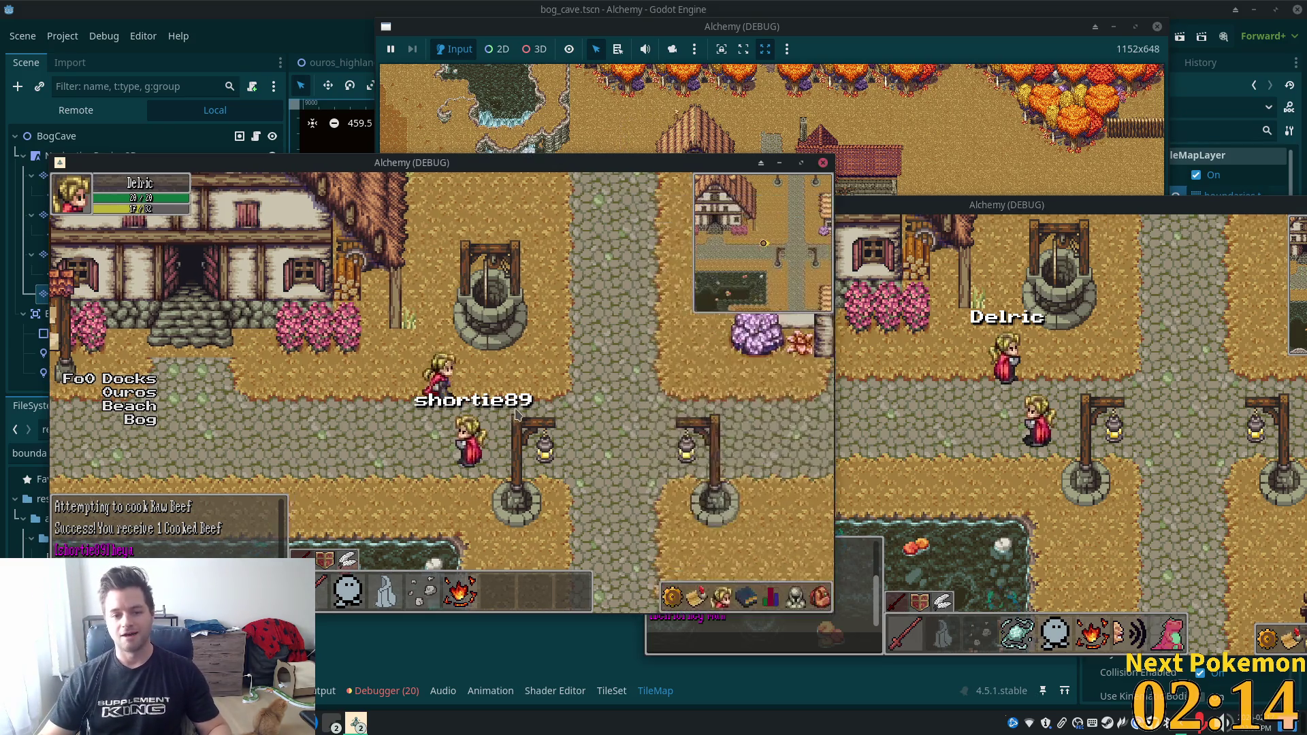
key(Left)
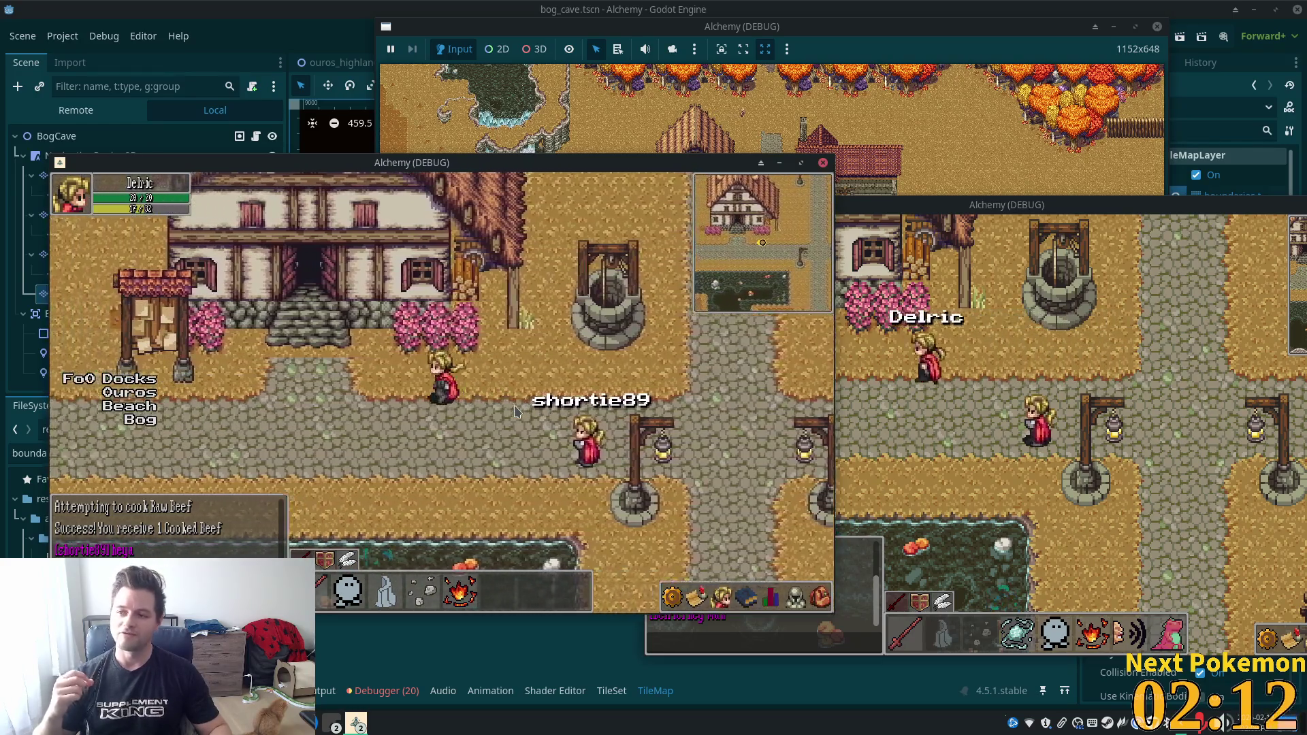
key(Left)
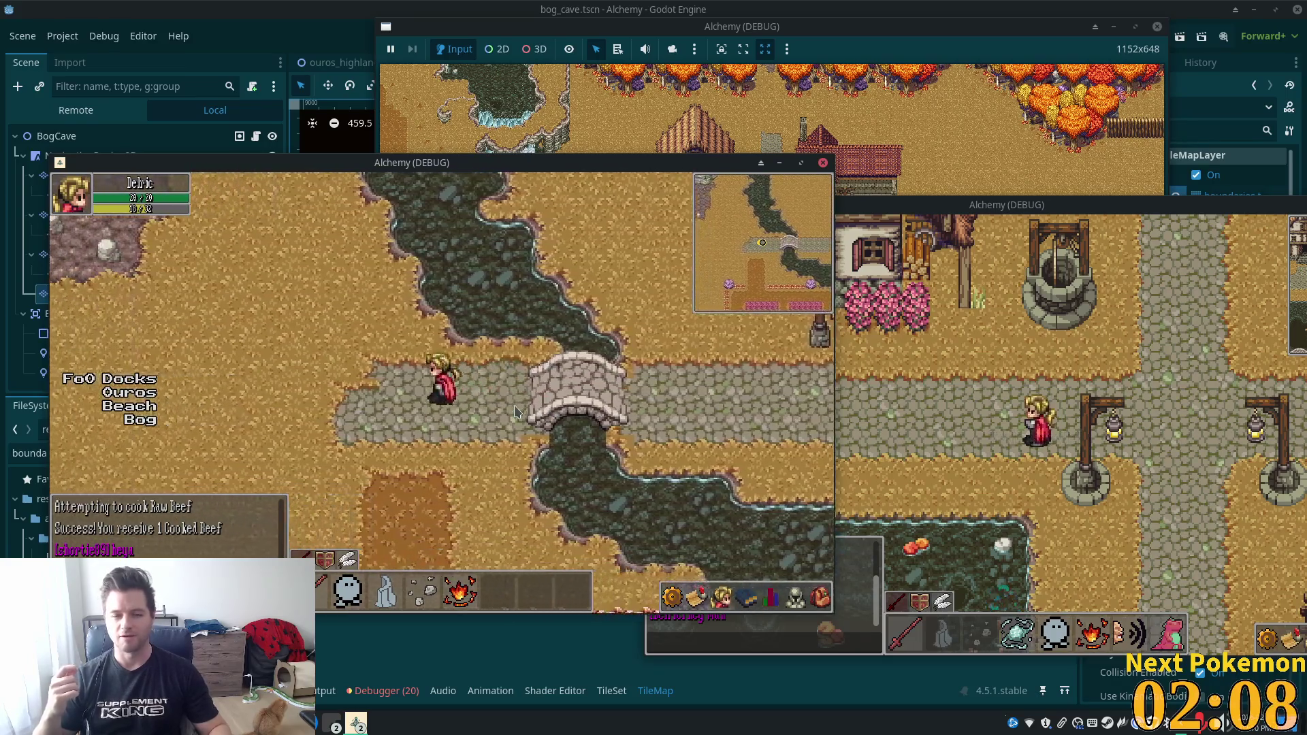
key(Up)
key(Up)
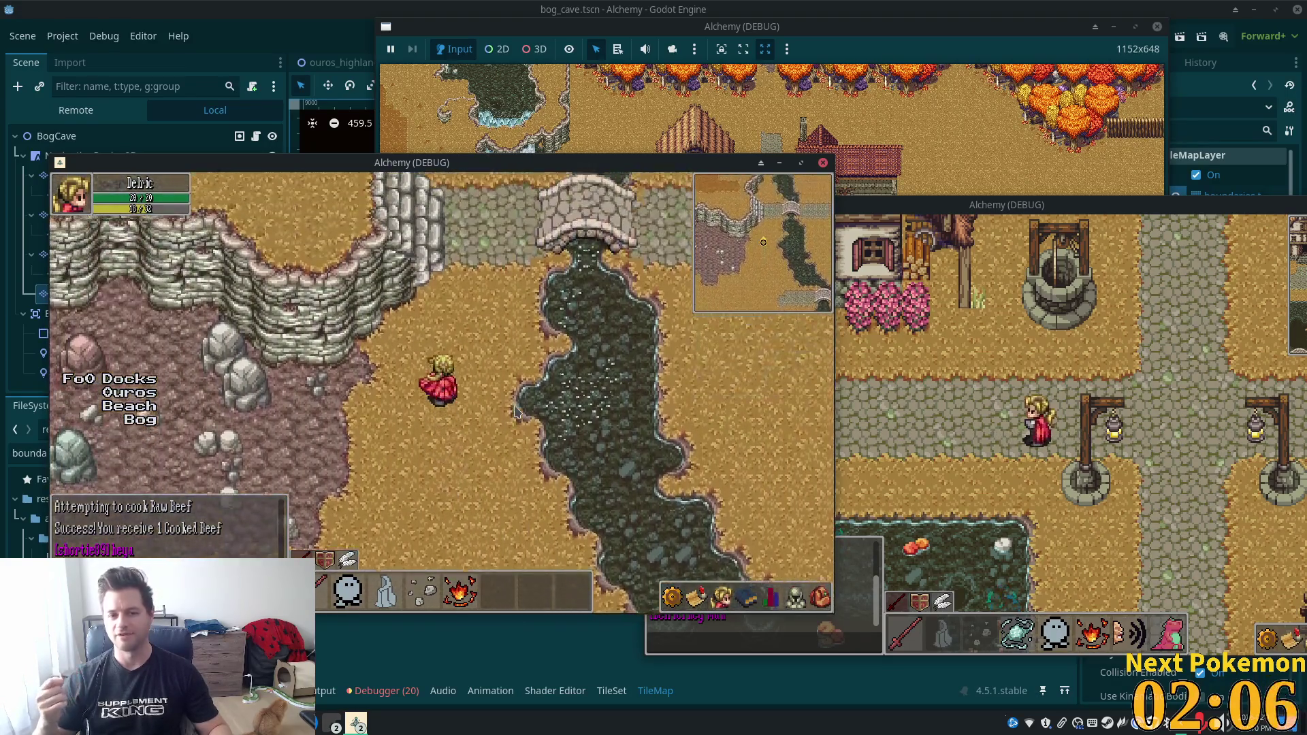
key(Up)
key(Left)
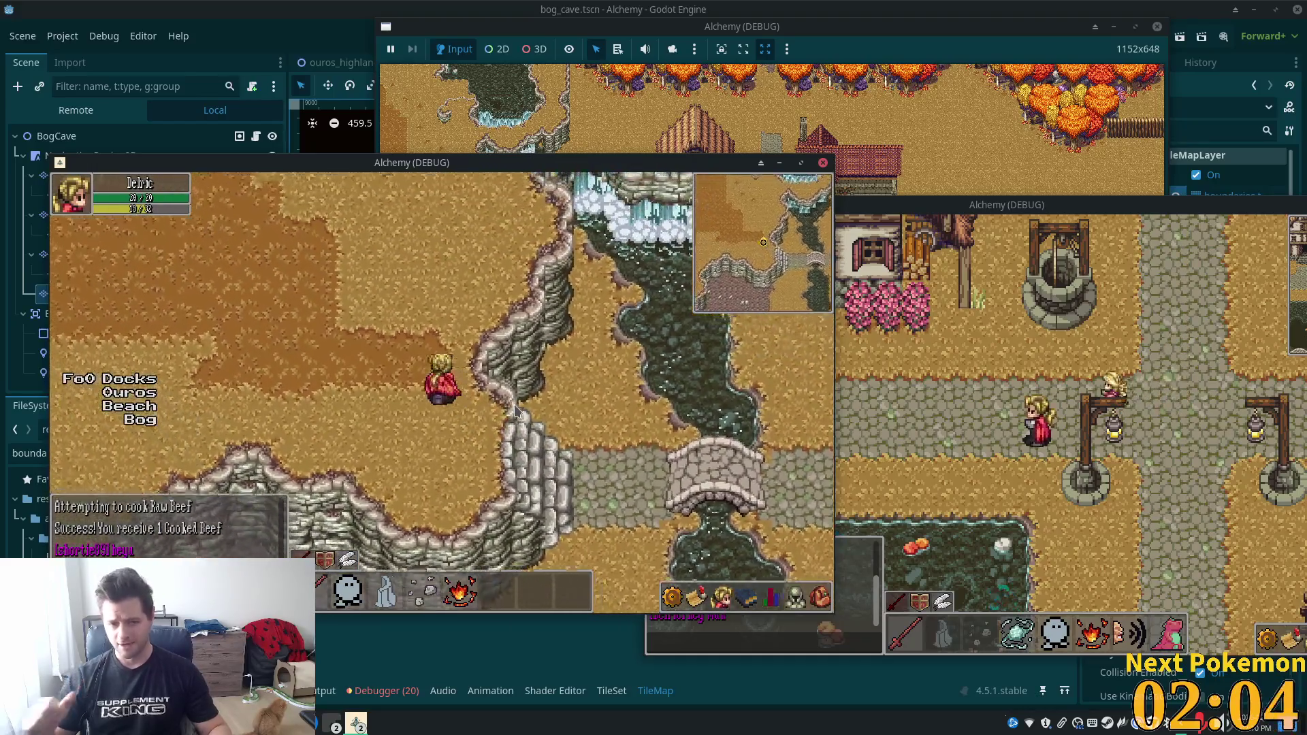
key(Up)
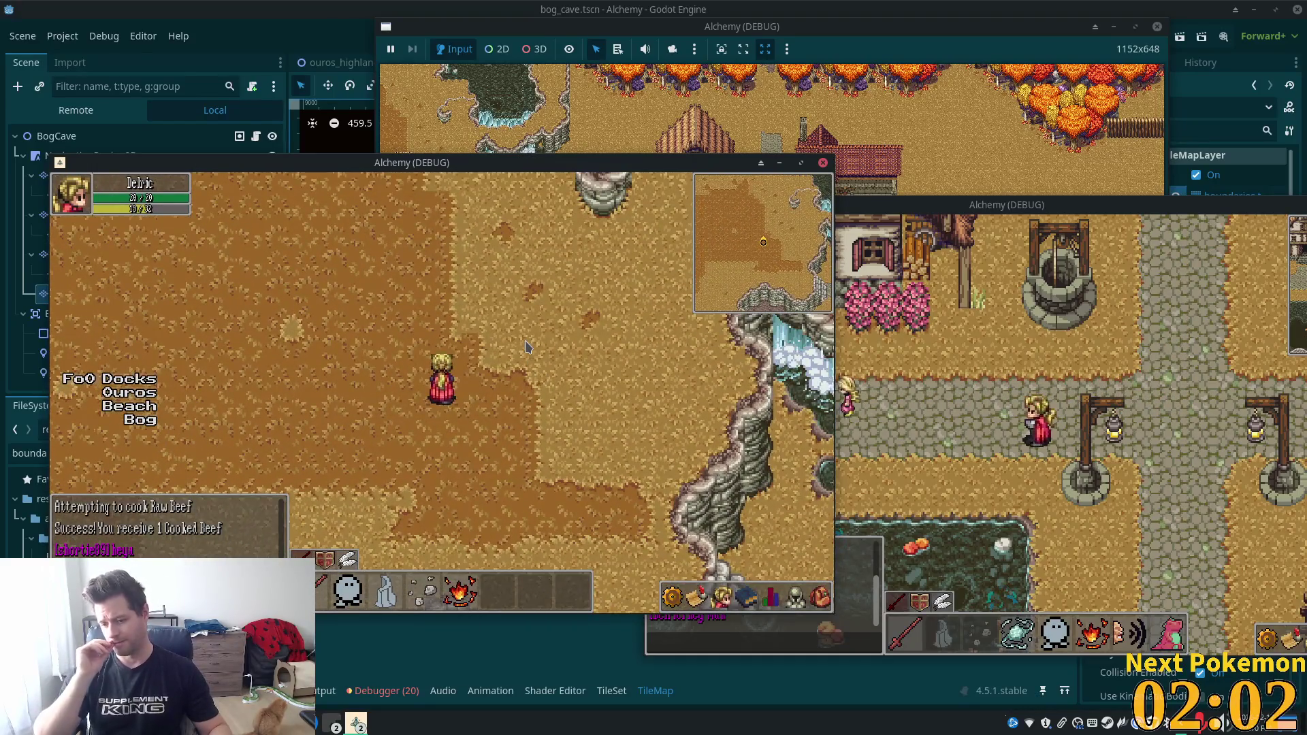
key(Left)
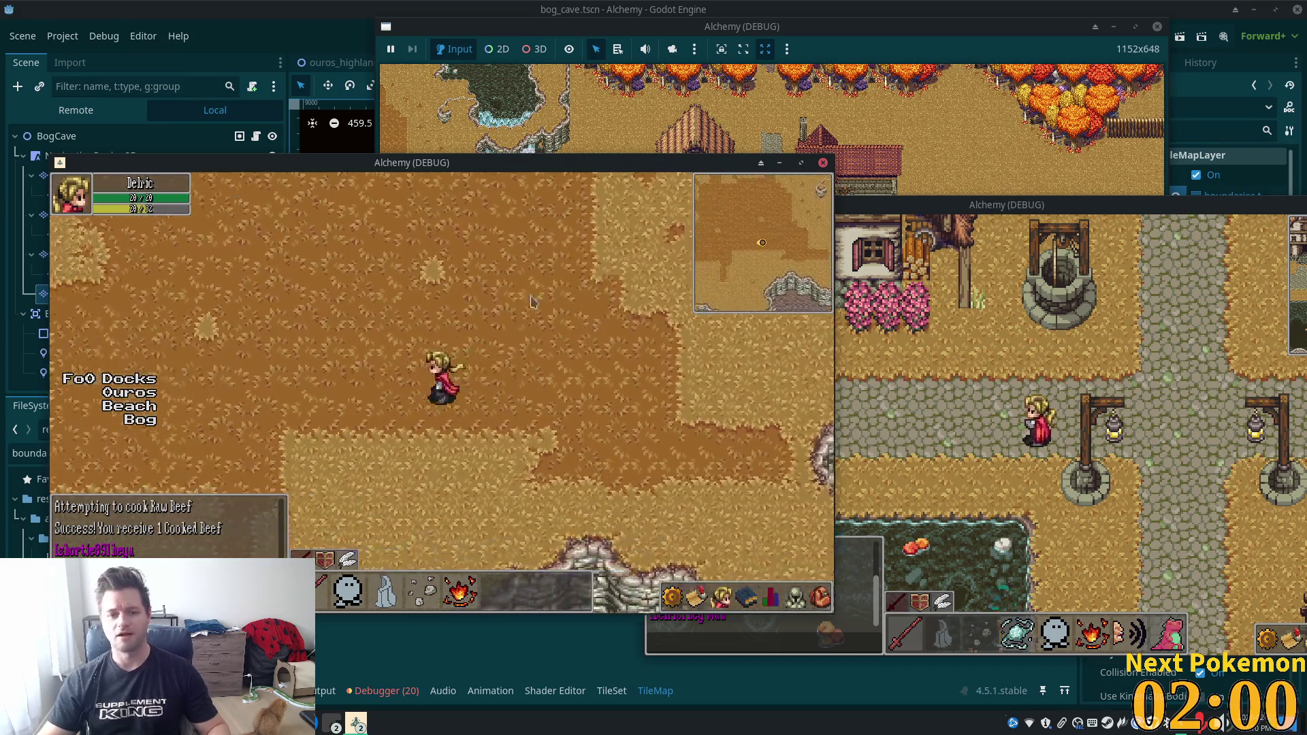
key(Left)
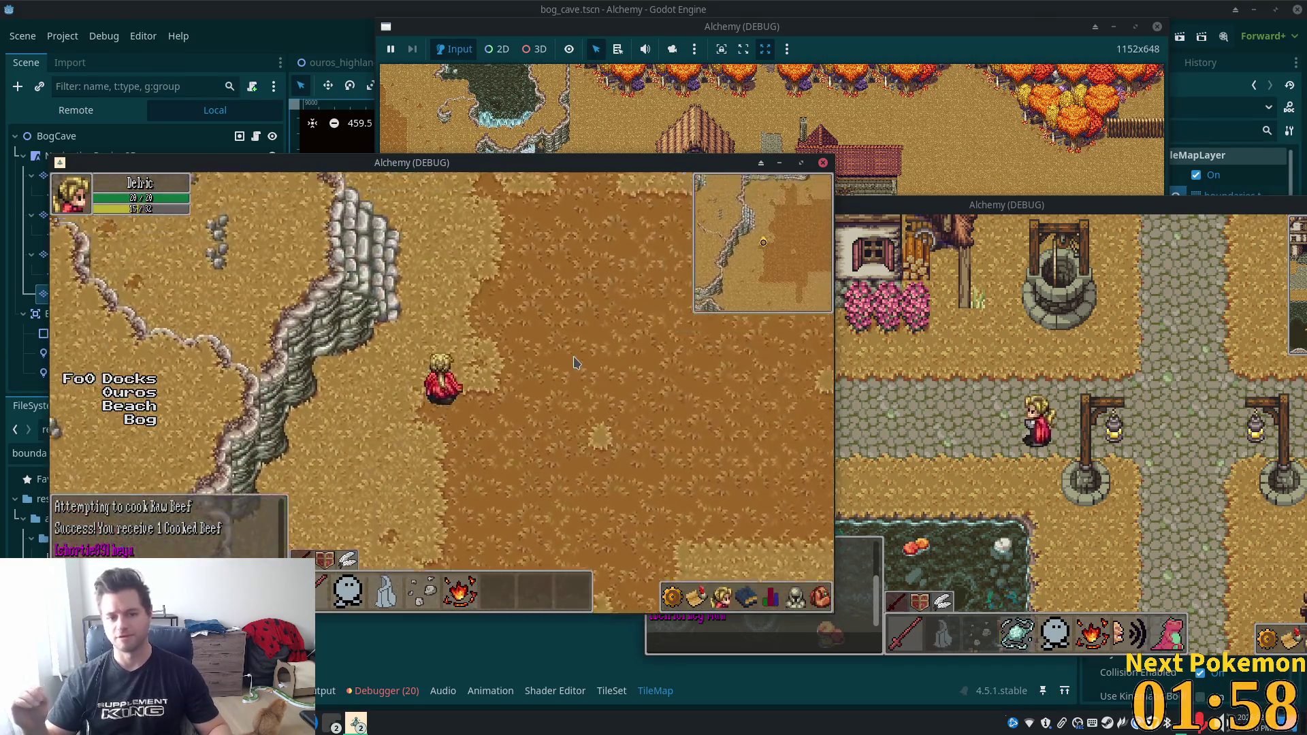
key(Left)
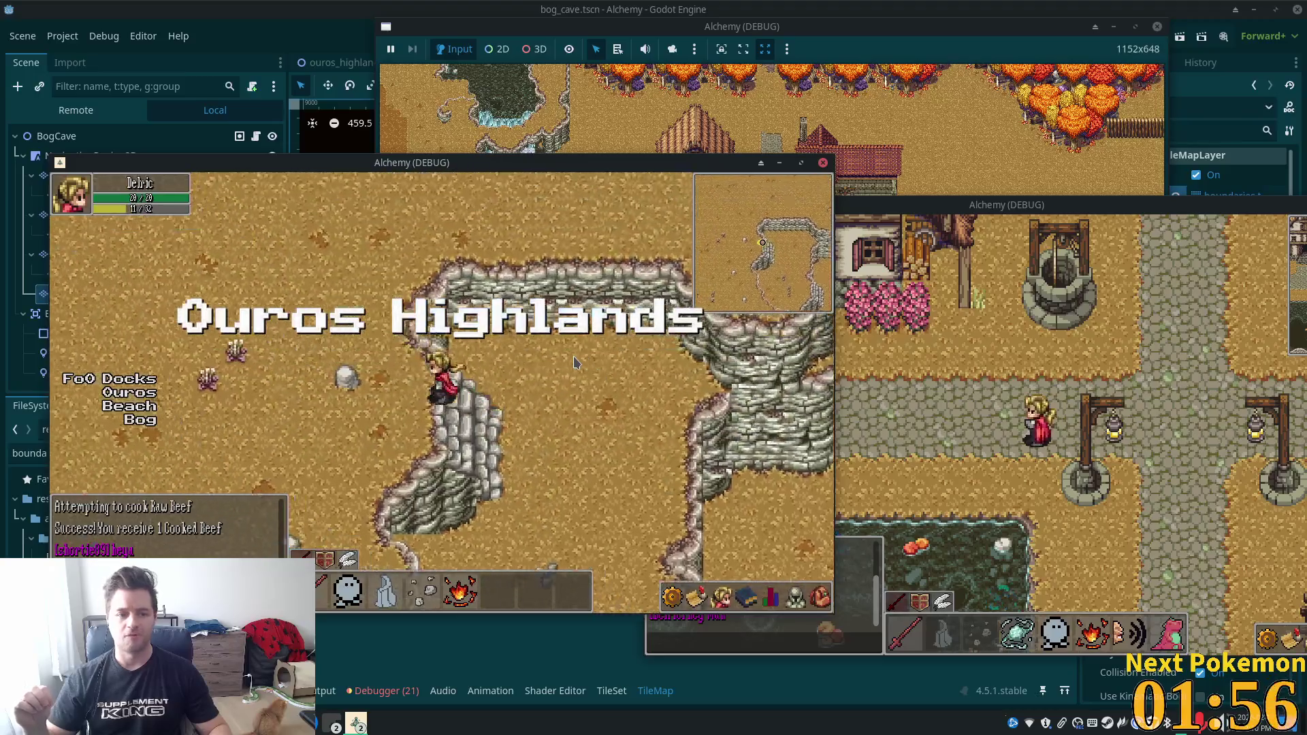
key(Left)
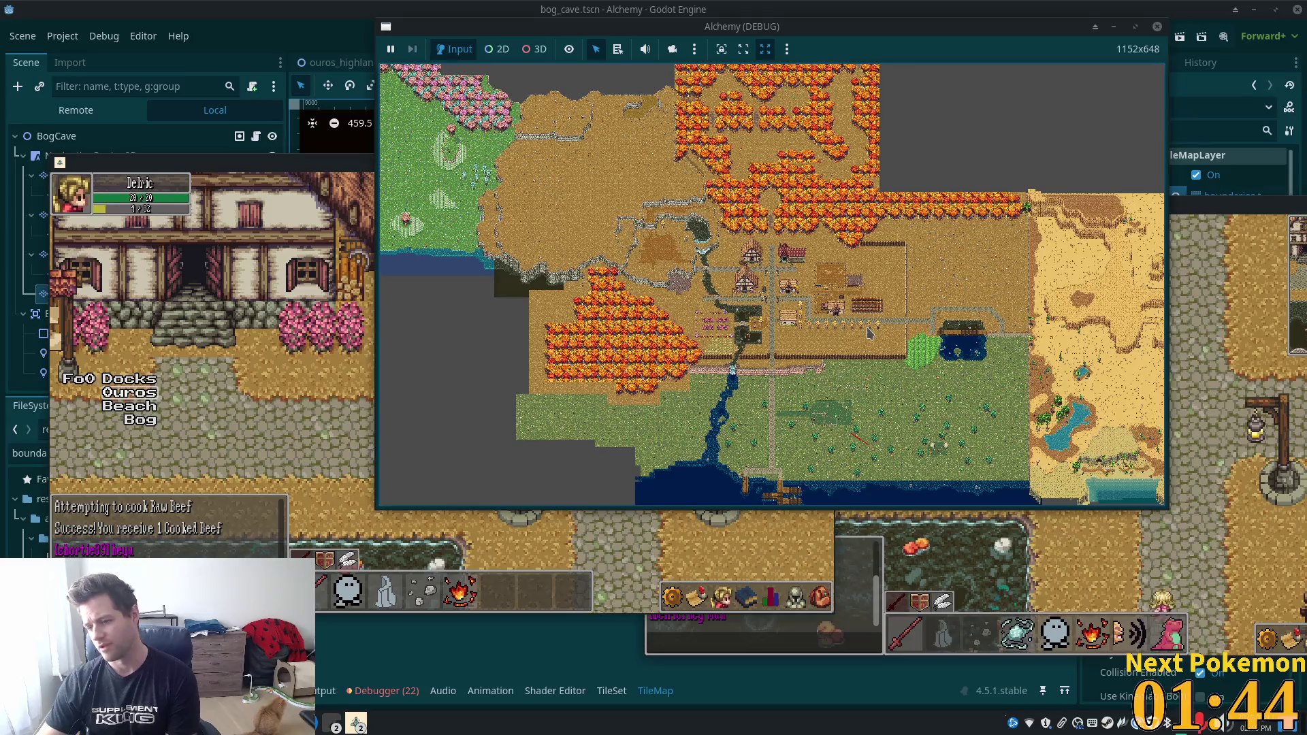
Zoom the debug window out to the whole world map, reposition it slightly, and raise the lower game window.
scroll(766, 348, down, 2)
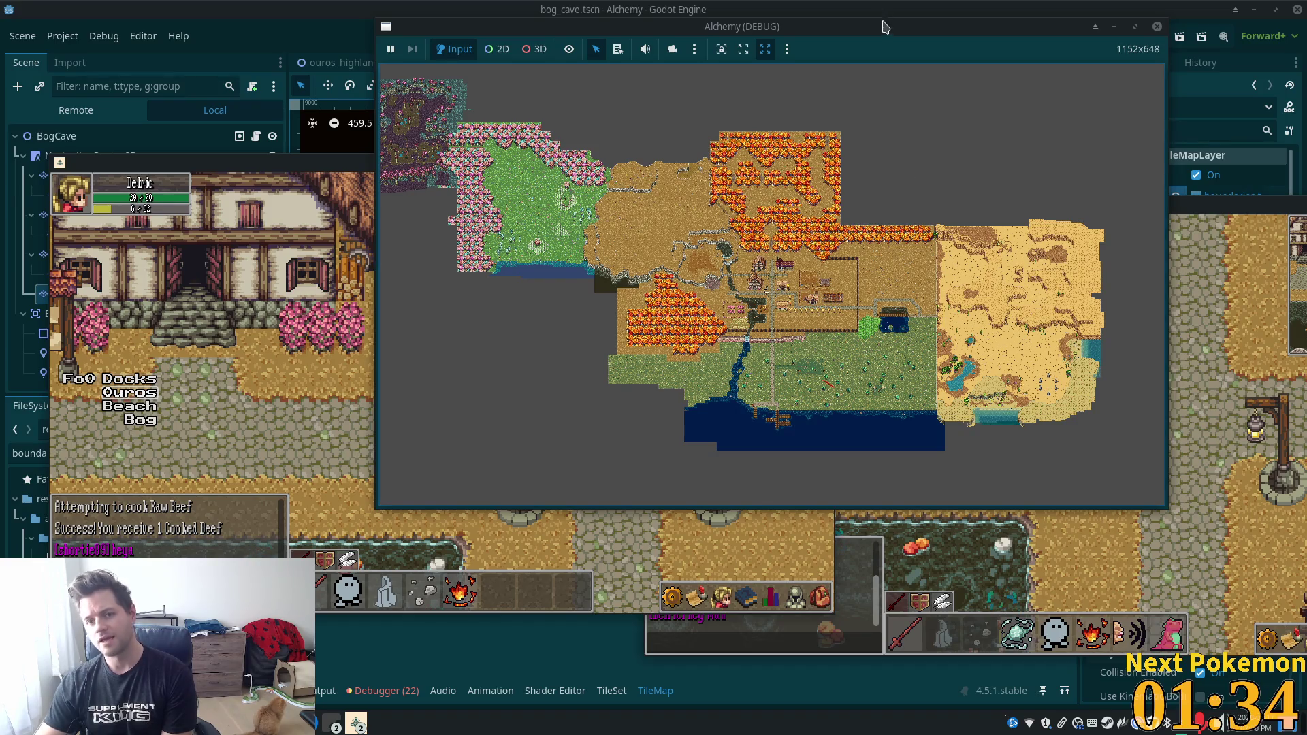
mouse_move(883, 39)
mouse_down()
mouse_move(838, 81)
mouse_move(896, 42)
mouse_move(878, 20)
mouse_move(901, 42)
mouse_up()
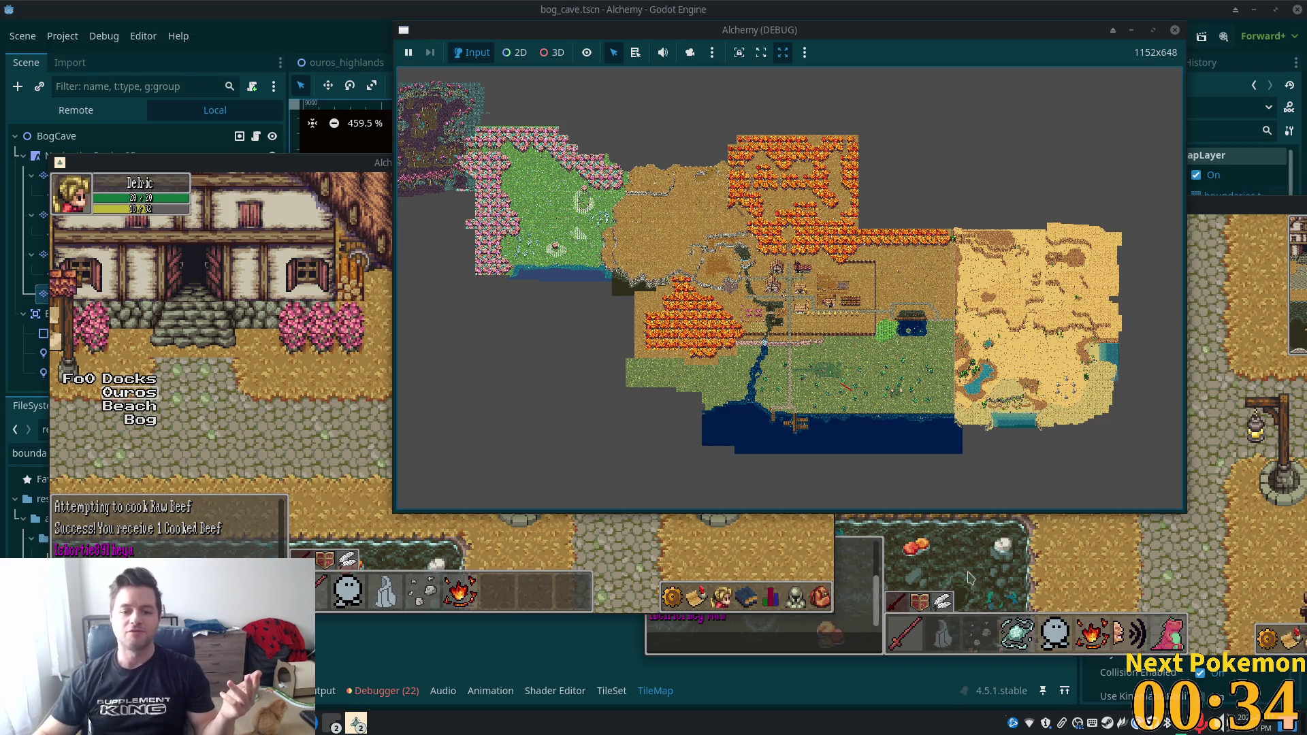
click(655, 545)
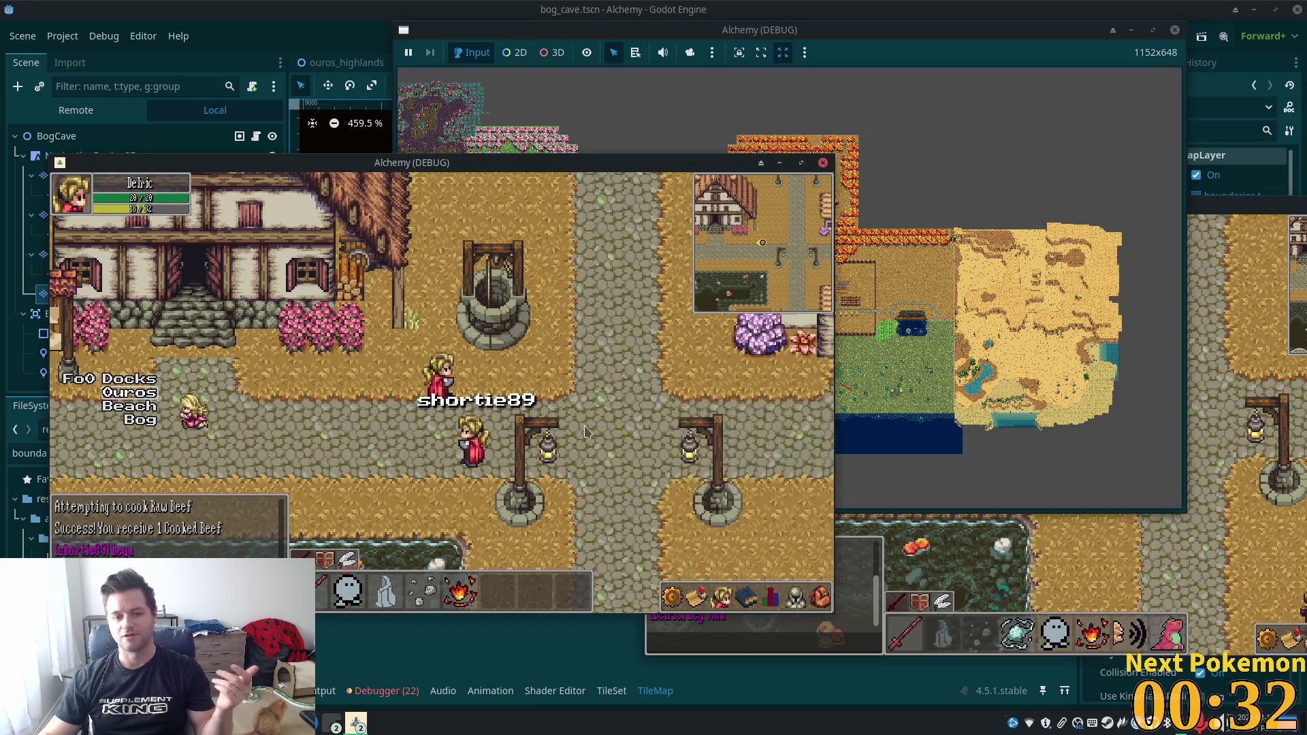
Open the equipment and inventory panels, equip the armor item, then close both panels.
key(e)
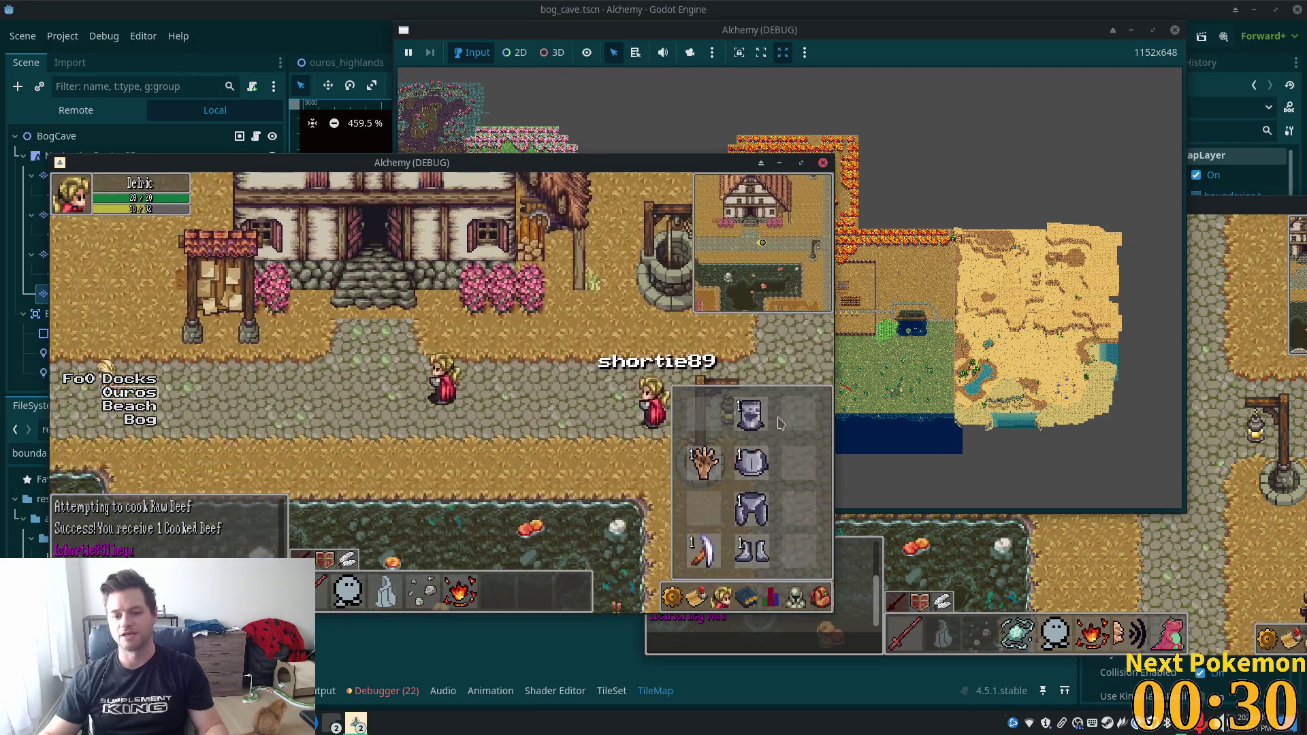
key(i)
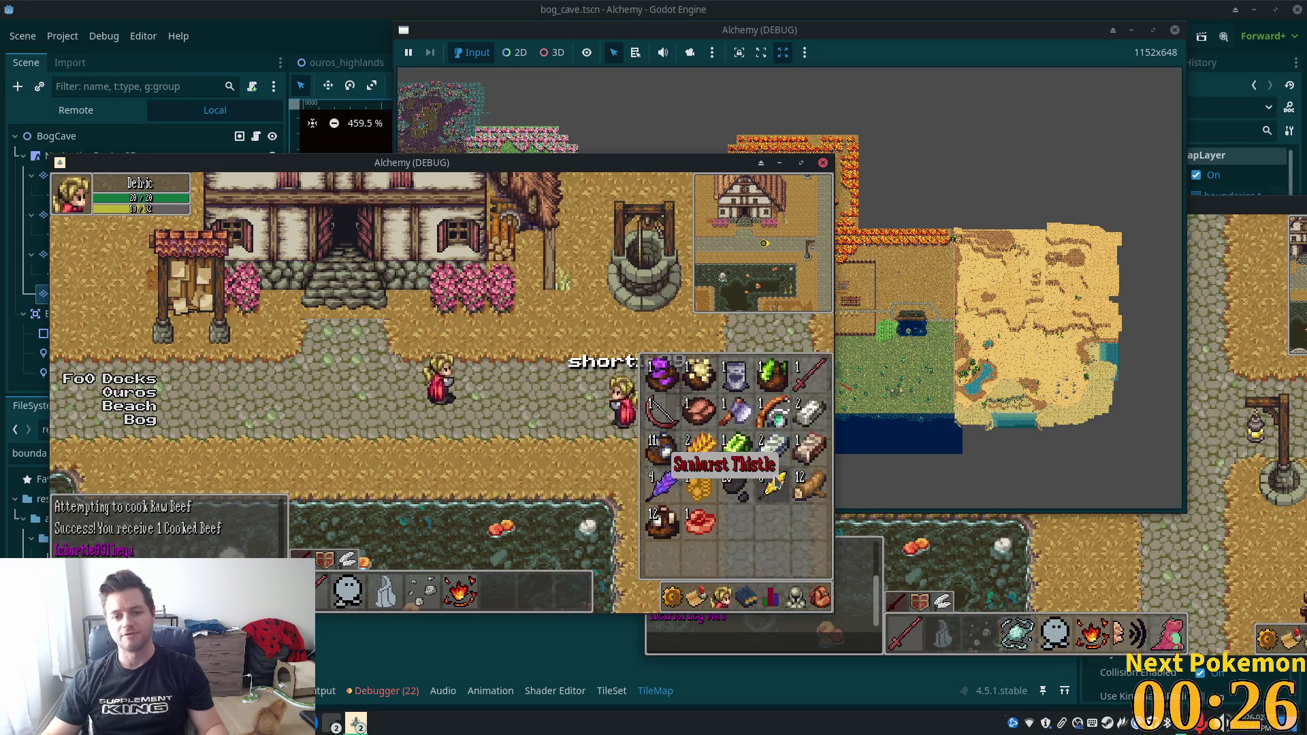
right_click(743, 371)
click(757, 387)
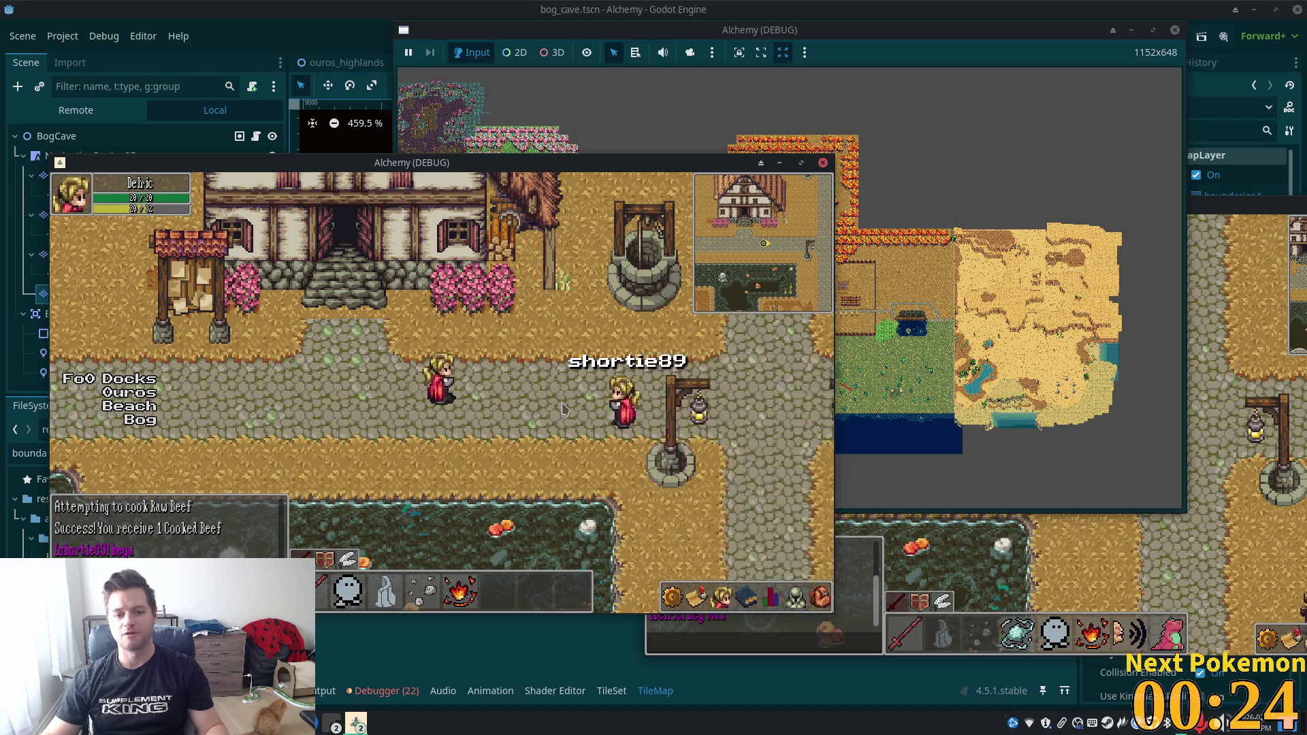
click(821, 597)
key(d)
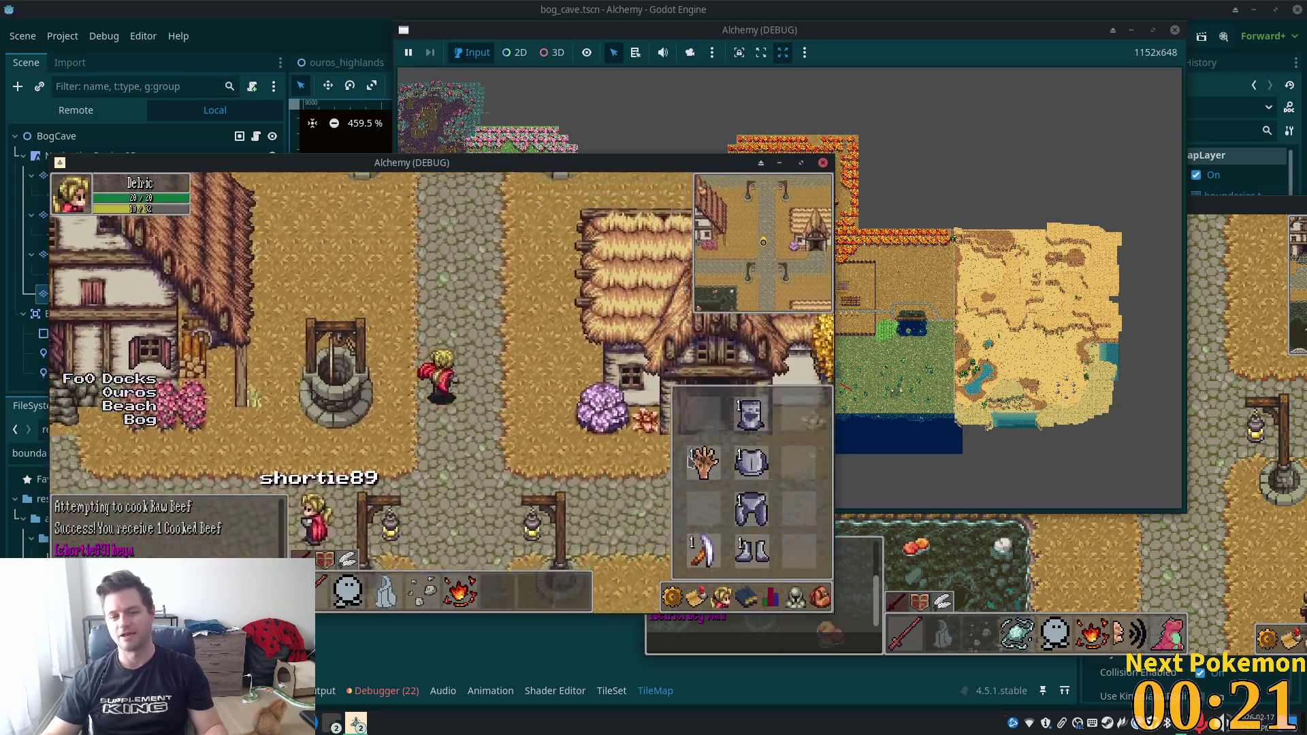
key(c)
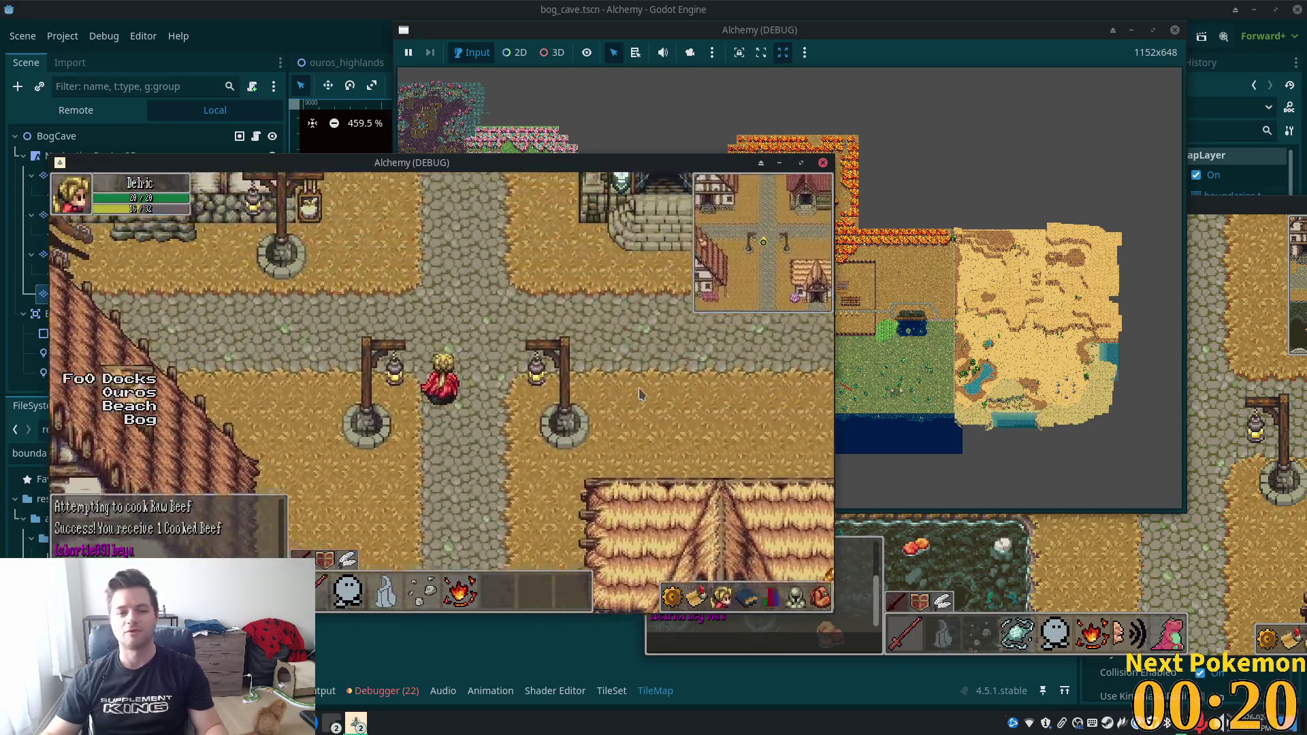
key(a)
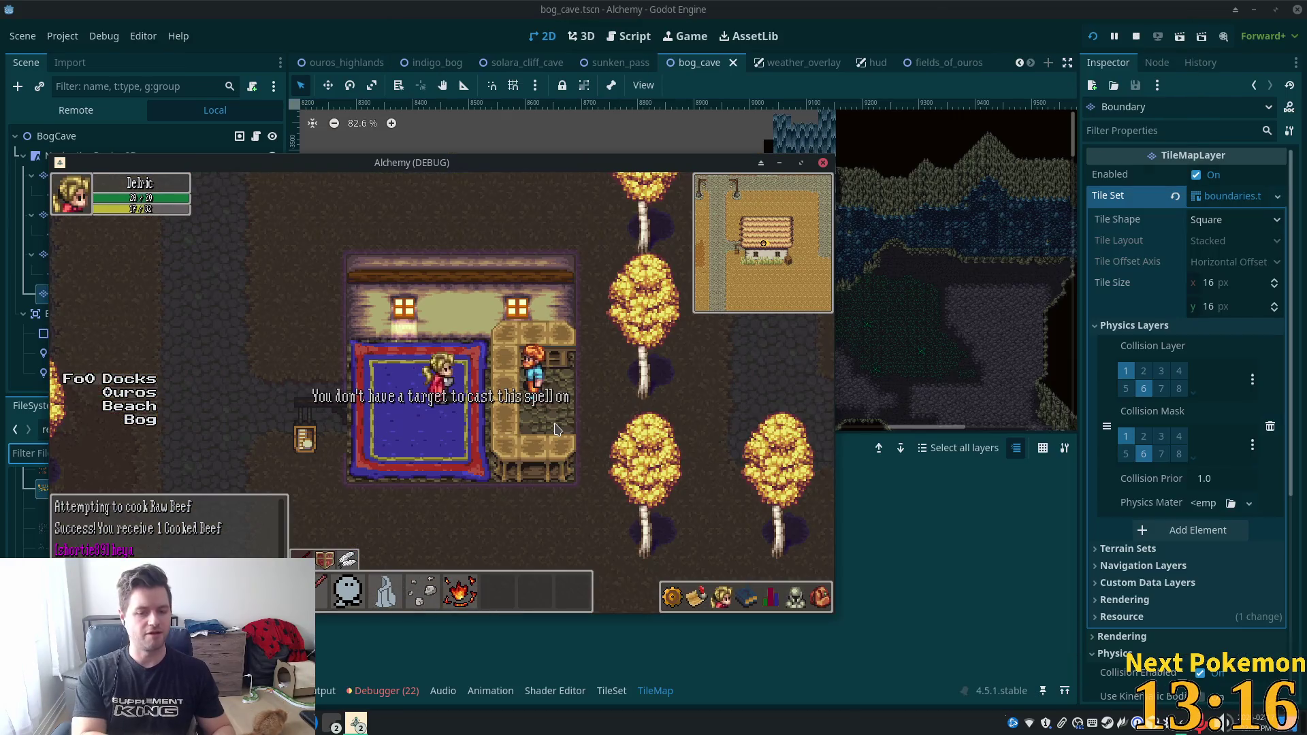
Talk to the banker, answer 'hi' and 'yes please' in chat, and close the bank.
key(e)
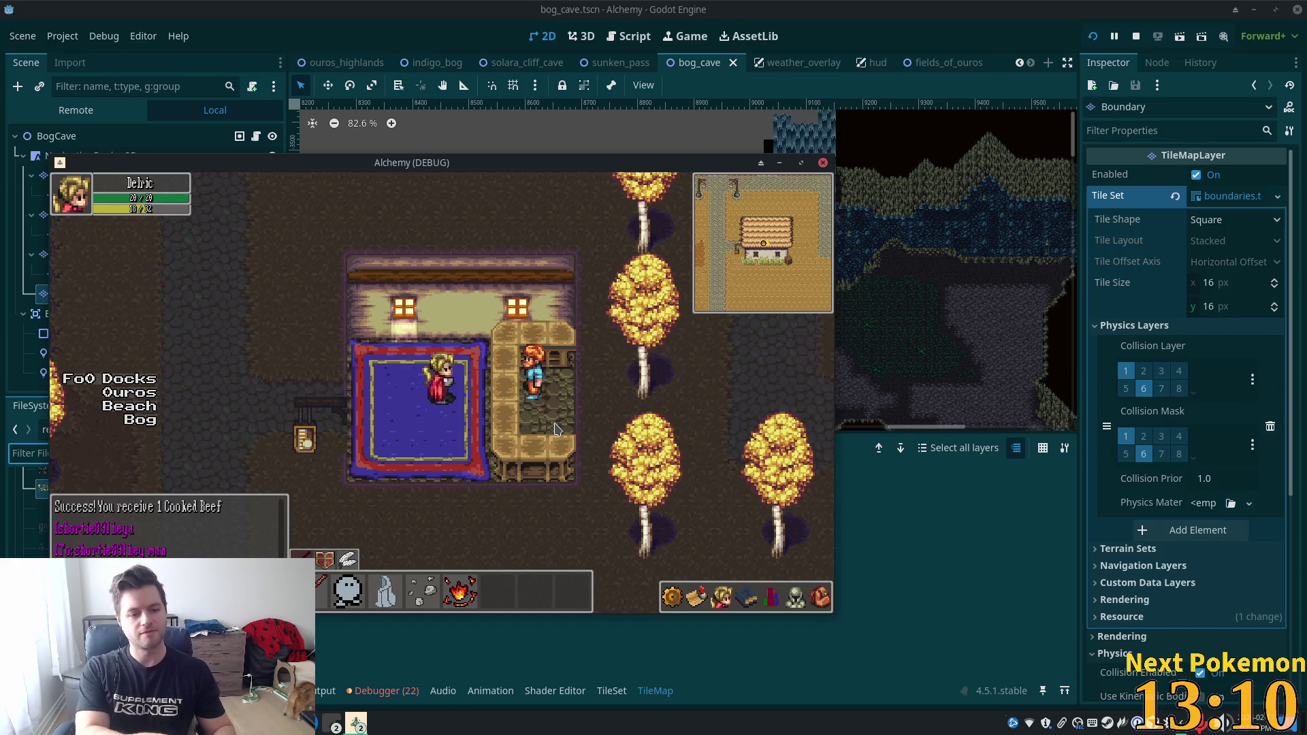
text(hi)
key(Return)
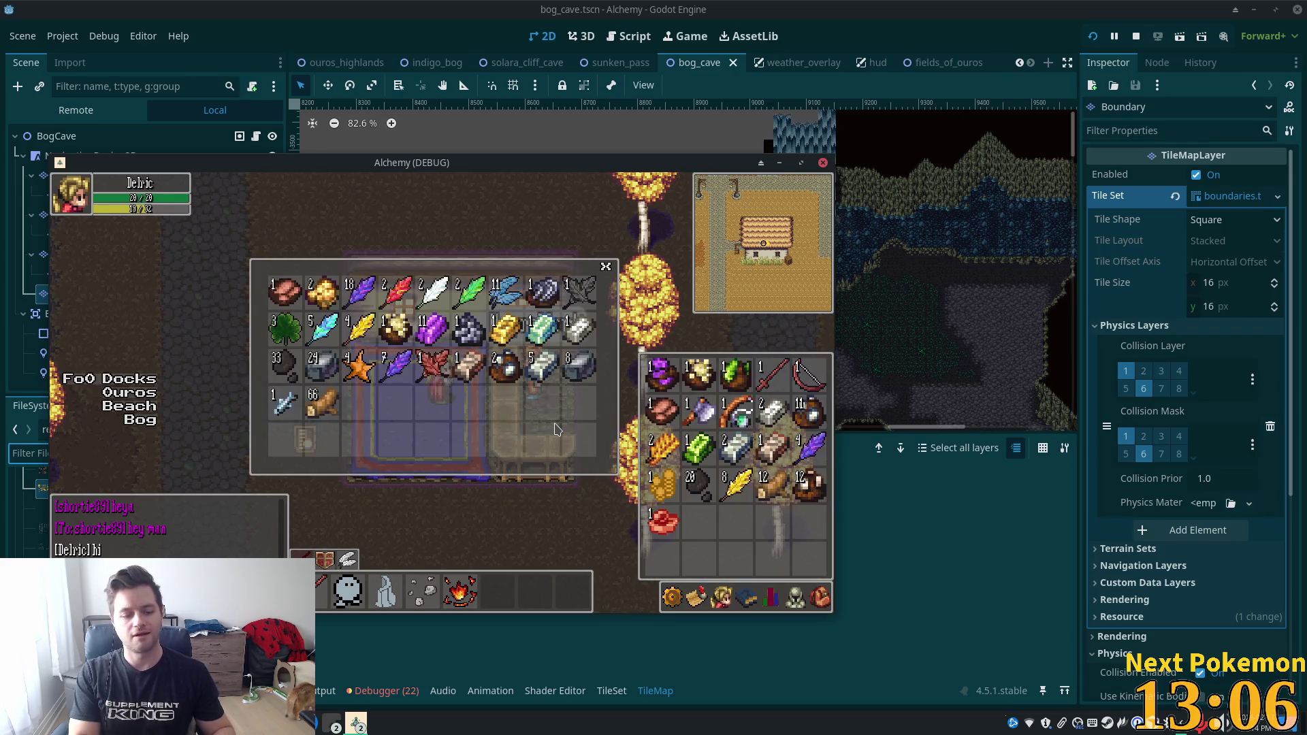
text(yes please)
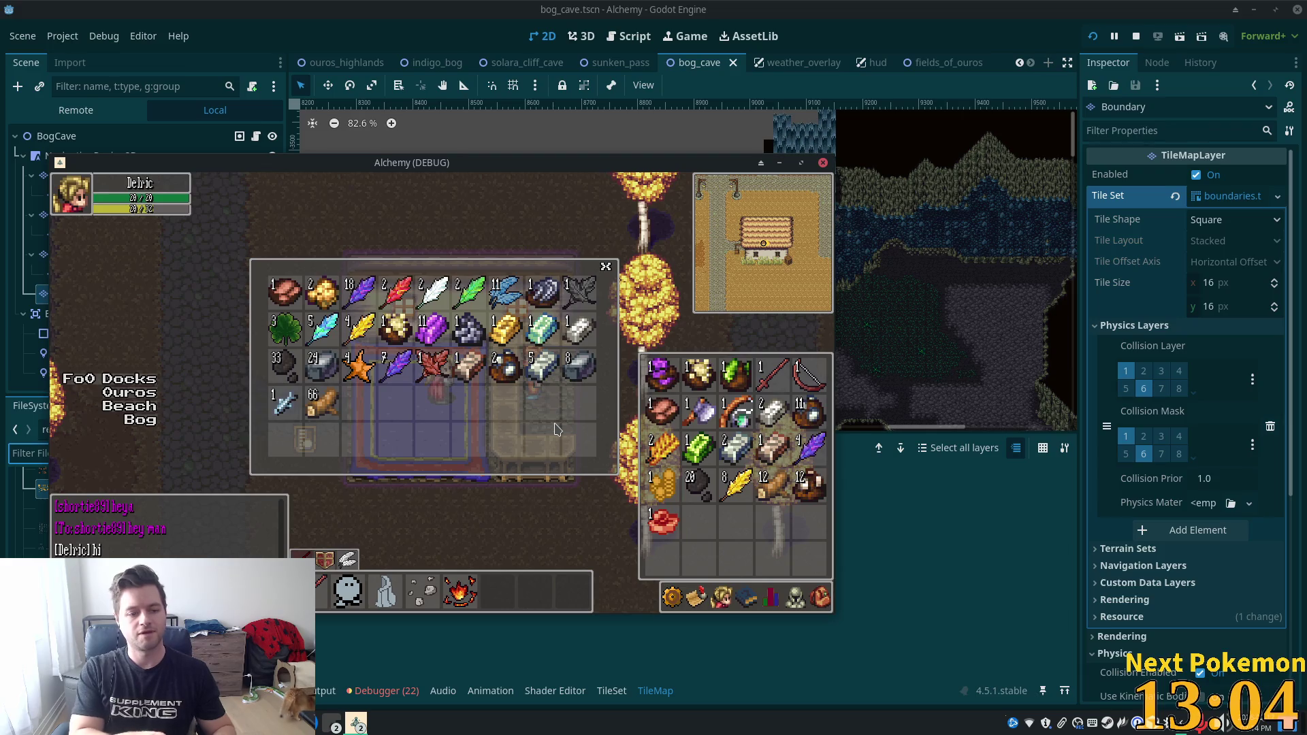
key(Return)
Walk the character out of the house and into the village shop up to the counter.
key(Left)
key(Up)
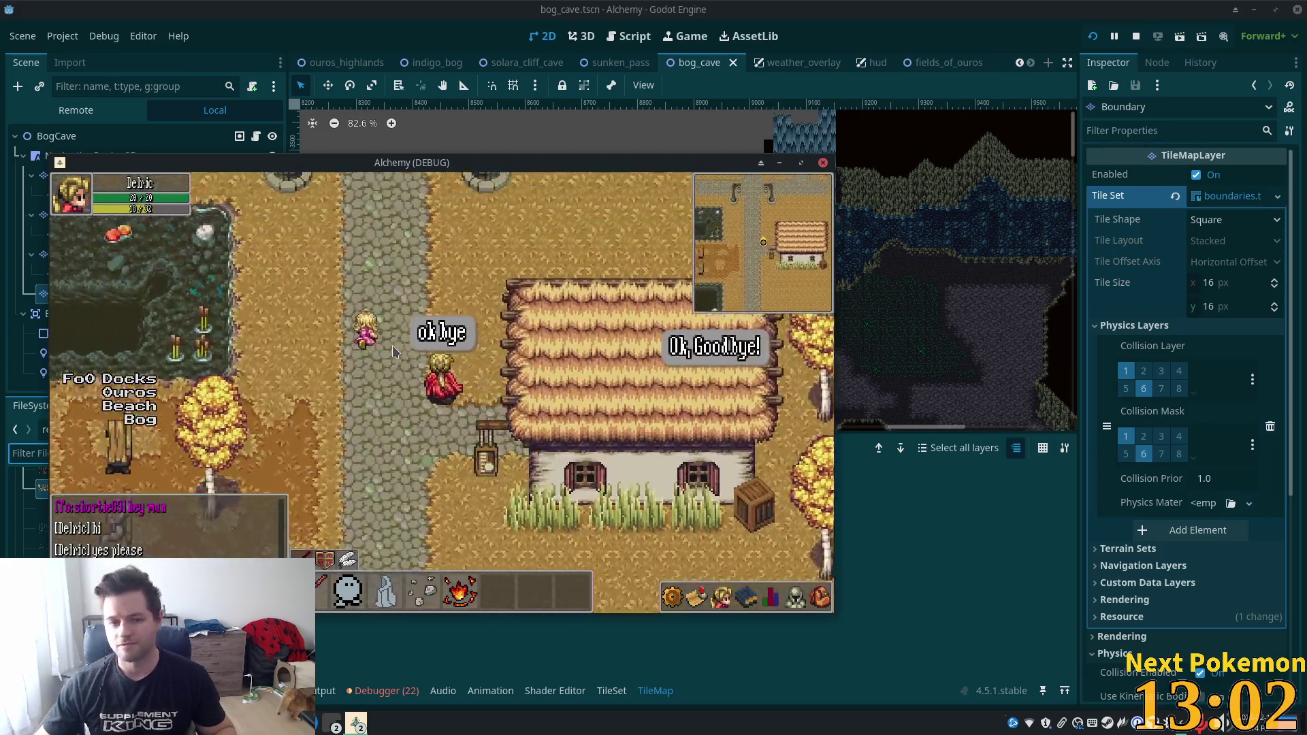
key(Up)
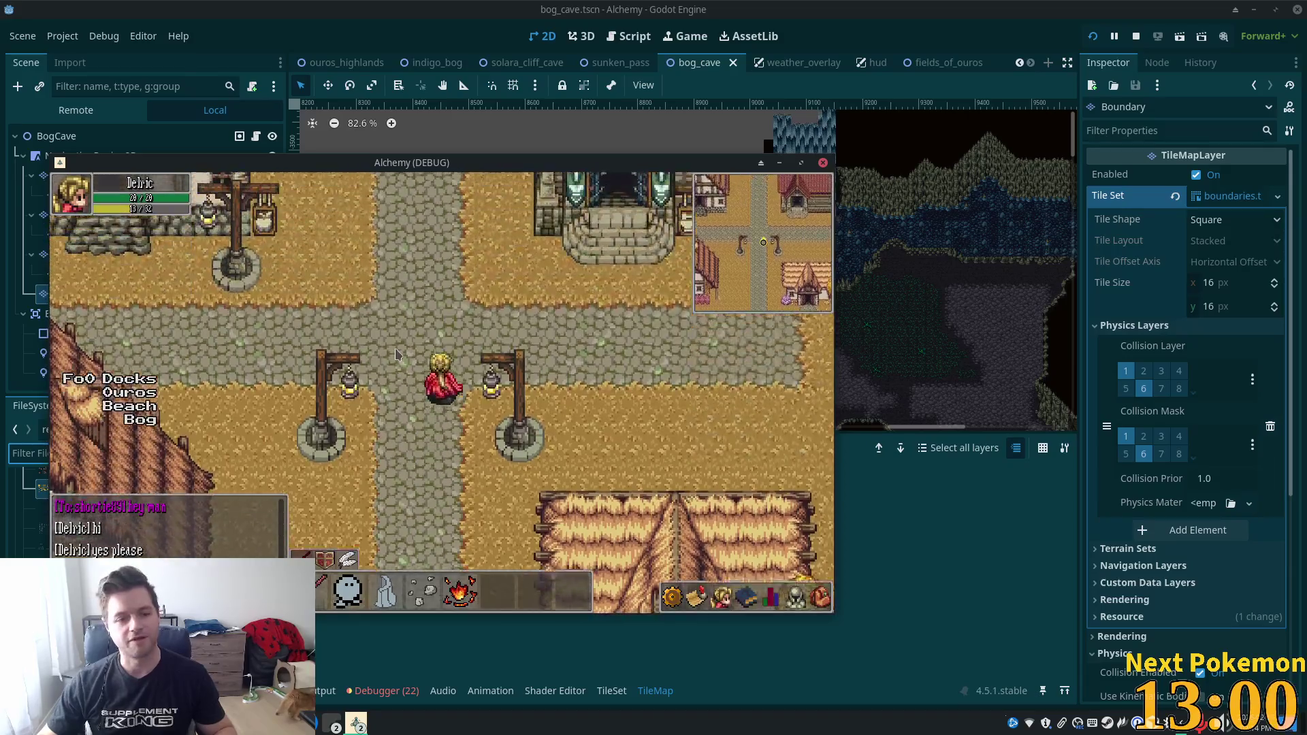
key(Down)
key(Left)
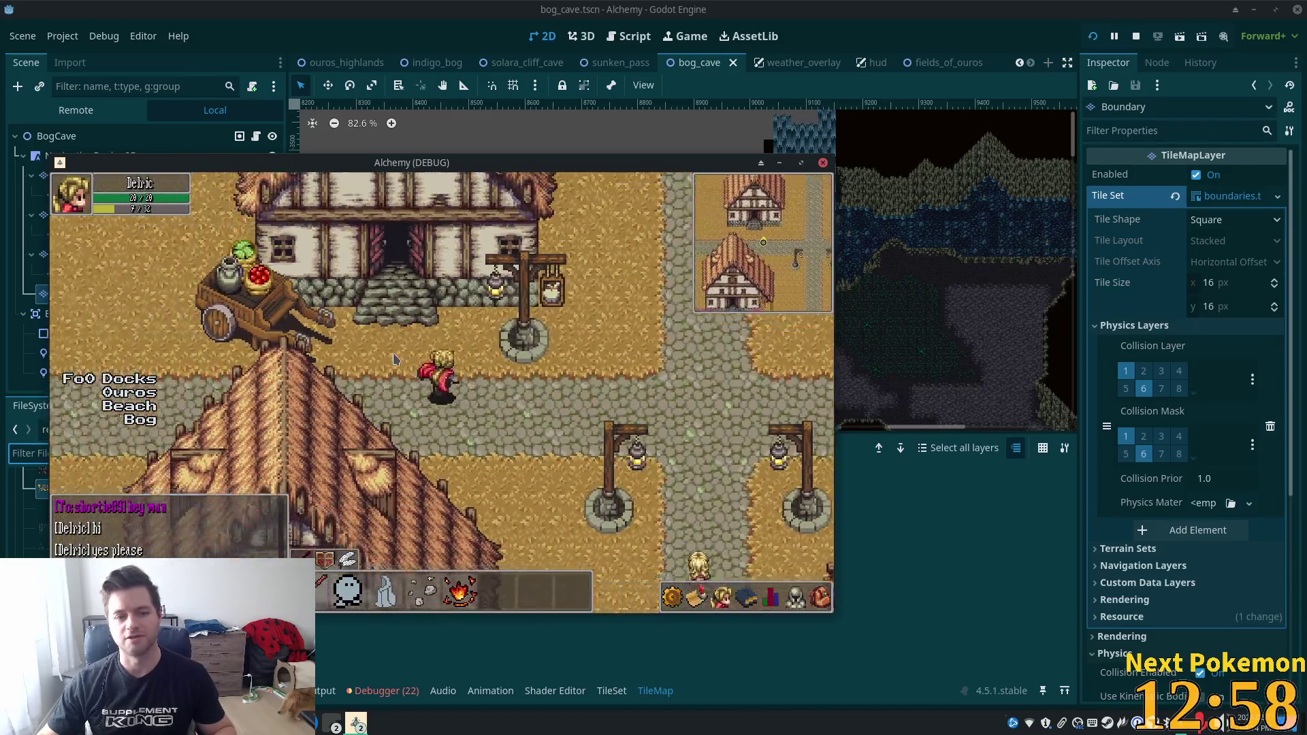
key(Up)
key(Up)
key(Left)
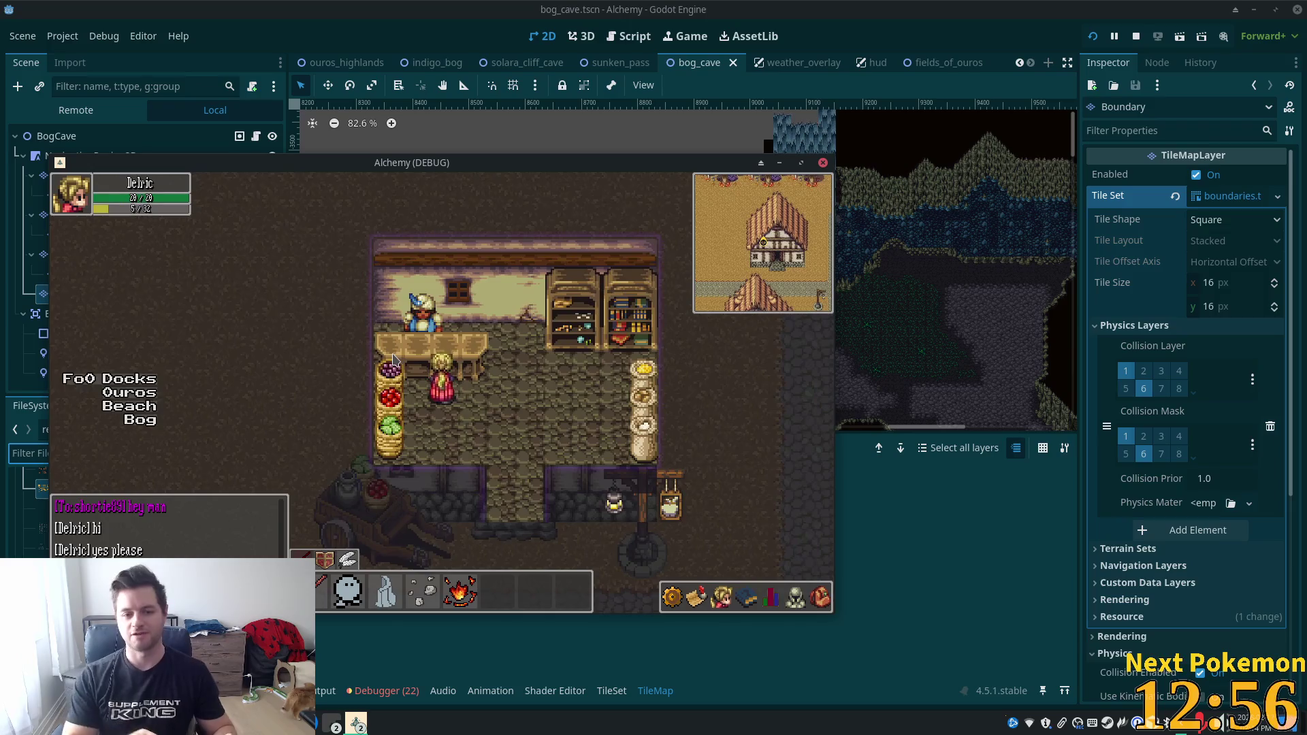
Talk to the shopkeeper, open the two-item shop to review it, then close the shop window.
click(418, 306)
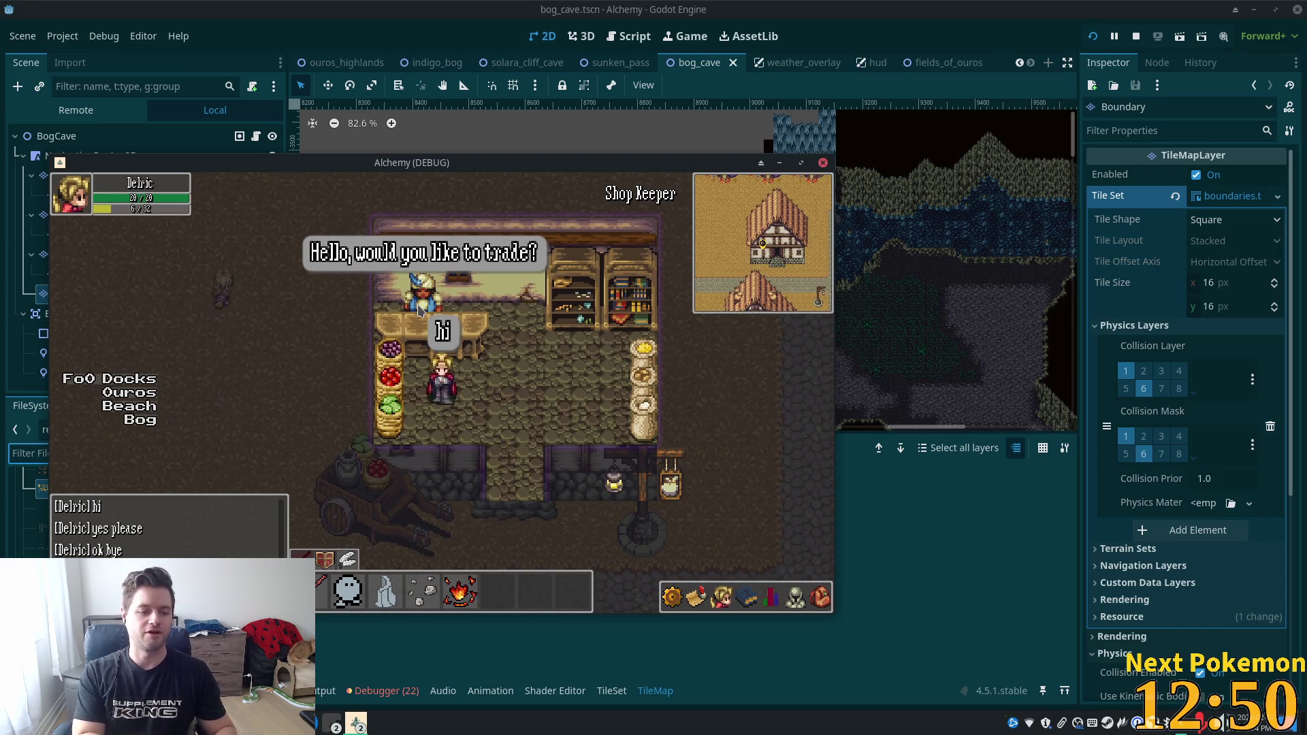
click(417, 305)
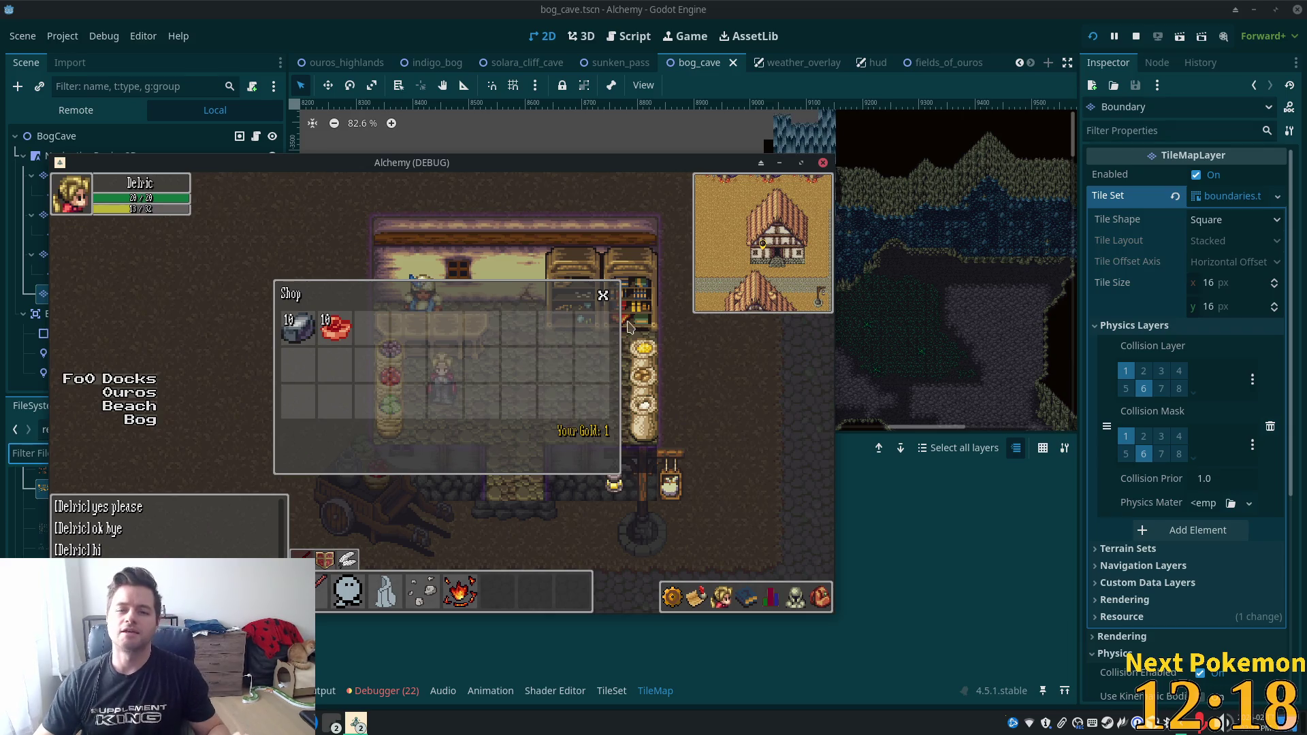
click(606, 295)
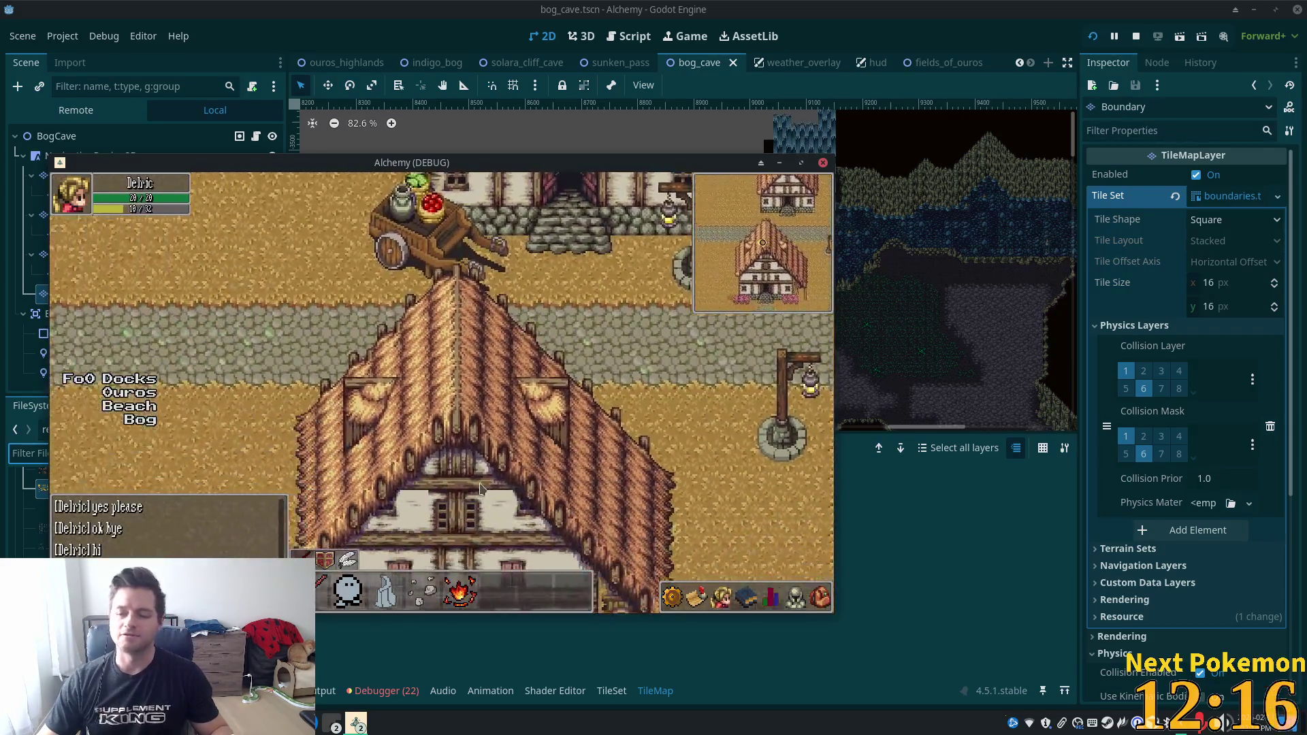
Walk Delric west and then north from the bridge path toward Verdigris Meadows.
key(Left)
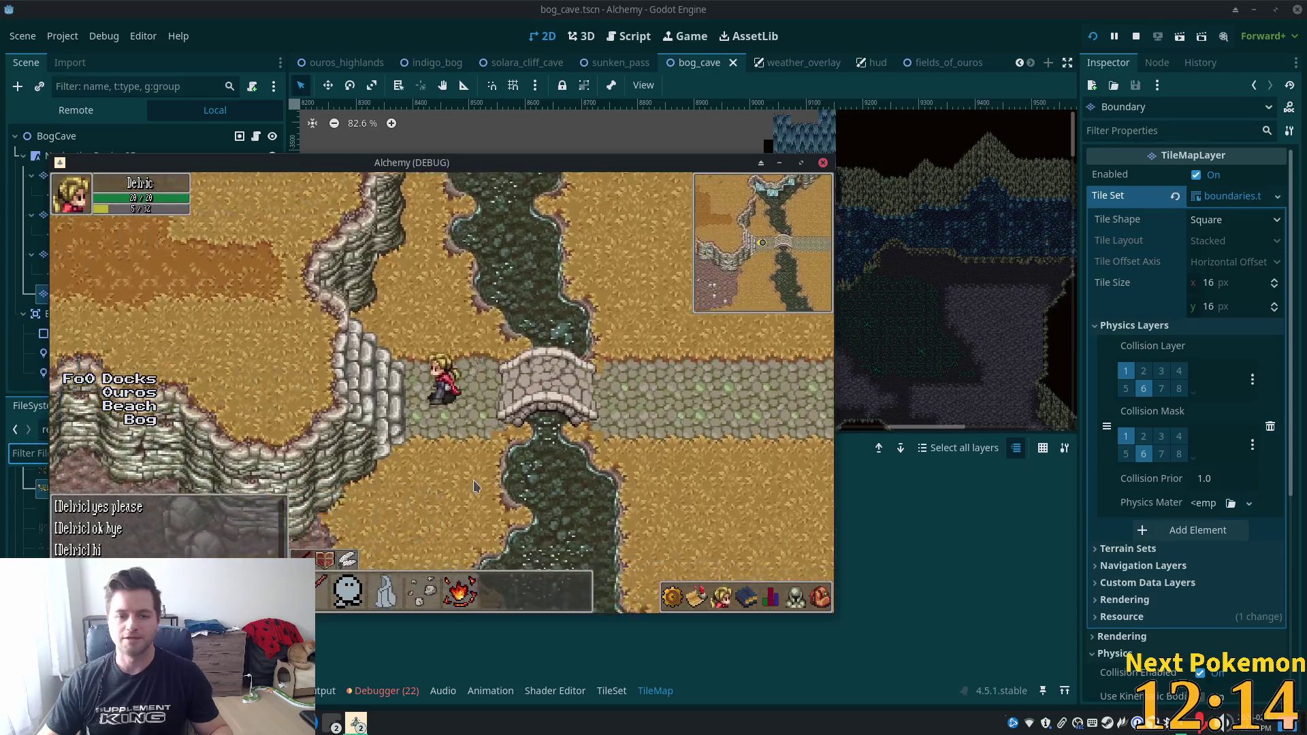
key(Up)
key(Up)
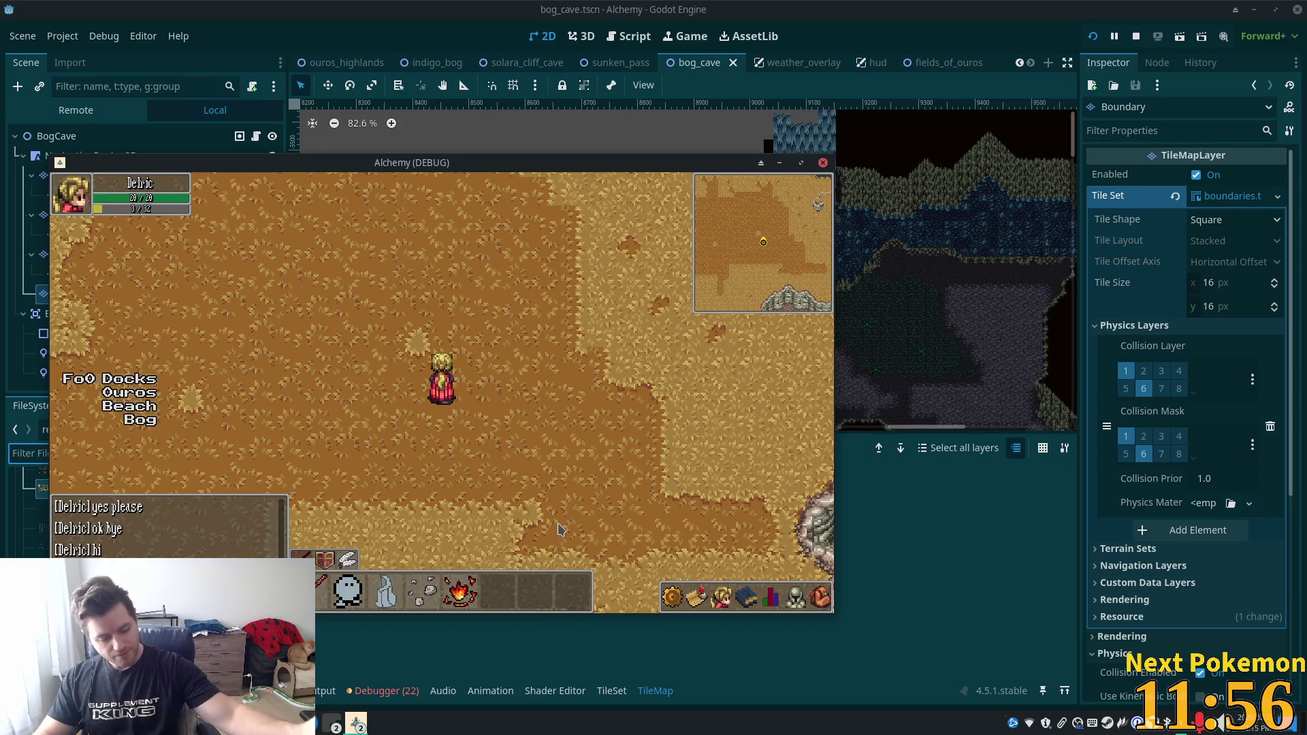
Walk the character west and north-west until it enters Verdigris Meadows.
key(a)
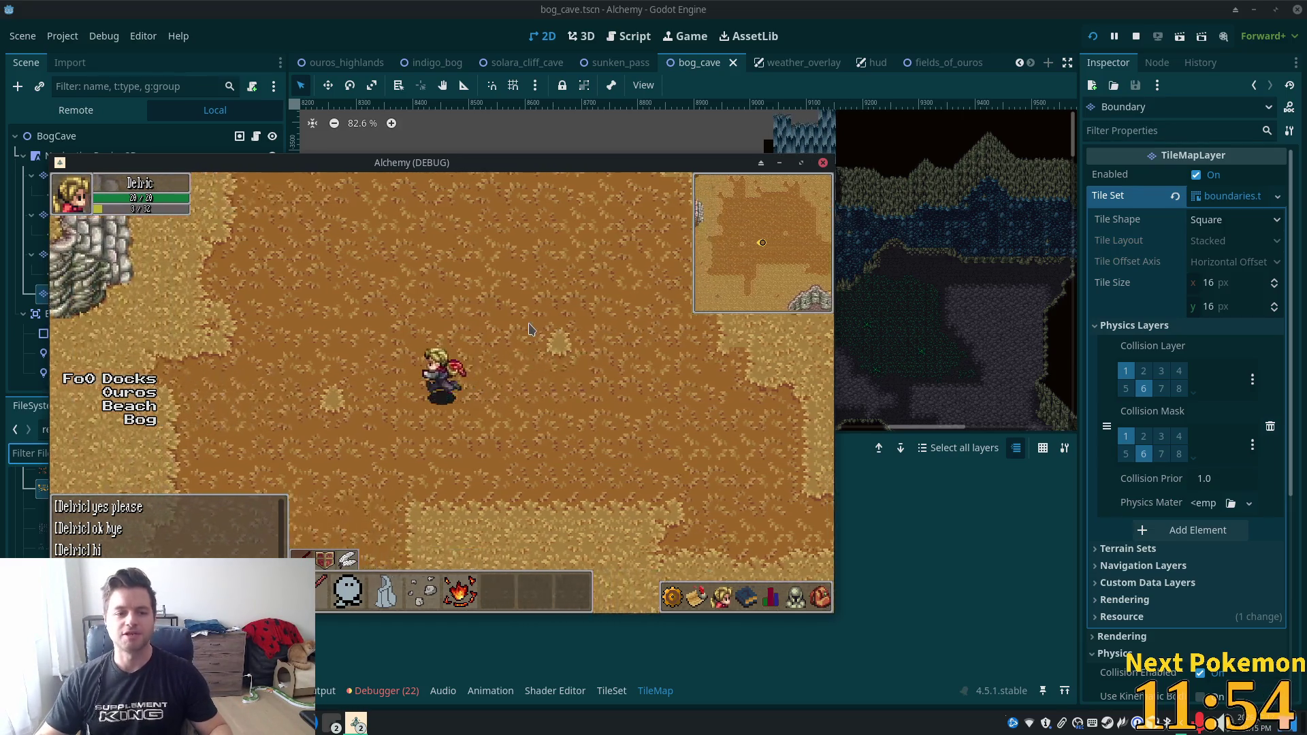
key(w)
key(w)
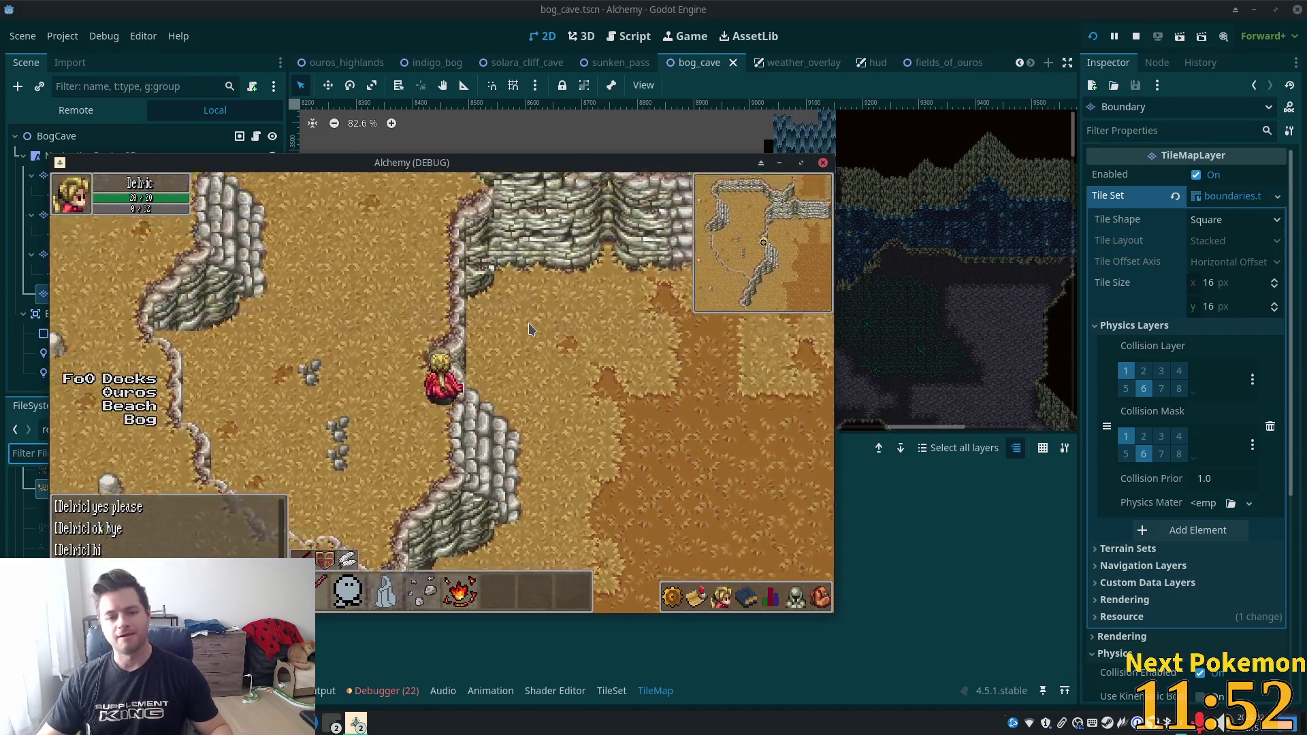
key(w)
key(a)
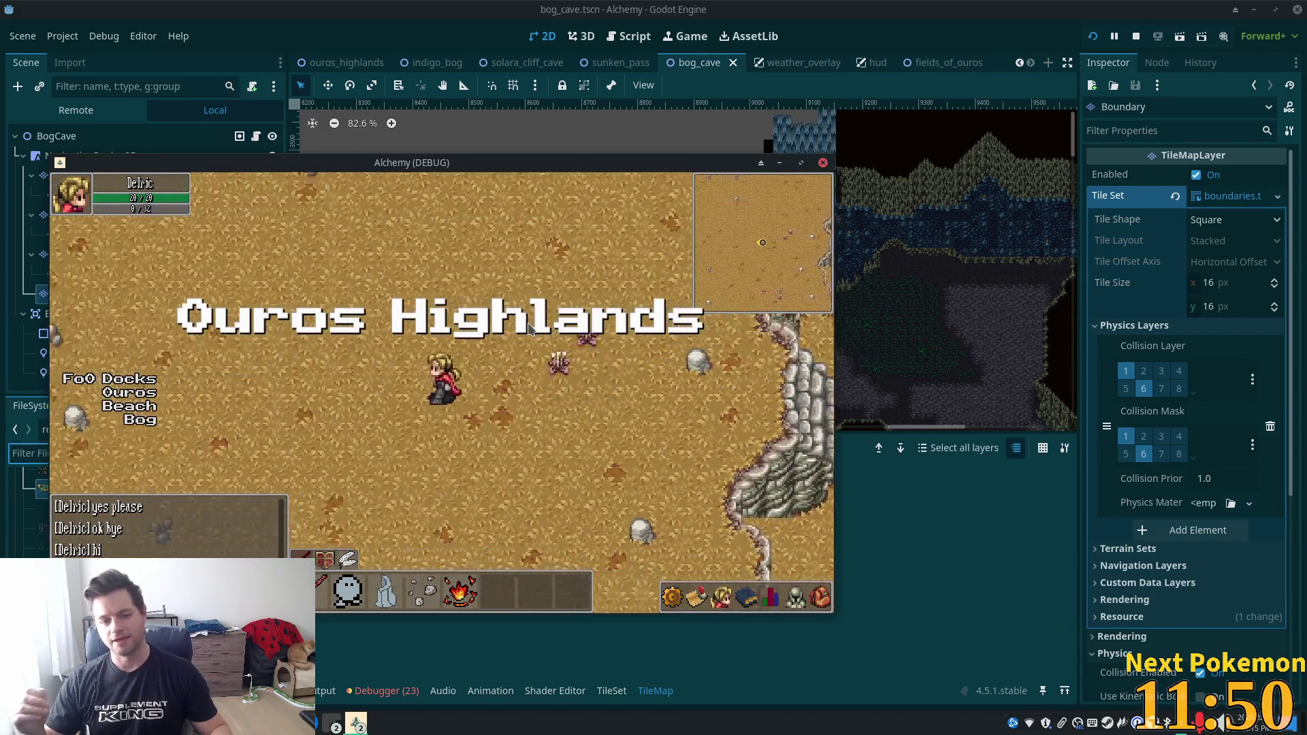
key(a)
key(a)
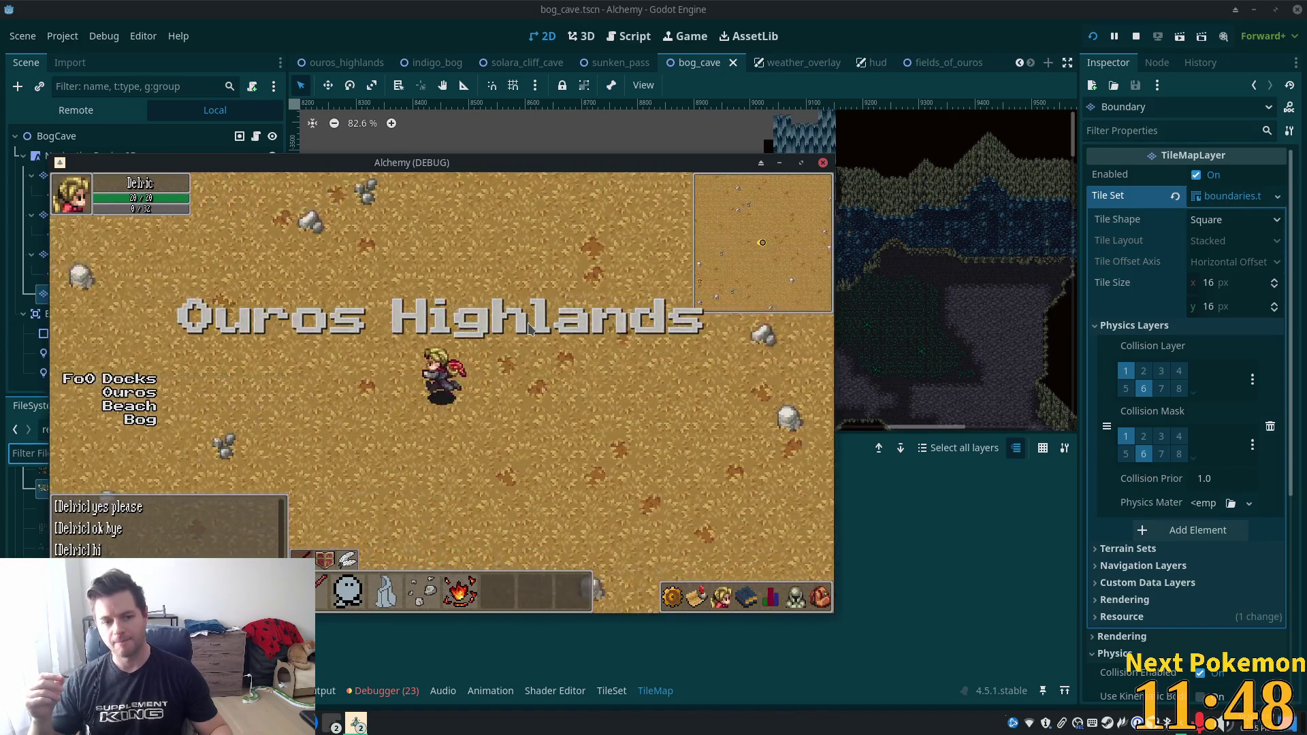
key(a)
key(w)
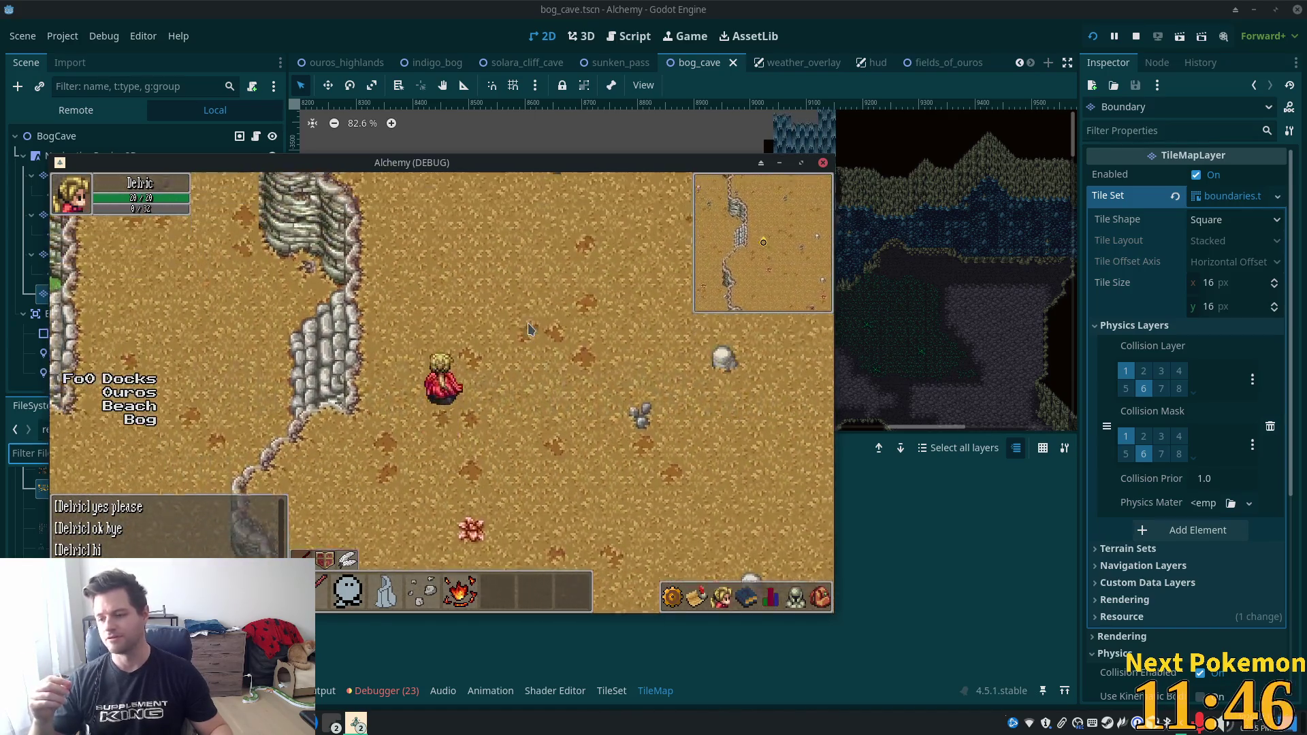
key(a)
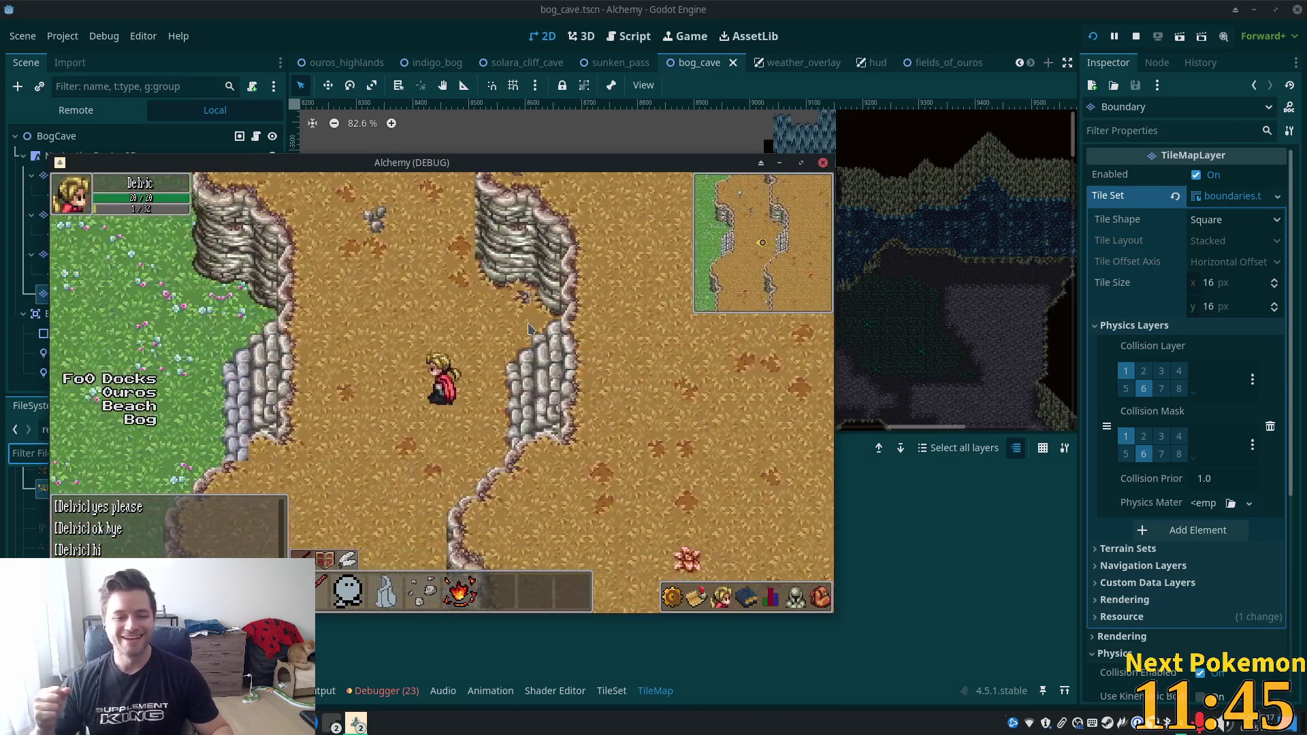
key(w)
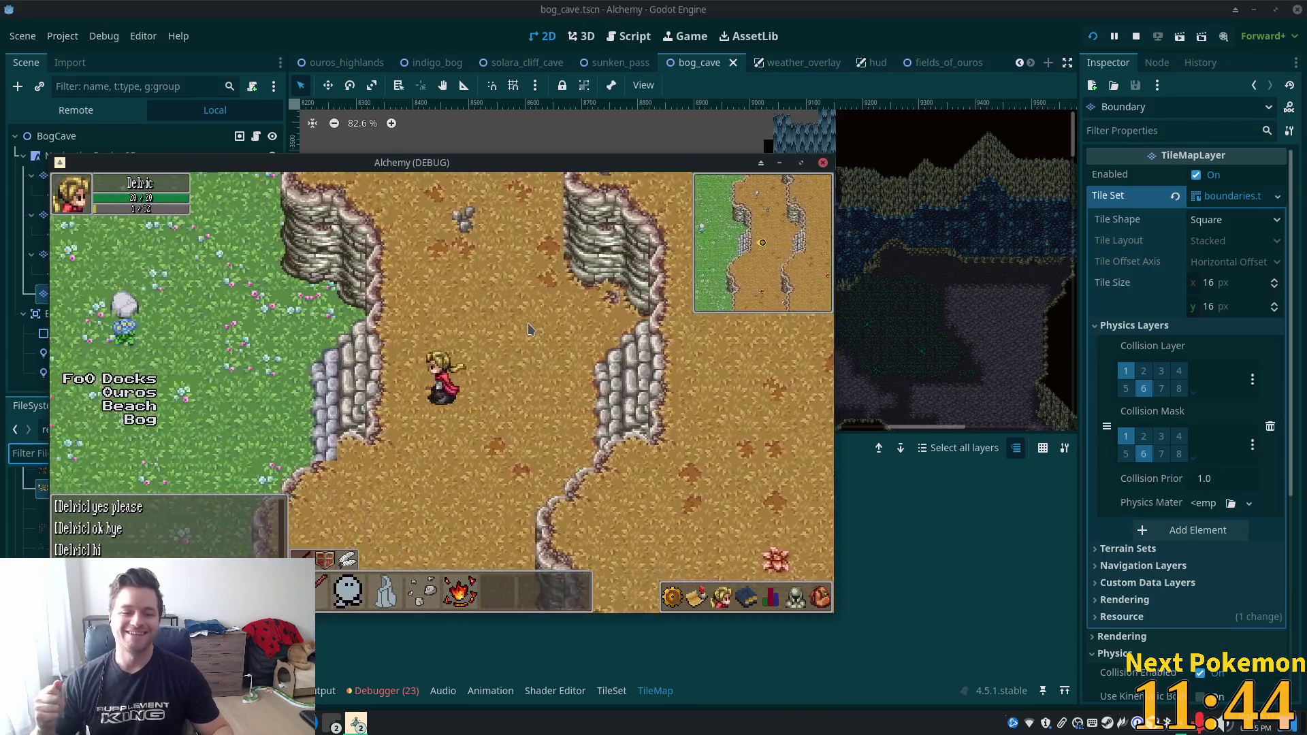
Walk north-west through the meadow, then south-west toward the trees.
key(w)
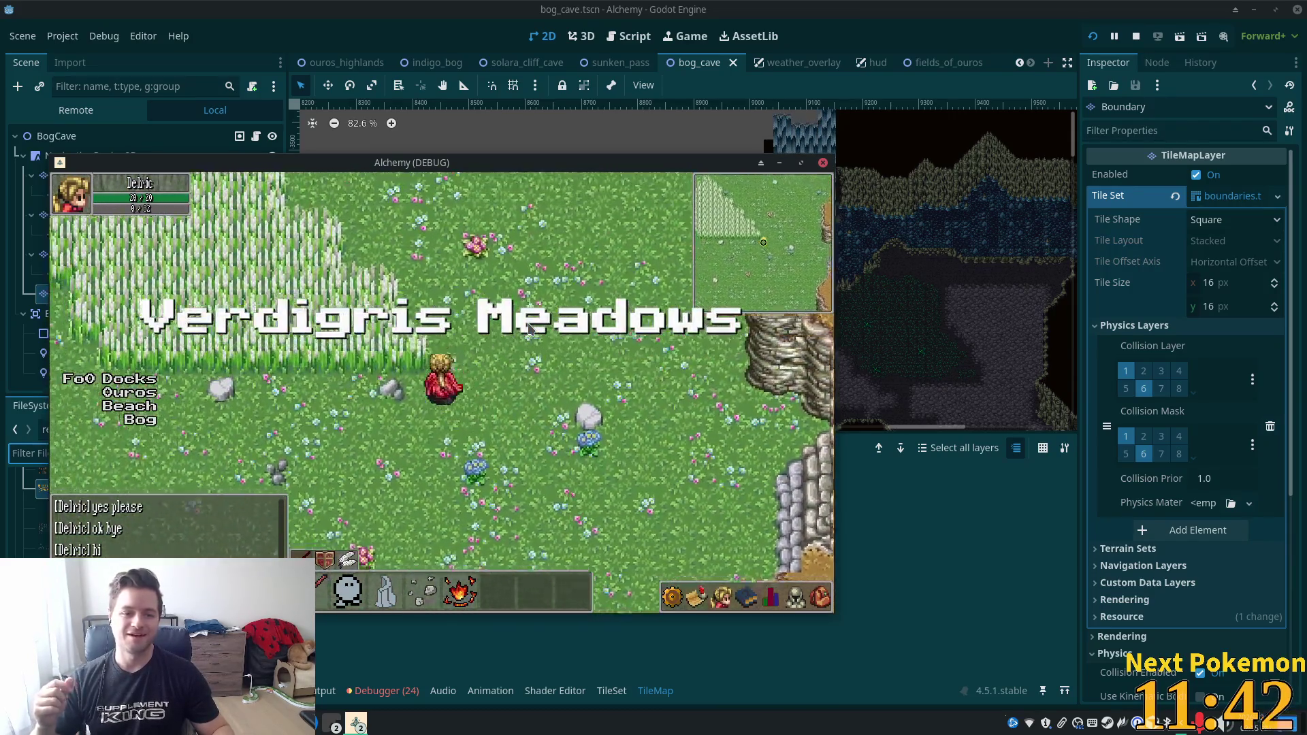
key(a)
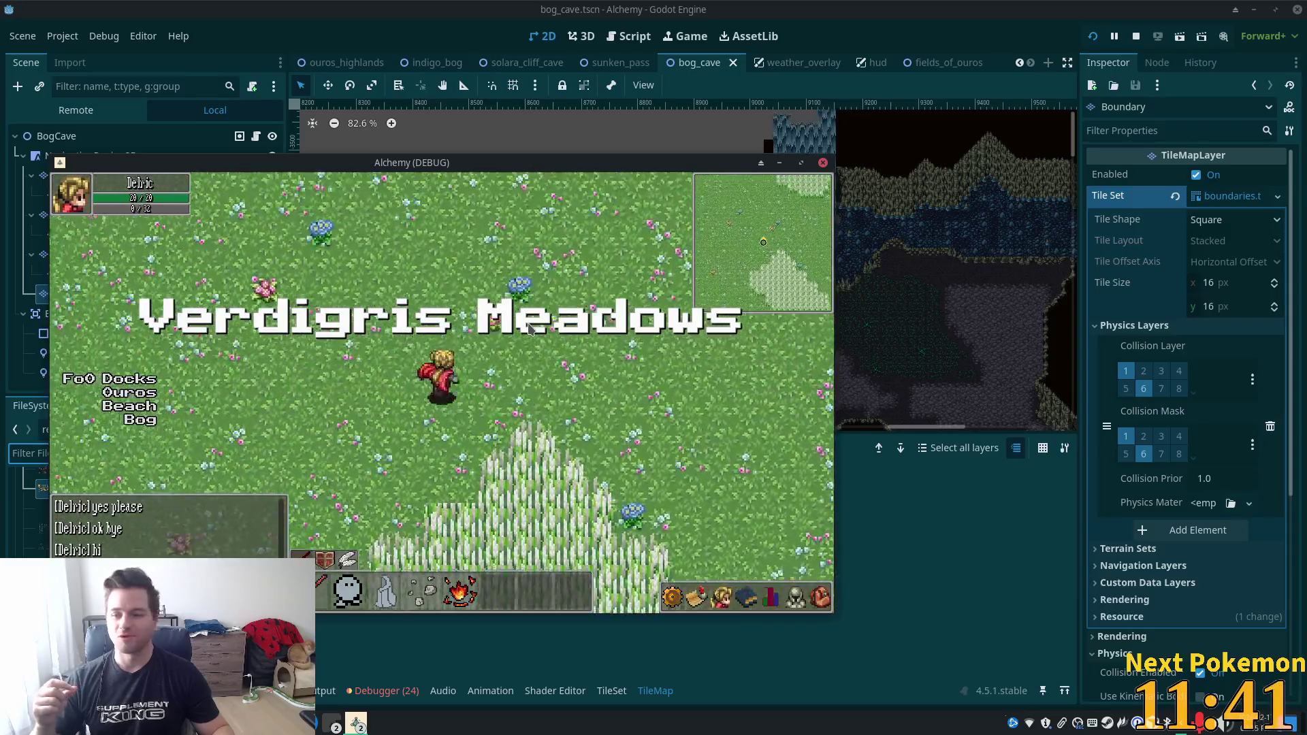
key(w)
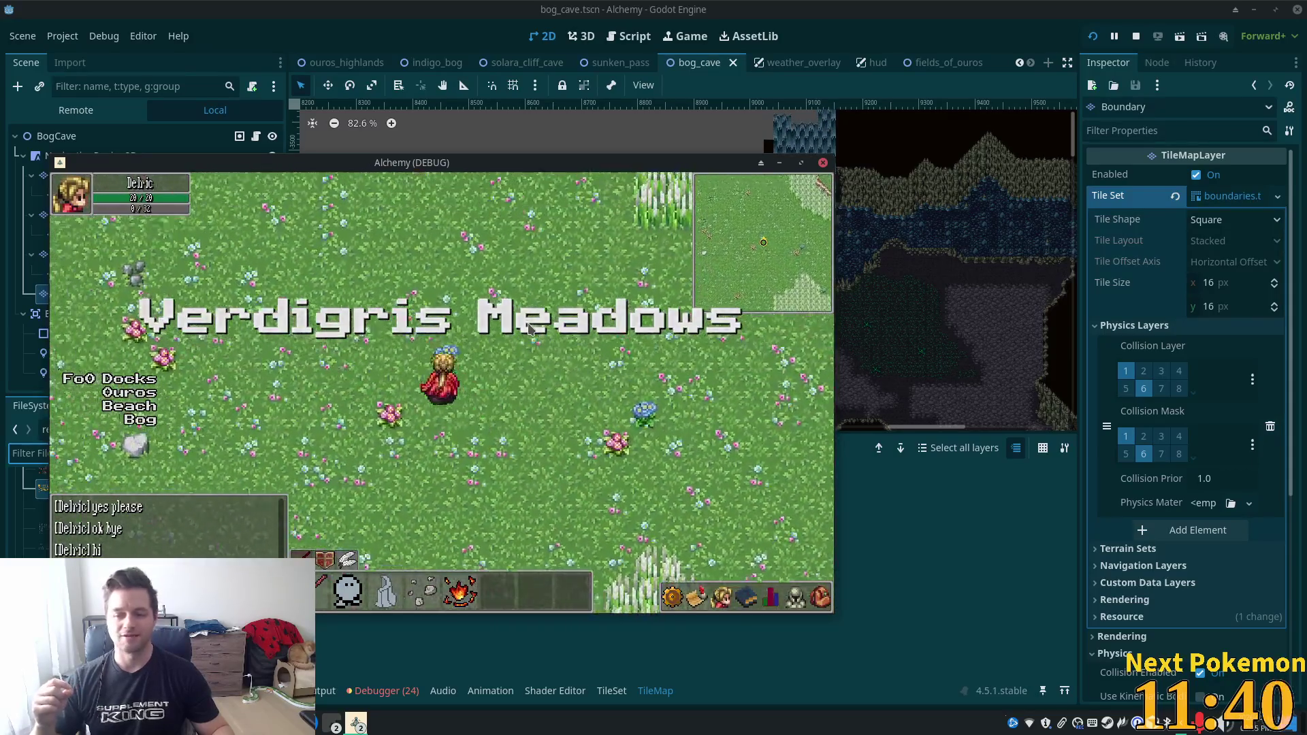
key(a)
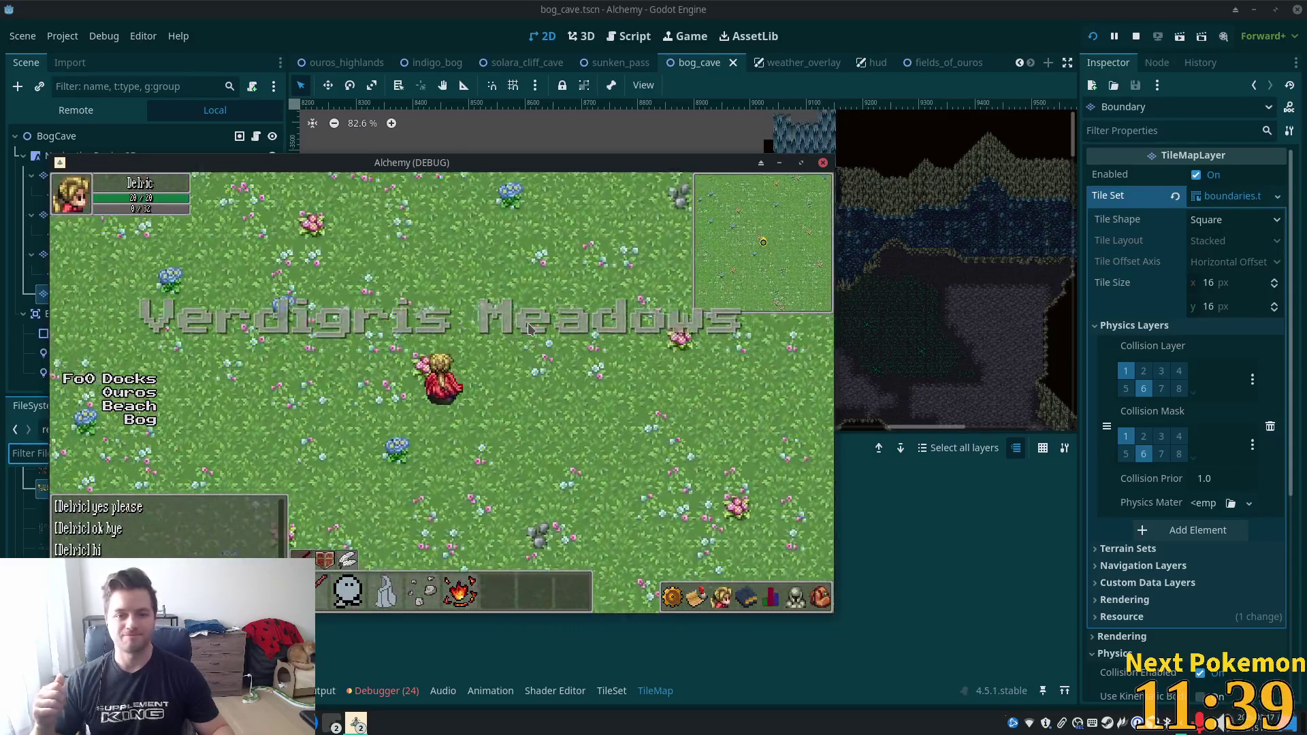
key(w)
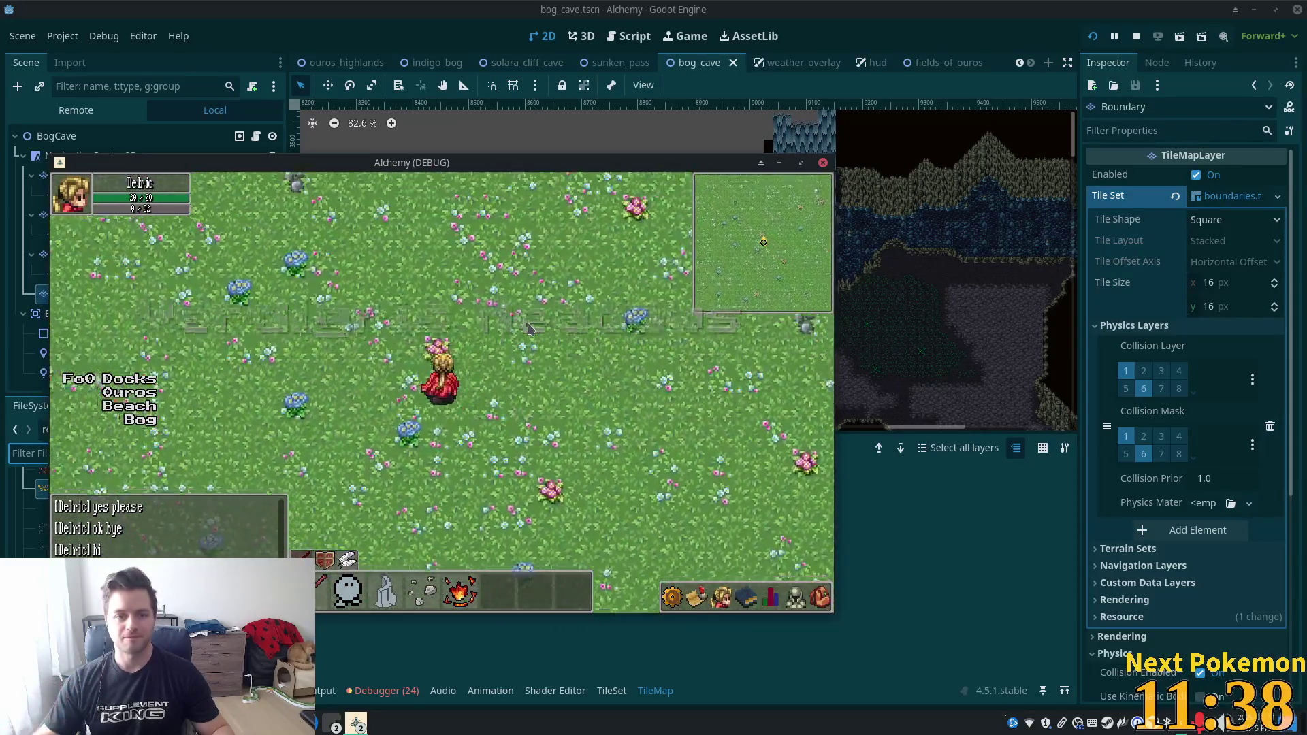
key(w)
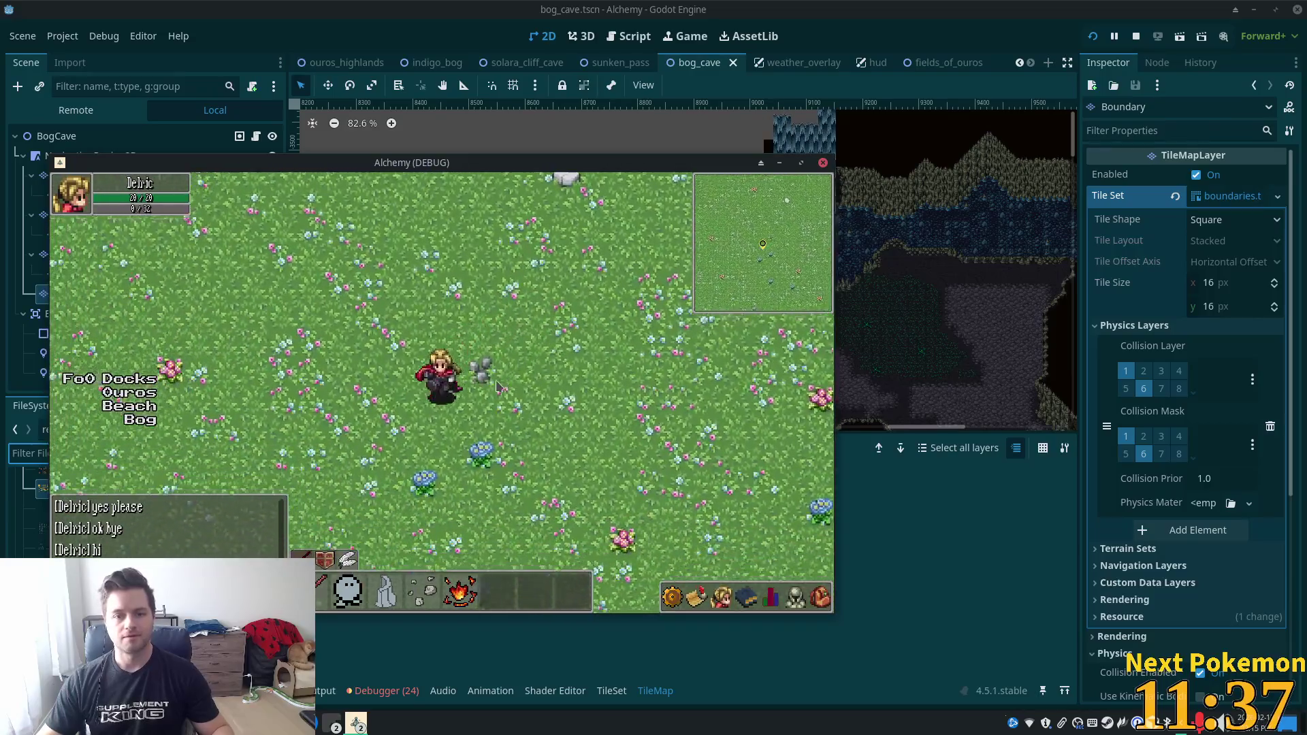
key(s)
key(a)
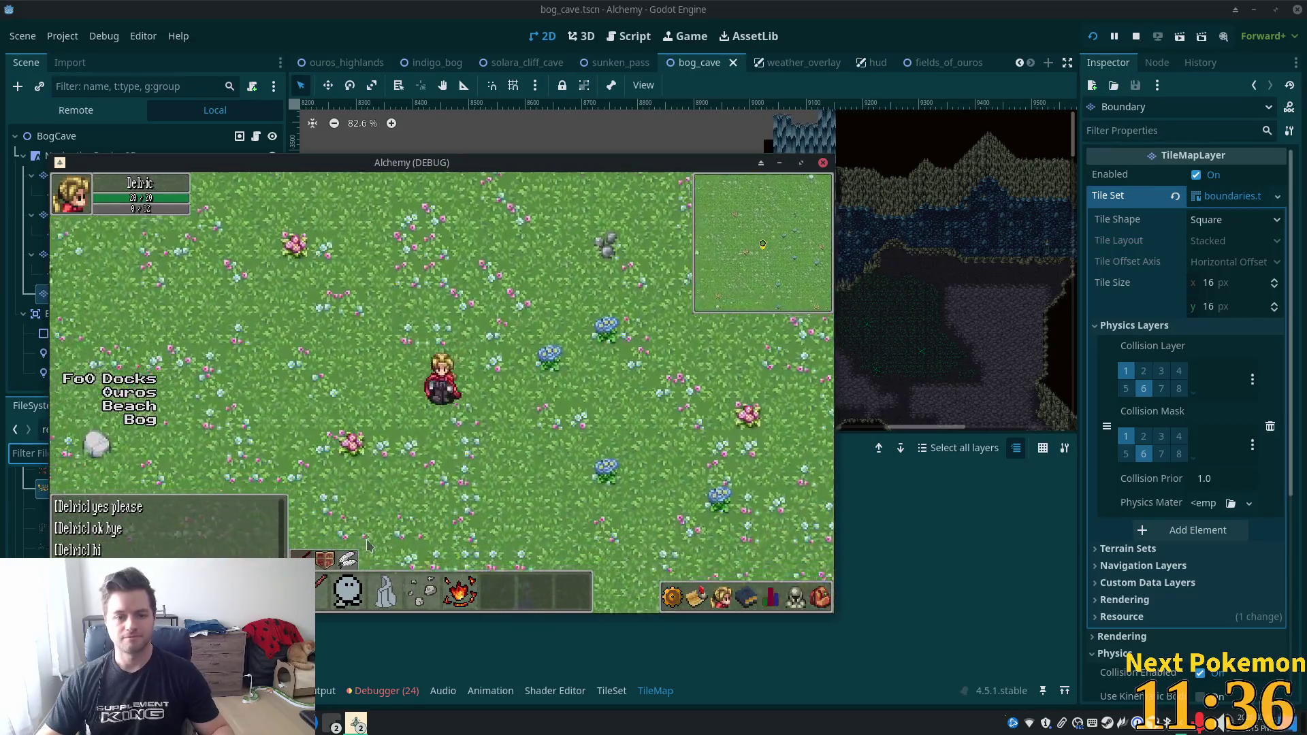
key(a)
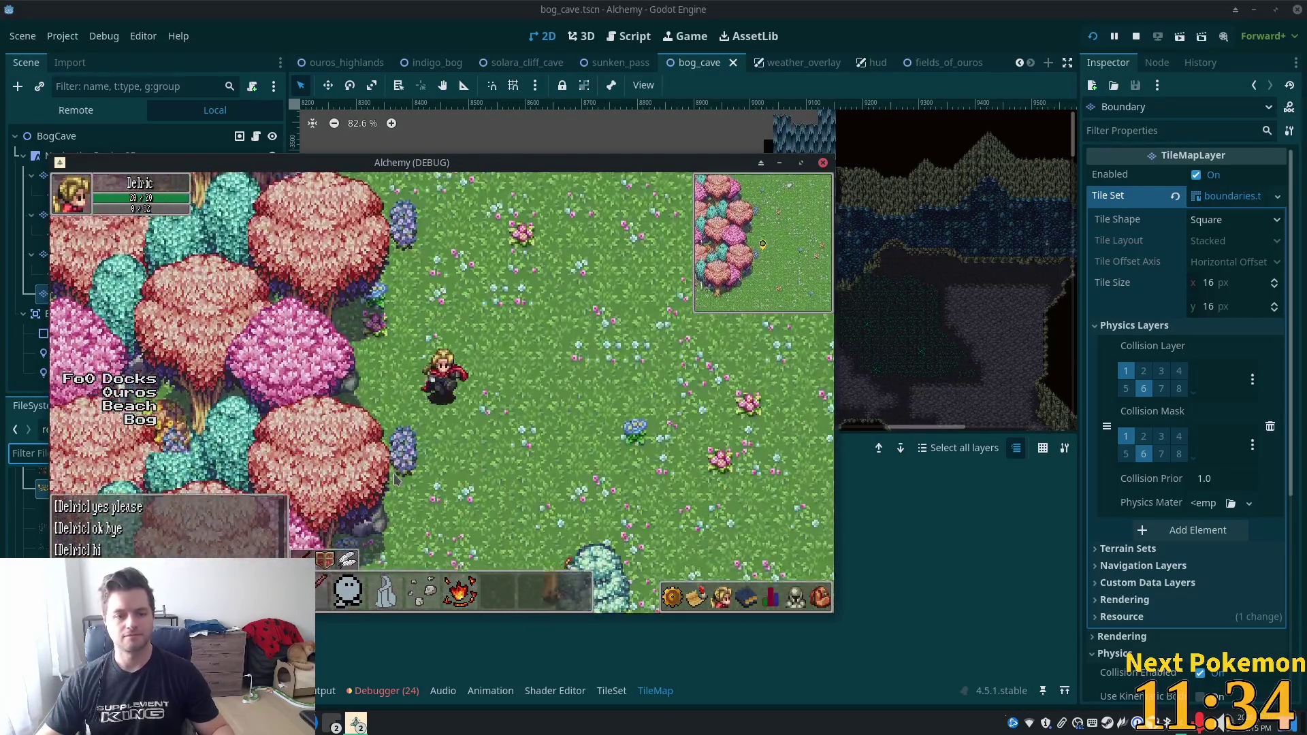
key(s)
key(s)
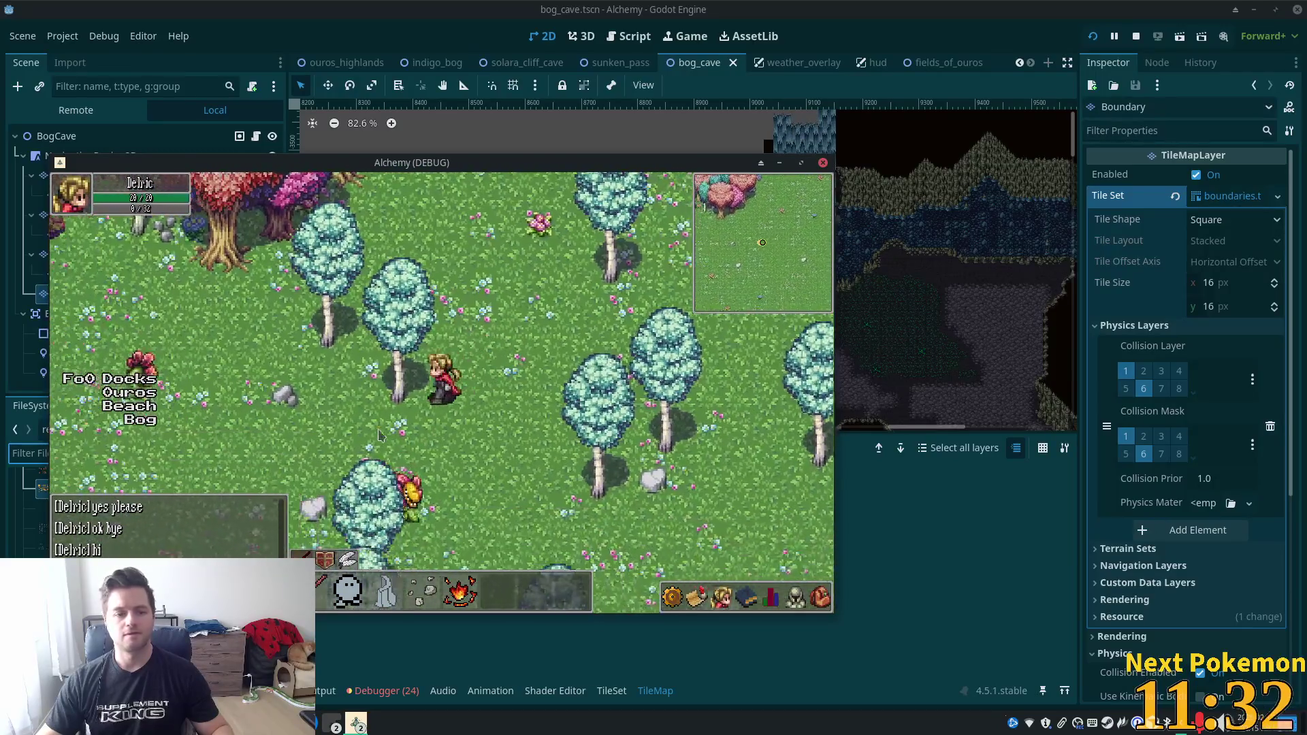
key(a)
key(s)
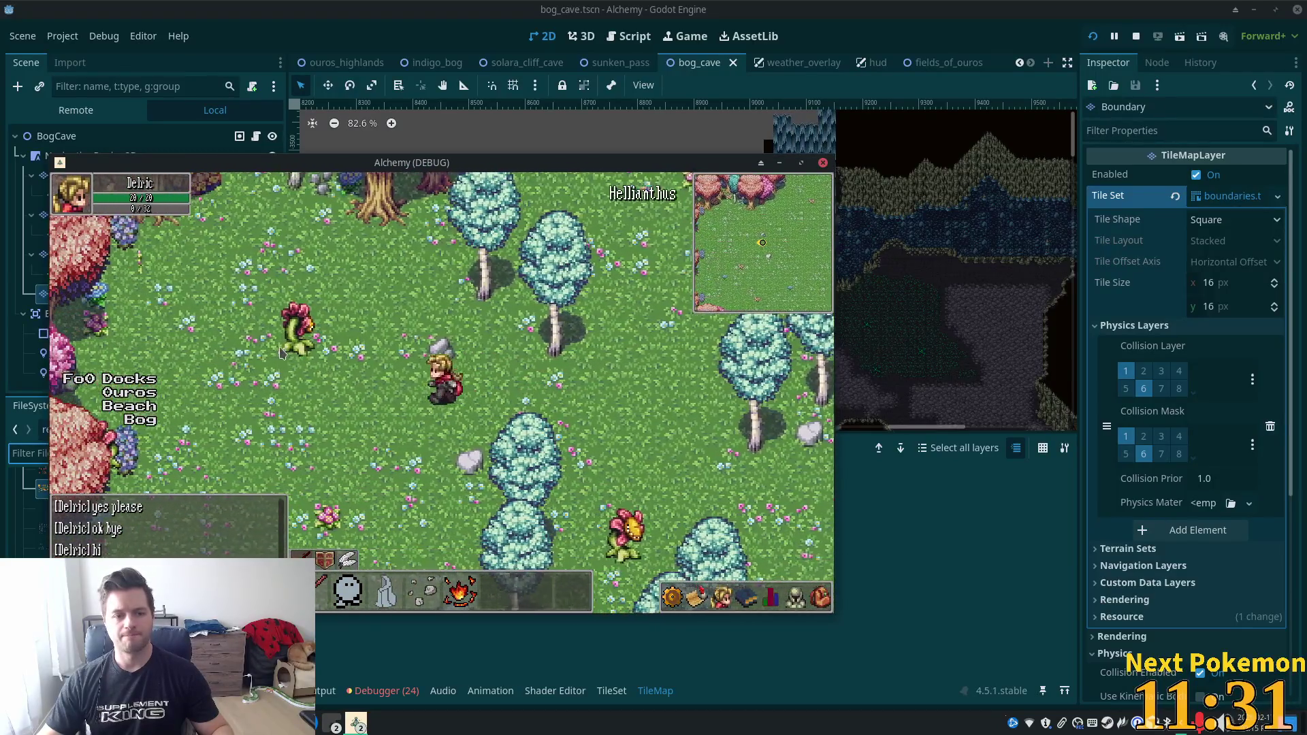
Target the flower monster, attack it, then walk away south-west.
click(317, 344)
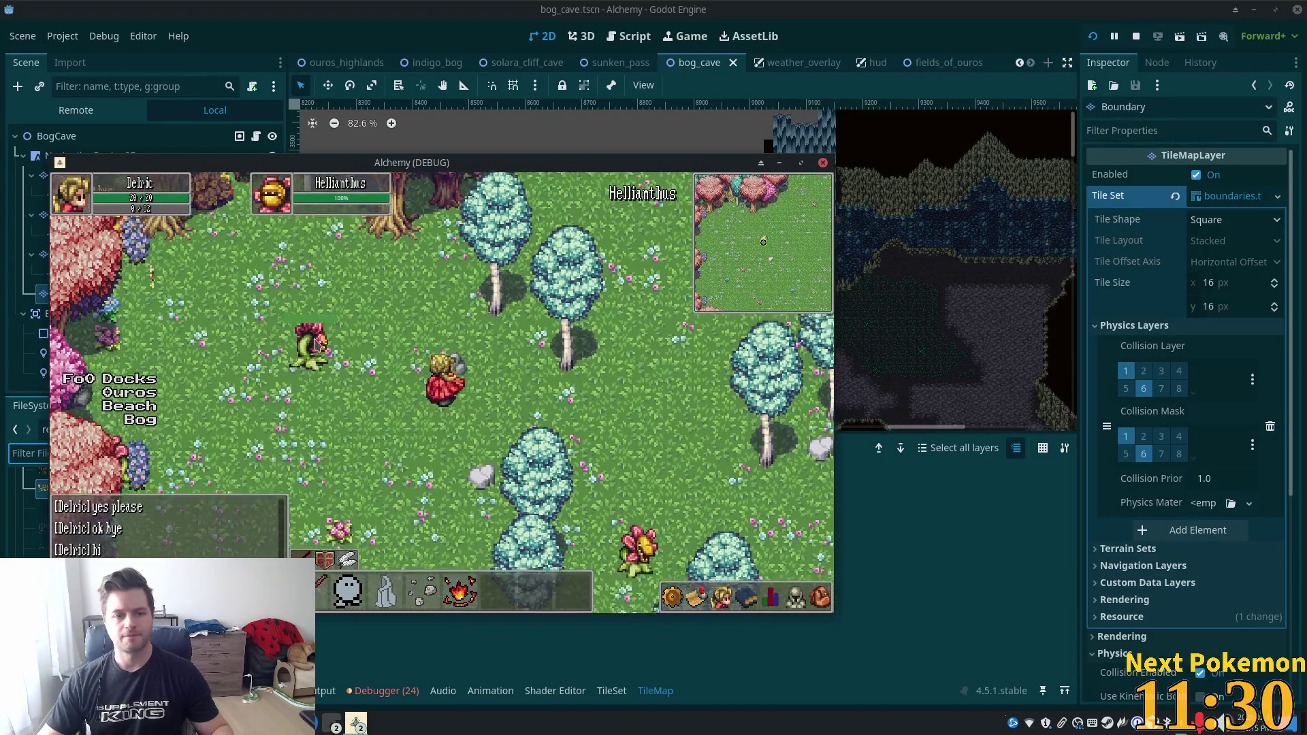
key(d)
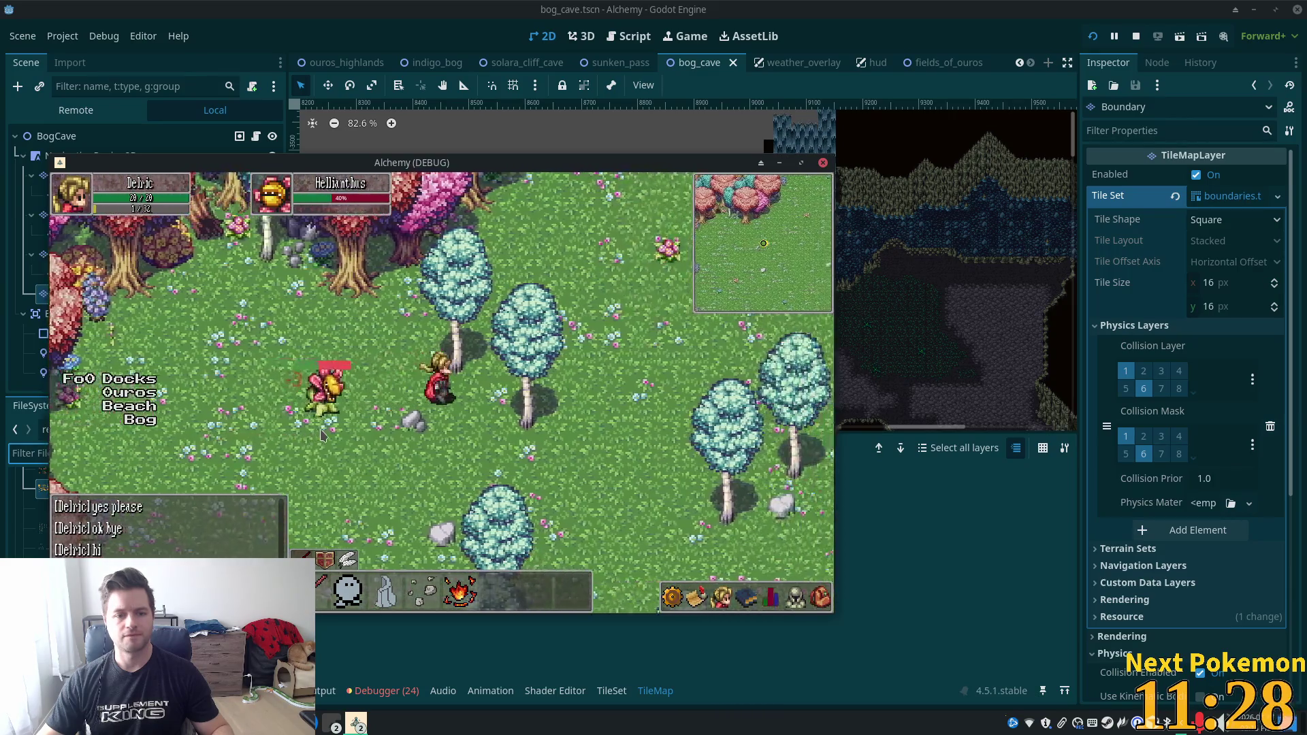
key(s)
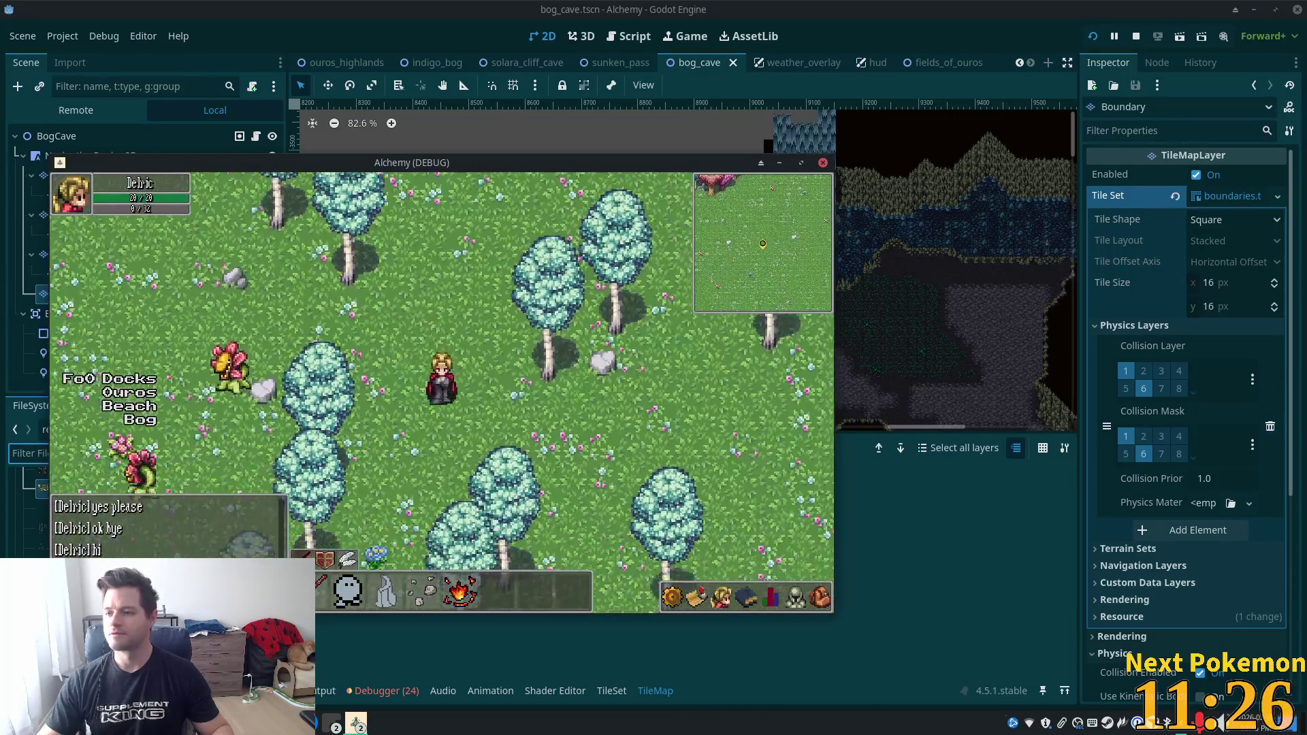
key(a)
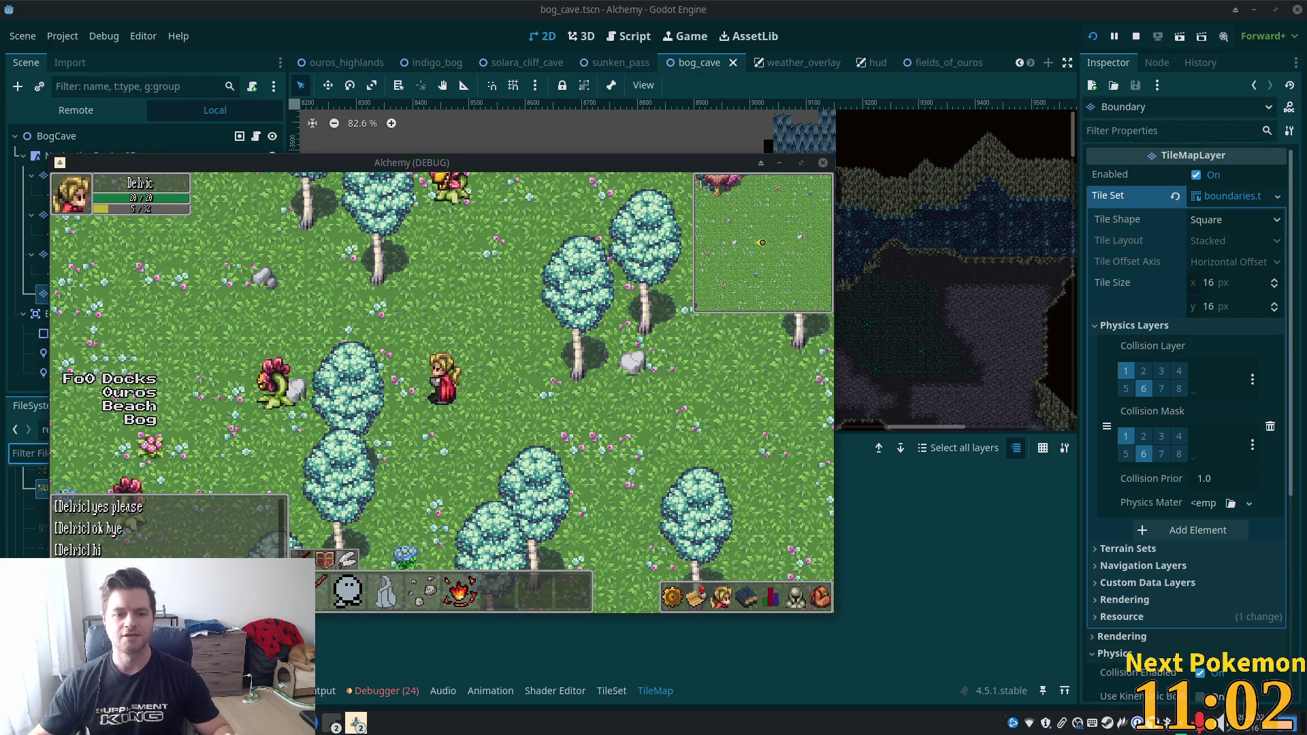
Walk the character north and north-west through the meadow.
key(Up)
key(Up)
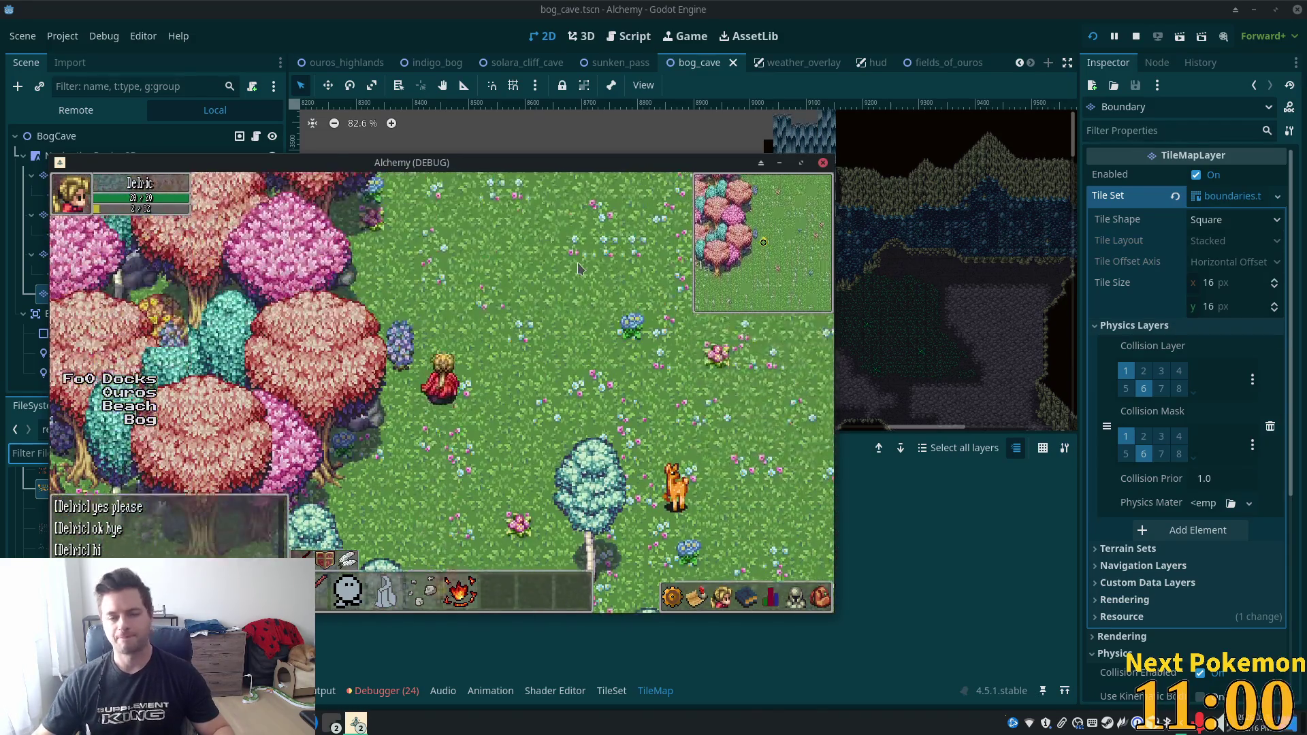
key(Up)
key(Up)
key(Left)
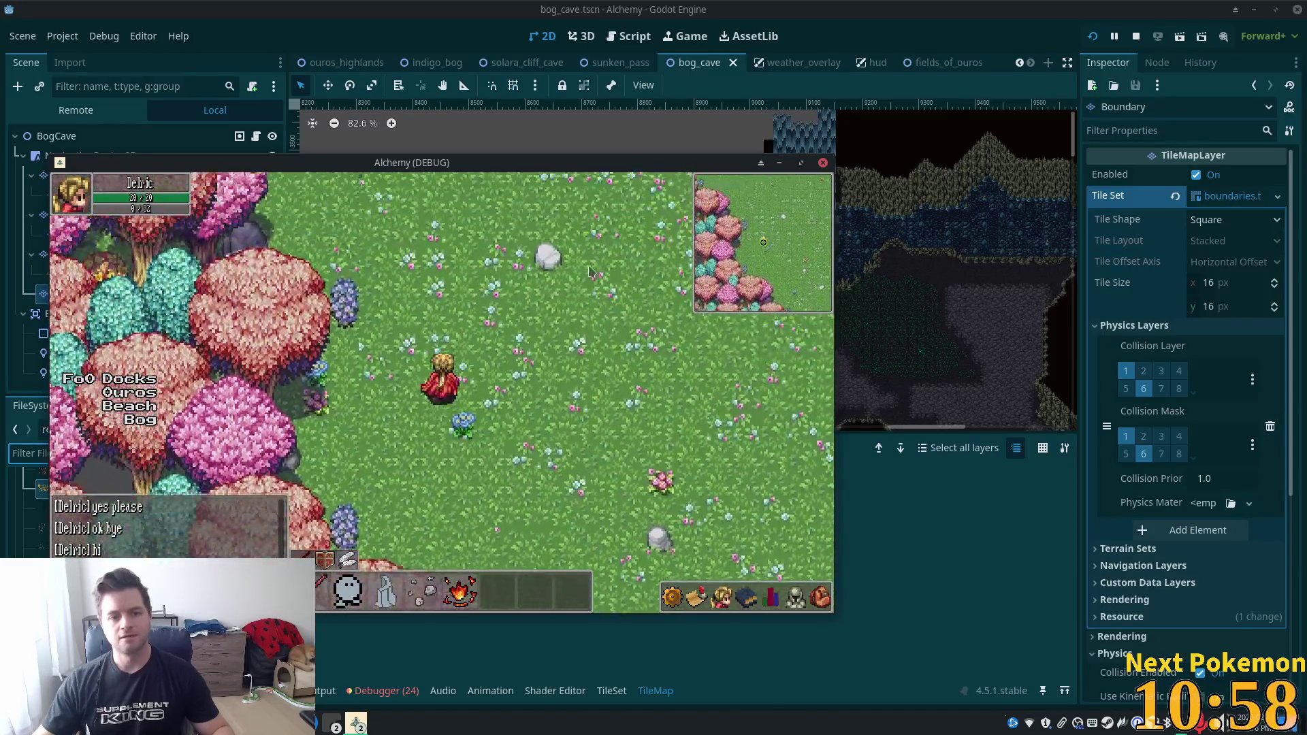
key(Up)
key(Left)
Weave north-east then west past the pink-leaved woods and through the exit into Indigo Bog.
key(Up)
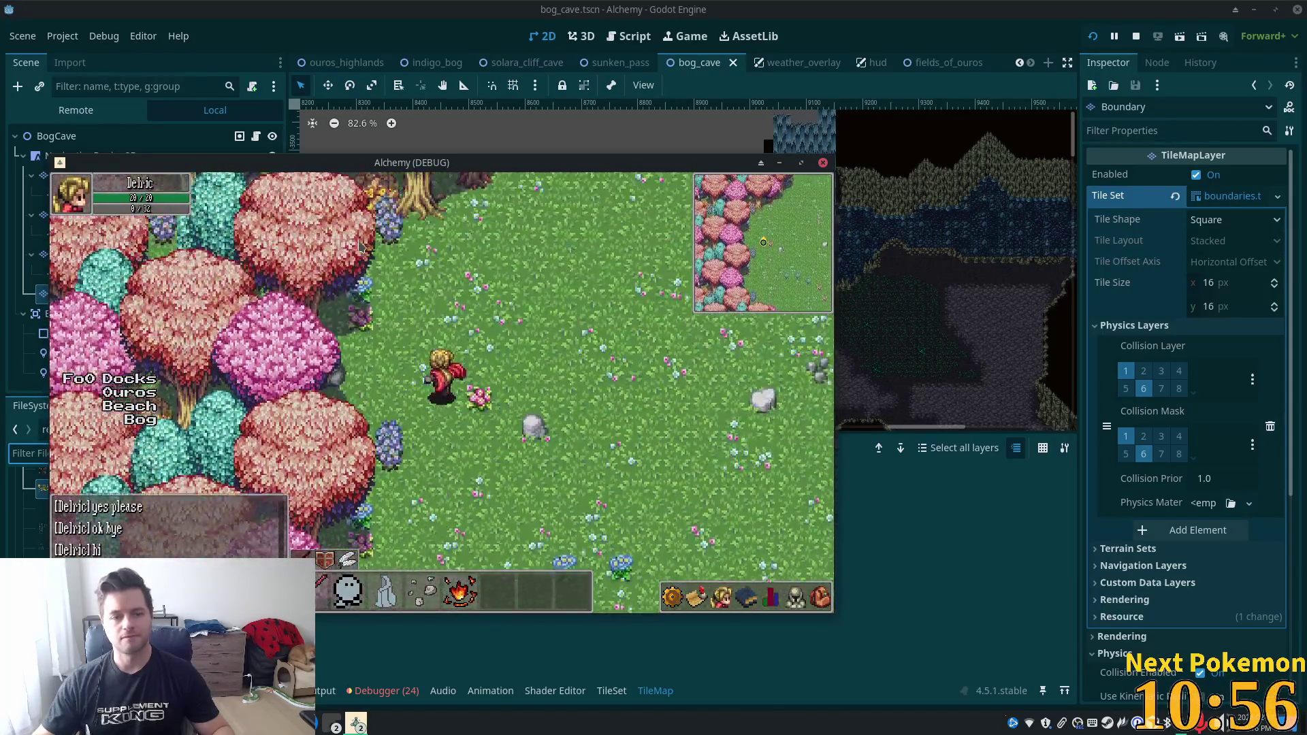
key(Right)
key(Up)
key(Right)
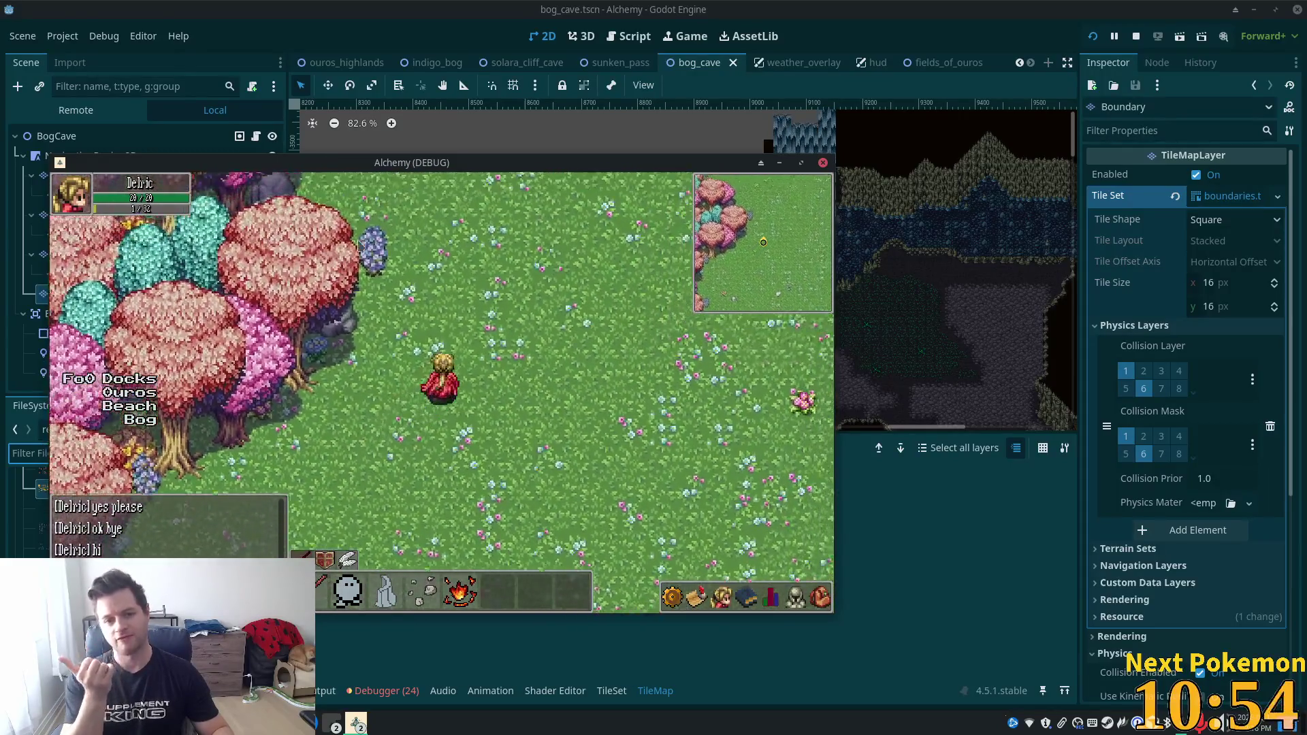
key(Up)
key(Up)
key(Left)
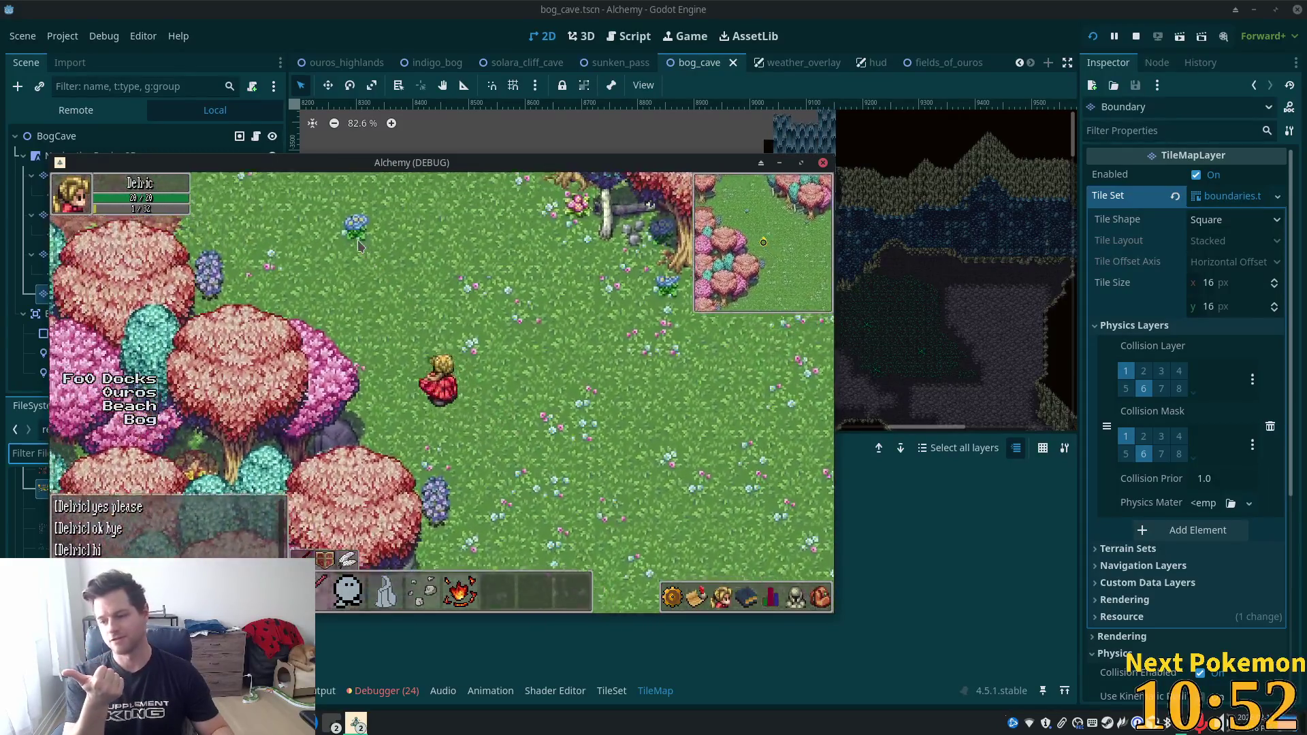
key(Up)
key(Left)
key(Left)
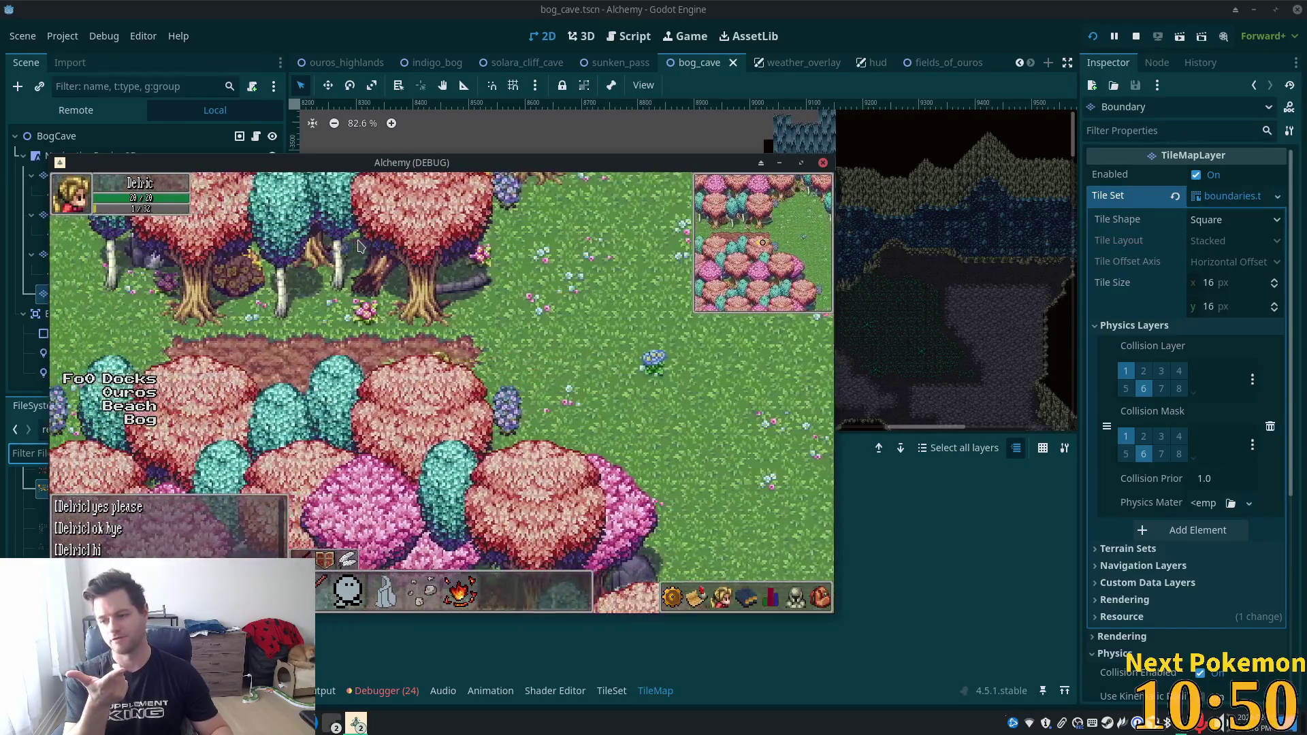
key(Left)
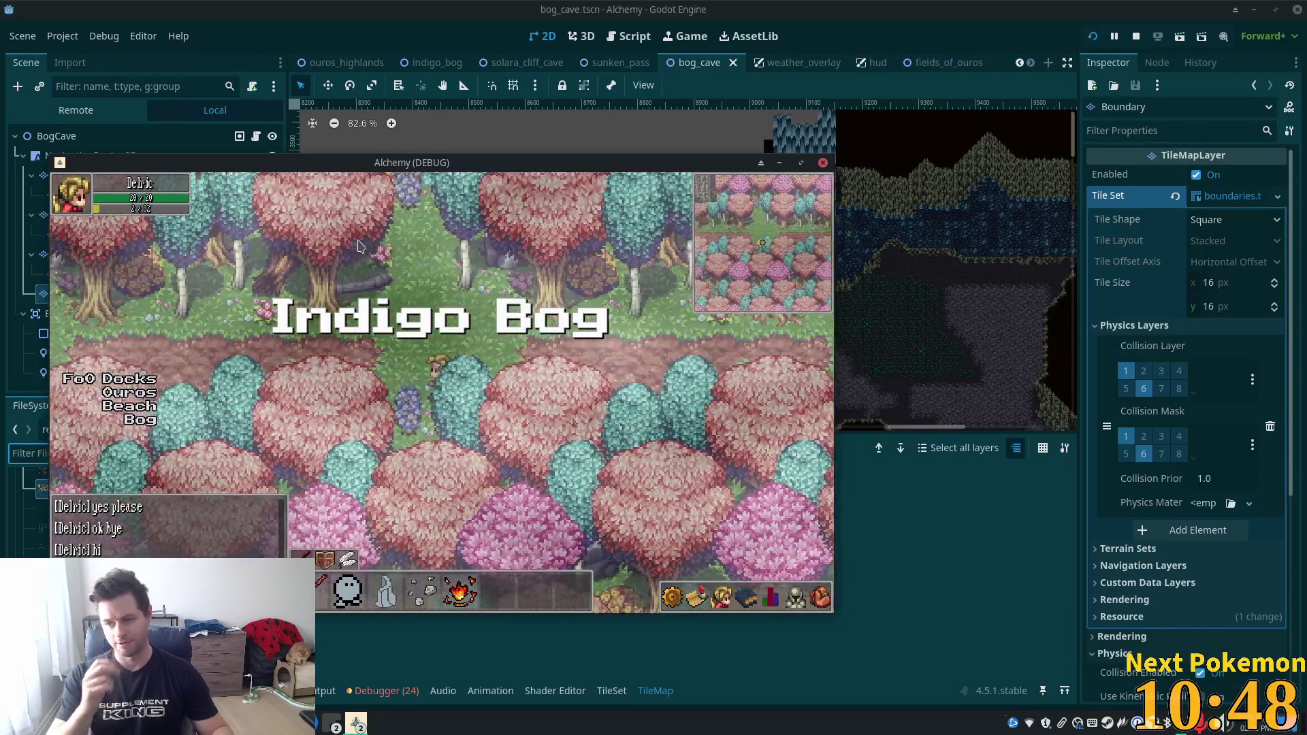
key(Left)
Walk the character west across the bog, then north toward the ponds.
key(Left)
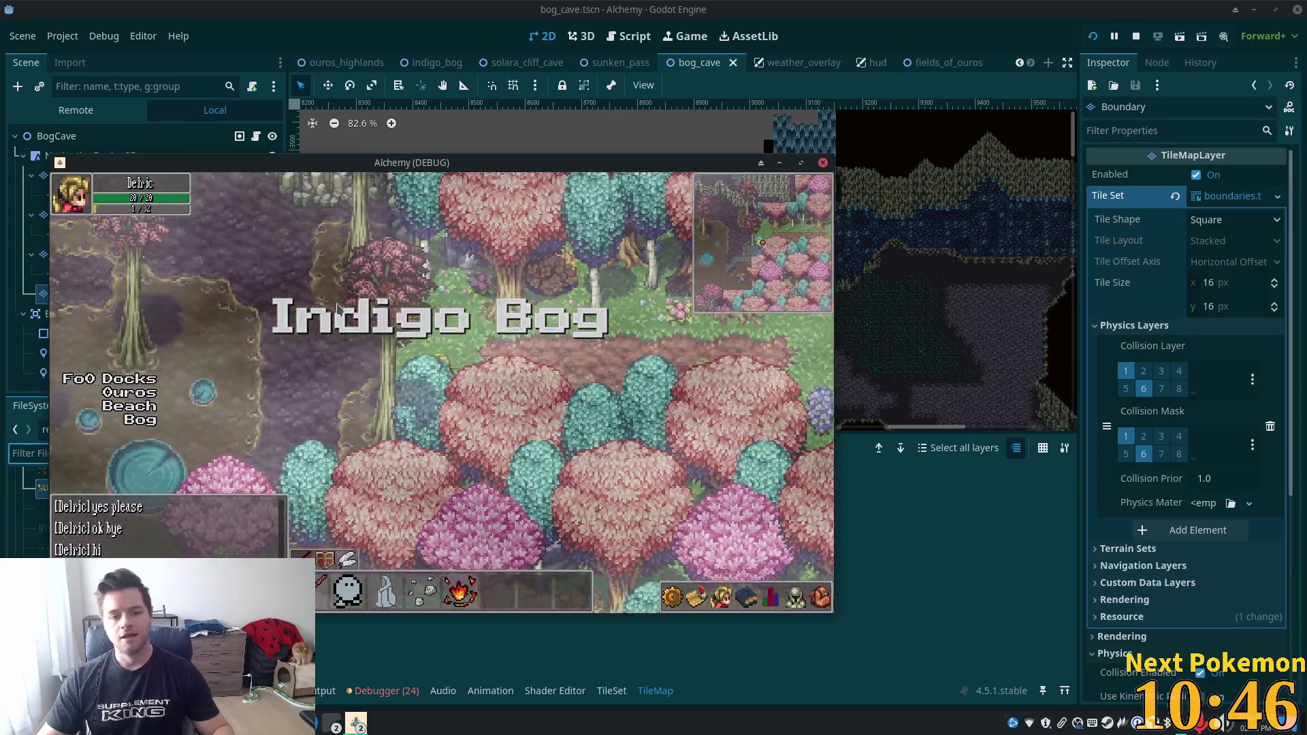
key(Left)
key(Left)
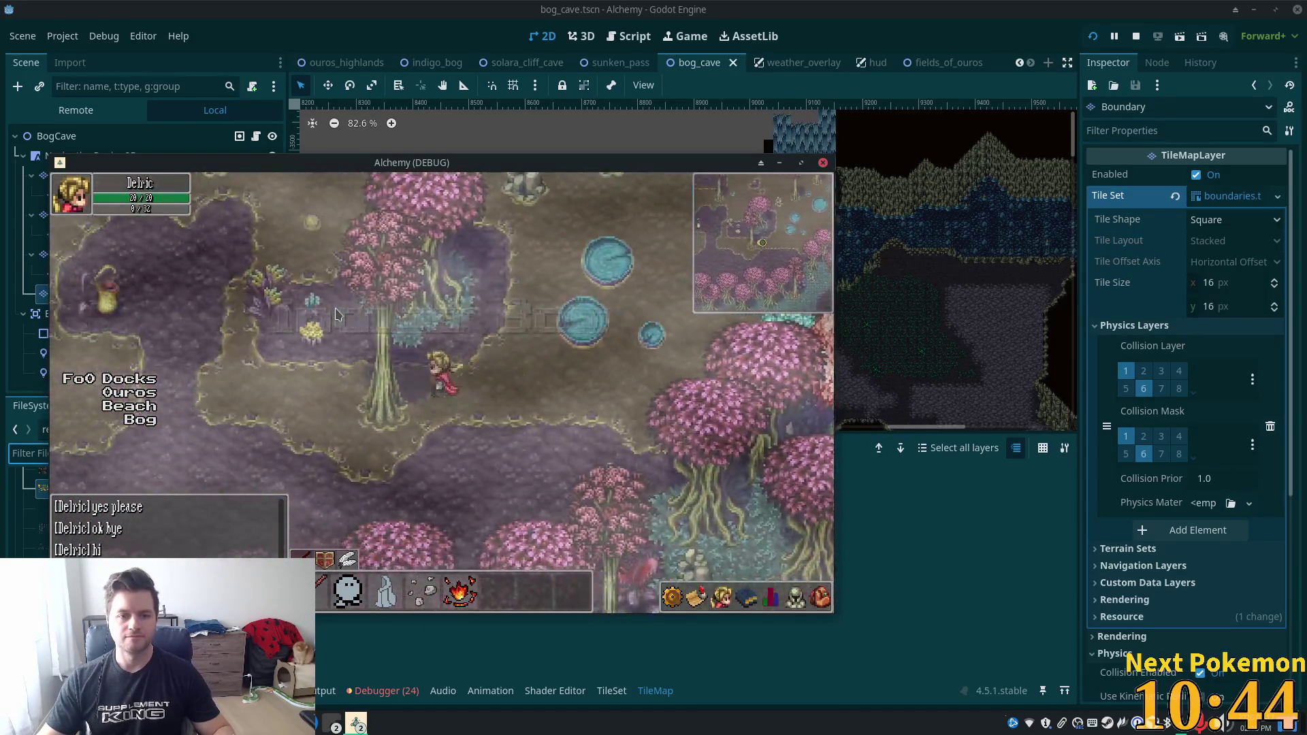
key(Left)
key(Left)
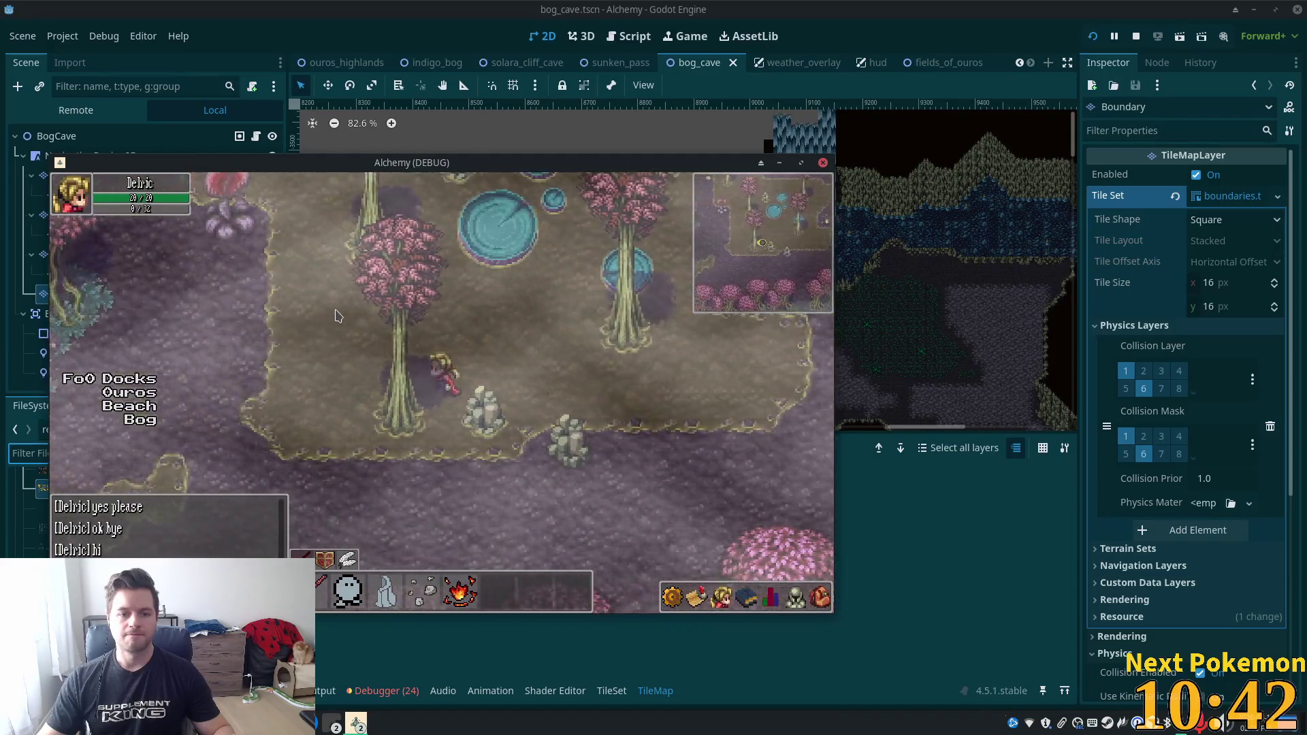
key(Left)
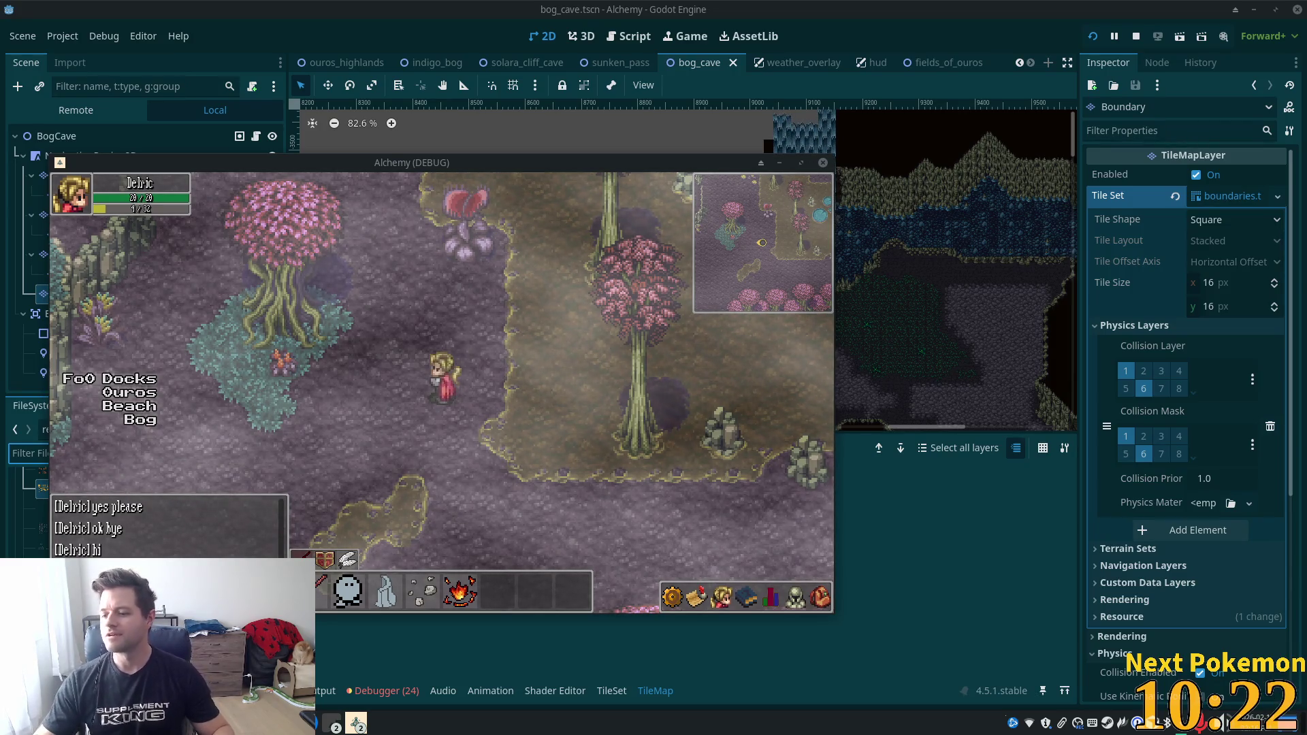
key(Up)
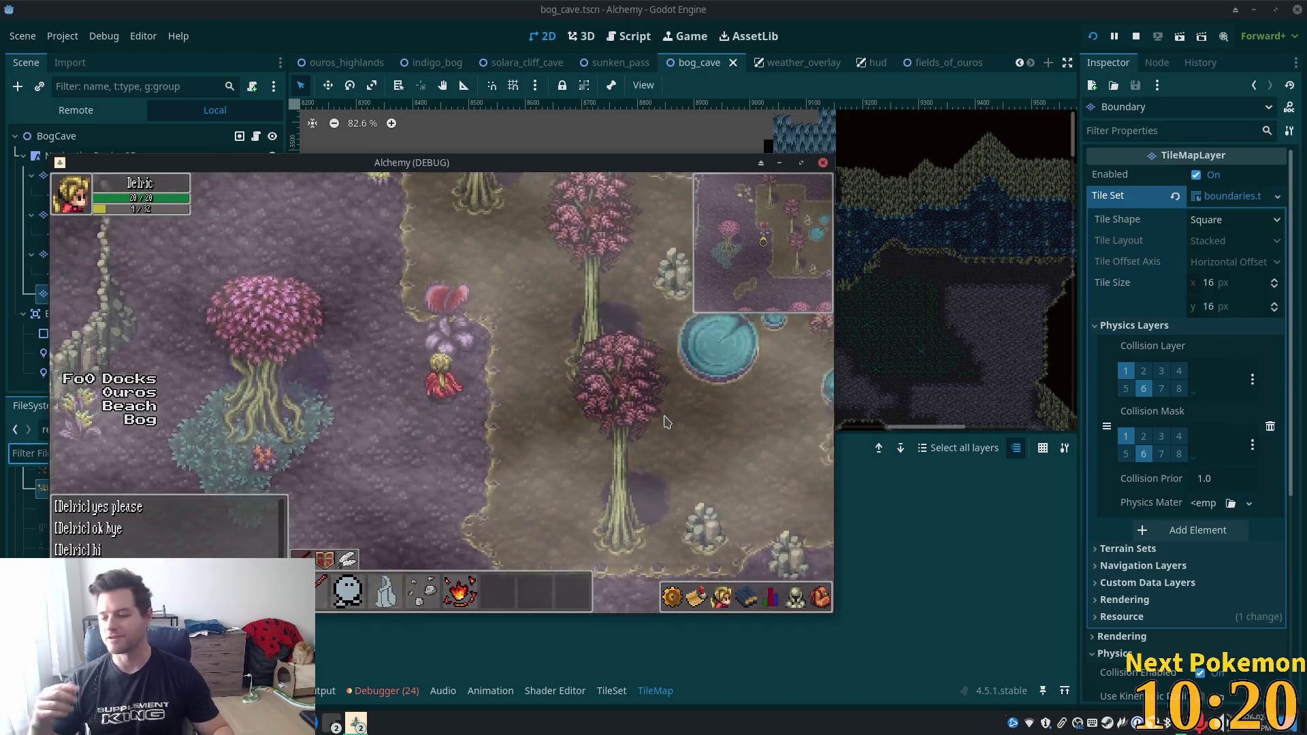
key(Up)
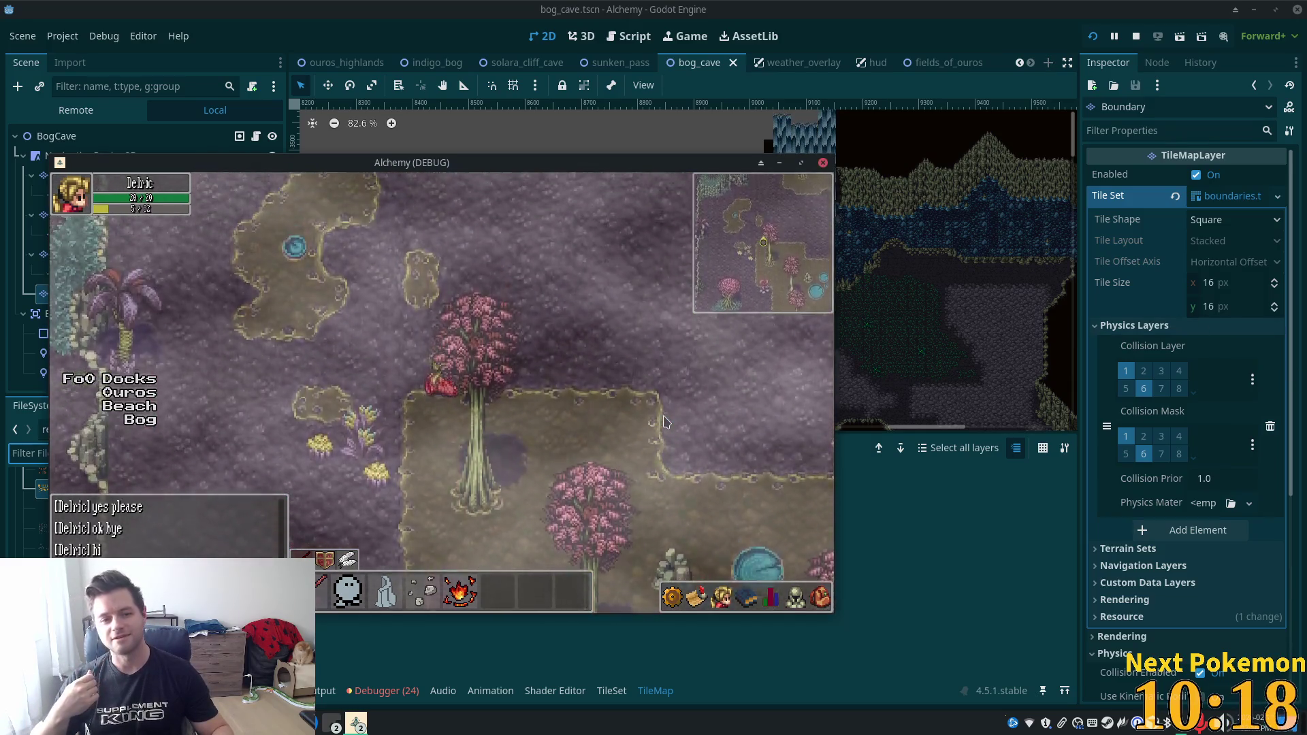
key(Up)
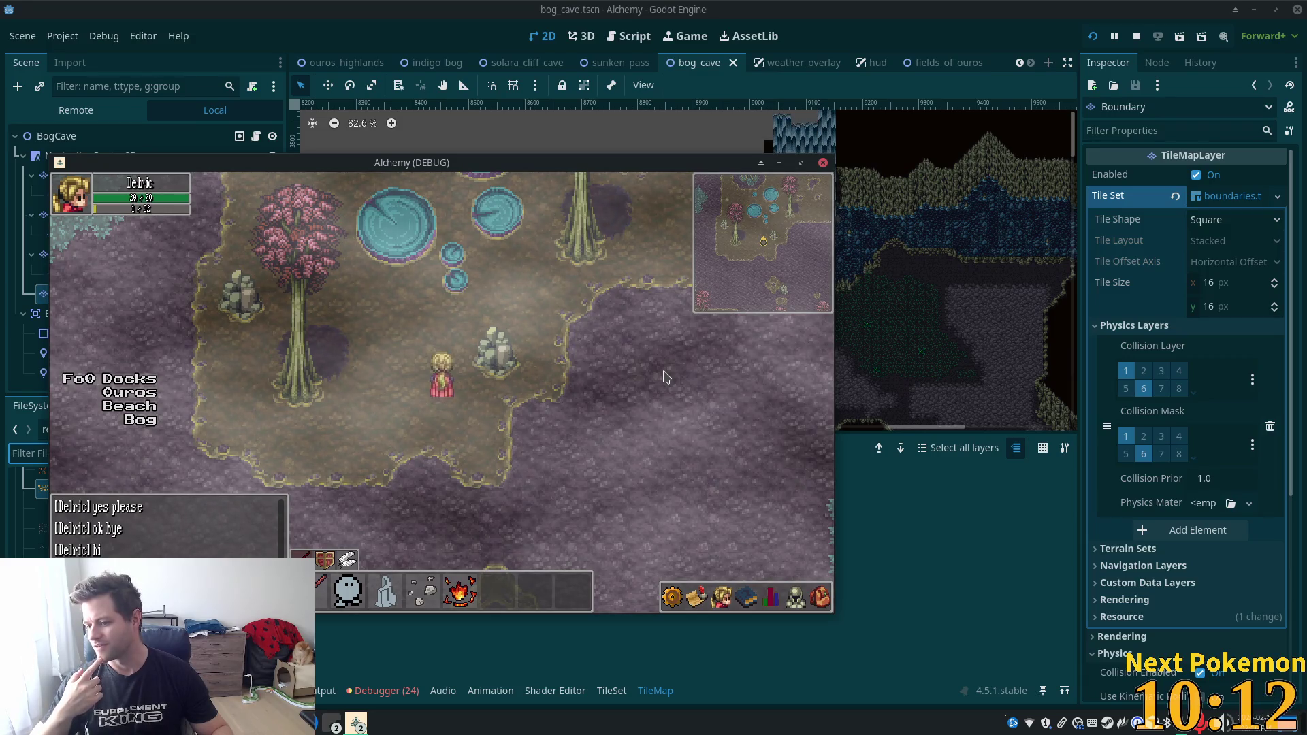
Walk down-left, then up through the bog into the Bog Cave entrance.
key(Down)
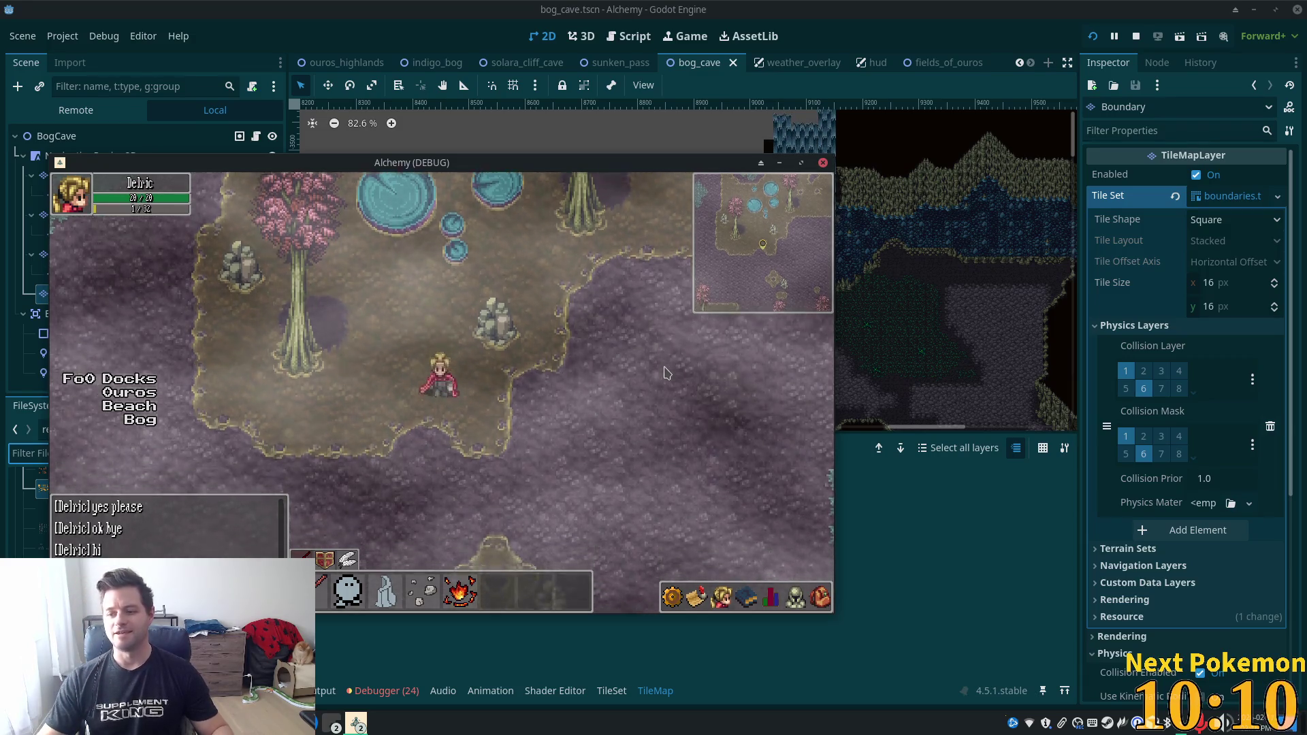
key(Down)
key(Left)
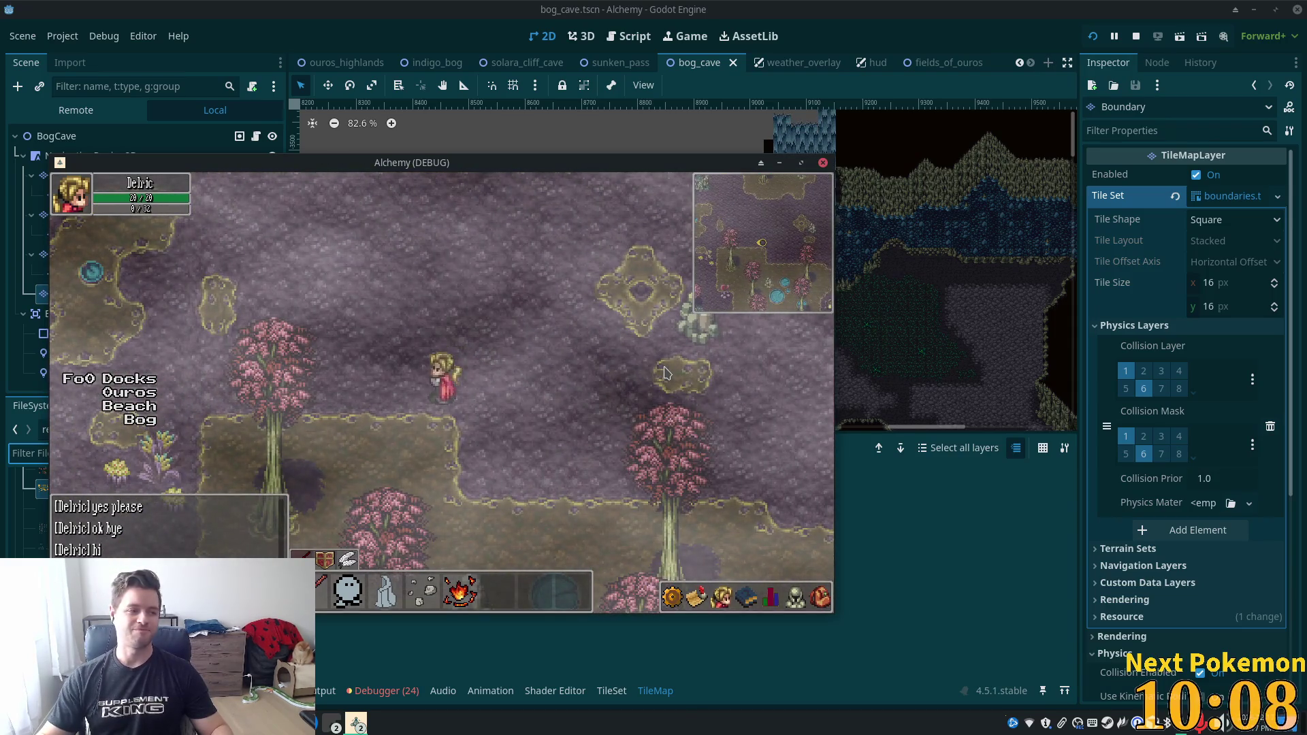
key(Up)
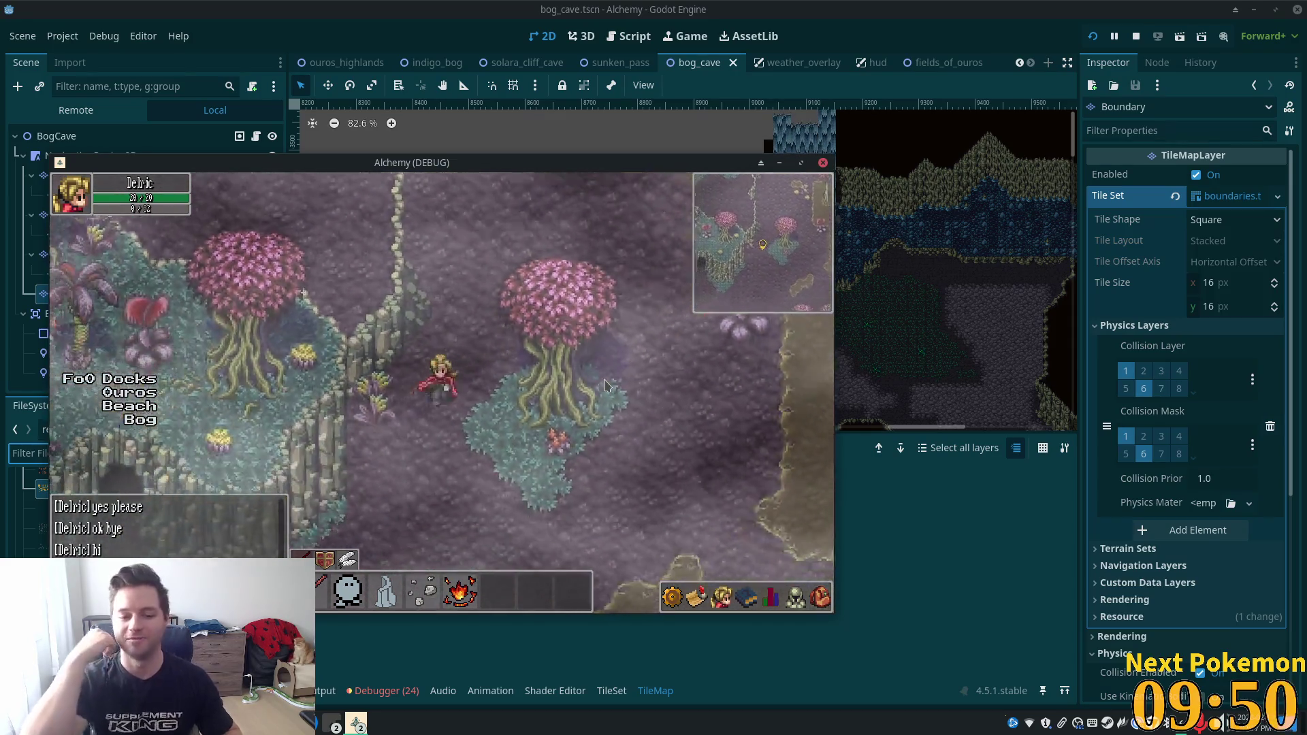
key(Up)
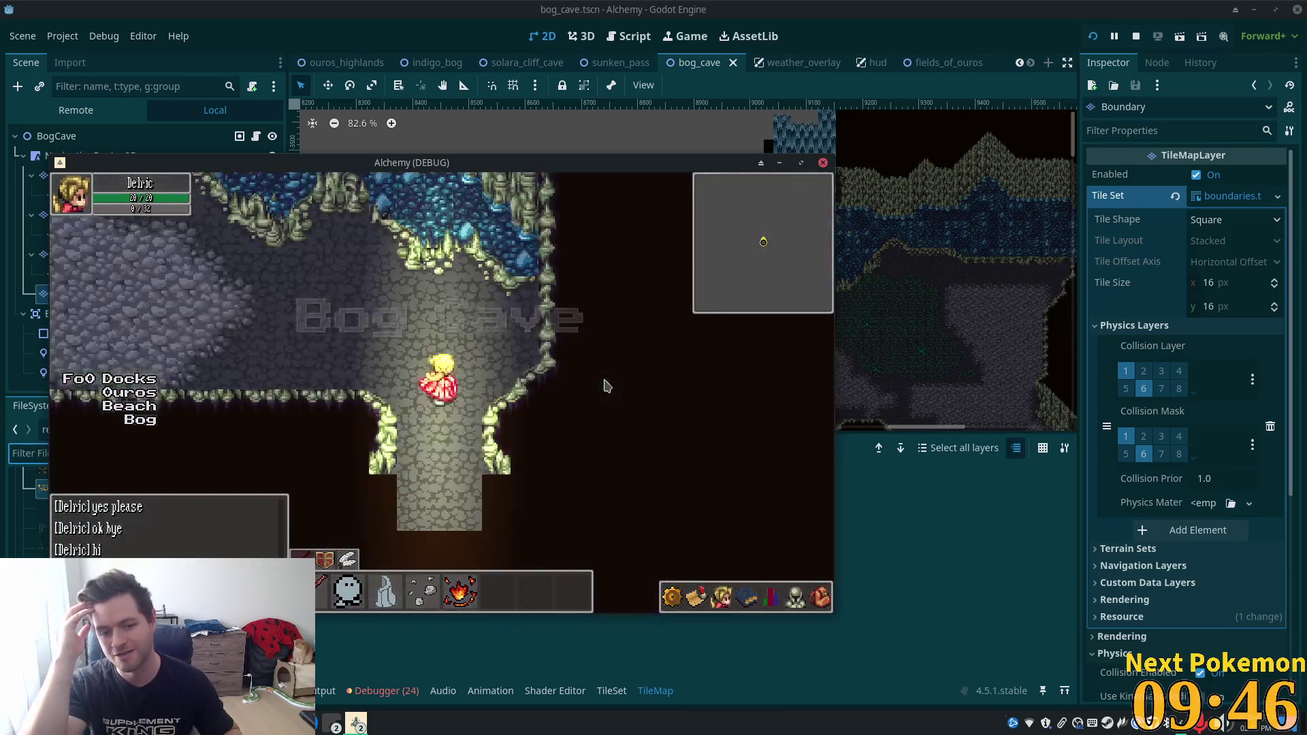
Walk left and up through the Bog Cave rooms to the mossy crevice area.
key(Down)
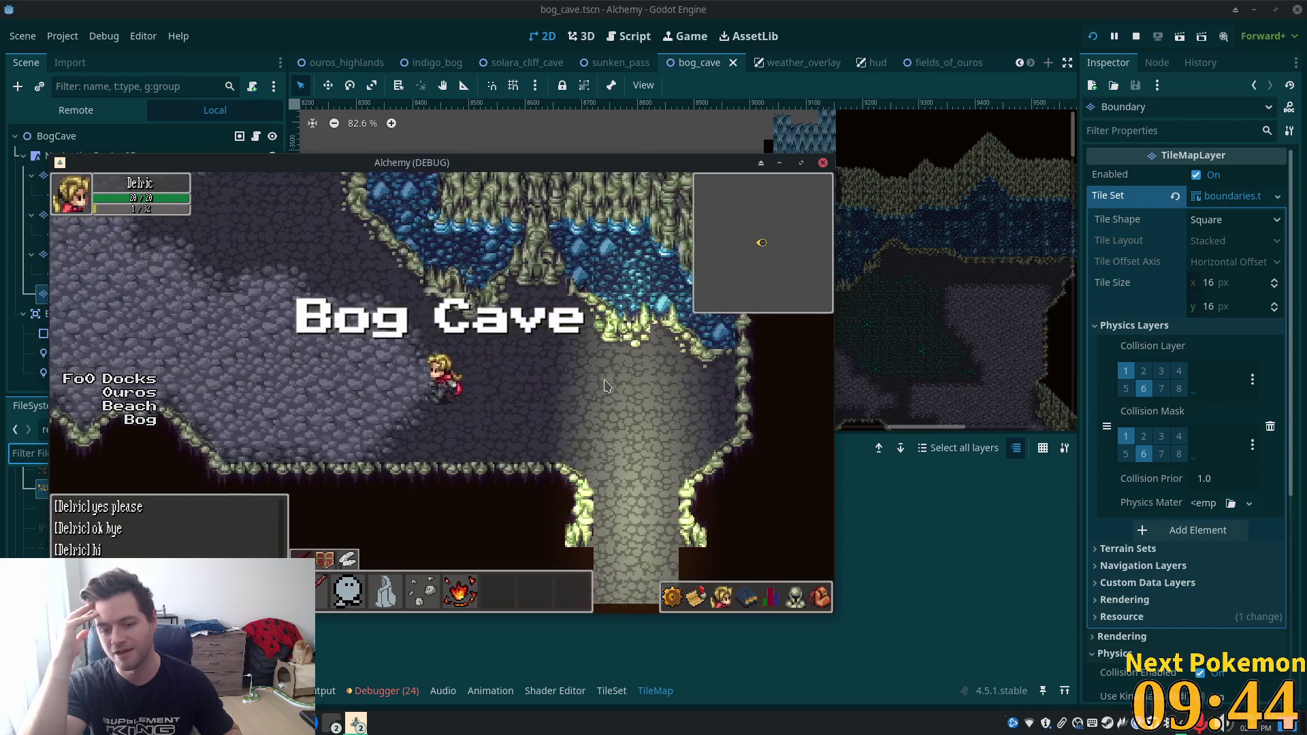
key(Left)
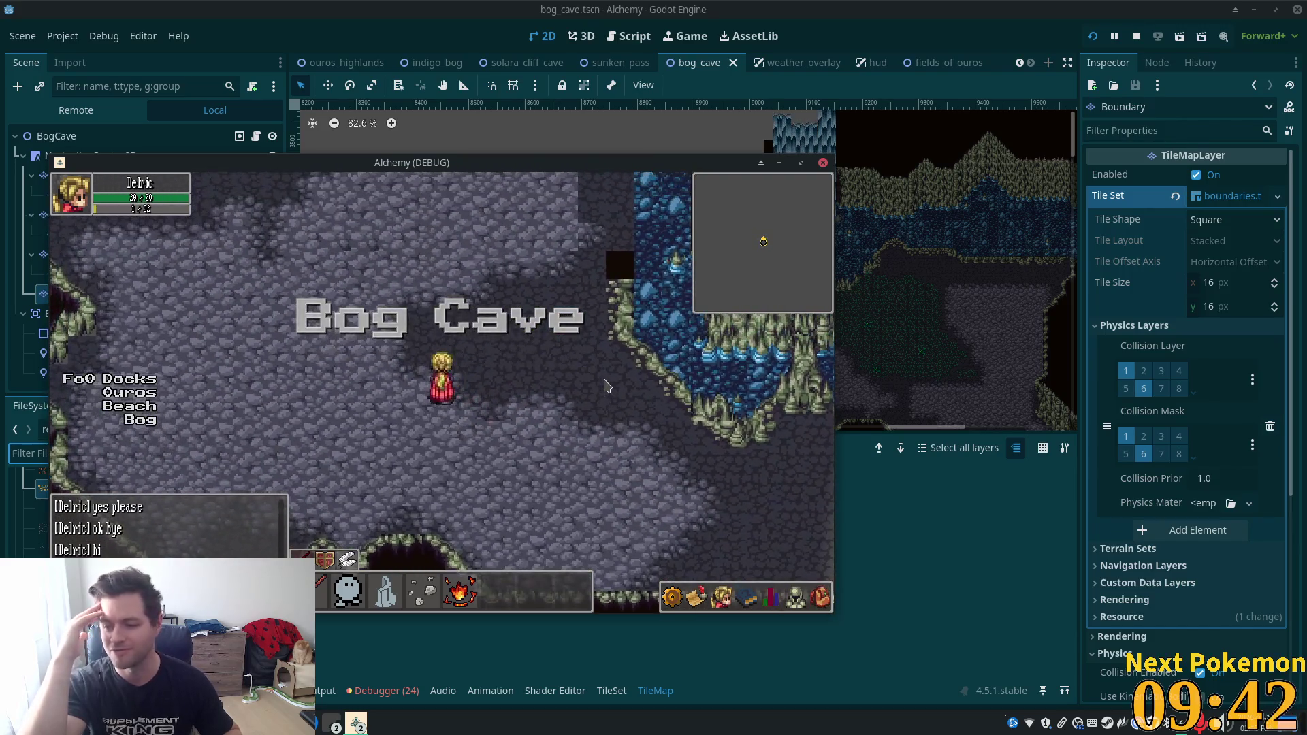
key(Up)
key(Left)
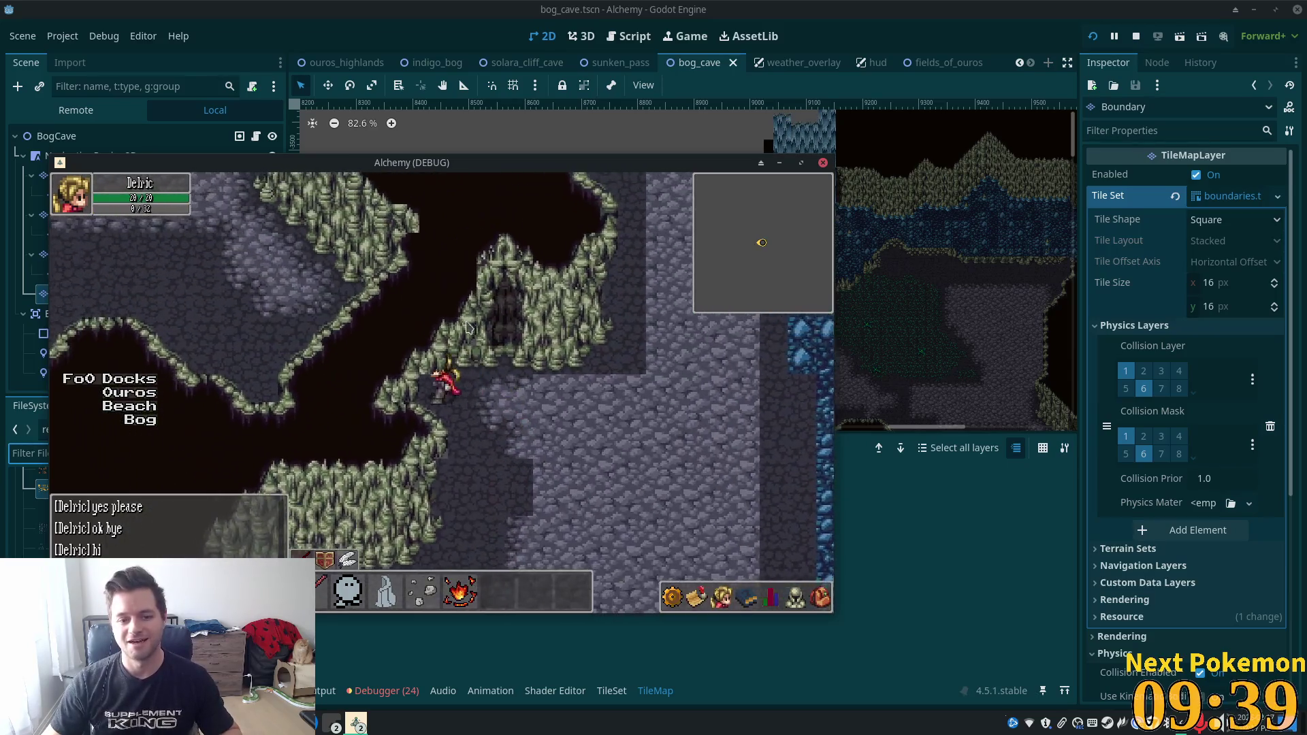
key(Left)
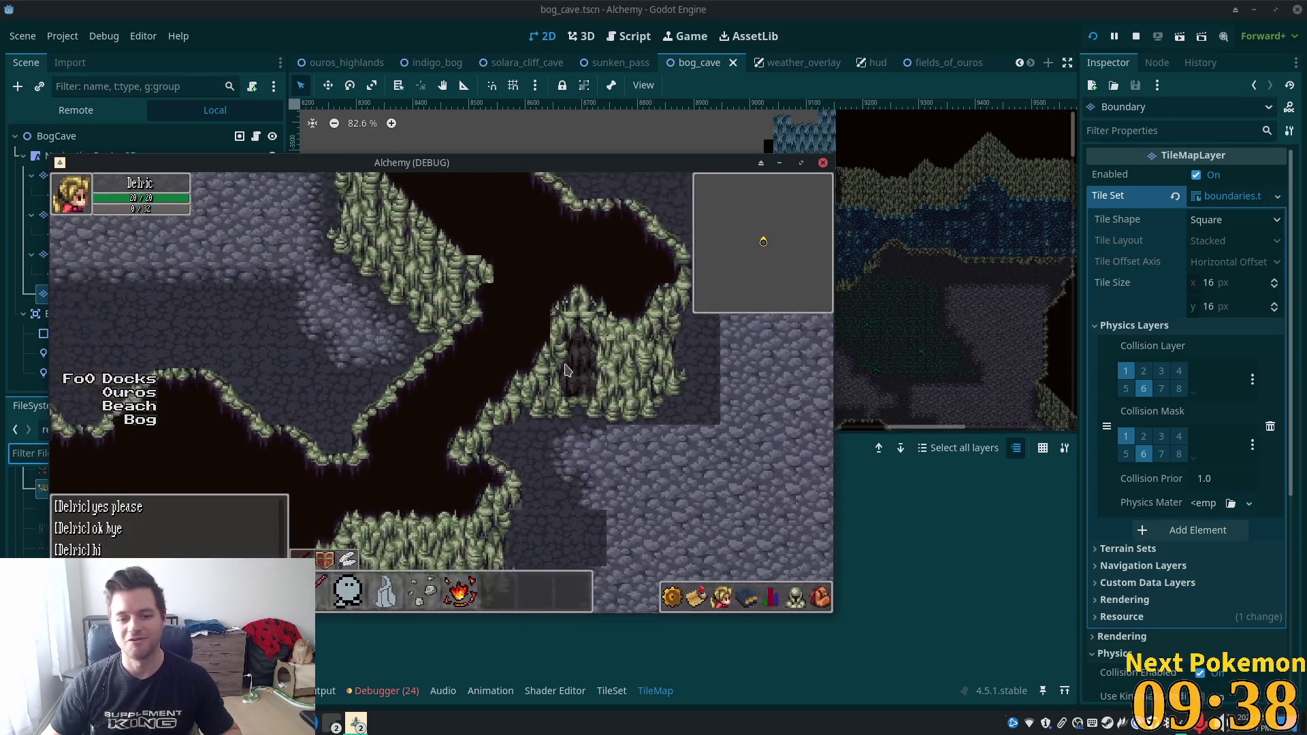
key(Up)
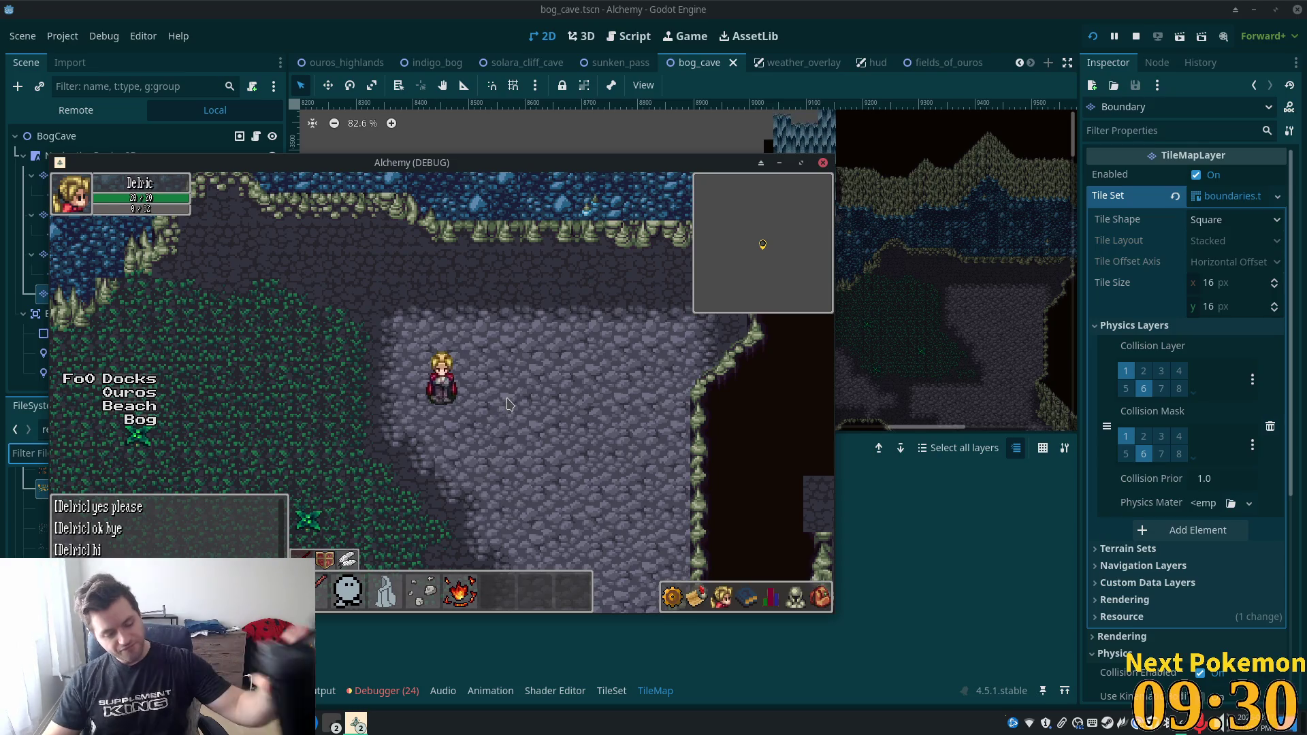
key(Left)
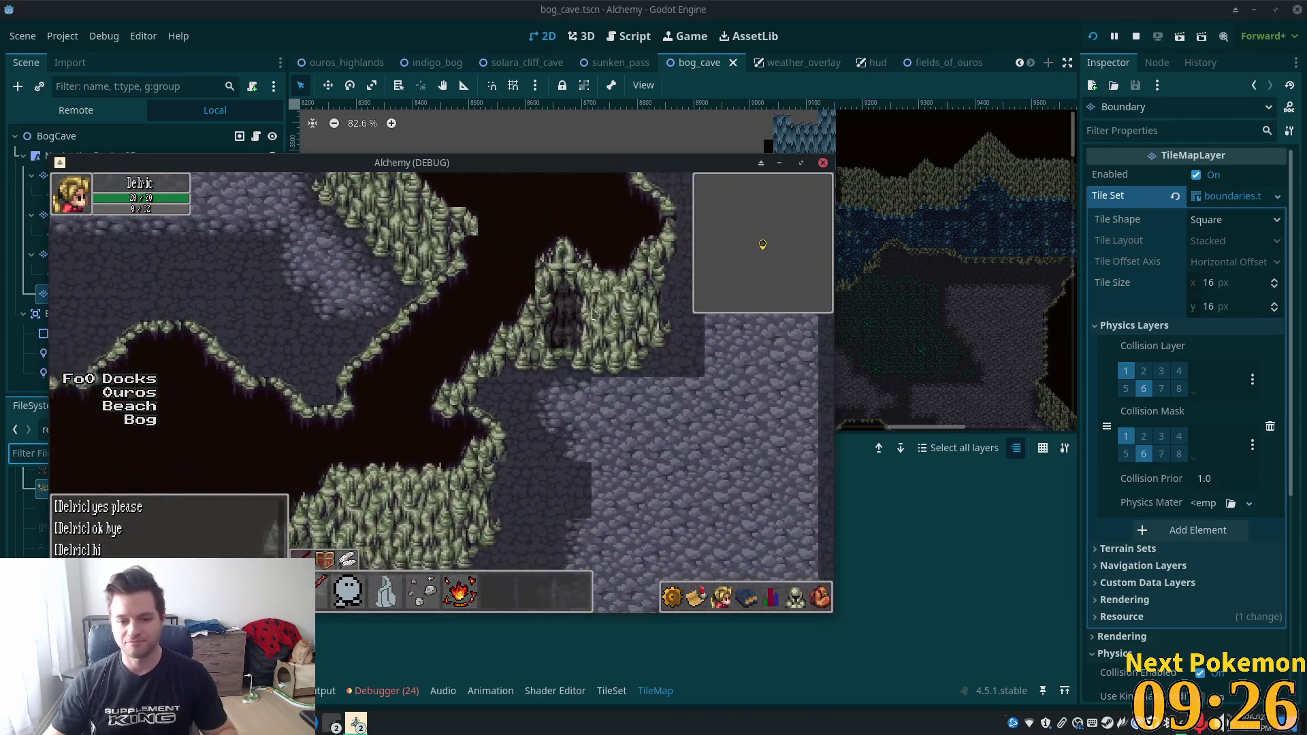
Back in the editor, zoom the bog_cave canvas and select the Ground tile layer.
click(577, 460)
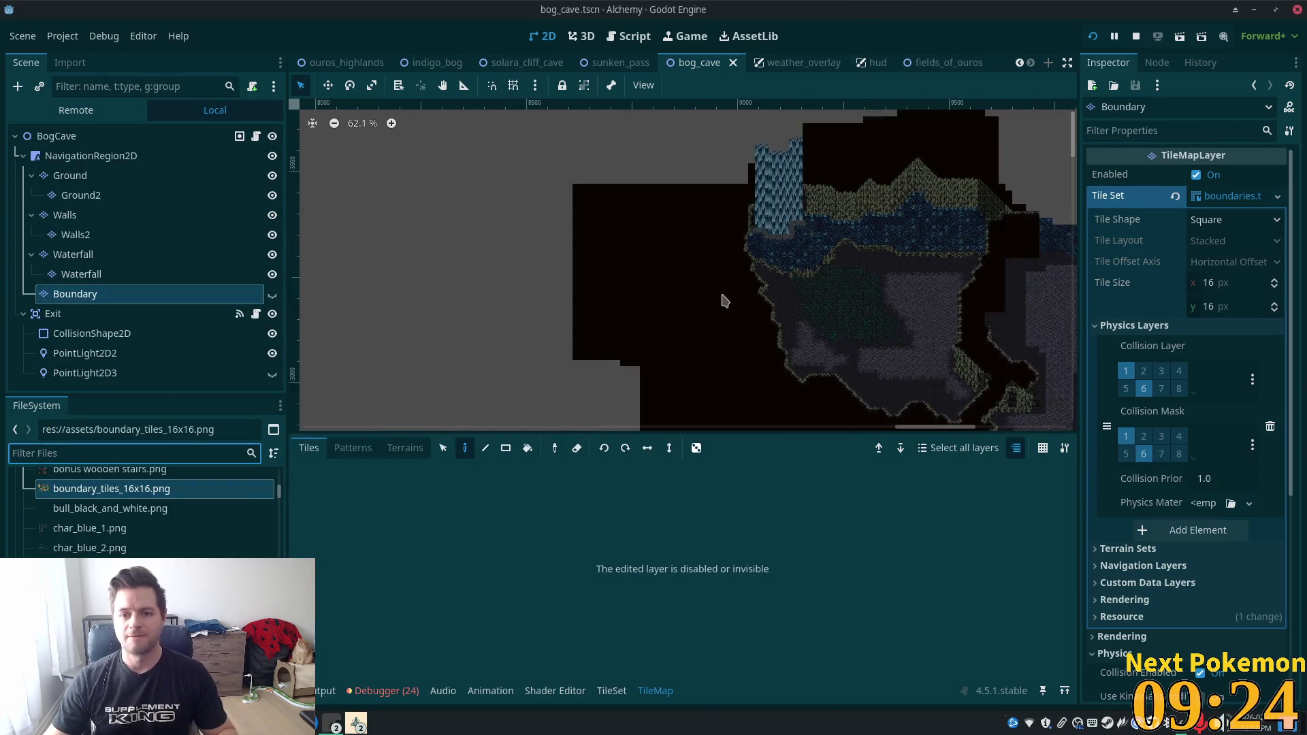
scroll(724, 292, down, 5)
scroll(618, 246, up, 10)
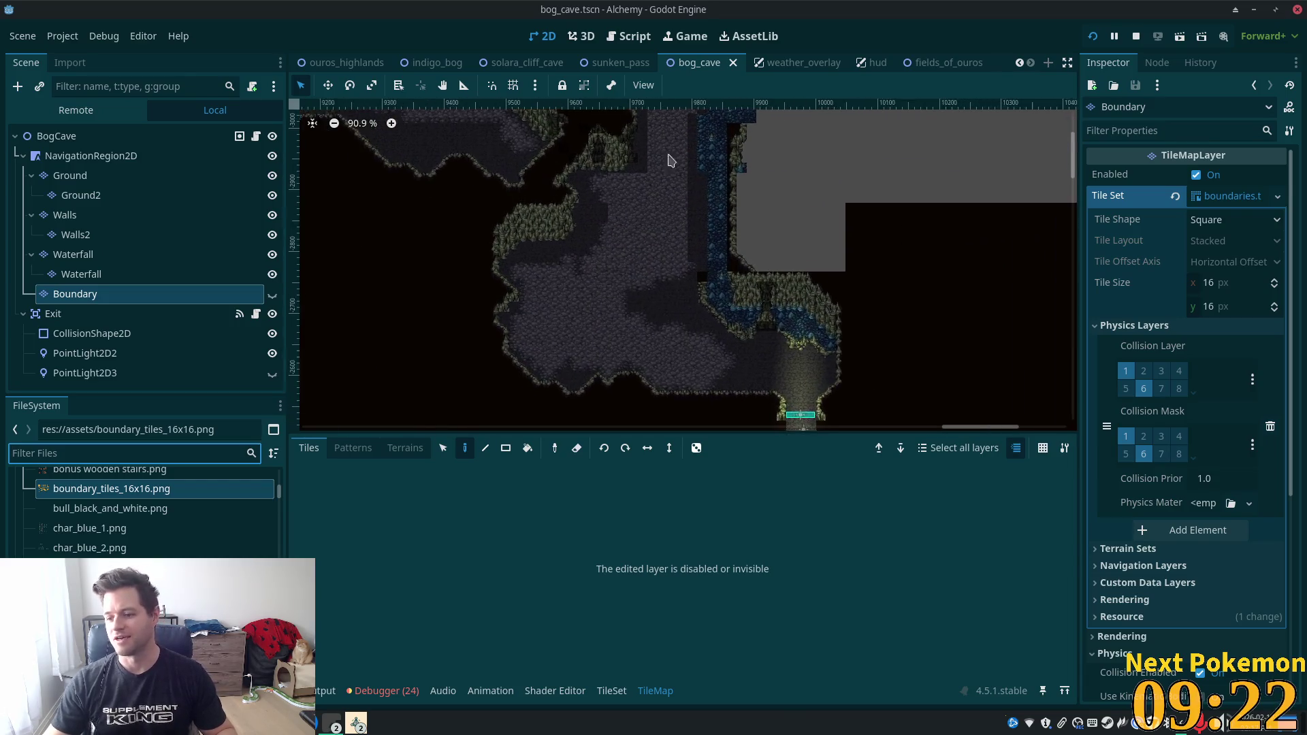
scroll(592, 248, up, 5)
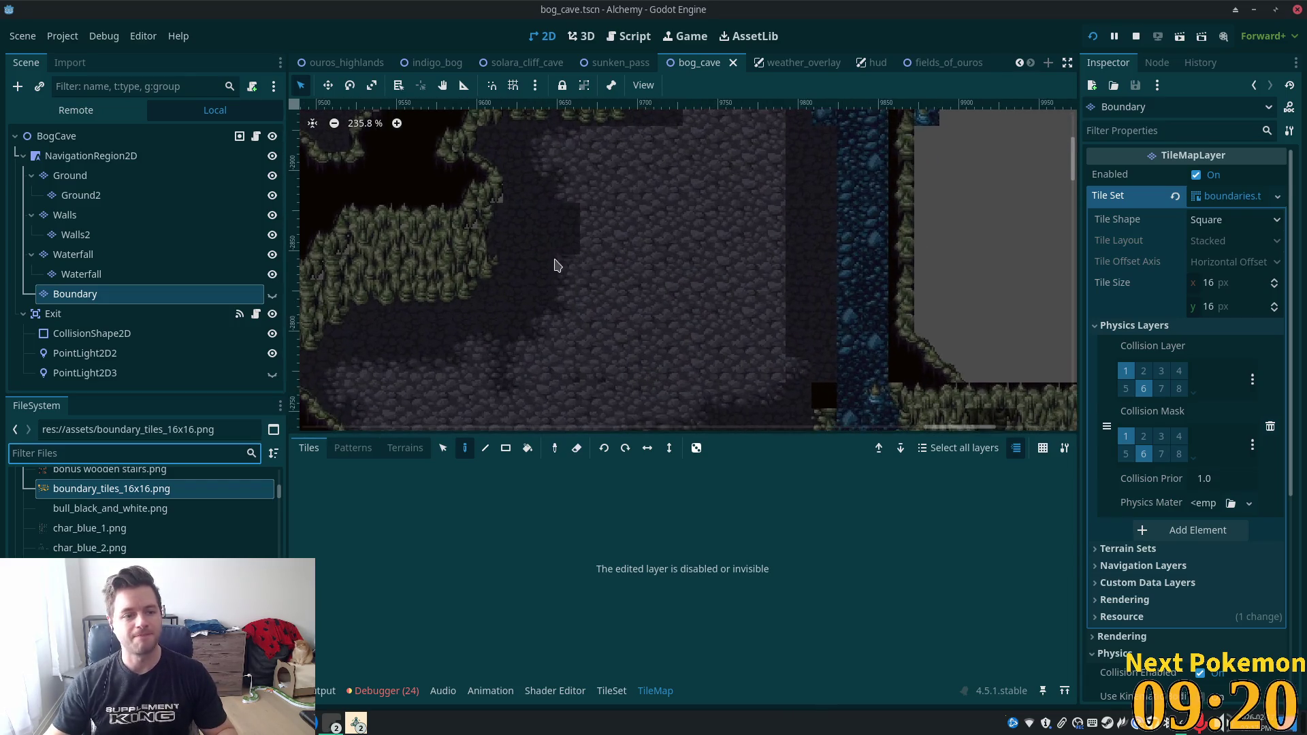
click(95, 181)
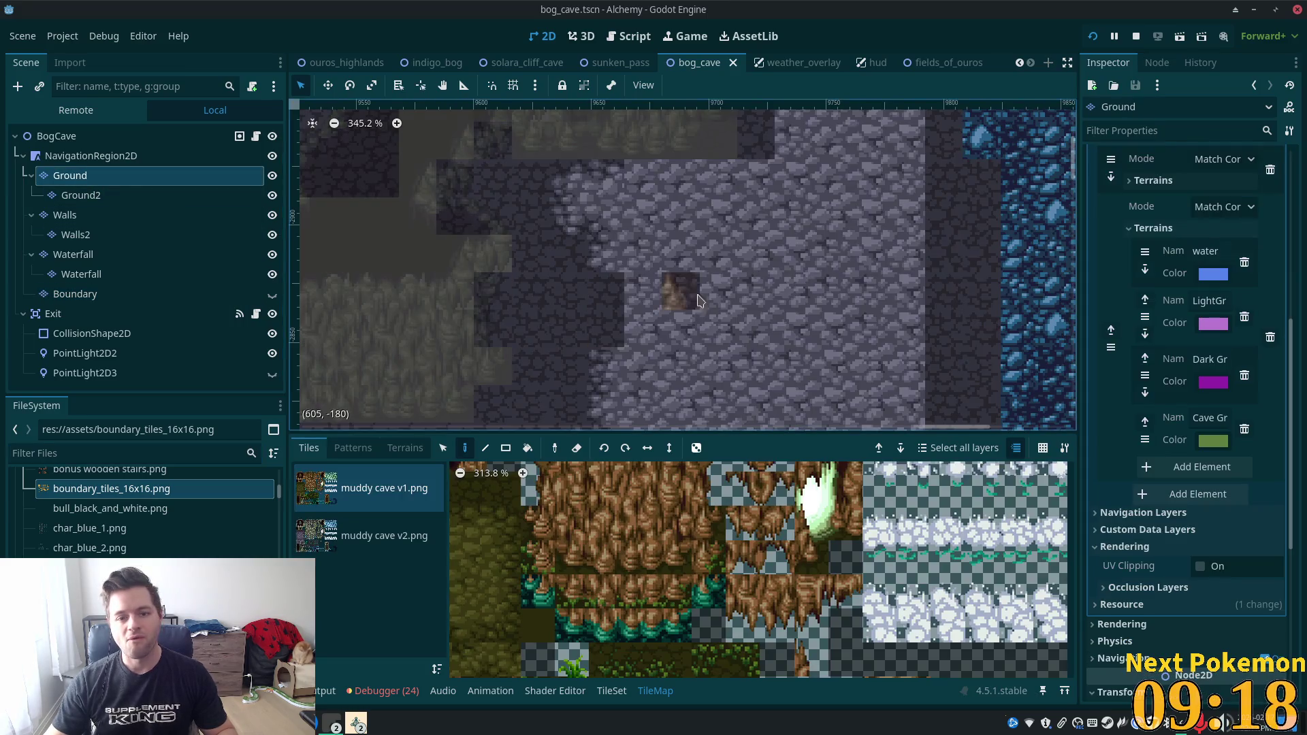
Pick a transition tile from the muddy cave v2.png atlas and paint it onto the cave floor.
scroll(637, 365, down, 3)
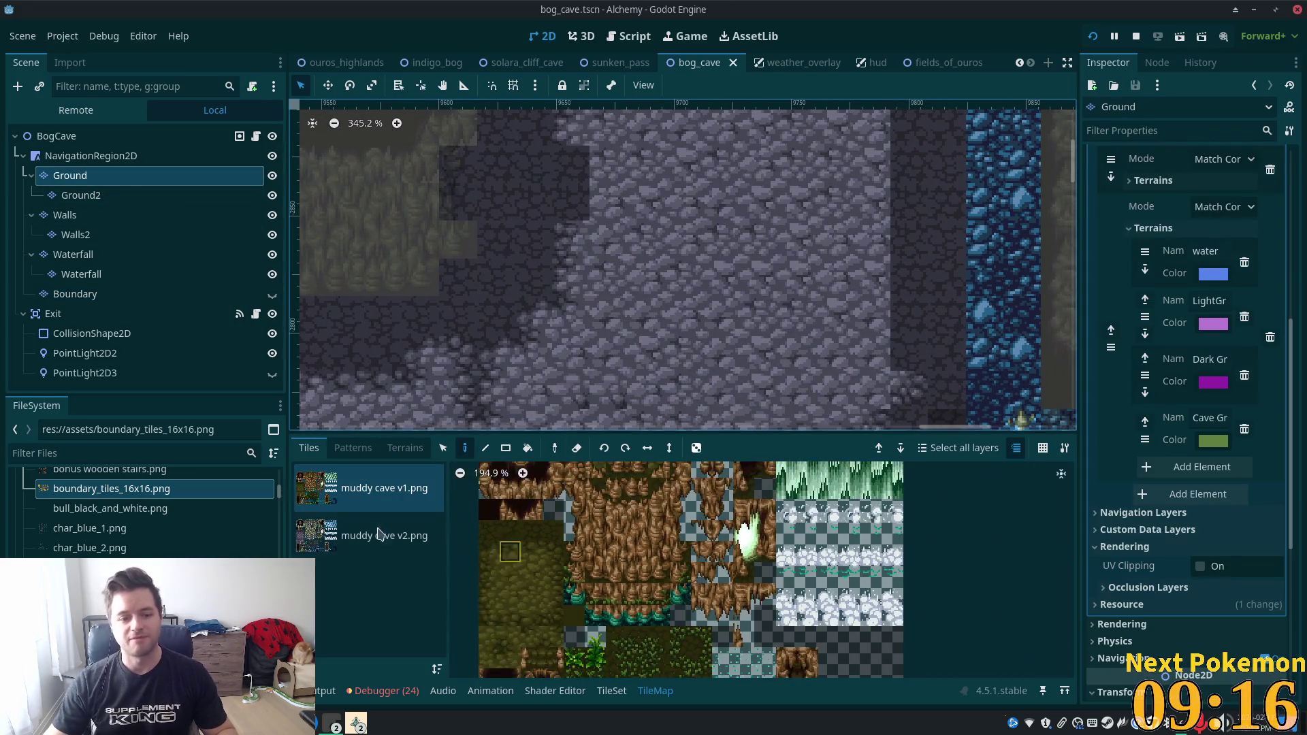
click(380, 535)
click(580, 553)
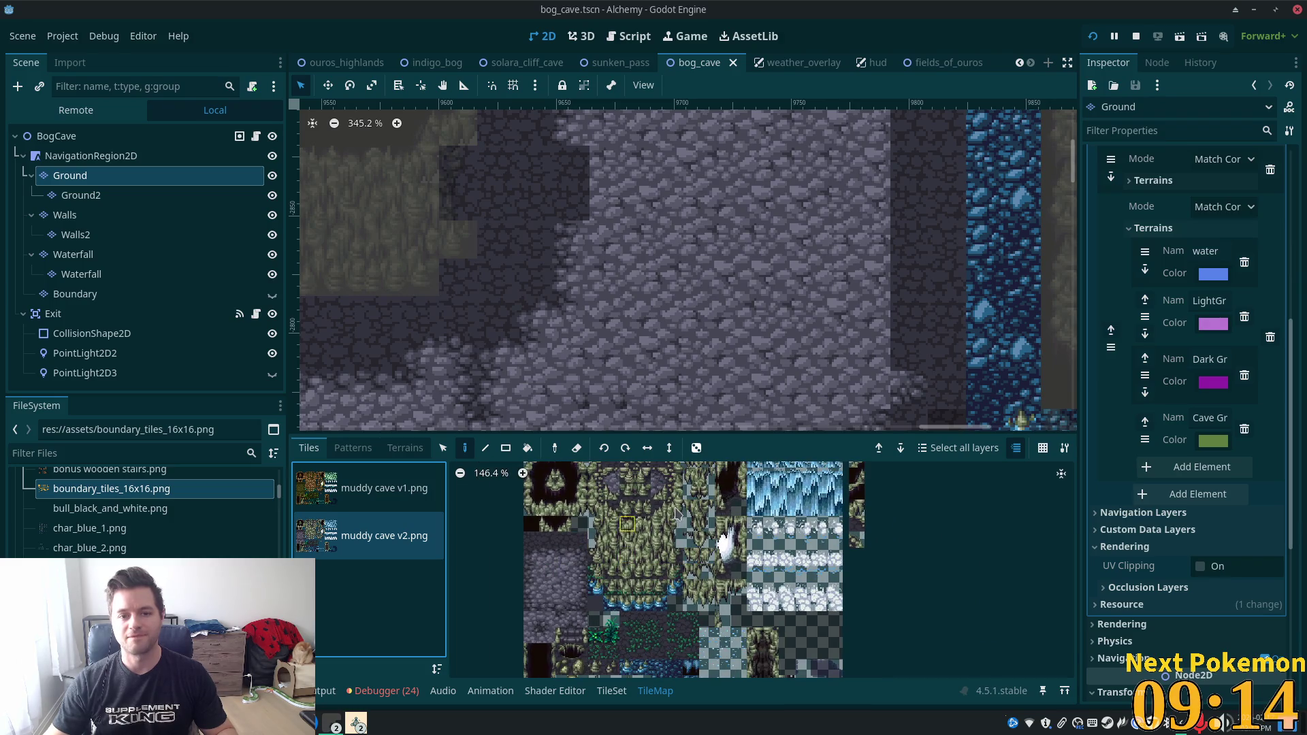
scroll(599, 558, down, 1)
scroll(607, 272, down, 1)
scroll(608, 332, up, 4)
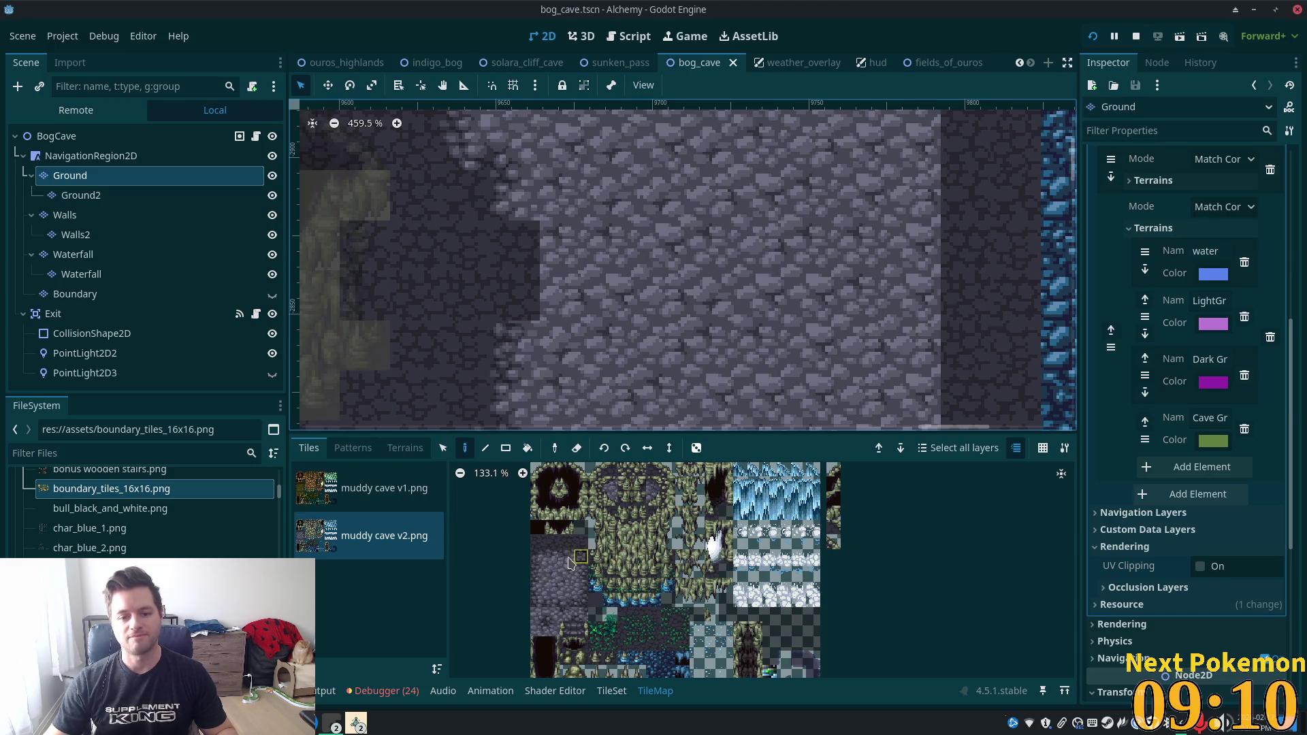
click(552, 615)
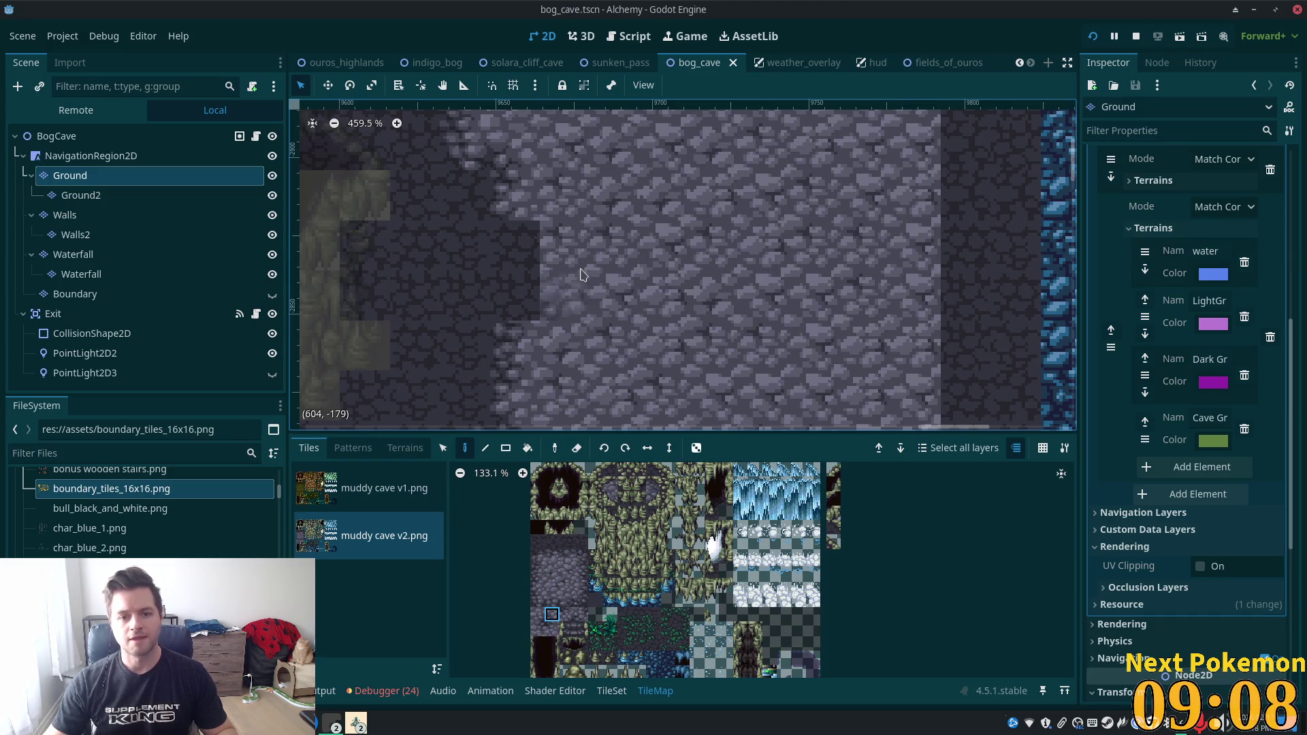
click(575, 239)
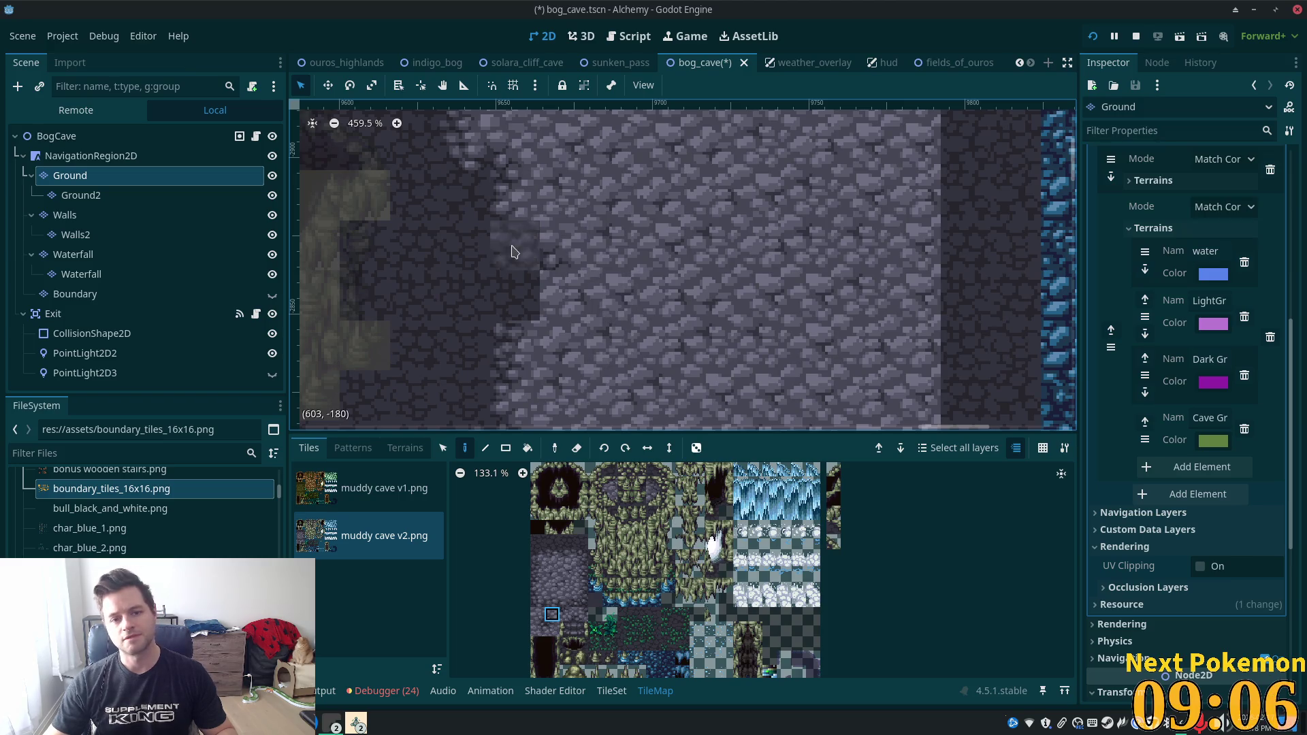
Paint light stone and stone edge tiles at the dark-to-light floor boundary.
click(537, 629)
click(515, 246)
click(537, 599)
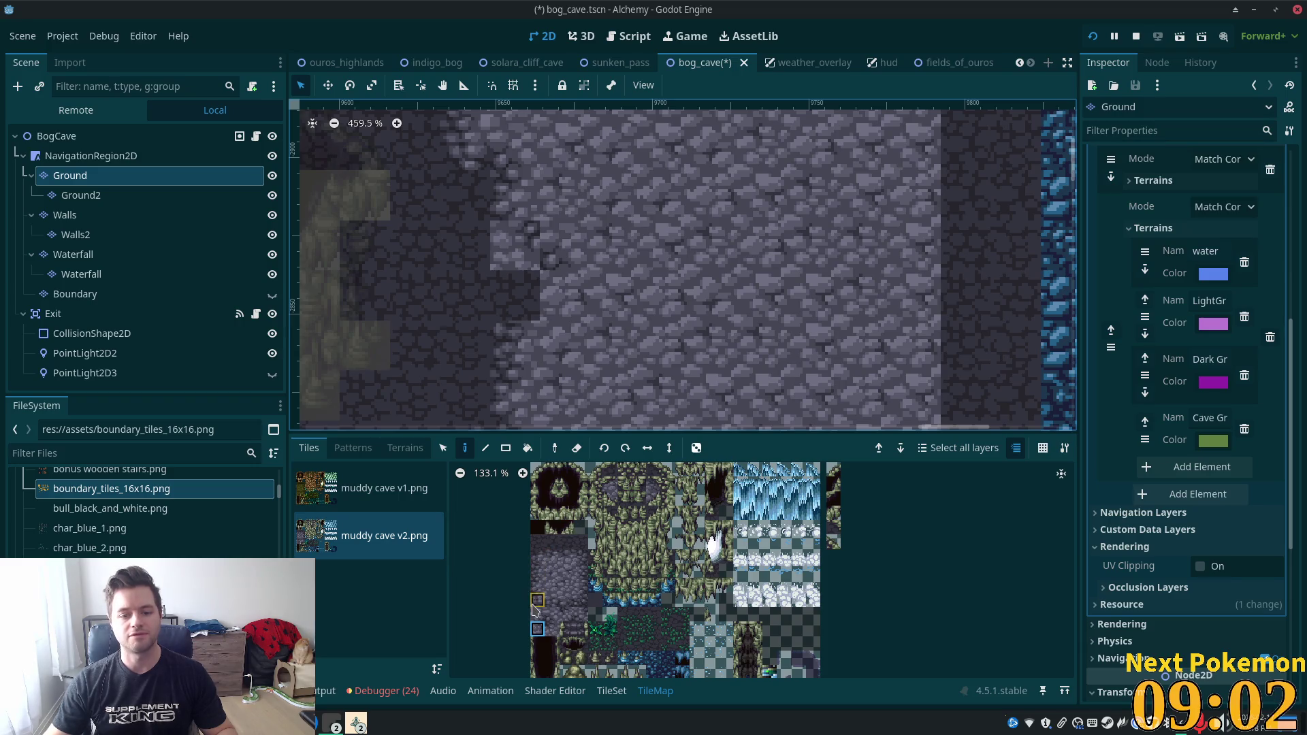
click(515, 246)
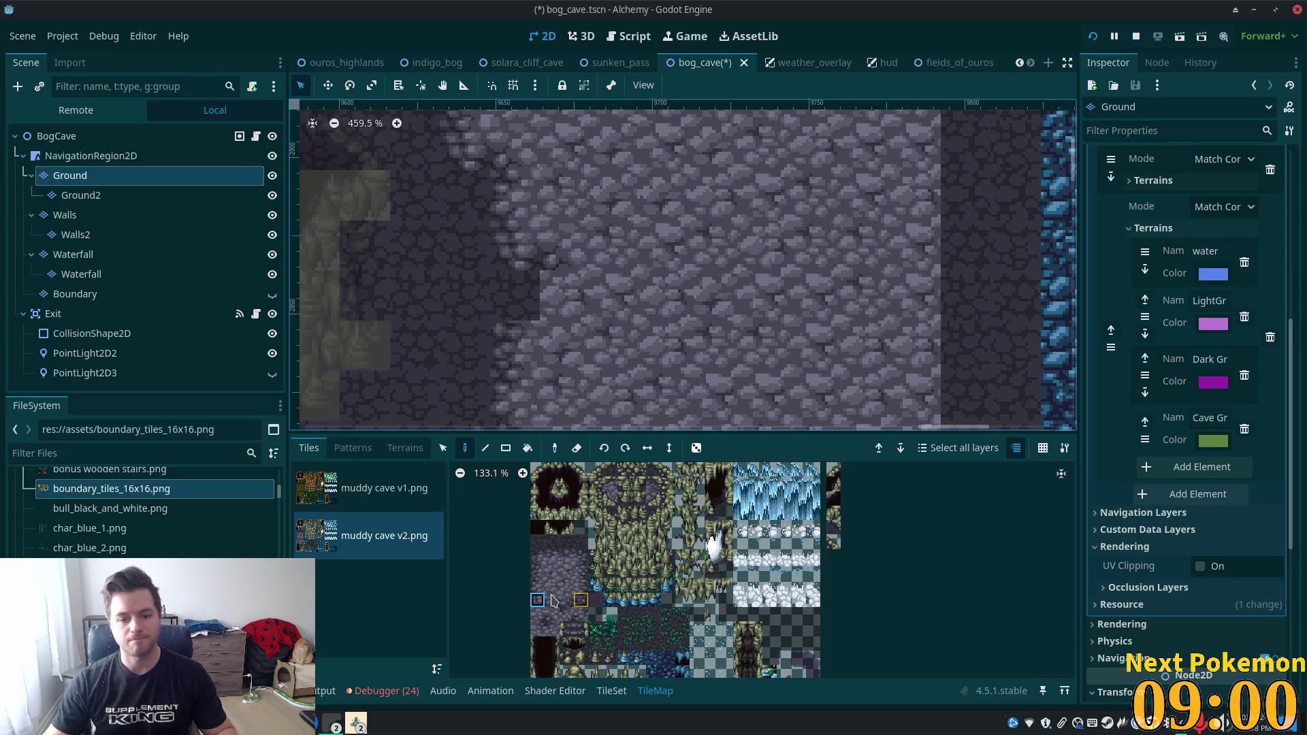
click(537, 557)
click(519, 303)
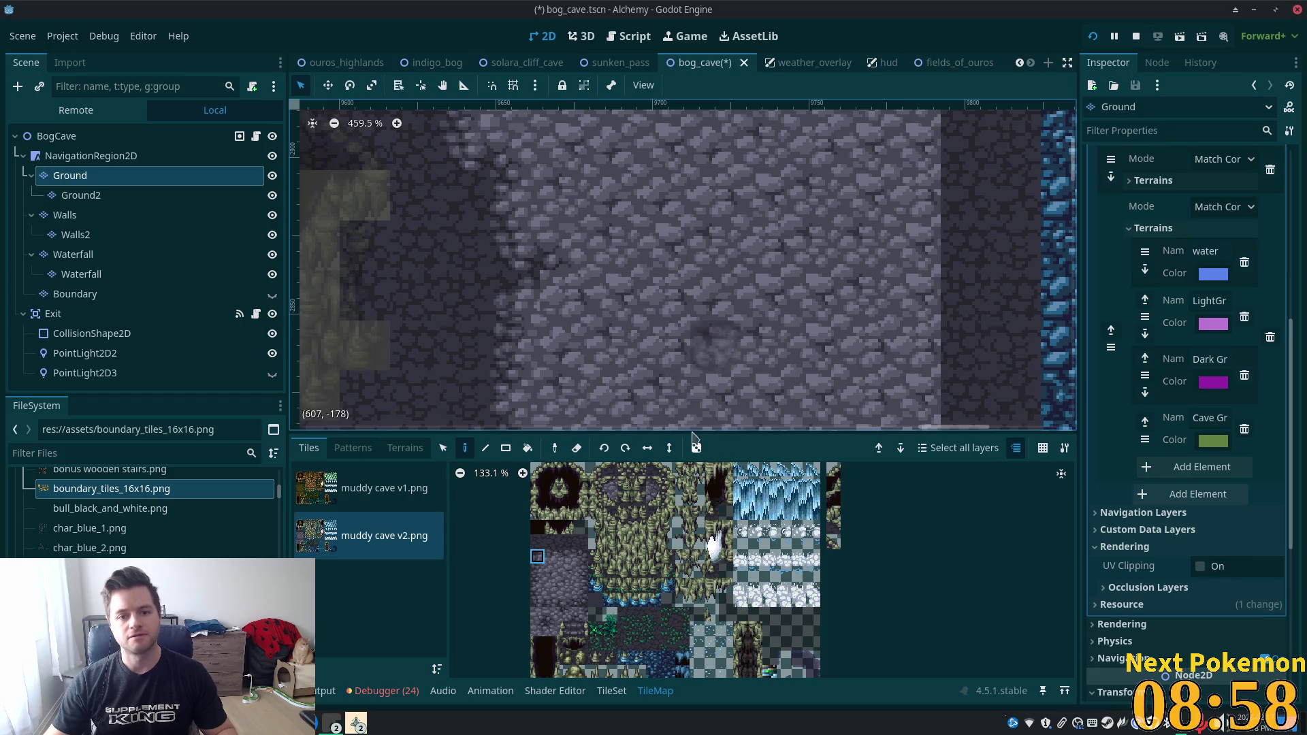
Pan the cave map toward the water area and pick the grey cobblestone tile.
click(551, 629)
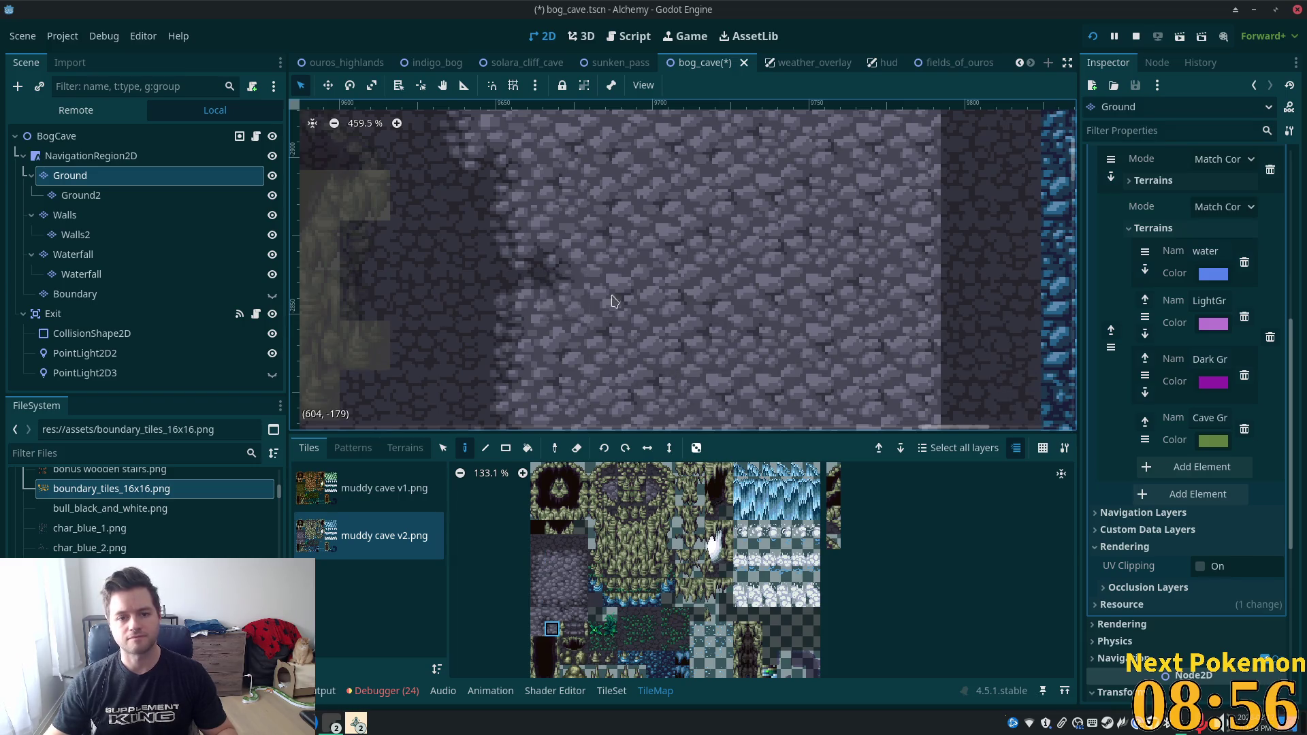
scroll(759, 281, down, 6)
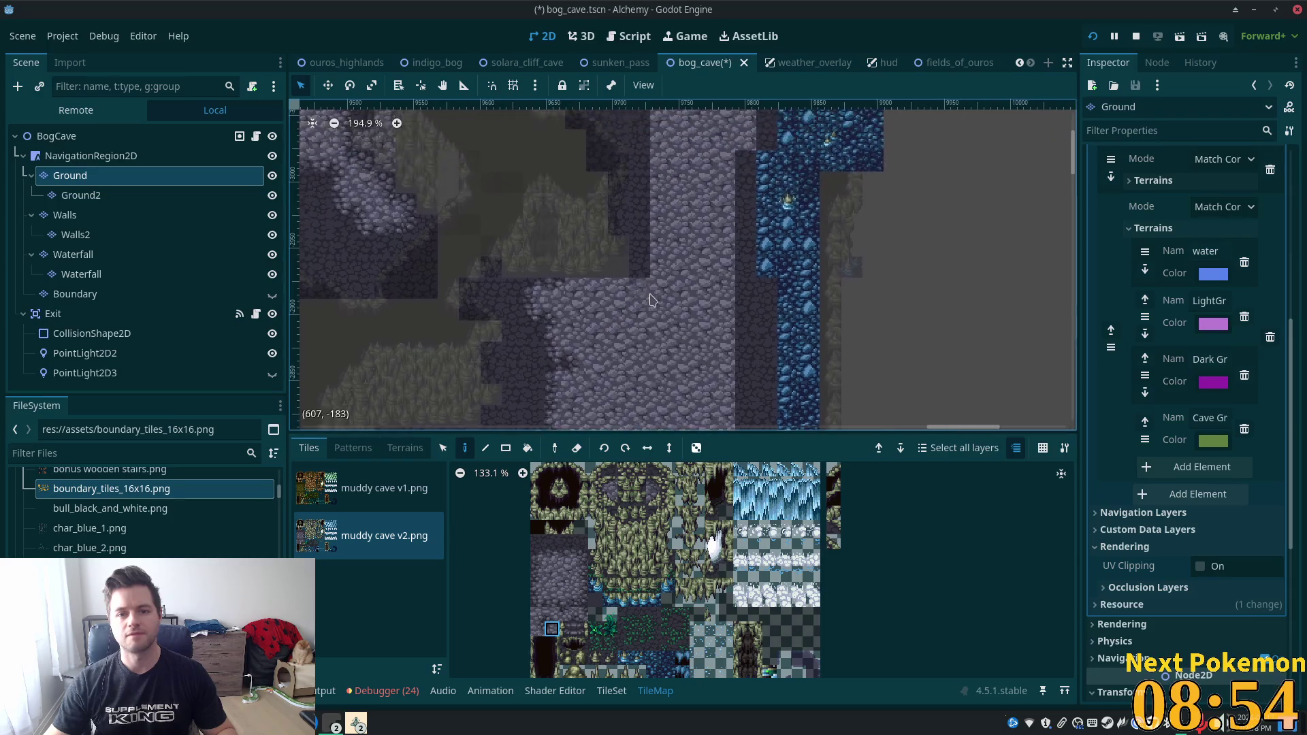
scroll(617, 300, down, 6)
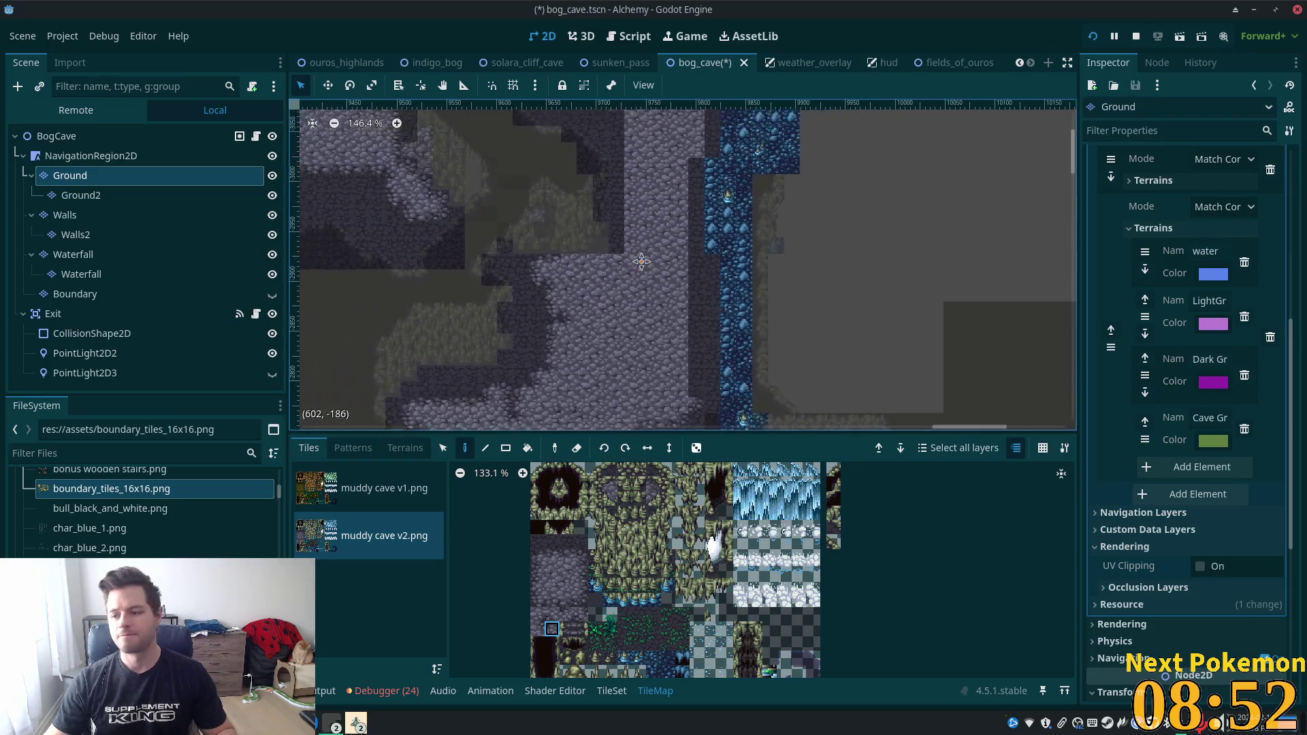
drag(929, 166, 922, 159)
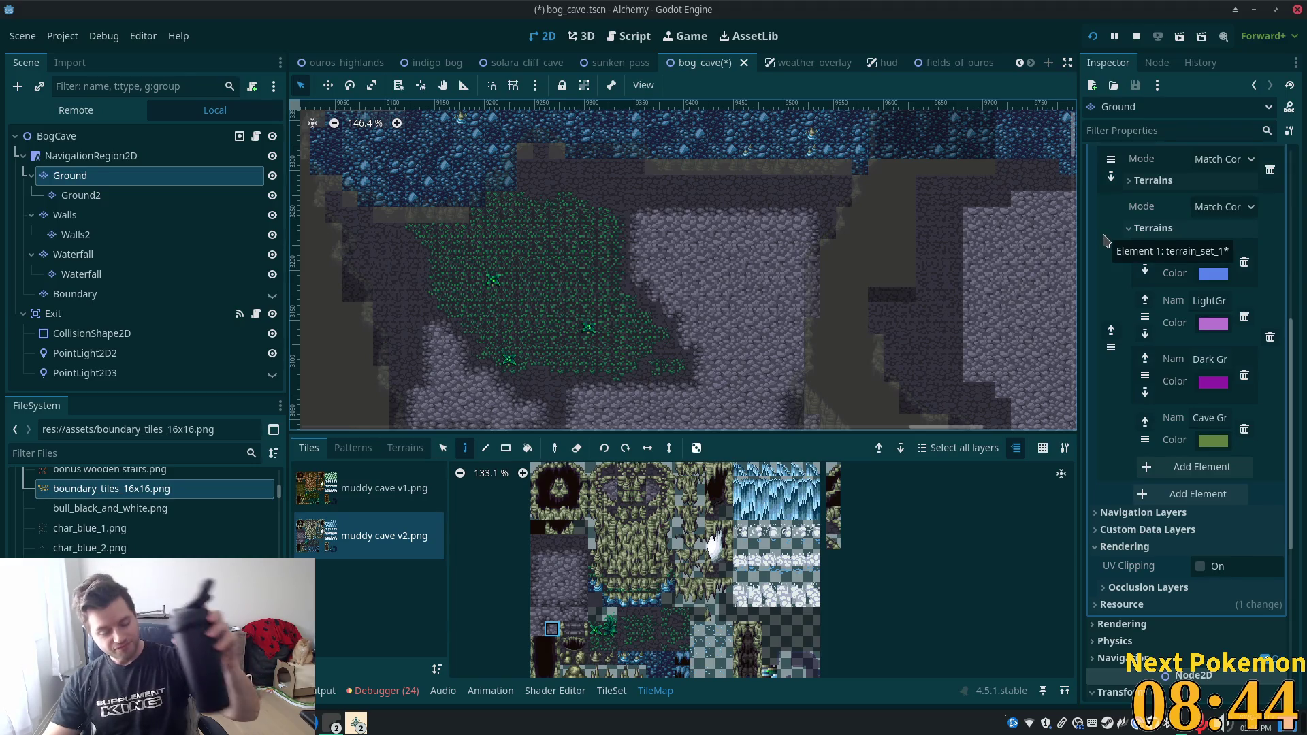
scroll(912, 354, down, 4)
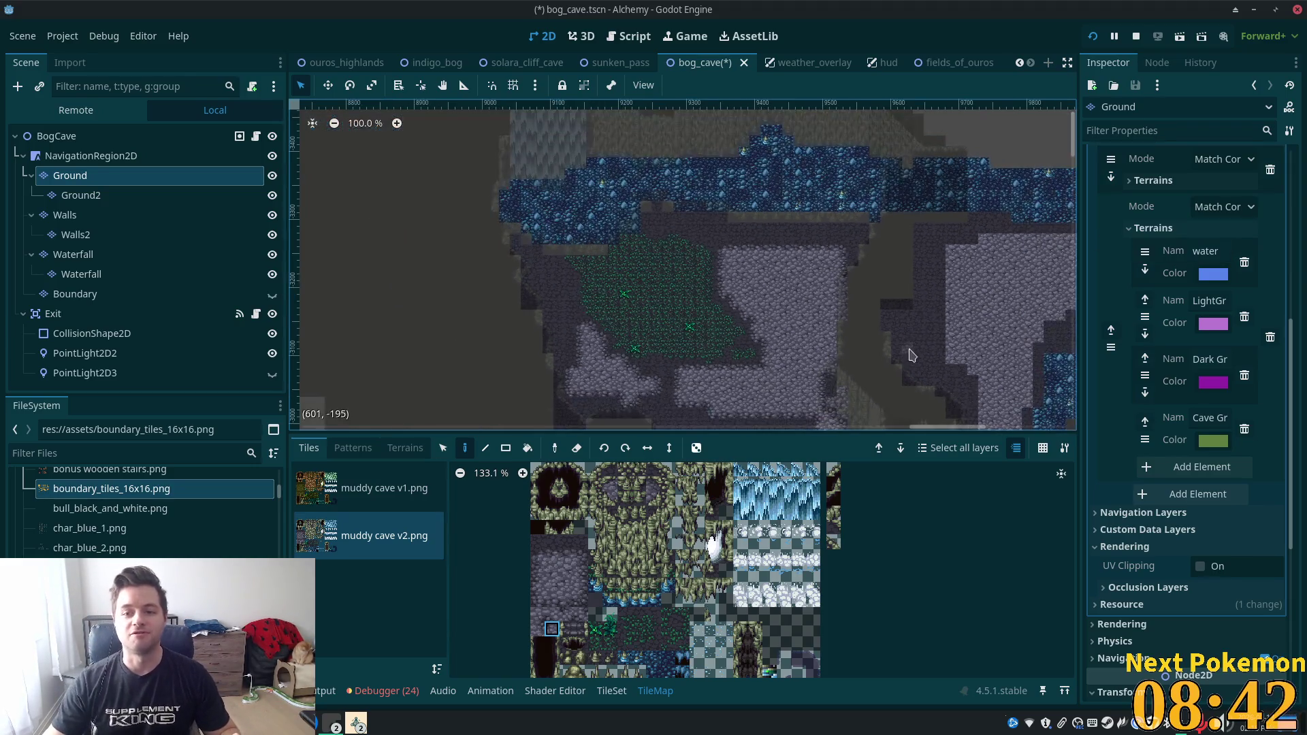
drag(1023, 261, 707, 313)
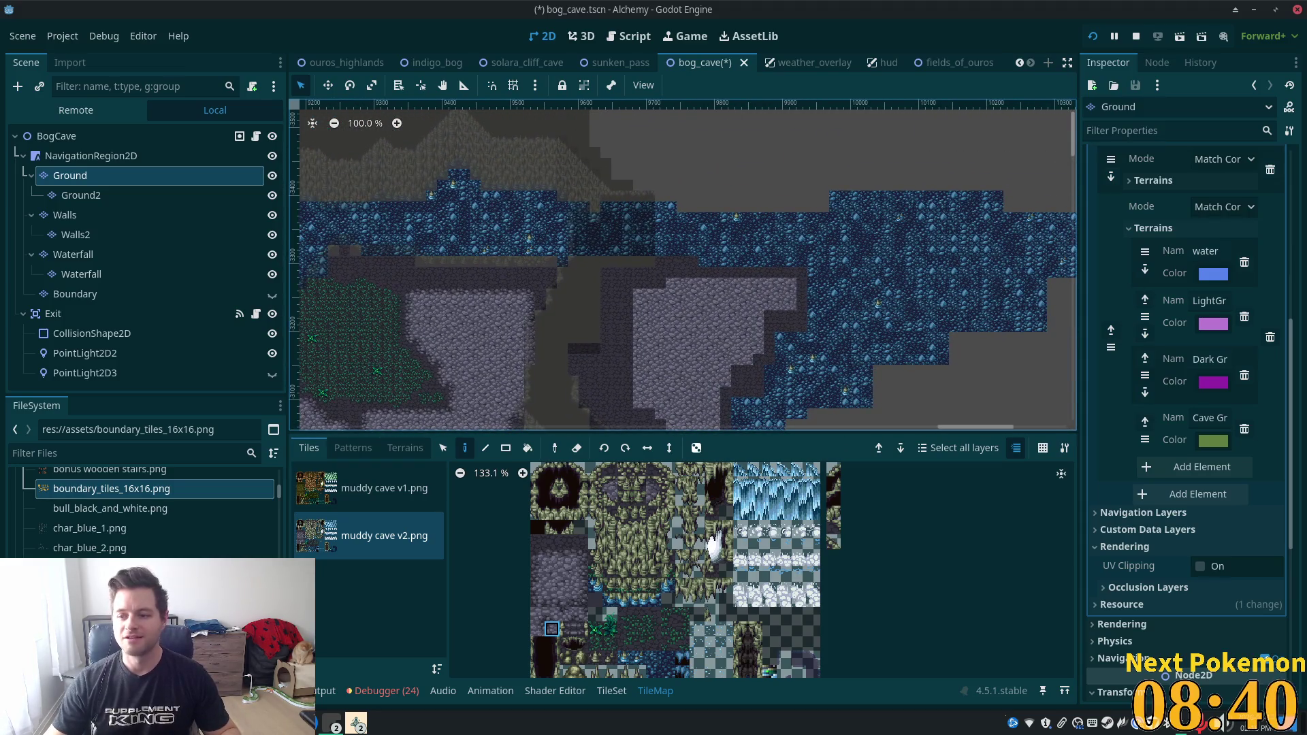
scroll(632, 310, up, 13)
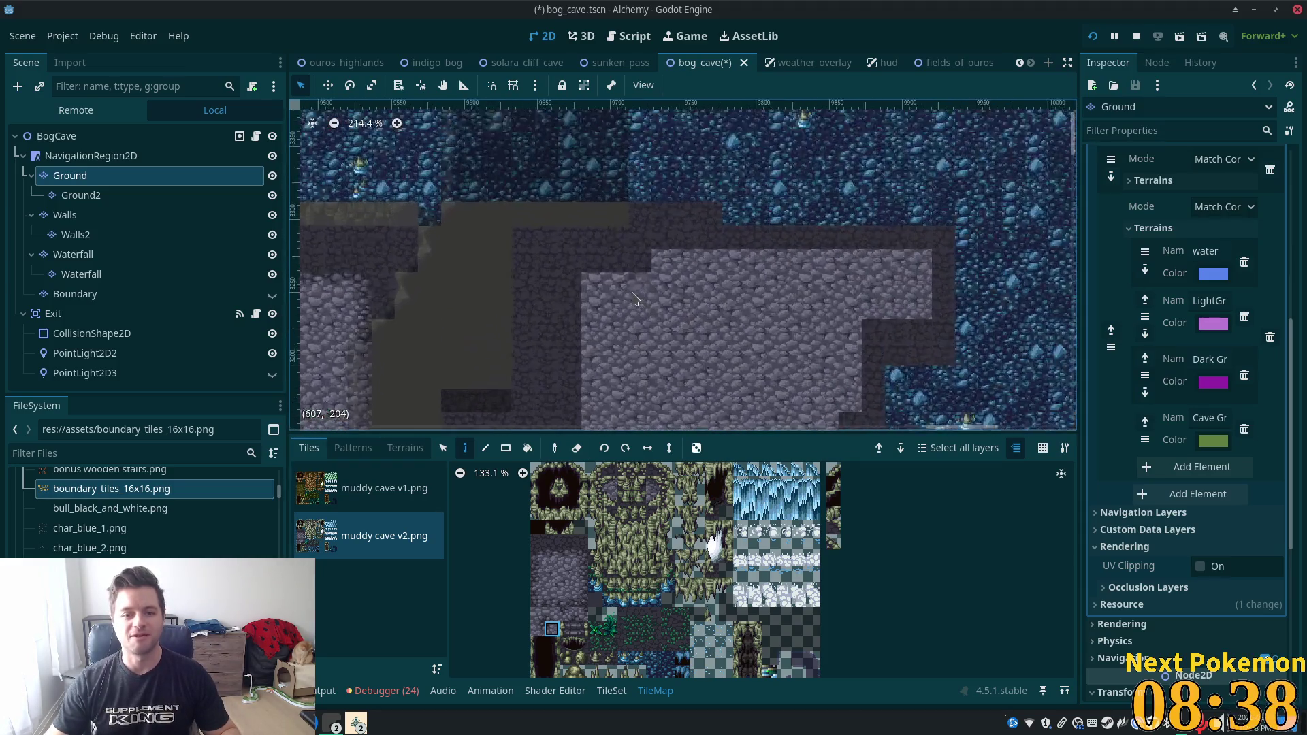
scroll(632, 319, down, 5)
scroll(599, 290, up, 5)
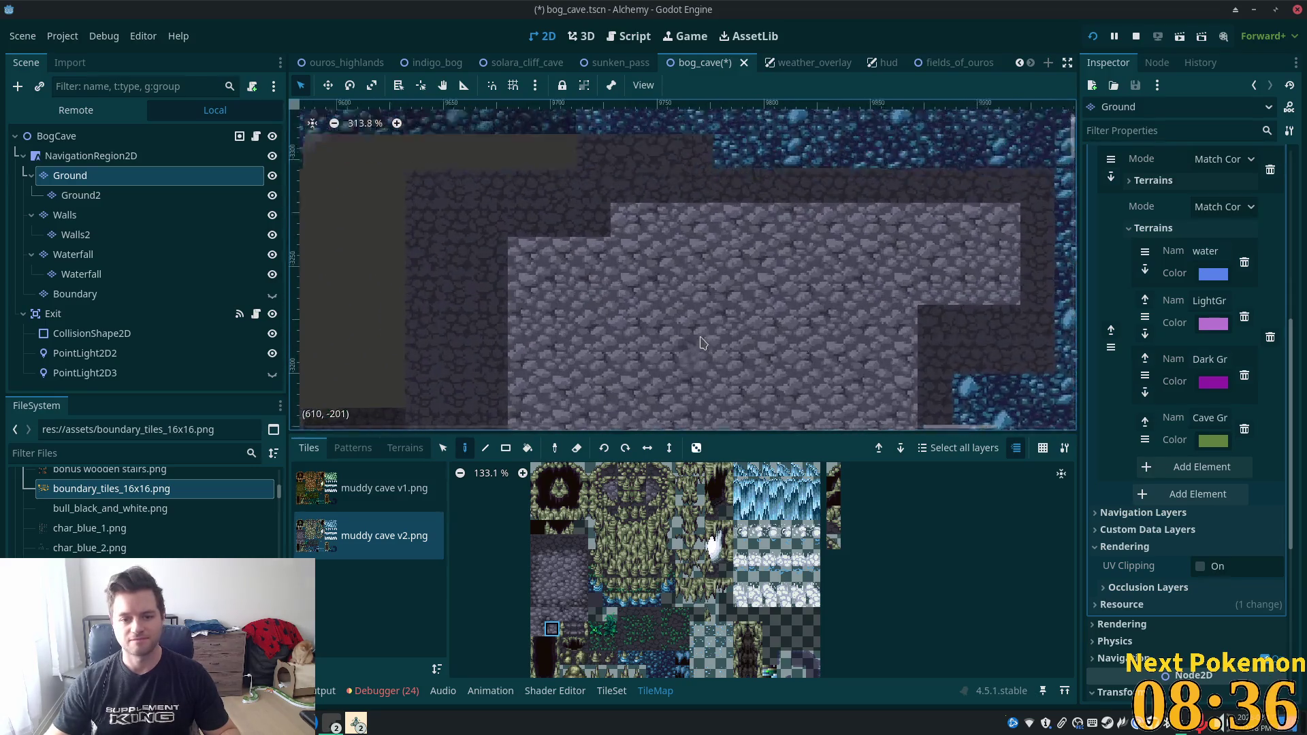
ctrl+click(540, 380)
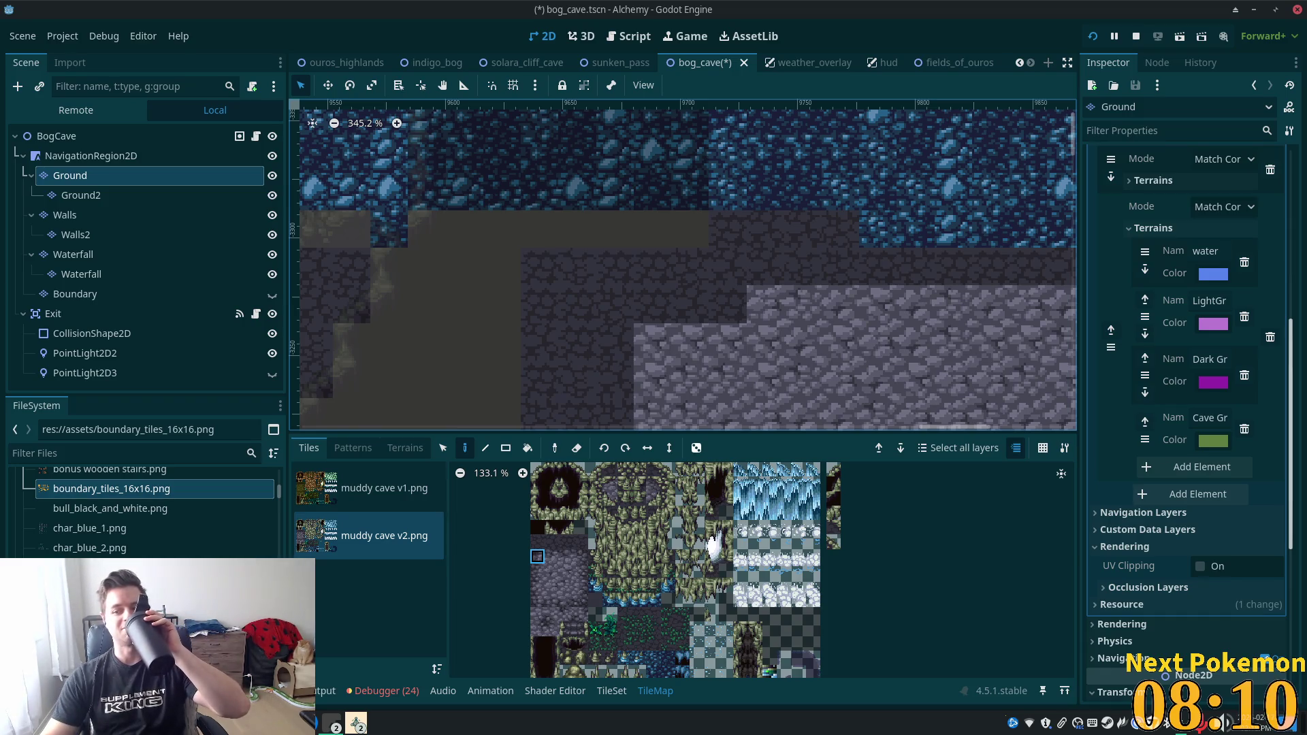
Paint a rounded dark edge and transition tiles into the stone floor's corner.
click(634, 361)
drag(551, 557, 562, 564)
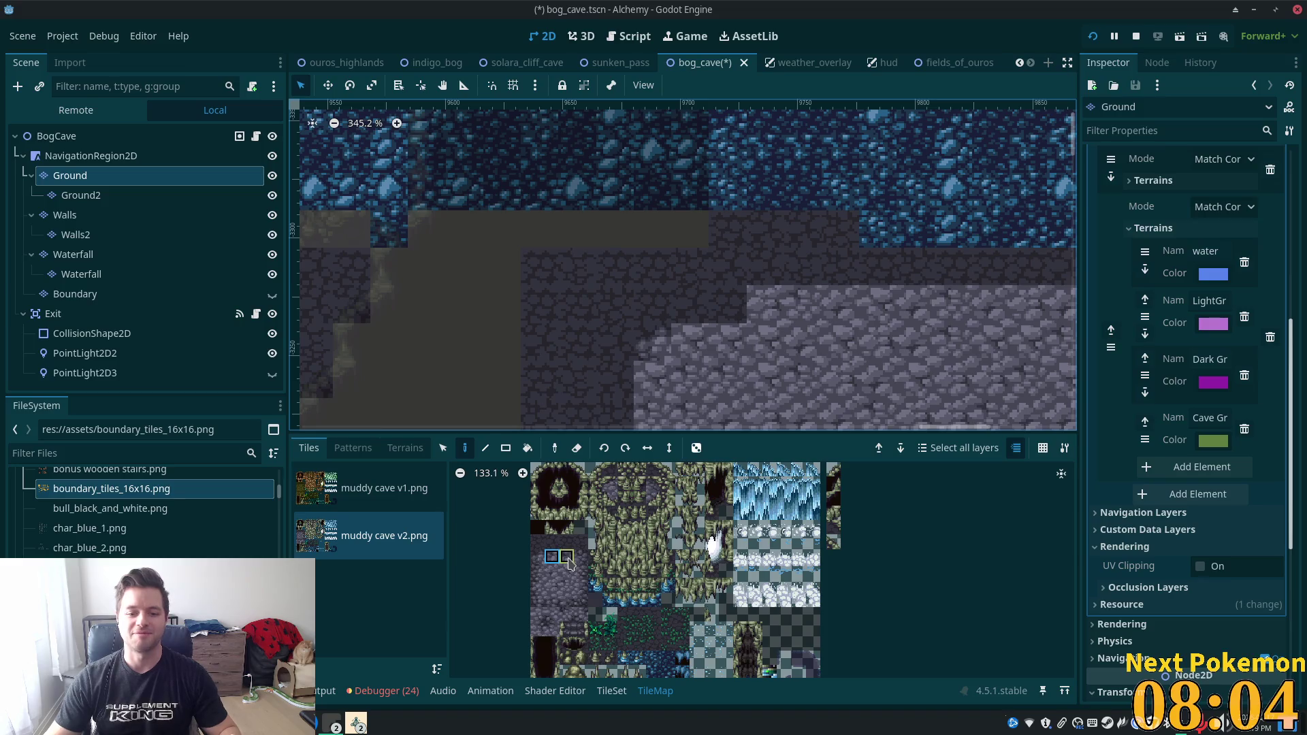
click(553, 558)
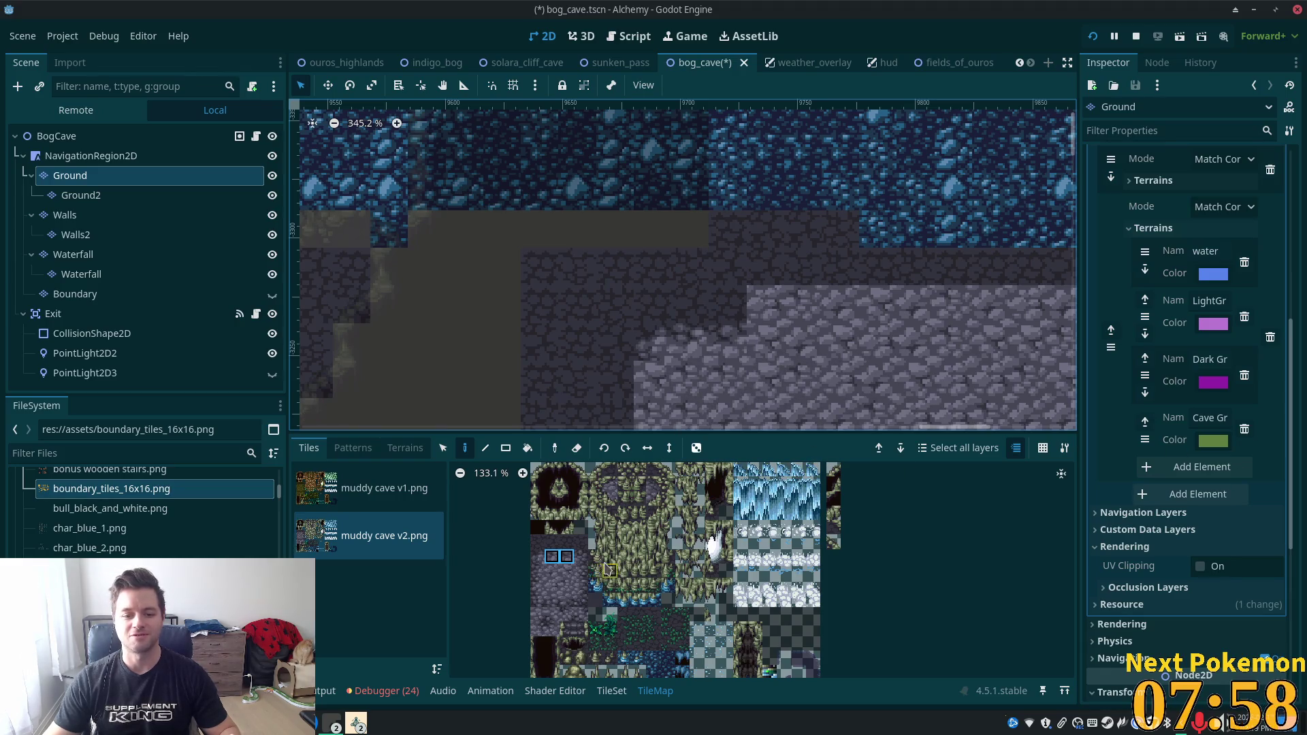
click(552, 628)
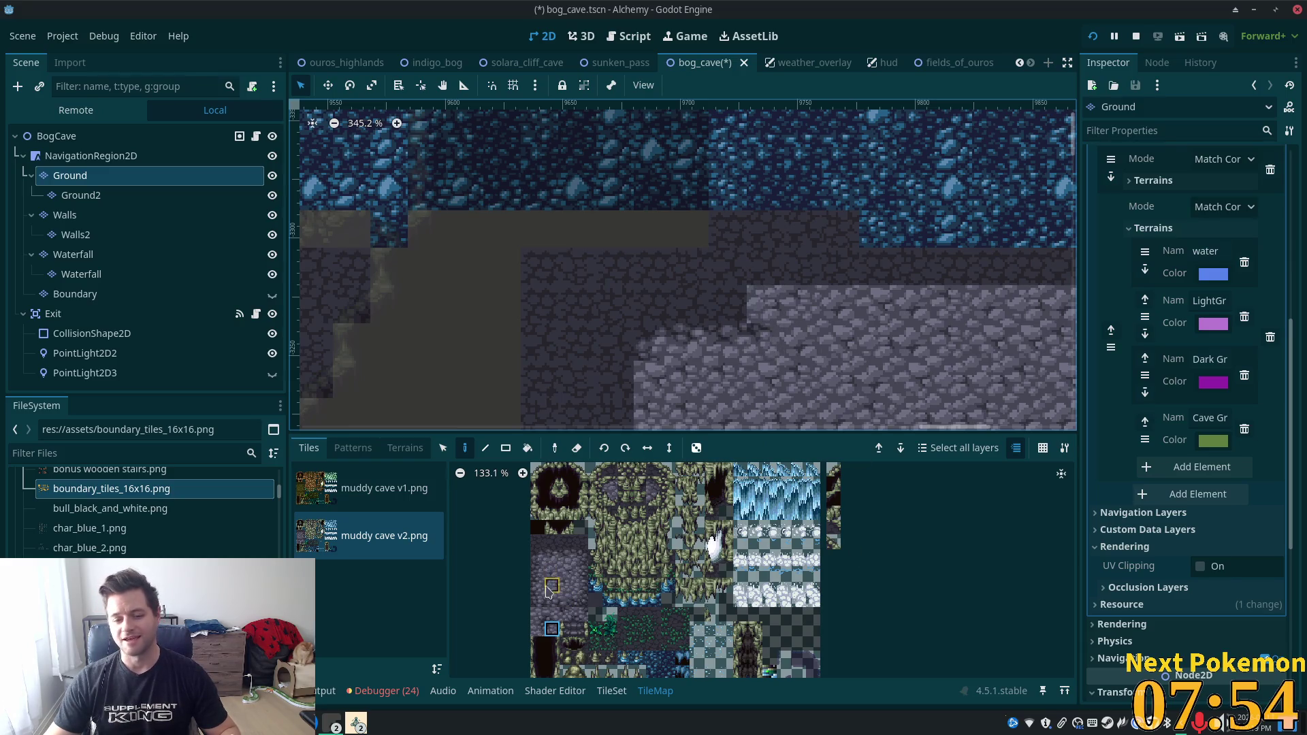
click(542, 557)
click(765, 299)
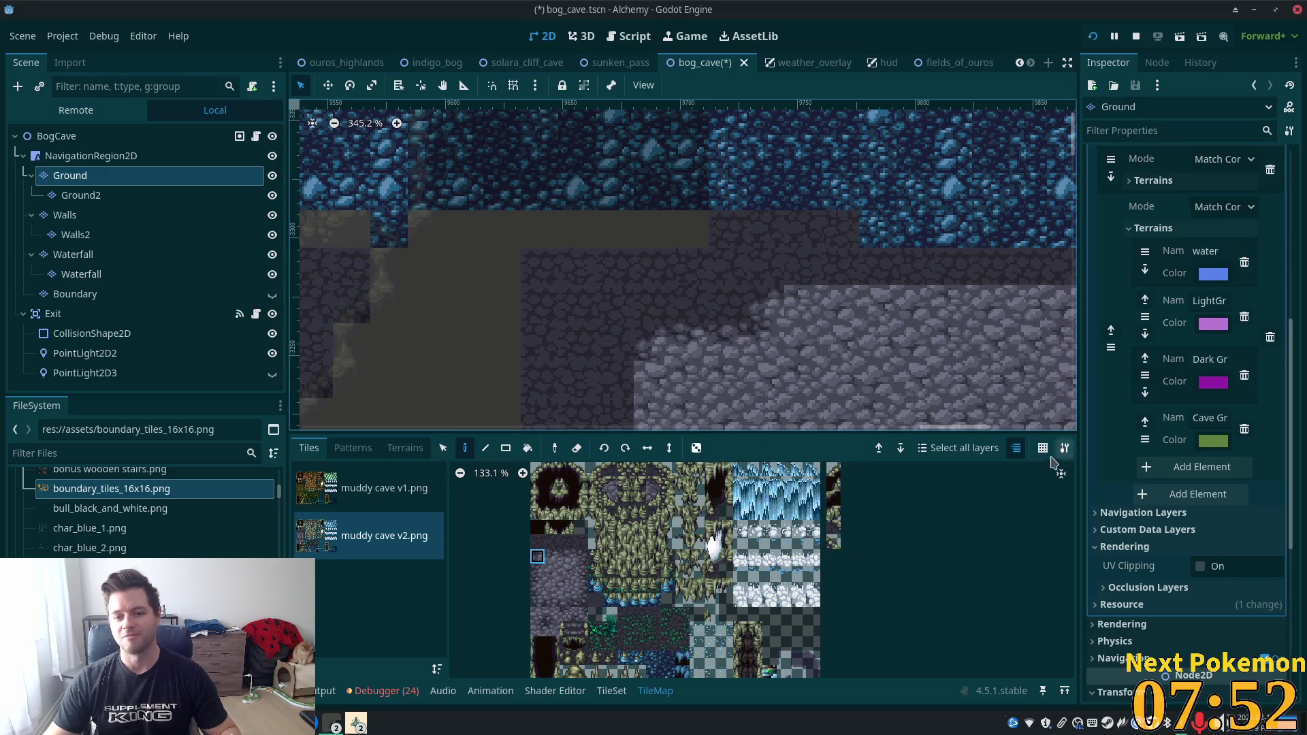
Stamp two pairs of darker side-by-side edge tiles along the floor edge.
scroll(804, 327, right, 3)
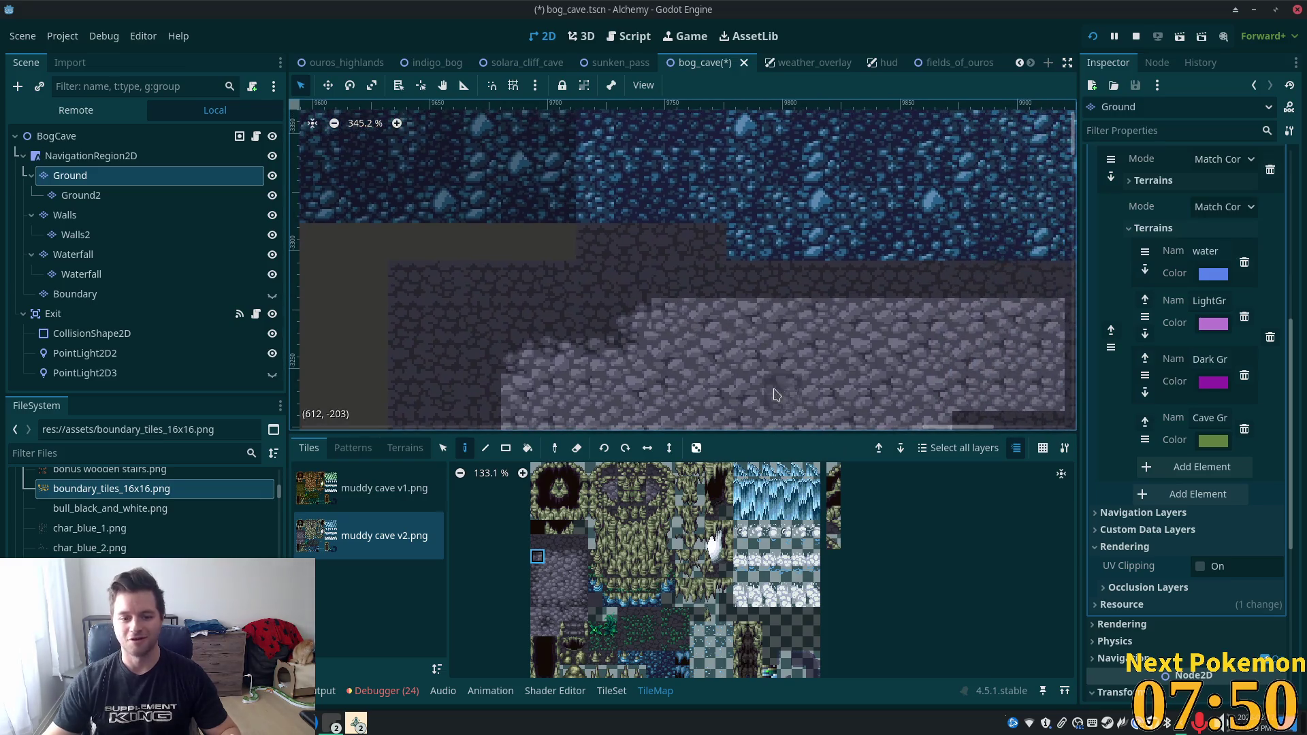
mouse_move(544, 559)
mouse_down()
mouse_move(613, 557)
mouse_move(569, 557)
mouse_up()
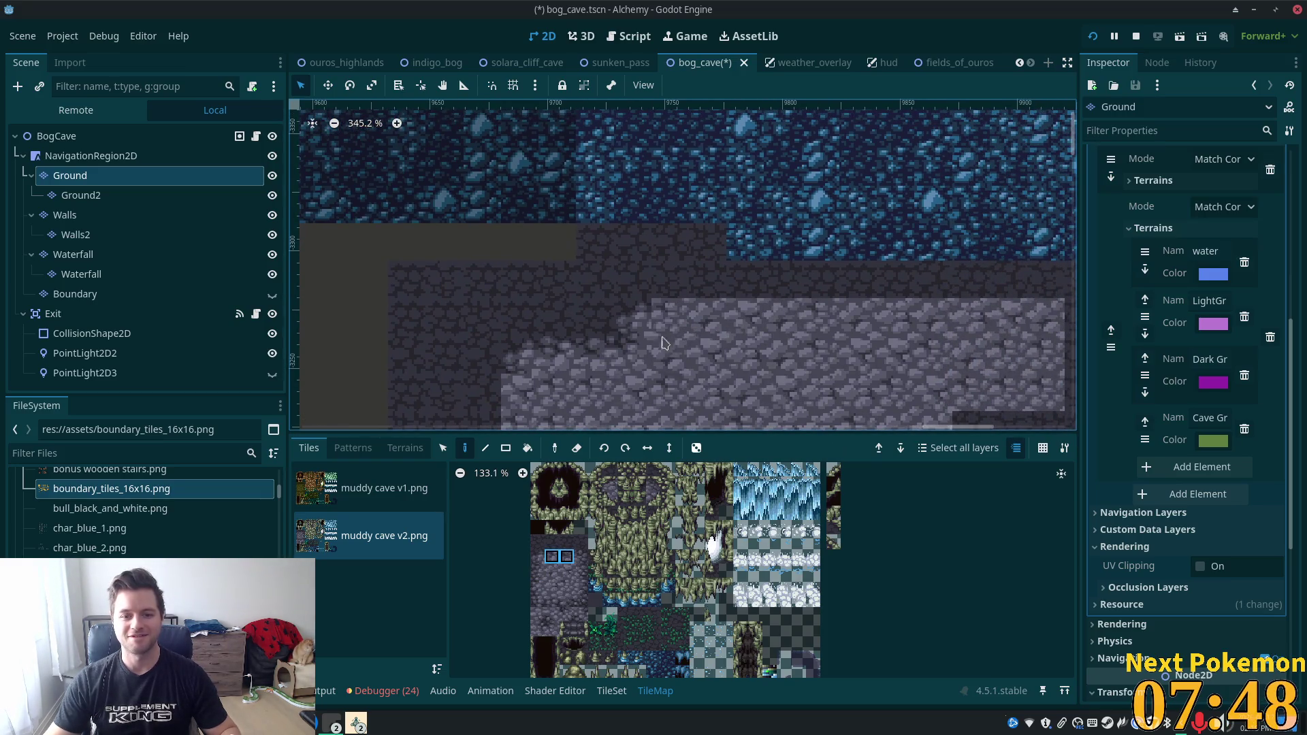
click(706, 323)
click(777, 320)
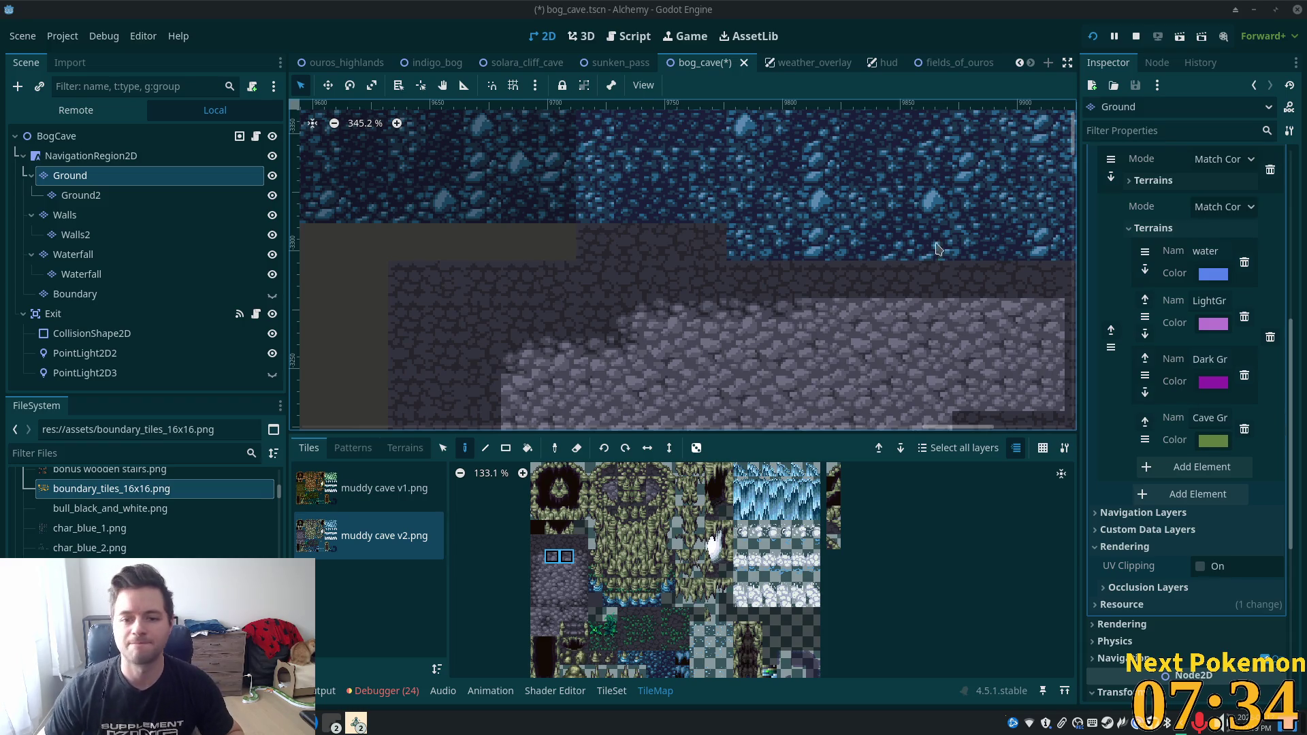
scroll(584, 207, down, 5)
Paint stone transition tiles and a dark-to-light corner tile along the floor edge.
scroll(613, 306, up, 3)
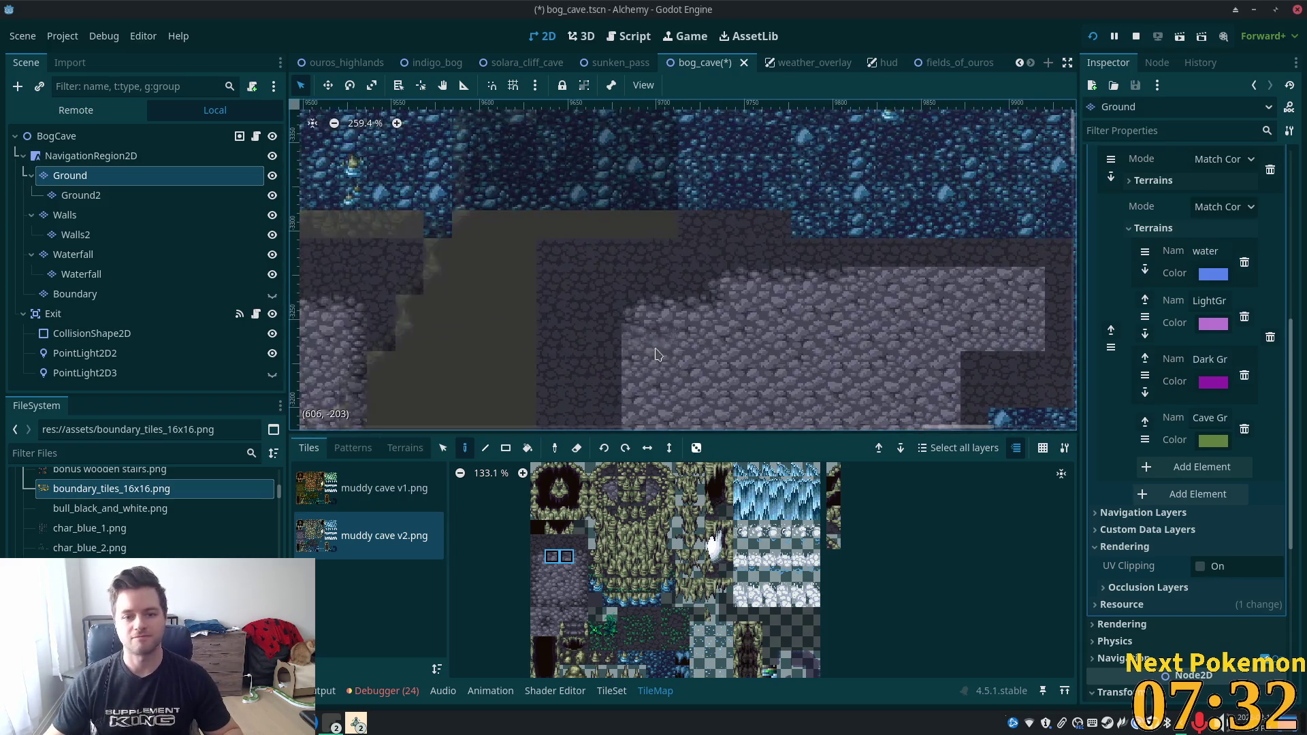
scroll(640, 361, up, 2)
drag(535, 574, 538, 587)
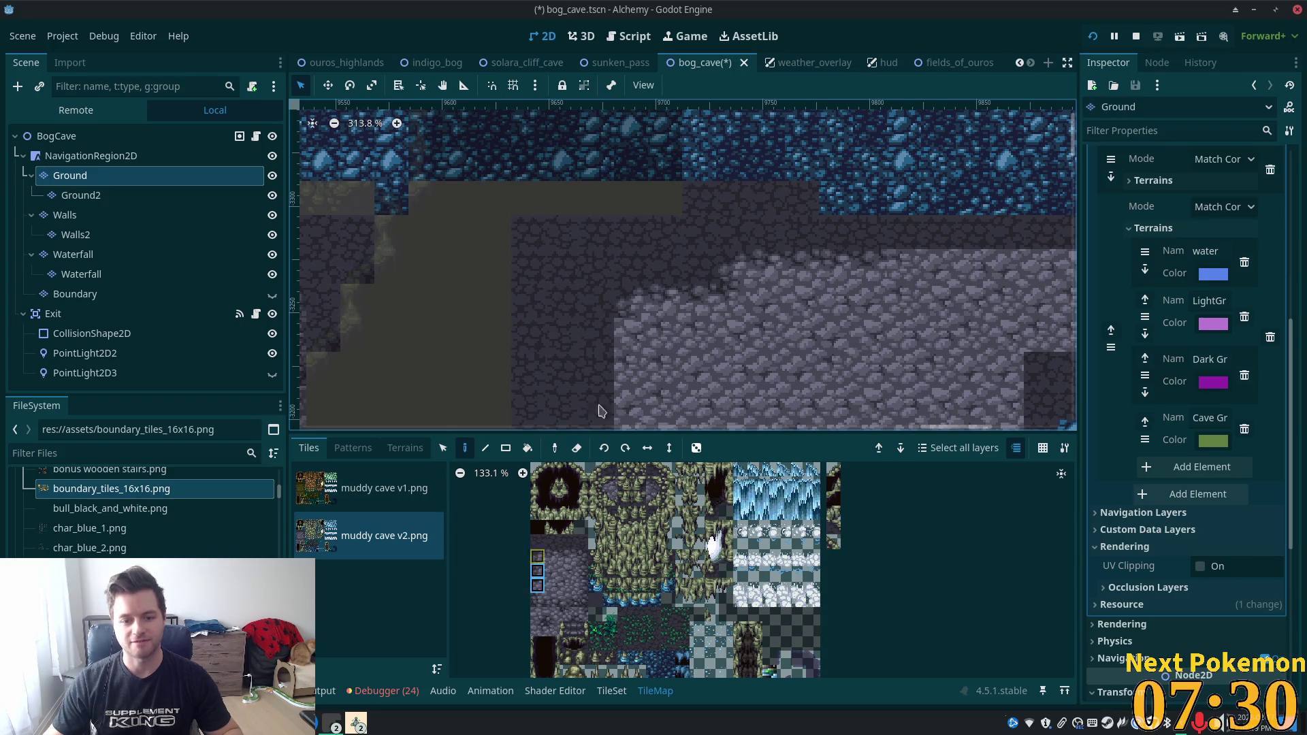
scroll(633, 285, down, 5)
scroll(650, 225, down, 3)
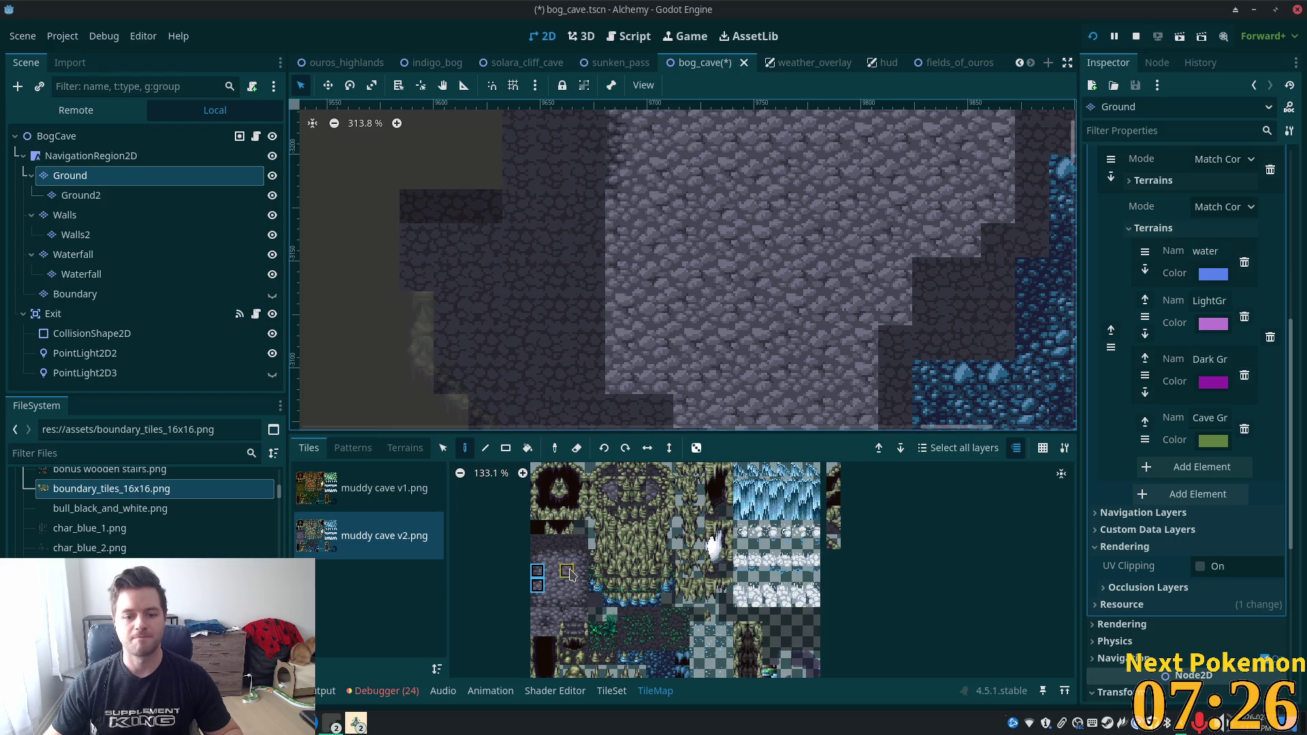
click(543, 559)
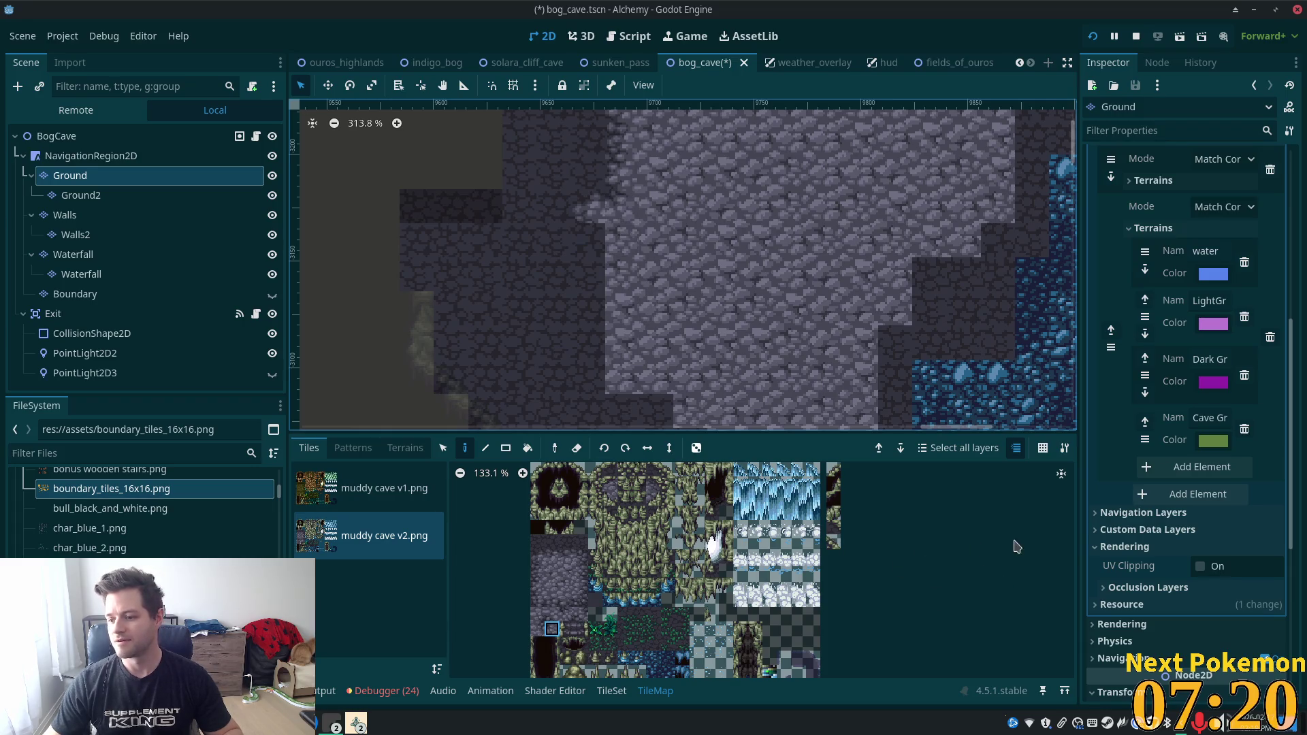
click(538, 559)
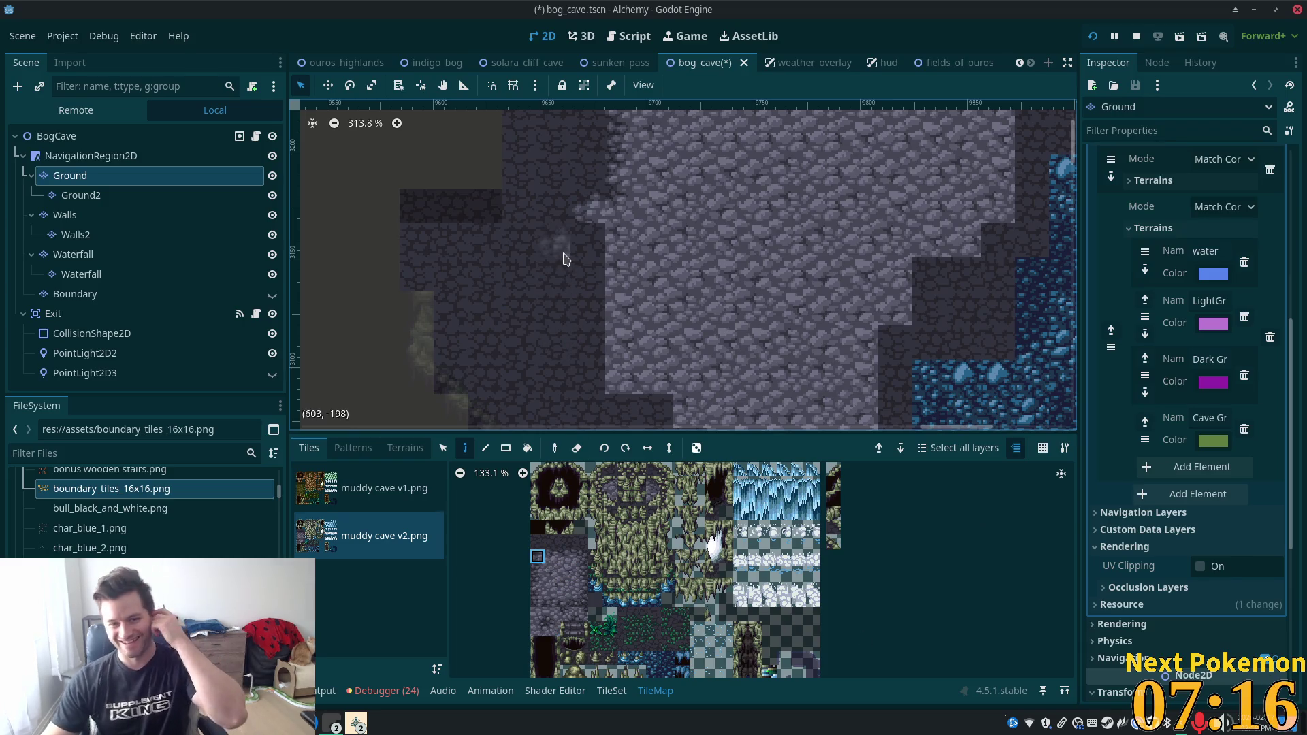
click(553, 623)
click(592, 242)
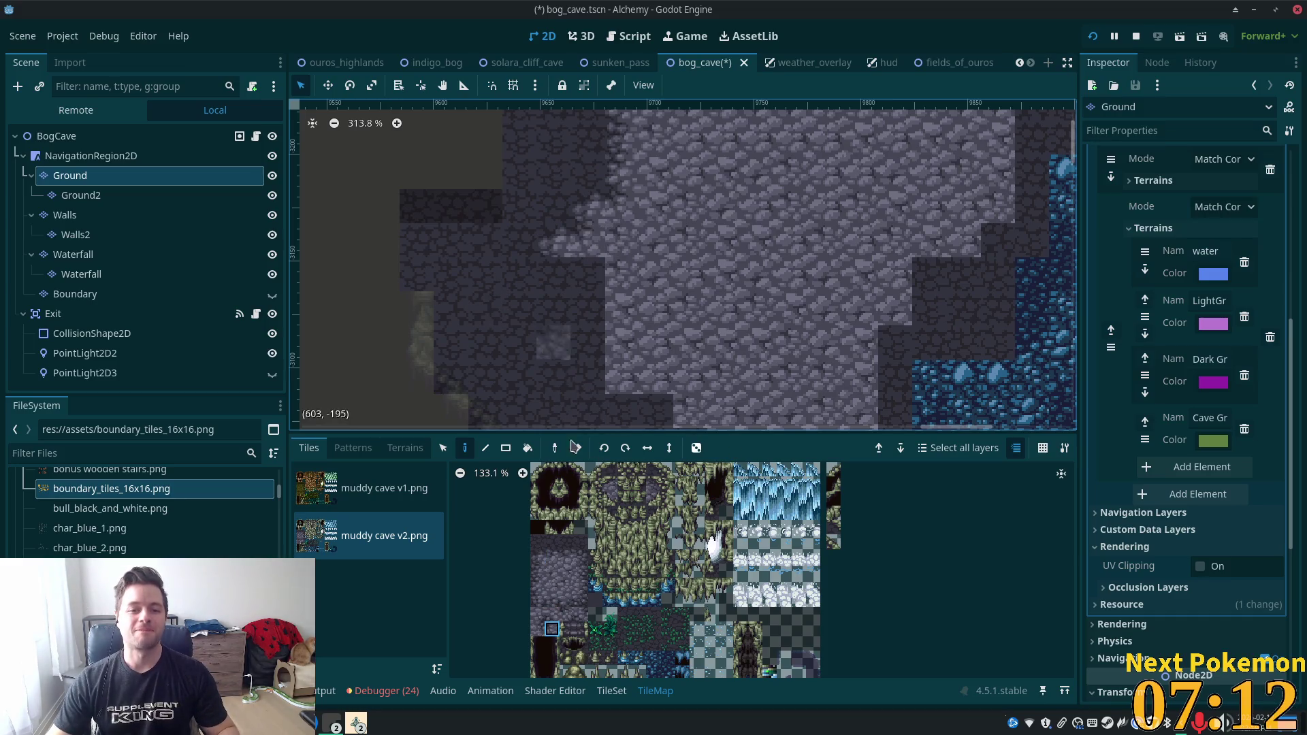
click(538, 557)
click(535, 277)
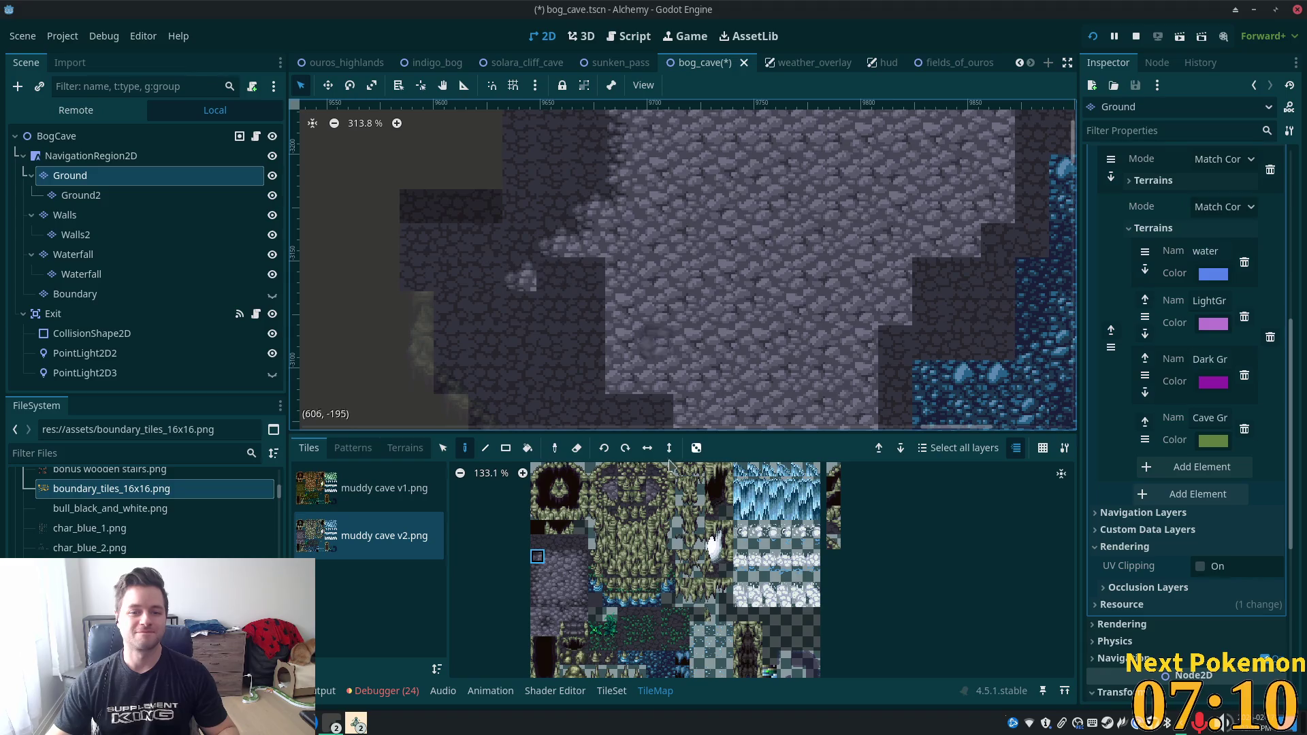
Stamp a three-tile light cave-edge row and a light grey stone tile, then show the terrain sets.
click(550, 630)
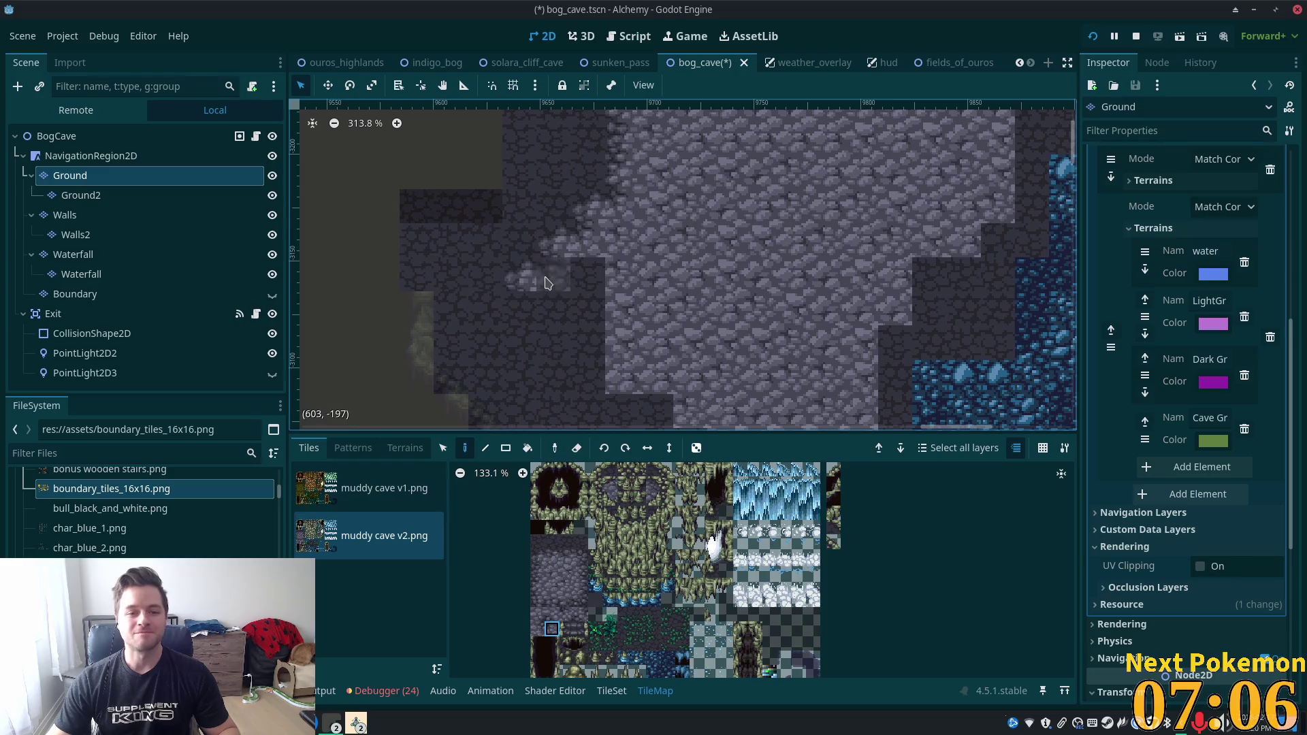
drag(537, 586, 537, 586)
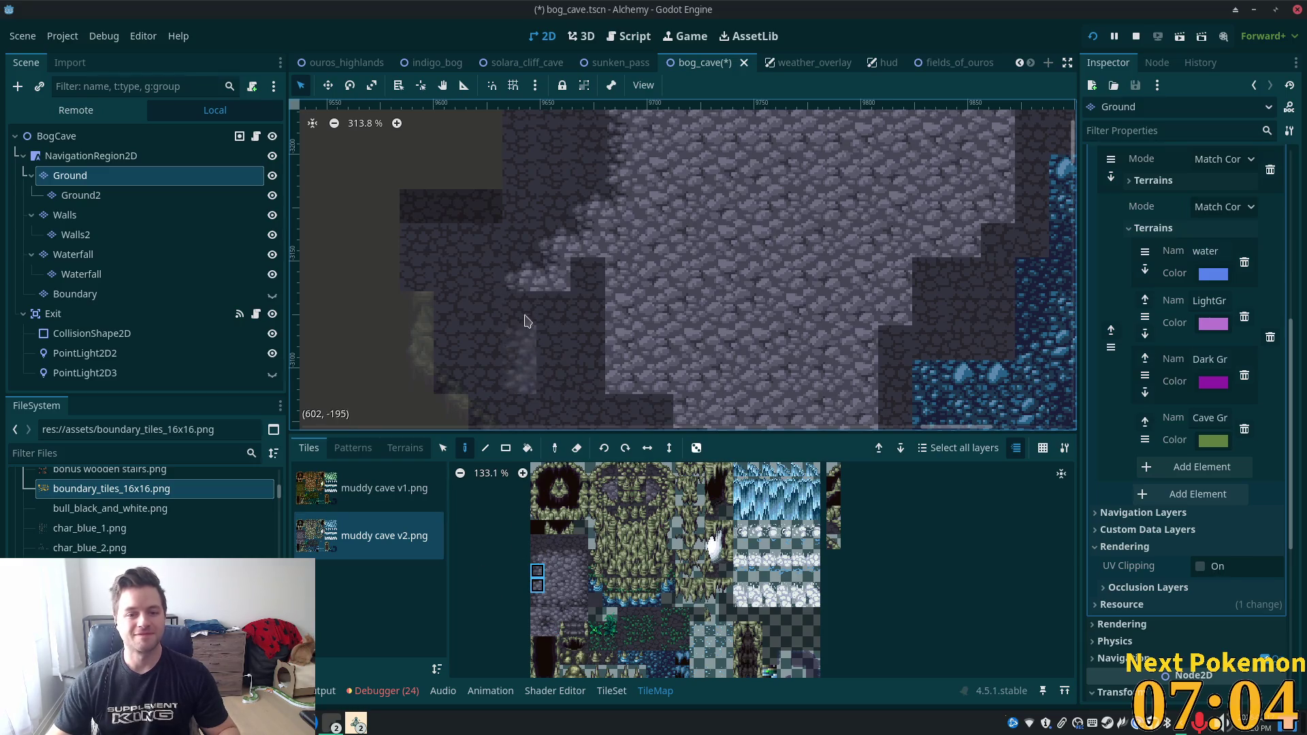
scroll(681, 309, down, 3)
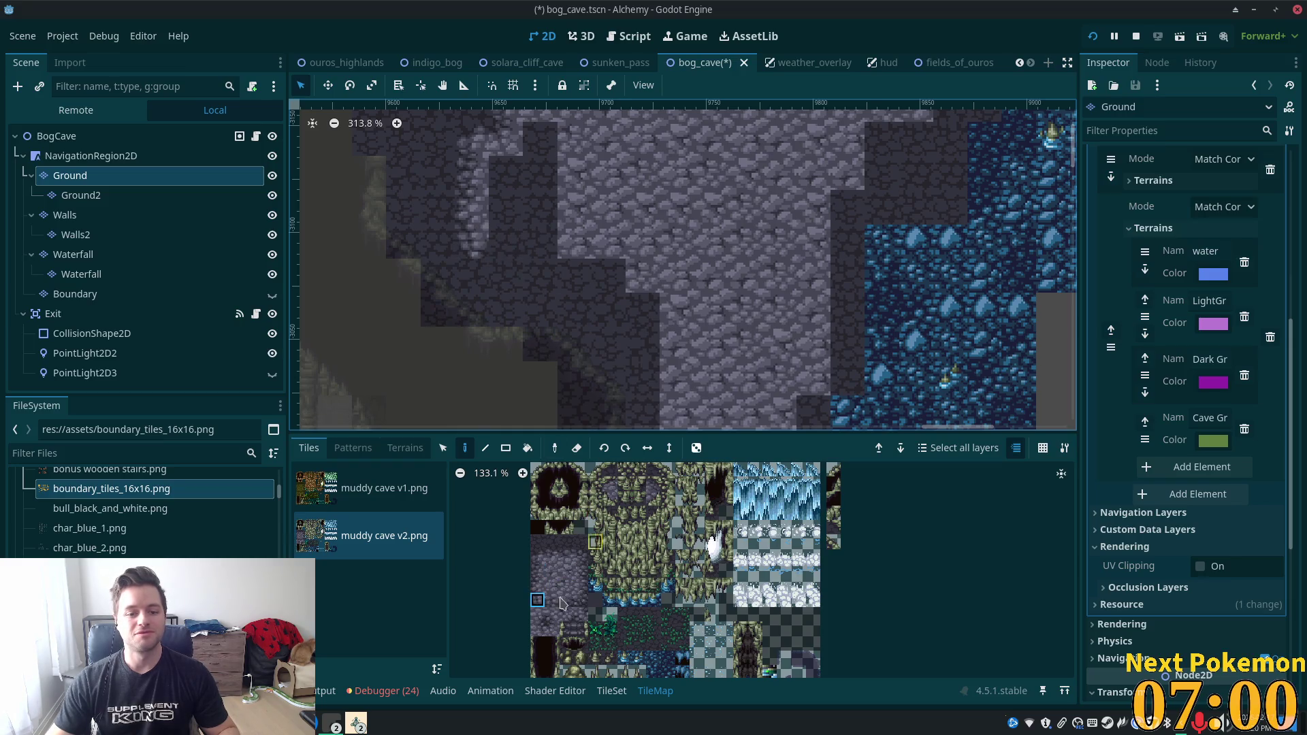
mouse_move(547, 598)
mouse_down()
mouse_move(566, 600)
mouse_move(551, 600)
mouse_up()
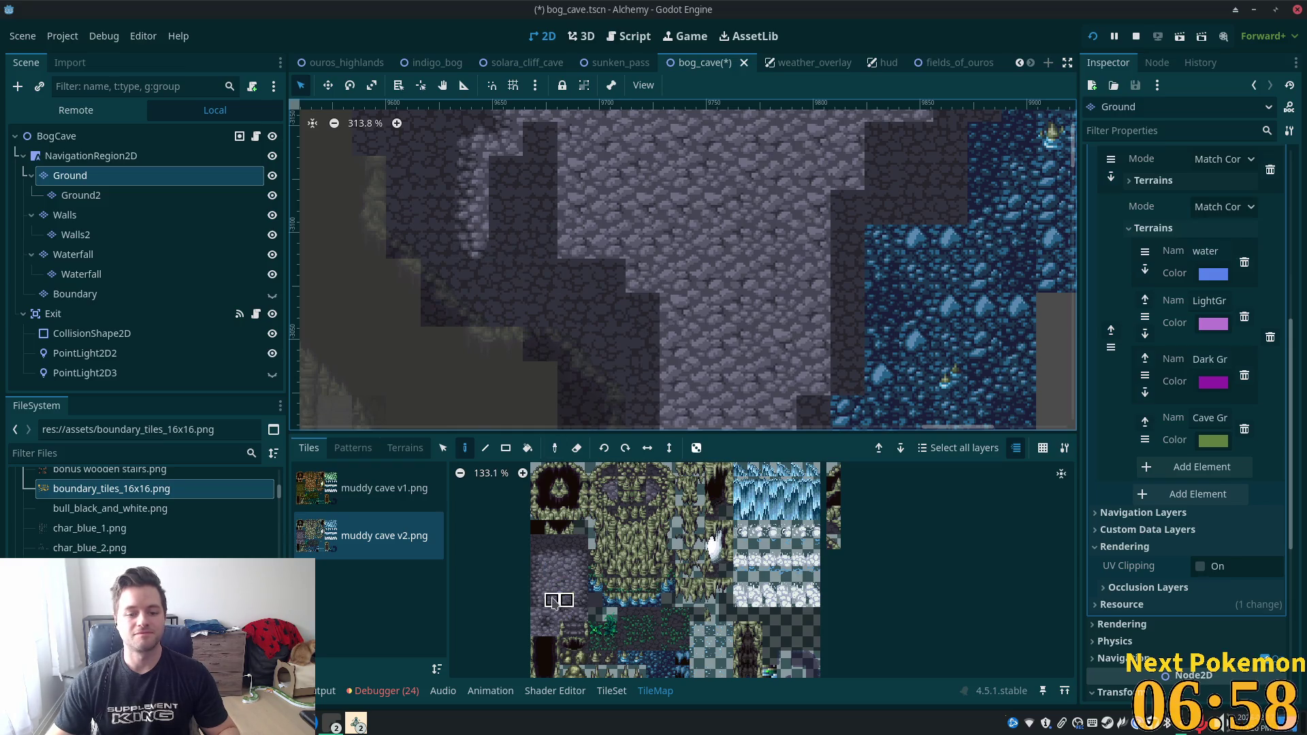
click(526, 272)
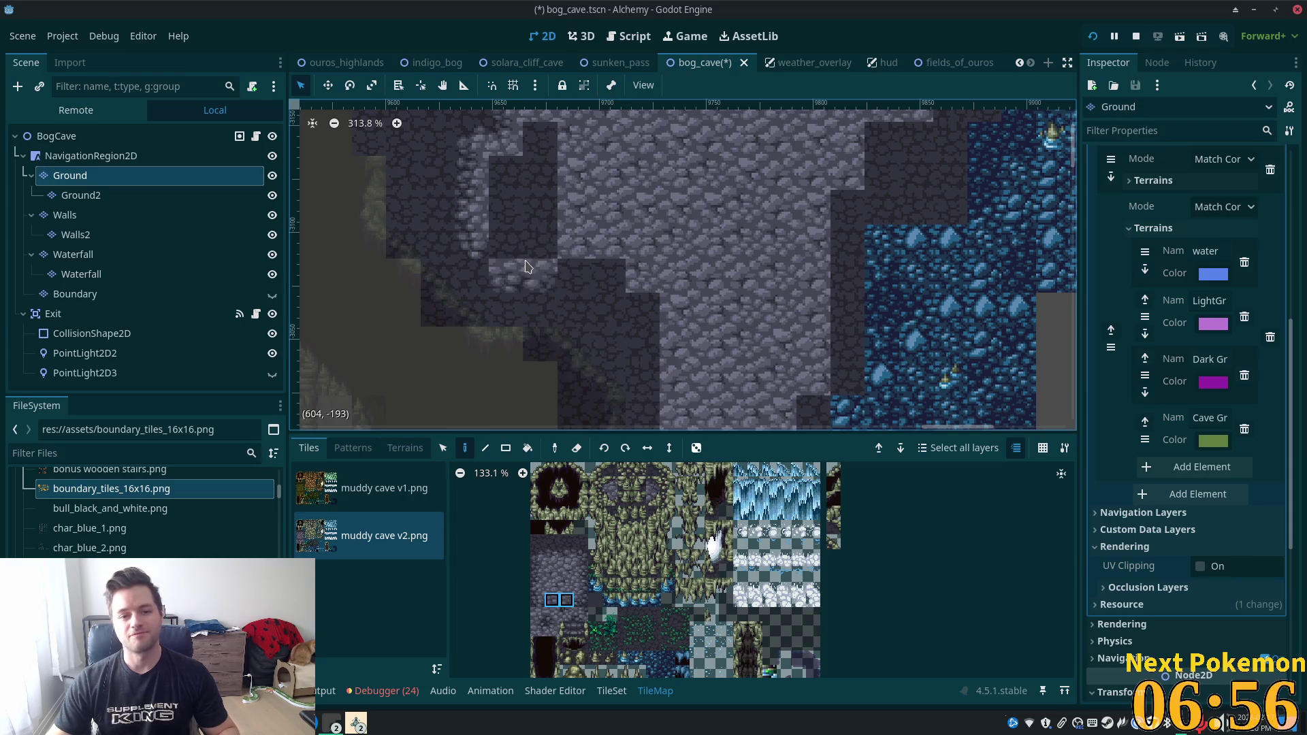
click(538, 628)
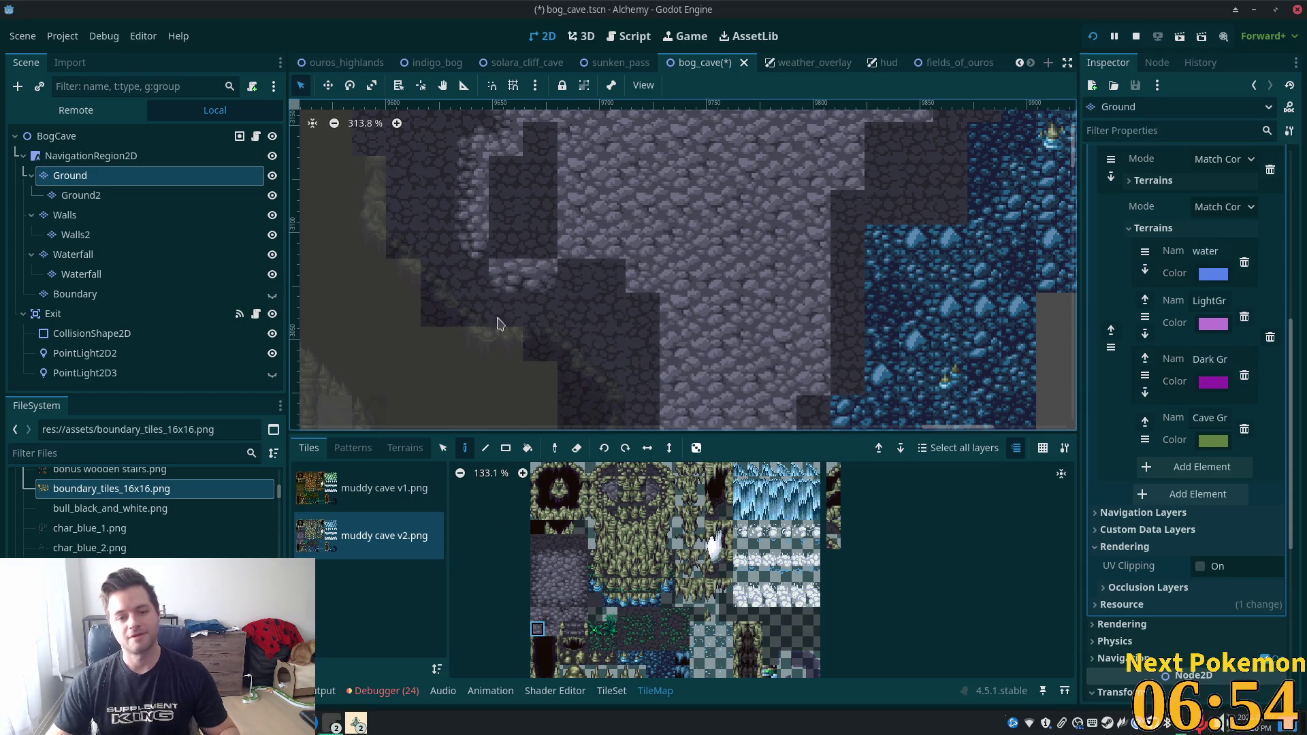
click(472, 344)
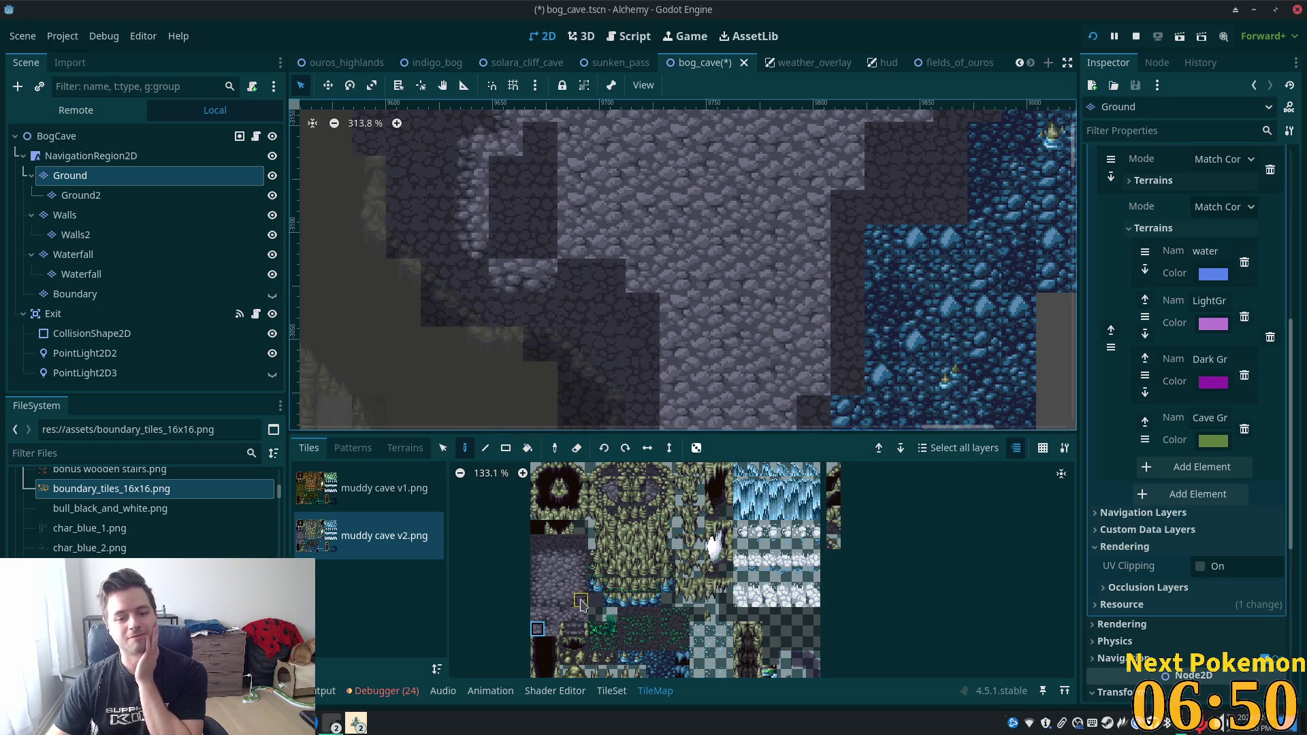
click(538, 602)
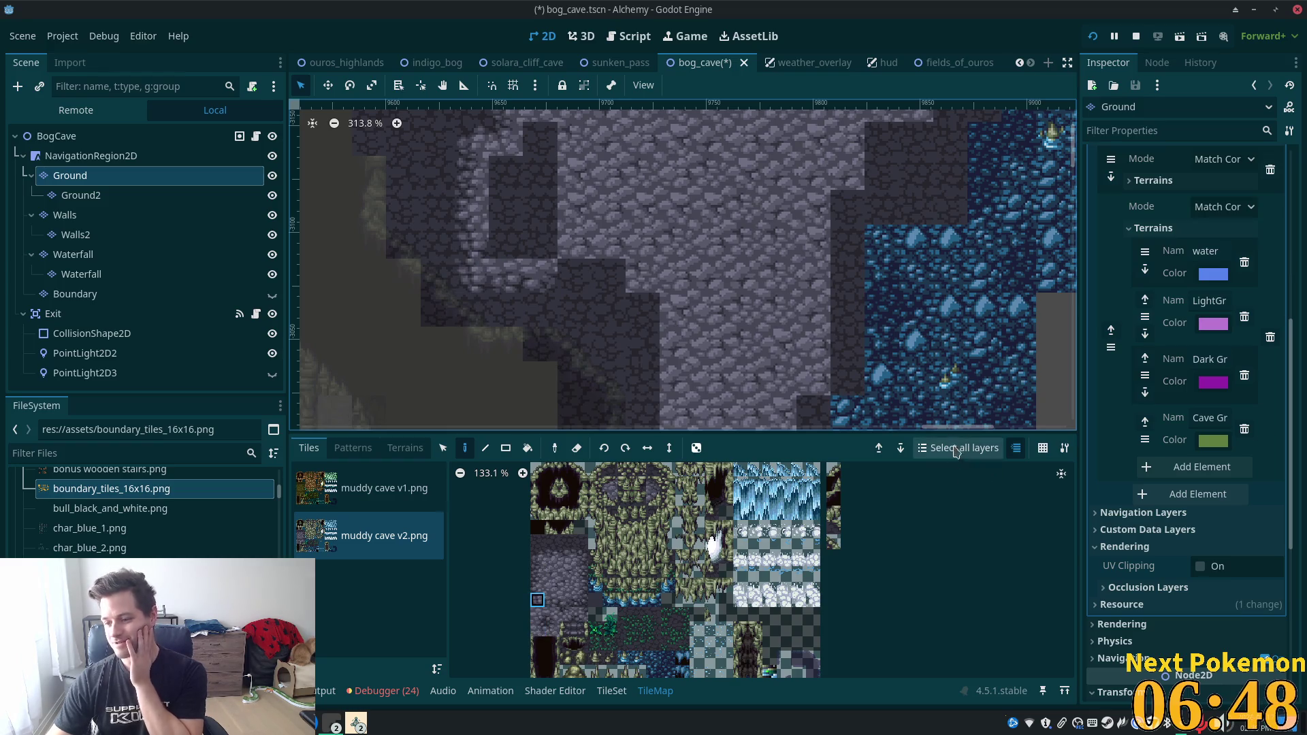
scroll(738, 401, down, 1)
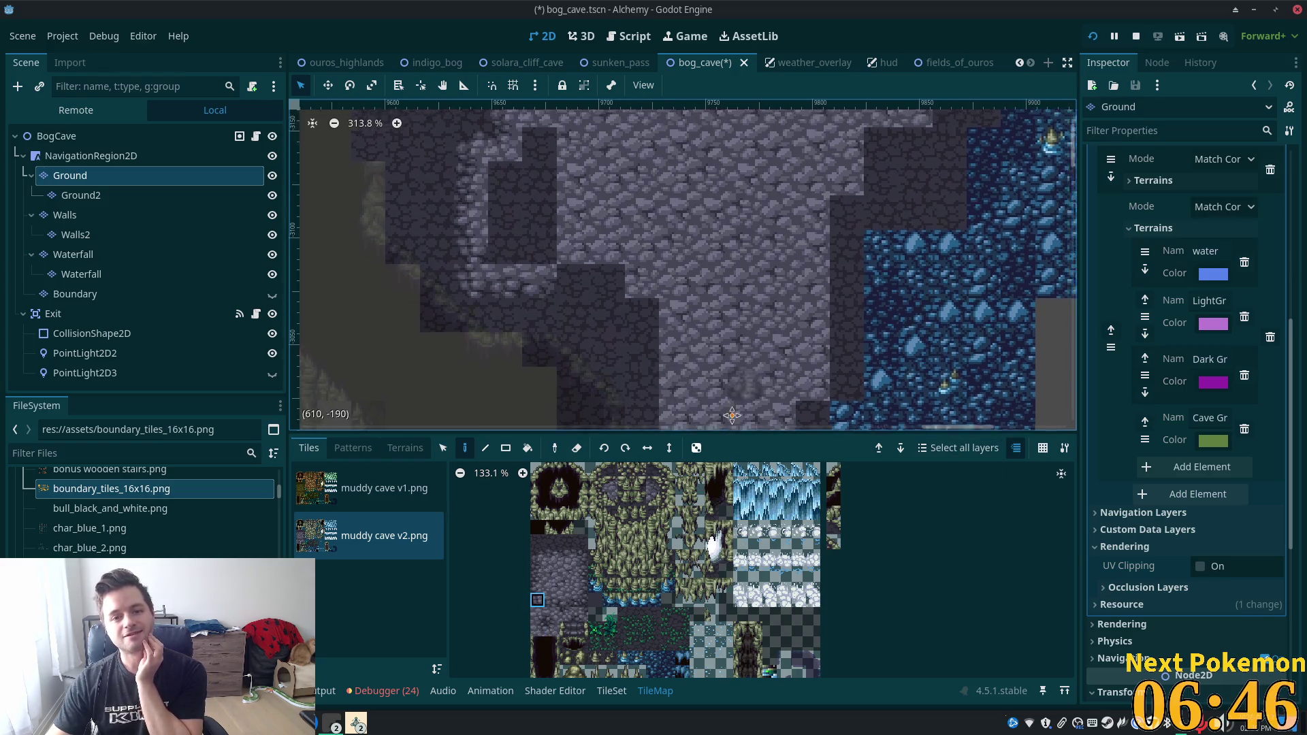
click(405, 448)
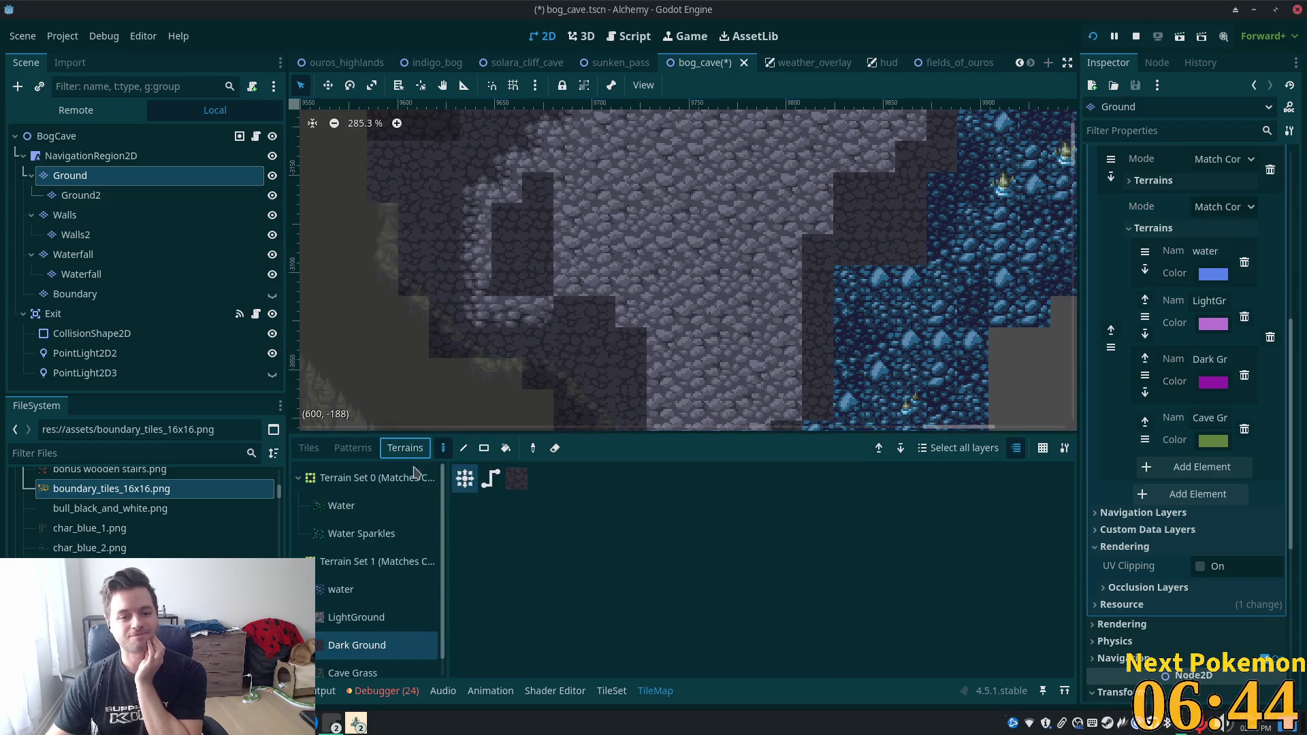
Rectangle-fill the two dark floor pockets with the LightGround terrain.
click(331, 627)
click(484, 448)
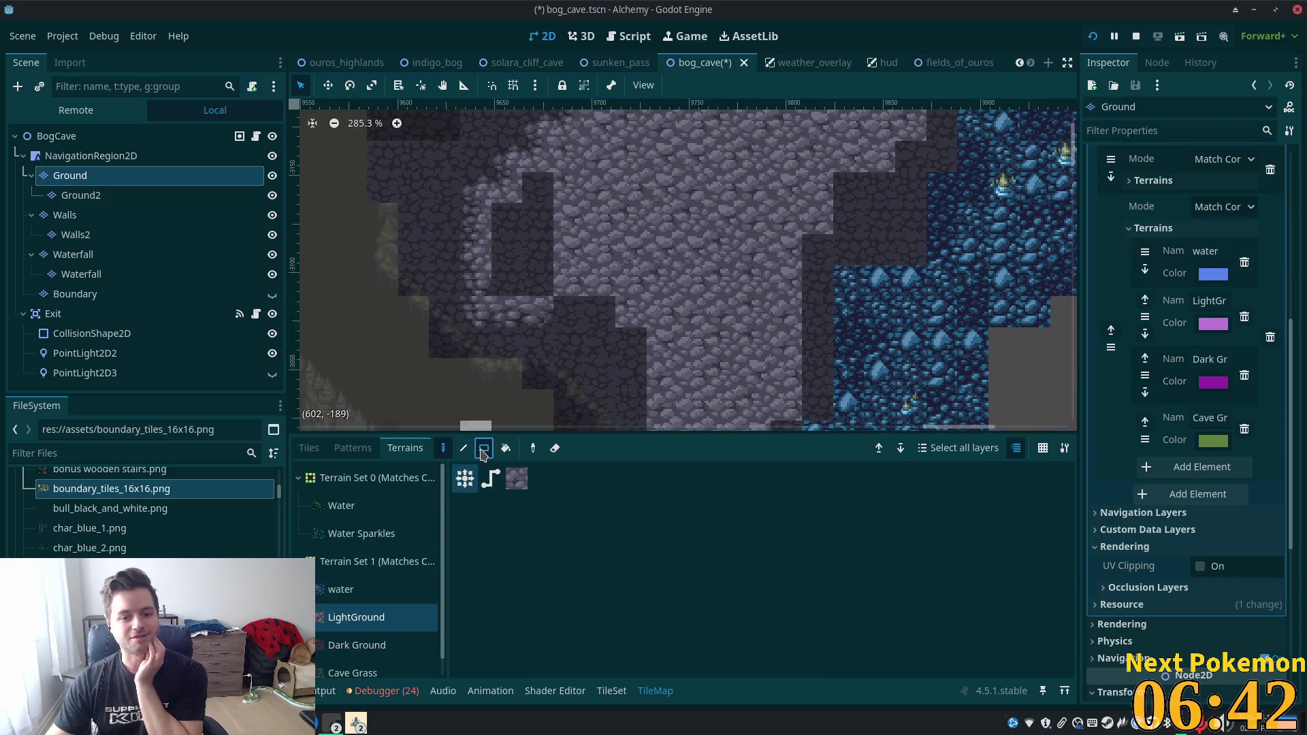
drag(540, 187, 538, 292)
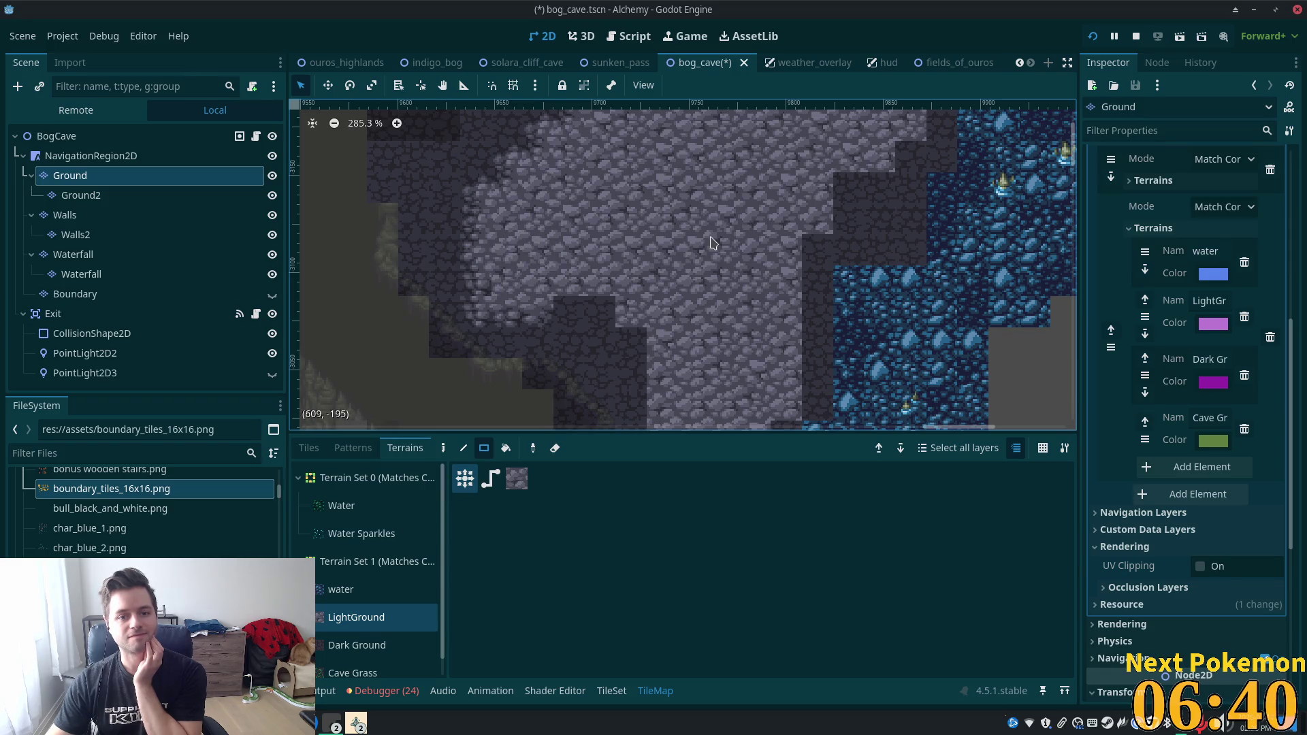
drag(713, 244, 655, 214)
scroll(684, 325, down, 5)
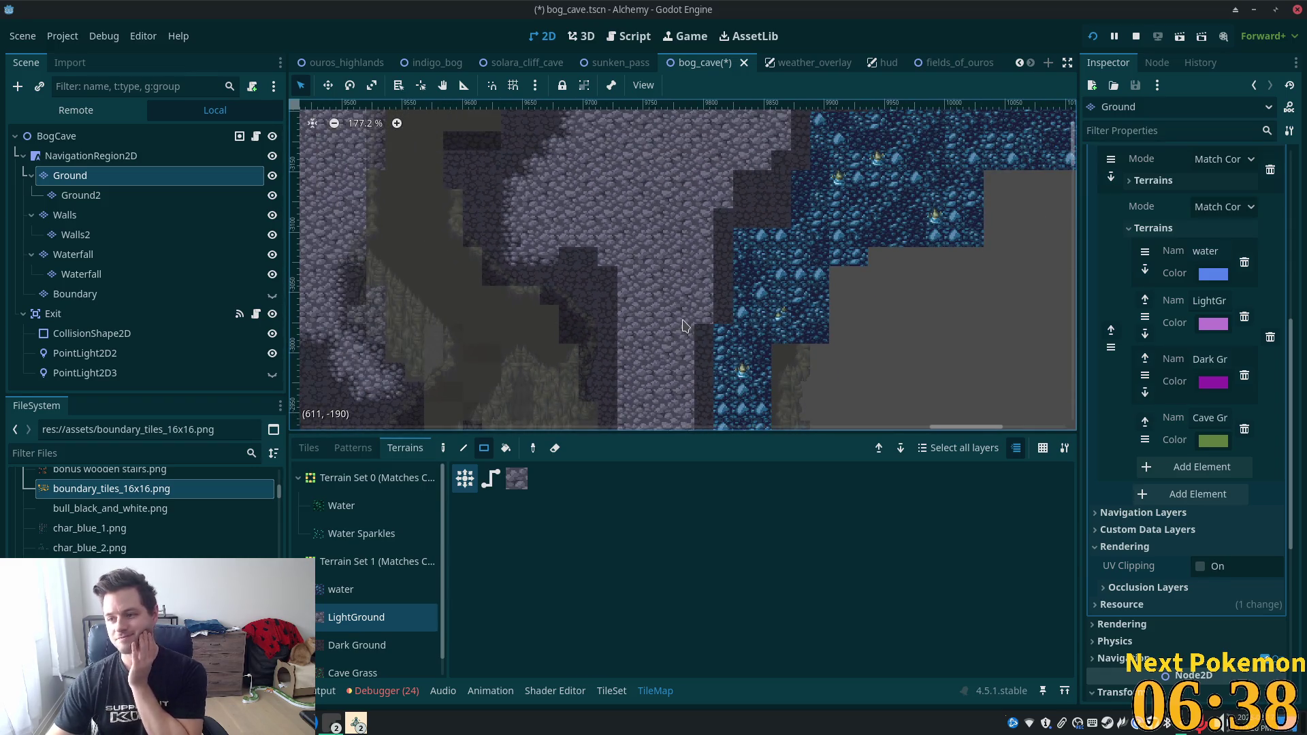
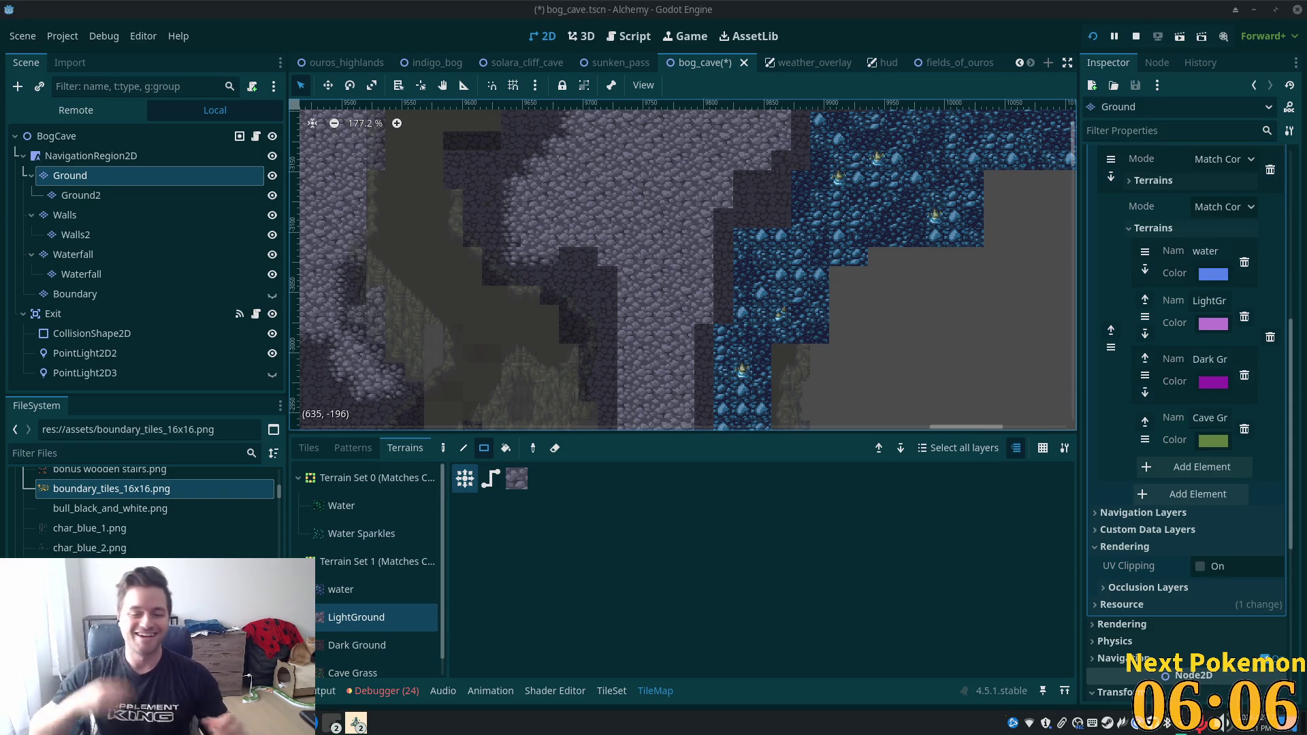
Switch the TileMap panel to individual tiles and paint light cobble over the dark cave patch.
scroll(608, 278, up, 5)
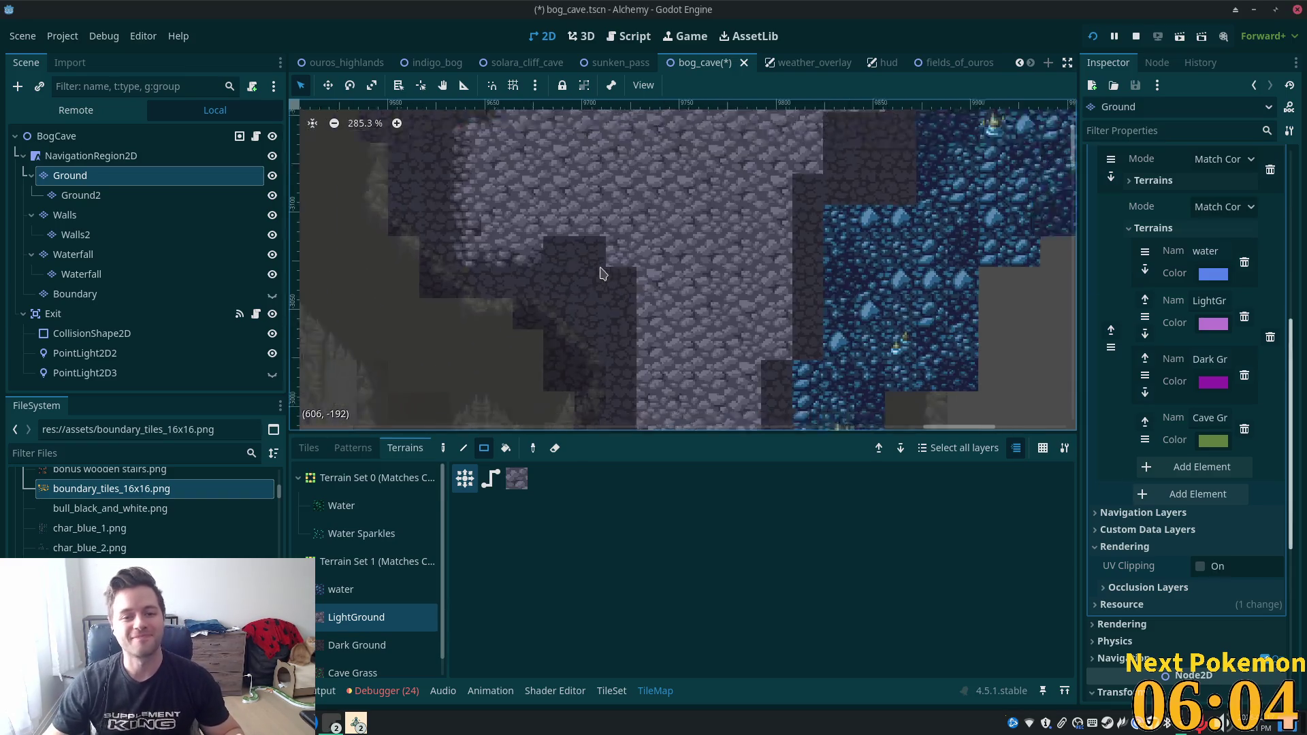
scroll(608, 277, up, 1)
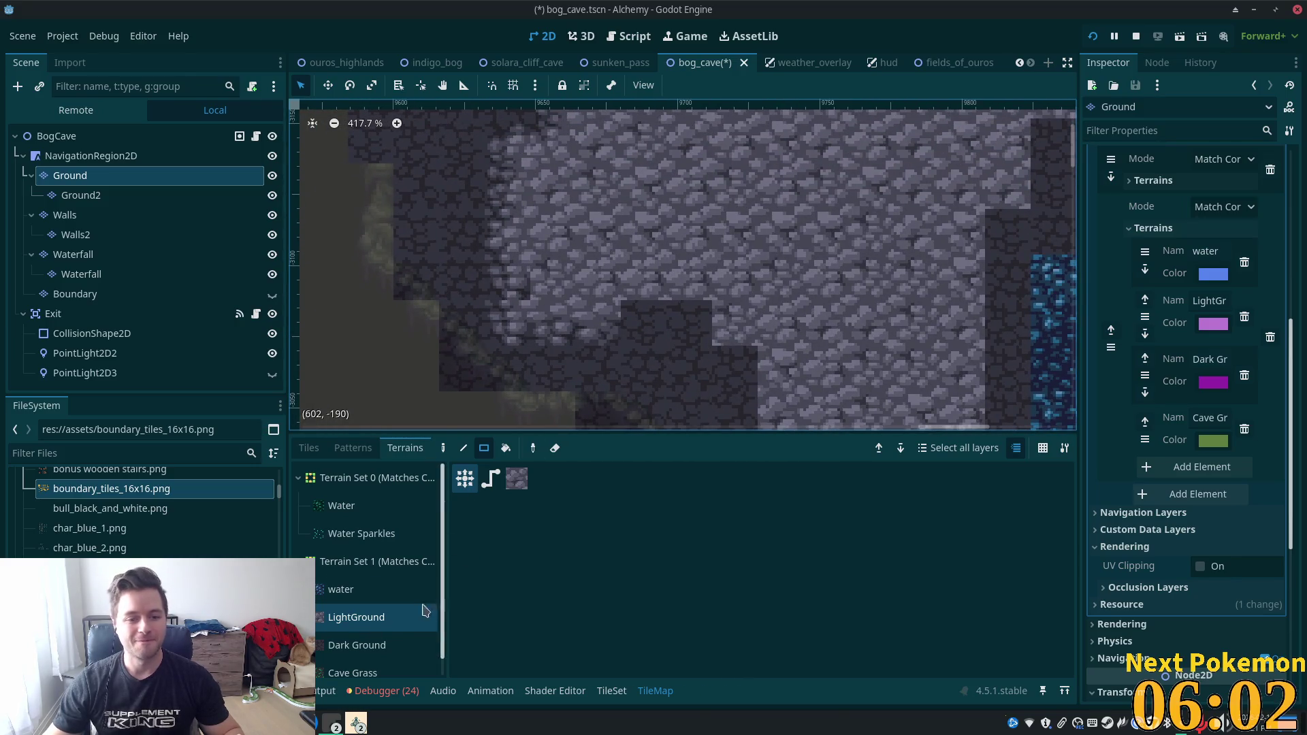
click(319, 449)
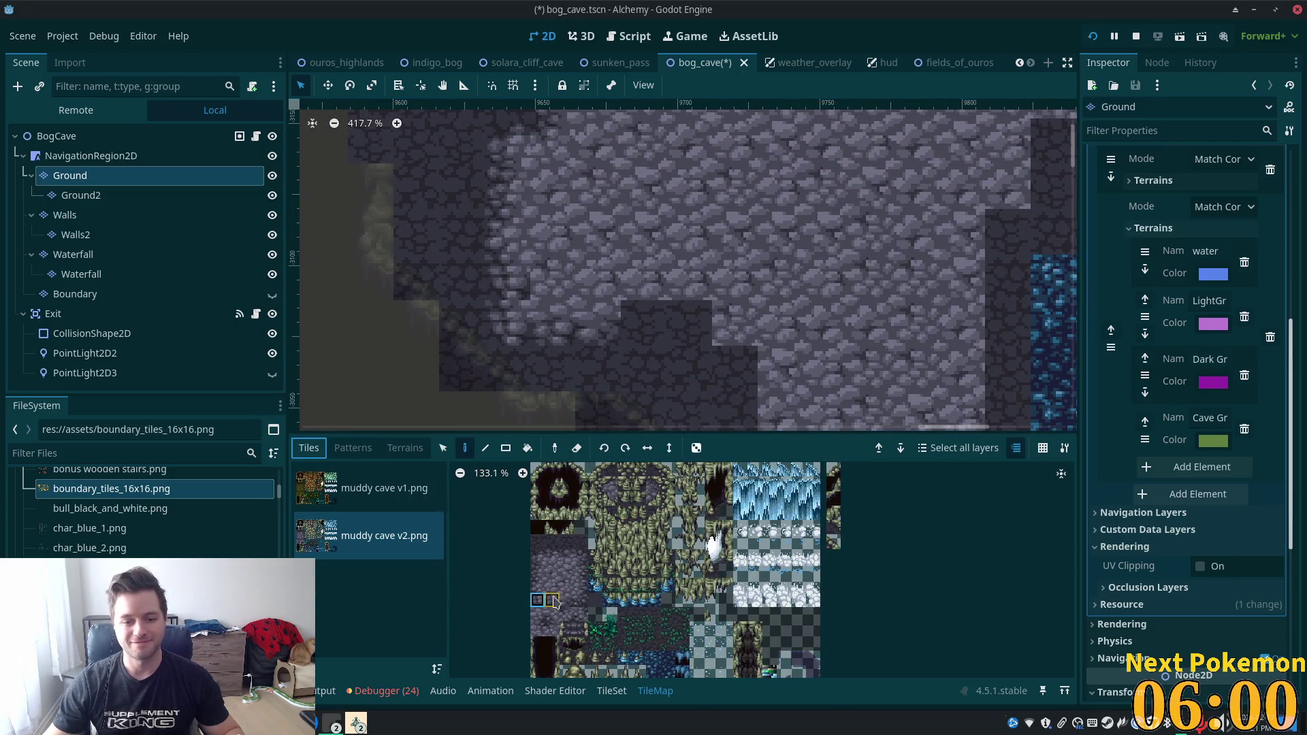
drag(667, 368, 660, 336)
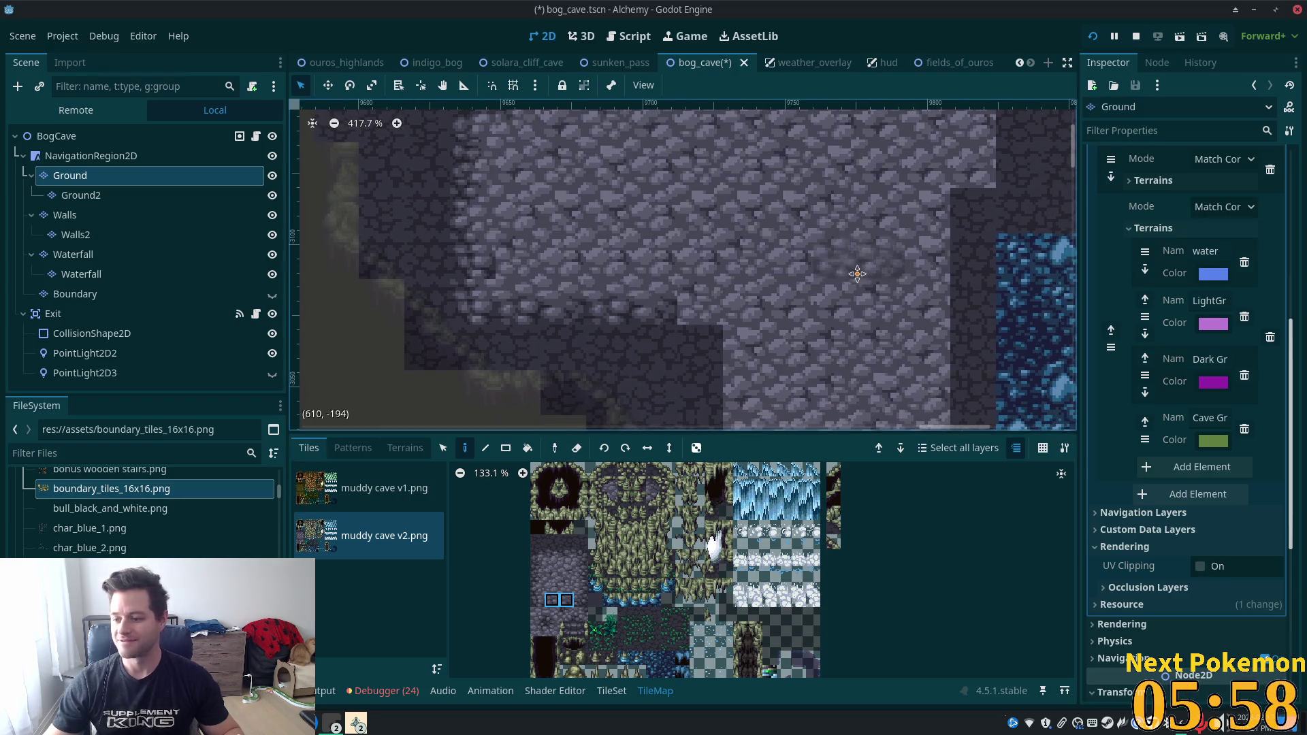
Paint single and stacked cobble tiles over the dark floor edge and dark block.
click(553, 615)
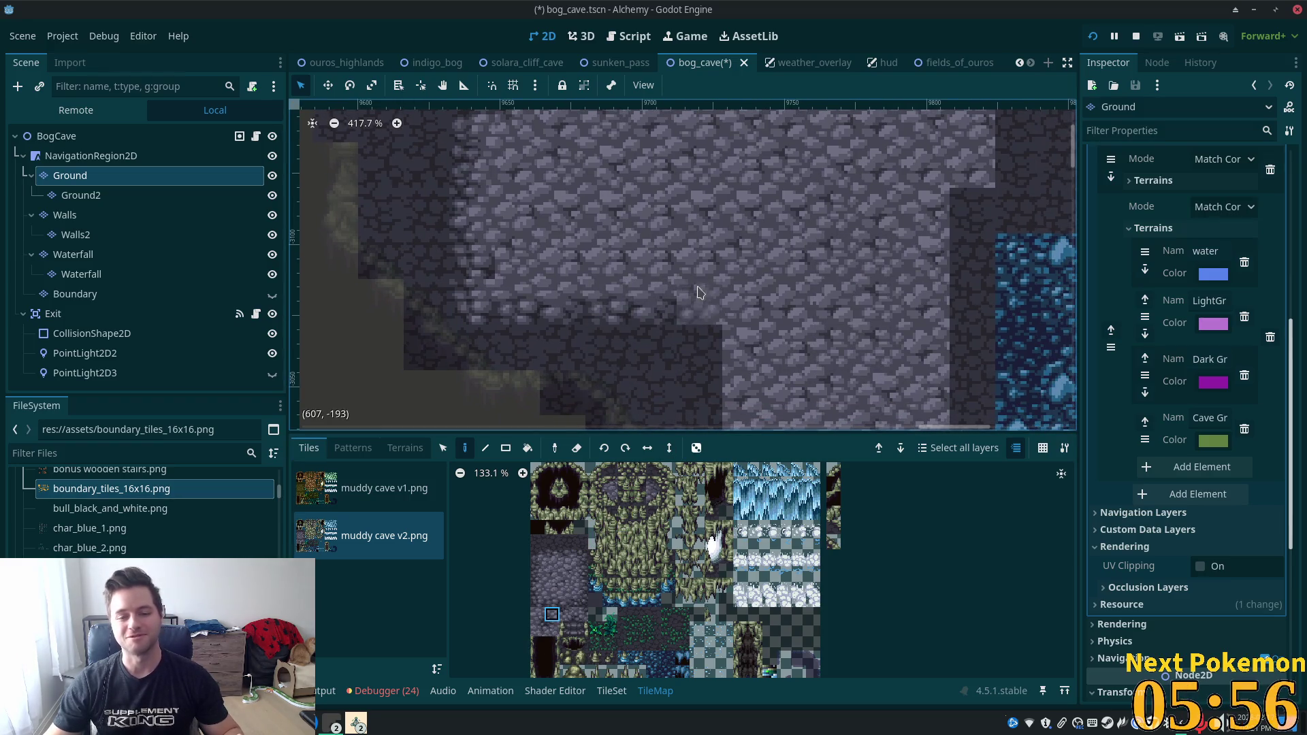
drag(862, 329, 842, 231)
drag(537, 571, 537, 585)
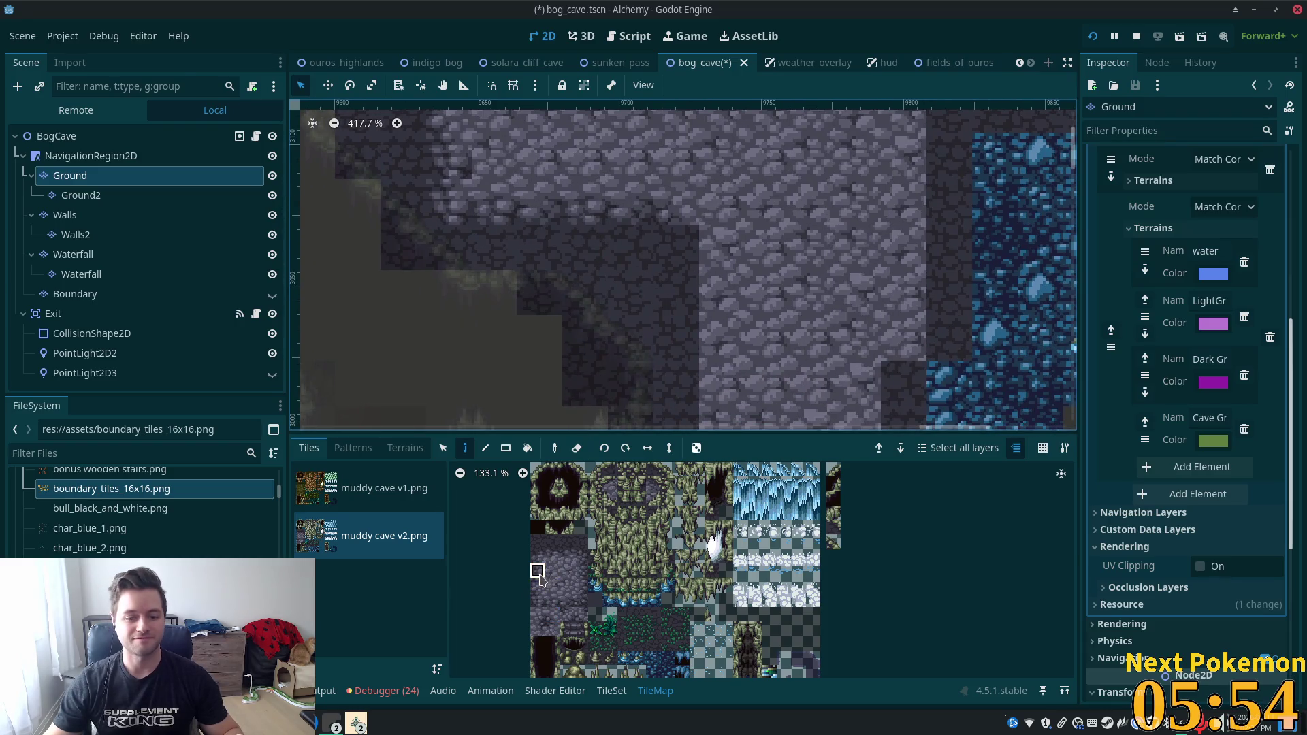
click(678, 272)
Pick a floor tile from the muddy cave v2 atlas and pan the map to the water channel.
scroll(808, 232, down, 2)
scroll(808, 232, down, 1)
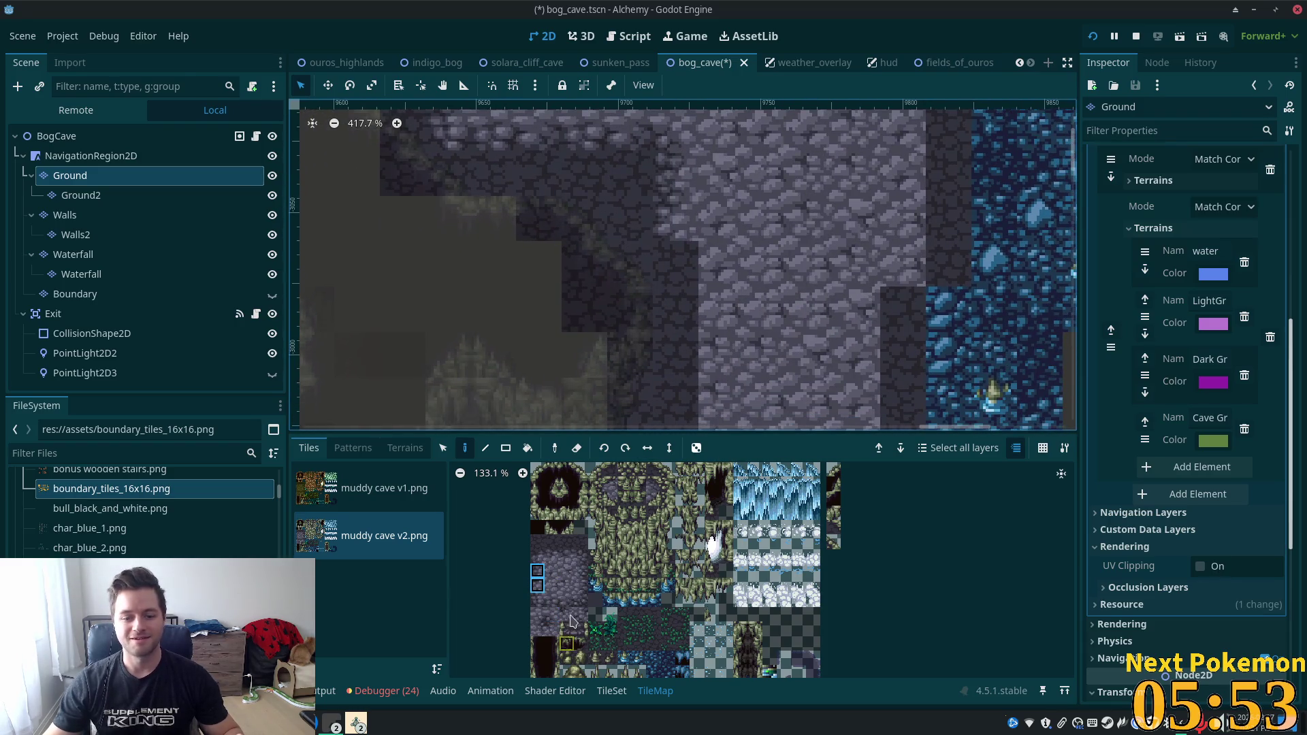
click(537, 600)
scroll(819, 342, down, 1)
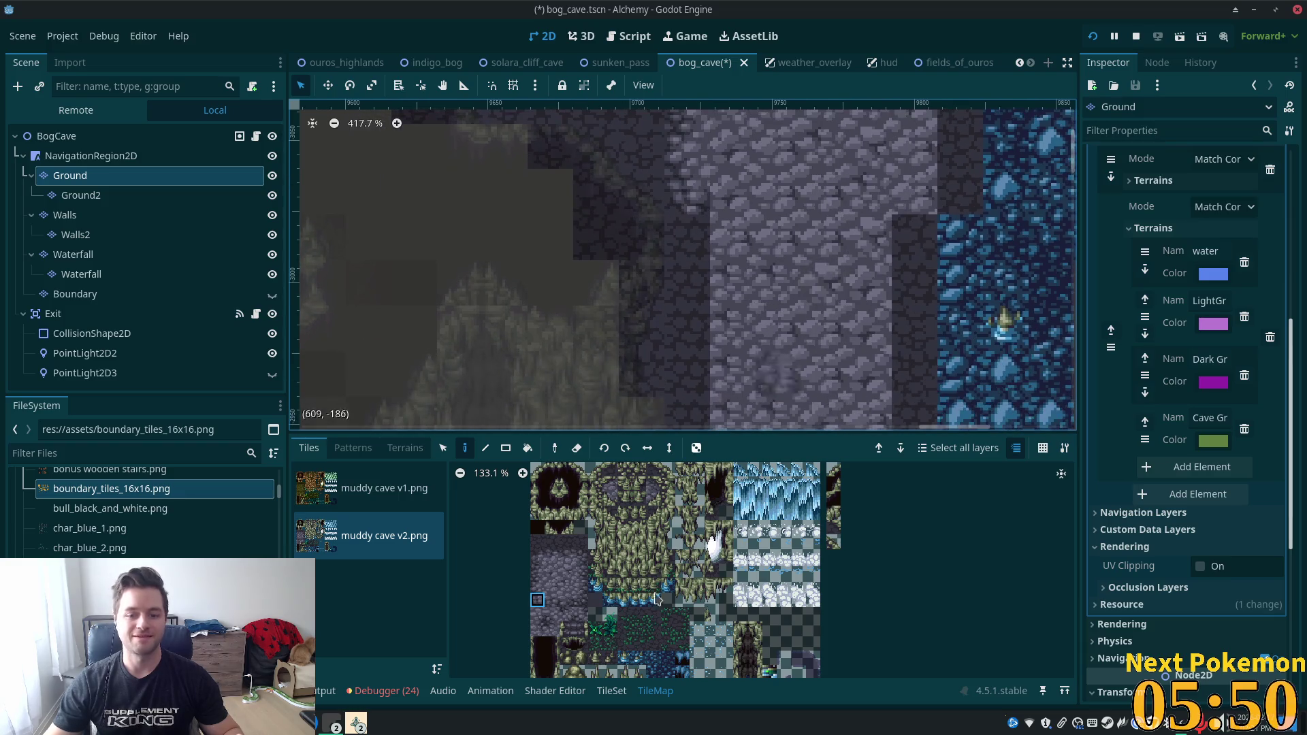
drag(537, 571, 537, 585)
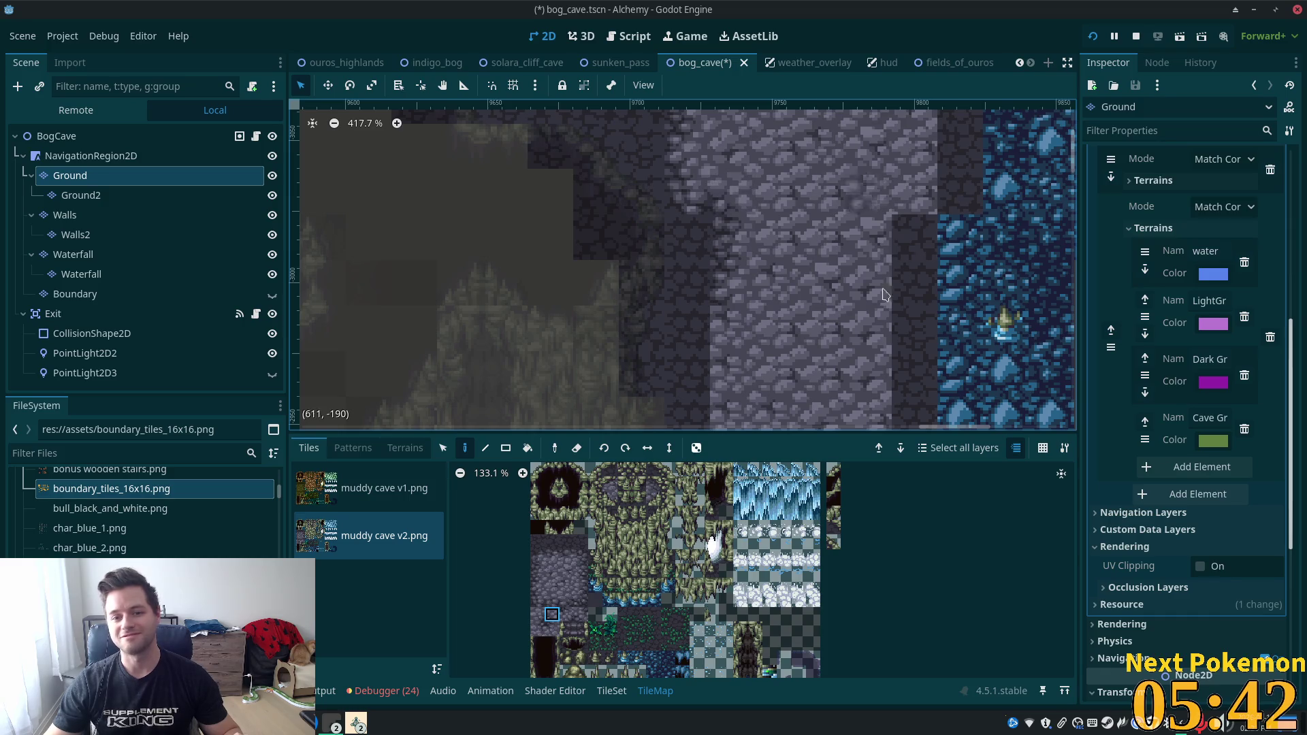
scroll(815, 377, down, 2)
scroll(815, 376, down, 5)
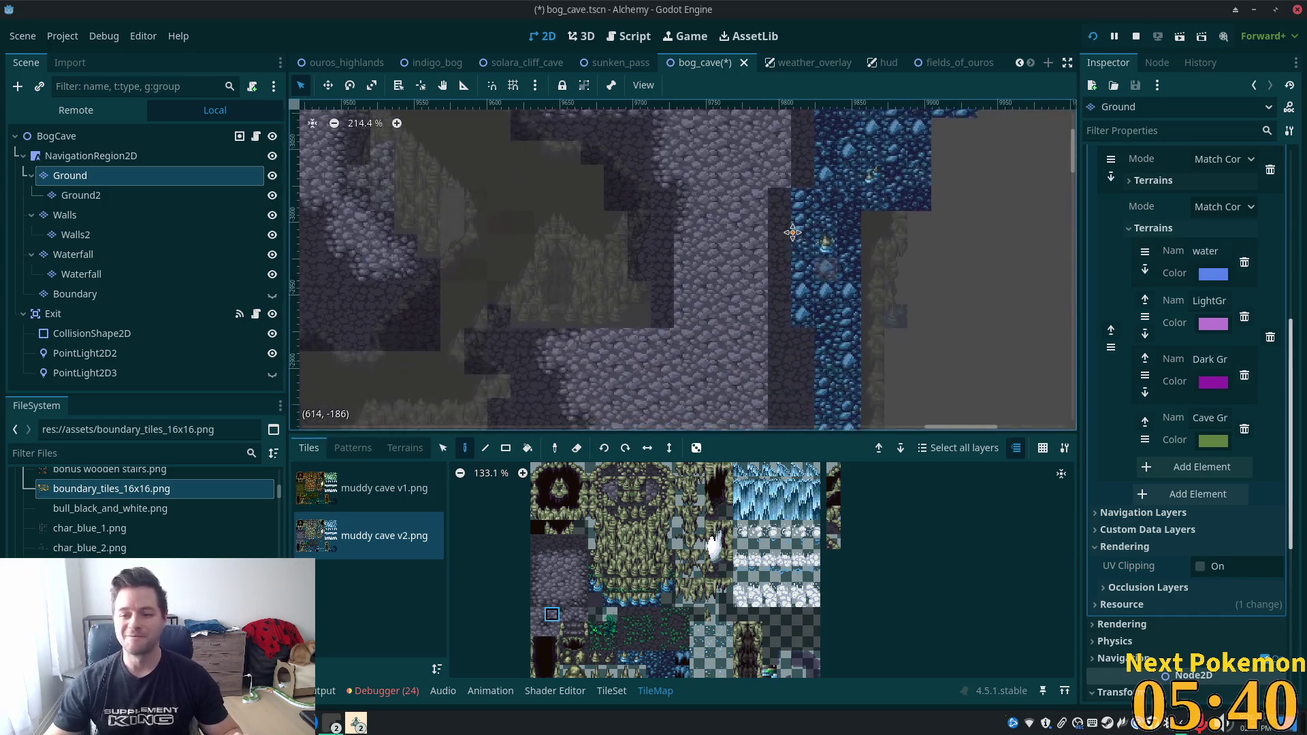
drag(803, 241, 801, 317)
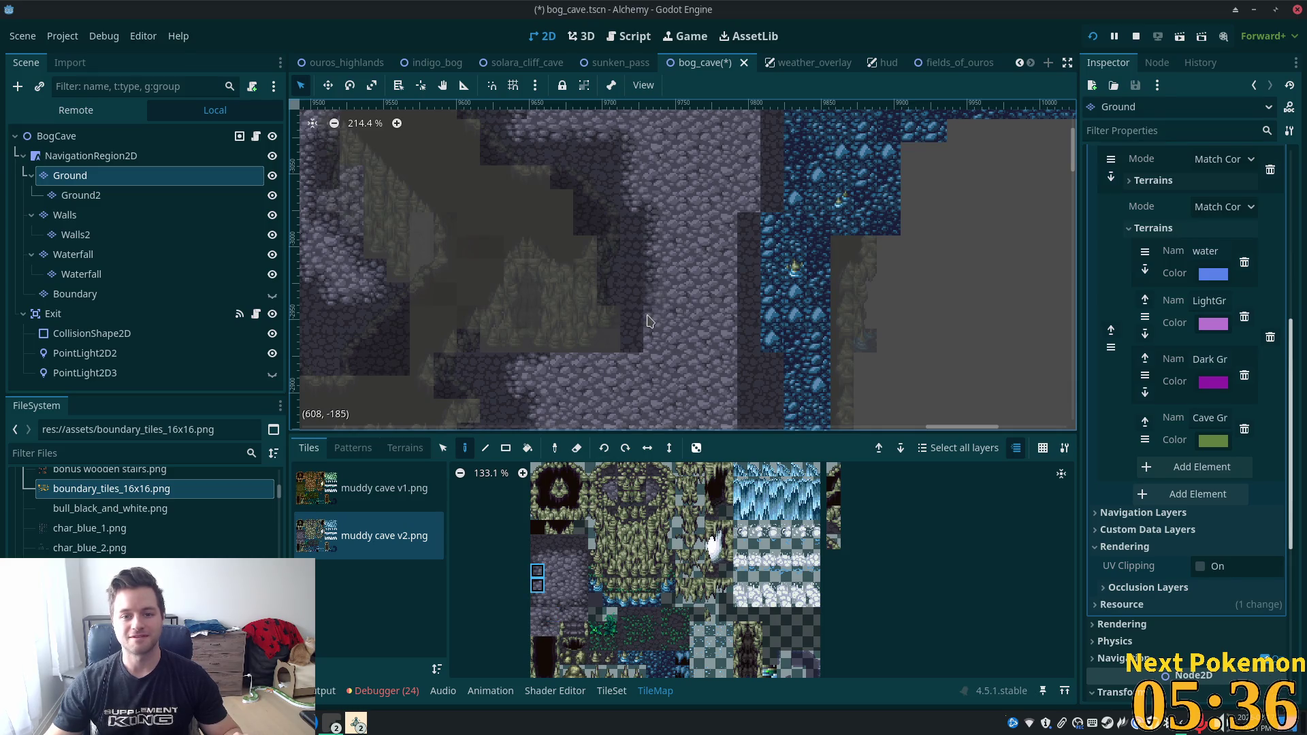
Select alternative cobble and edge tiles from the muddy cave v2 atlas.
click(537, 572)
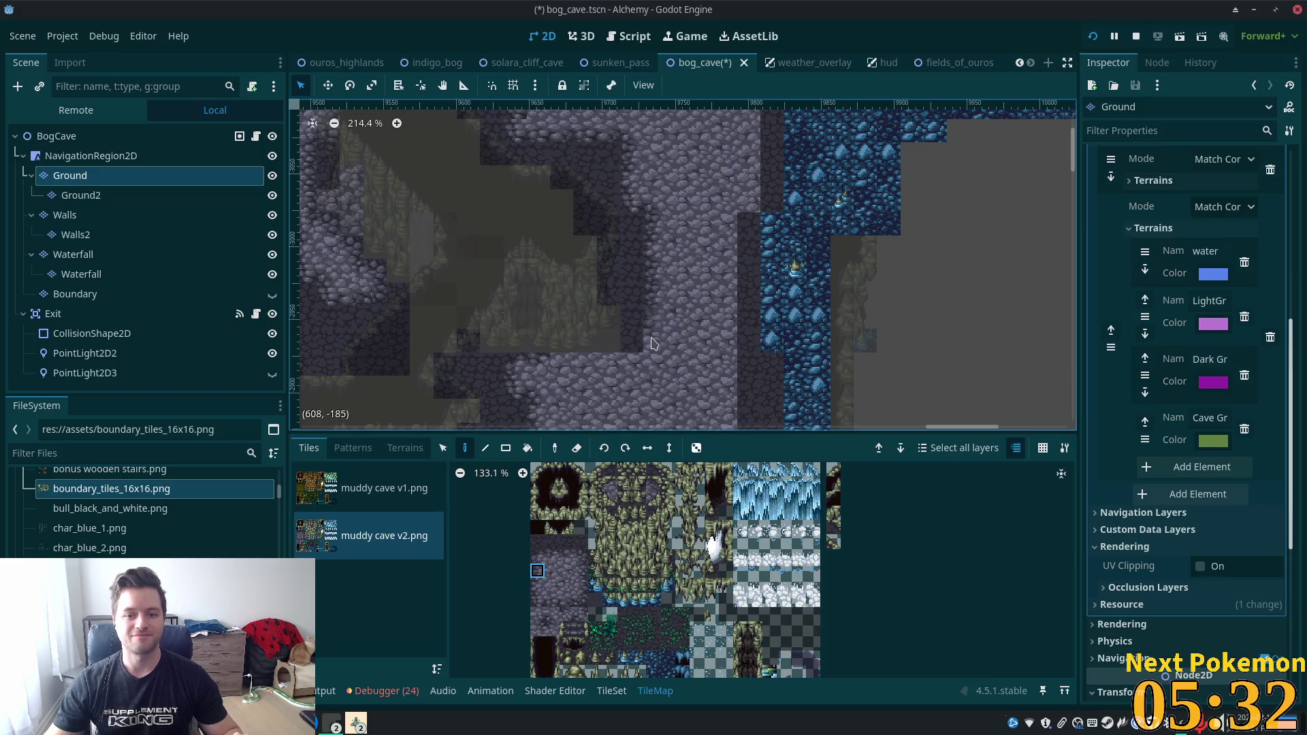
scroll(664, 414, up, 5)
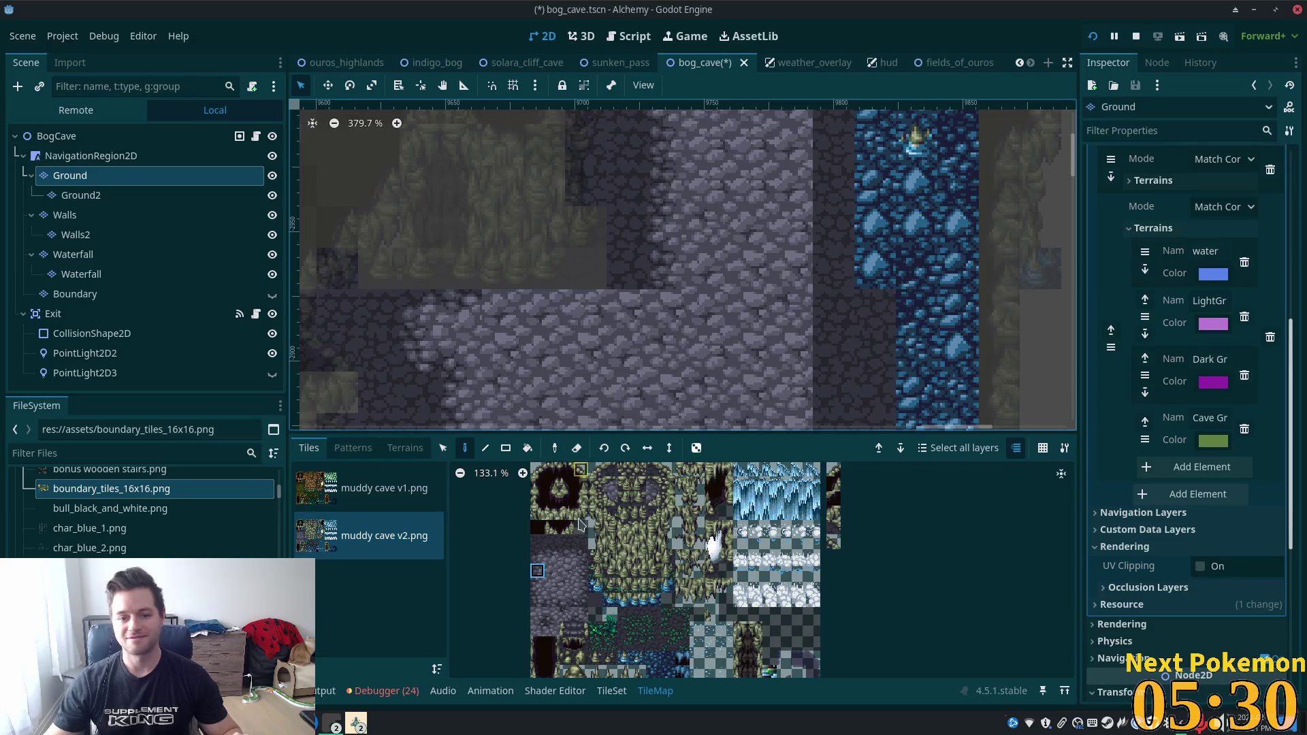
click(552, 628)
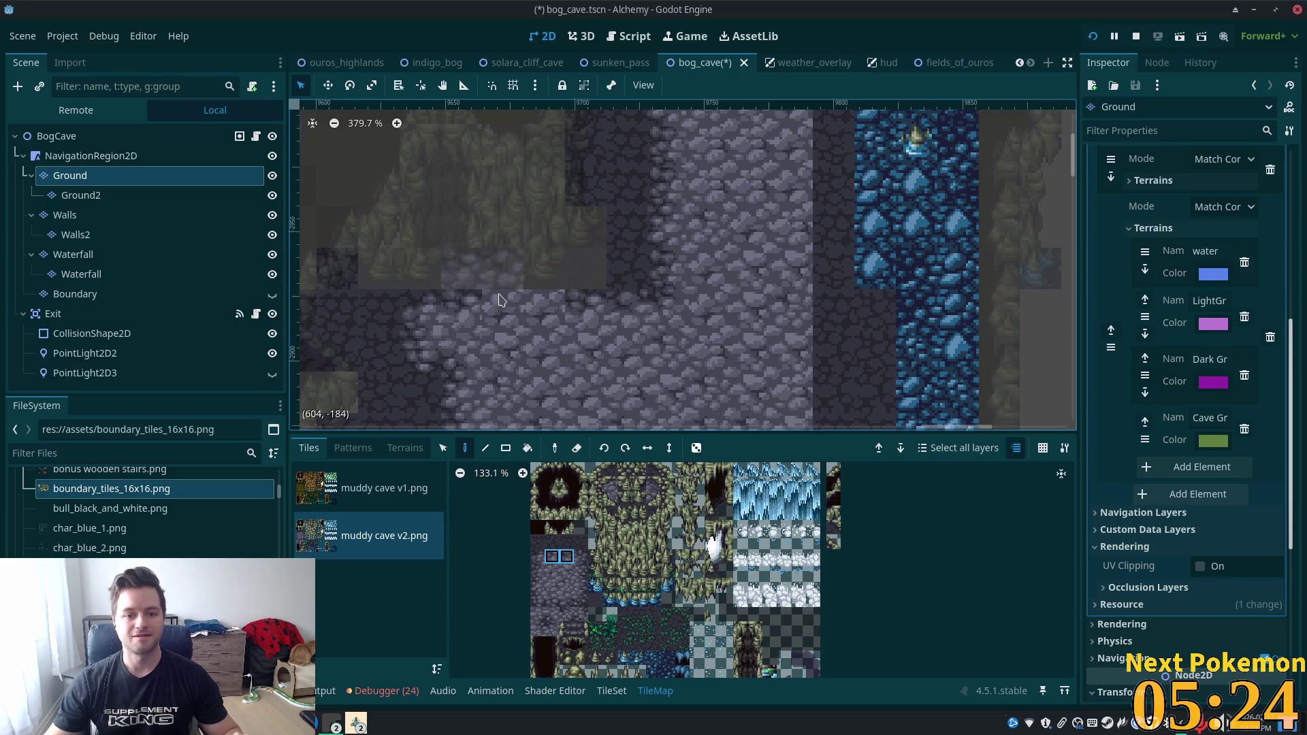
scroll(763, 293, down, 10)
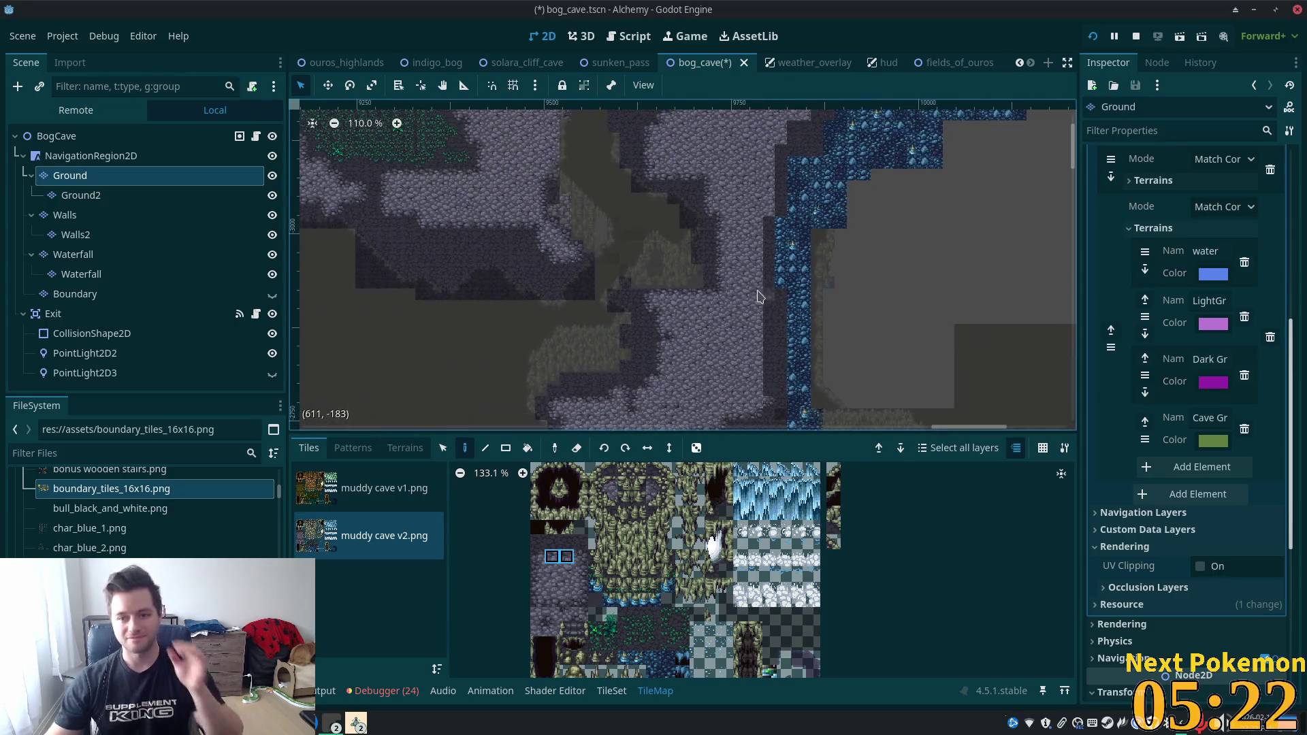
scroll(759, 204, up, 4)
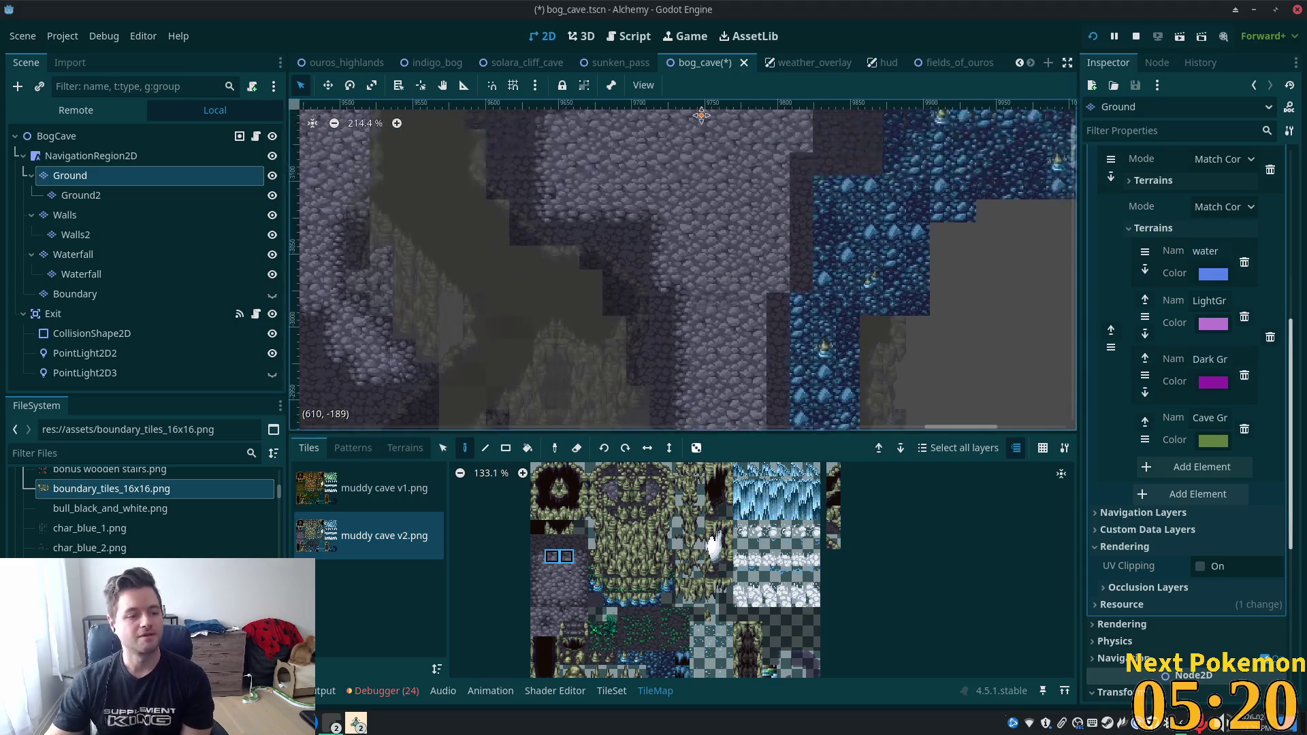
scroll(754, 130, up, 3)
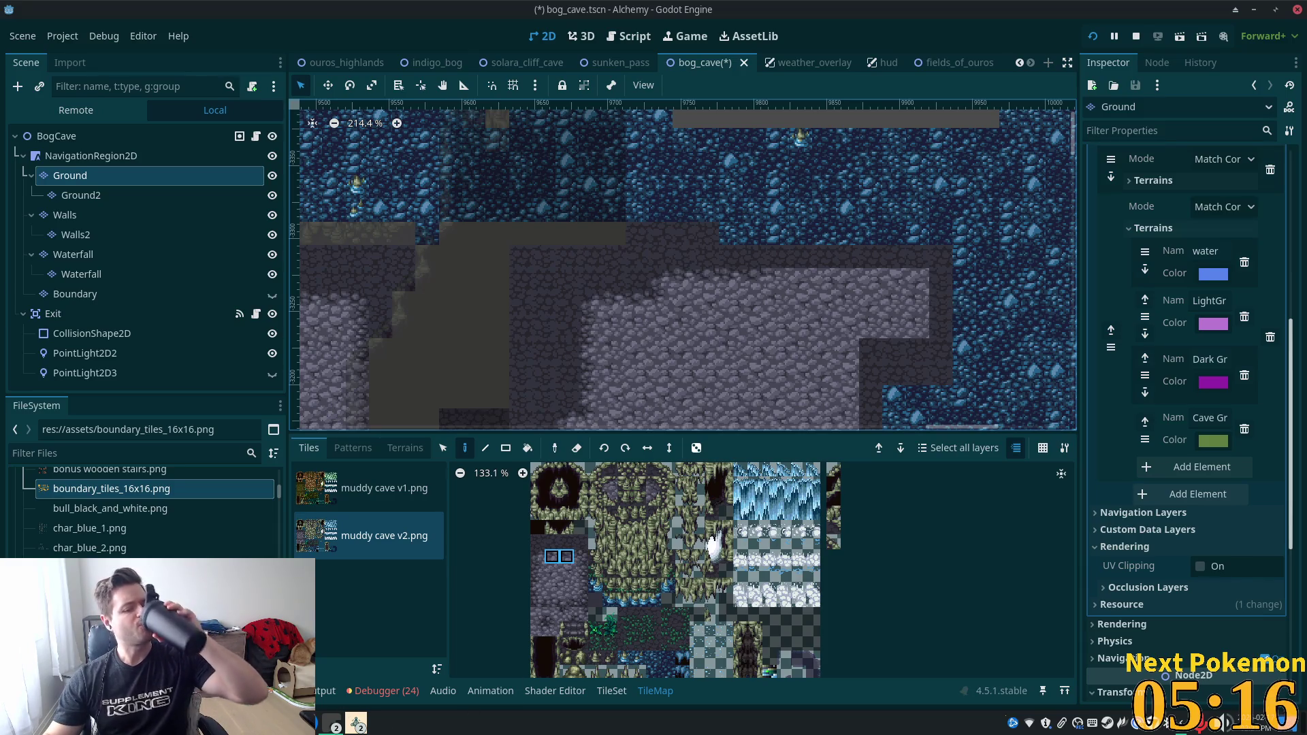
key(alt+Tab)
Search the Steam store for 'mr farm' and open the MR FARMBOY page.
click(611, 111)
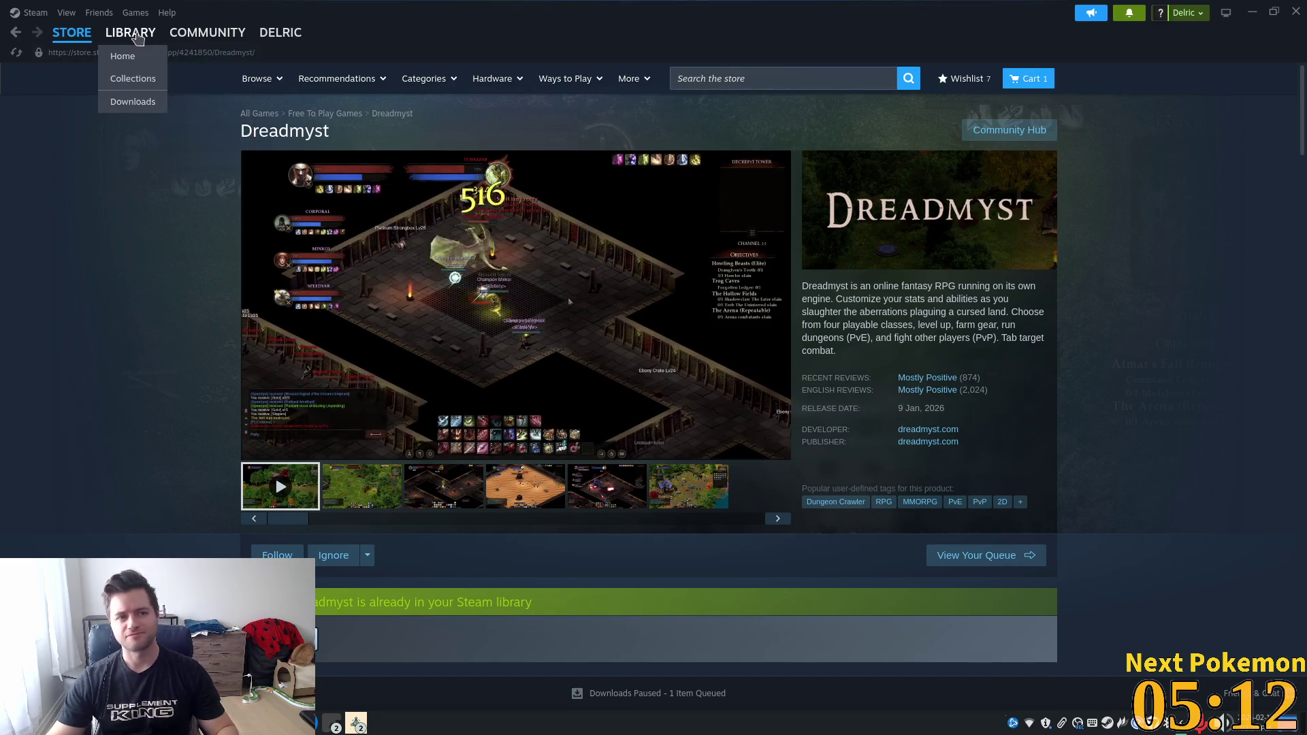
click(713, 74)
text(mr farm)
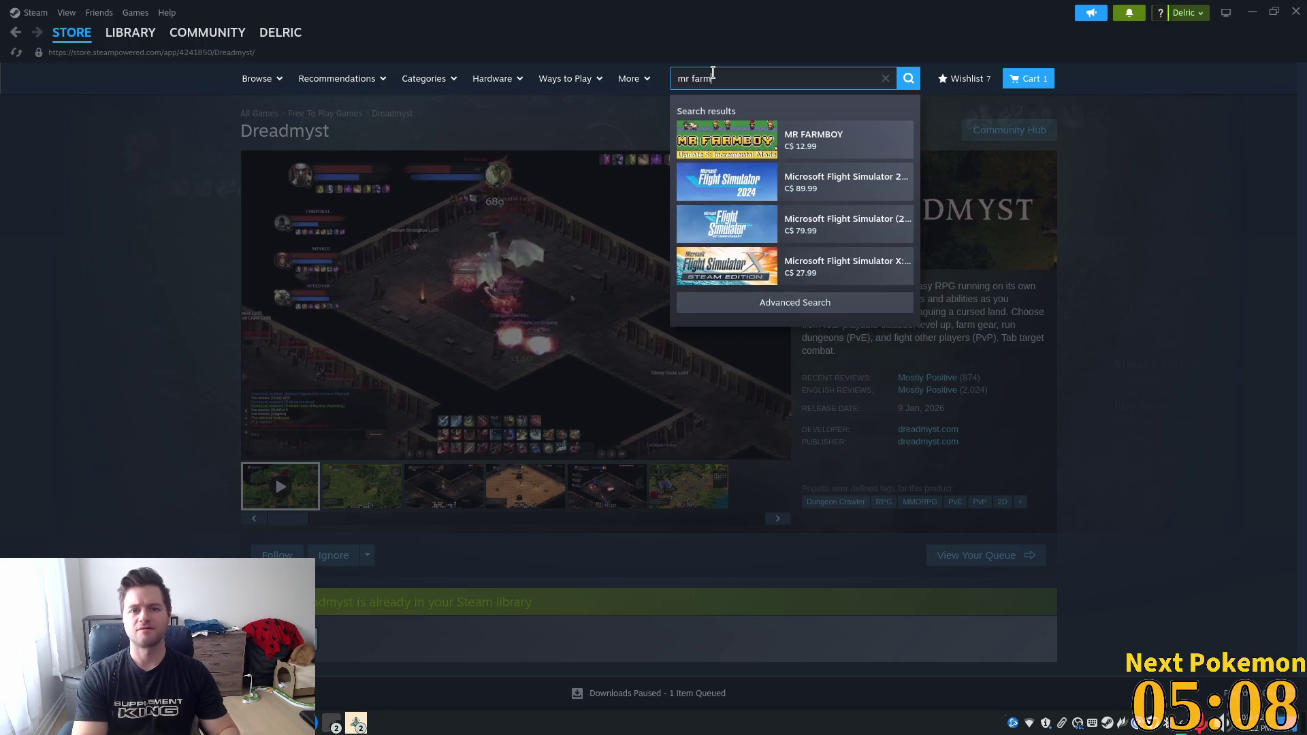
click(835, 143)
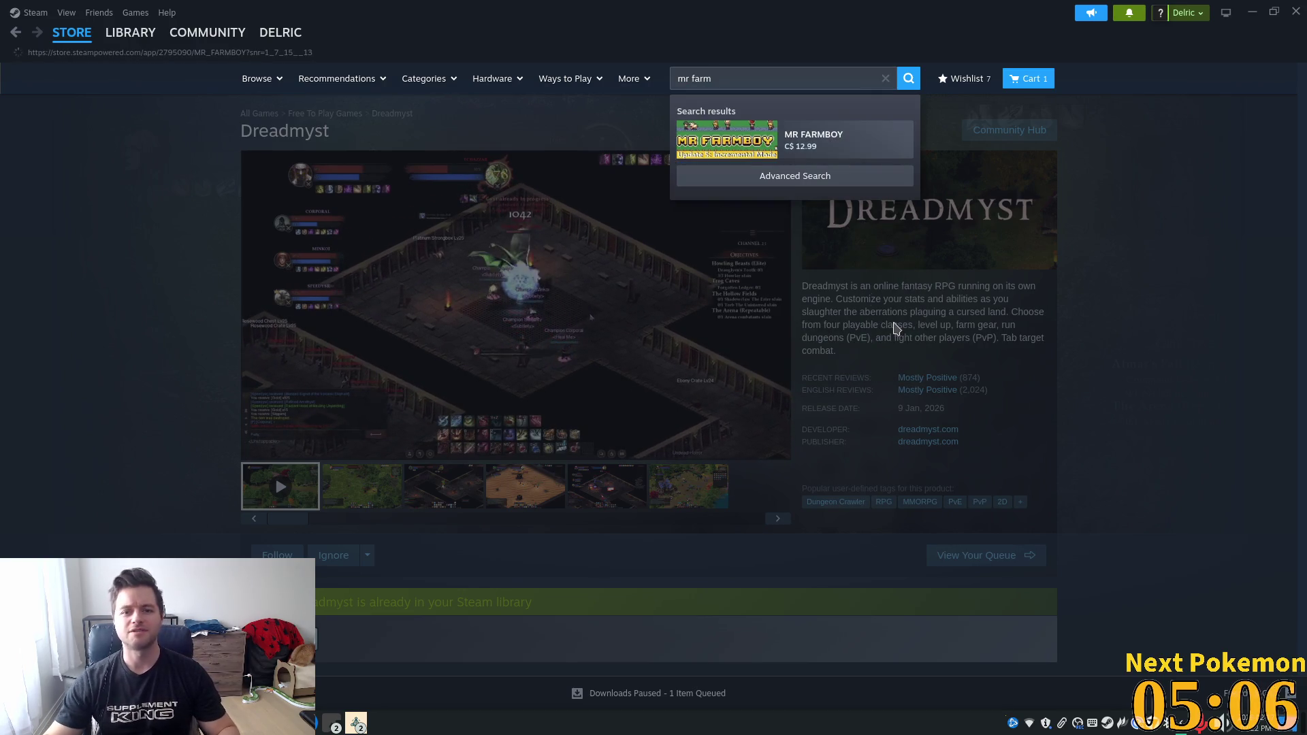
Browse the MR FARMBOY store page and add the game to the wishlist.
scroll(537, 534, down, 5)
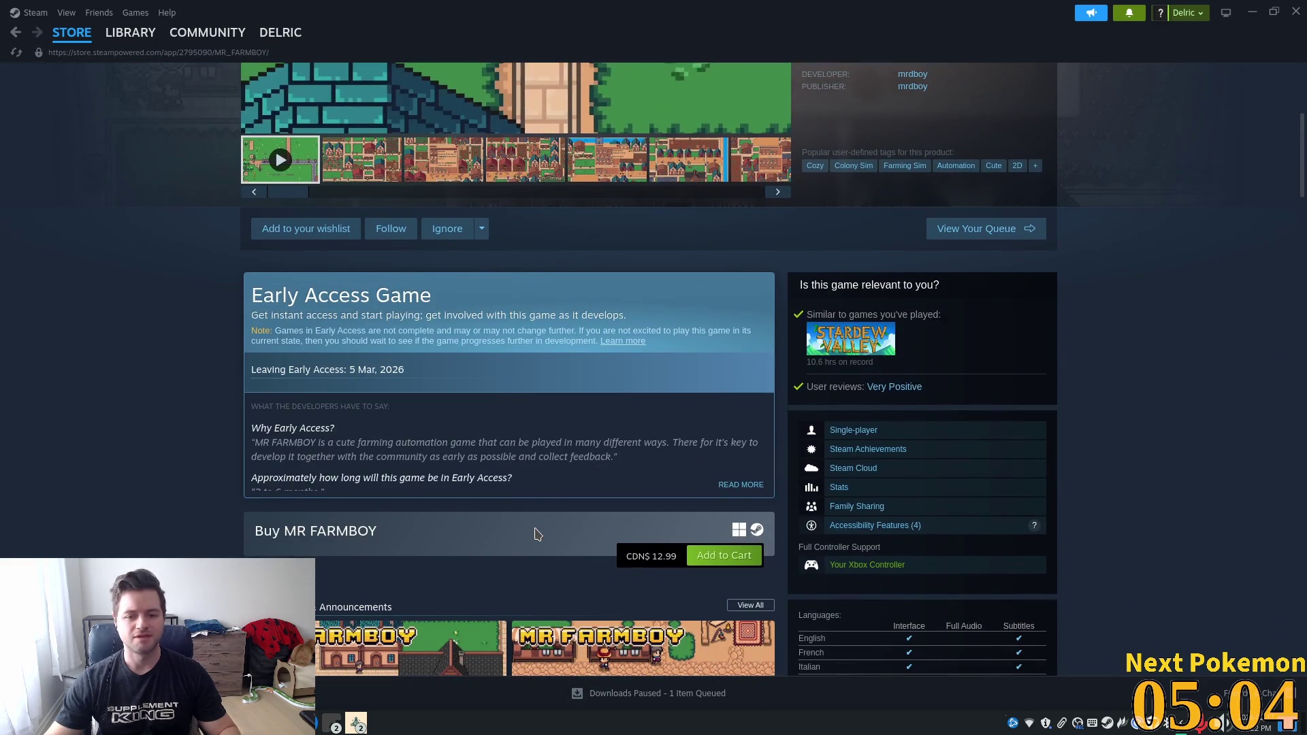
scroll(537, 534, down, 2)
scroll(516, 375, up, 3)
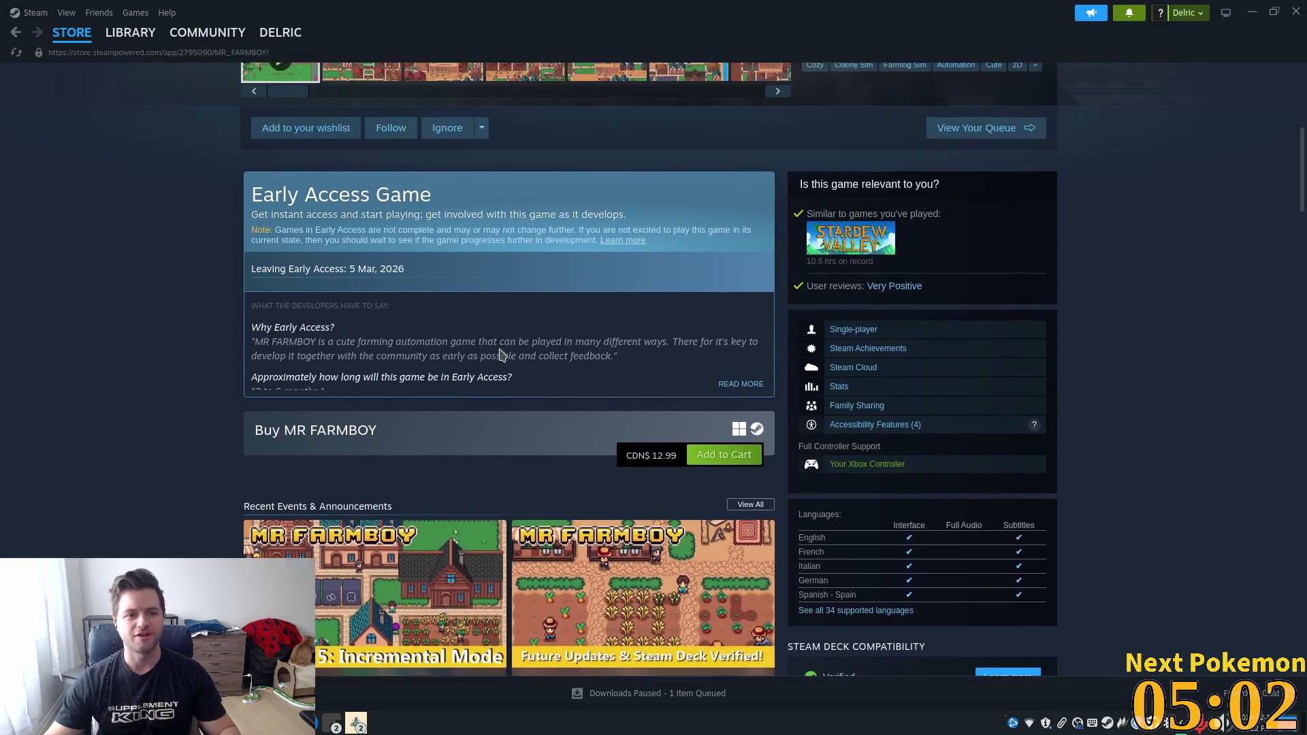
scroll(504, 361, down, 4)
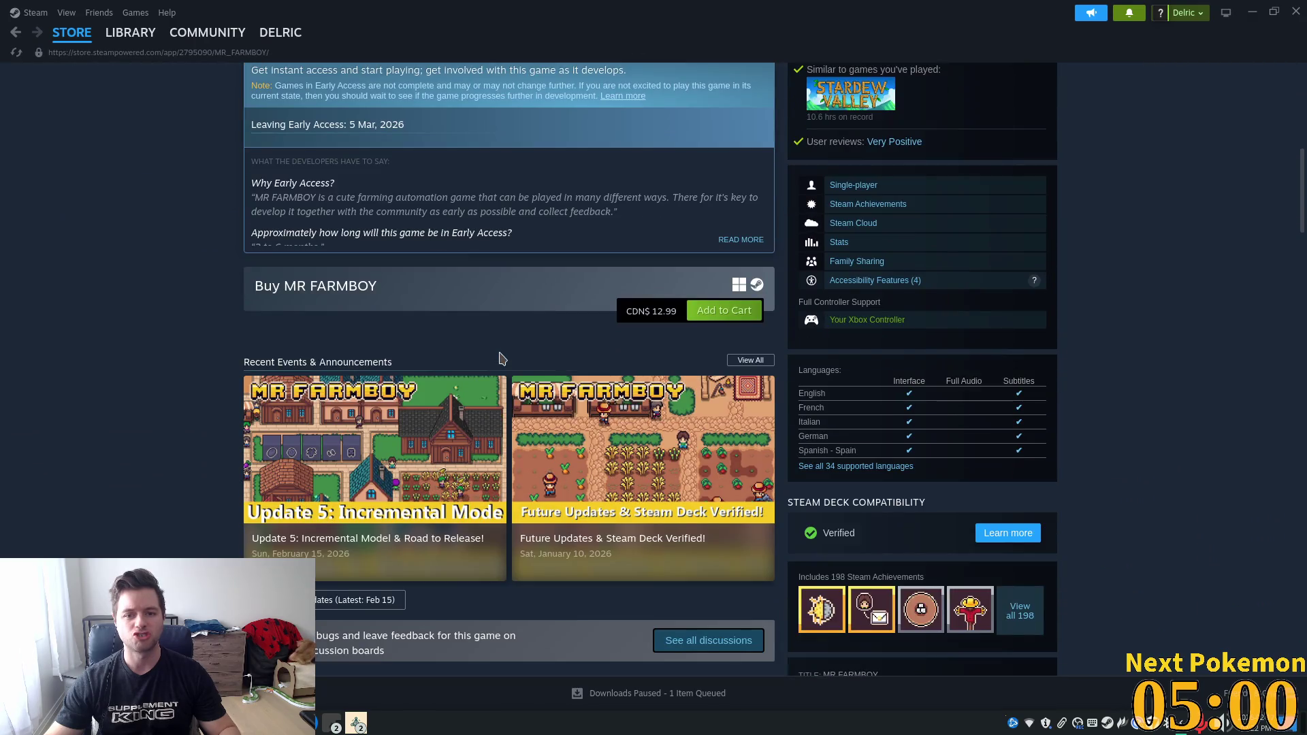
scroll(502, 359, down, 6)
scroll(508, 354, up, 10)
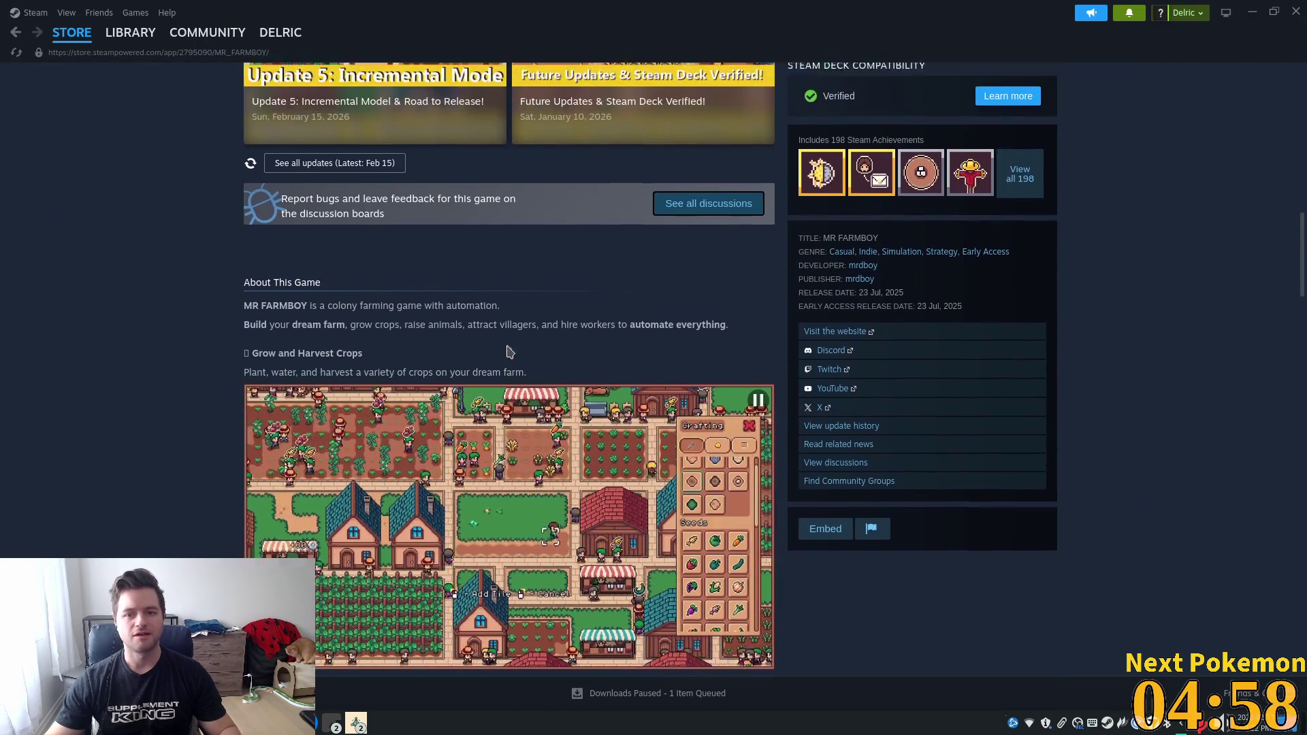
scroll(535, 370, up, 2)
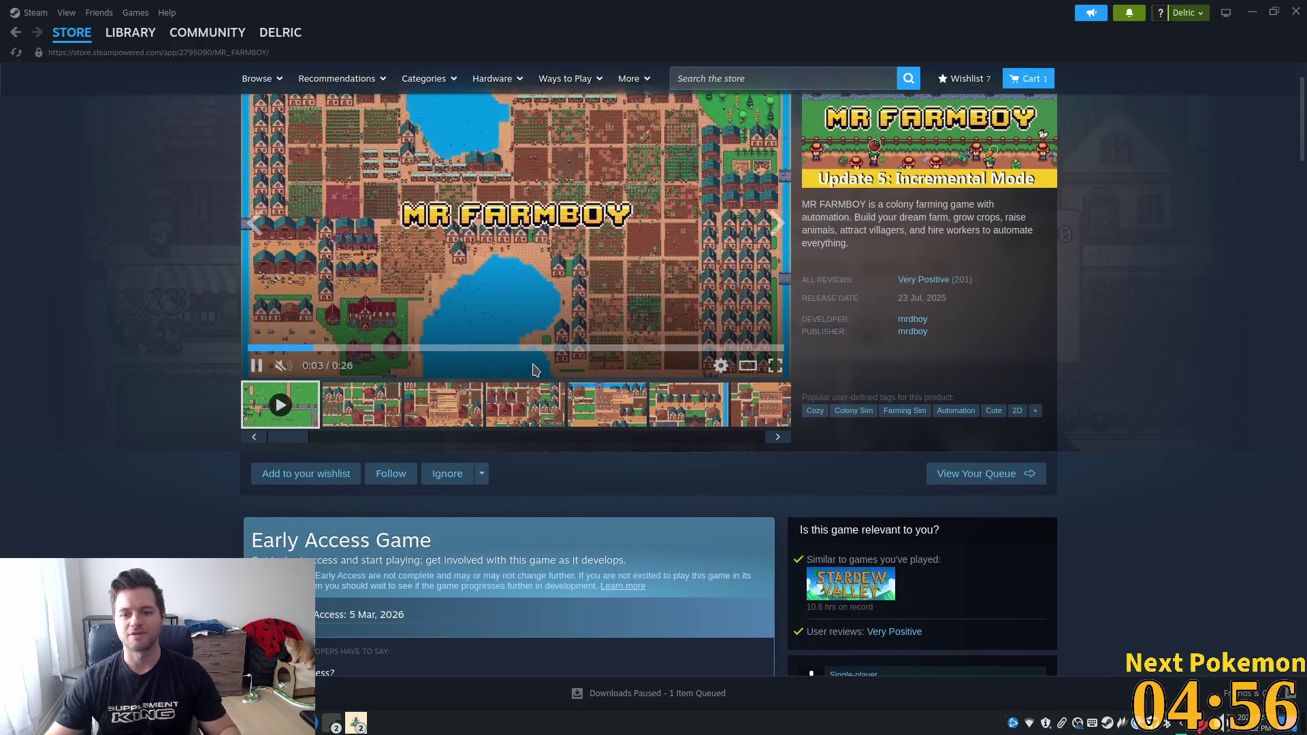
scroll(804, 400, up, 1)
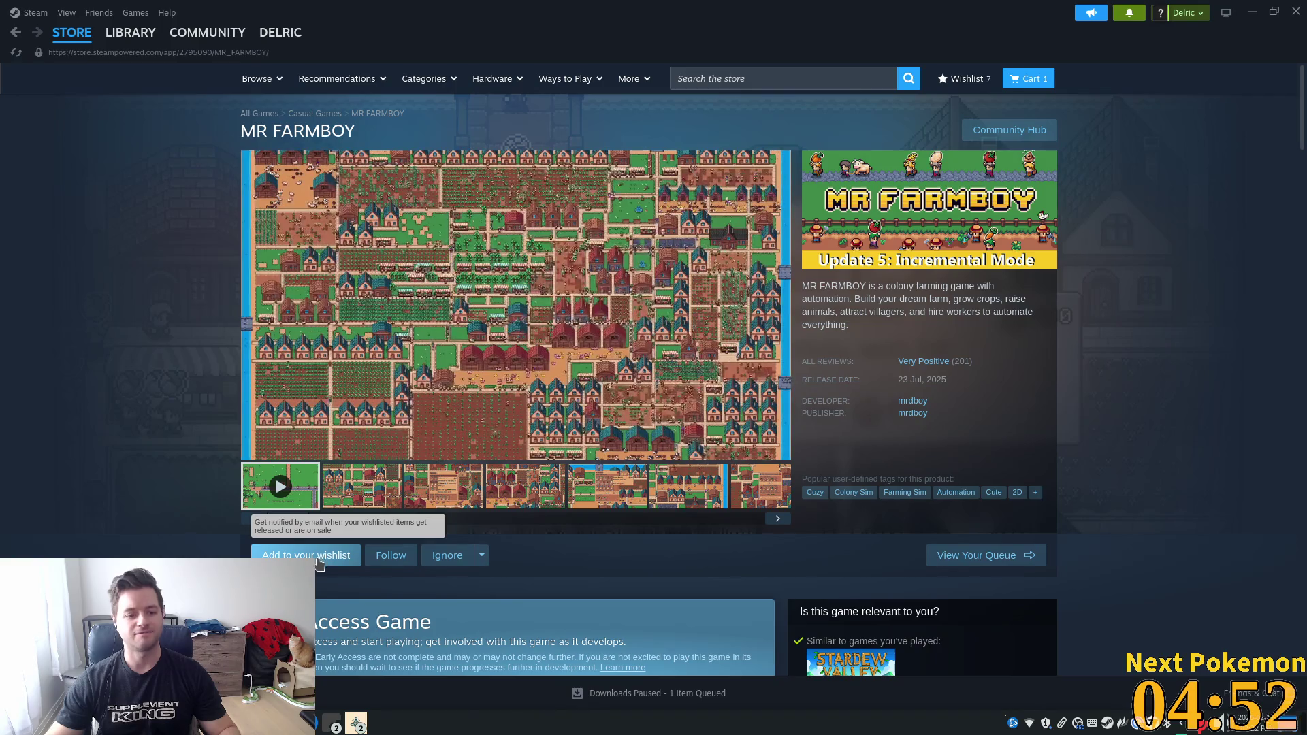
click(319, 556)
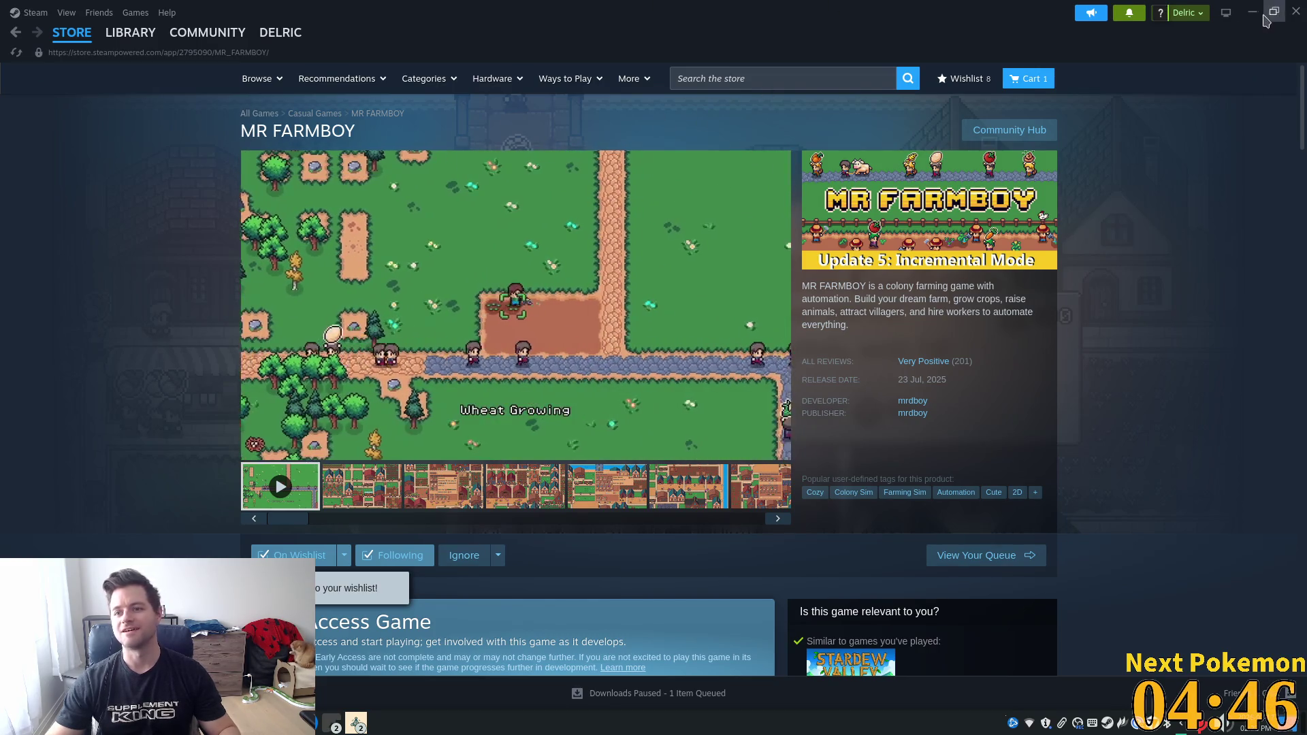
click(1252, 12)
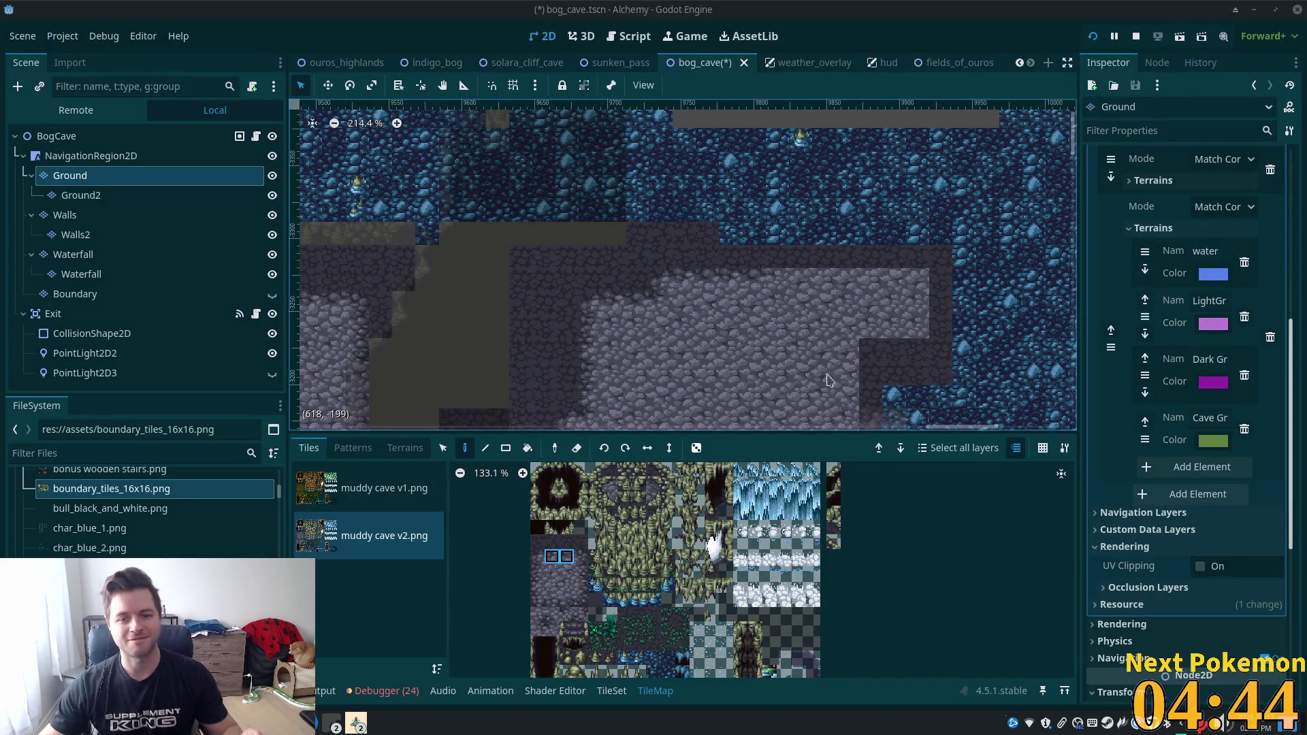
Select single and paired stone edge tiles from the muddy cave v2 atlas for the floor border.
scroll(741, 296, up, 2)
scroll(742, 296, down, 2)
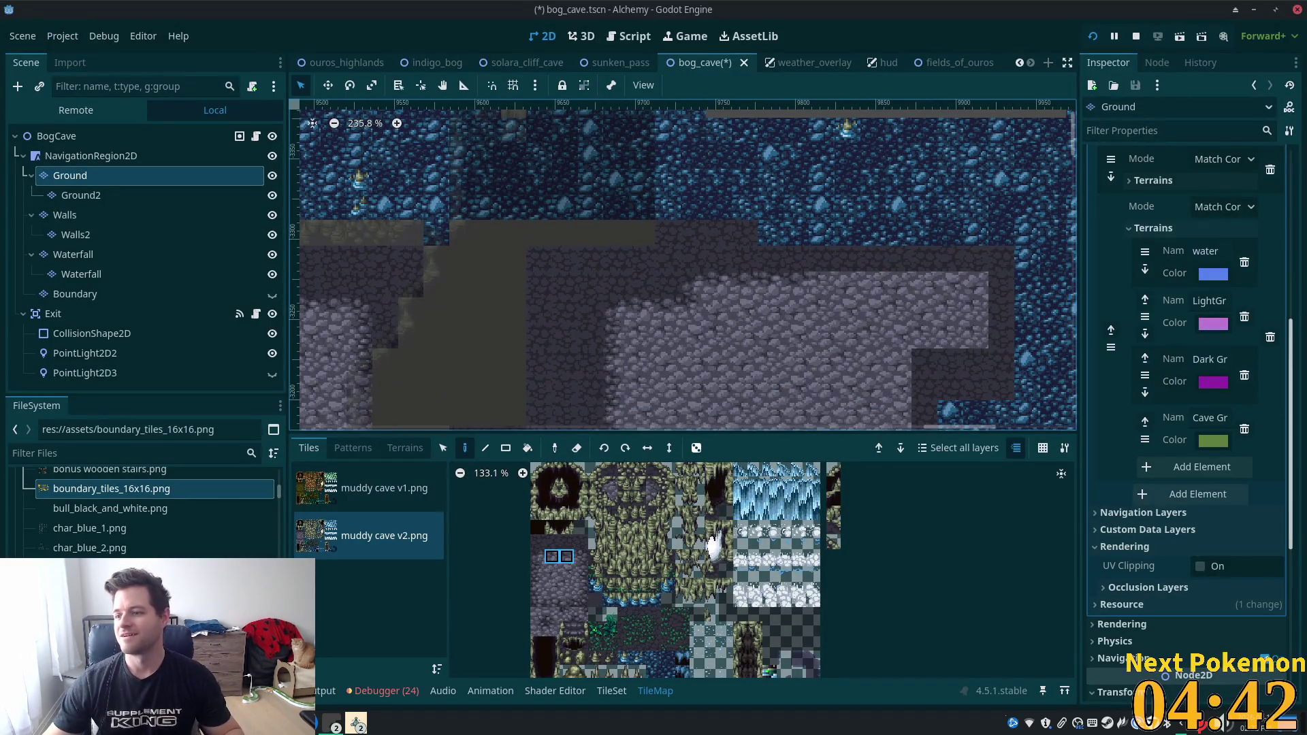
scroll(749, 340, right, 5)
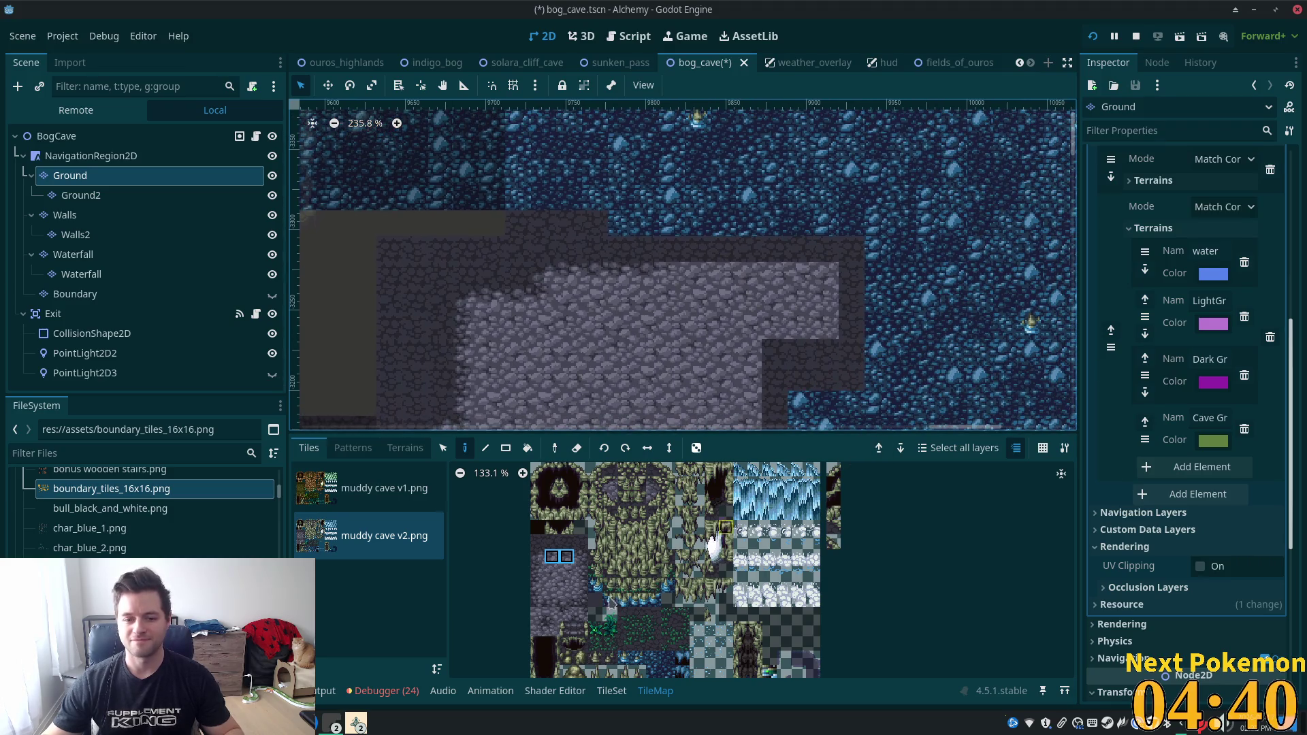
click(582, 556)
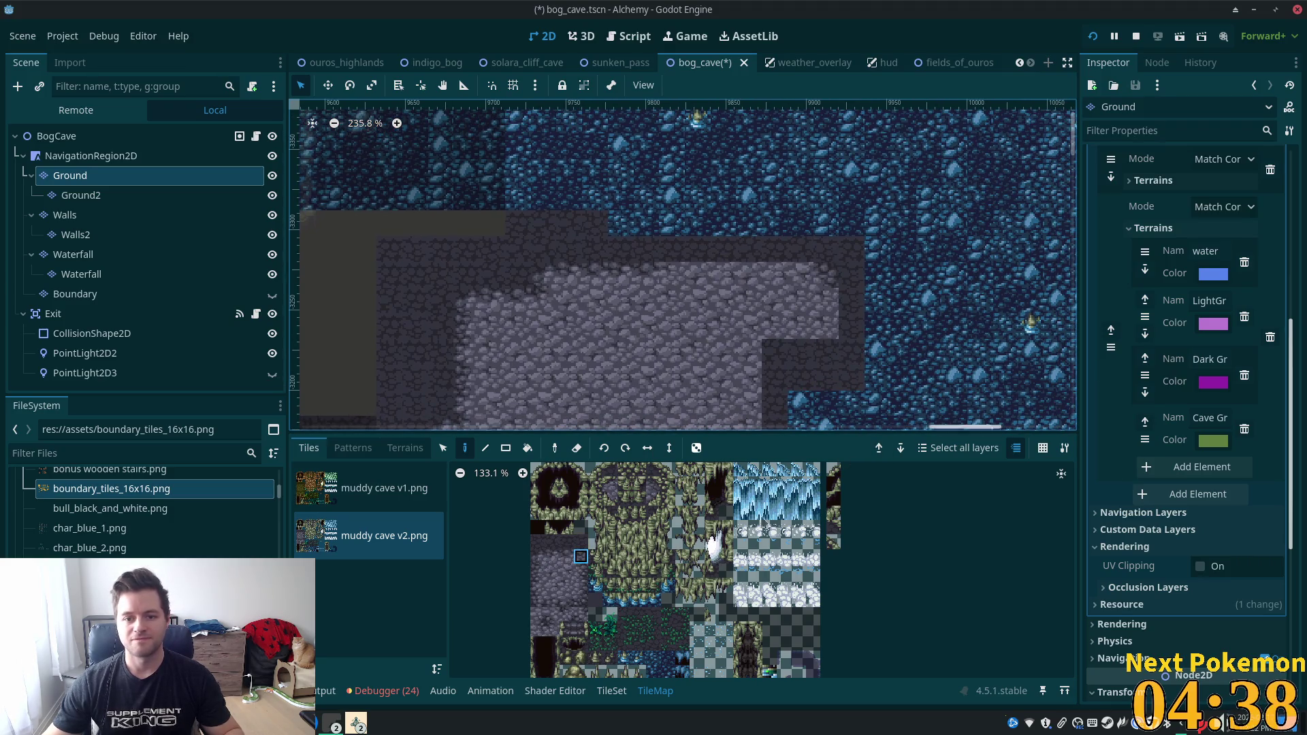
drag(570, 562, 572, 564)
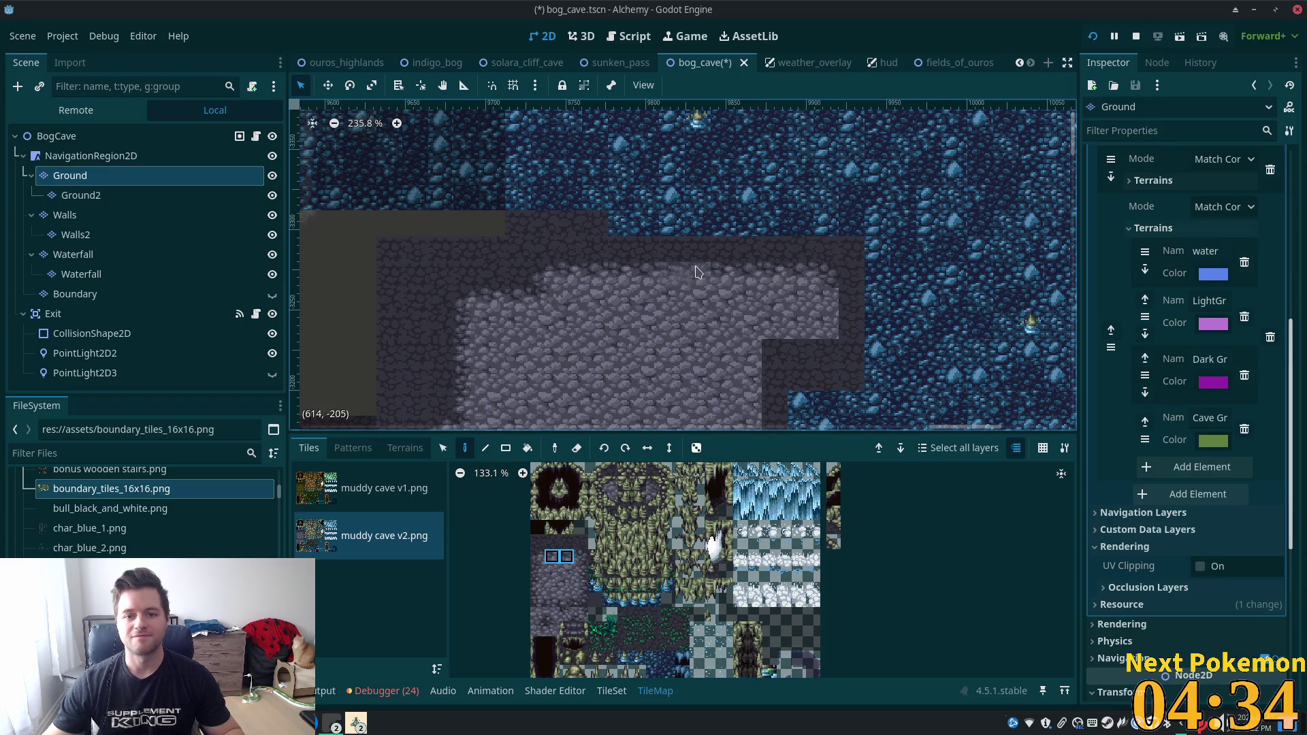
Paint the floor border with a three-tile vertical strip, adjacent pairs, stacked tiles and the dark floor tile.
scroll(772, 461, down, 1)
scroll(398, 273, down, 3)
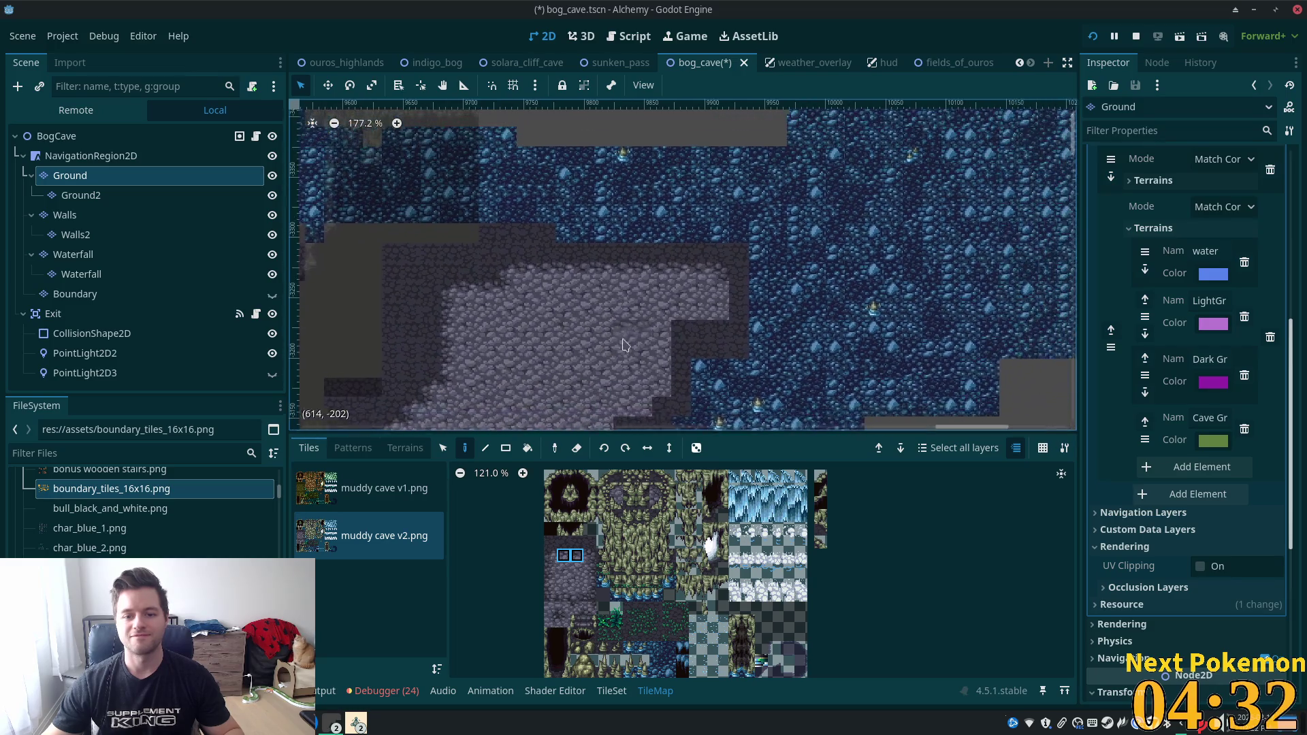
drag(591, 557, 594, 582)
click(591, 582)
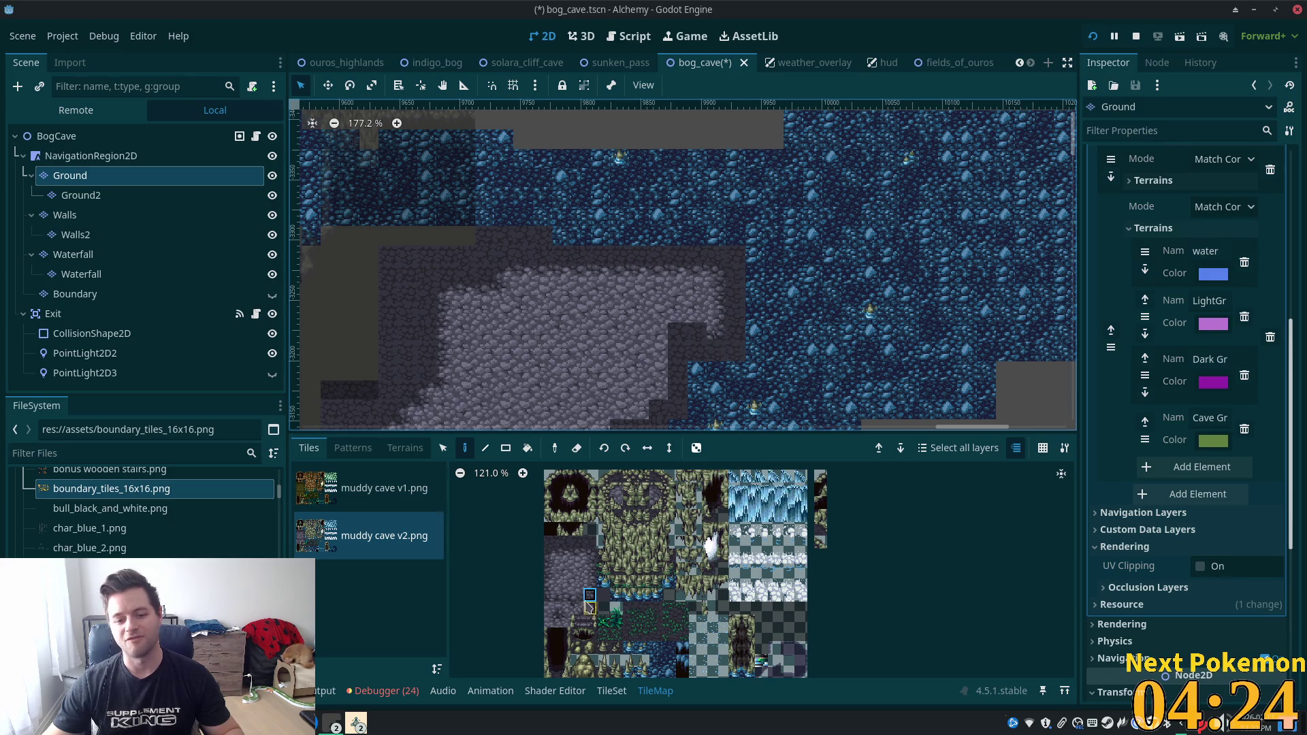
drag(576, 597, 562, 596)
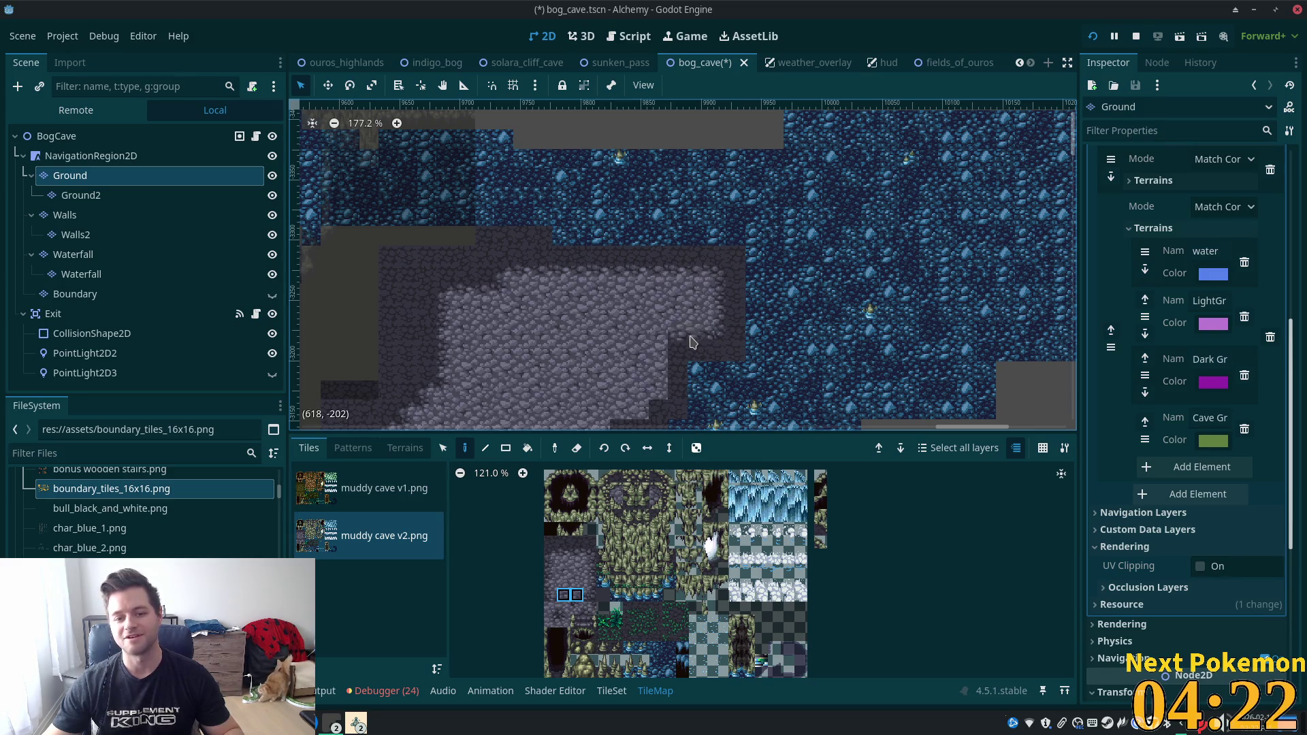
click(550, 608)
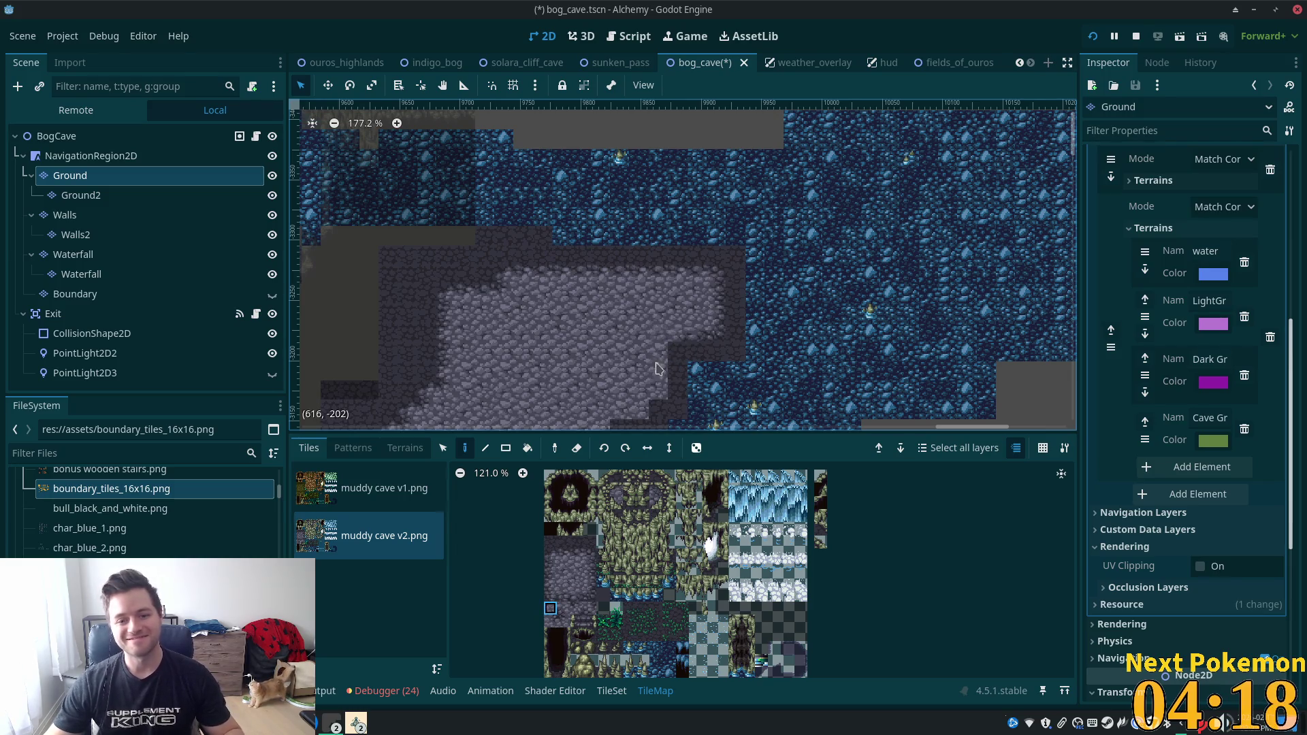
drag(590, 569, 590, 581)
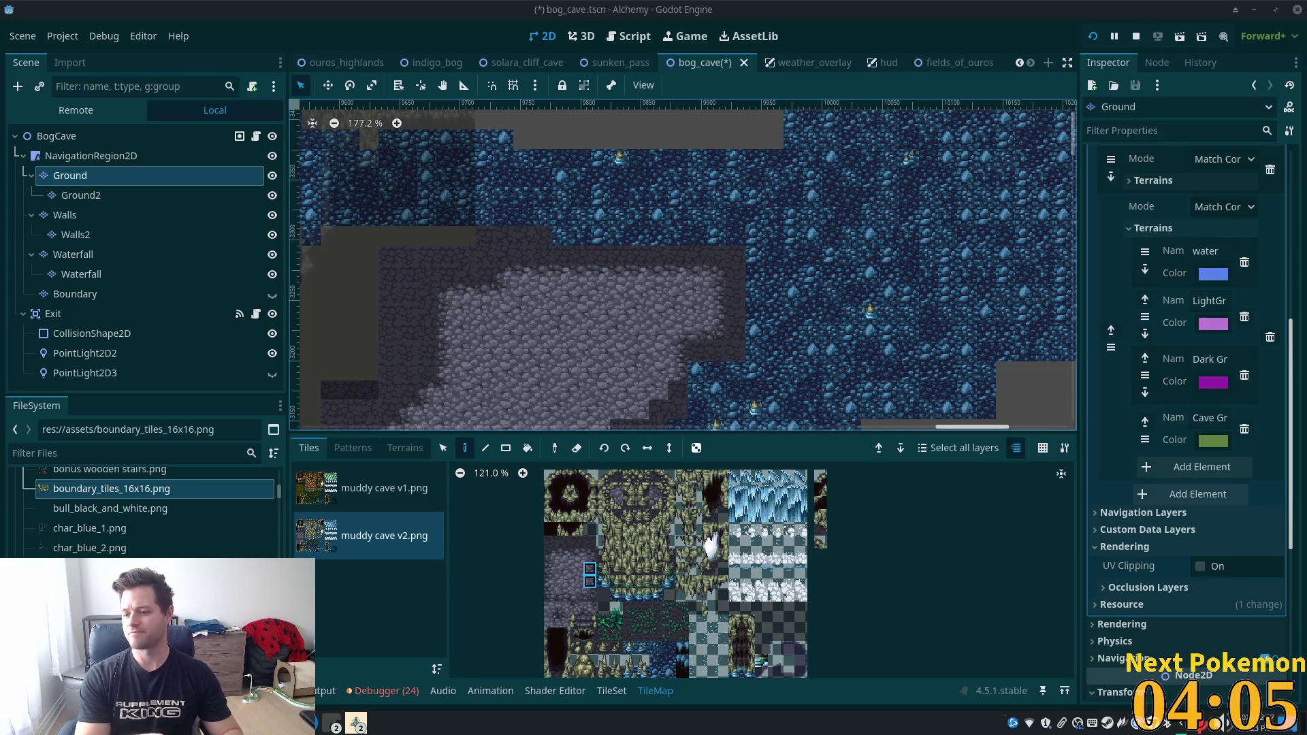
scroll(653, 409, down, 2)
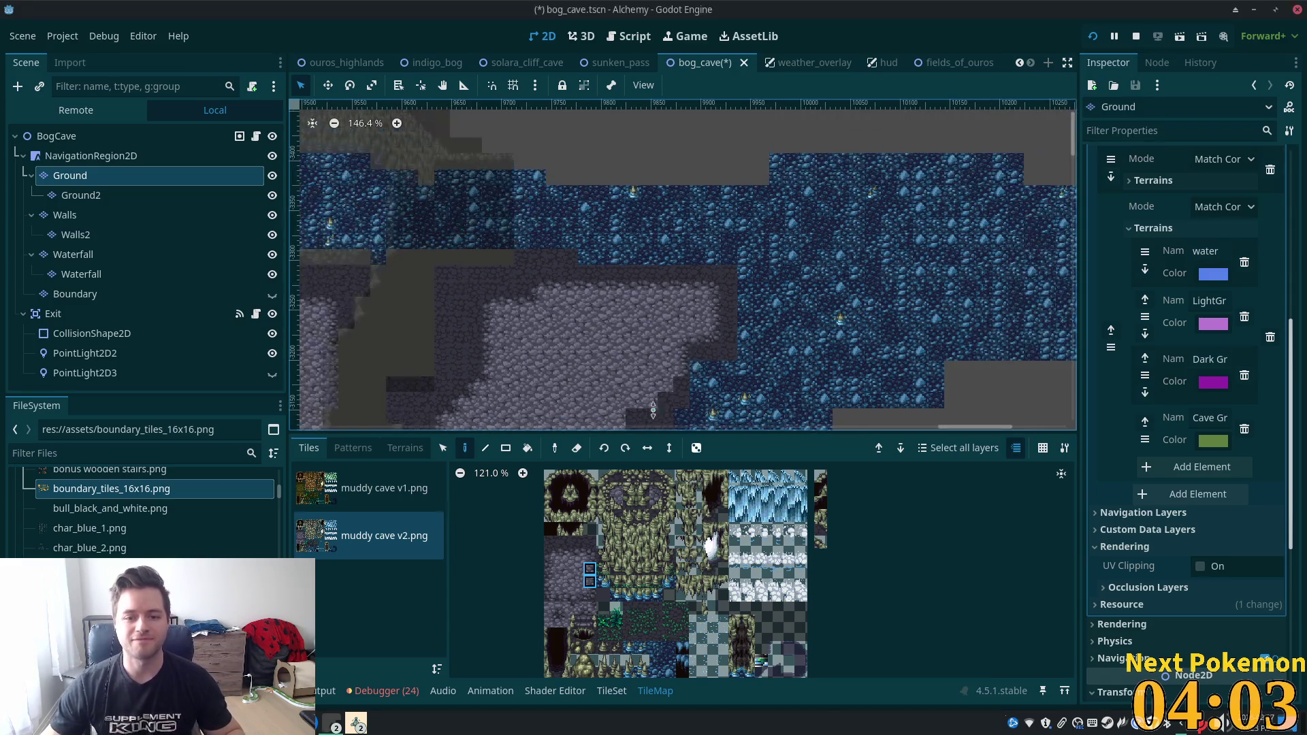
Paint the stepped water edge with single, two-tile and stacked edge tiles plus the dark floor tile.
scroll(653, 408, up, 5)
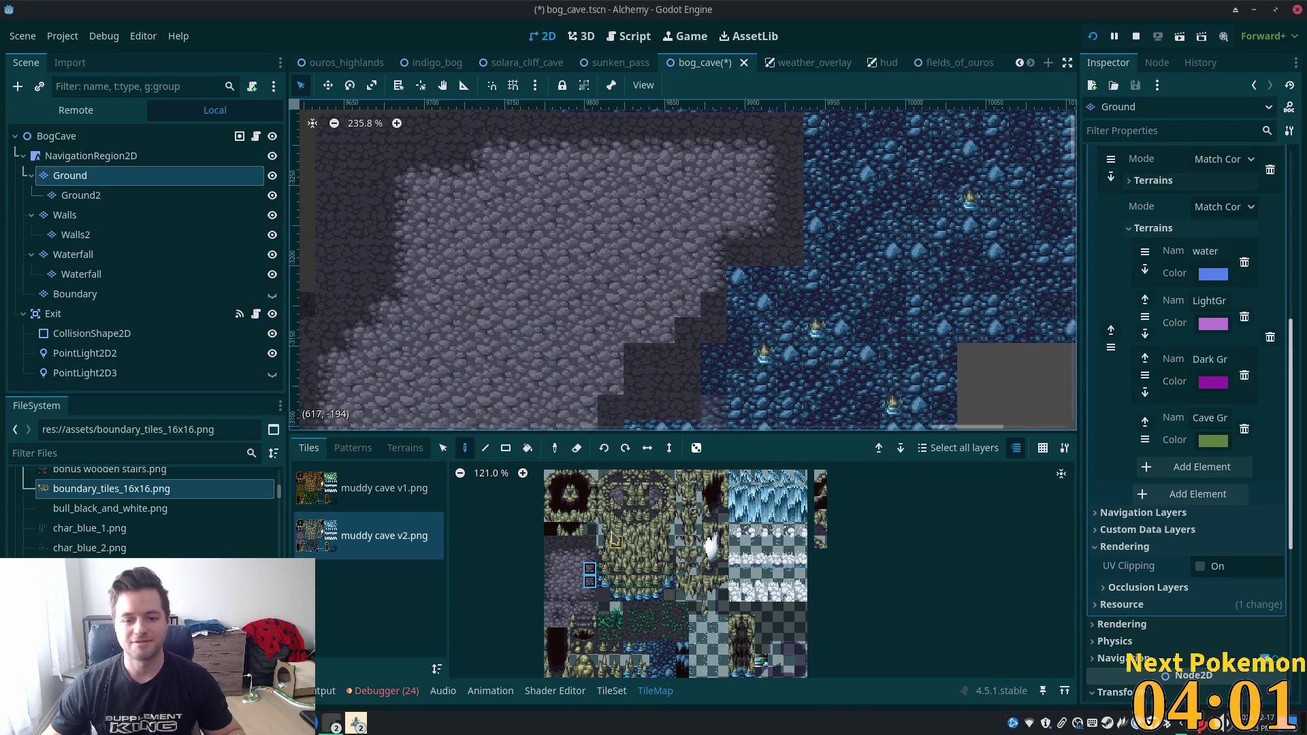
click(589, 594)
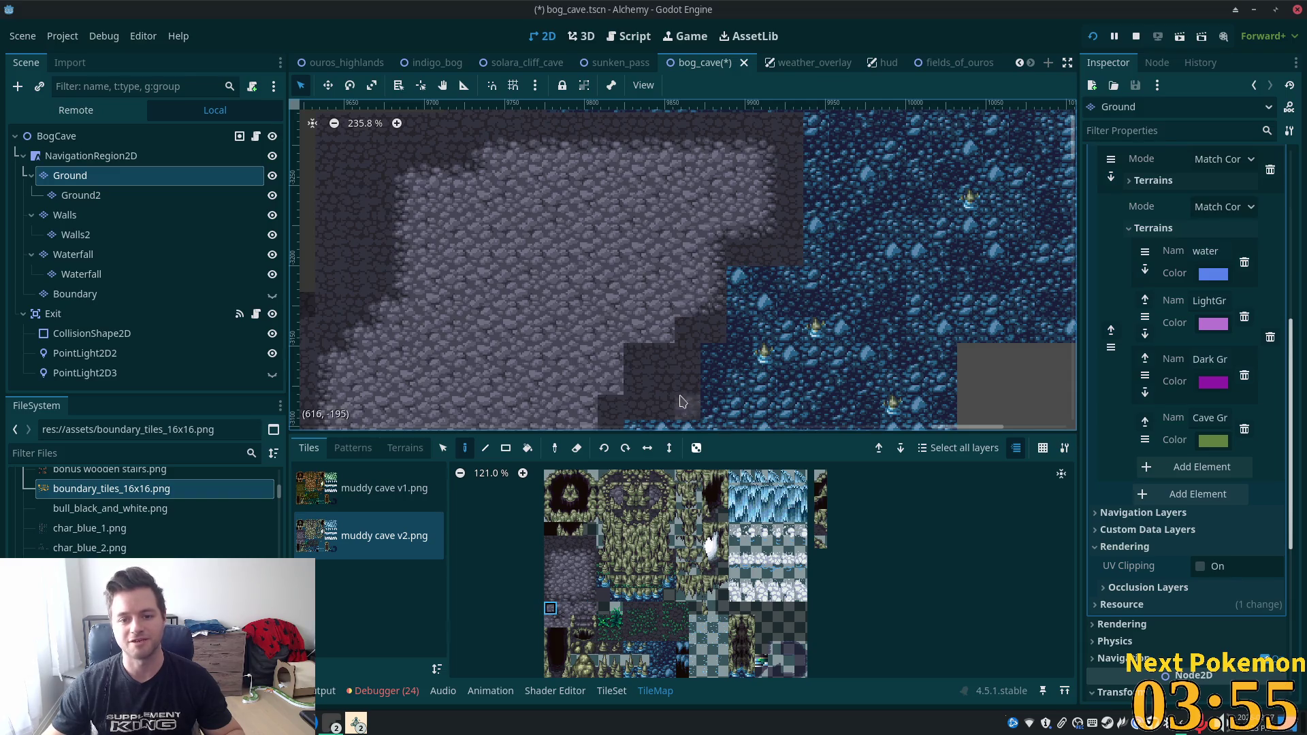
click(591, 572)
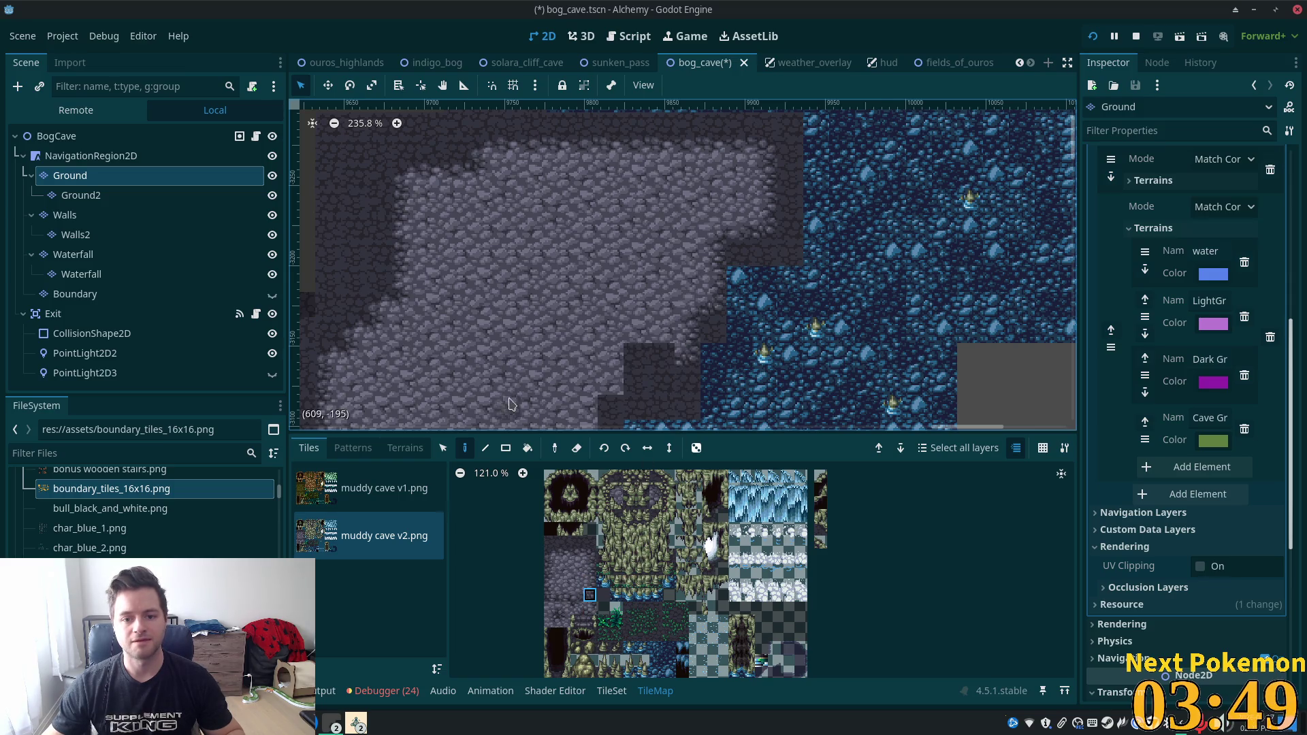
drag(566, 602, 576, 597)
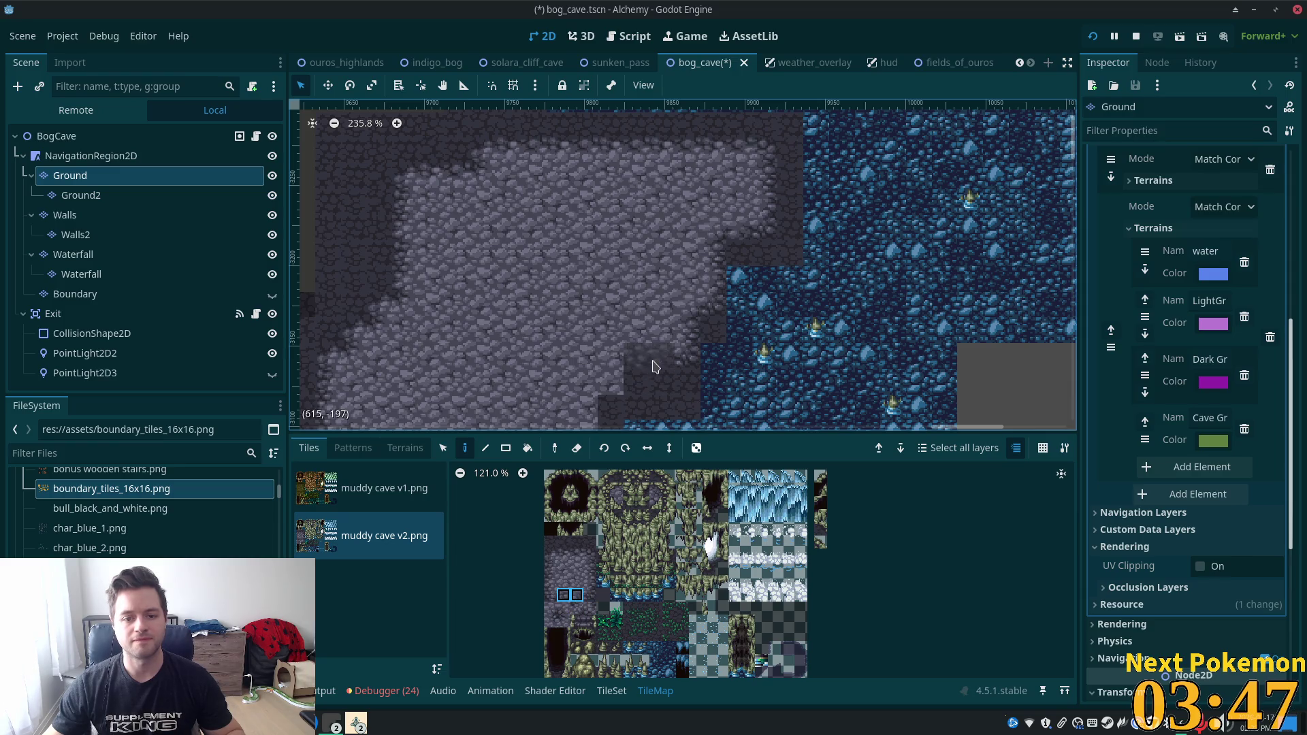
click(551, 608)
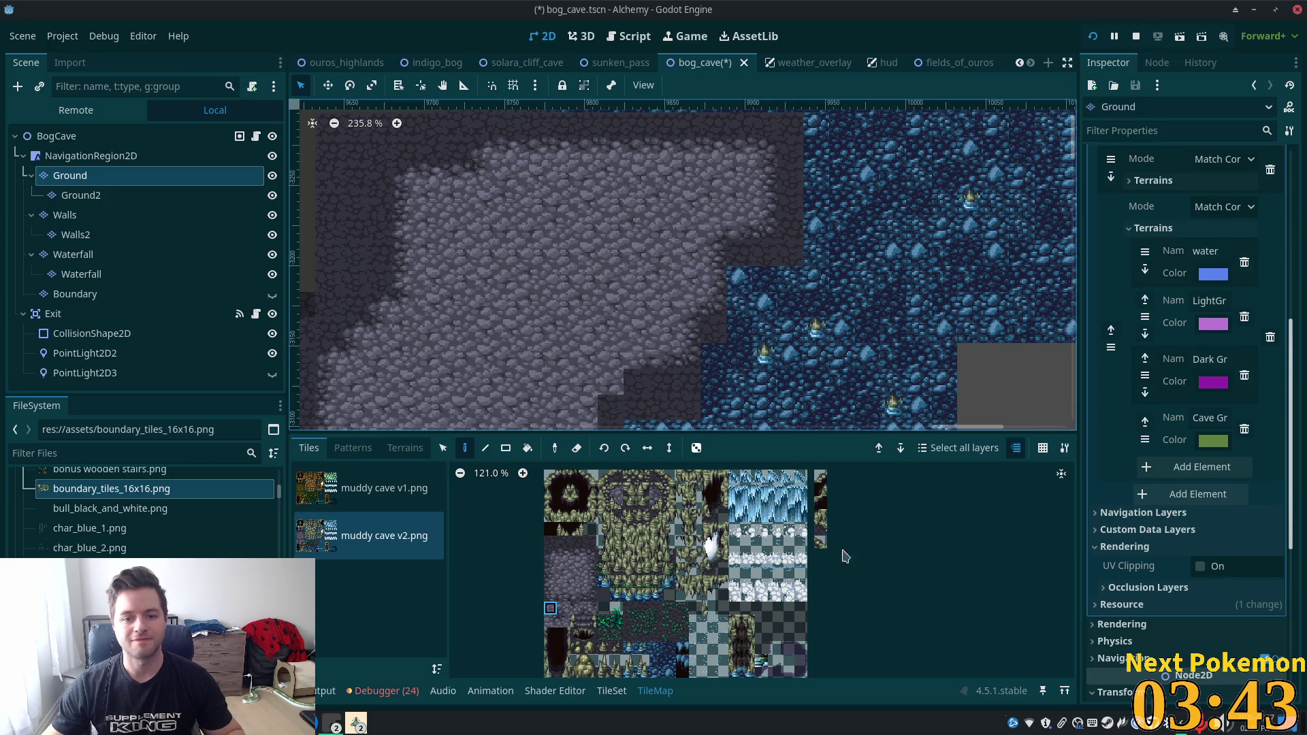
scroll(681, 307, down, 3)
click(590, 568)
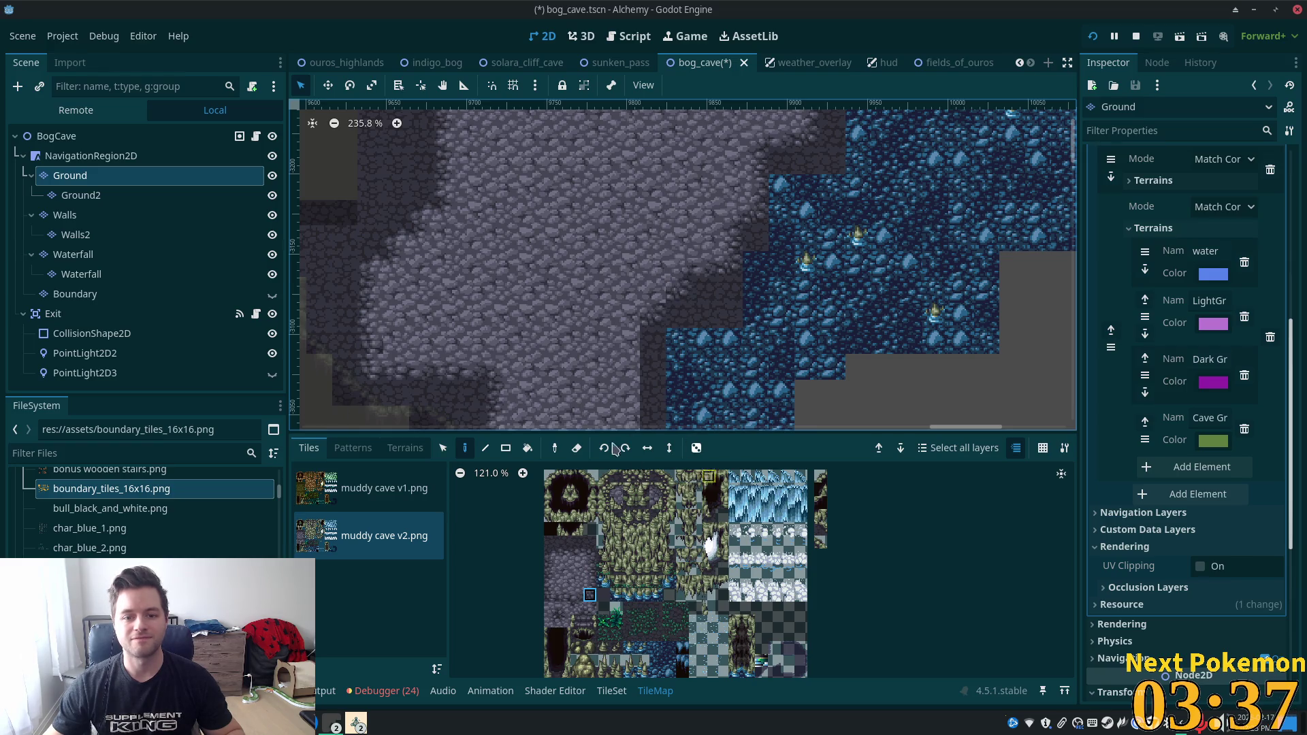
click(550, 608)
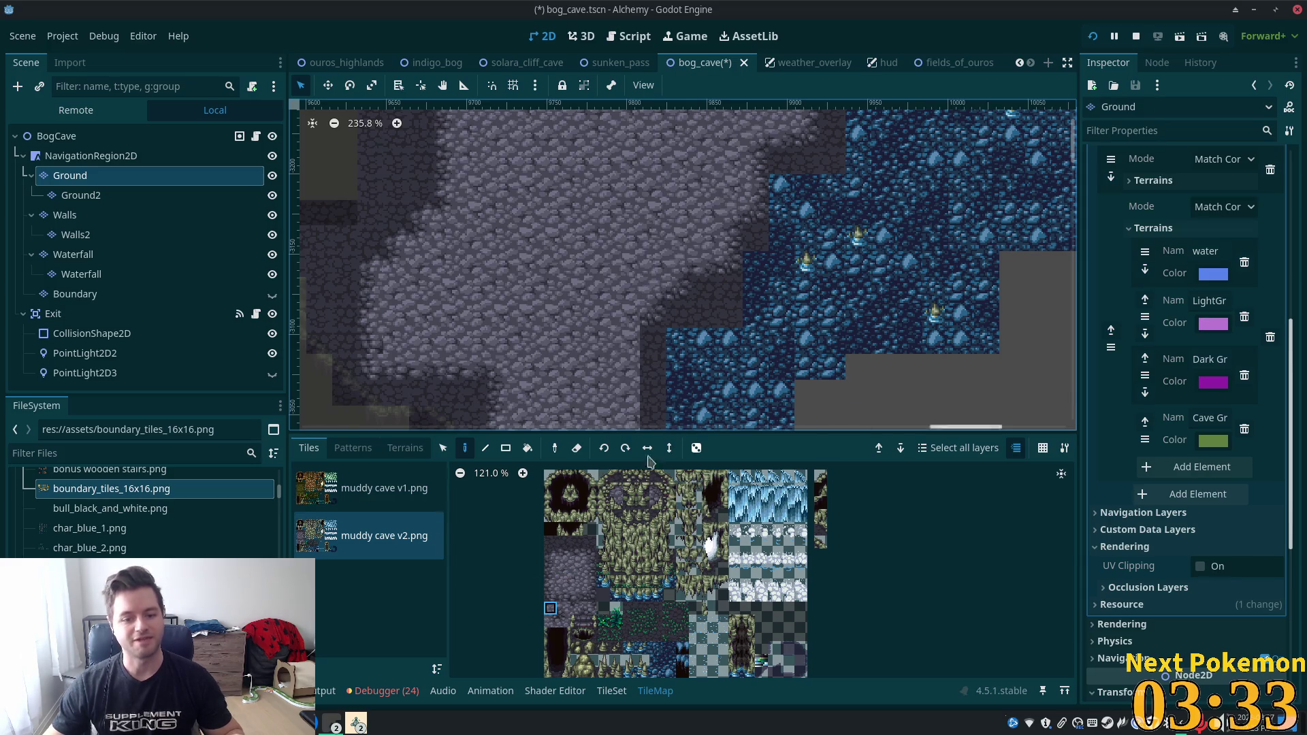
drag(589, 569, 589, 583)
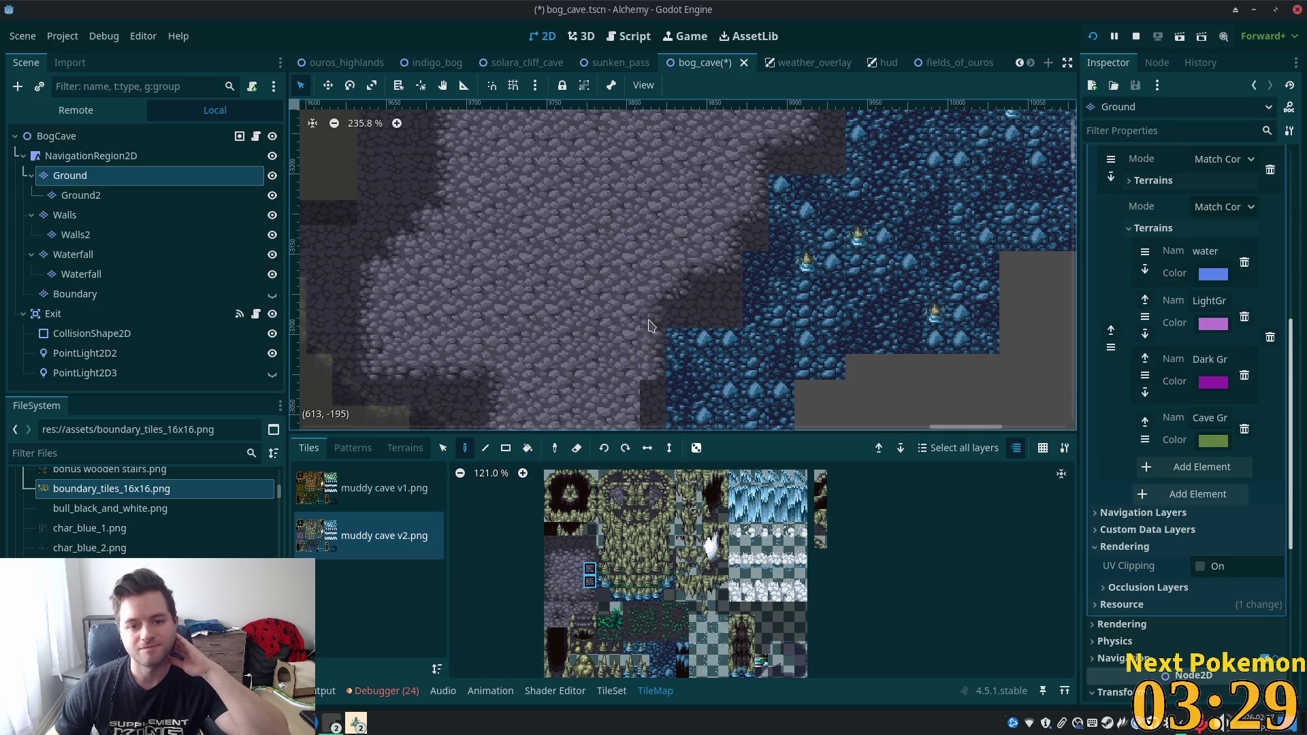
click(589, 569)
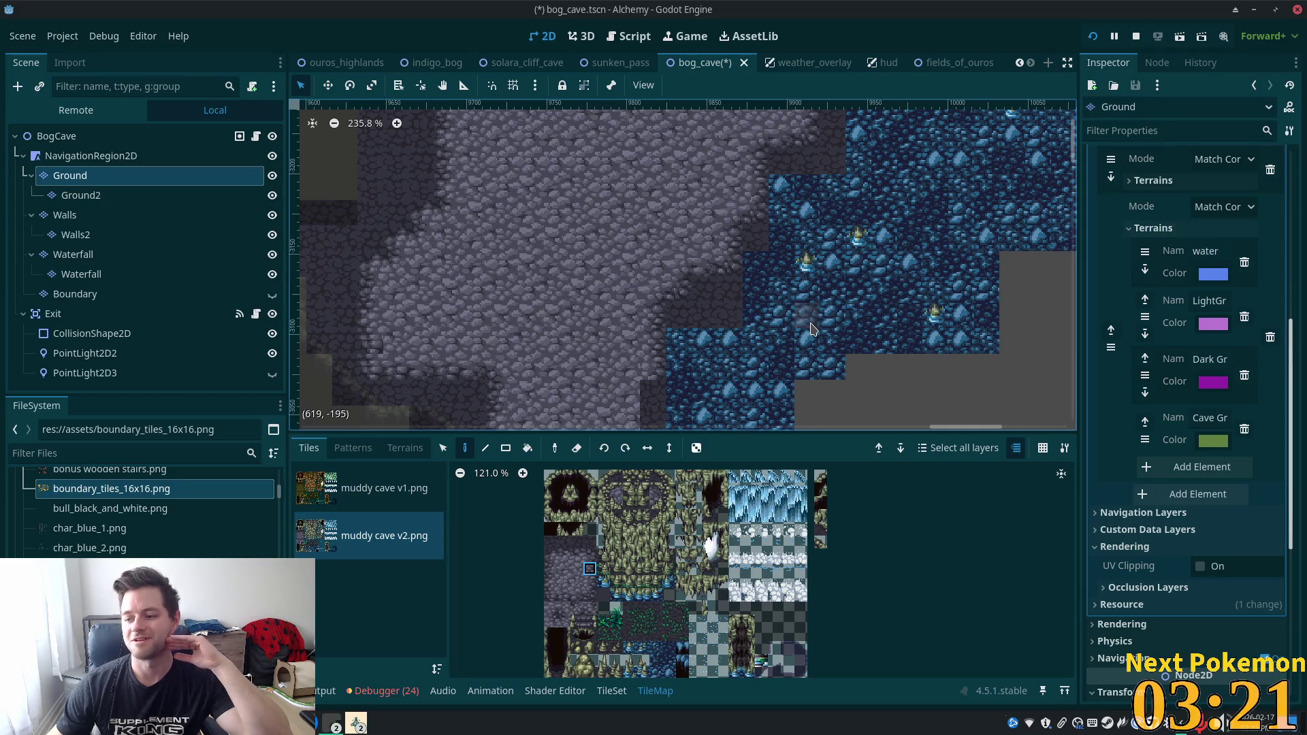
scroll(811, 330, down, 3)
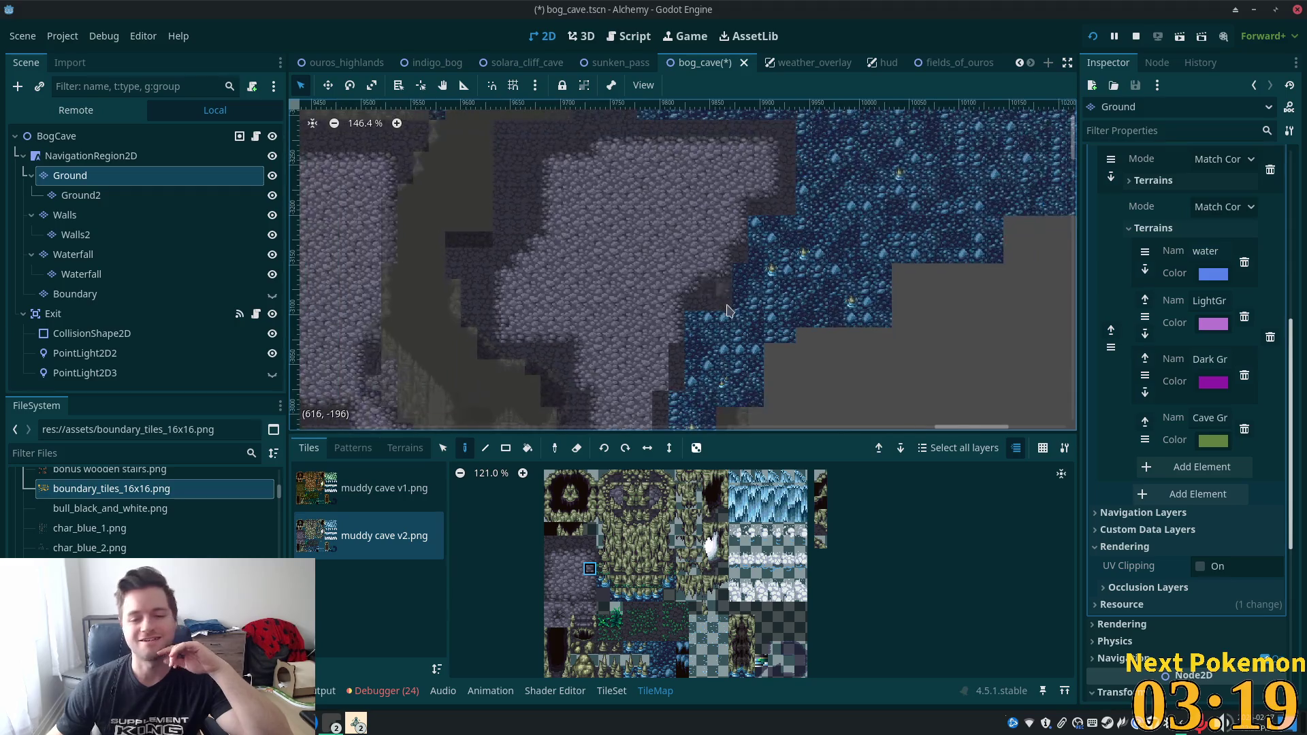
Edge the channel's left bank with stacked and single edge tiles and the dark floor tile.
scroll(650, 276, down, 2)
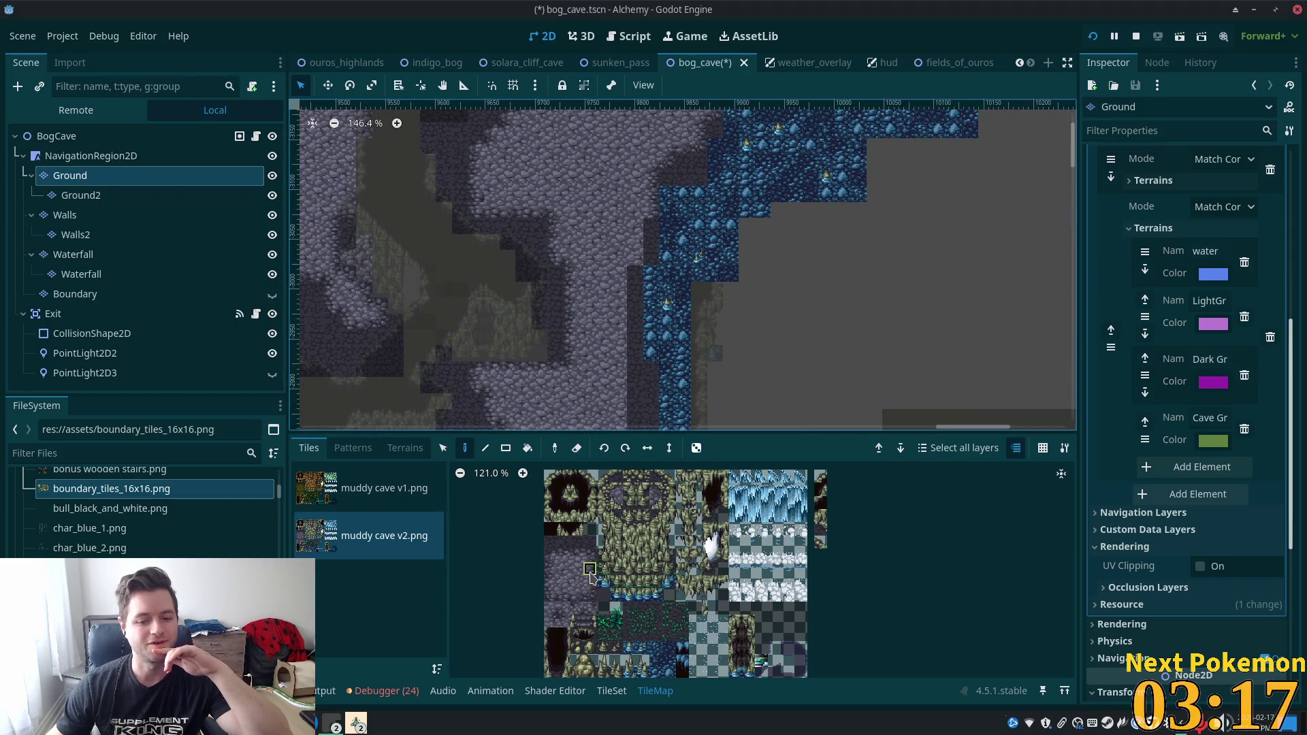
drag(591, 576, 591, 584)
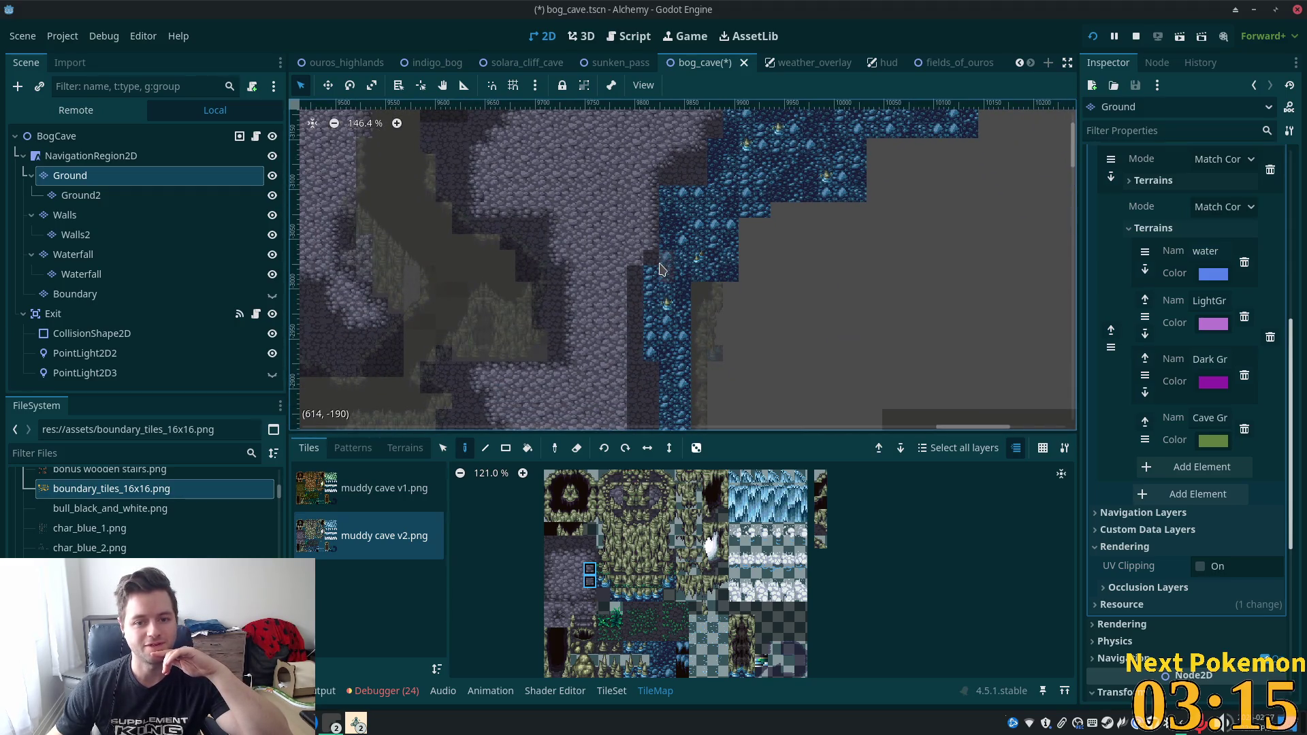
scroll(659, 269, up, 2)
click(590, 596)
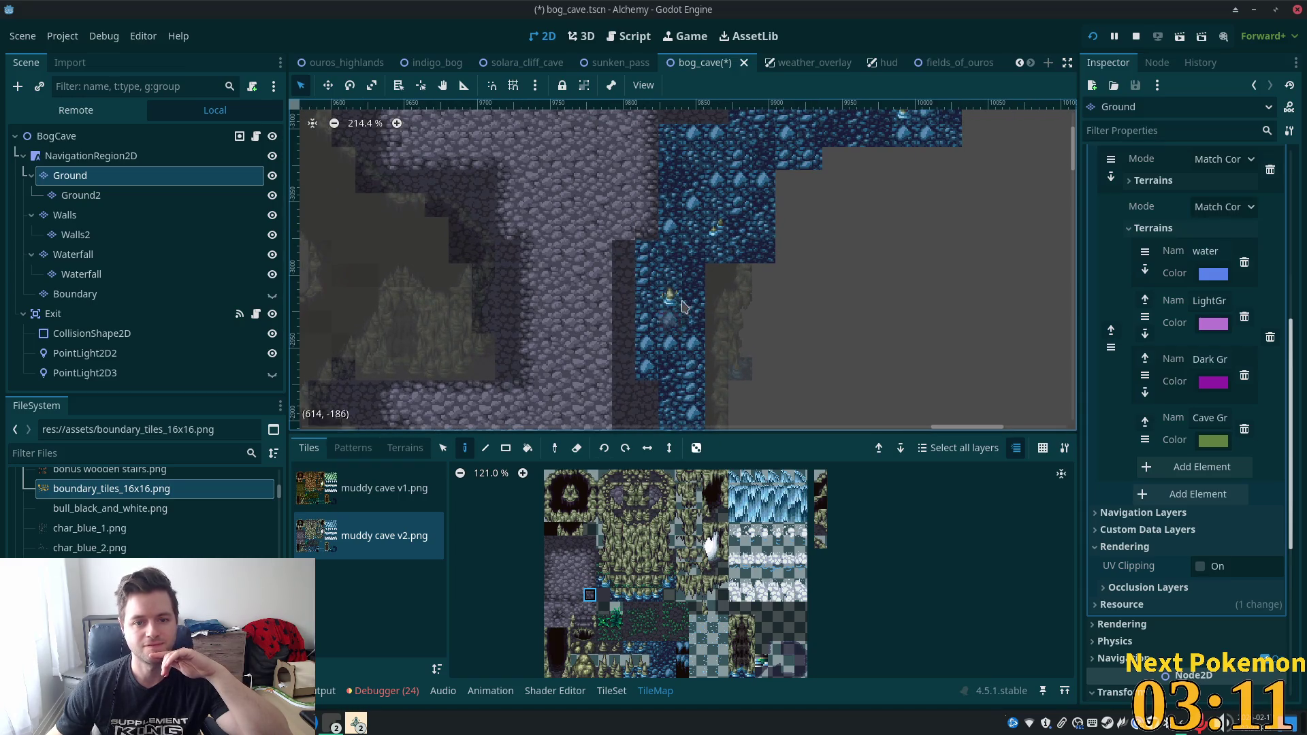
scroll(685, 306, up, 3)
click(550, 608)
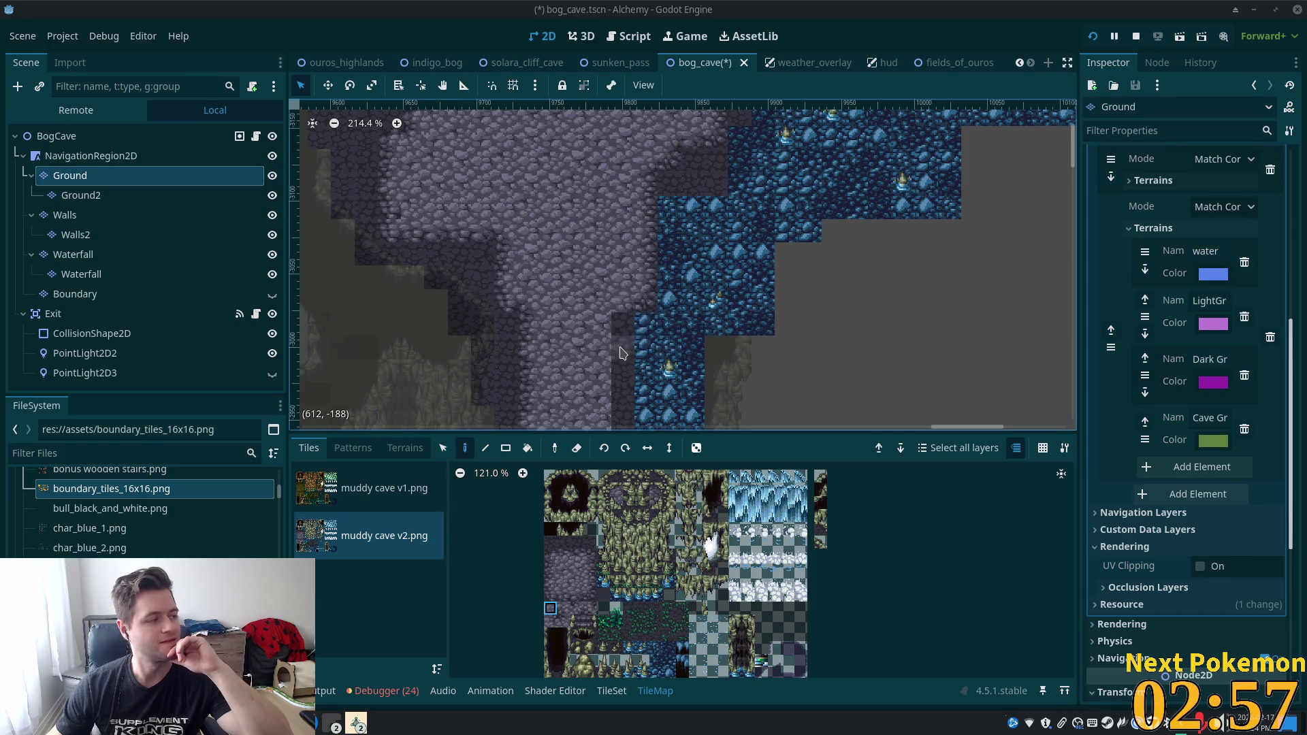
scroll(622, 353, up, 6)
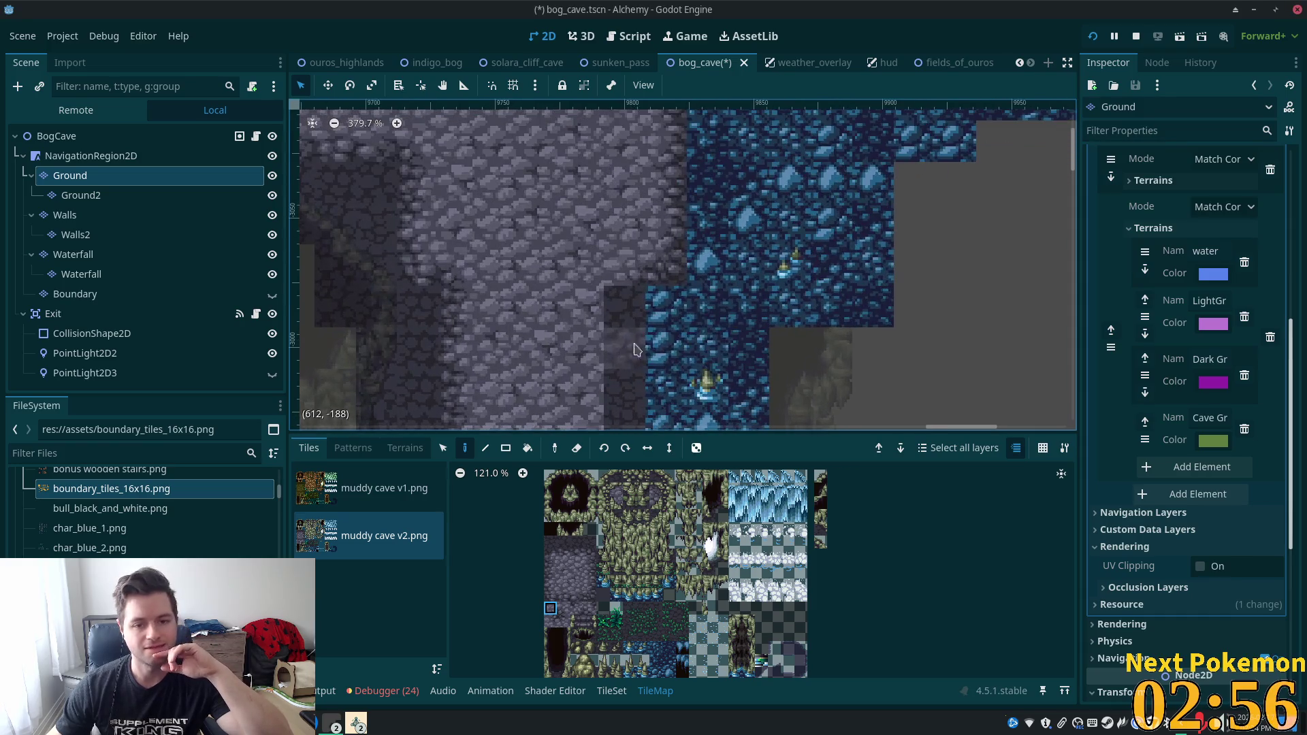
Paint stacked edge tiles along the blue water channel.
click(589, 587)
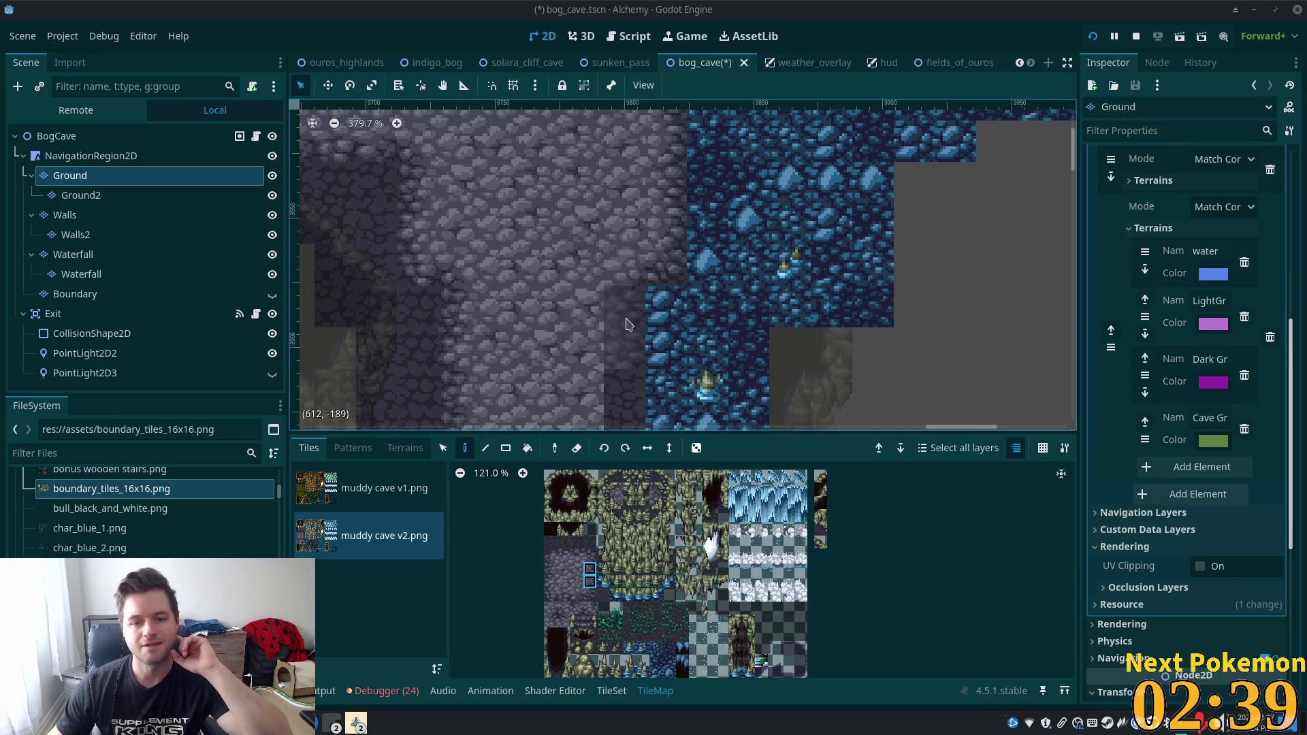
scroll(715, 327, down, 5)
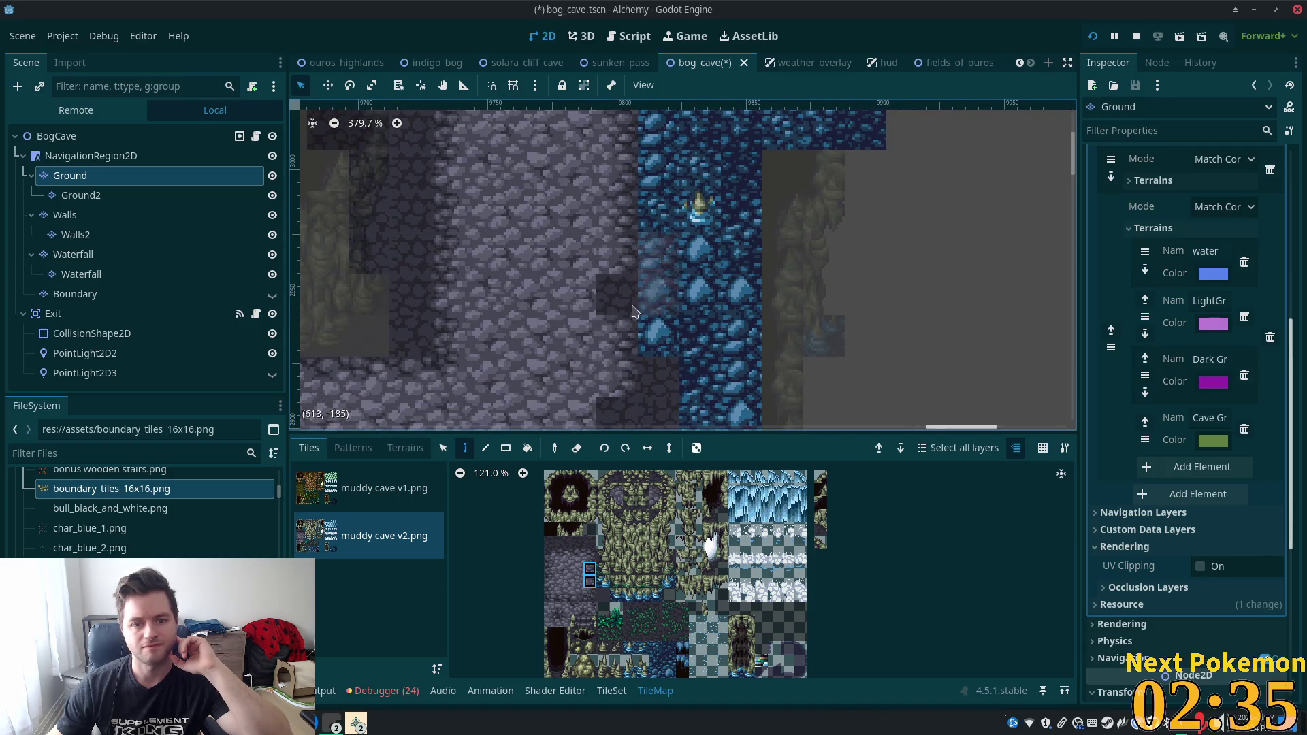
scroll(716, 260, down, 3)
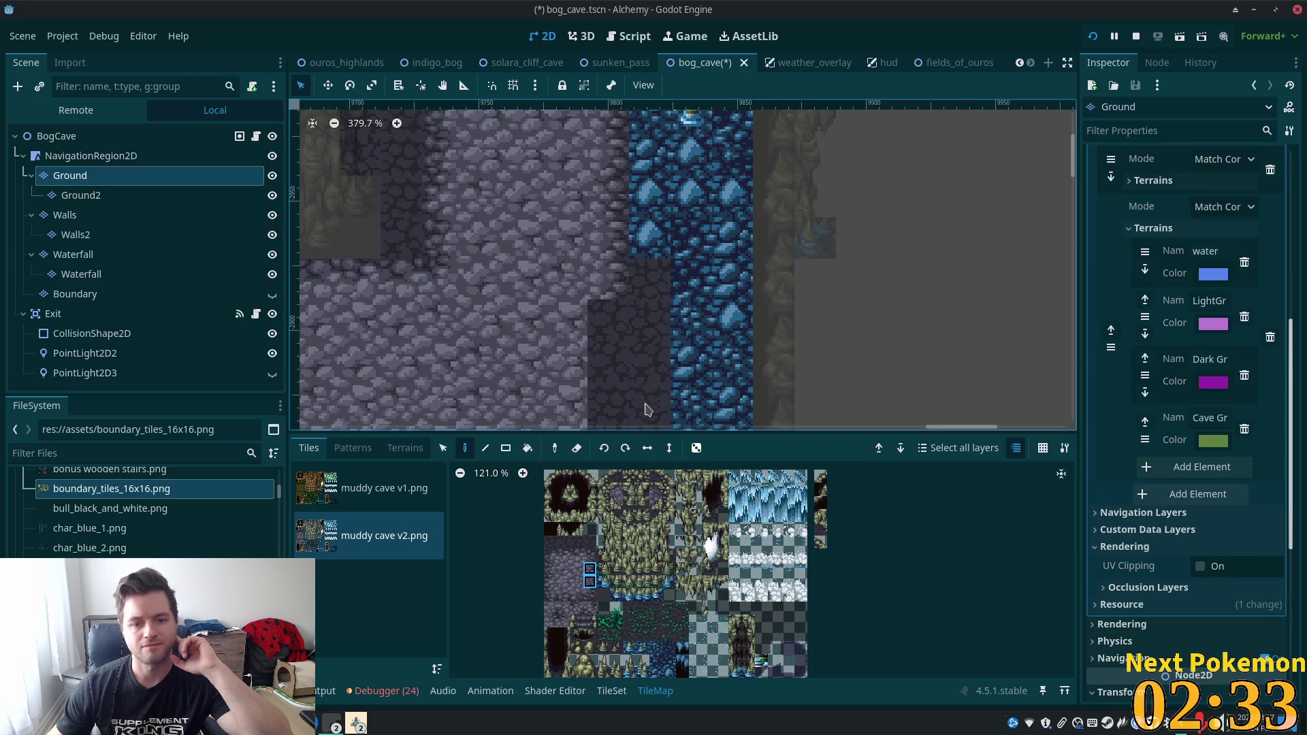
scroll(647, 395, down, 3)
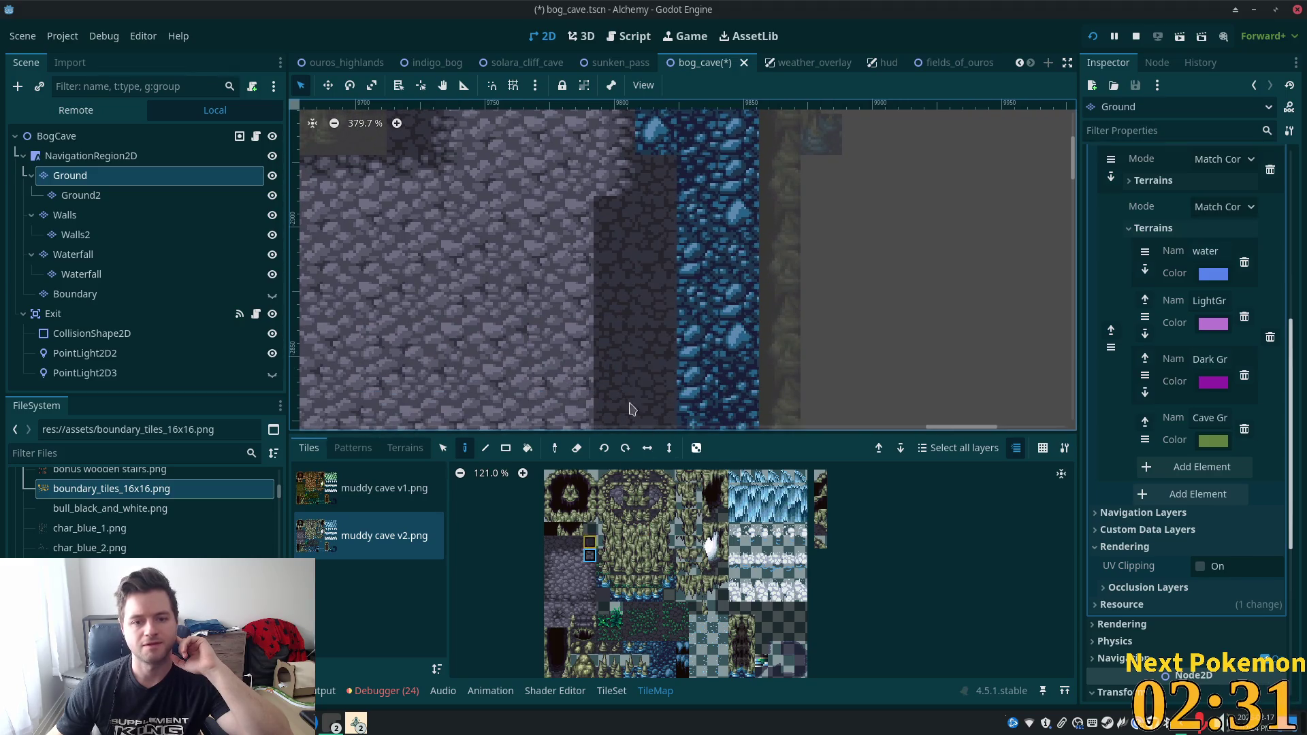
scroll(613, 259, up, 2)
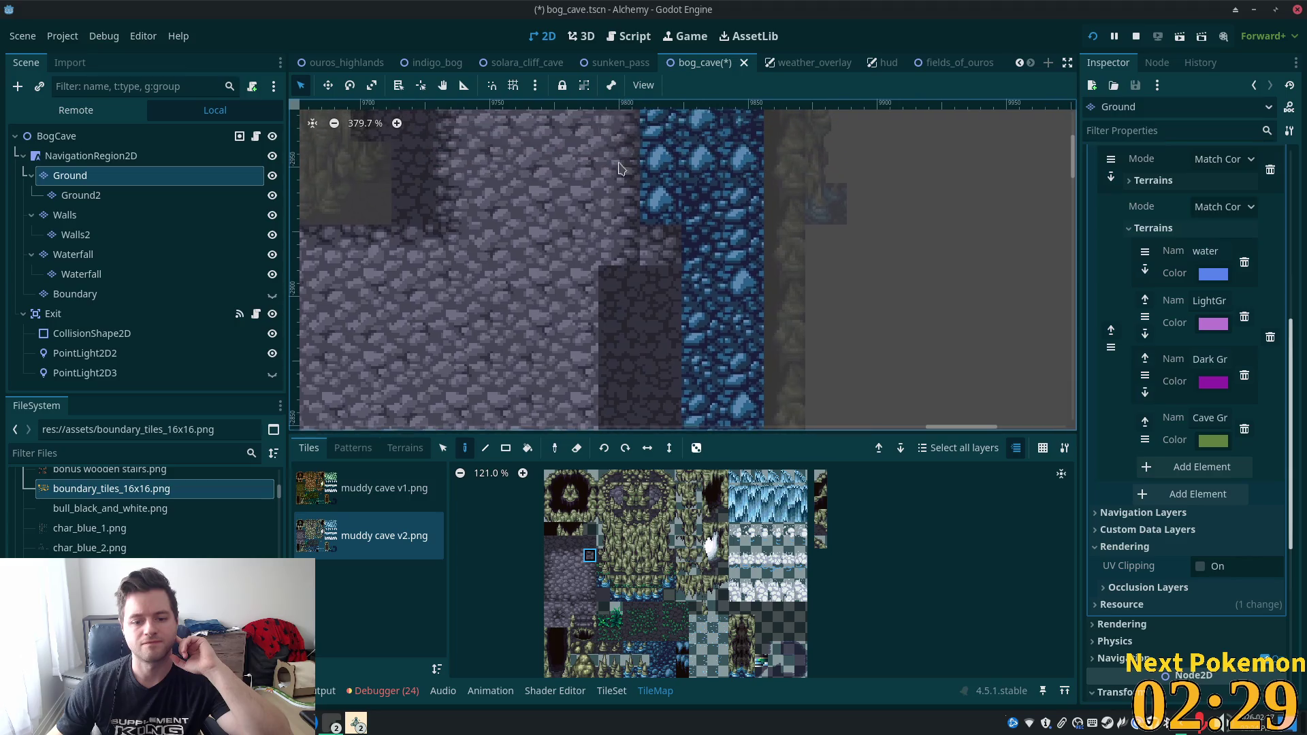
Pick a different cobblestone tile and paint over the dark tiles above the channel.
click(553, 623)
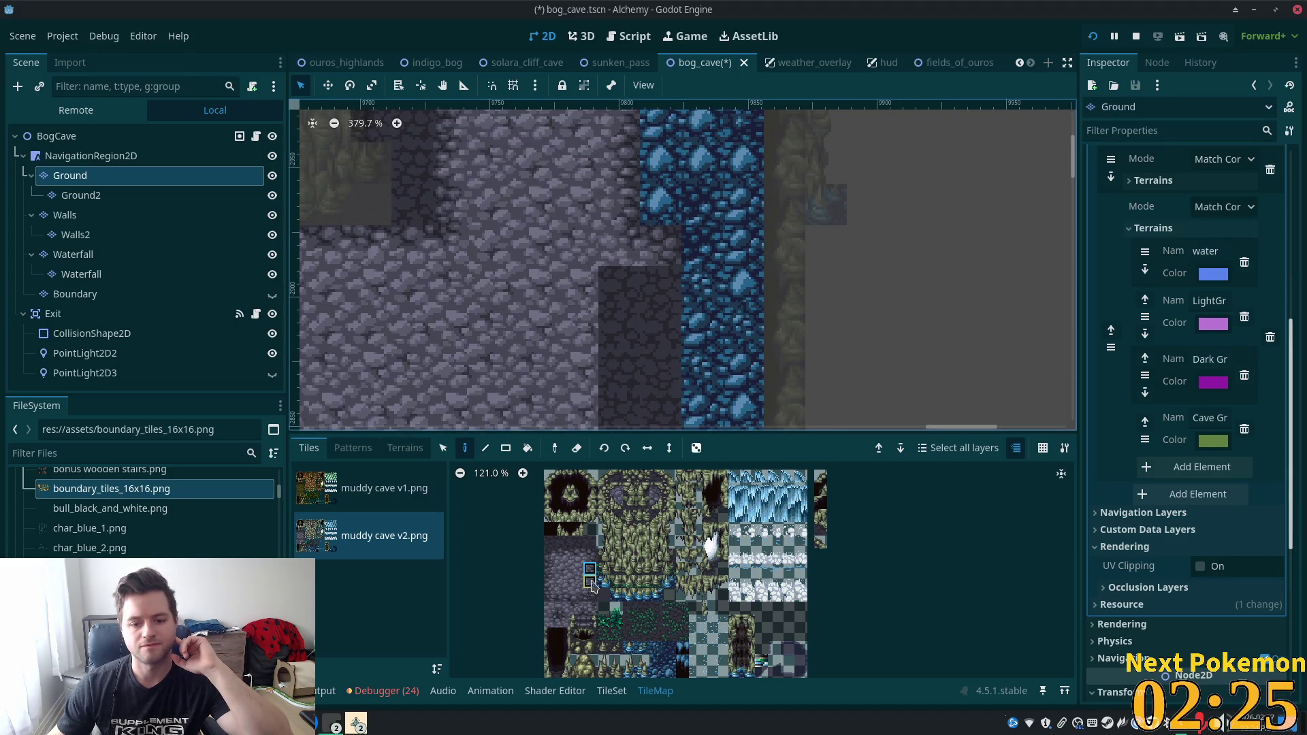
scroll(627, 301, down, 2)
click(658, 243)
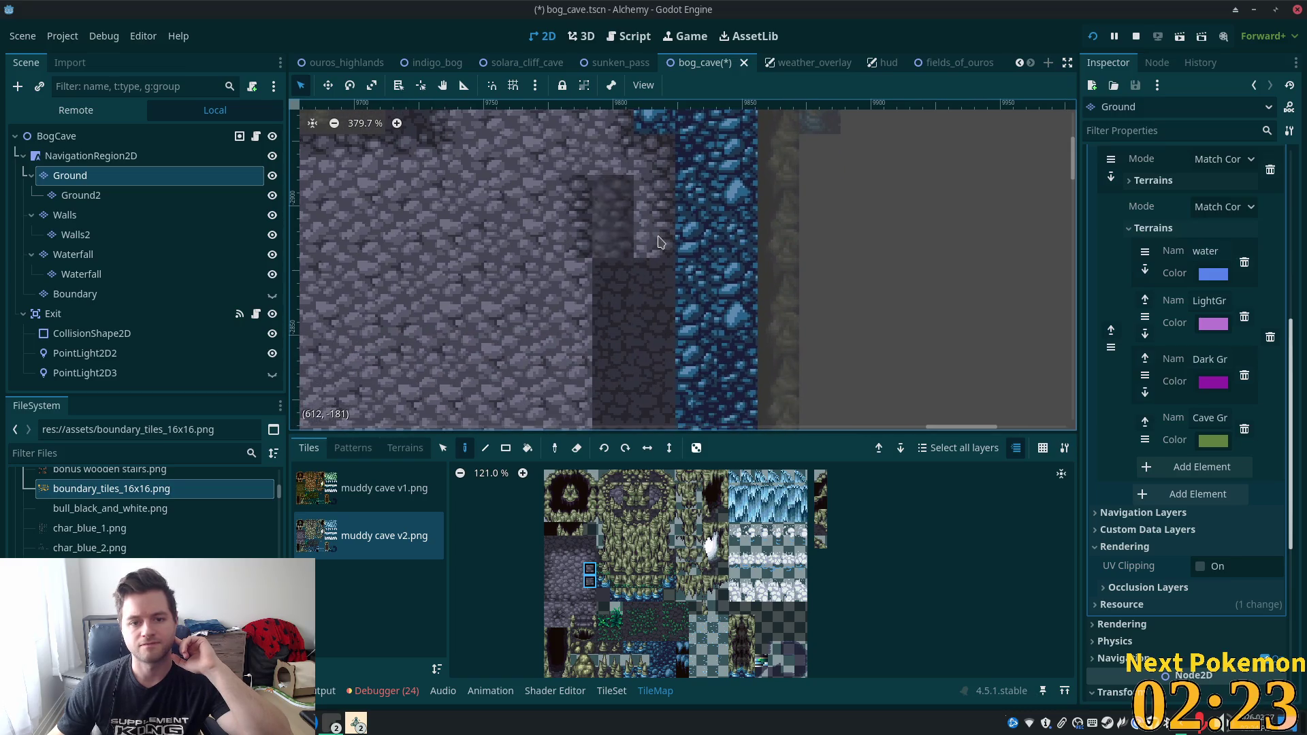
click(648, 286)
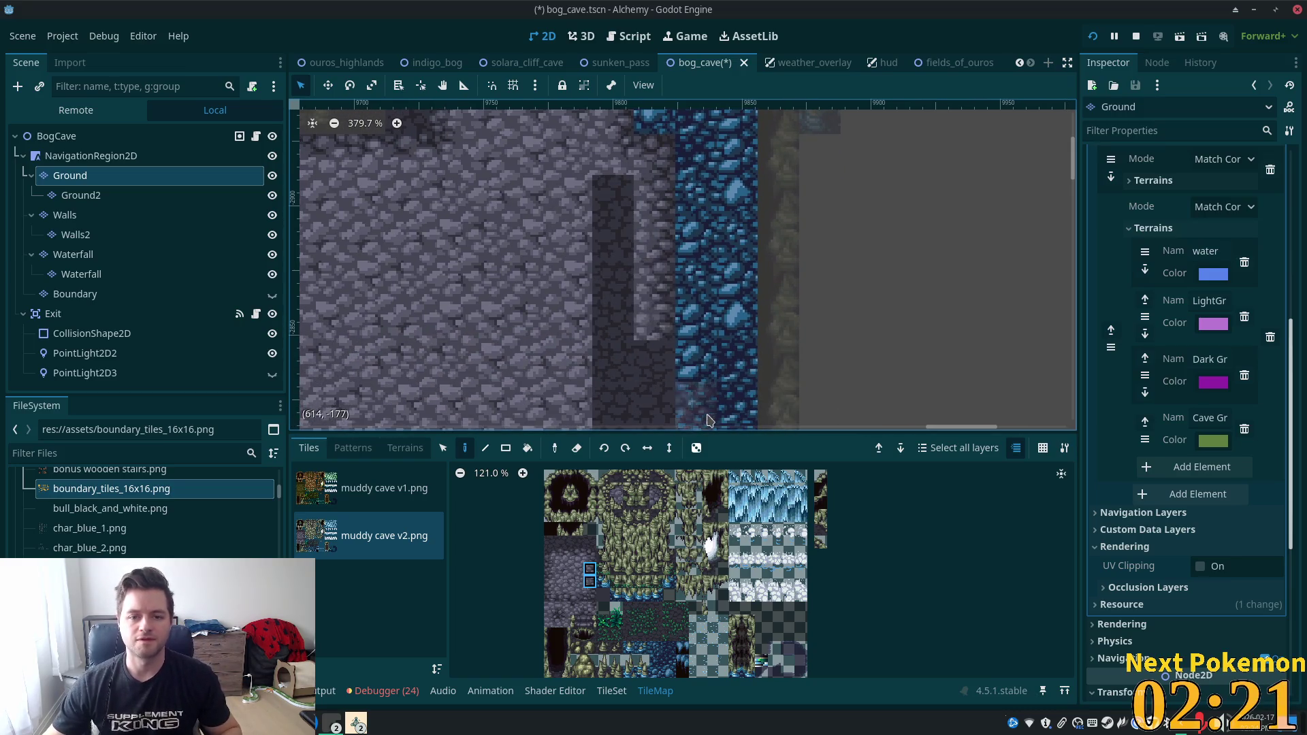
scroll(708, 420, down, 4)
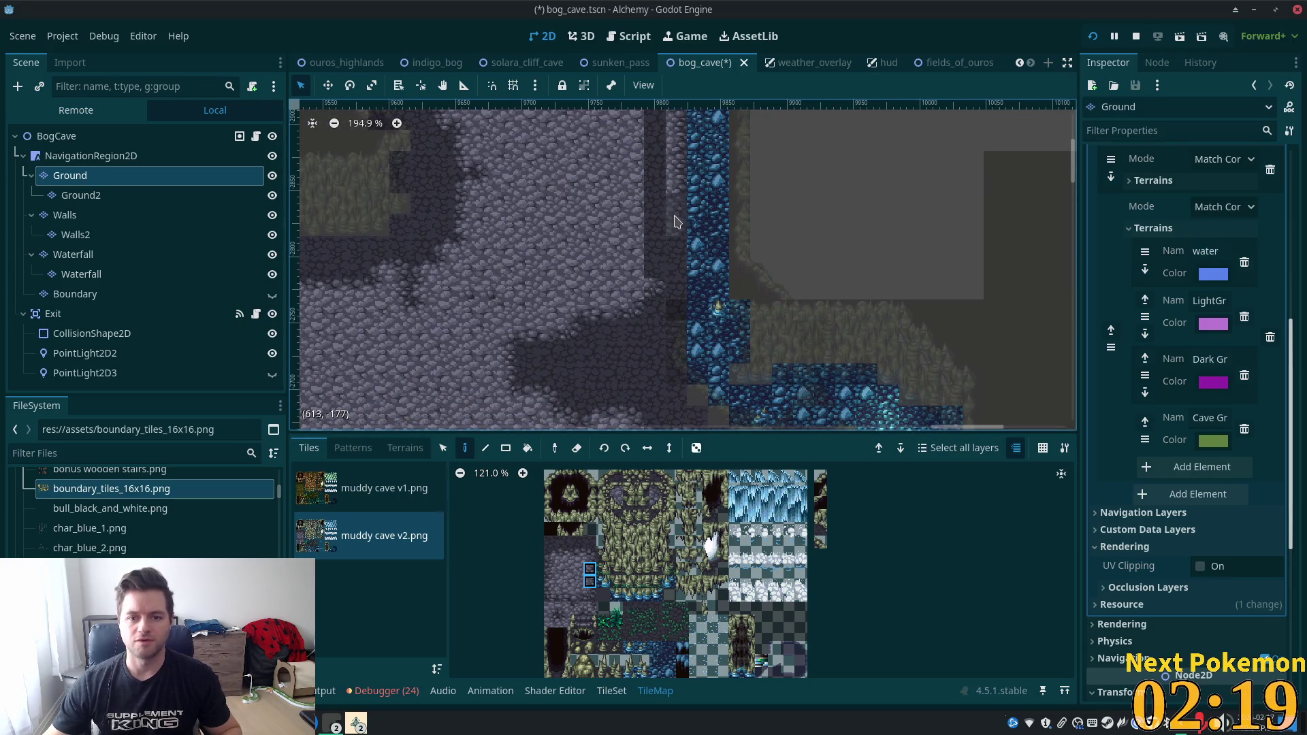
Paint the dark column beside the water as cobblestone floor.
drag(676, 221, 672, 270)
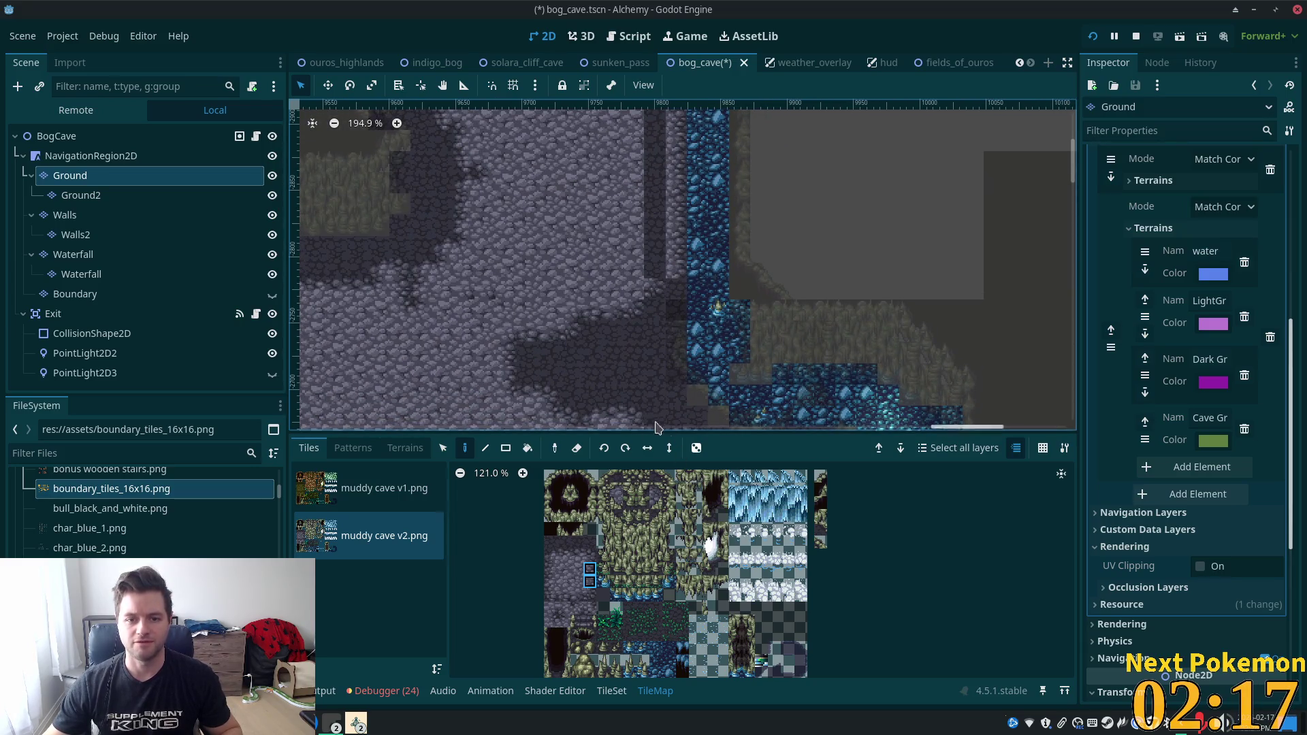
click(551, 608)
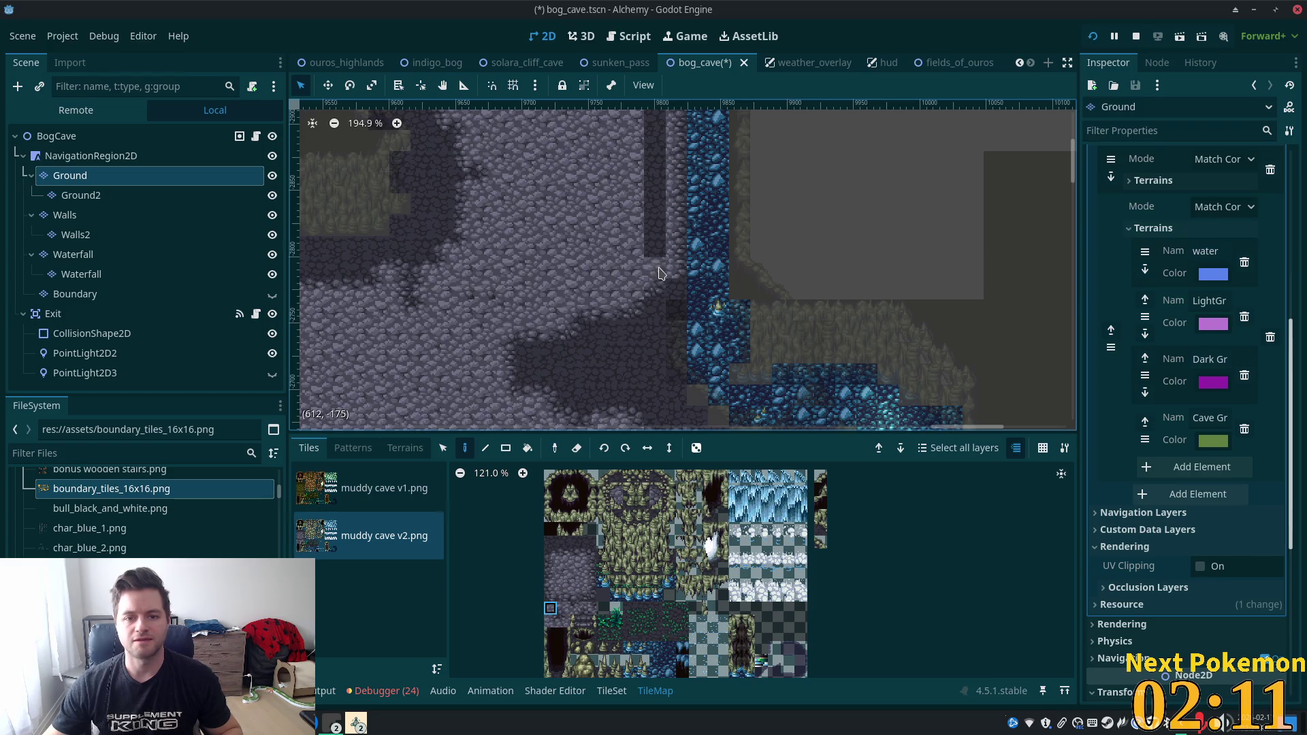
scroll(684, 256, up, 6)
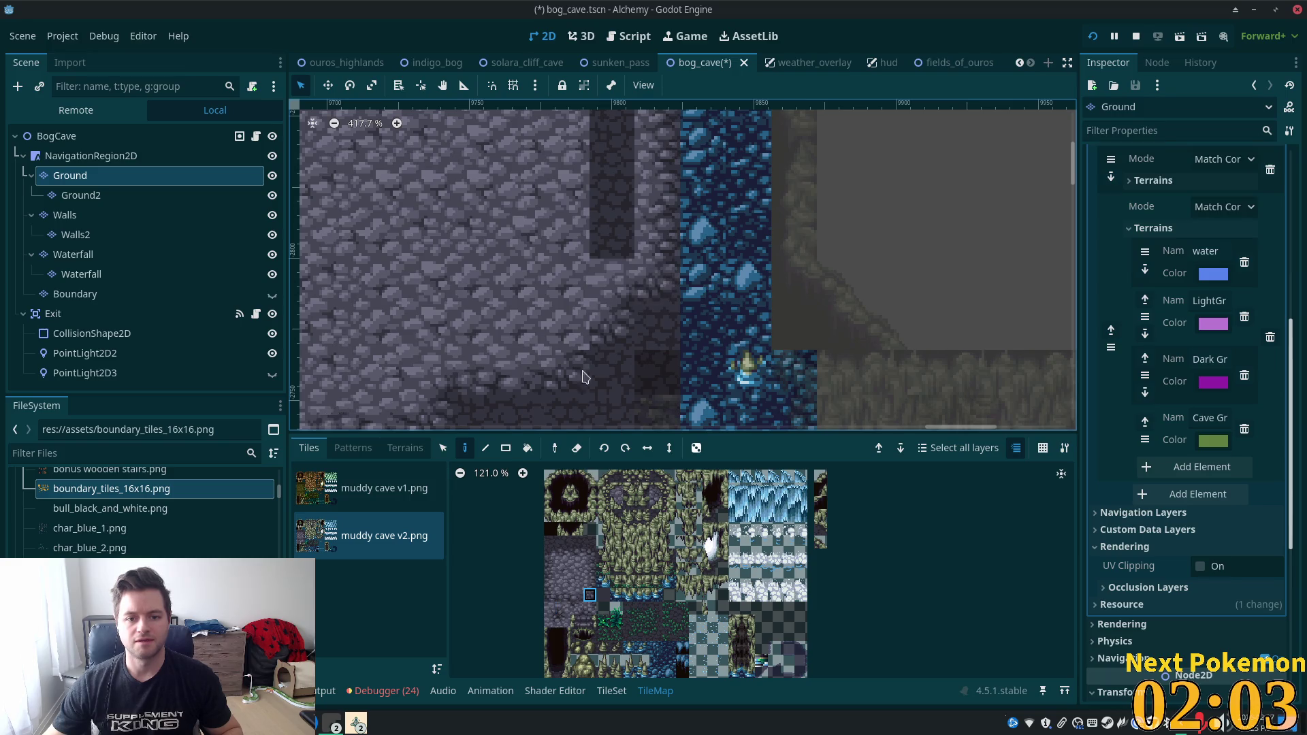
Place a different edge tile at the water channel's edge, then switch to the Terrains tab.
click(552, 612)
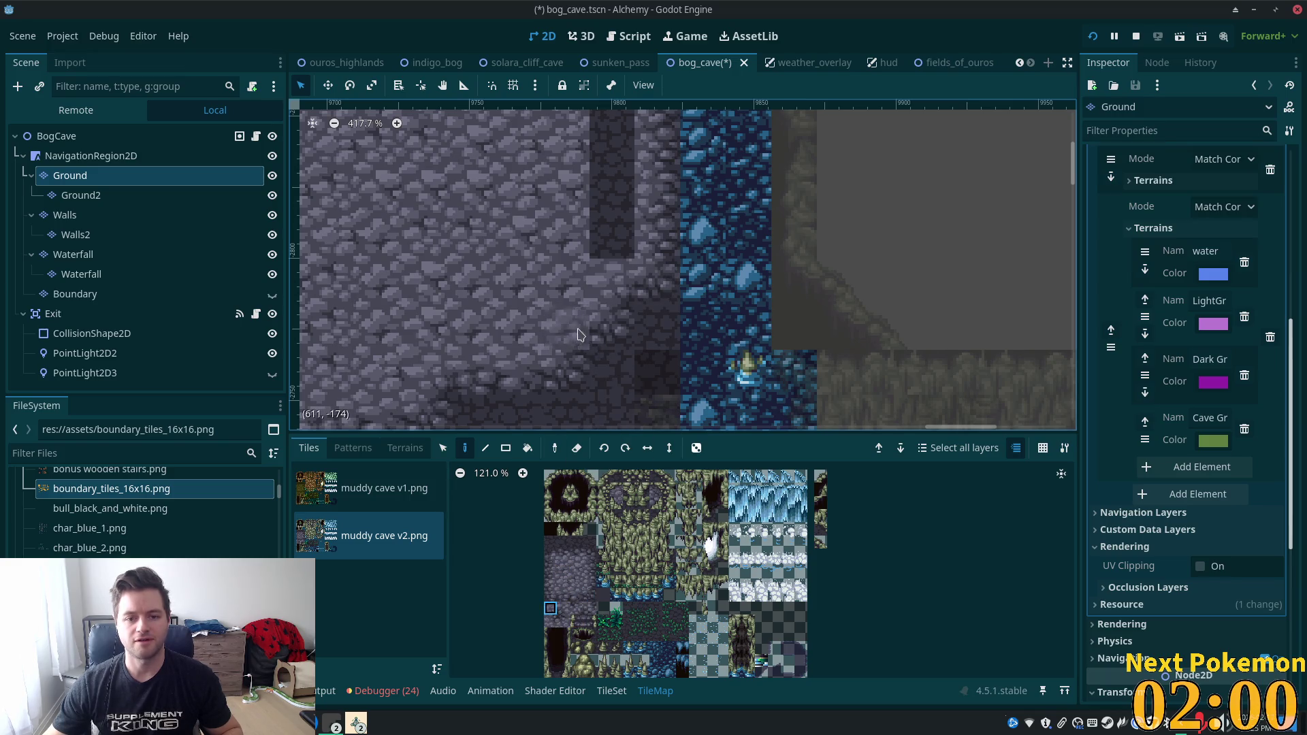
click(734, 368)
scroll(725, 337, down, 4)
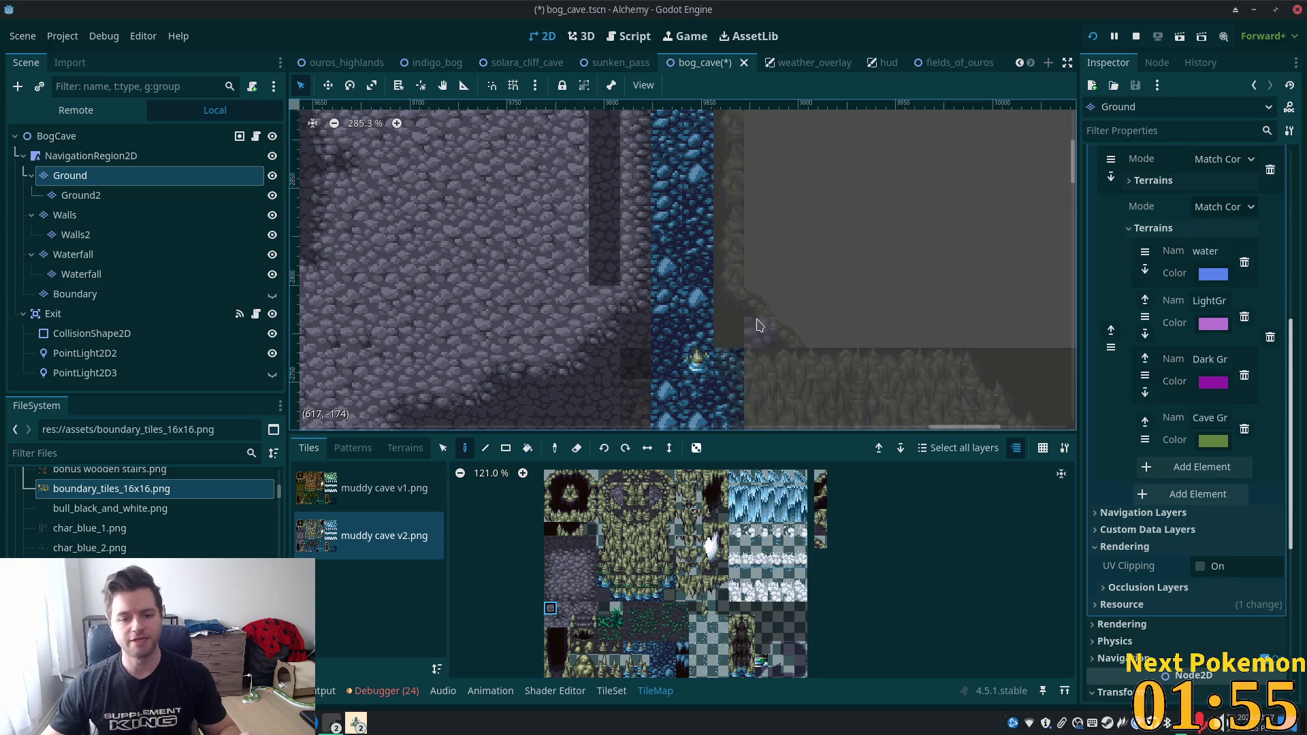
click(405, 447)
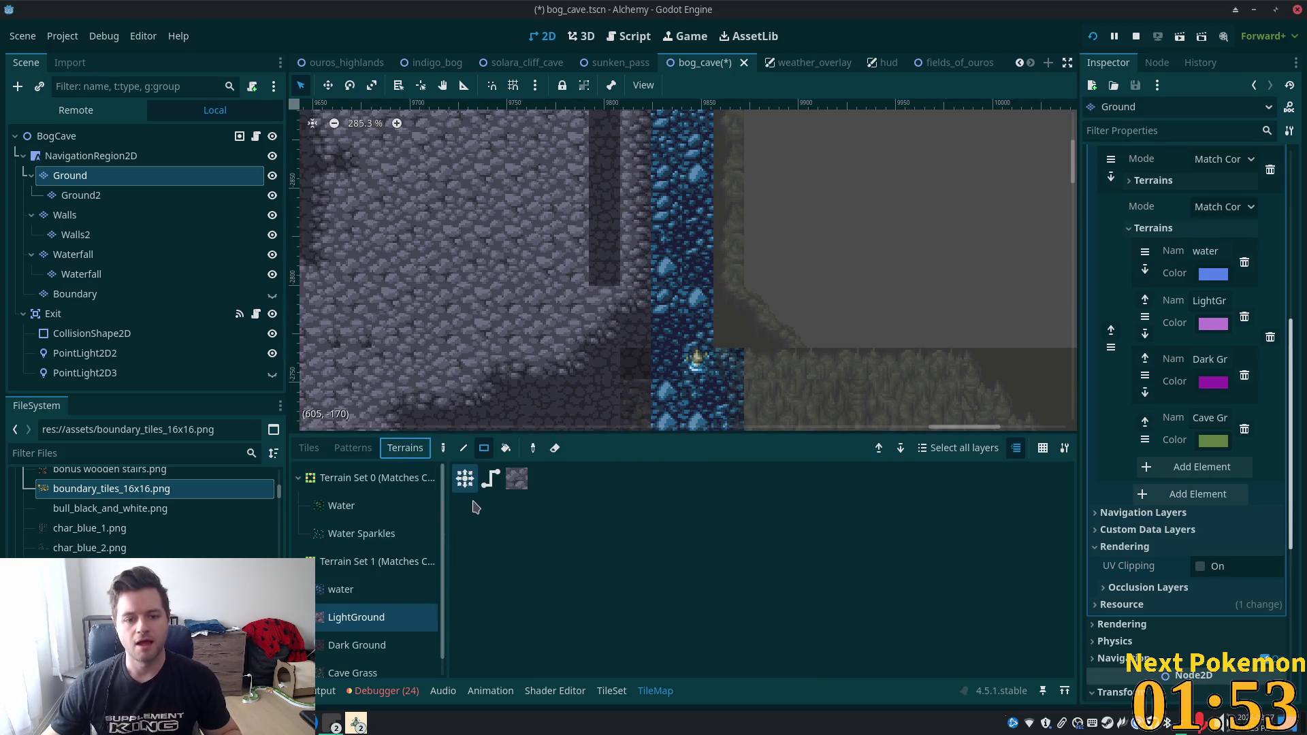
Rectangle-paint the dark vertical strip by the water channel with the LightGround terrain.
scroll(616, 303, down, 7)
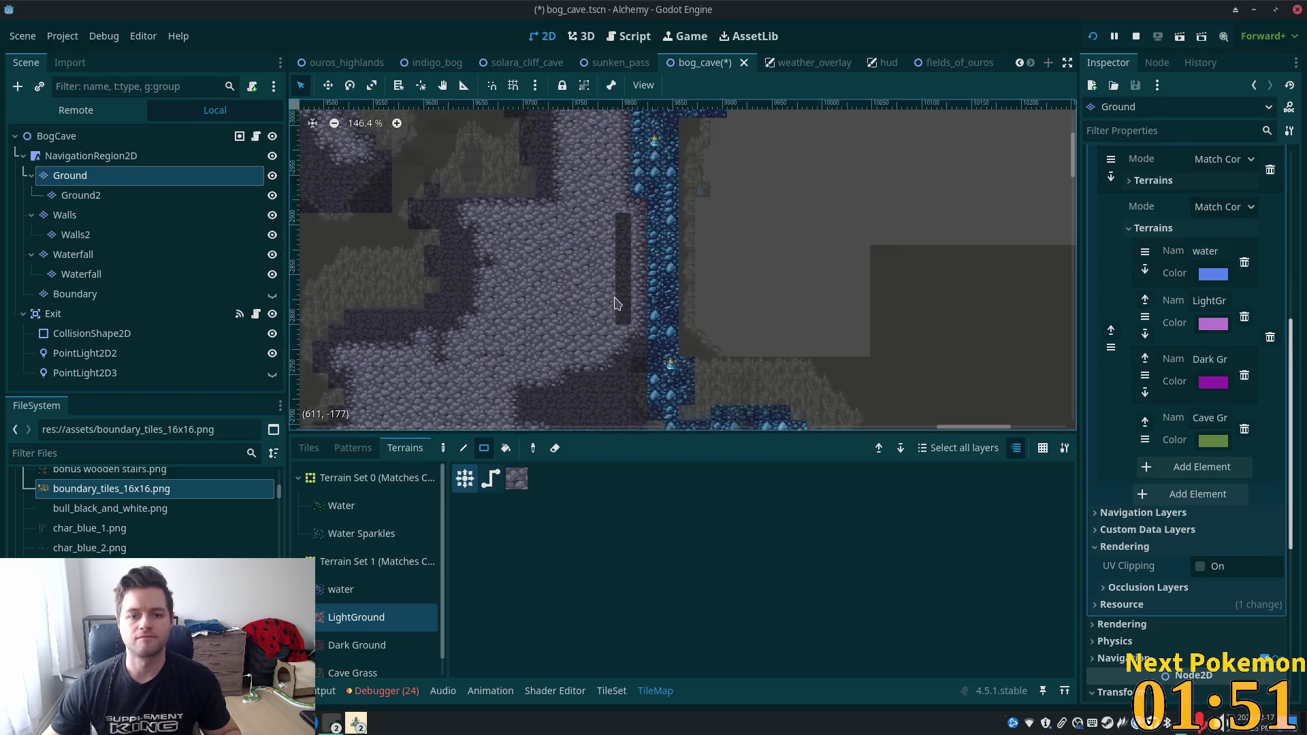
scroll(616, 303, up, 2)
drag(623, 204, 623, 326)
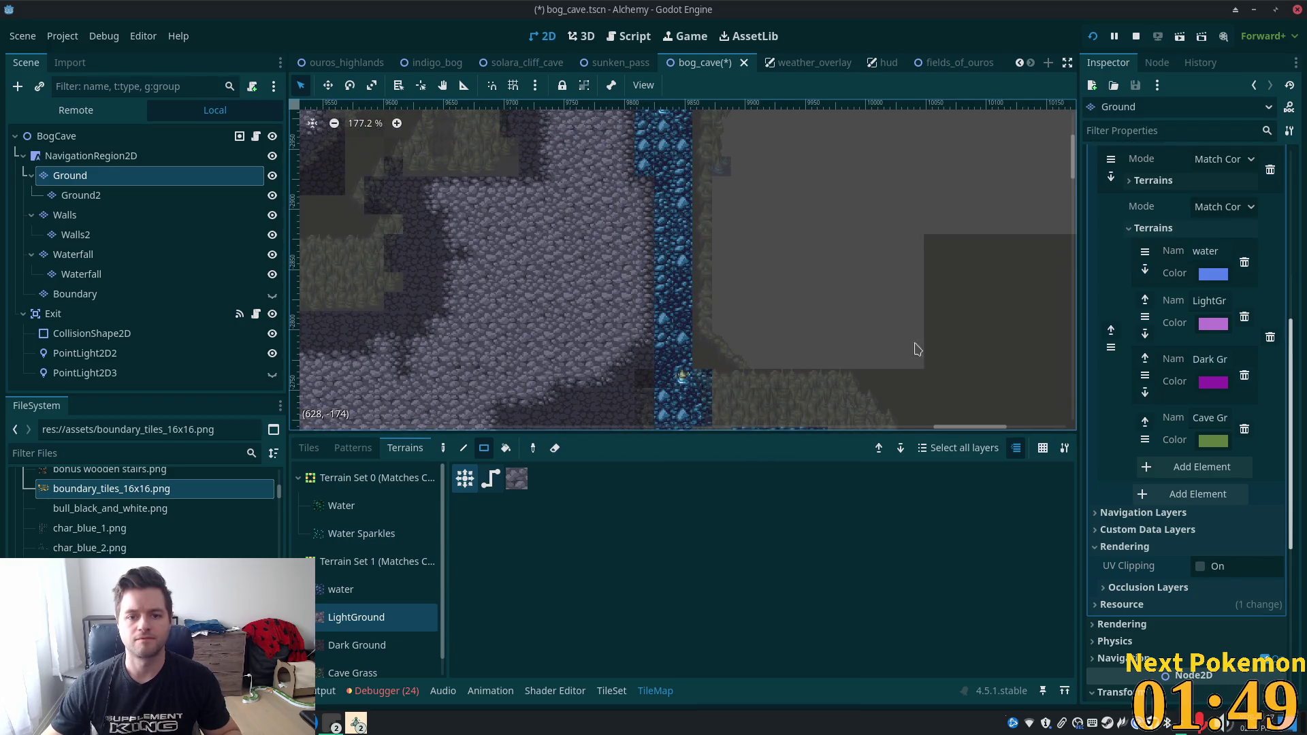
scroll(572, 235, down, 6)
scroll(504, 233, down, 1)
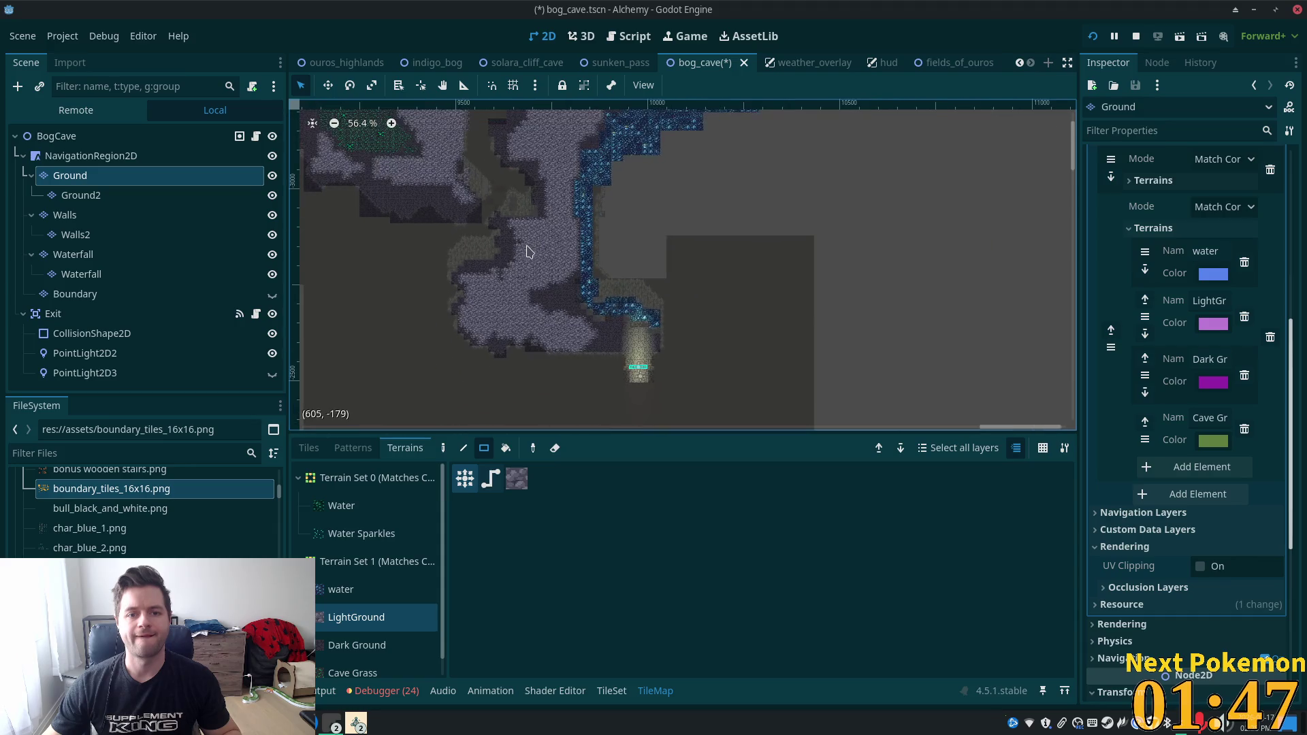
scroll(777, 215, up, 6)
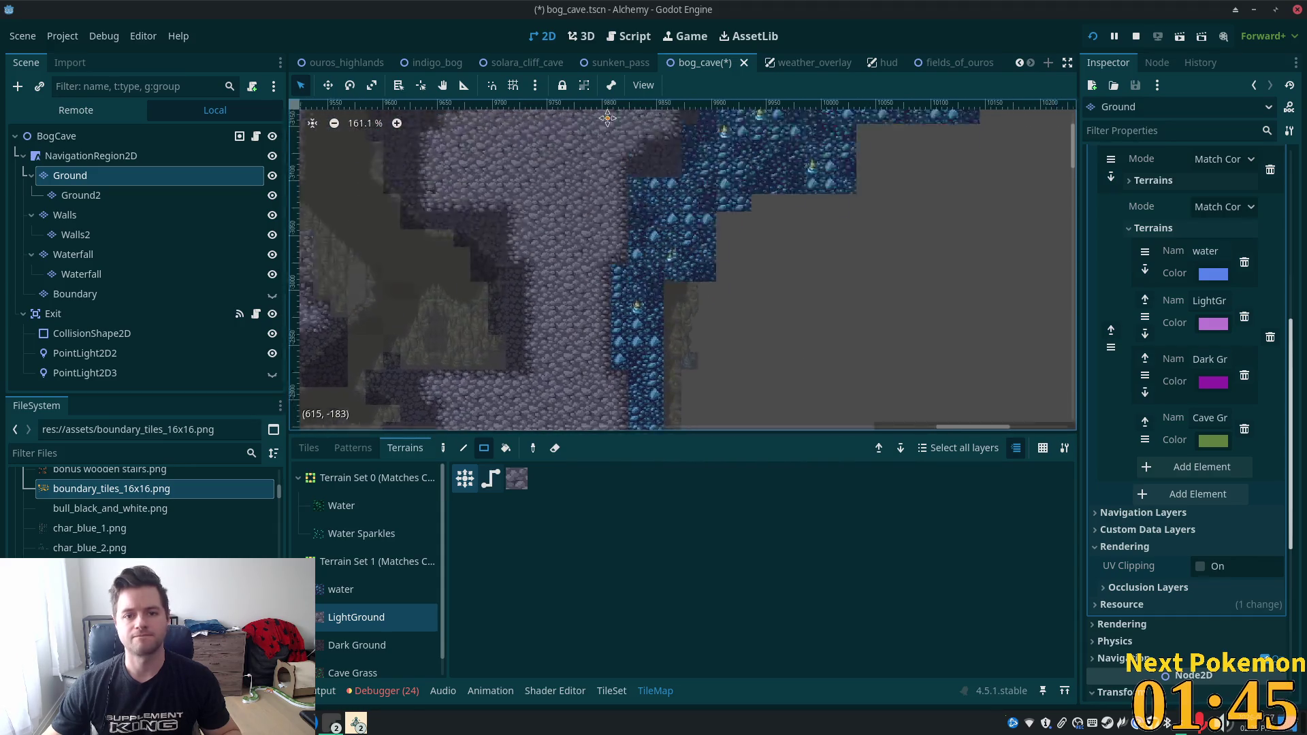
Pan around to review the cave, then select the BogCave root node in the Scene dock.
drag(777, 215, 776, 223)
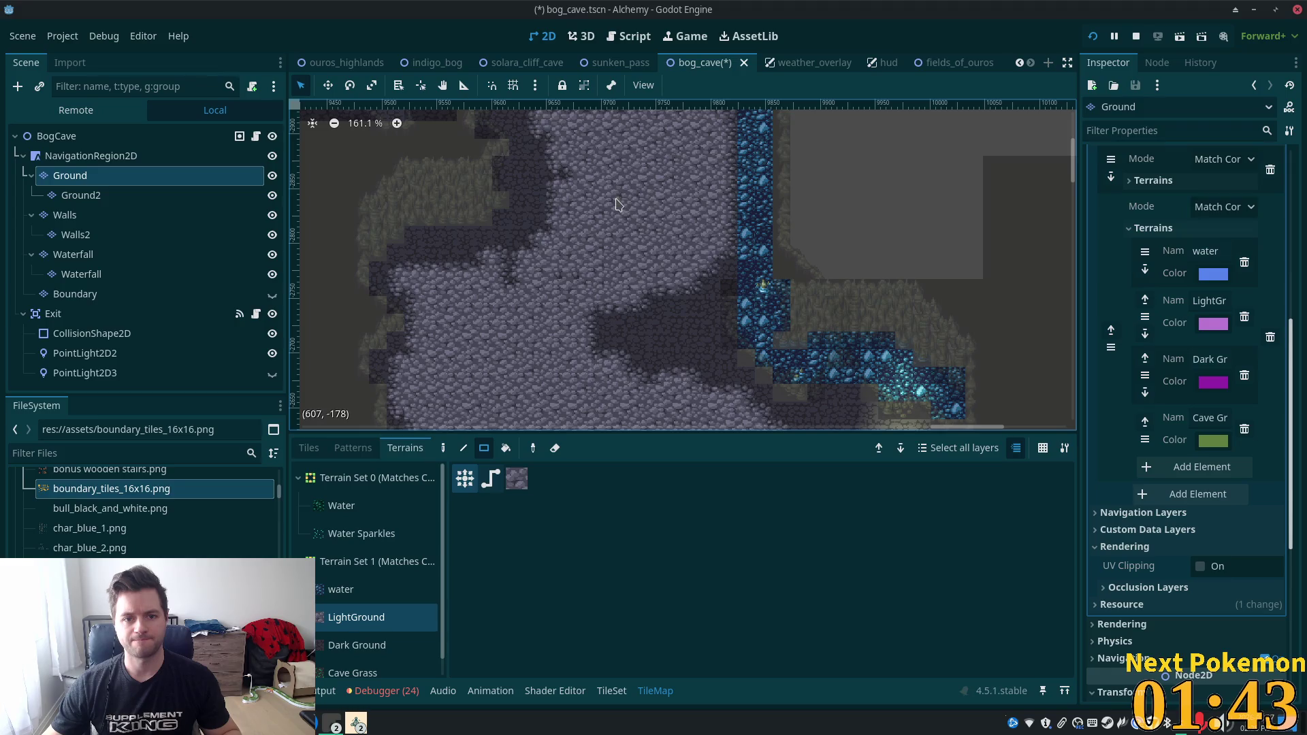
scroll(608, 236, down, 8)
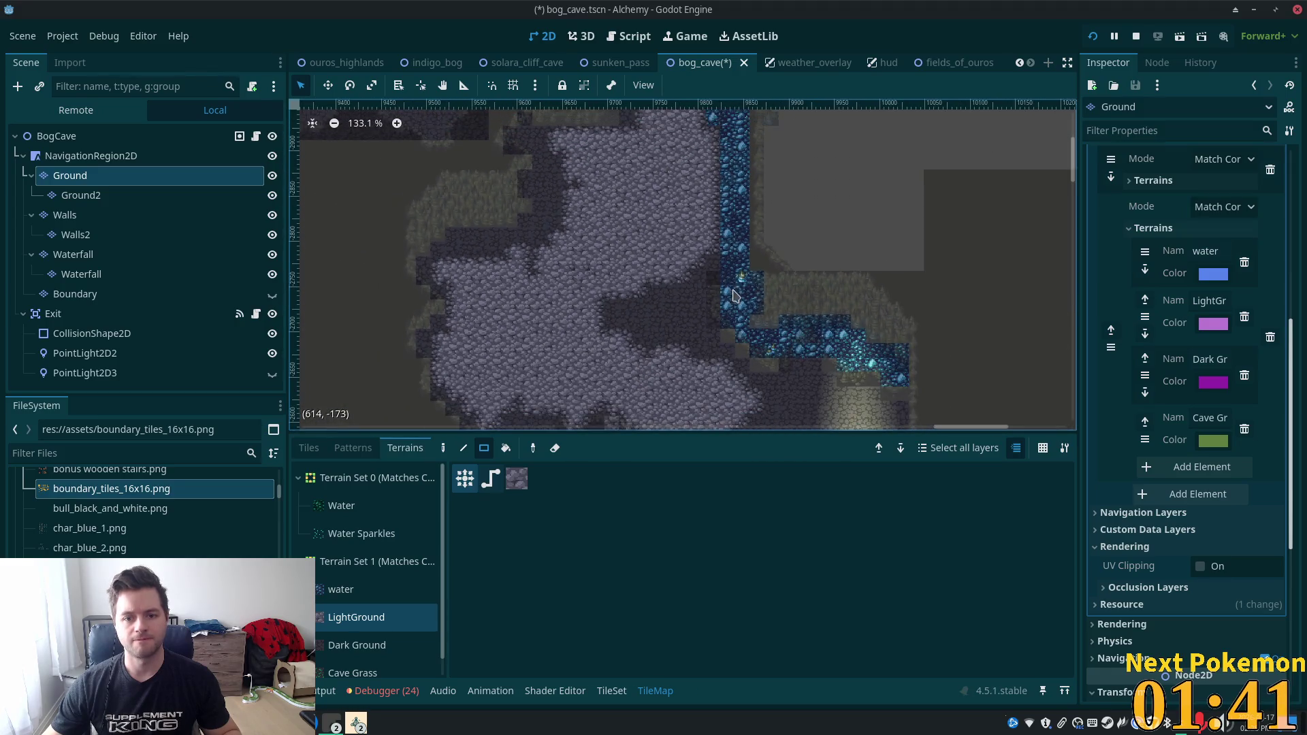
mouse_move(774, 298)
mouse_down()
mouse_move(683, 248)
mouse_move(753, 283)
mouse_move(747, 195)
mouse_move(728, 257)
mouse_move(729, 234)
mouse_up()
scroll(613, 327, up, 5)
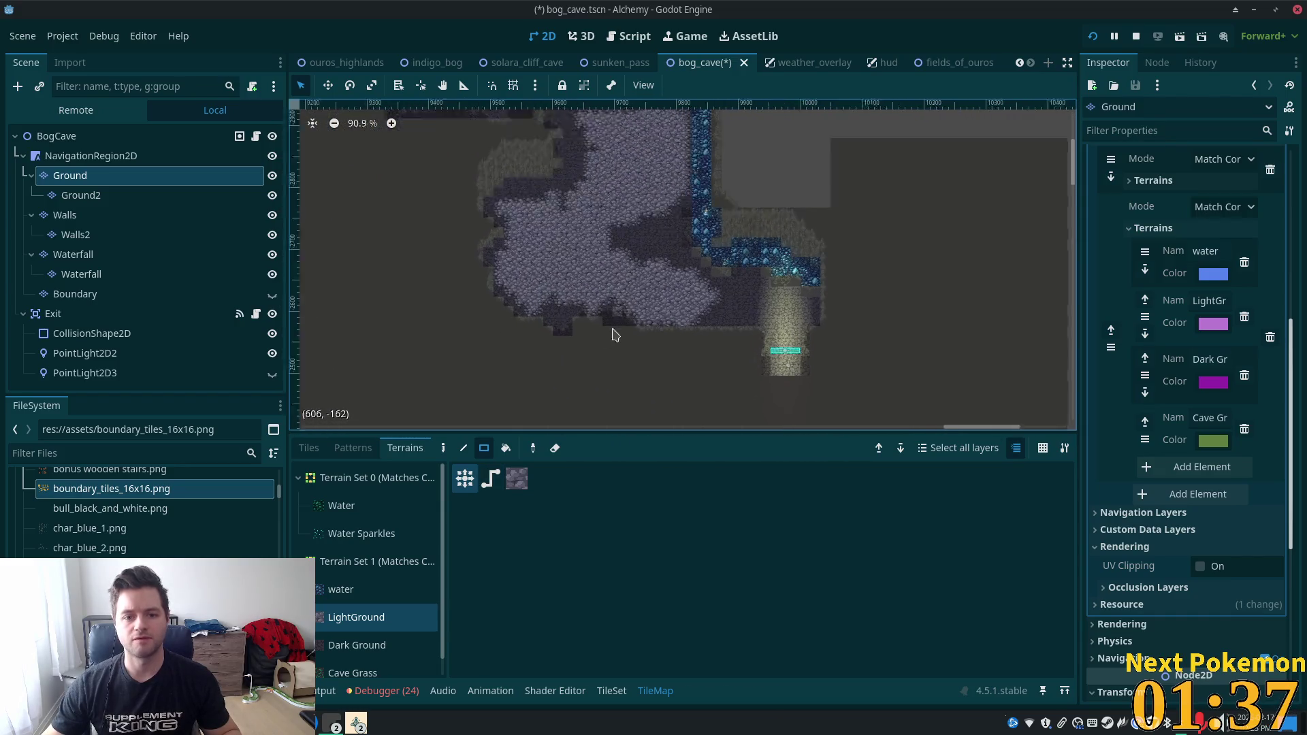
scroll(617, 318, up, 8)
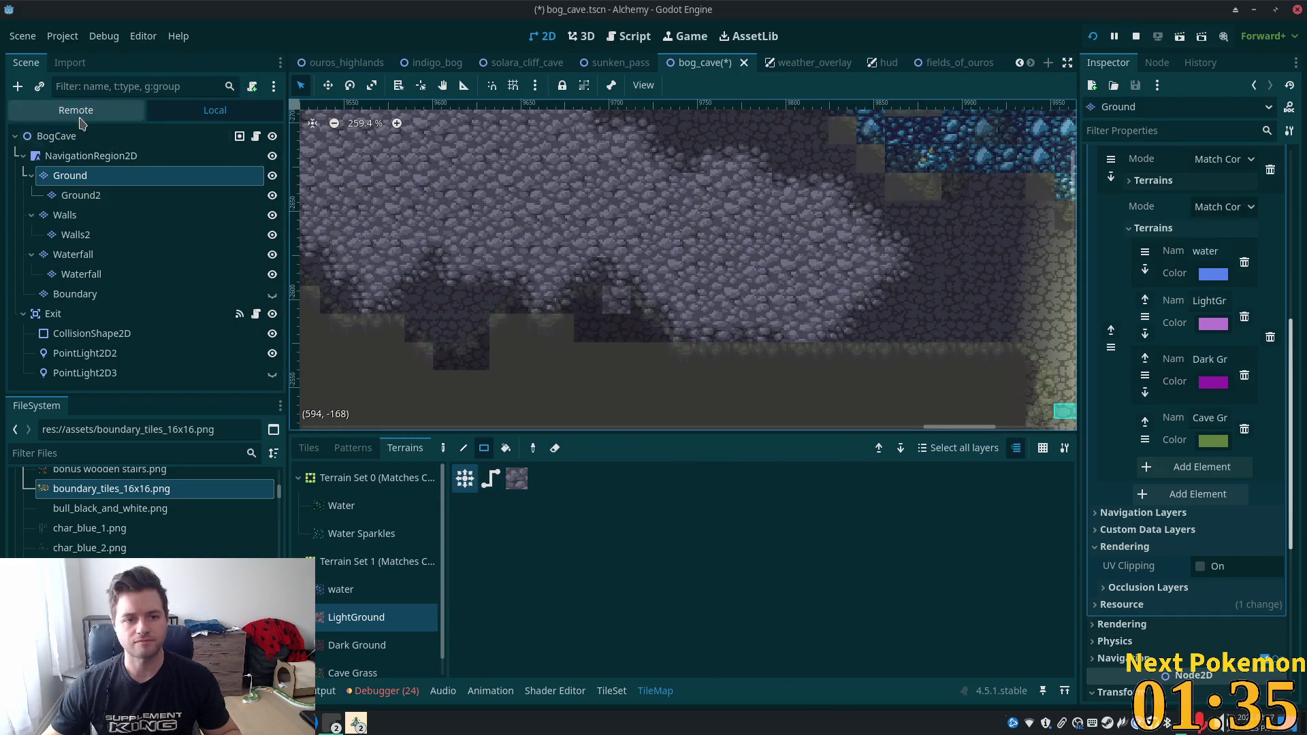
click(71, 139)
scroll(680, 477, down, 5)
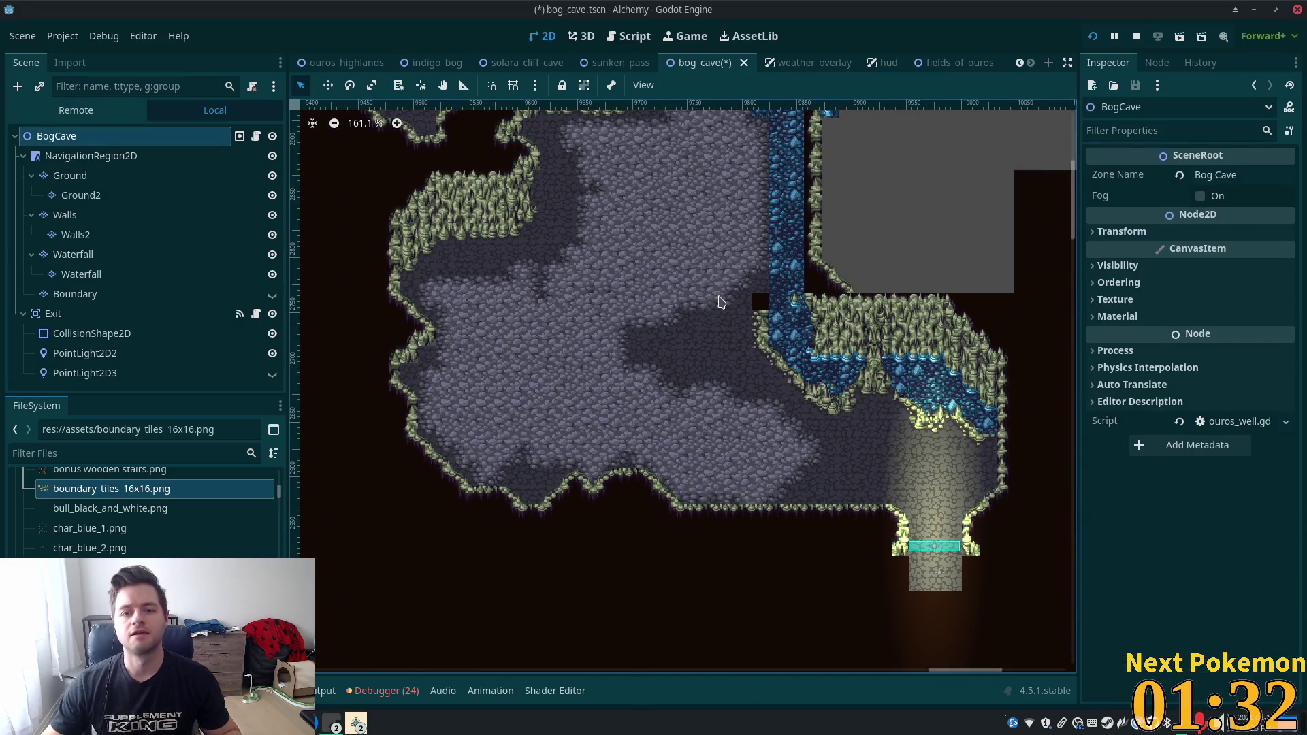
scroll(721, 302, down, 8)
scroll(736, 606, up, 3)
mouse_move(729, 243)
mouse_down()
mouse_move(735, 607)
mouse_move(788, 572)
mouse_move(802, 518)
mouse_up()
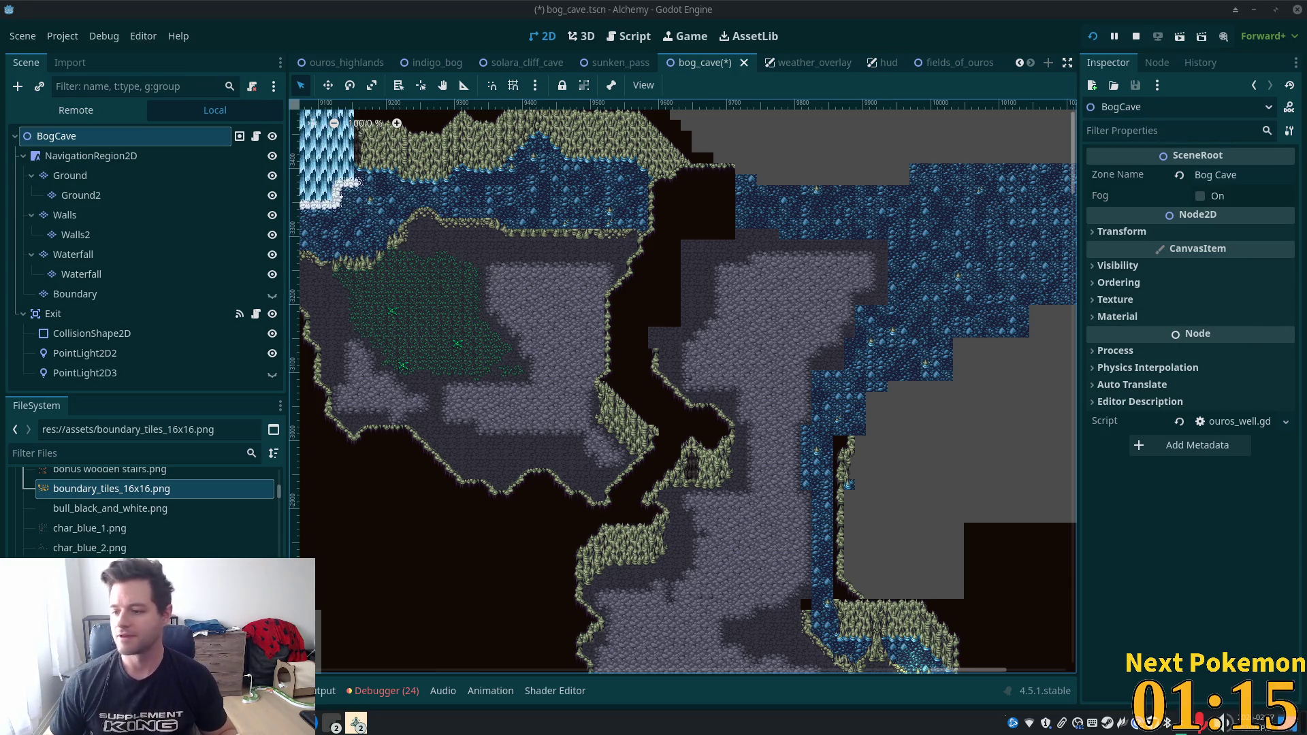
scroll(734, 417, up, 3)
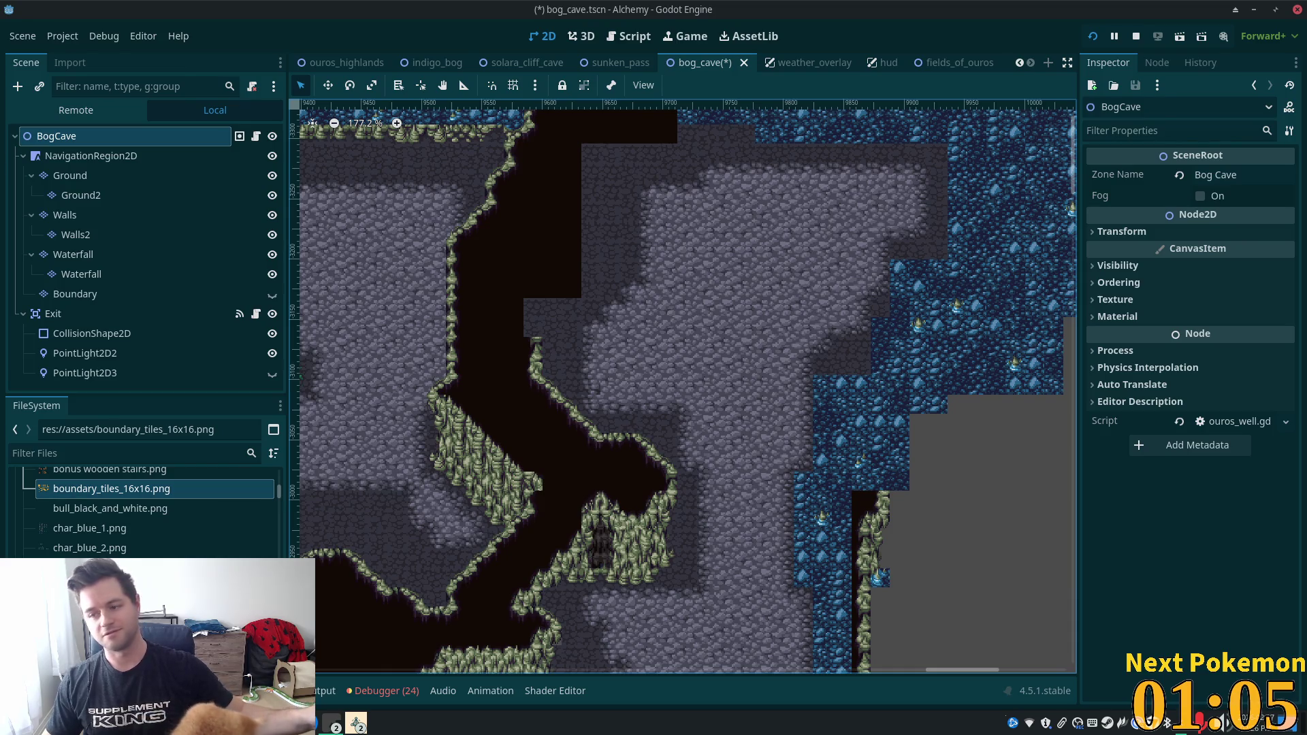
scroll(875, 297, down, 6)
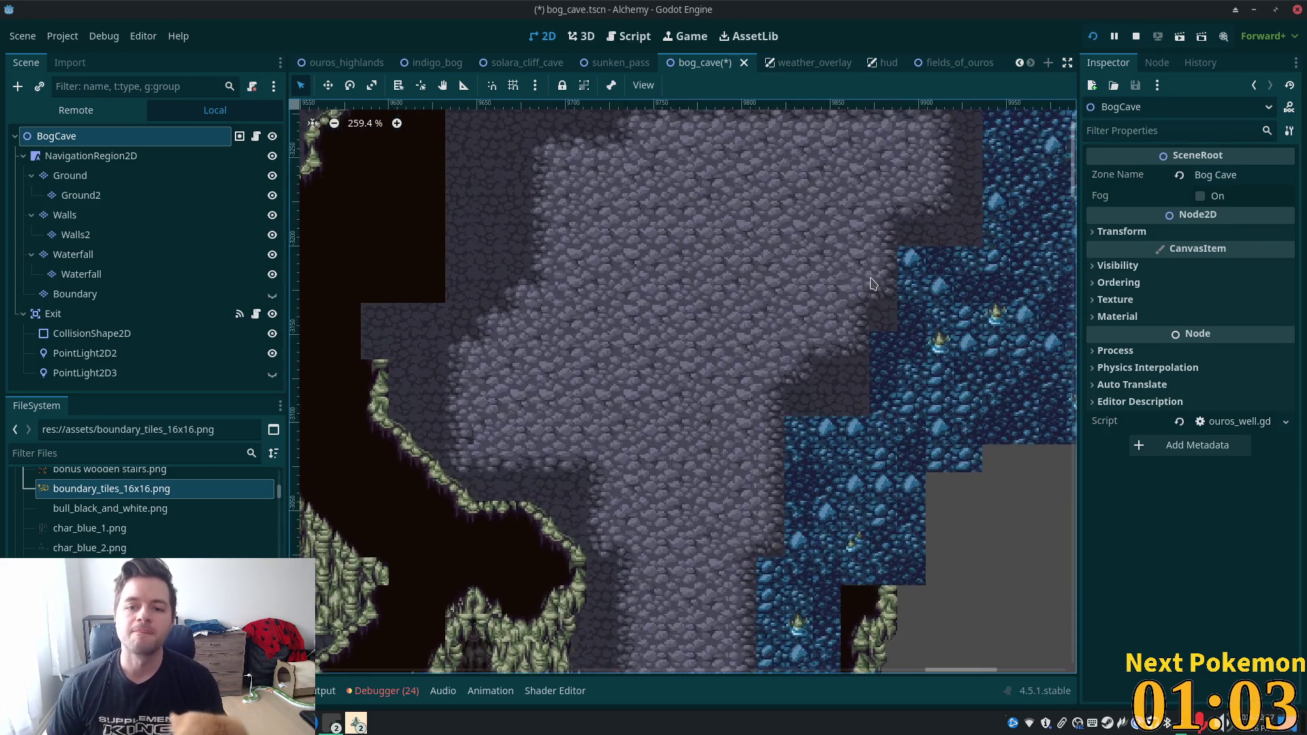
scroll(828, 213, down, 5)
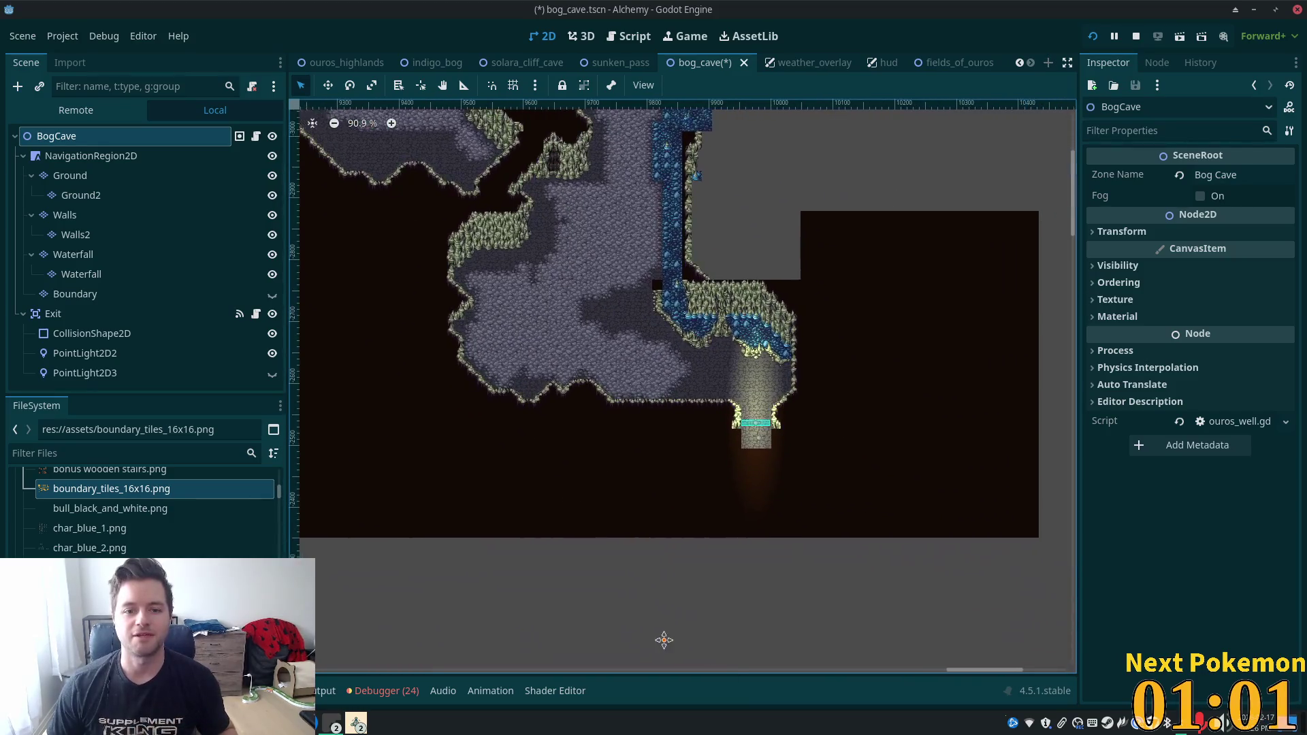
scroll(584, 202, up, 2)
drag(583, 203, 573, 360)
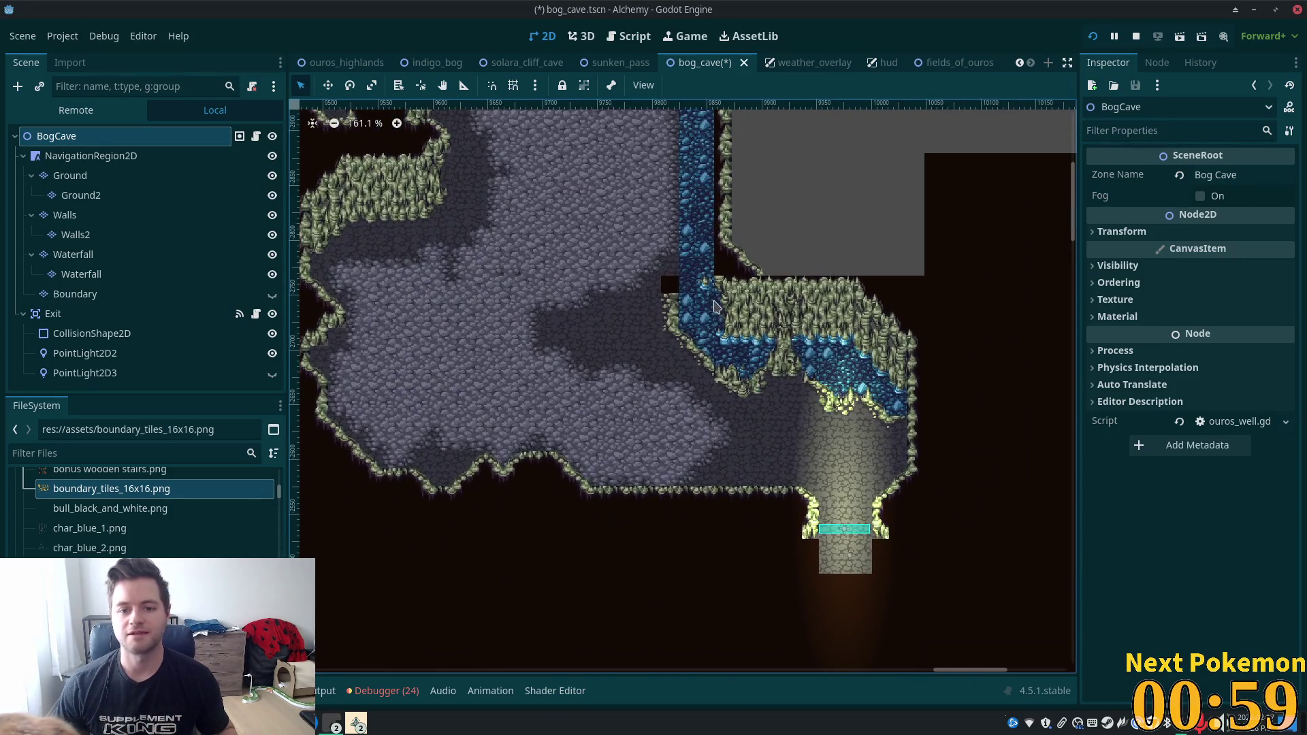